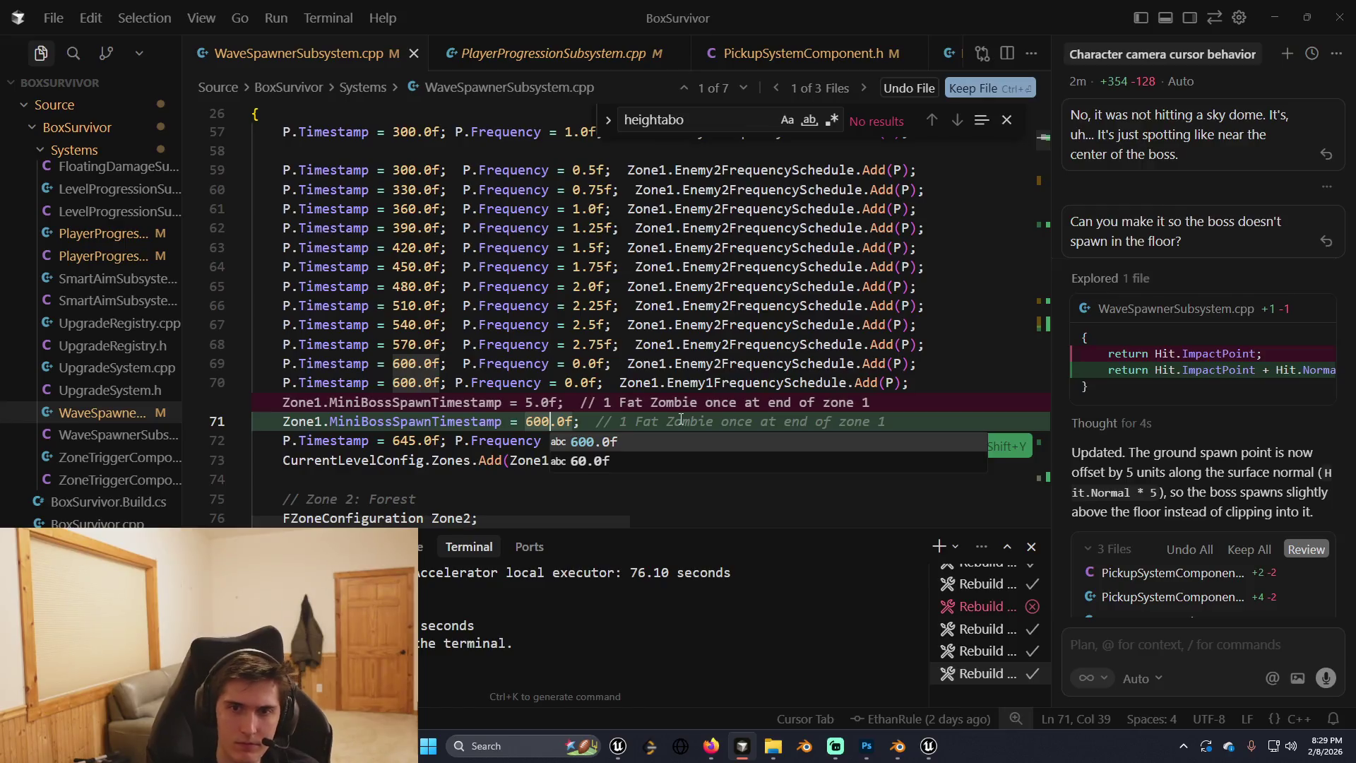
# Browse PlayerProgressionSubsystem.h and the BoxSurvivorCharacter .cpp and .h files in Cursor.
pyautogui.click(255, 421)
pyautogui.scroll(-2, 256, 421)
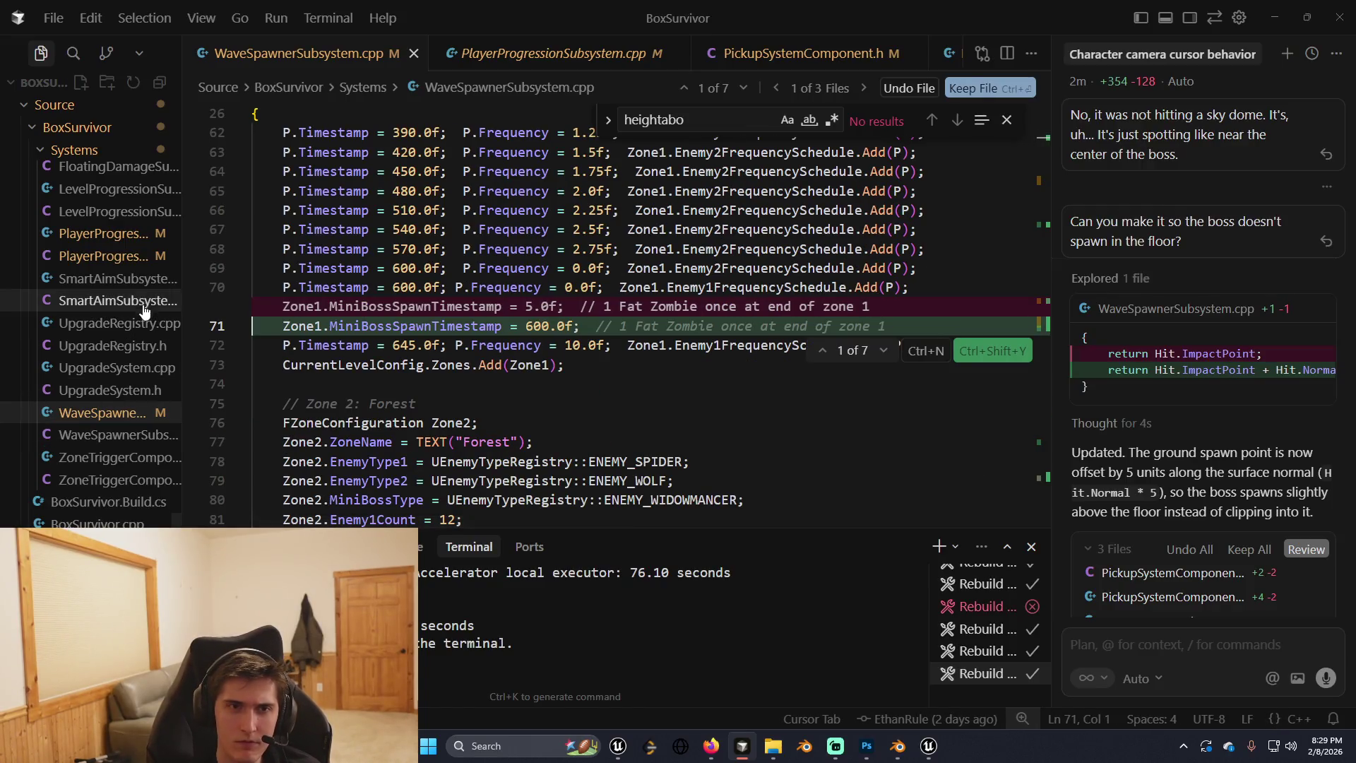
pyautogui.click(117, 258)
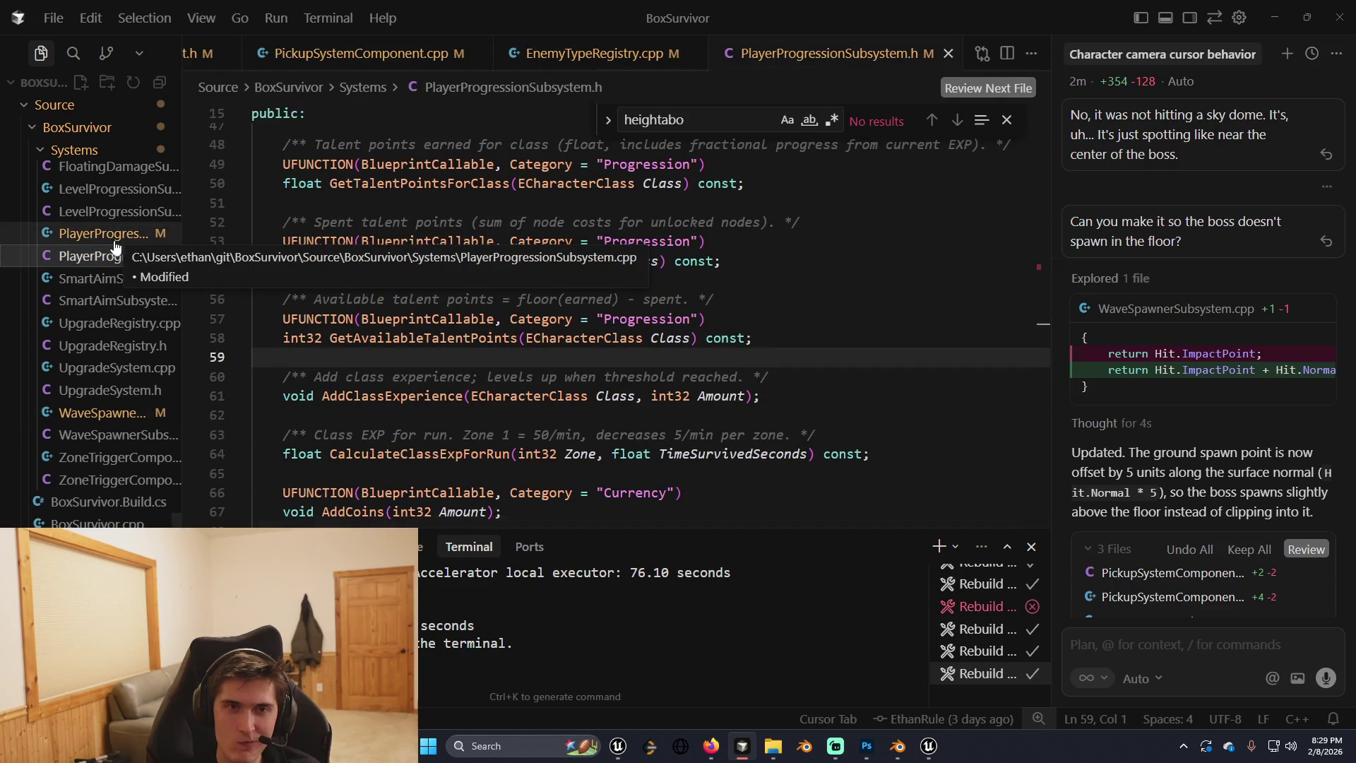
pyautogui.scroll(-3, 113, 424)
pyautogui.click(113, 462)
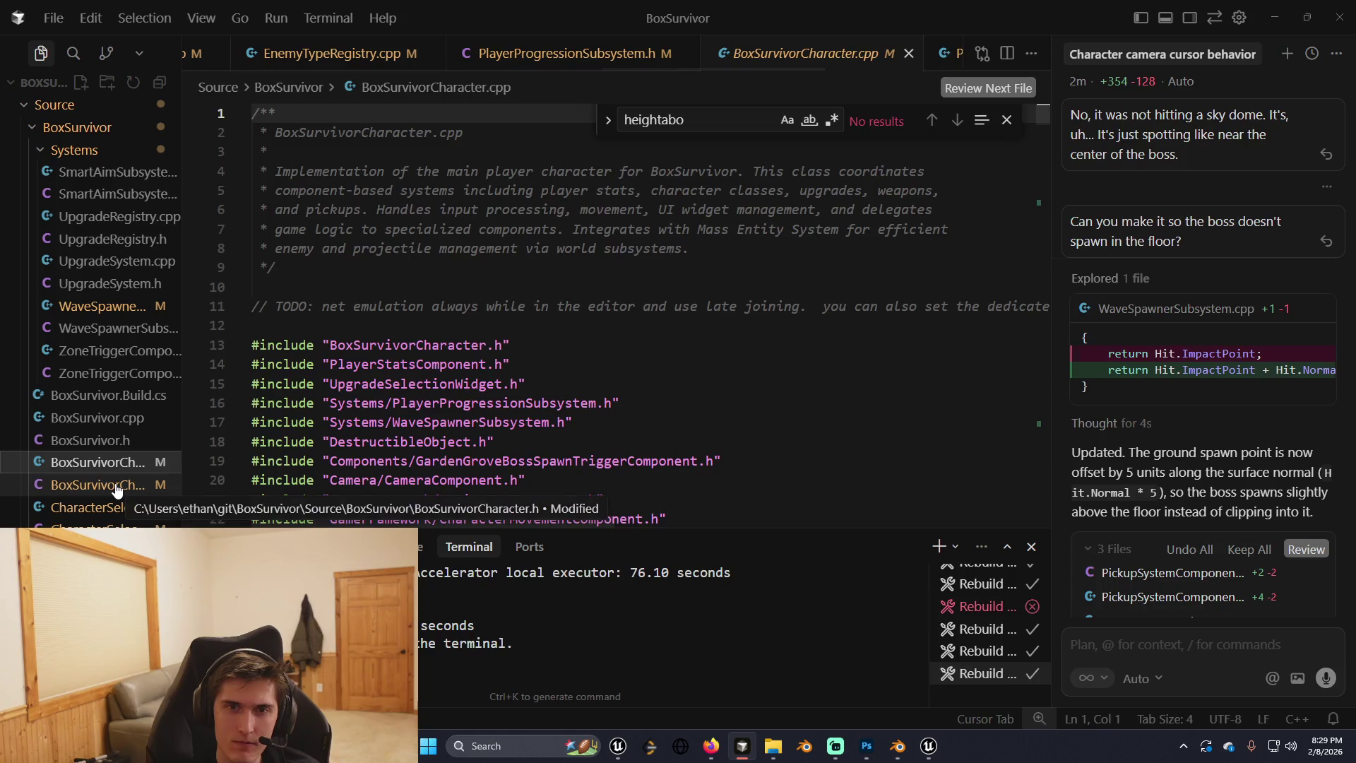
pyautogui.click(118, 487)
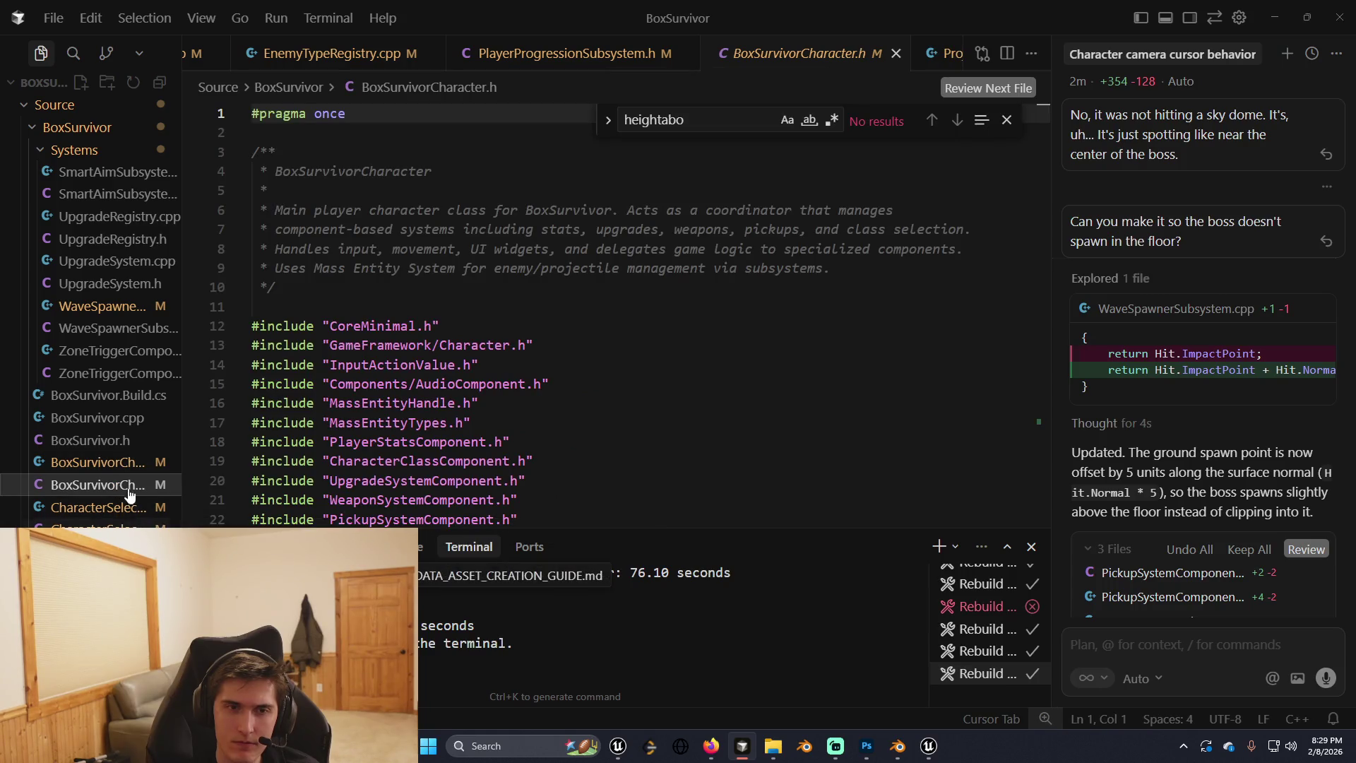
# Review BoxSurvivorCharacter.cpp's include list at lines 28 and 16, and widen the Explorer sidebar.
pyautogui.click(113, 463)
pyautogui.scroll(-3, 495, 423)
pyautogui.click(457, 457)
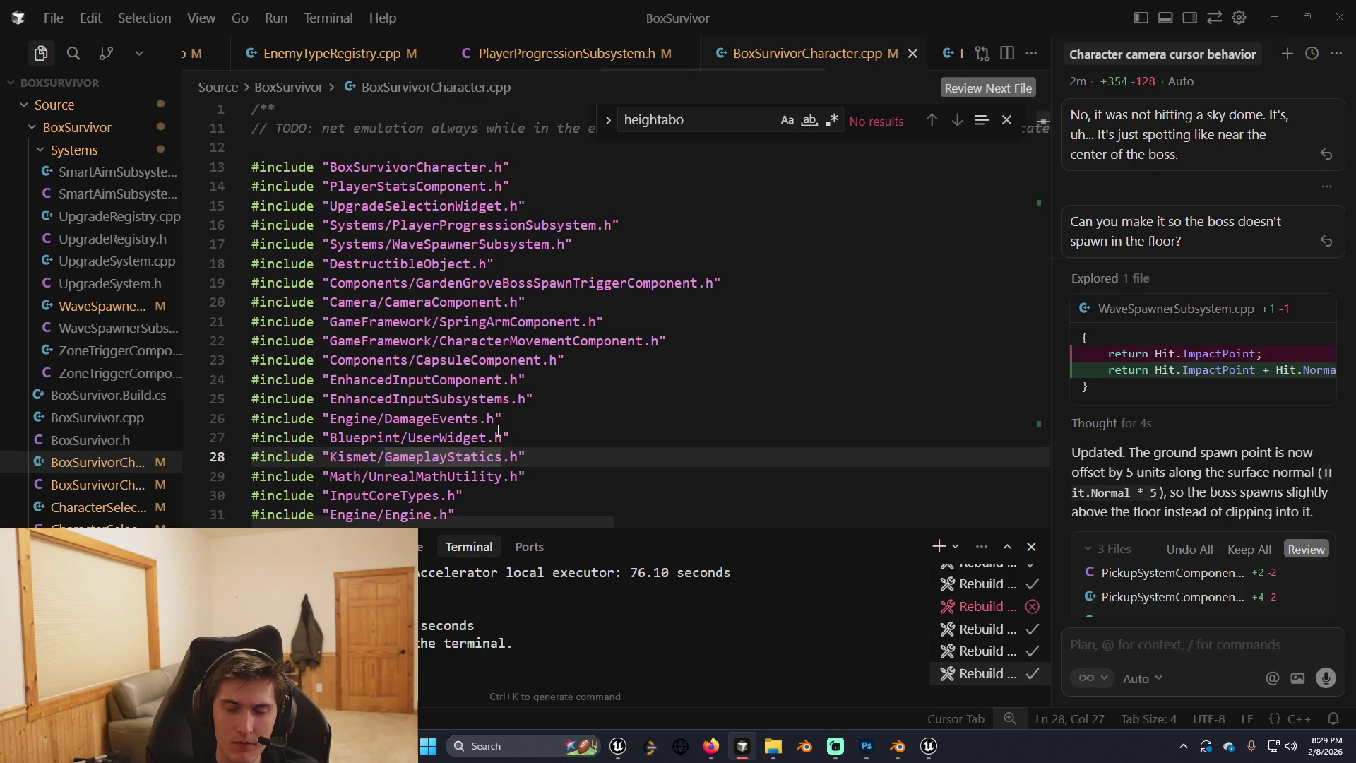
pyautogui.click(476, 224)
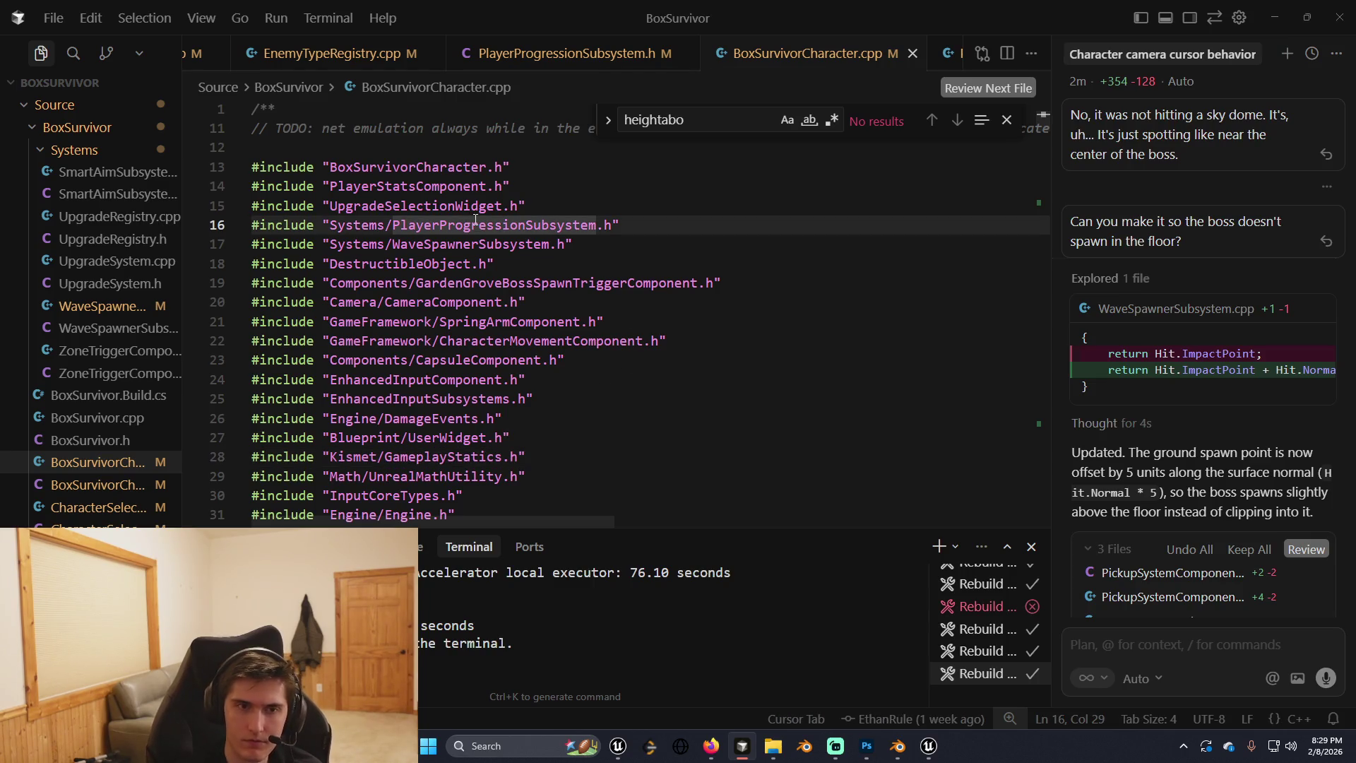
pyautogui.moveTo(183, 487); pyautogui.dragTo(221, 487)
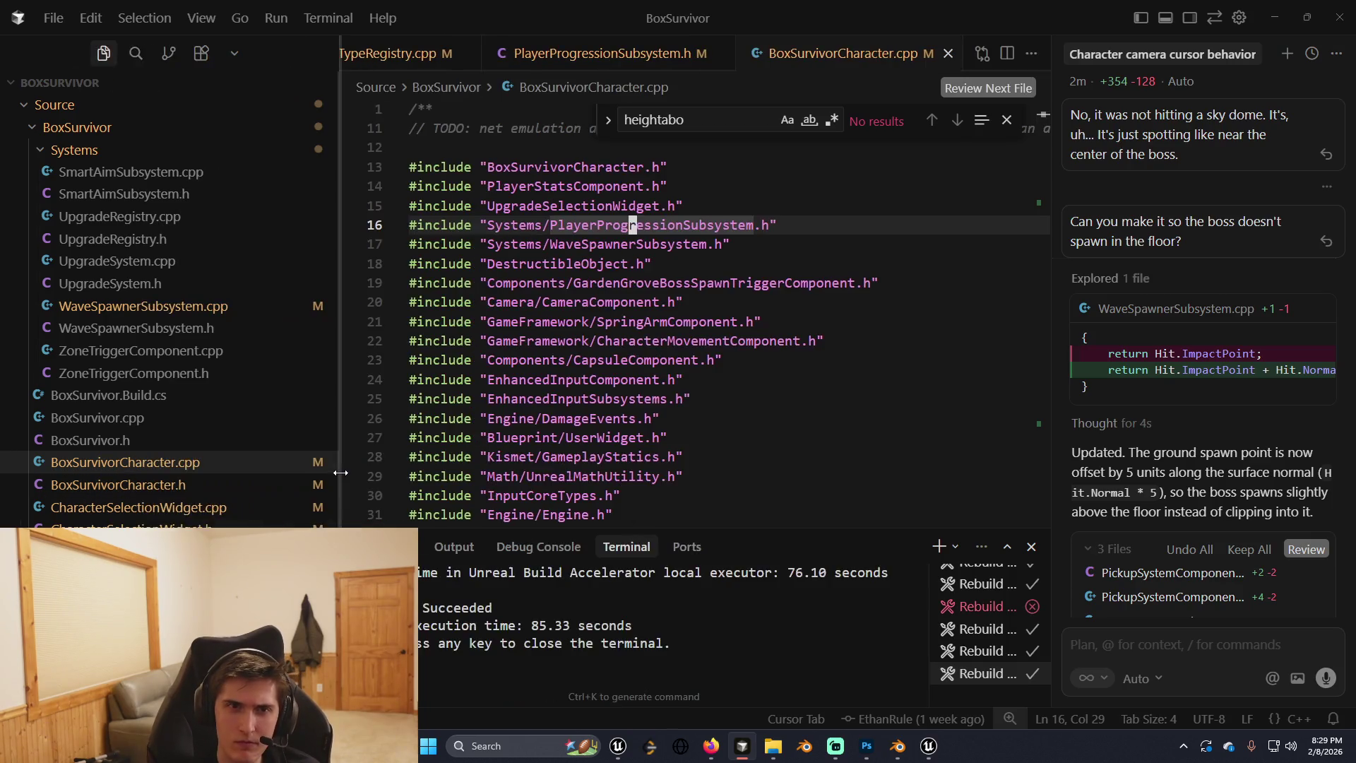
# In EnemyTypeRegistry.cpp, raise FatZombieConfig.Health to 500.0f and trim its comment to 'High HP'.
pyautogui.click(279, 53)
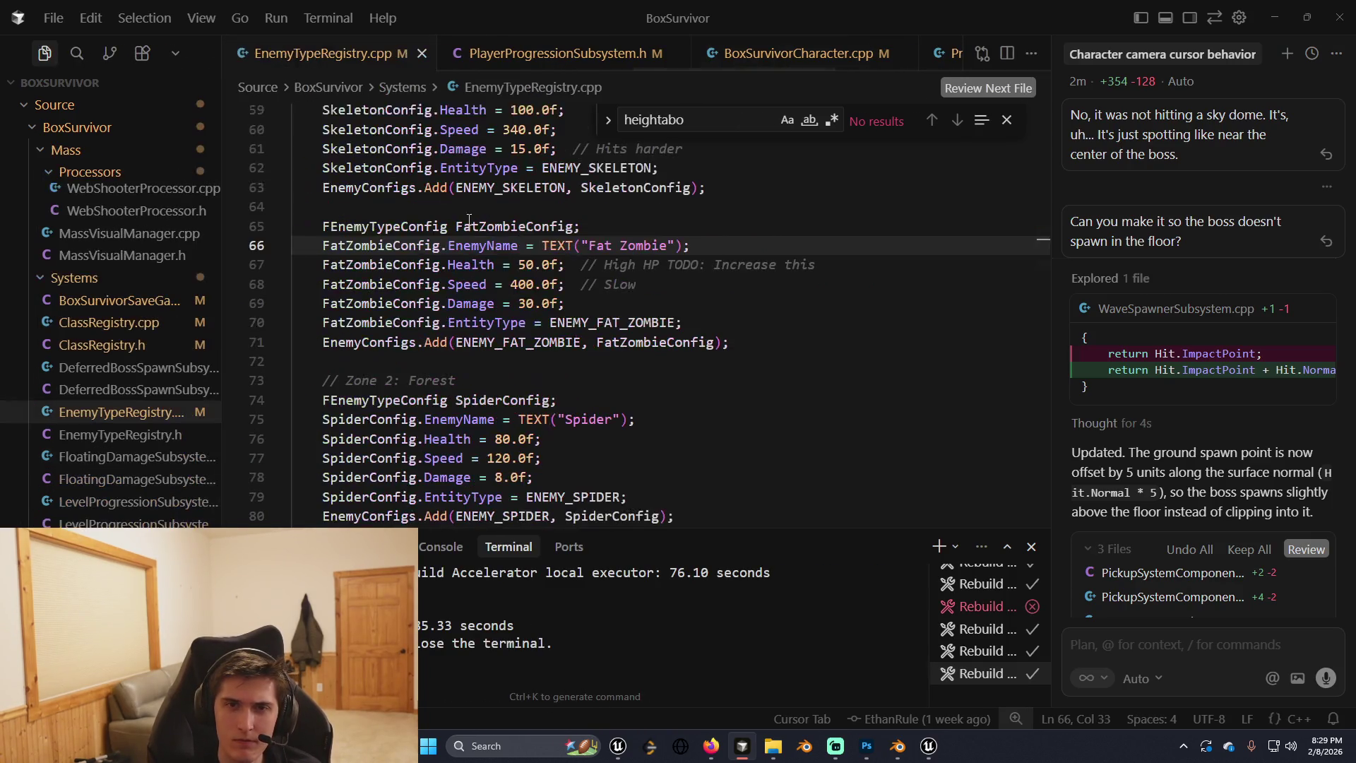
pyautogui.click(534, 264)
pyautogui.write('0')
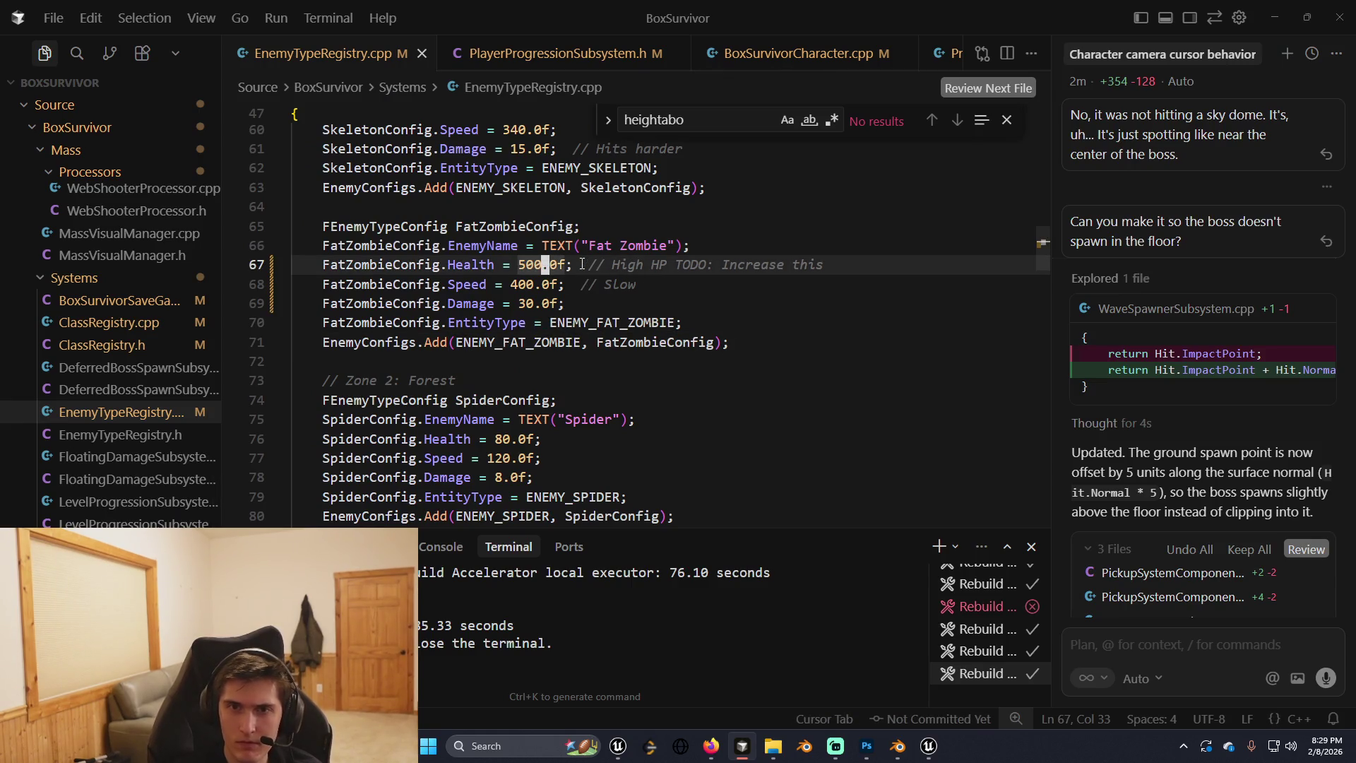
pyautogui.press('Right')
pyautogui.press('Right')
pyautogui.press('Right')
pyautogui.press('Right')
pyautogui.press('Right')
pyautogui.press('Right')
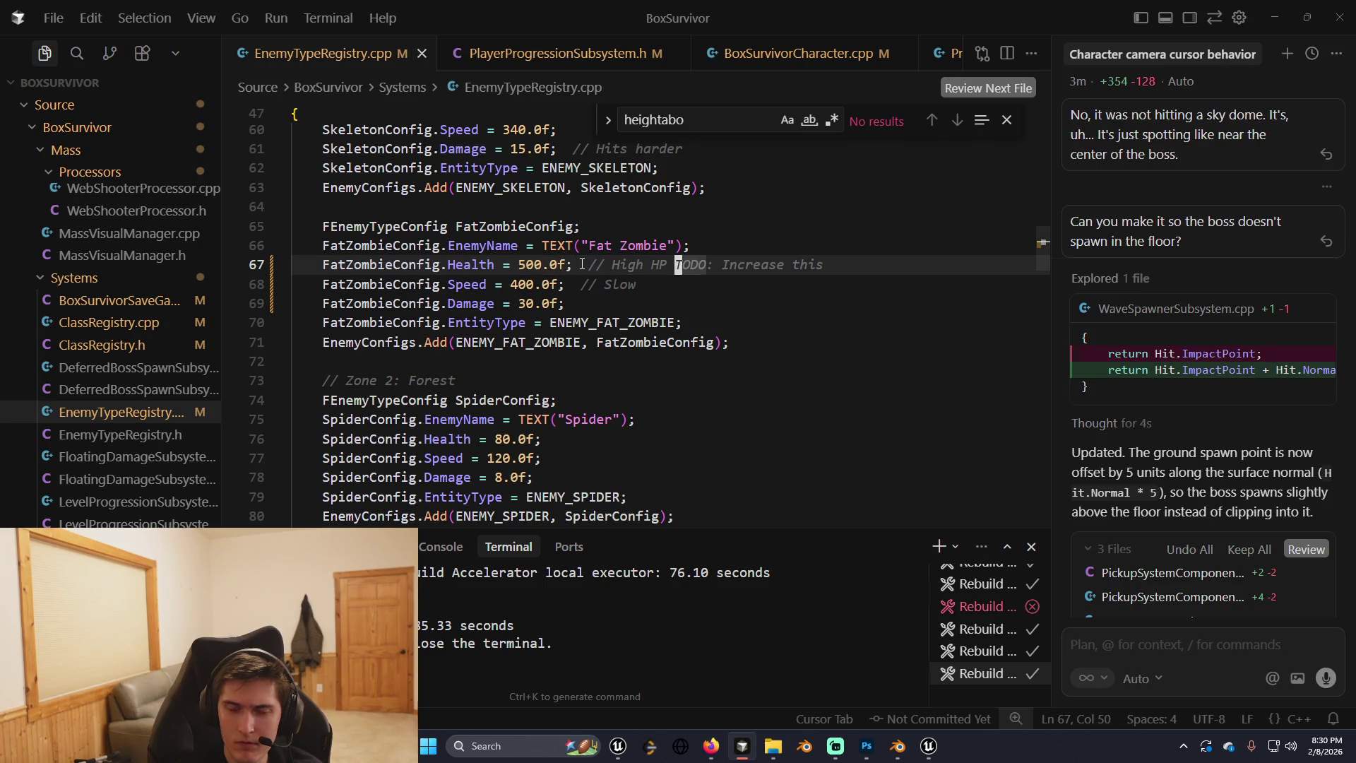
pyautogui.hotkey('ctrl', 'Delete')
pyautogui.hotkey('ctrl', 'Delete')
pyautogui.hotkey('ctrl', 'Delete')
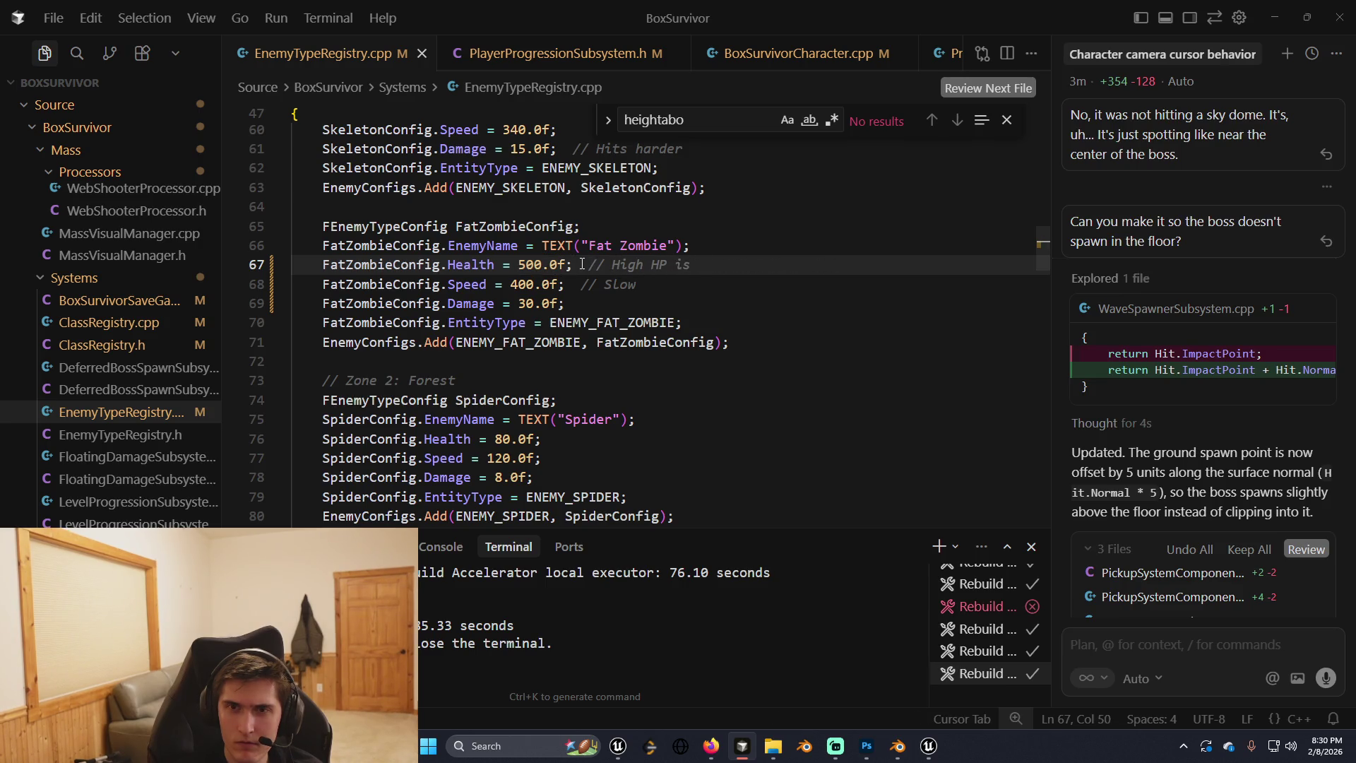
pyautogui.press('Left')
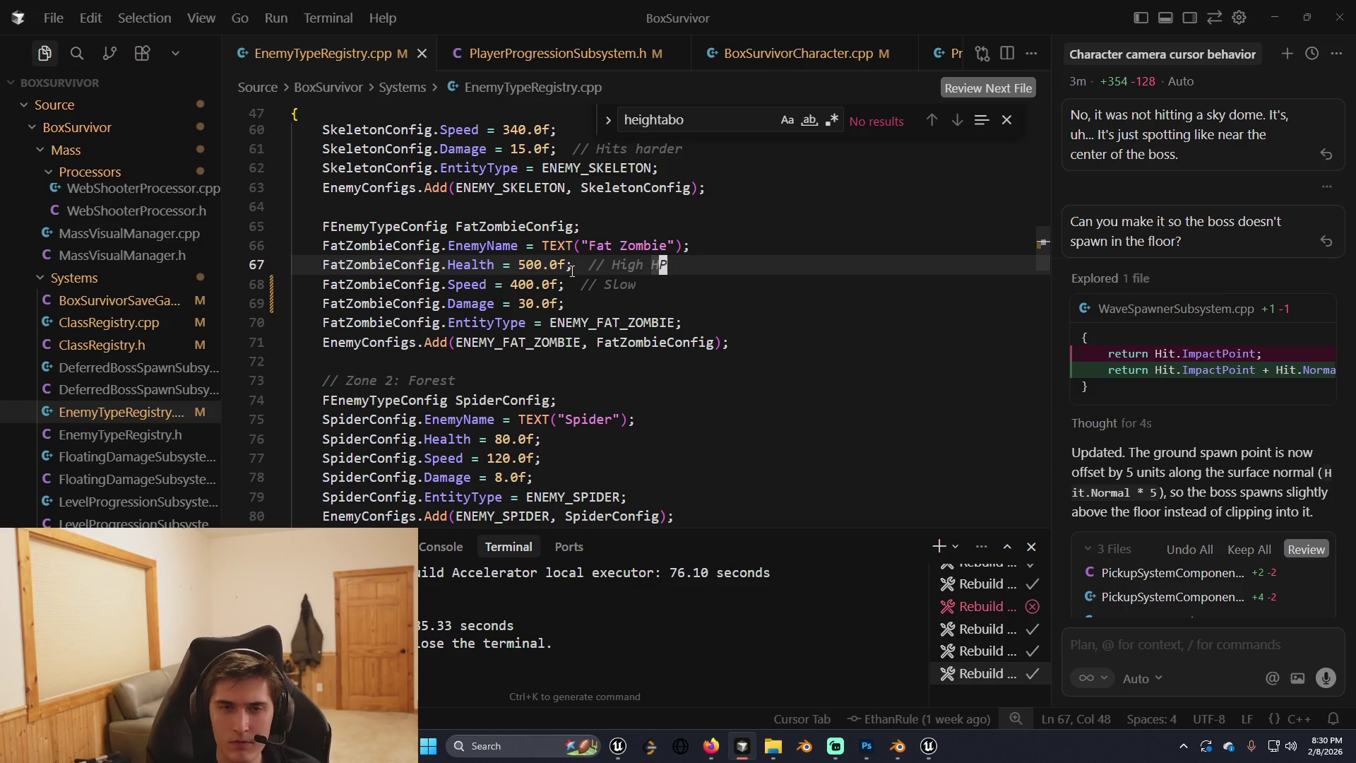
pyautogui.hotkey('alt', 'Tab')
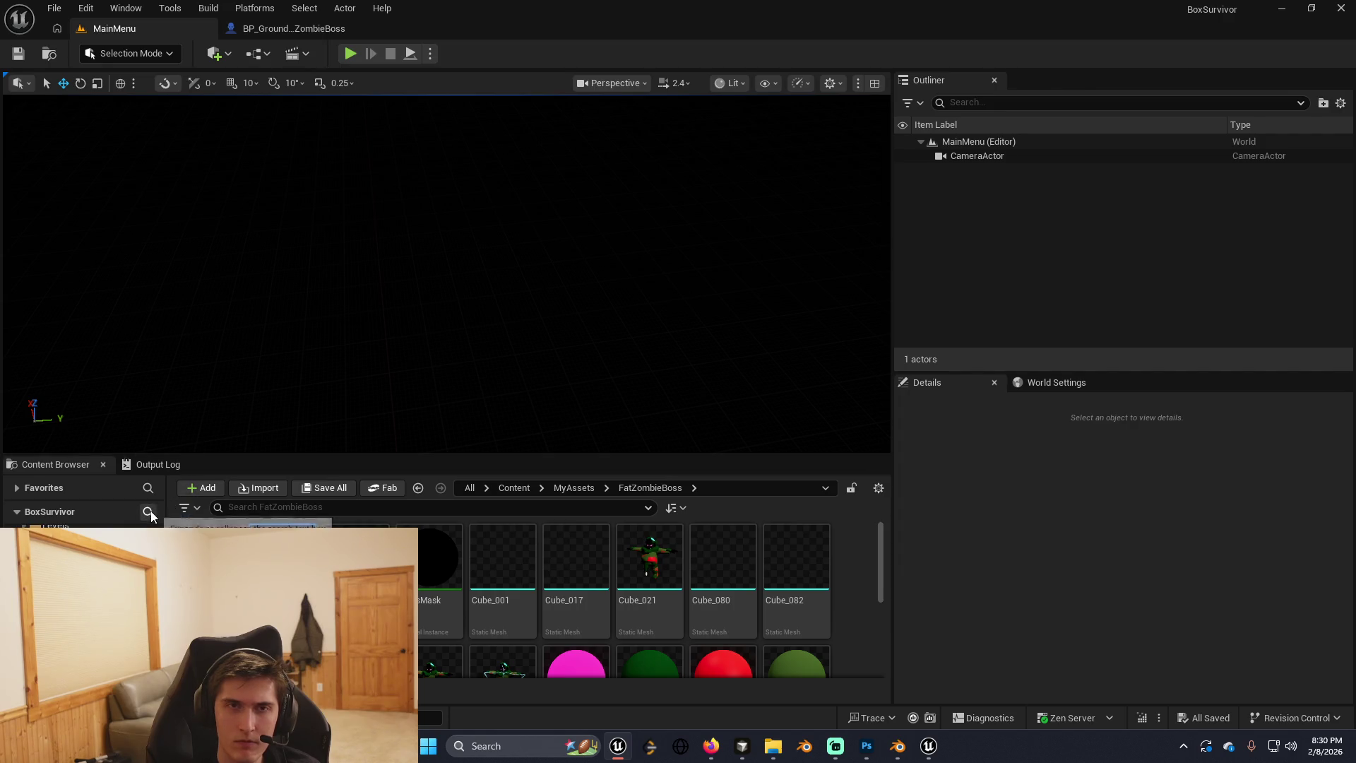
# Glance at BP_GroundEnemy_ZombieBoss, return to MainMenu, and show the C++ Classes folder.
pyautogui.click(297, 32)
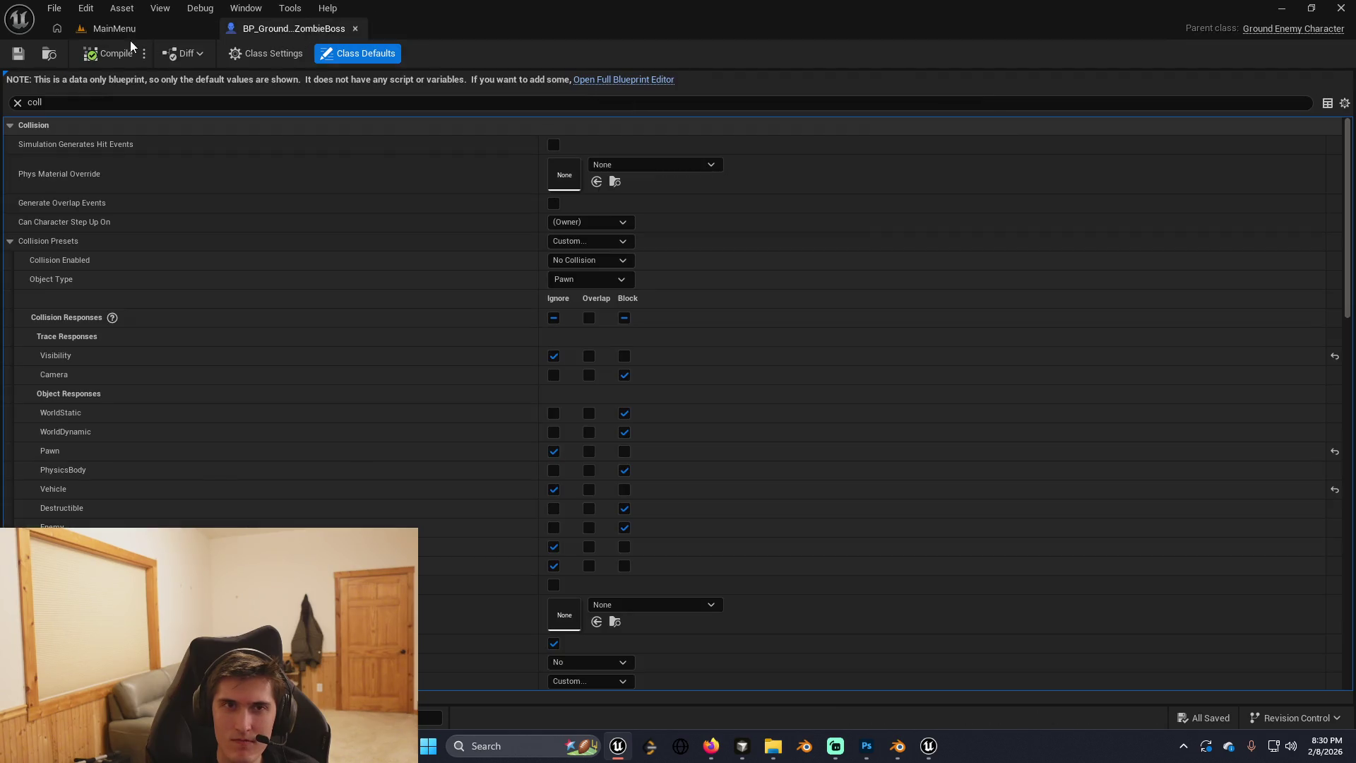
pyautogui.click(134, 30)
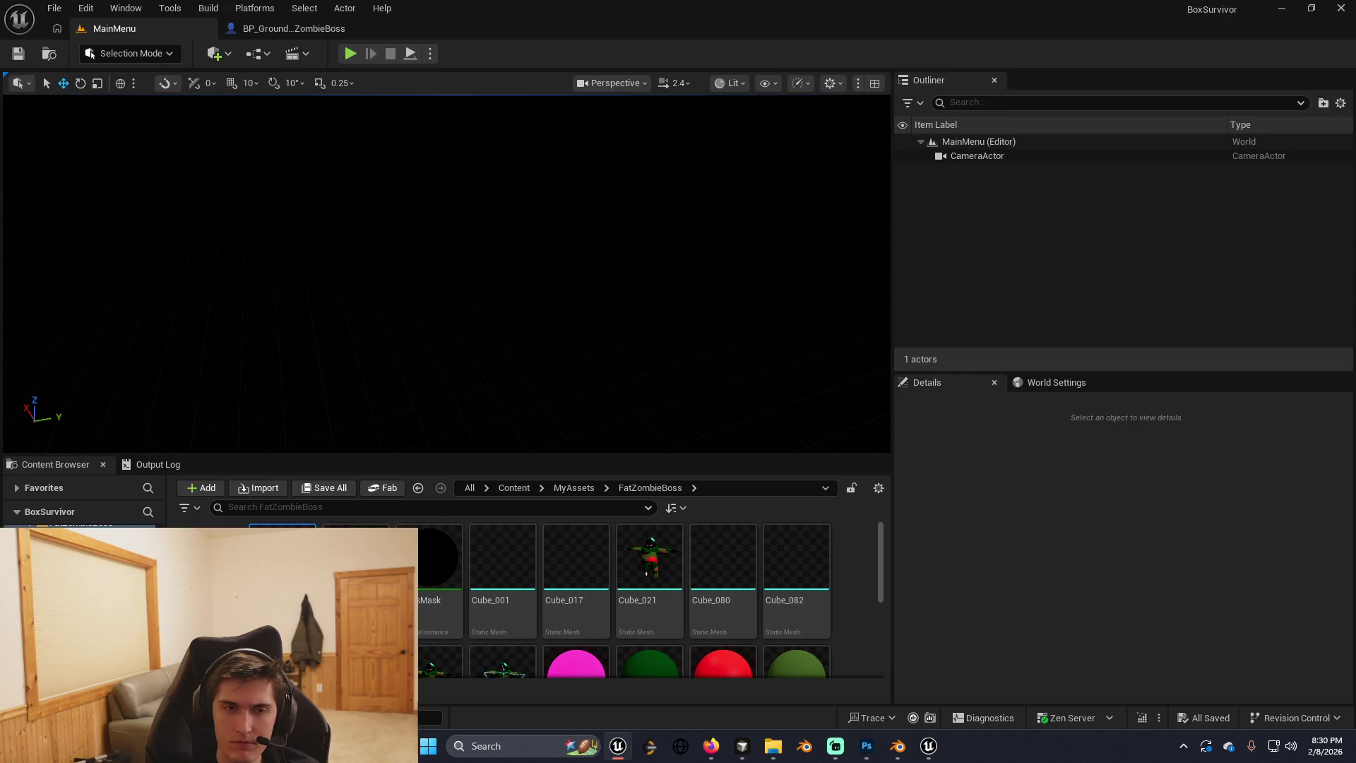
pyautogui.scroll(-3, 78, 565)
pyautogui.click(63, 607)
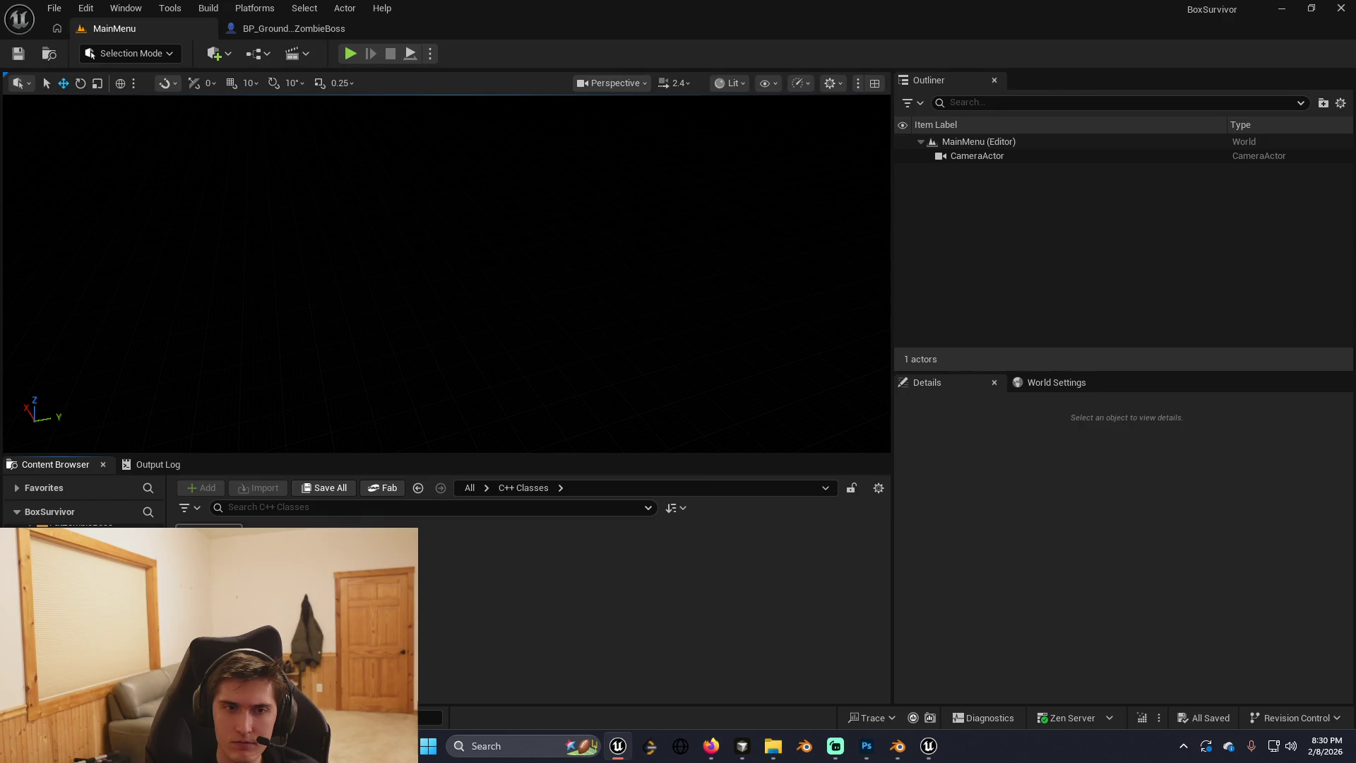
pyautogui.hotkey('alt', 'Tab')
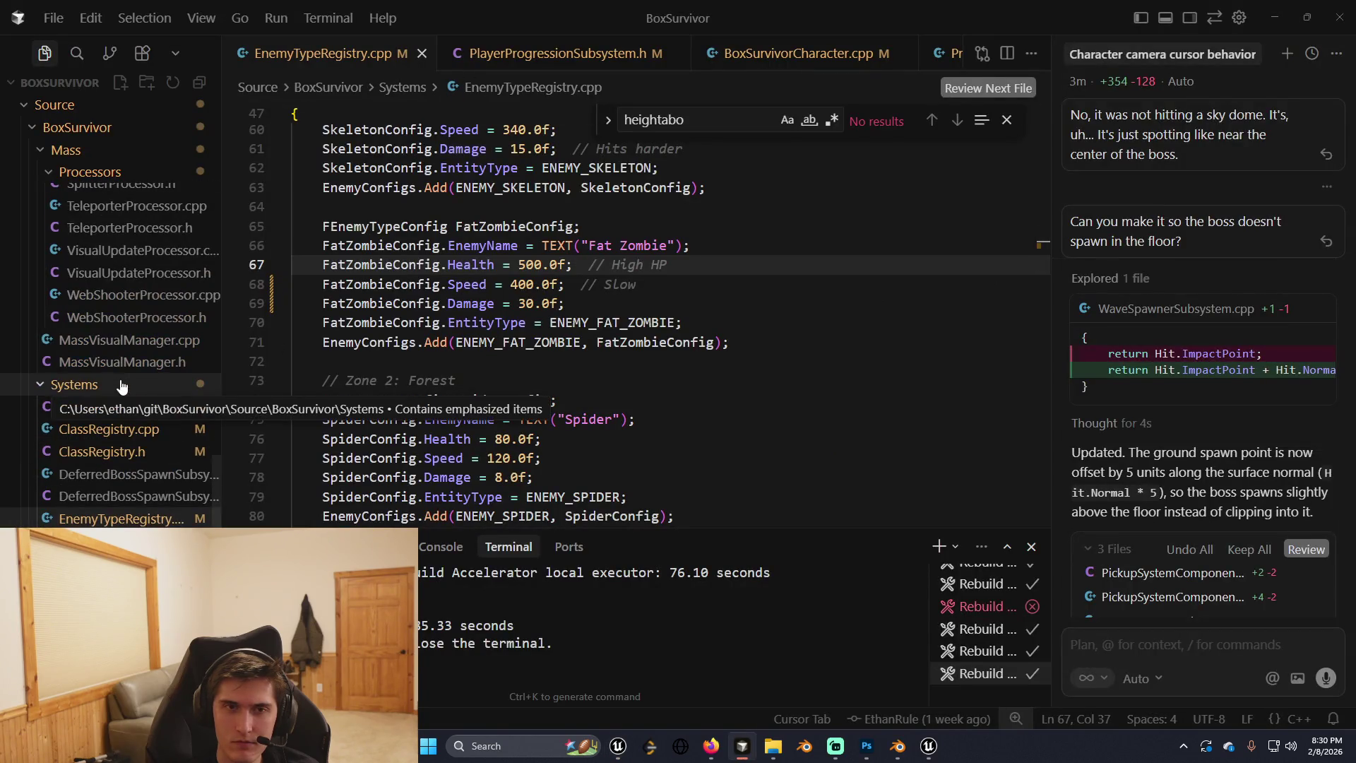
# Open the GARDEN_GROVE_WATERFALL.md roadmap from the Docs folder in Cursor.
pyautogui.scroll(3, 122, 385)
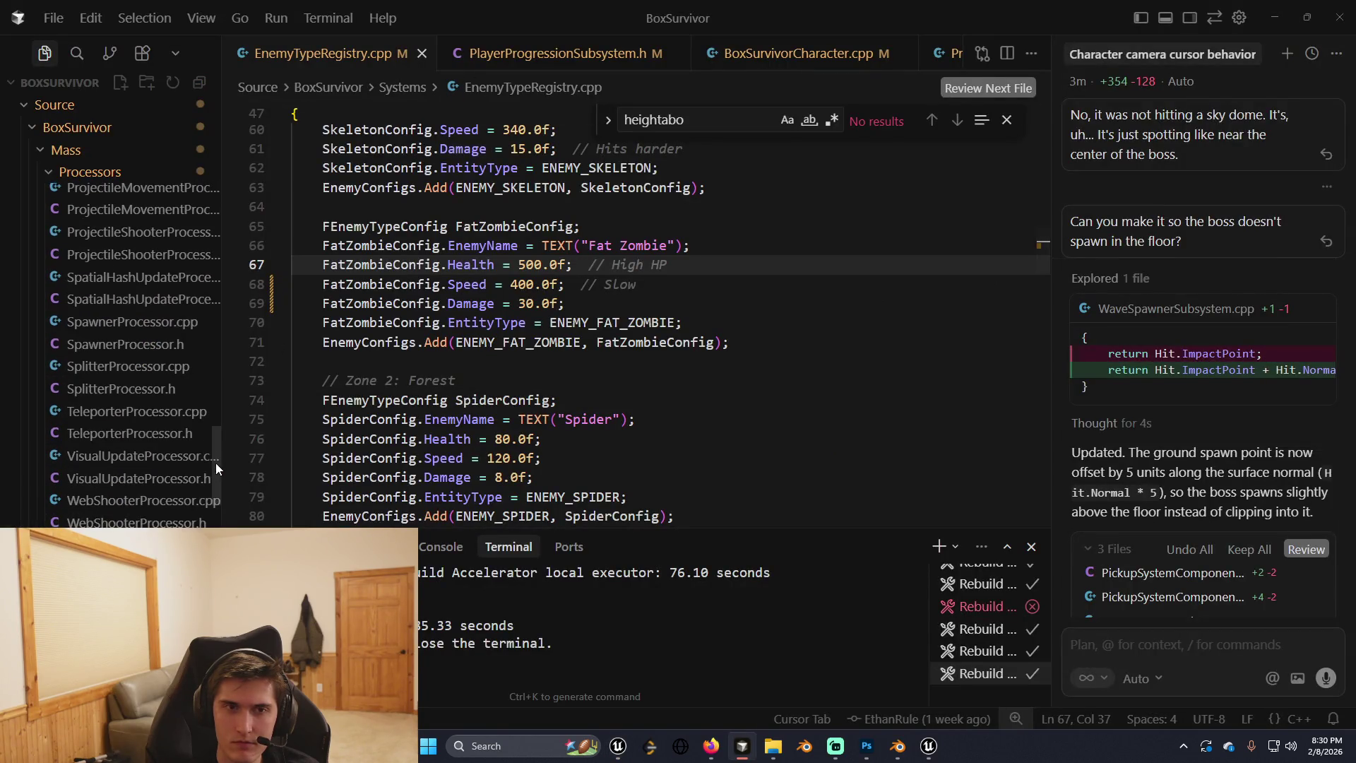
pyautogui.moveTo(216, 467)
pyautogui.mouseDown()
pyautogui.moveTo(222, 362)
pyautogui.moveTo(202, 278)
pyautogui.mouseUp()
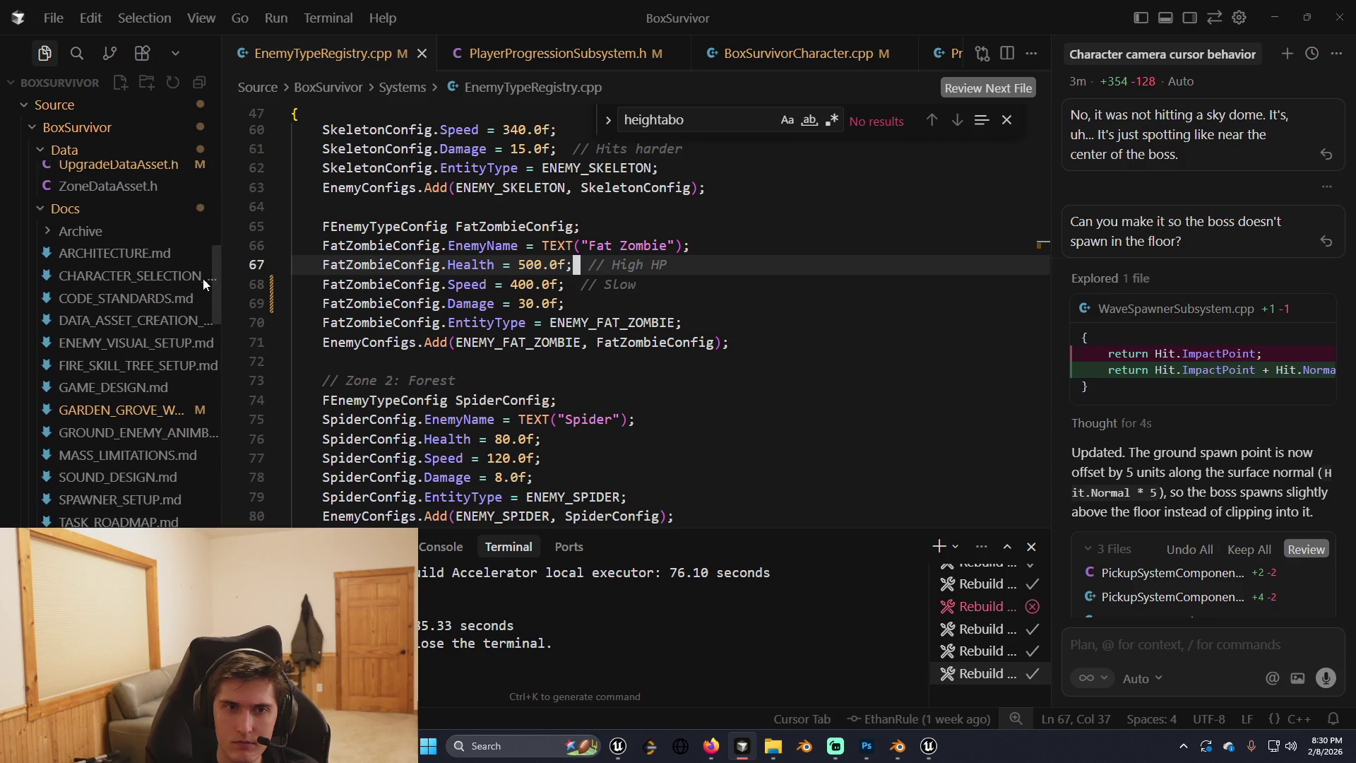
pyautogui.click(117, 429)
pyautogui.click(116, 410)
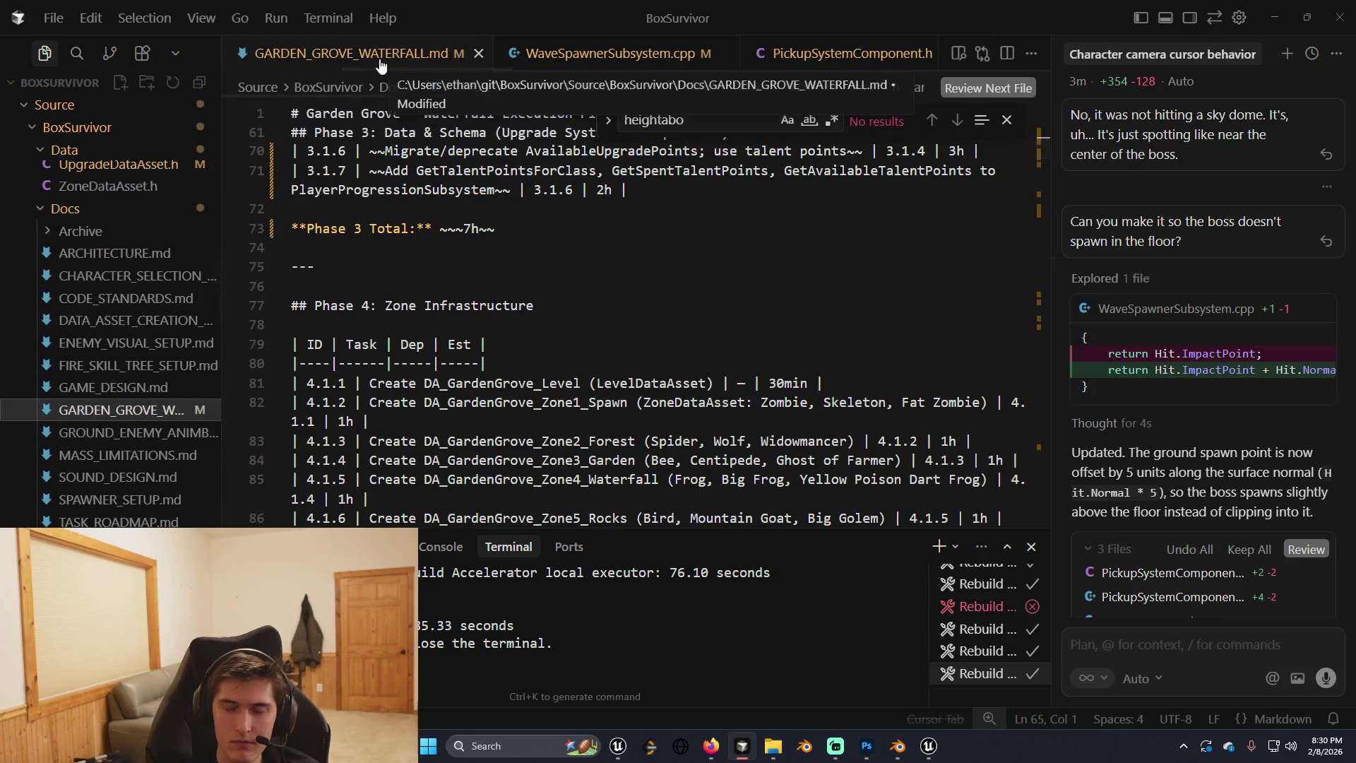
pyautogui.hotkey('alt', 'Tab')
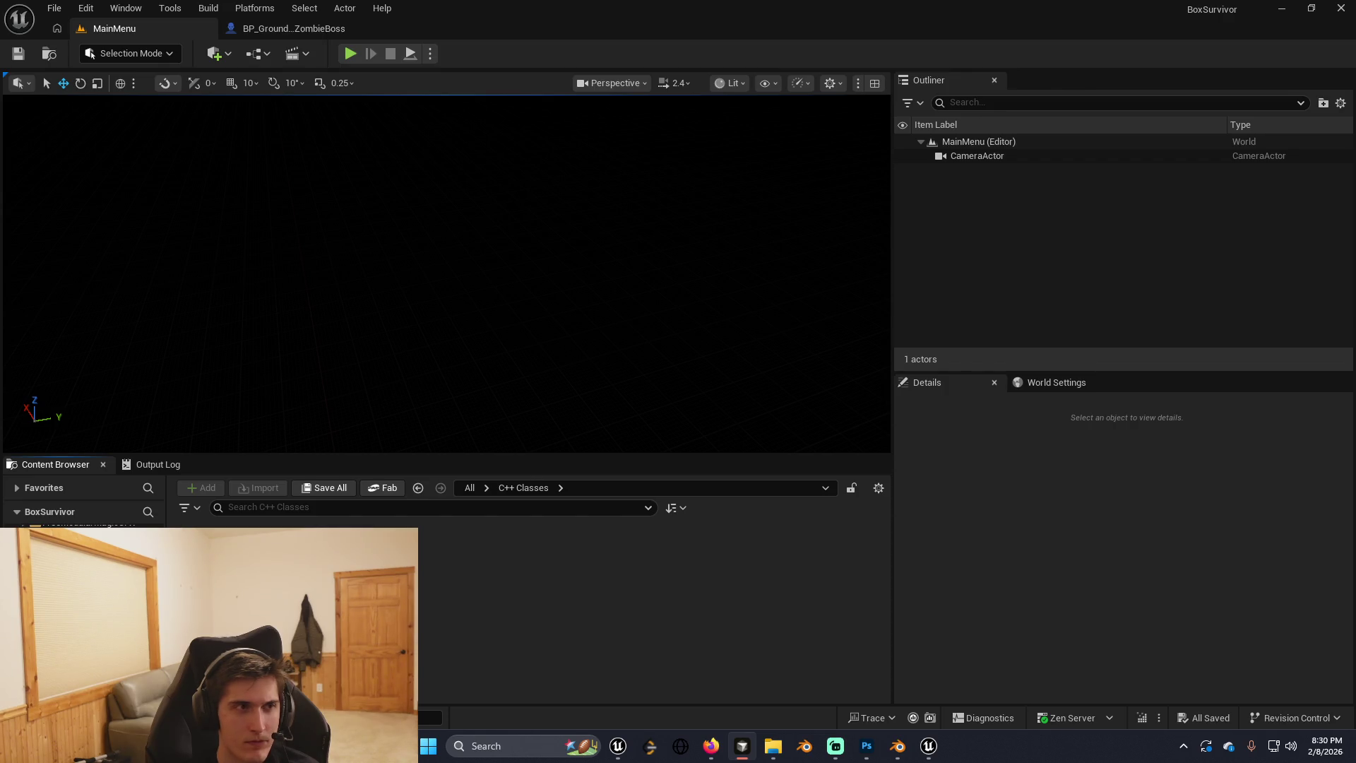
# Review the roadmap and the boss spawn fix, Hit.ImpactPoint + Hit.Normal * 5, in WaveSpawnerSubsystem.cpp.
pyautogui.hotkey('alt', 'Tab')
pyautogui.scroll(-4, 470, 287)
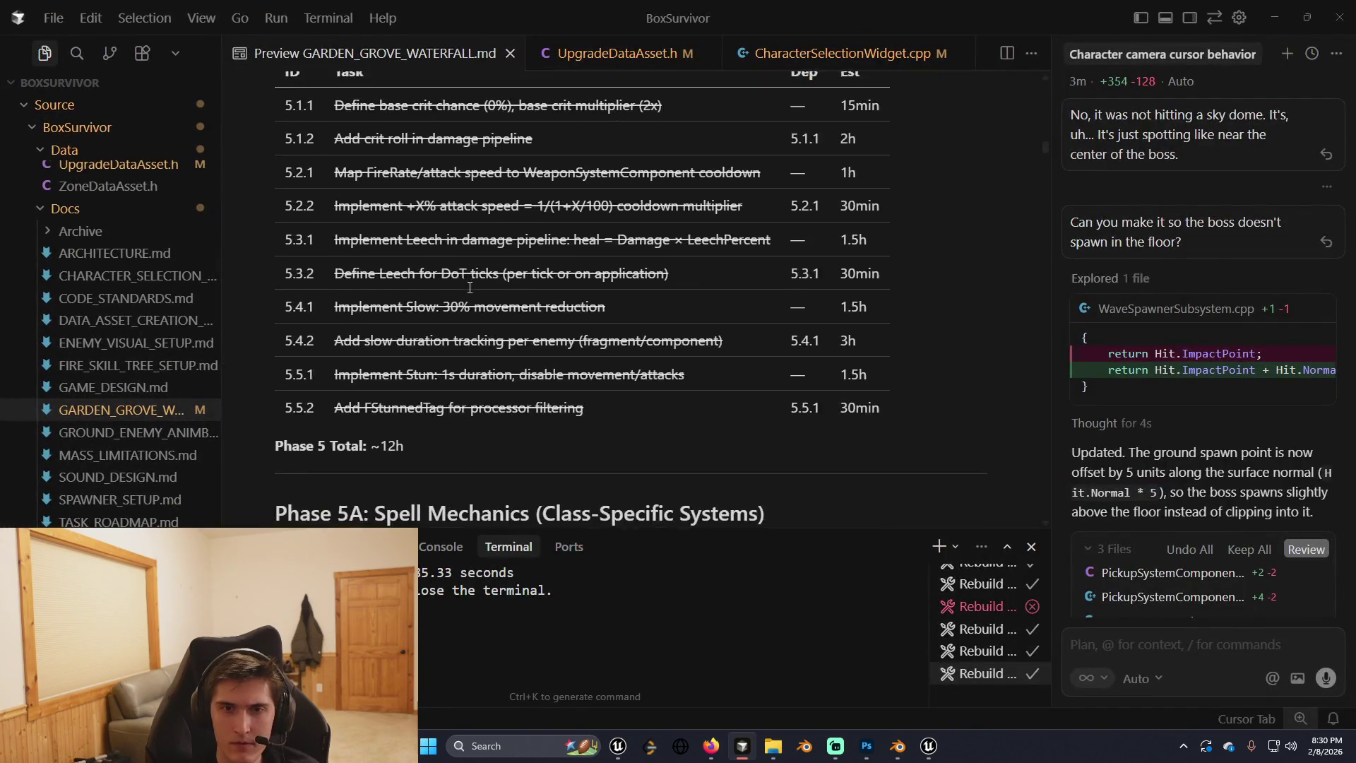
pyautogui.scroll(-5, 470, 287)
pyautogui.scroll(4, 470, 287)
pyautogui.scroll(-1, 470, 288)
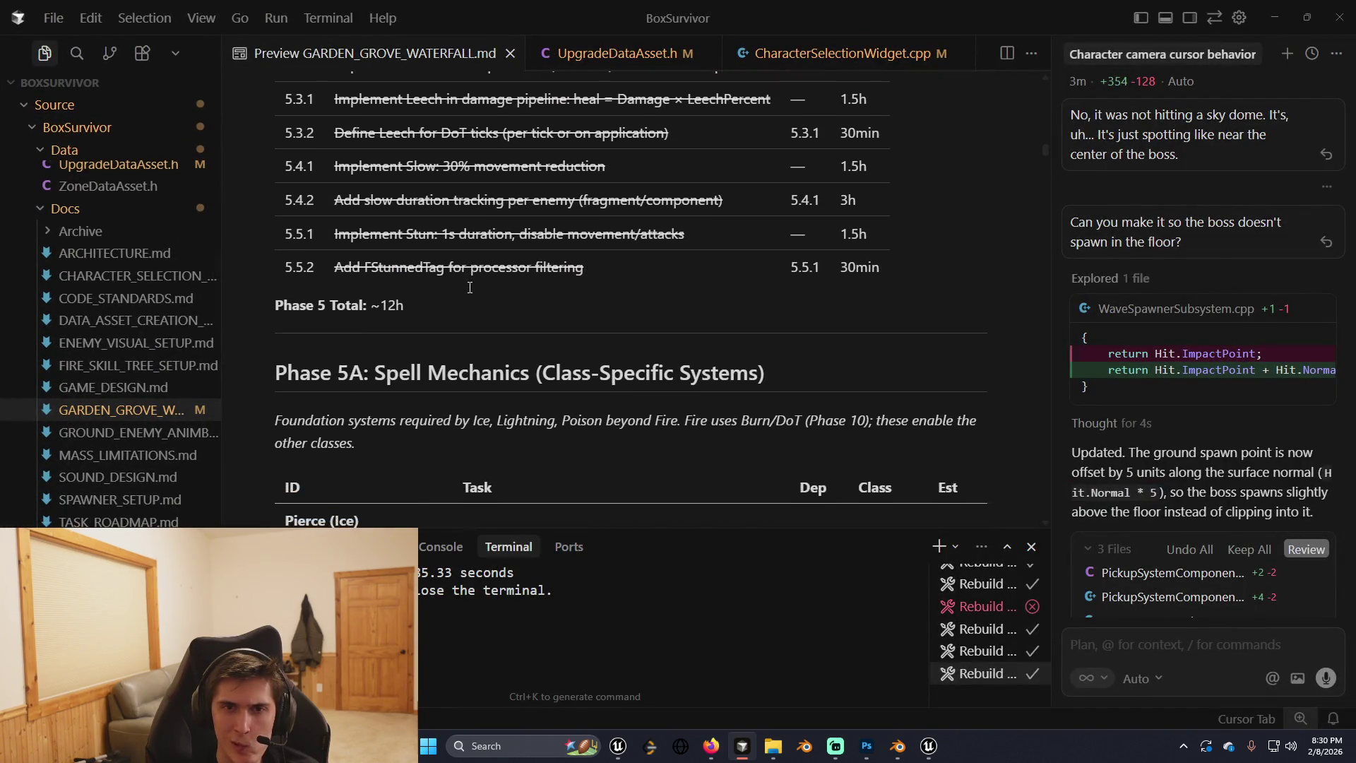
pyautogui.scroll(-2, 470, 288)
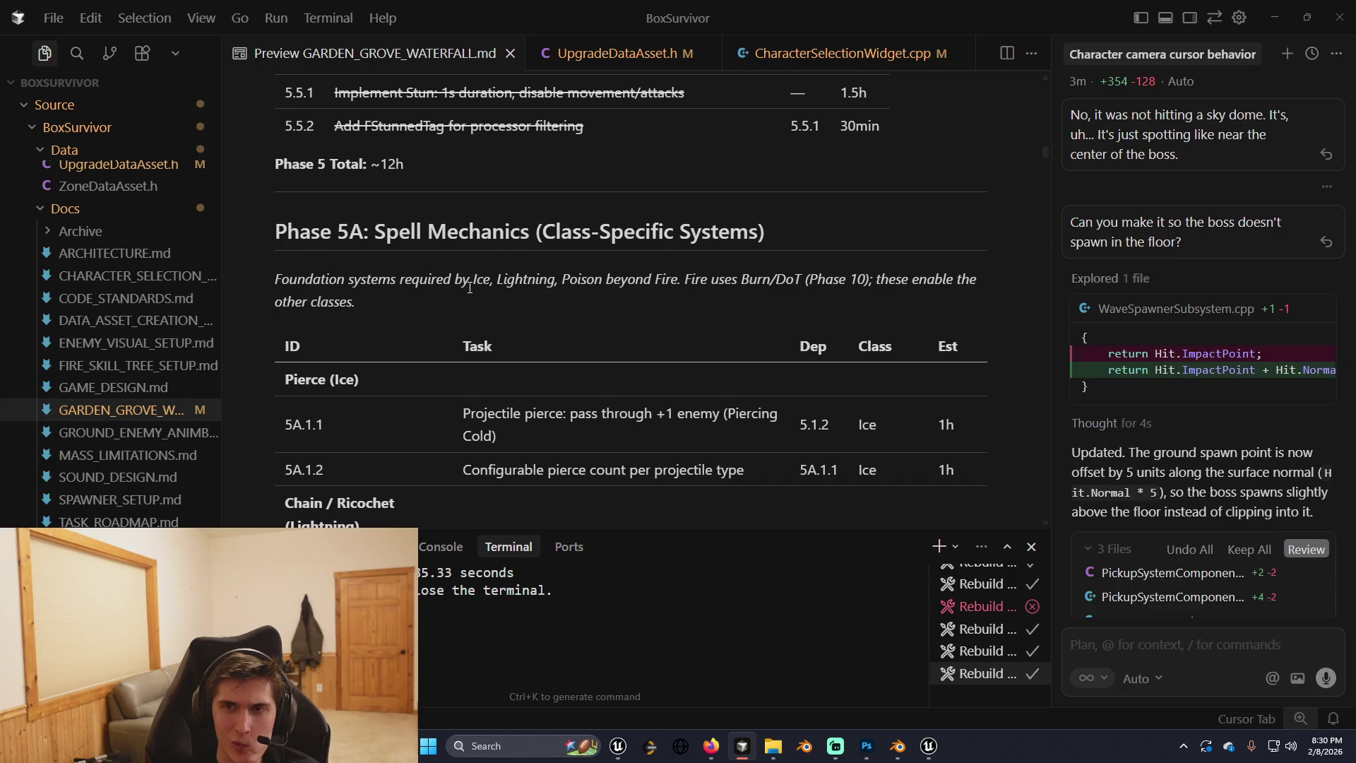
pyautogui.scroll(5, 469, 288)
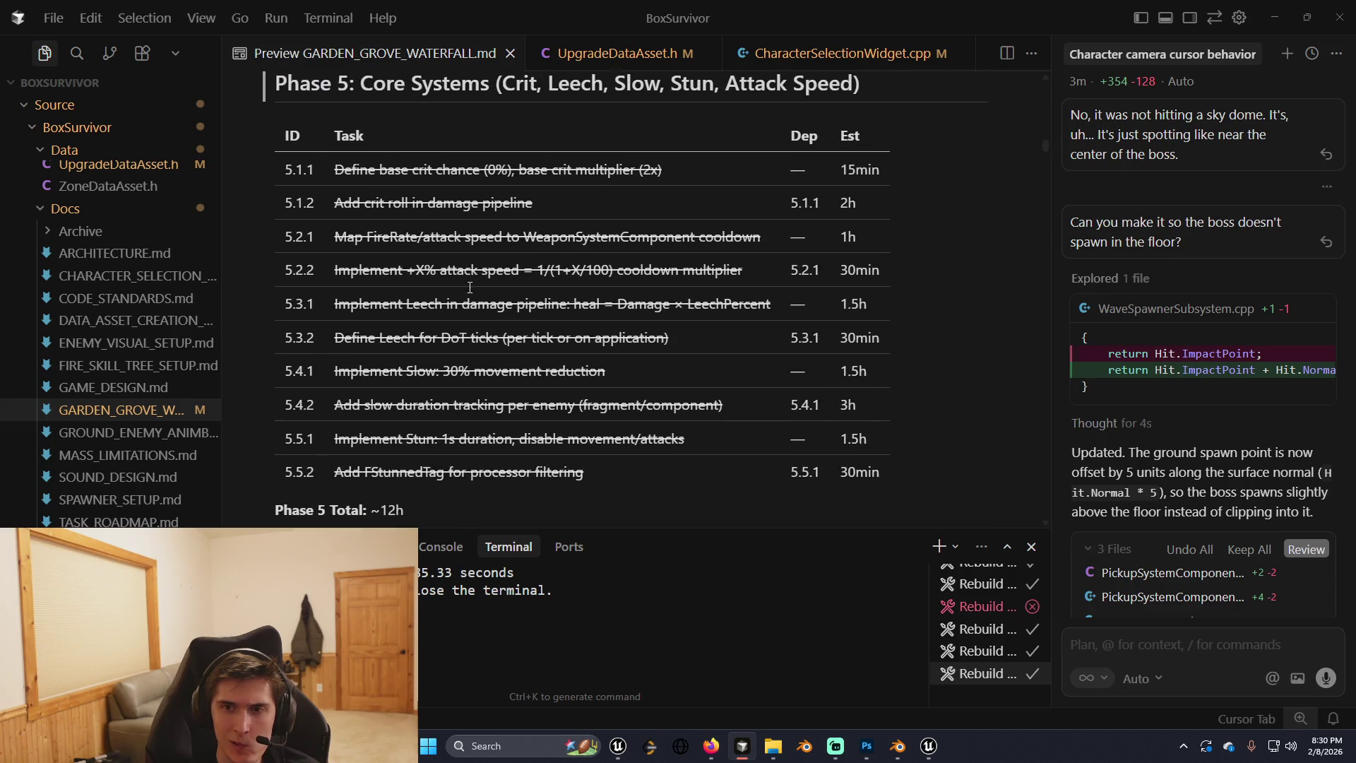
pyautogui.scroll(-2, 469, 287)
pyautogui.scroll(2, 469, 287)
pyautogui.scroll(-5, 470, 288)
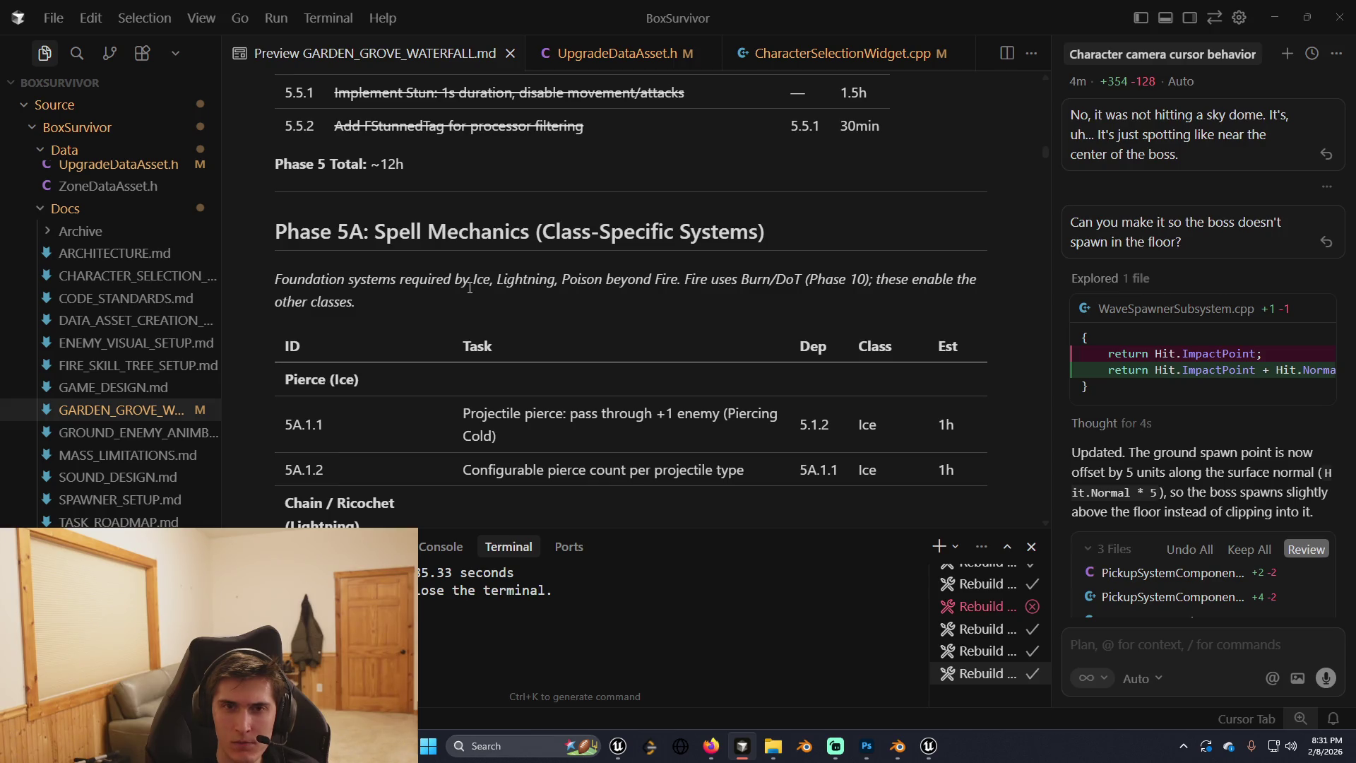
pyautogui.scroll(-2, 470, 287)
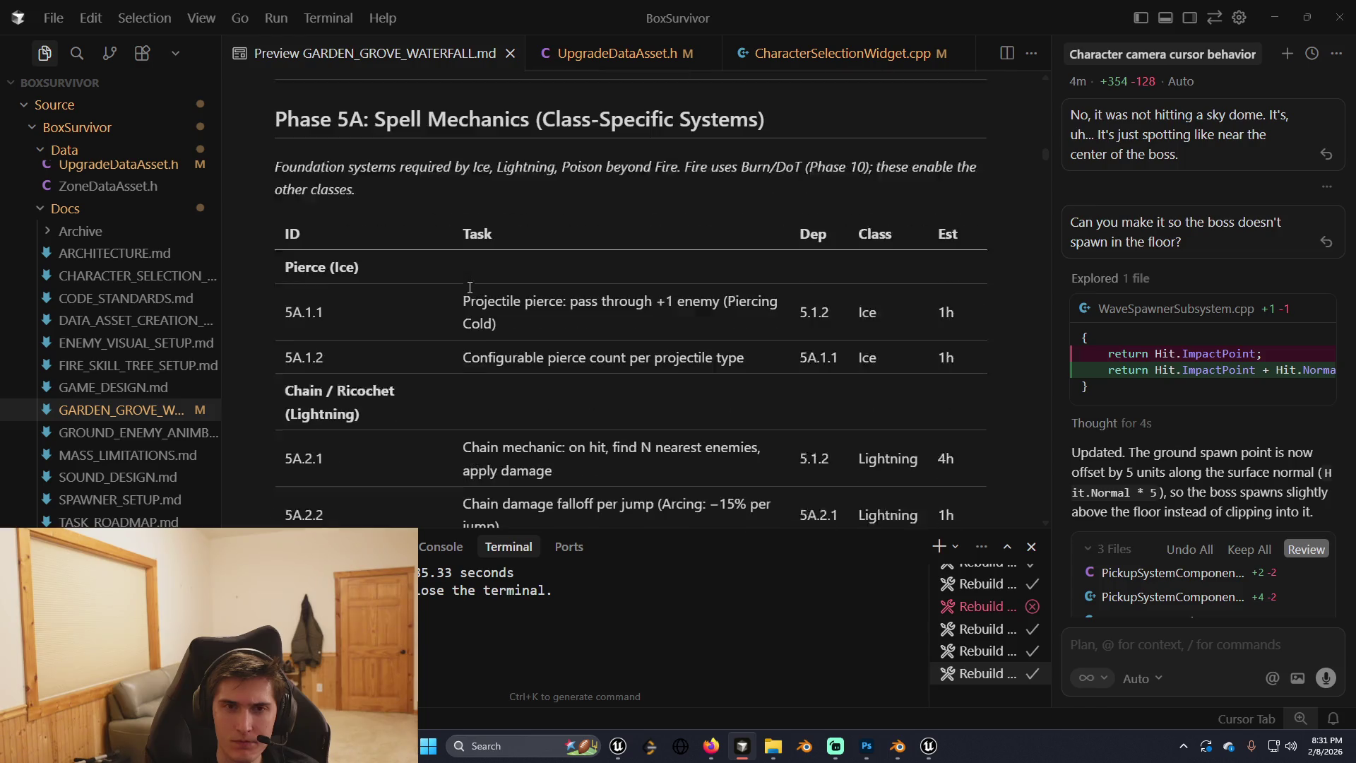
pyautogui.scroll(5, 470, 287)
pyautogui.scroll(7, 470, 287)
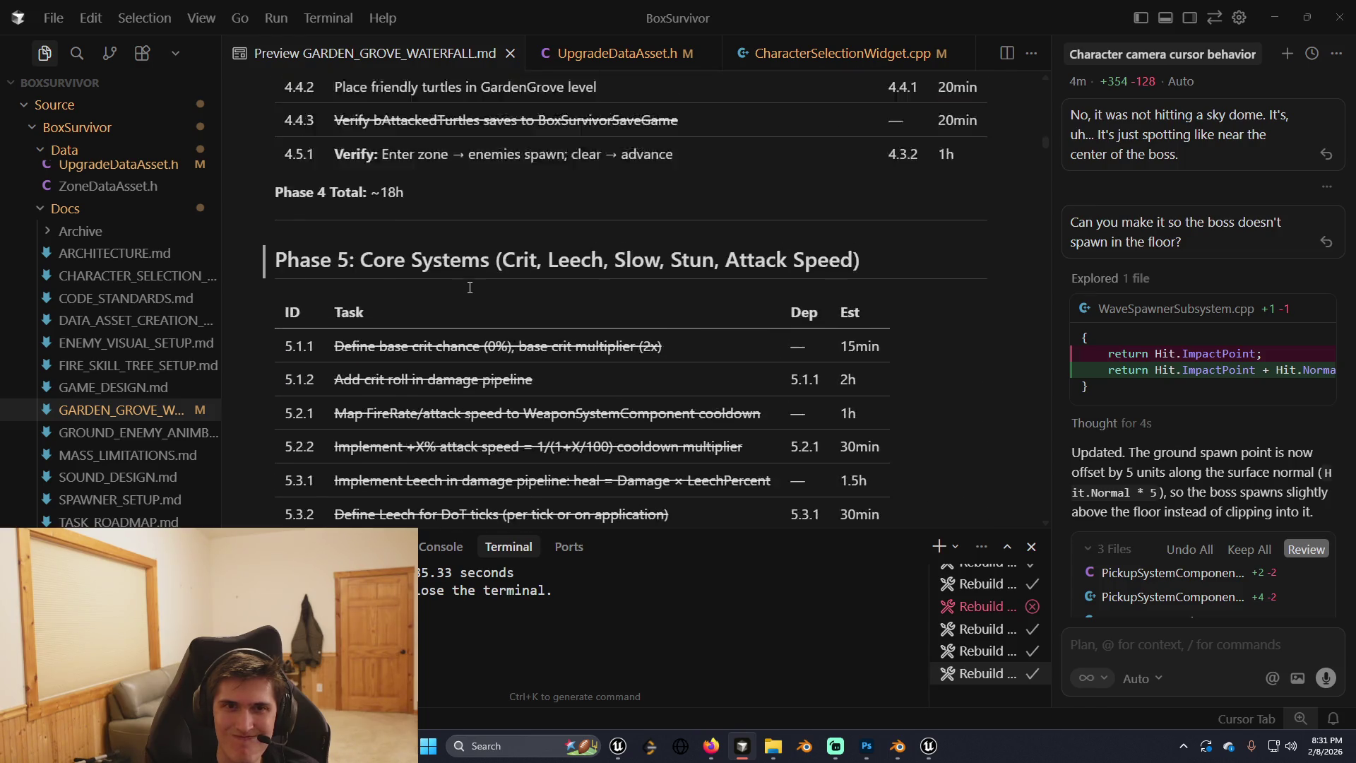
pyautogui.scroll(2, 470, 287)
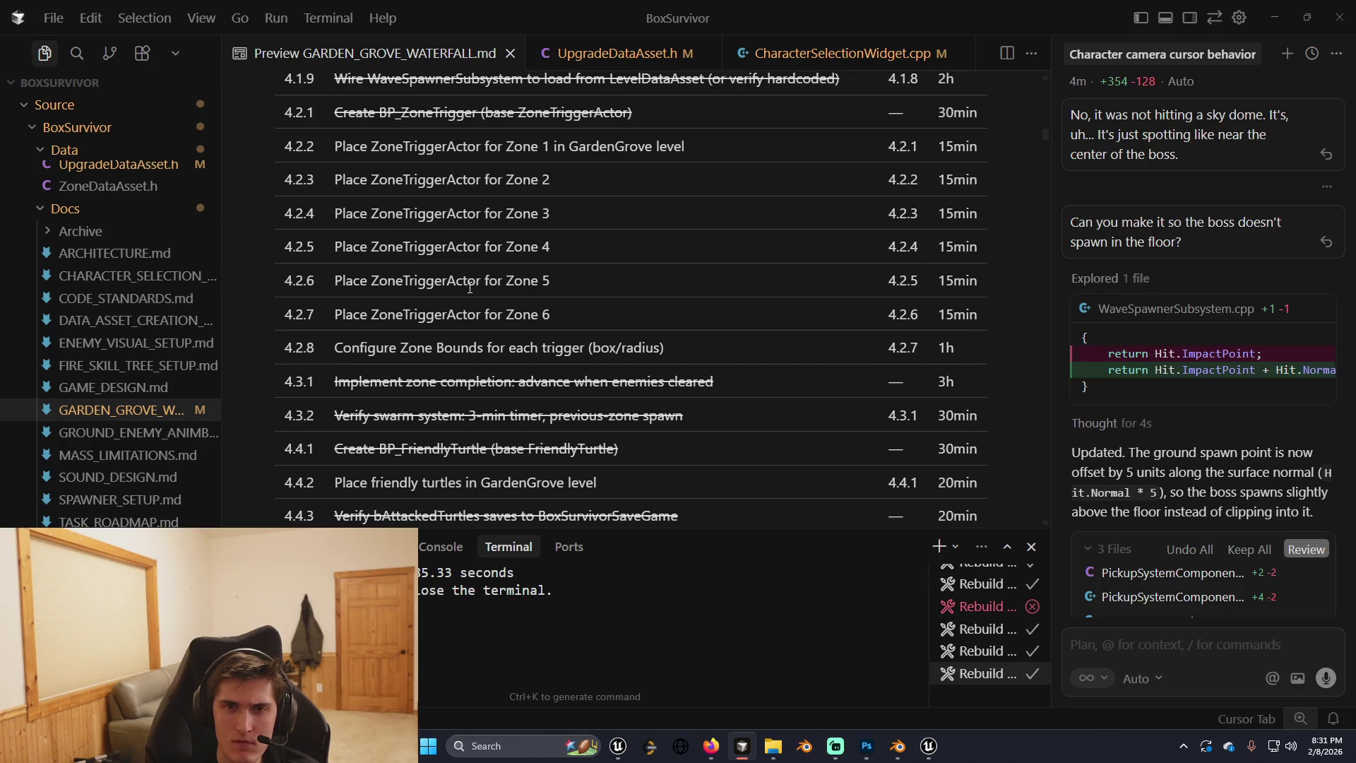
pyautogui.scroll(3, 469, 288)
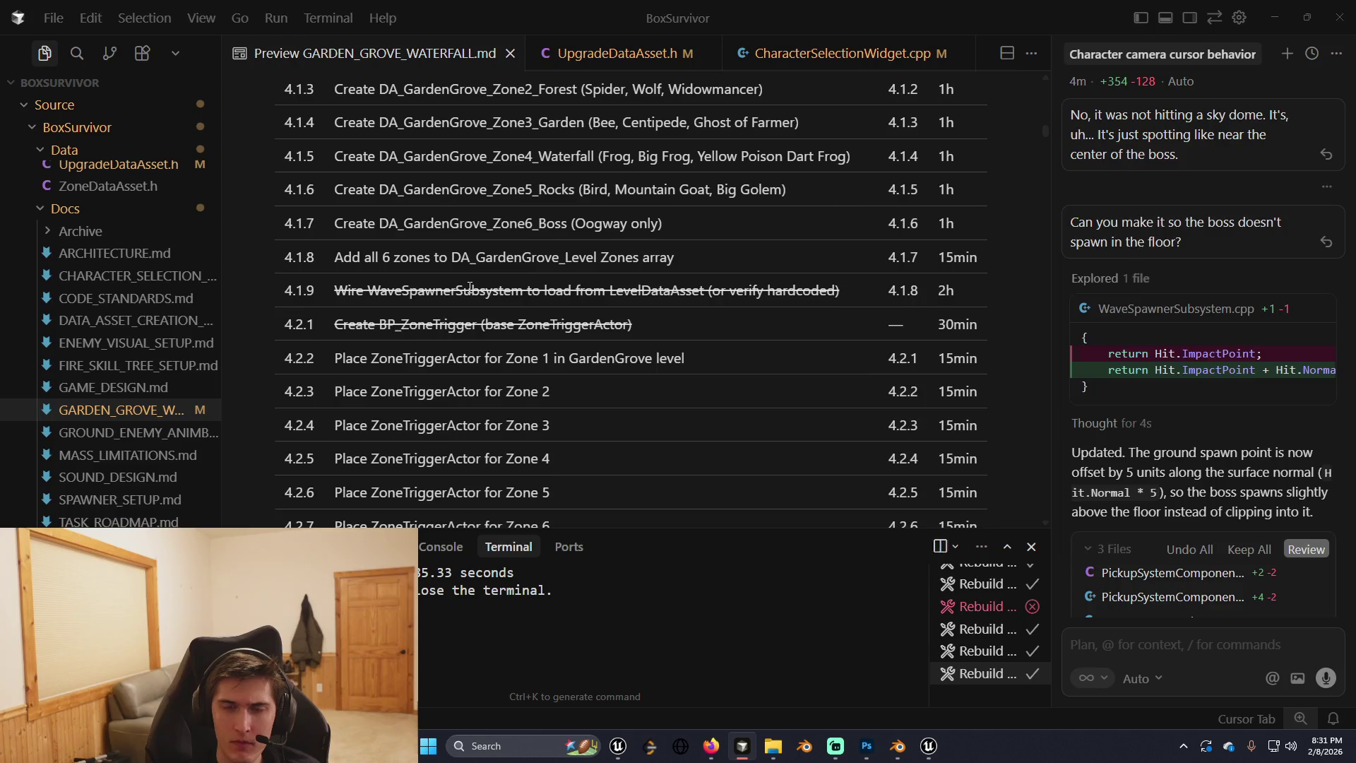
pyautogui.hotkey('alt', 'Tab')
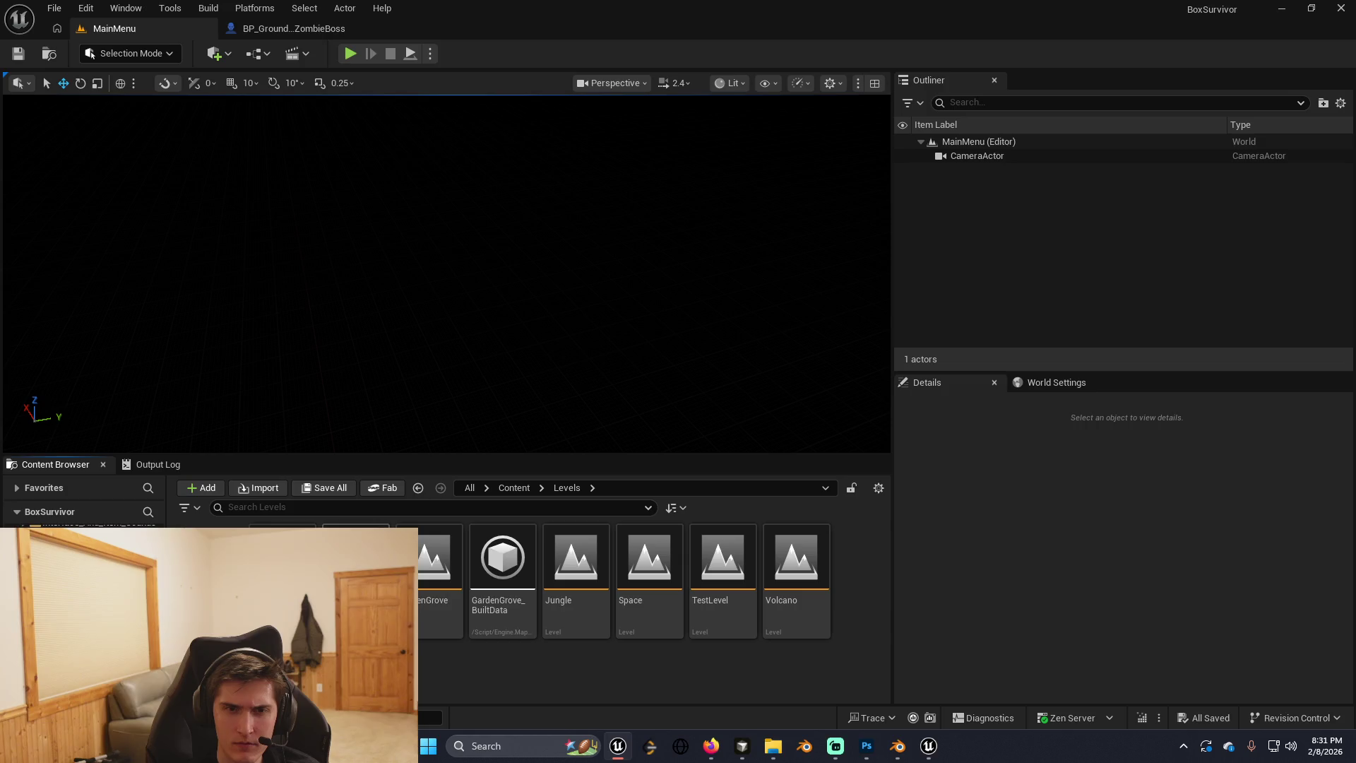
# Open the GardenGrove level and frame the grassy cliff and the tall rock SM_cliff_10.
pyautogui.click(433, 583)
pyautogui.doubleClick(433, 584)
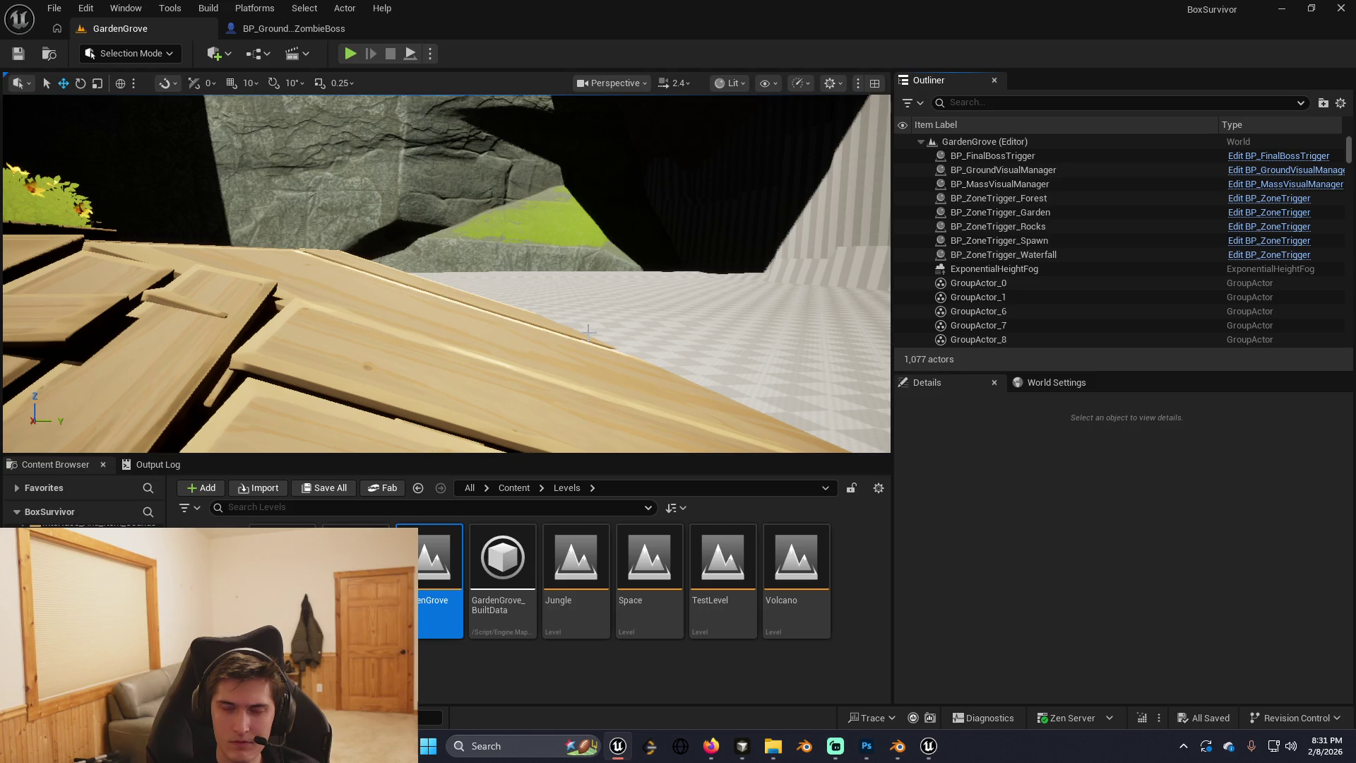
pyautogui.rightClick(583, 284)
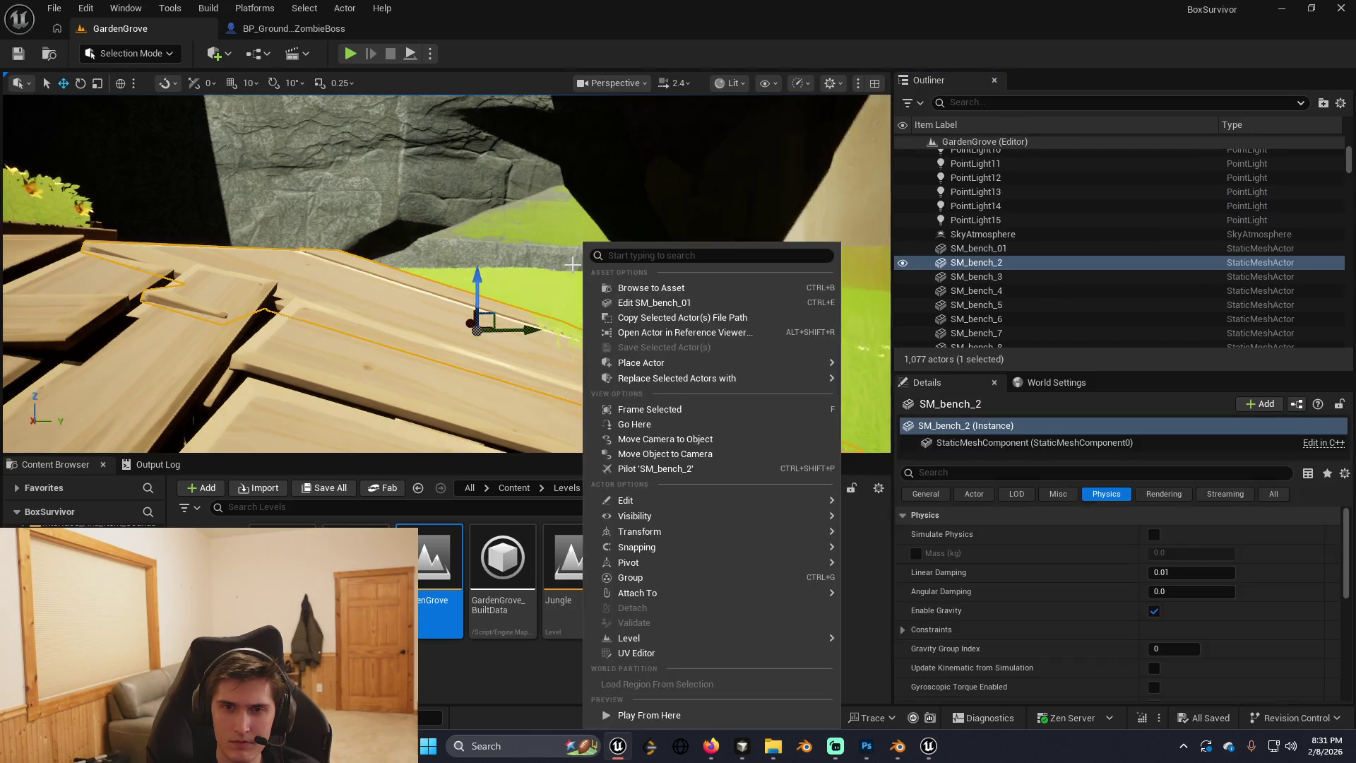
pyautogui.click(865, 284)
pyautogui.press('f')
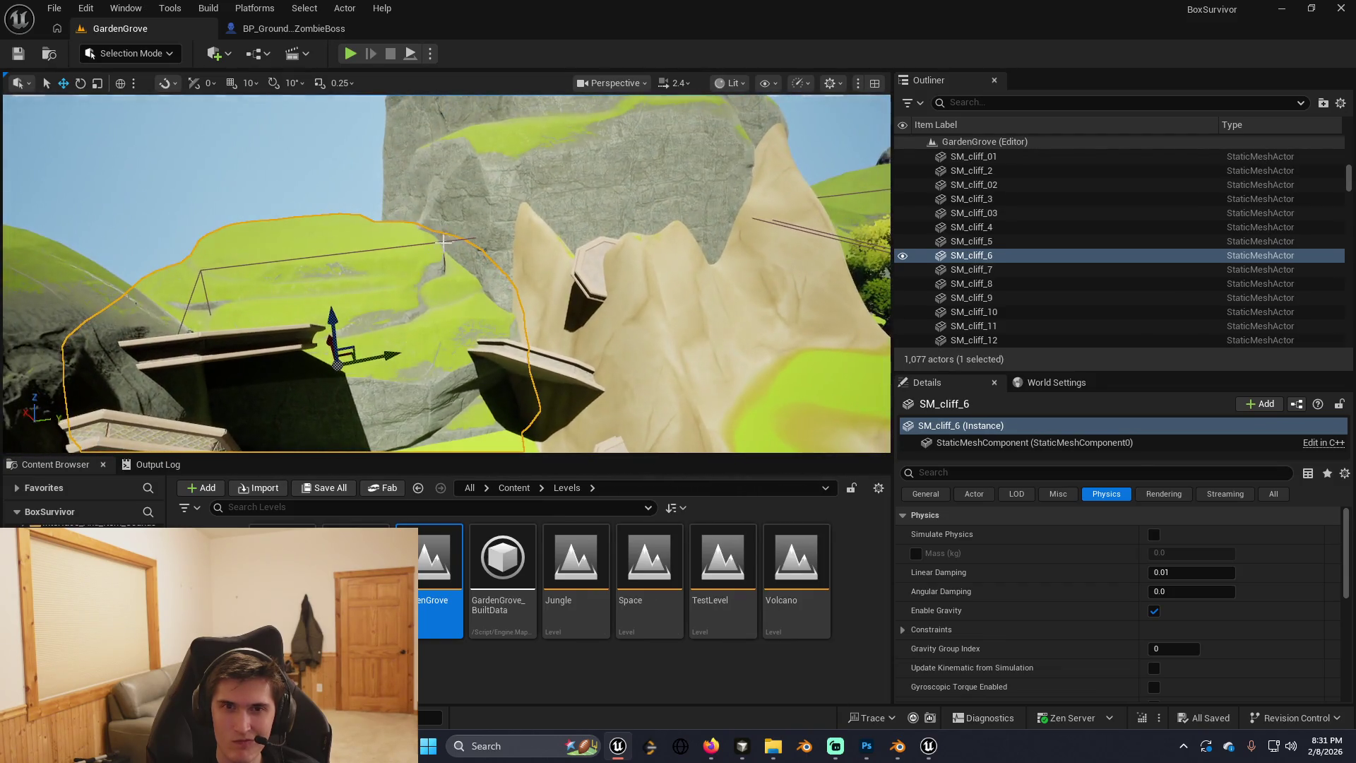
pyautogui.click(448, 239)
pyautogui.press('f')
pyautogui.moveTo(471, 291)
pyautogui.mouseDown()
pyautogui.moveTo(438, 303)
pyautogui.moveTo(459, 283)
pyautogui.moveTo(472, 291)
pyautogui.moveTo(452, 297)
pyautogui.moveTo(451, 339)
pyautogui.moveTo(423, 325)
pyautogui.moveTo(452, 297)
pyautogui.moveTo(381, 295)
pyautogui.moveTo(420, 284)
pyautogui.moveTo(388, 261)
pyautogui.moveTo(400, 261)
pyautogui.mouseUp()
# Select and frame BP_ZoneTrigger_Spawn, then rescale it to an X scale of 24.406902.
pyautogui.click(473, 317)
pyautogui.press('f')
pyautogui.press('r')
pyautogui.hotkey('alt', 'Tab')
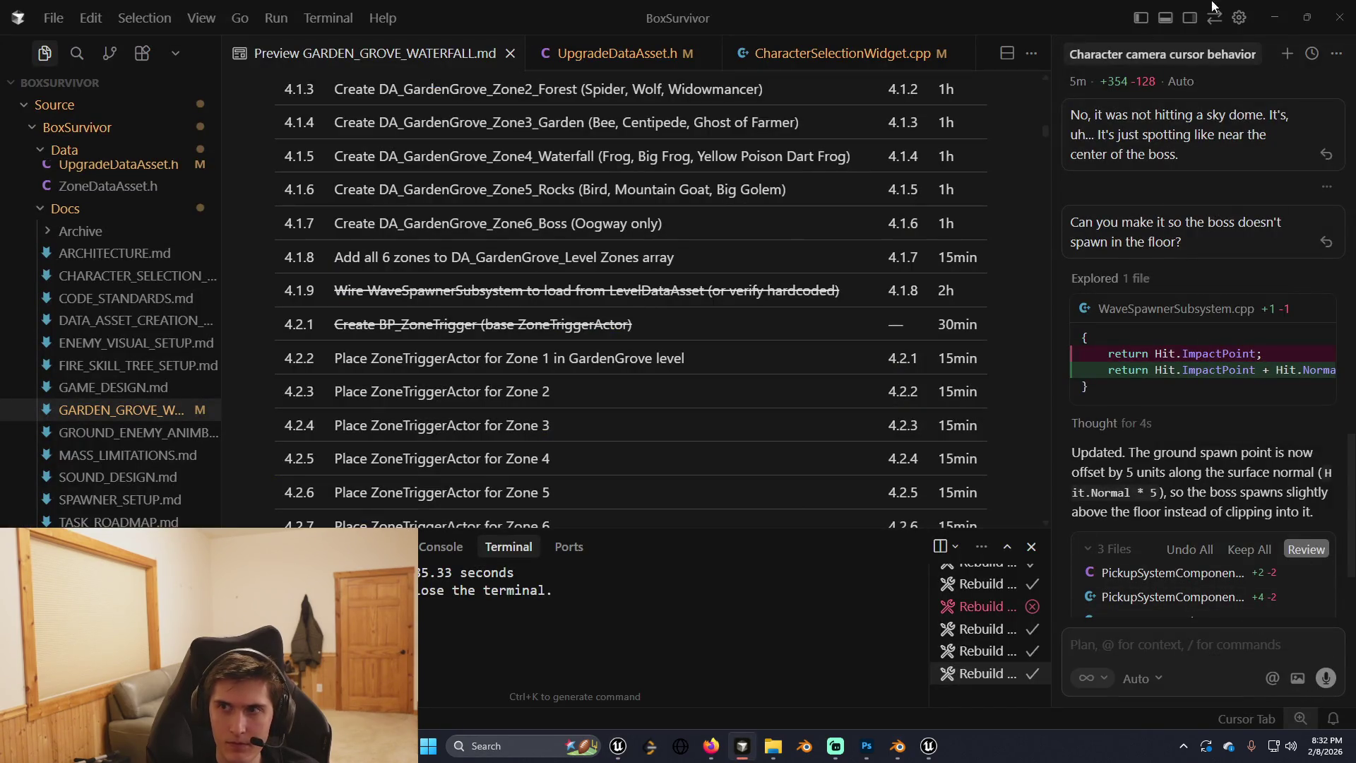
# Start a new Cursor AI chat and begin dictating a question by voice.
pyautogui.click(1286, 54)
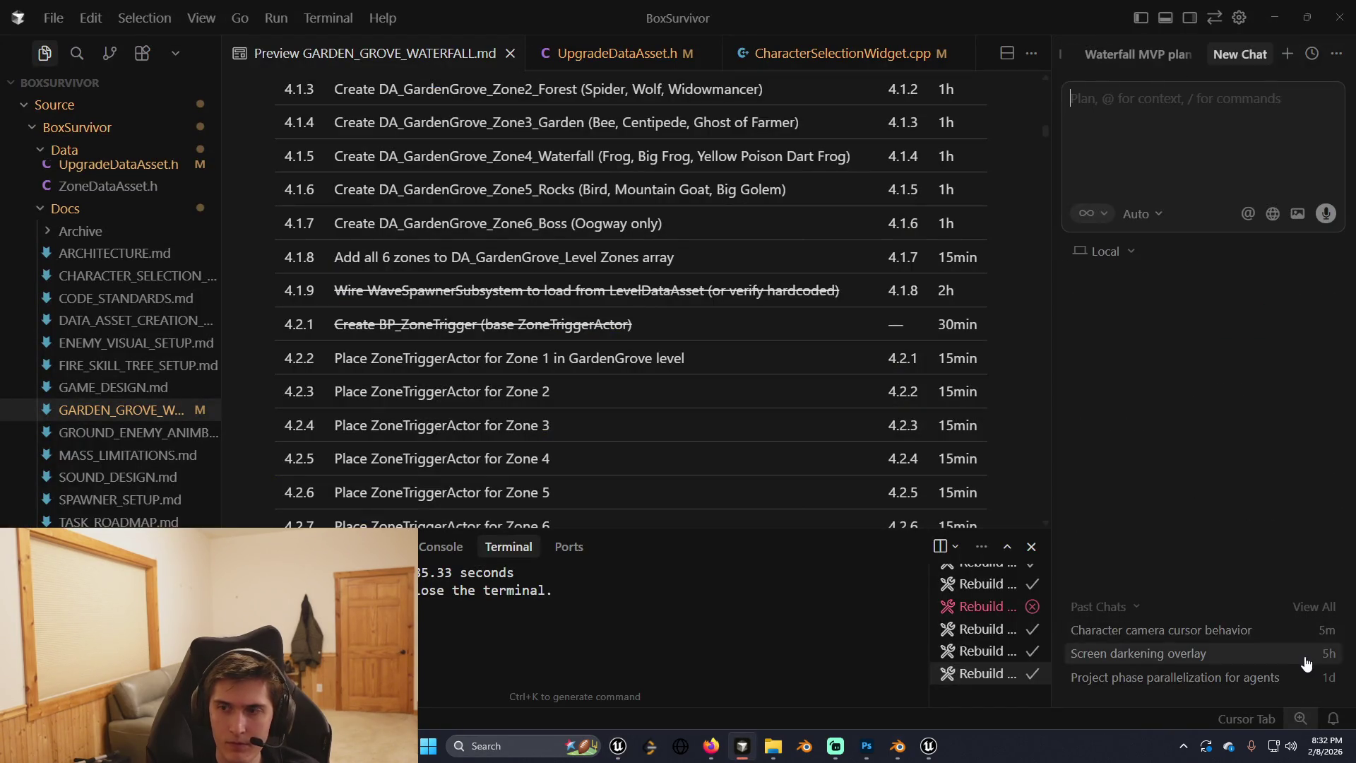
pyautogui.click(1332, 216)
pyautogui.hotkey('alt', 'Tab')
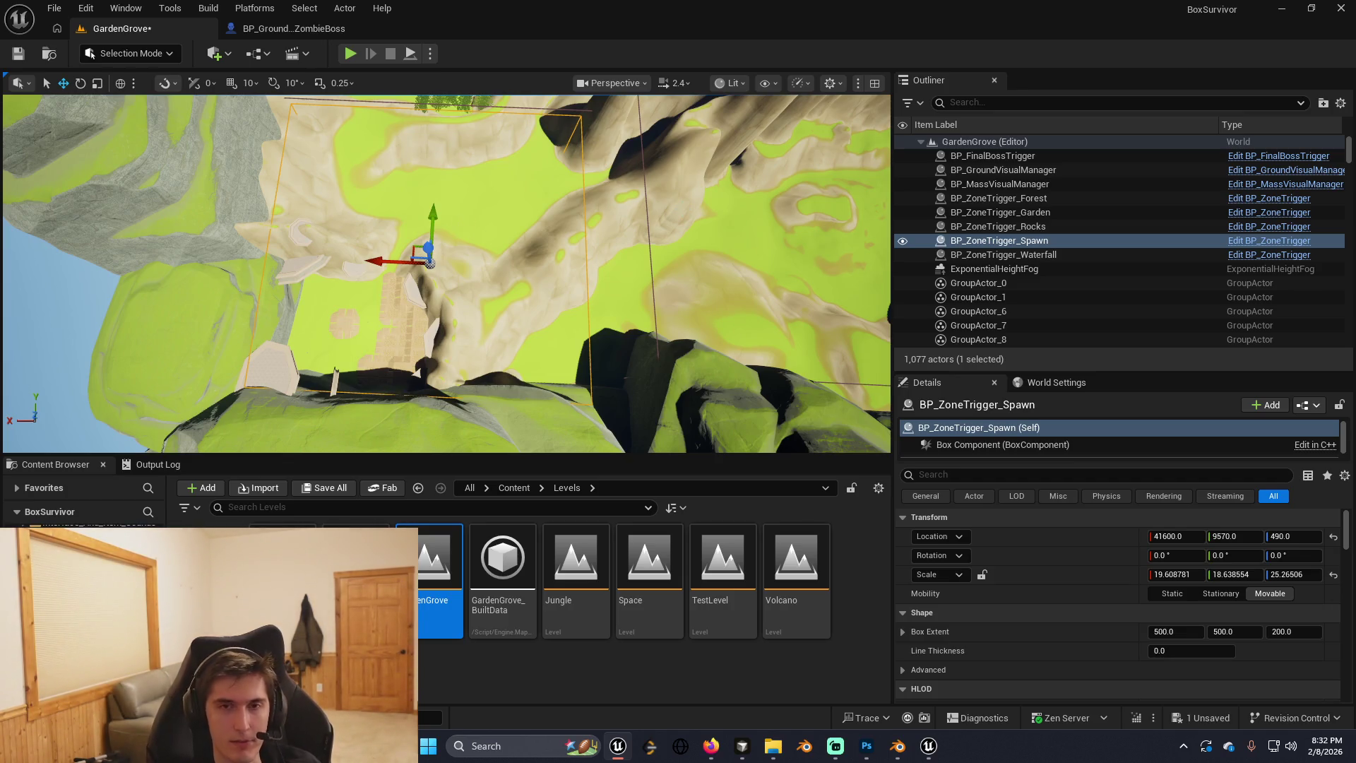
# Fly the viewport around the resized BP_ZoneTrigger_Spawn area toward the cliffs and trees.
pyautogui.press('w')
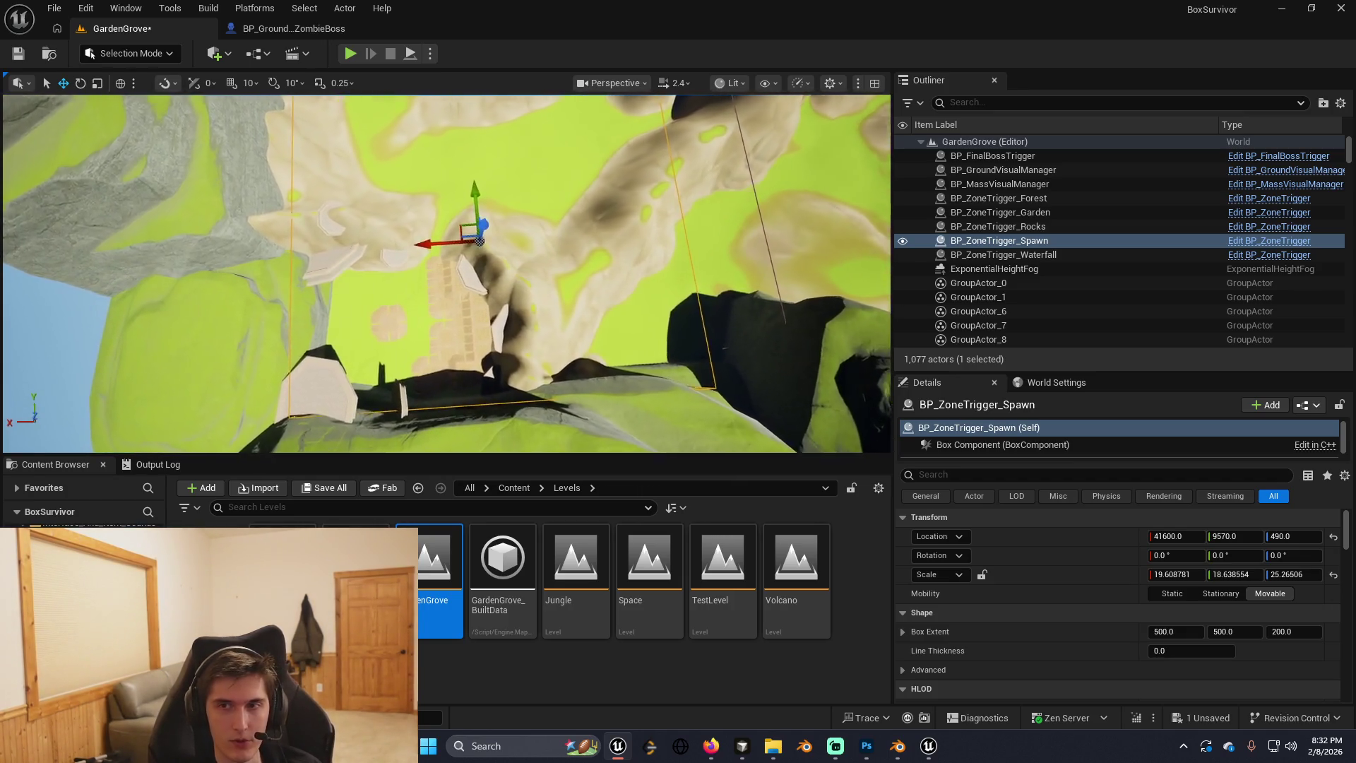
pyautogui.press('w')
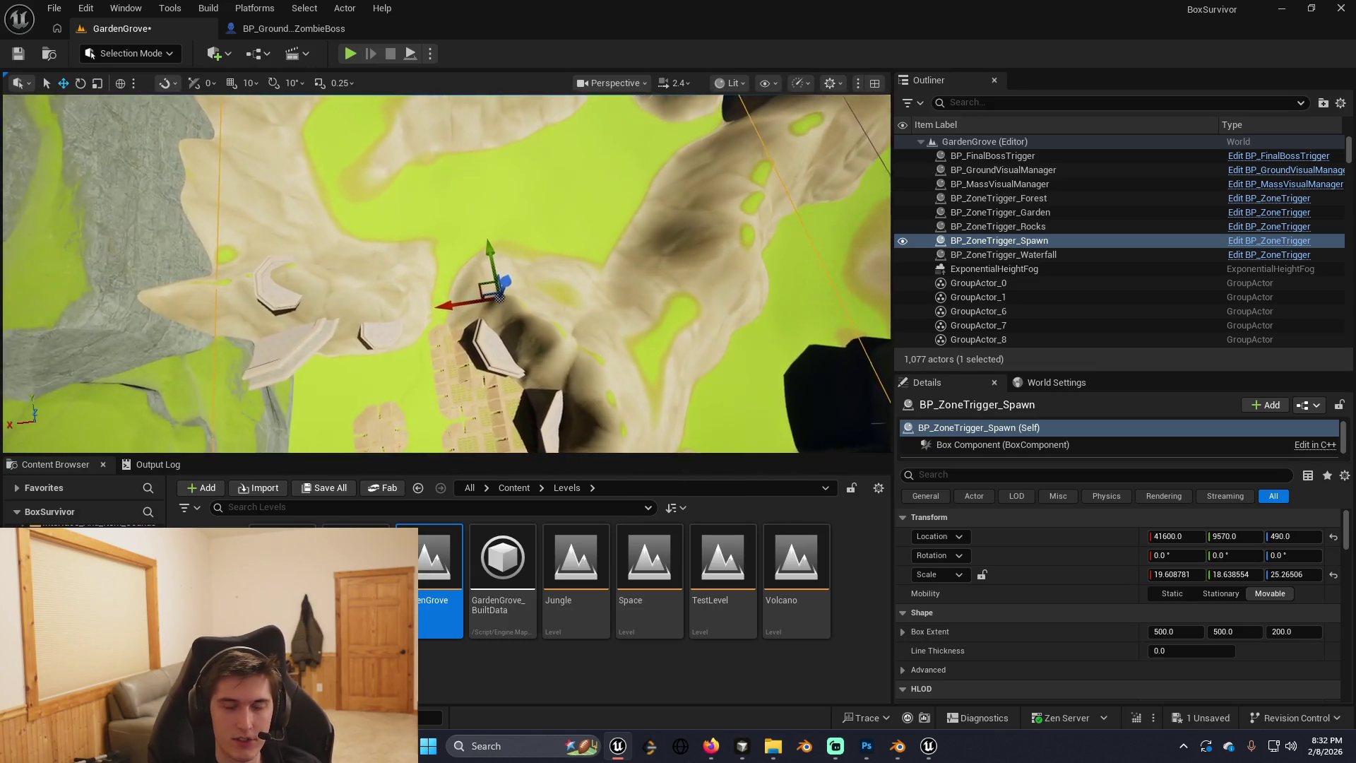
pyautogui.press('w')
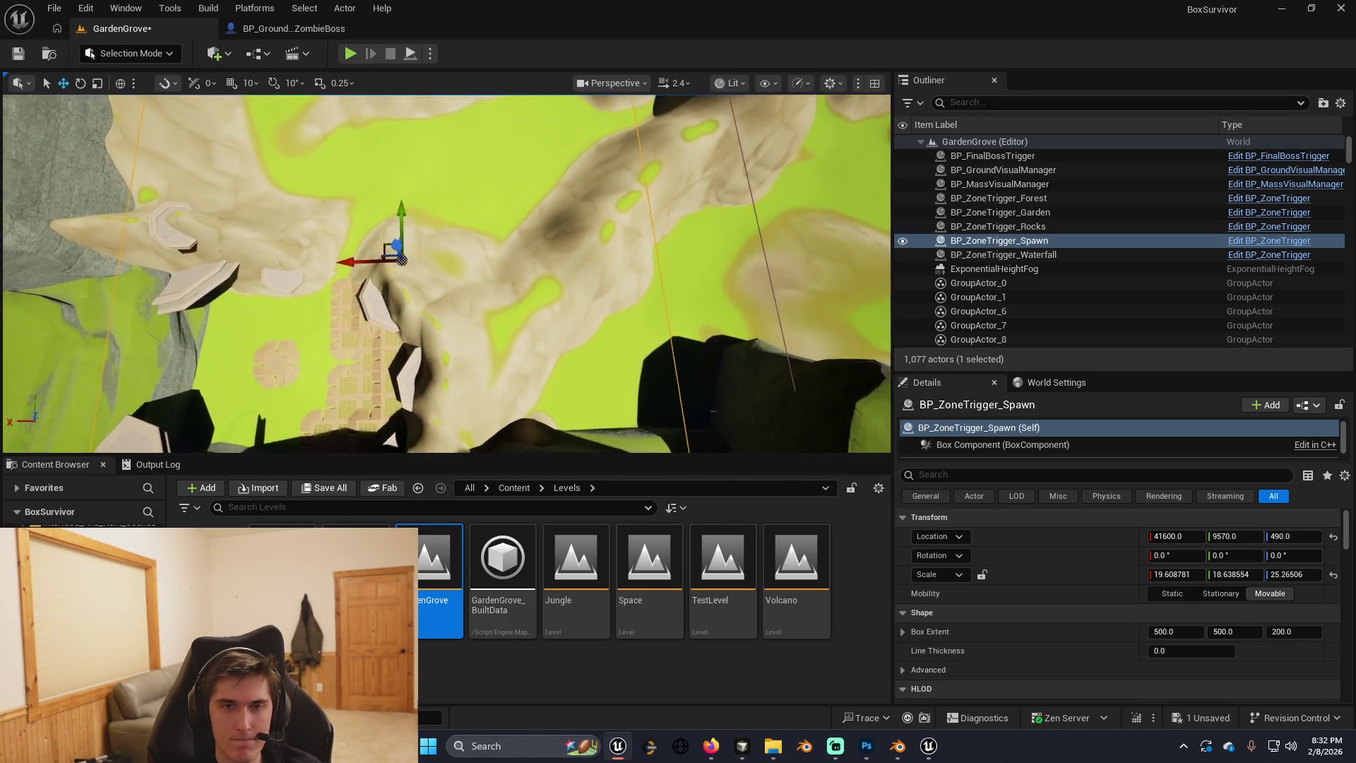
pyautogui.press('w')
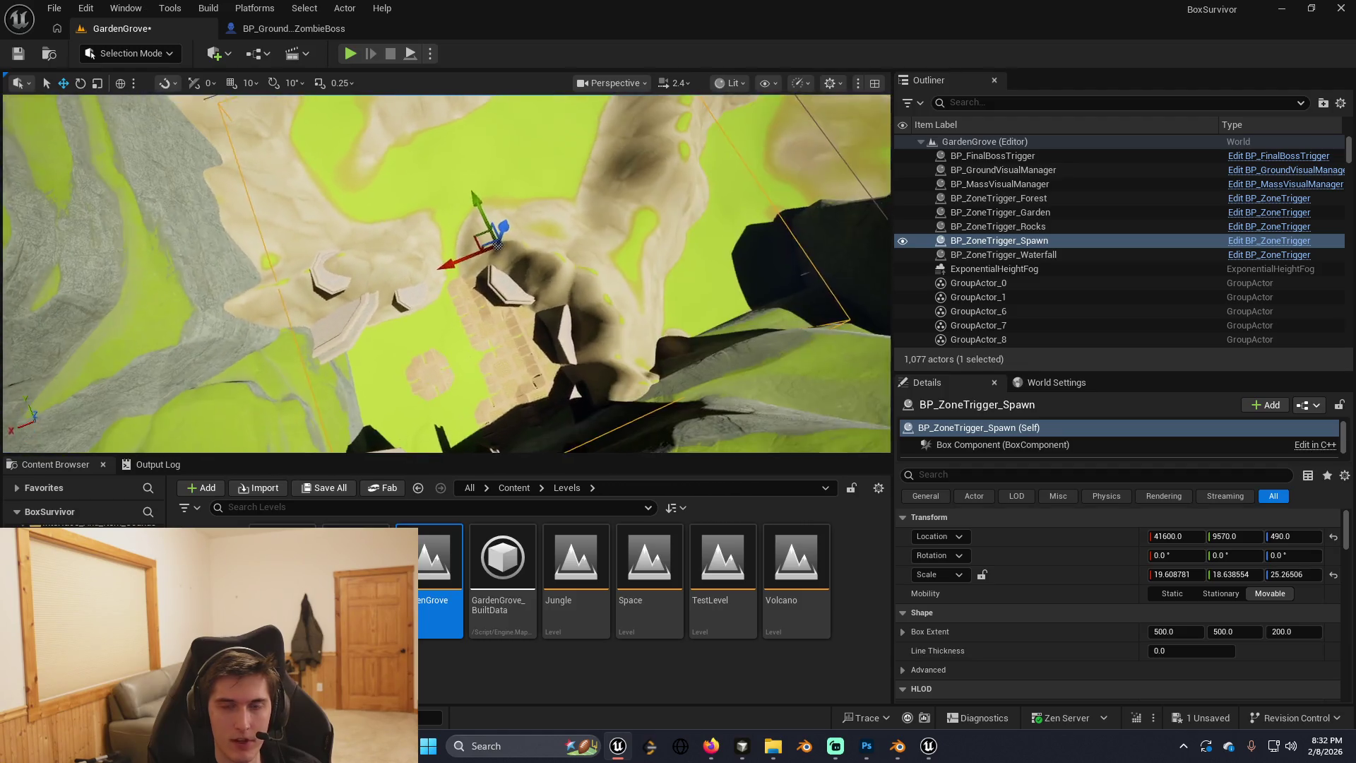
pyautogui.press('w')
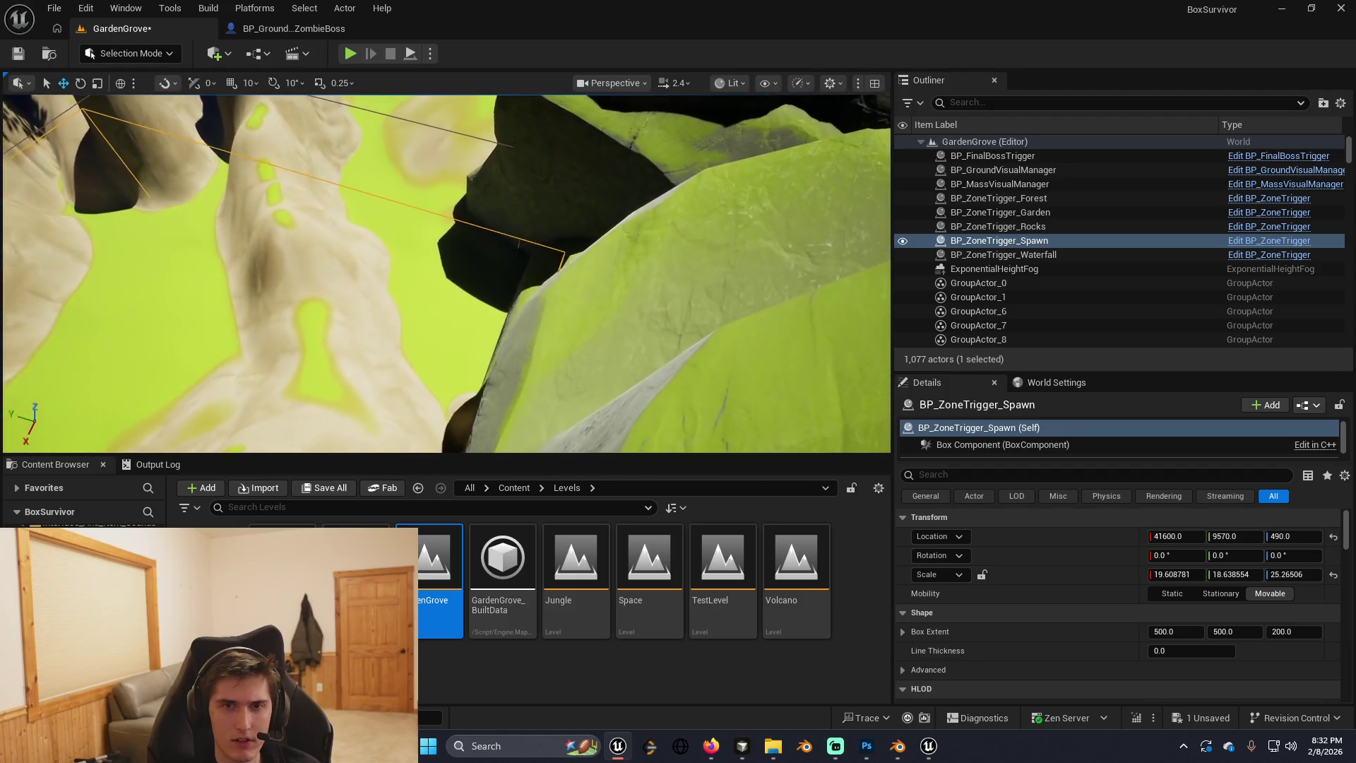
pyautogui.press('w')
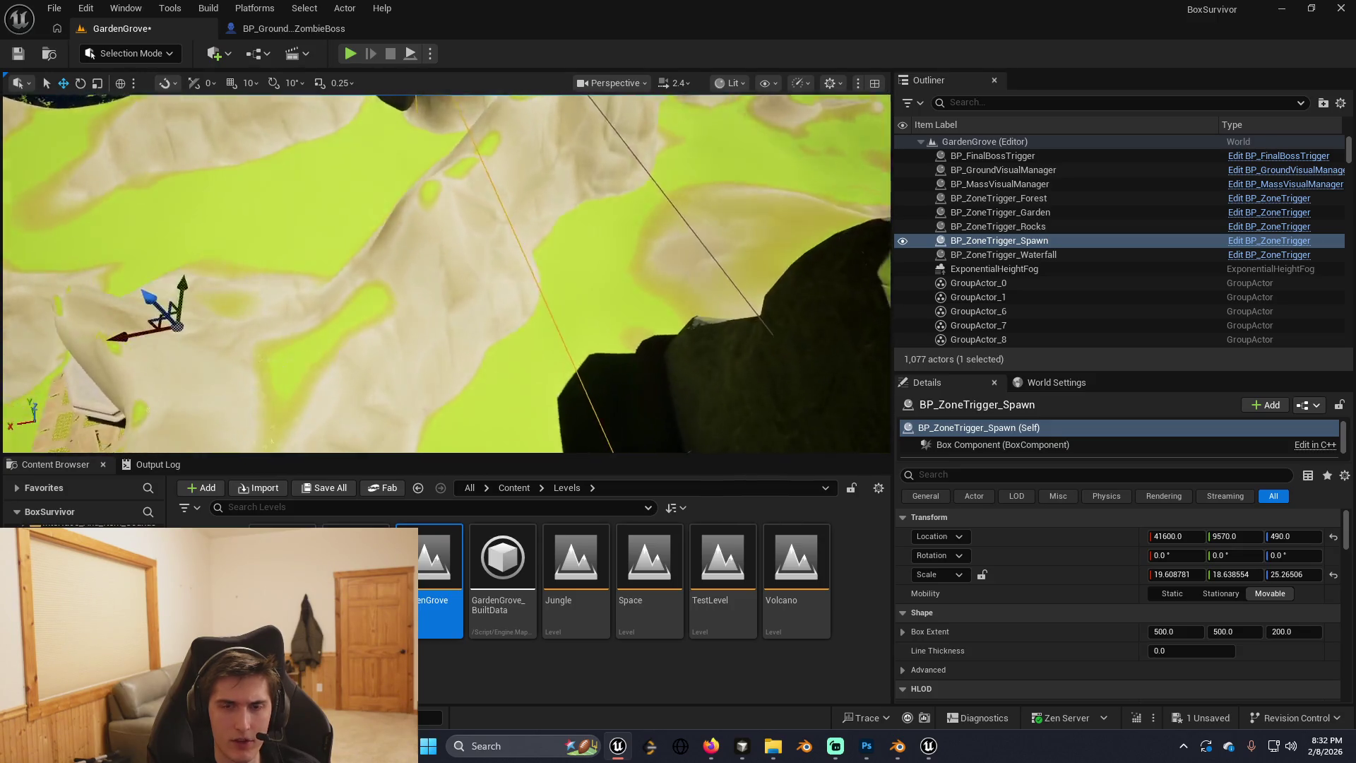
pyautogui.press('w')
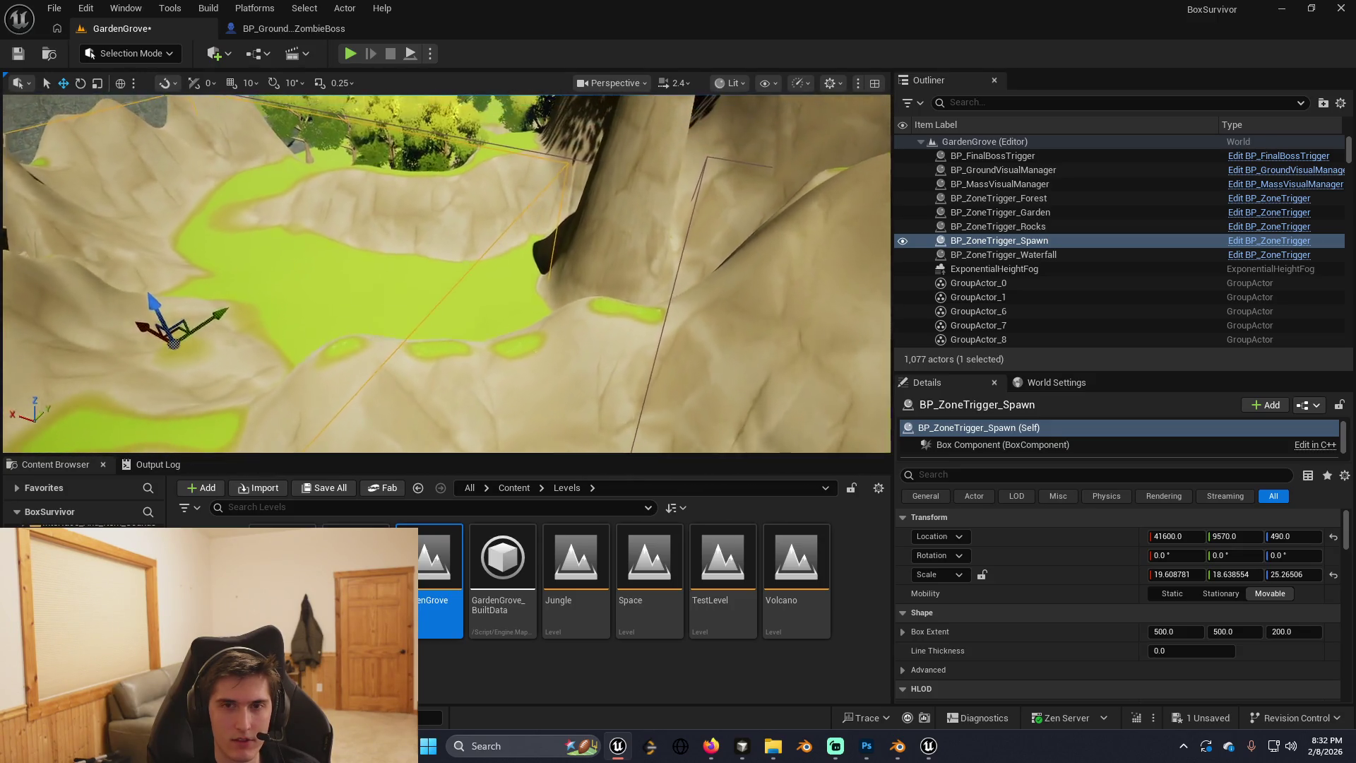
pyautogui.press('w')
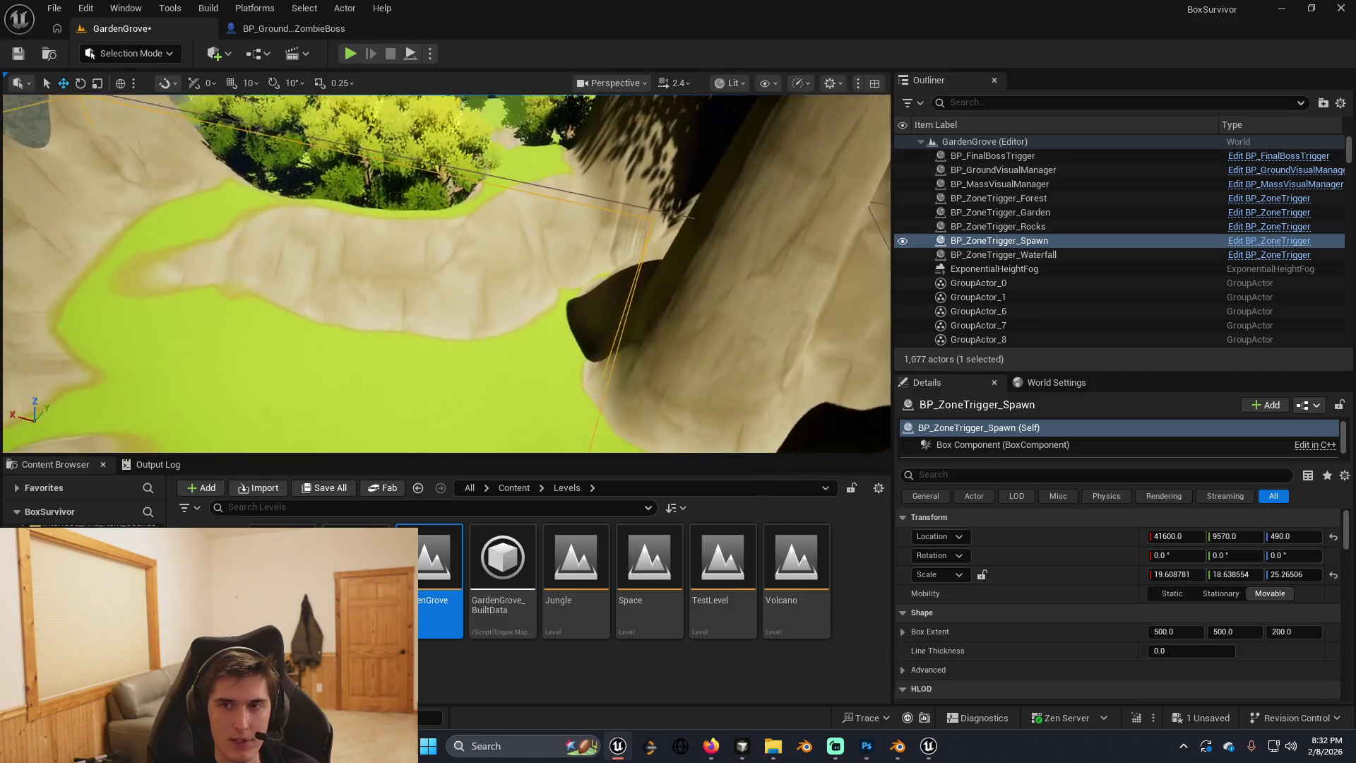
# Save the GardenGrove level.
pyautogui.press('w')
pyautogui.hotkey('ctrl', 's')
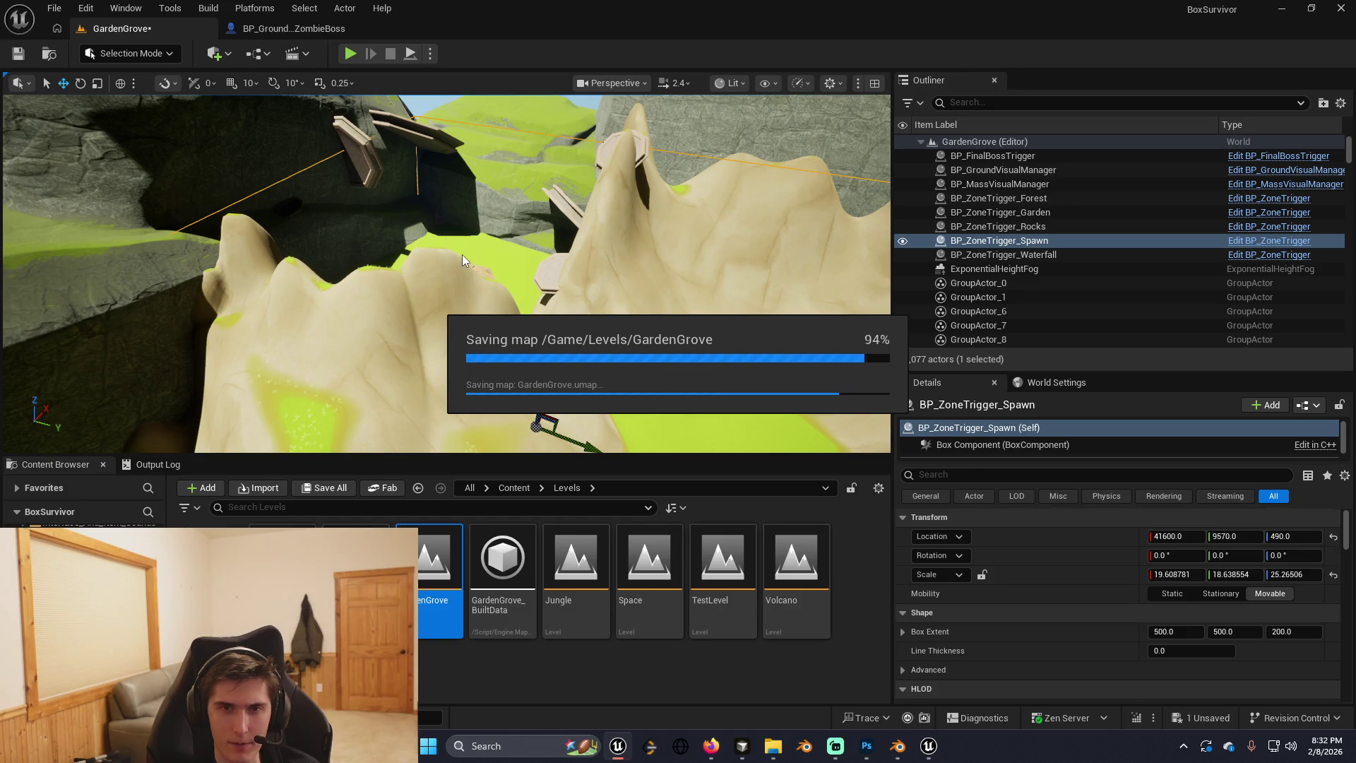
pyautogui.hotkey('alt', 'Tab')
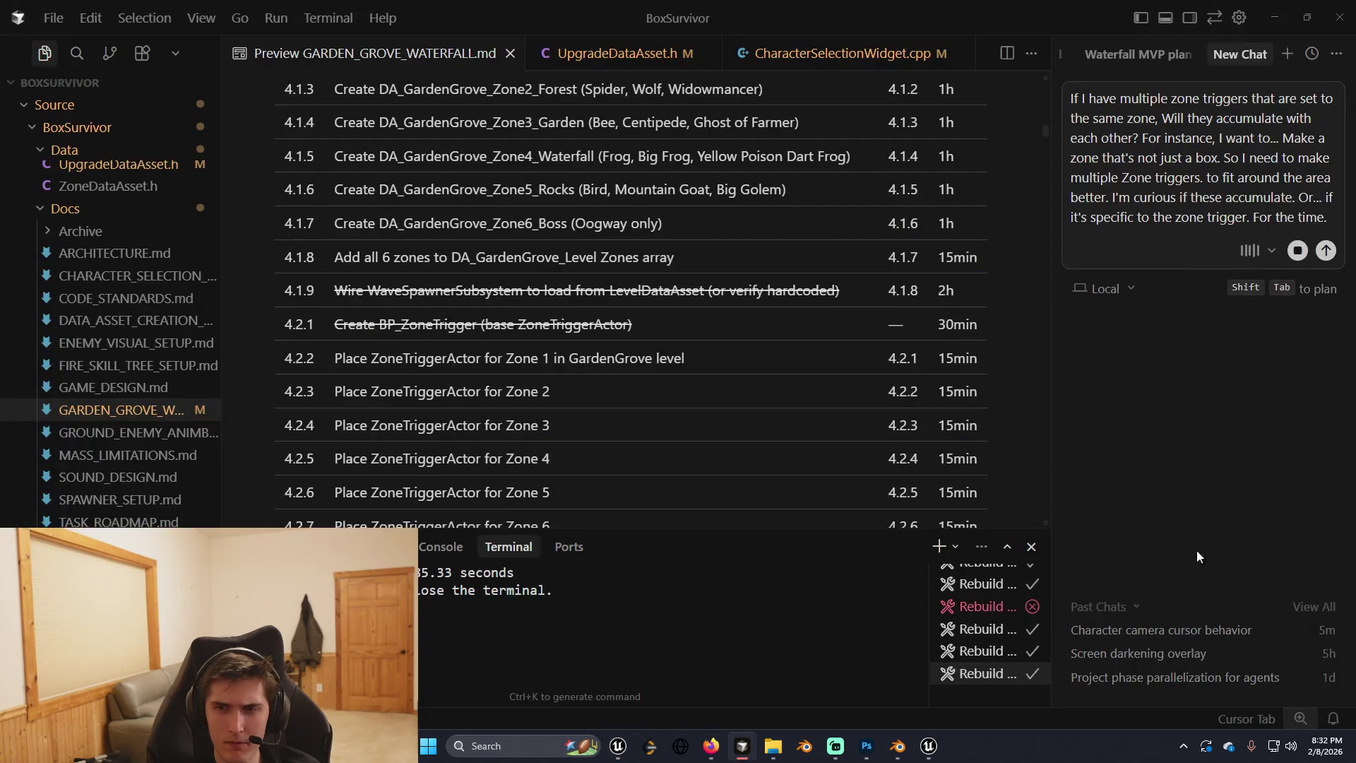
# Send the dictated question about overlapping same-zone triggers and read the AI's answer.
pyautogui.click(1327, 250)
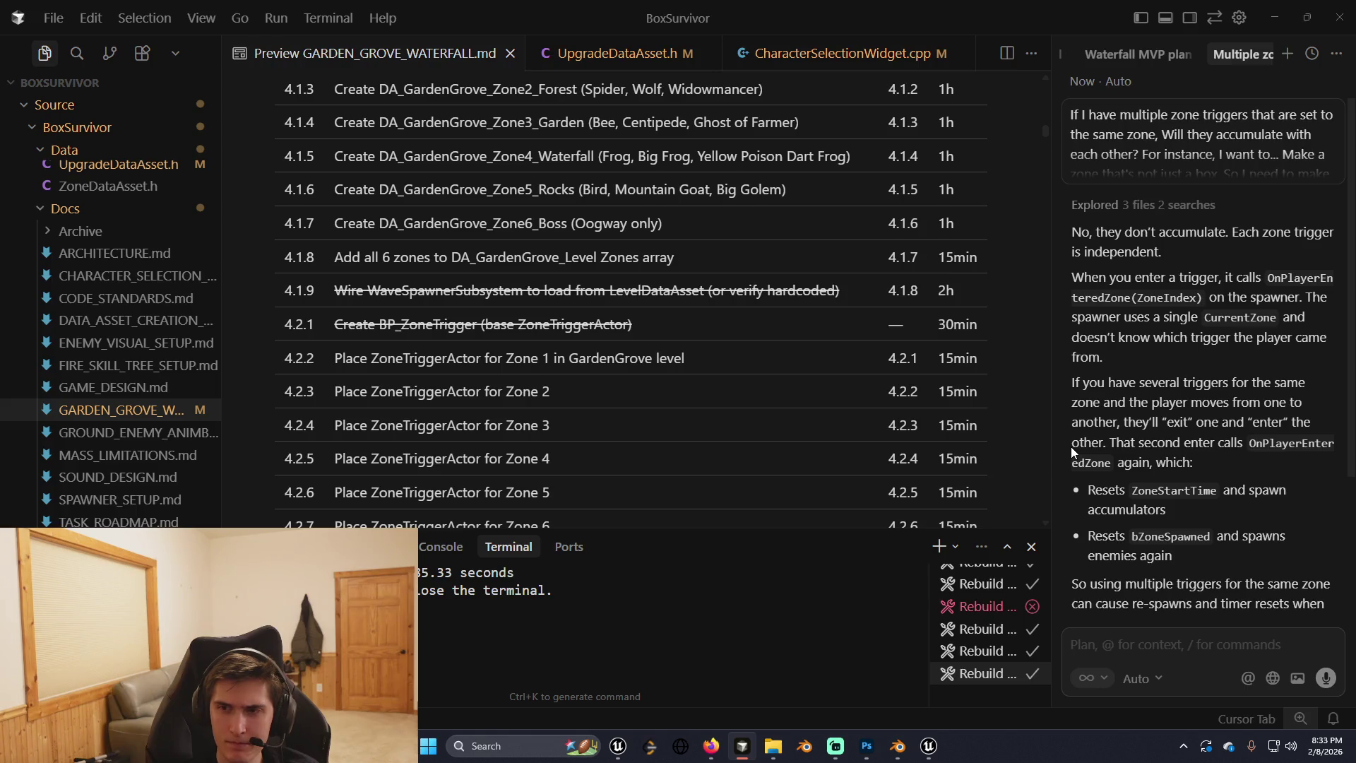
pyautogui.scroll(-3, 1071, 446)
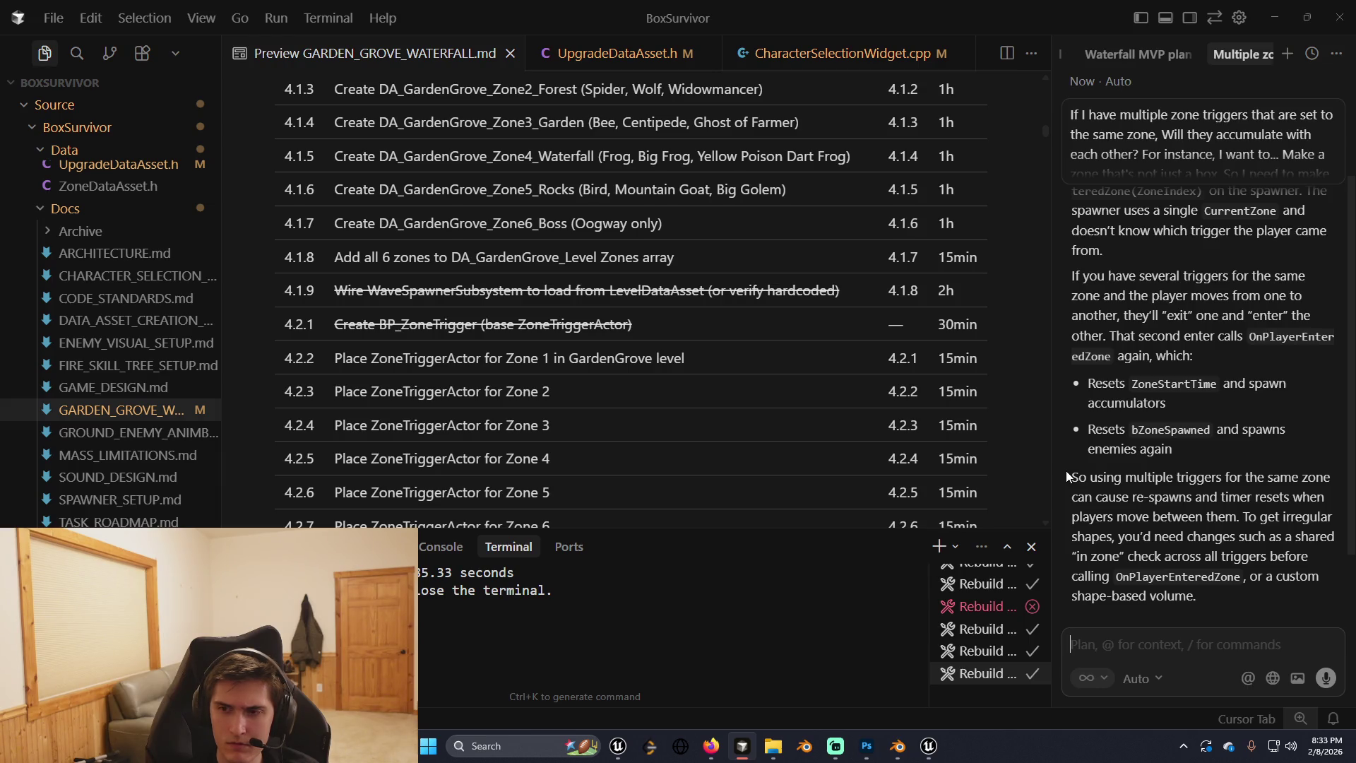
pyautogui.press('alt')
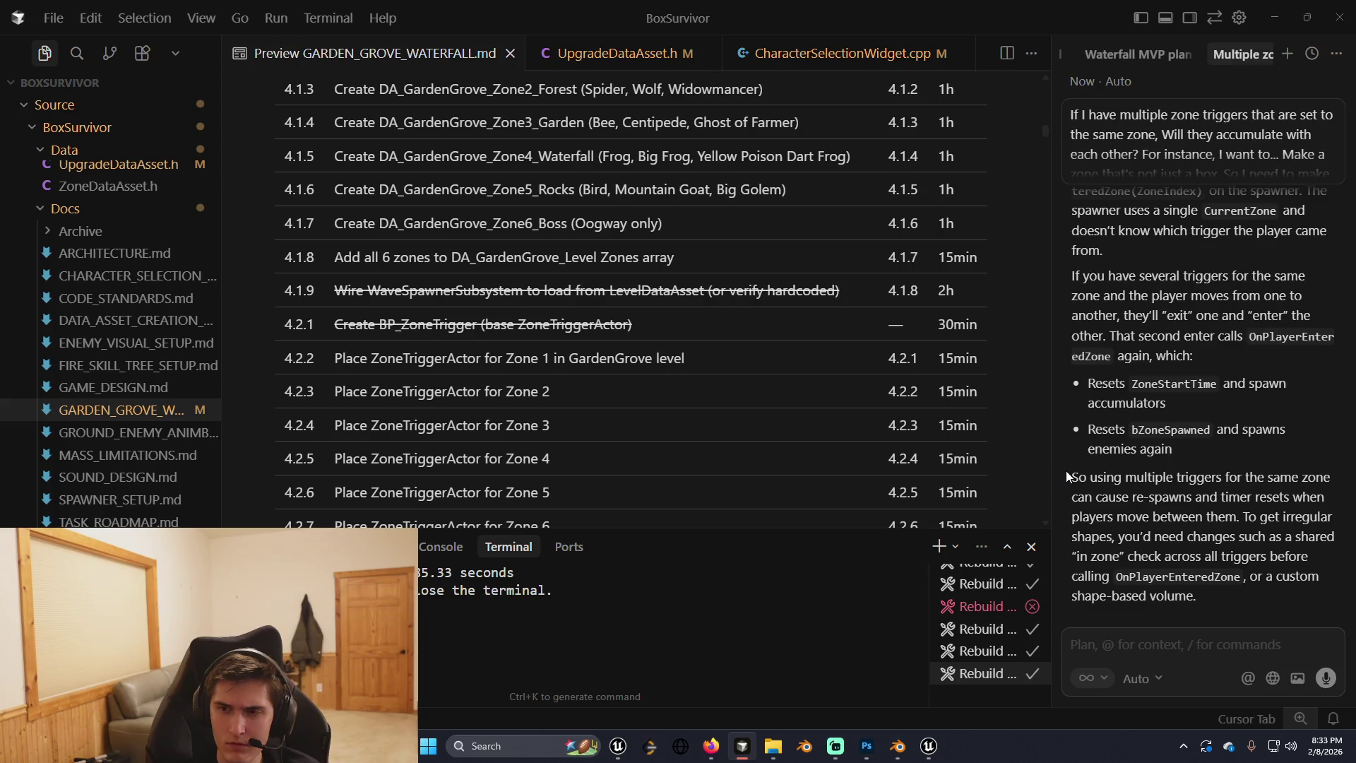
pyautogui.hotkey('alt', 'Tab')
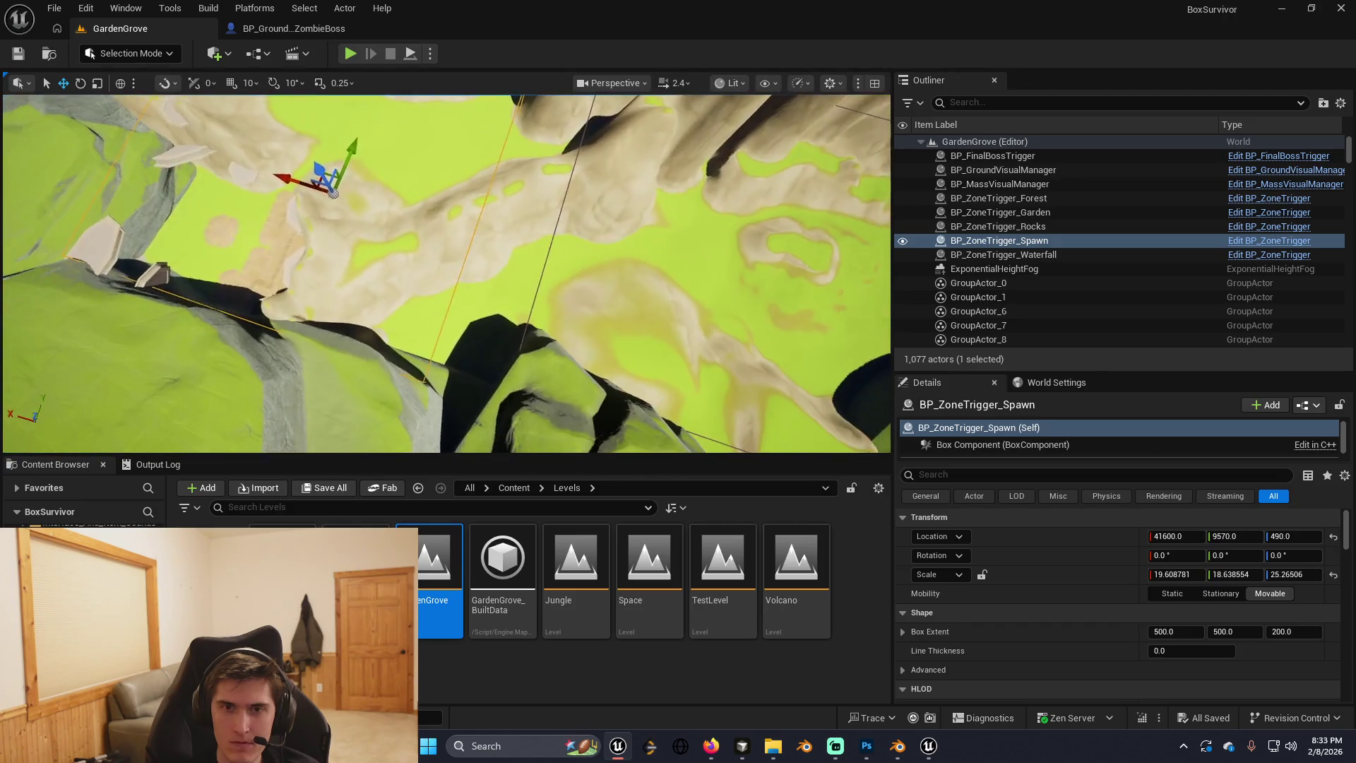
# Enter Landscape Sculpt with brush size about 1971 and strength 0.4504.
pyautogui.click(131, 53)
pyautogui.press('Escape')
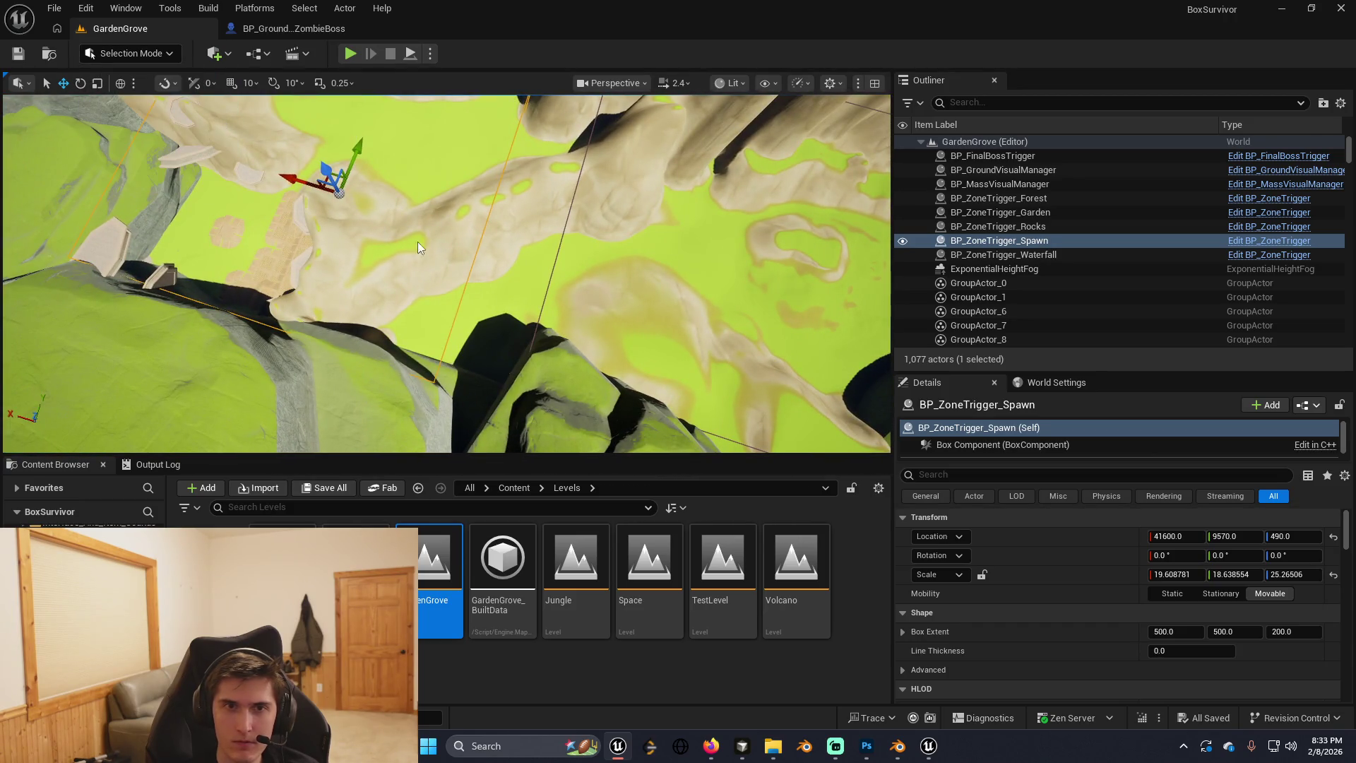
pyautogui.hotkey('shift', '2')
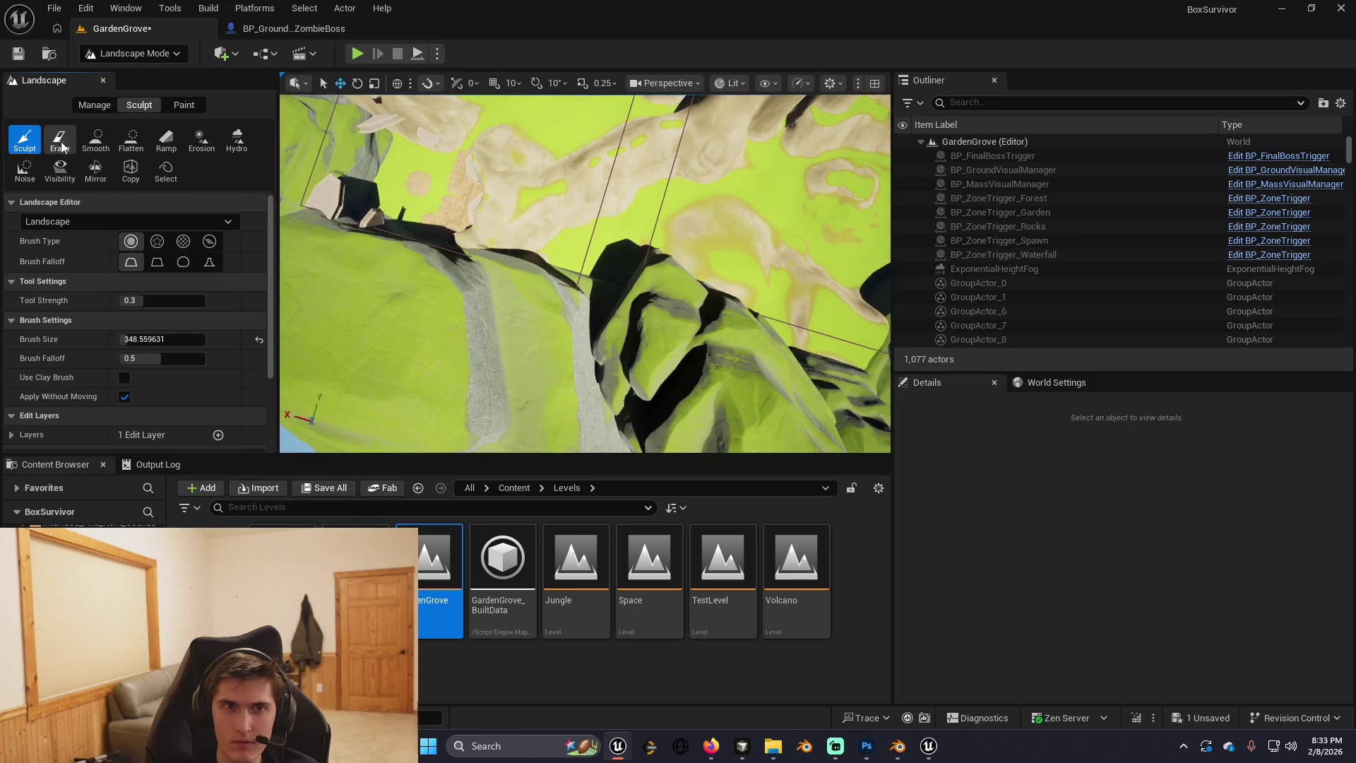
pyautogui.moveTo(160, 300); pyautogui.dragTo(197, 339)
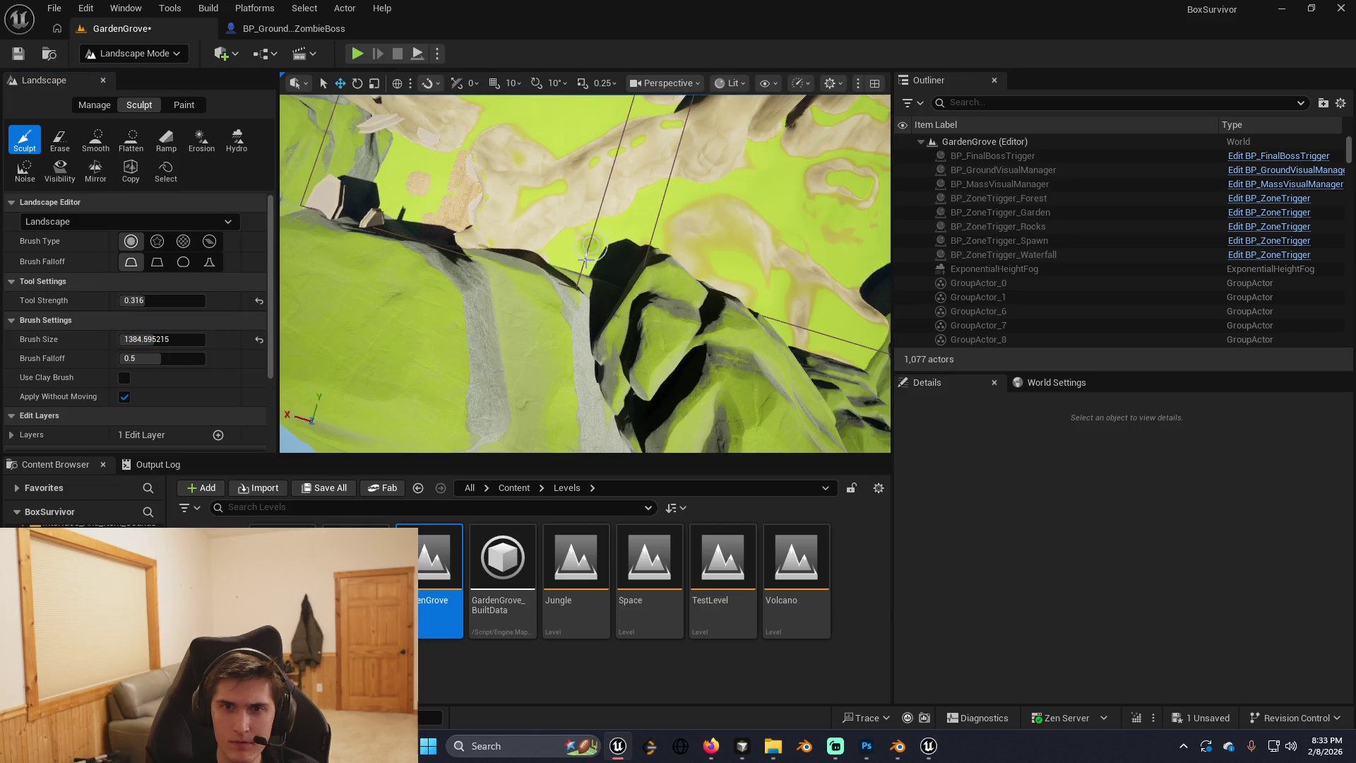
pyautogui.moveTo(628, 235); pyautogui.dragTo(526, 219)
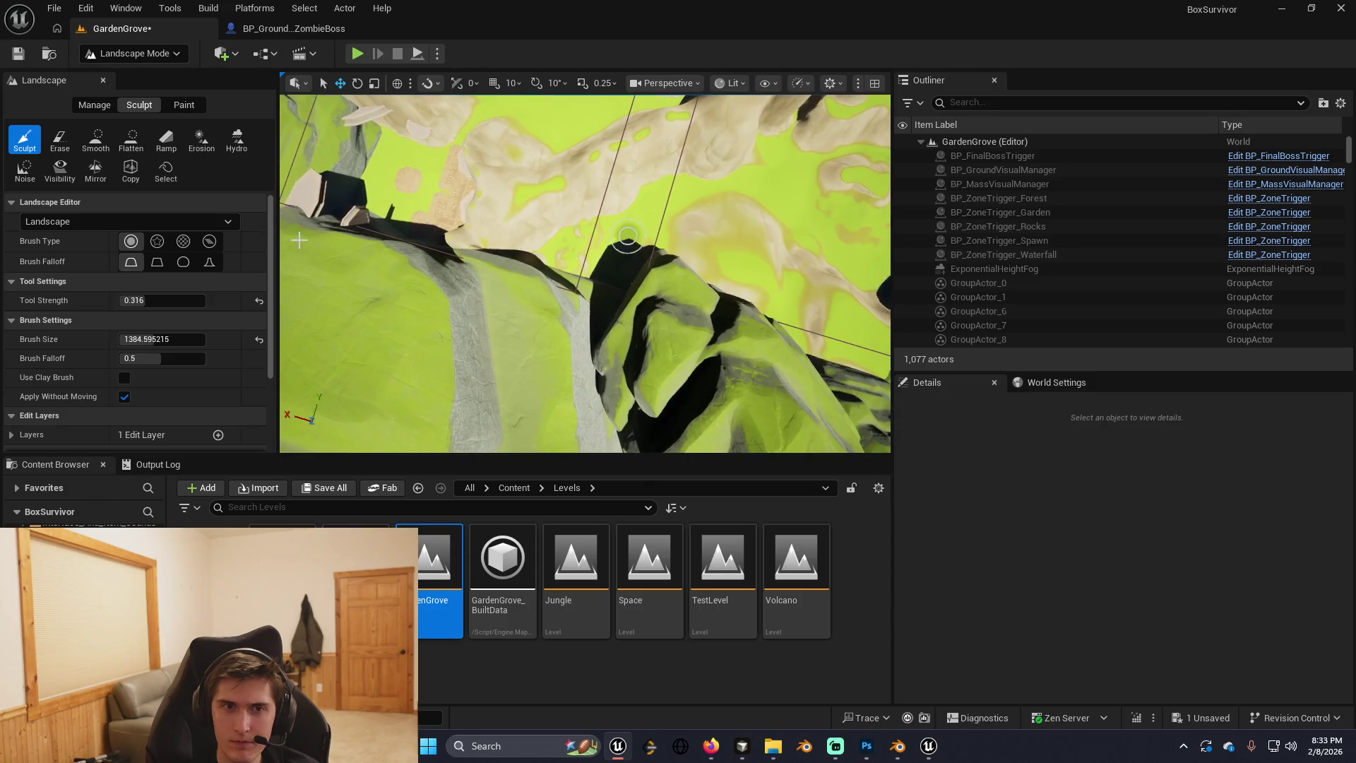
pyautogui.moveTo(161, 339); pyautogui.dragTo(149, 339)
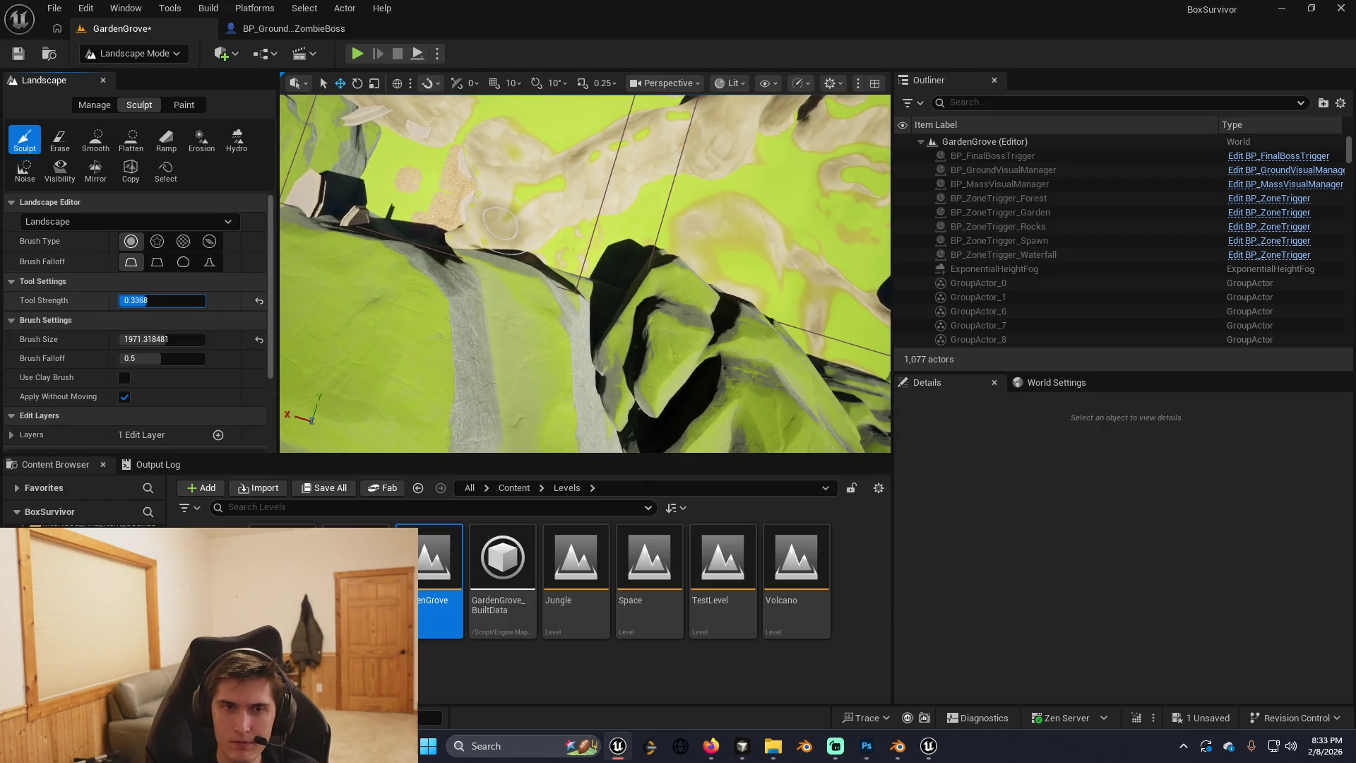
pyautogui.write('0.4504')
pyautogui.click(499, 224)
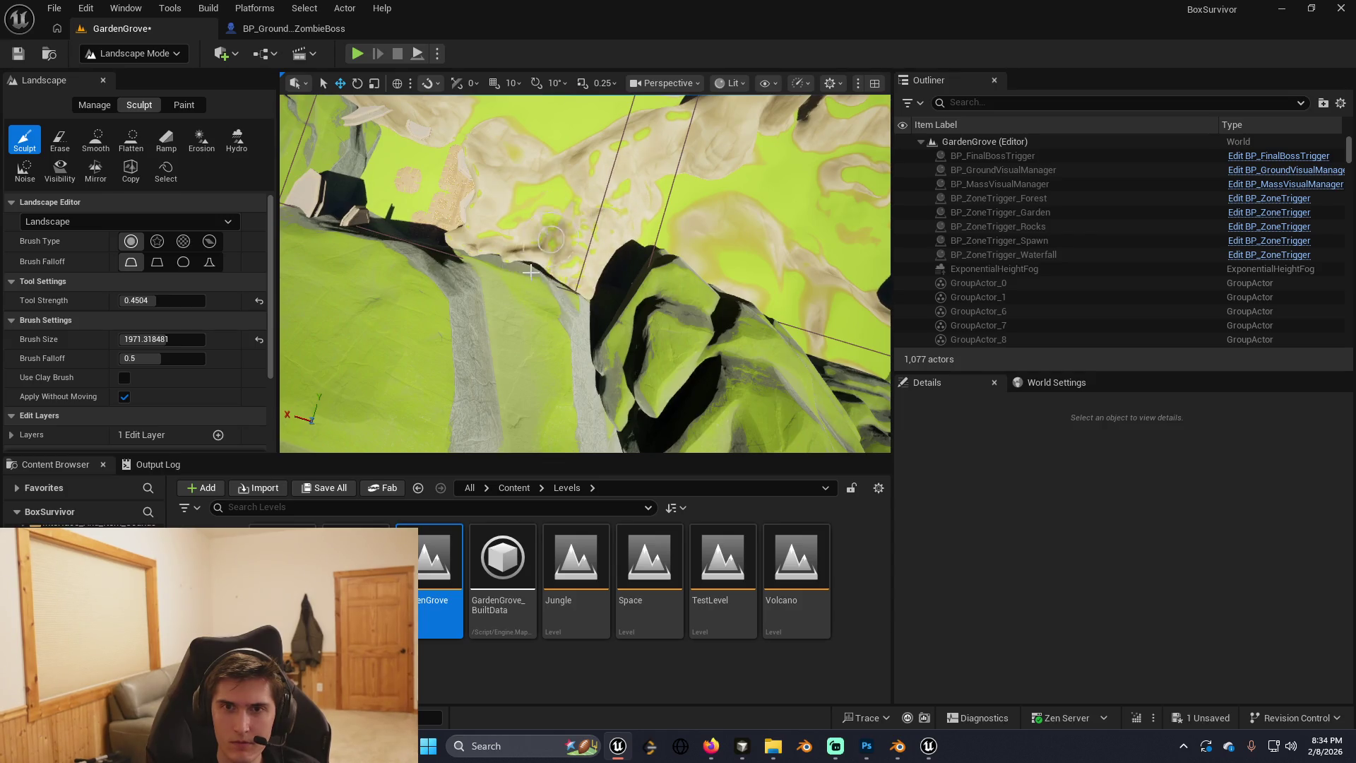
# Sculpt the beige ridge and rock edge of the GardenGrove terrain.
pyautogui.moveTo(512, 203)
pyautogui.mouseDown()
pyautogui.moveTo(624, 183)
pyautogui.moveTo(558, 241)
pyautogui.moveTo(498, 251)
pyautogui.mouseUp()
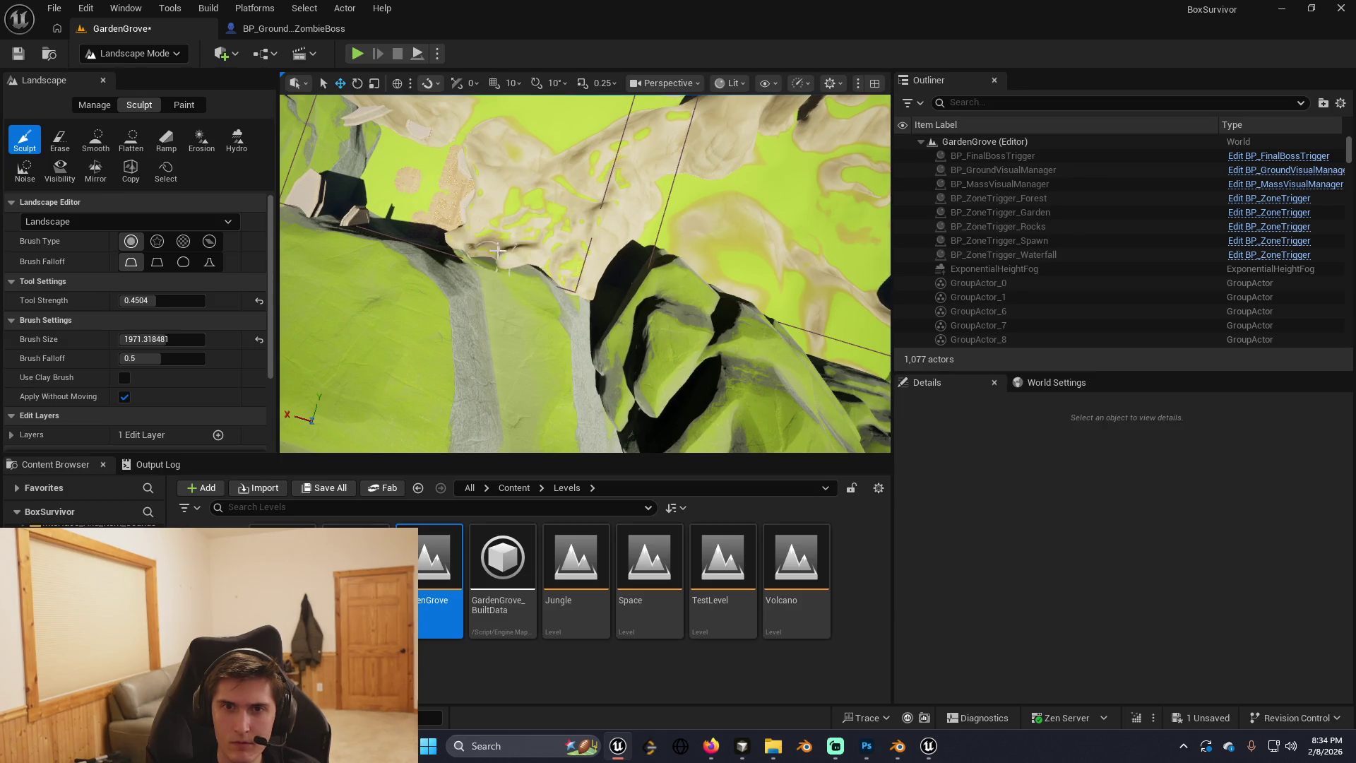
pyautogui.moveTo(420, 290)
pyautogui.mouseDown()
pyautogui.moveTo(487, 248)
pyautogui.moveTo(526, 205)
pyautogui.moveTo(528, 172)
pyautogui.mouseUp()
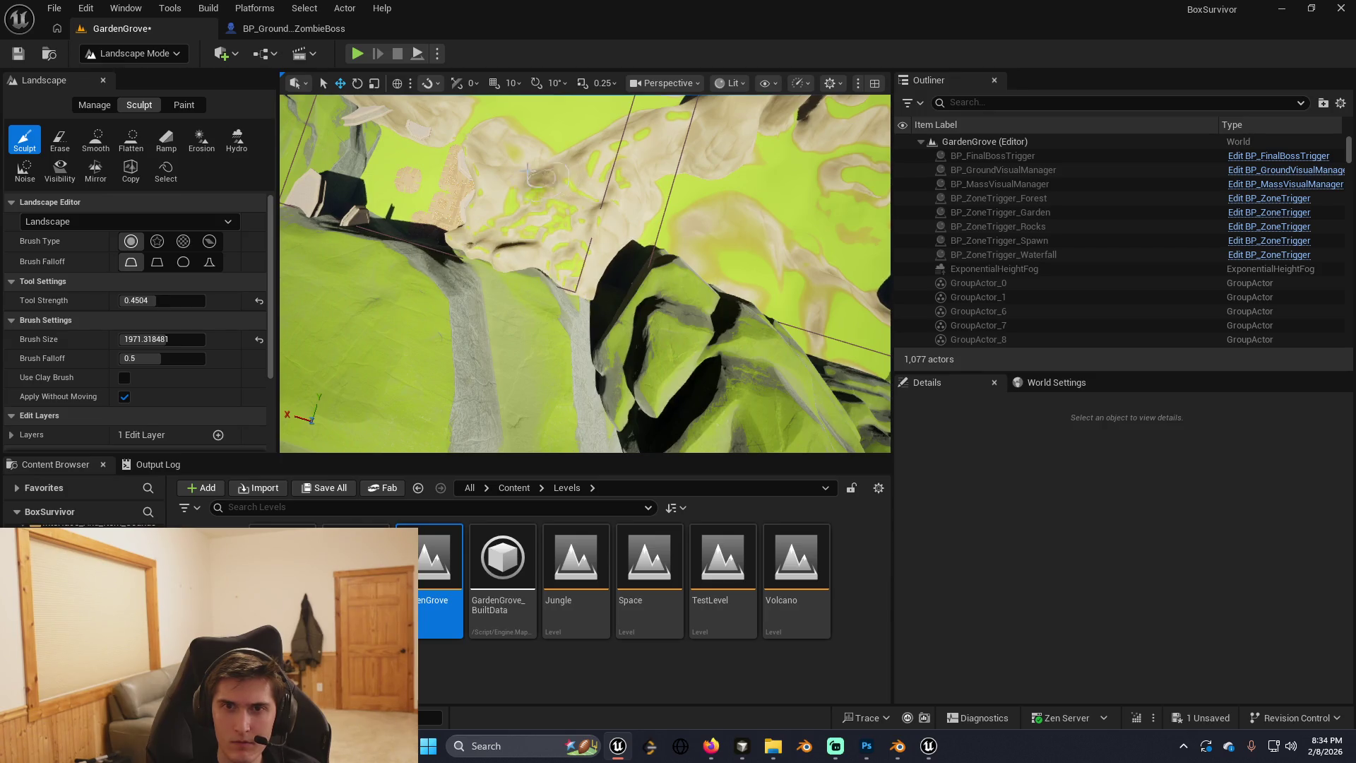
pyautogui.scroll(5, 542, 167)
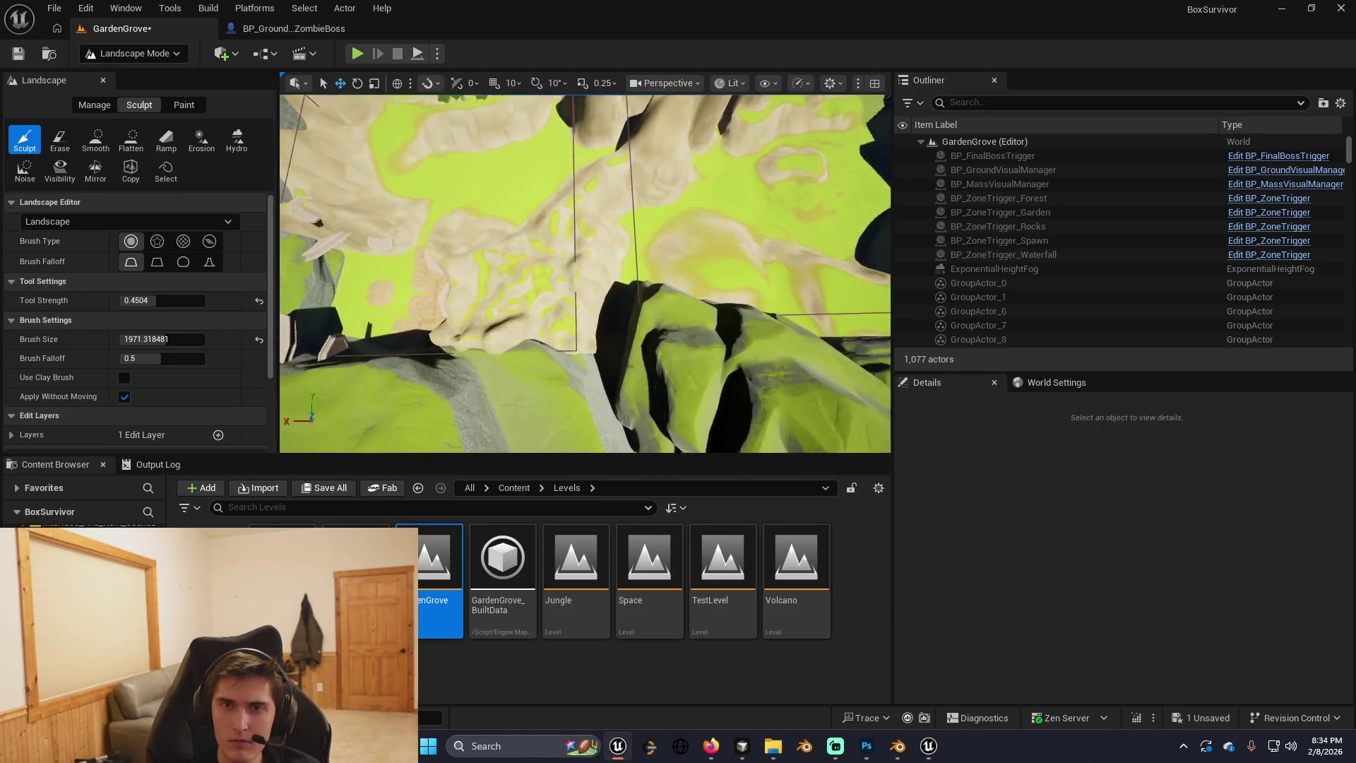
pyautogui.scroll(1, 622, 274)
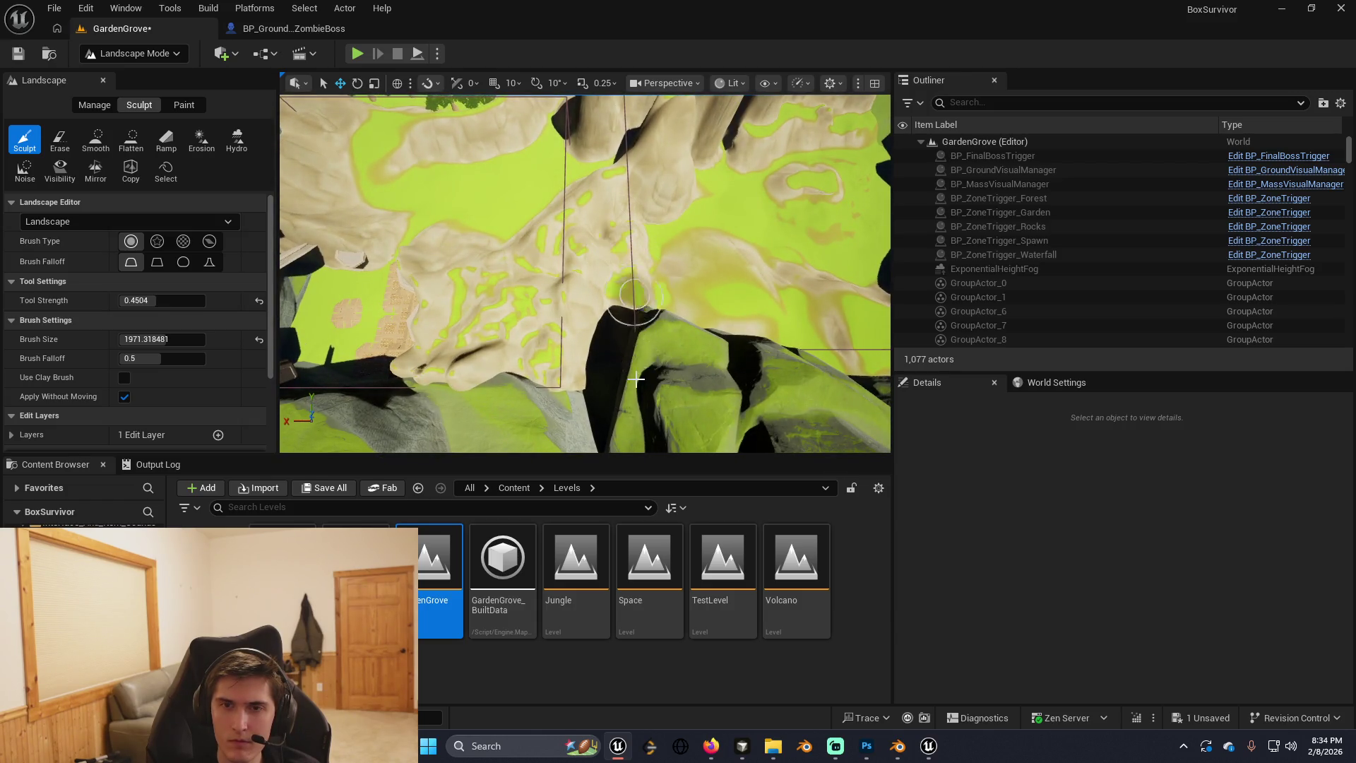
pyautogui.moveTo(622, 370)
pyautogui.mouseDown()
pyautogui.moveTo(602, 339)
pyautogui.moveTo(591, 376)
pyautogui.moveTo(605, 395)
pyautogui.moveTo(610, 283)
pyautogui.mouseUp()
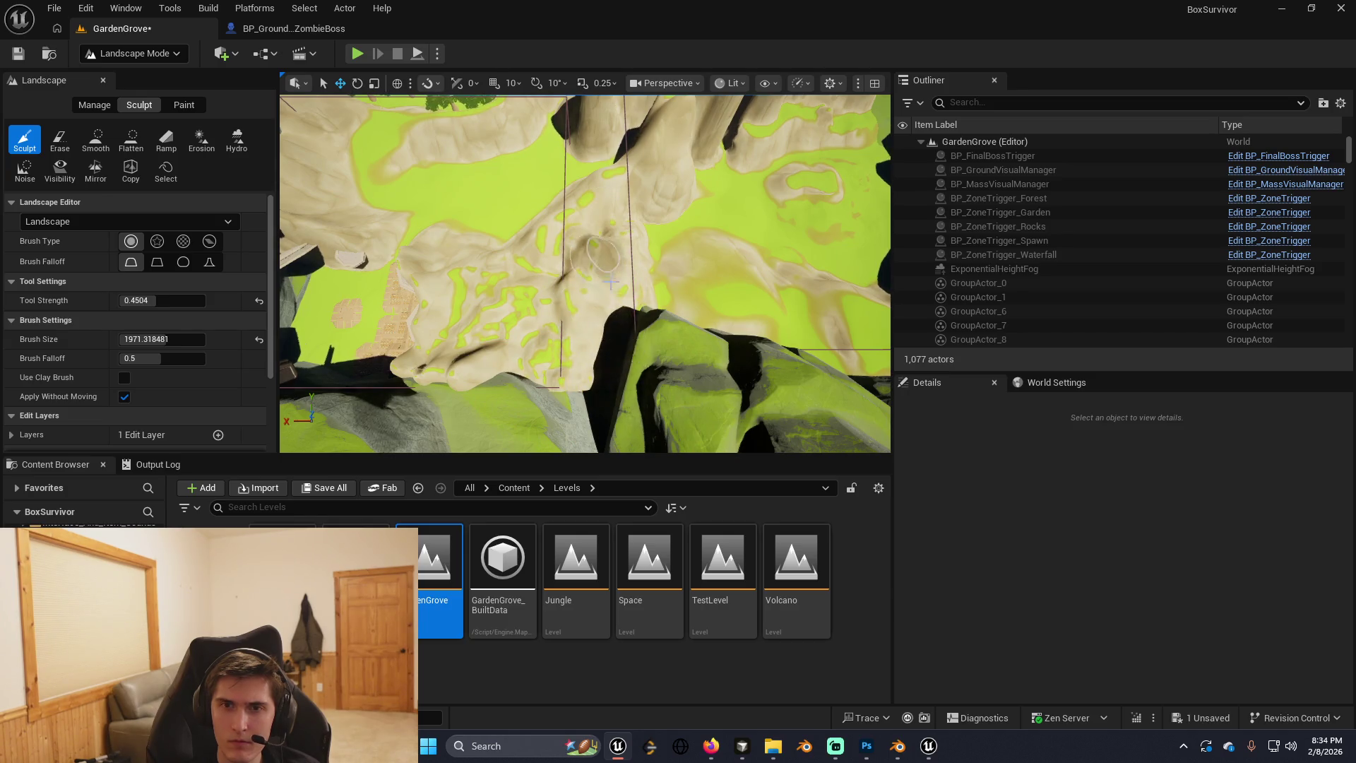
pyautogui.moveTo(613, 214)
pyautogui.mouseDown()
pyautogui.moveTo(600, 206)
pyautogui.moveTo(498, 353)
pyautogui.mouseUp()
pyautogui.scroll(2, 498, 353)
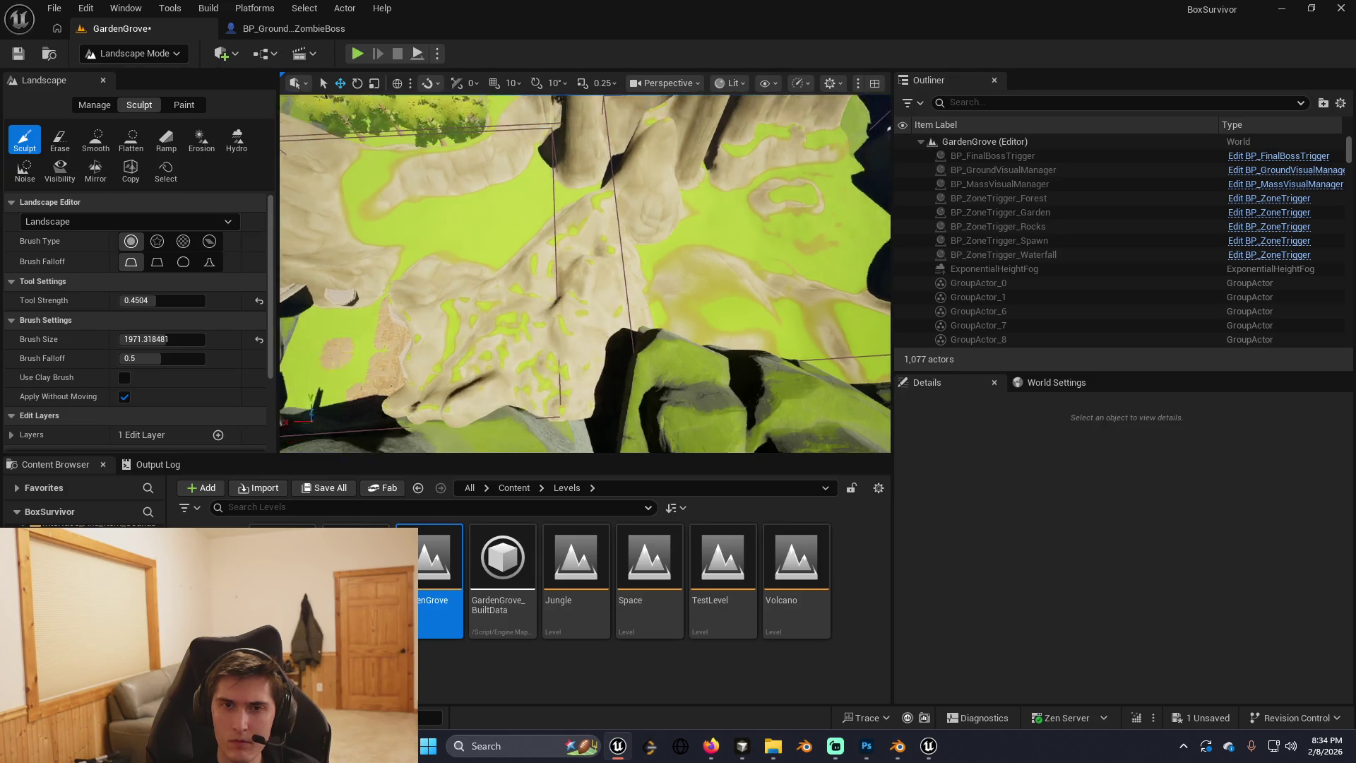
# Leave landscape editing and return to Selection Mode.
pyautogui.click(94, 105)
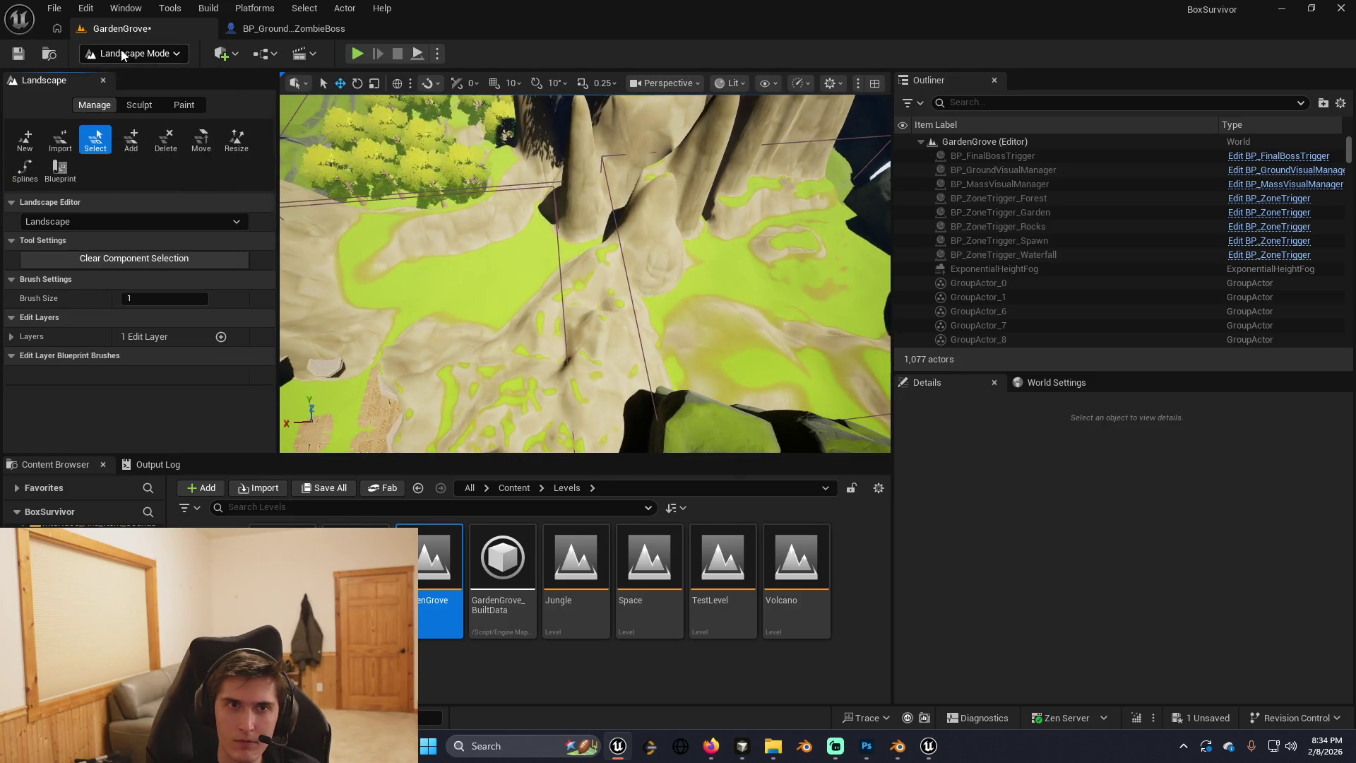
pyautogui.click(131, 53)
pyautogui.click(131, 77)
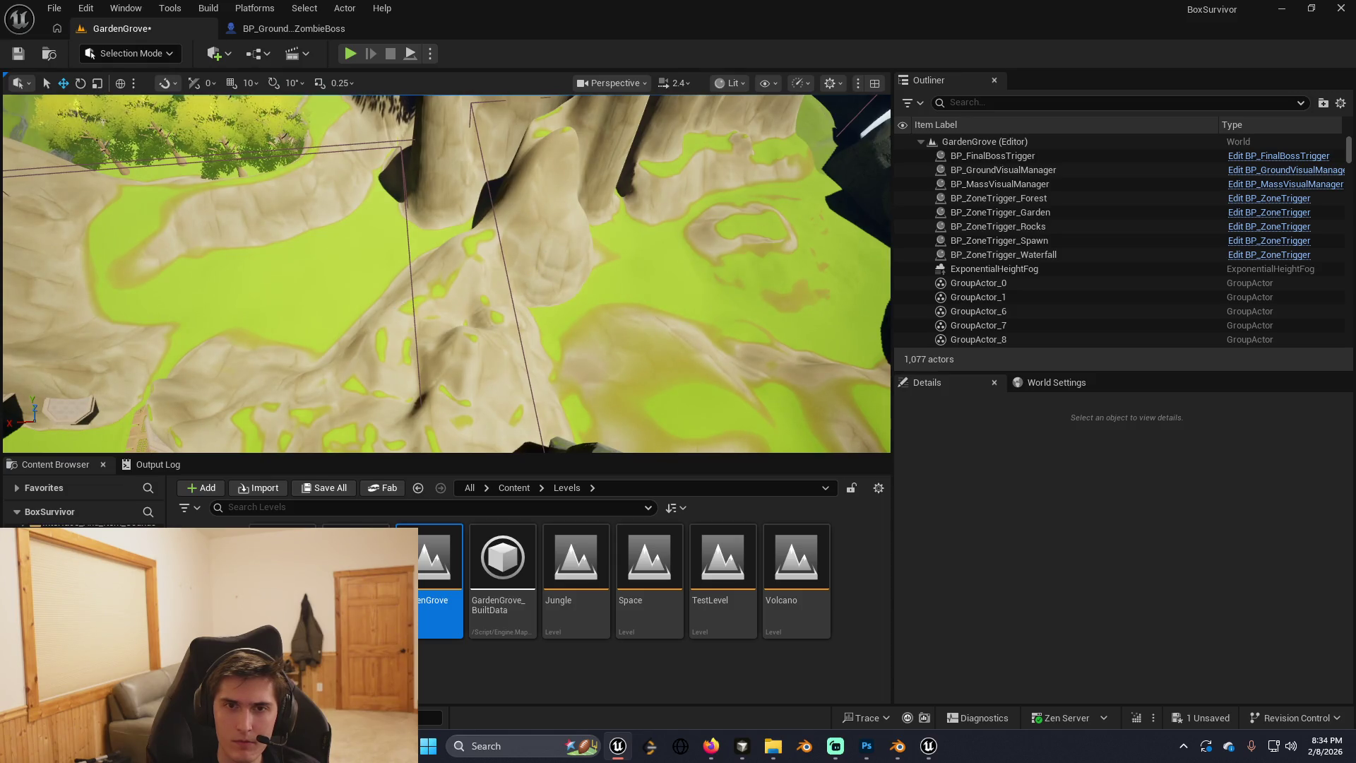
# Save the resculpted GardenGrove level and select BP_ZoneTrigger_Spawn.
pyautogui.click(456, 302)
pyautogui.hotkey('ctrl', 's')
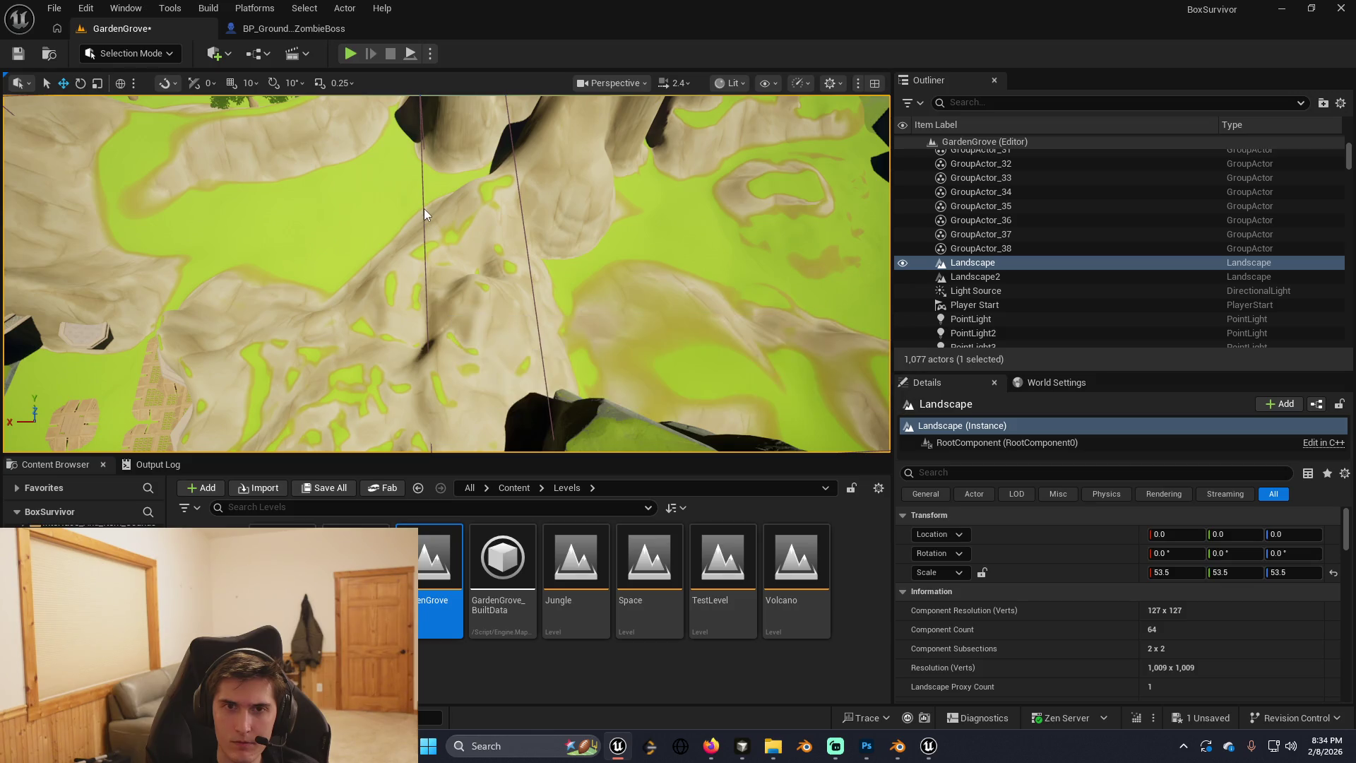
pyautogui.moveTo(424, 209)
pyautogui.mouseDown()
pyautogui.moveTo(424, 226)
pyautogui.moveTo(583, 280)
pyautogui.moveTo(573, 194)
pyautogui.moveTo(426, 205)
pyautogui.moveTo(420, 226)
pyautogui.moveTo(395, 233)
pyautogui.moveTo(437, 240)
pyautogui.moveTo(378, 251)
pyautogui.moveTo(412, 291)
pyautogui.moveTo(432, 292)
pyautogui.mouseUp()
pyautogui.click(425, 178)
# Enlarge BP_ZoneTrigger_Spawn to about 25.2 × 20.8 × 55.1 scale.
pyautogui.press('r')
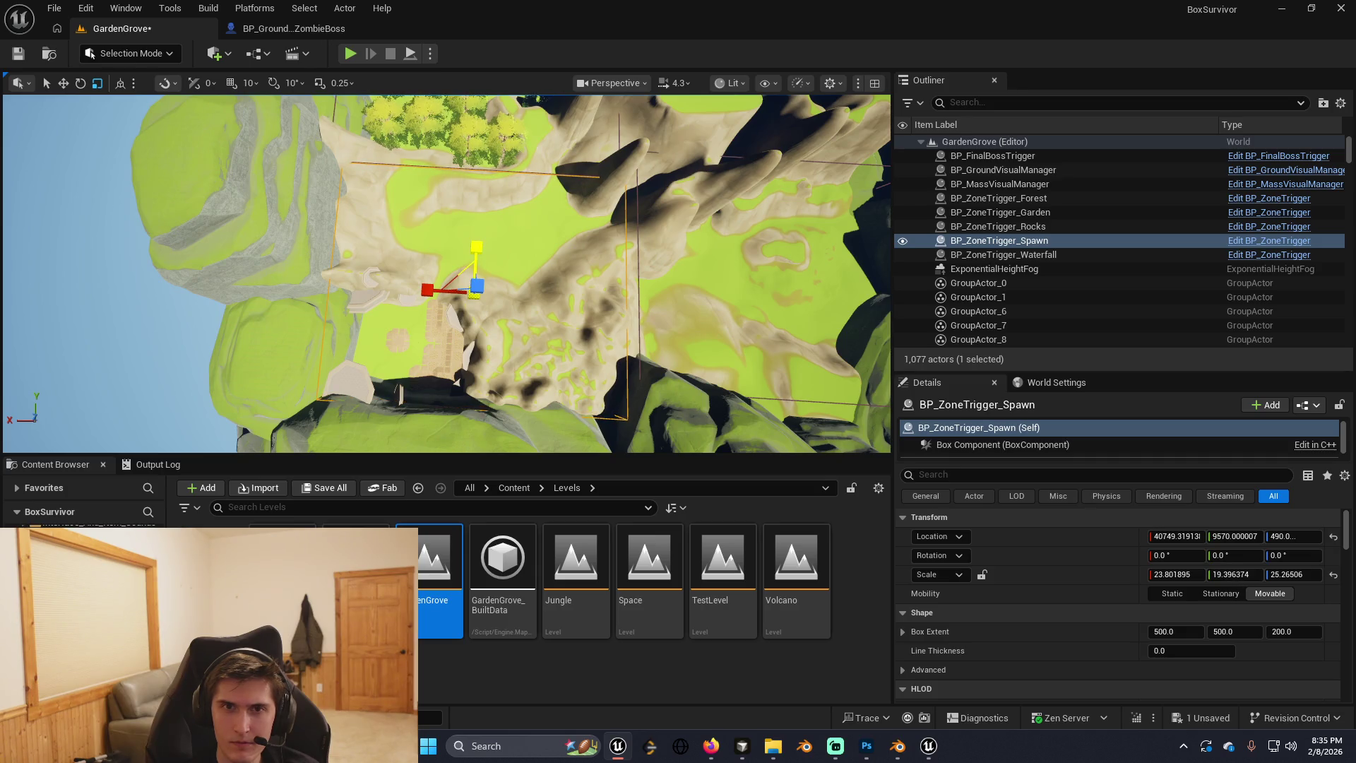
pyautogui.moveTo(570, 262); pyautogui.dragTo(741, 265)
pyautogui.moveTo(450, 244); pyautogui.dragTo(466, 243)
pyautogui.scroll(2, 331, 173)
pyautogui.scroll(2, 331, 172)
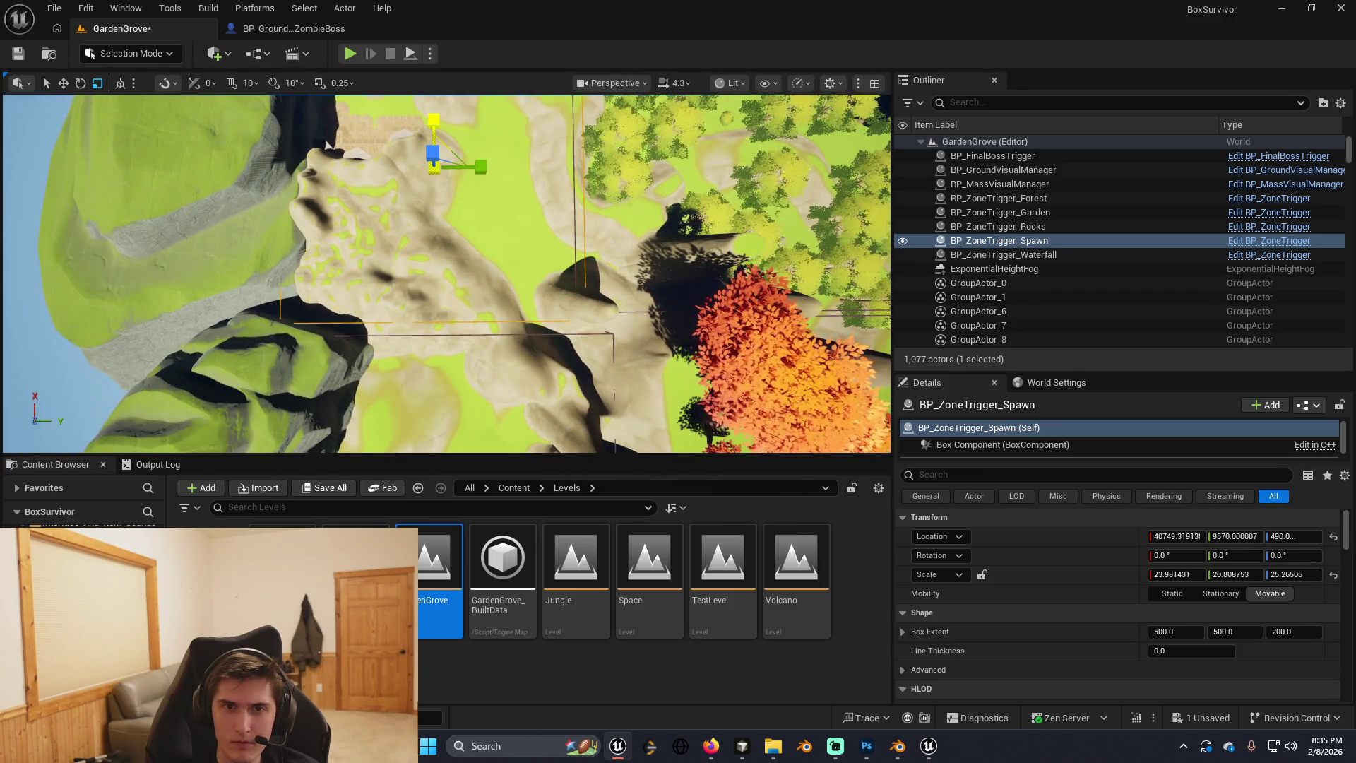
pyautogui.moveTo(327, 145)
pyautogui.mouseDown()
pyautogui.moveTo(376, 276)
pyautogui.moveTo(448, 164)
pyautogui.moveTo(500, 293)
pyautogui.mouseUp()
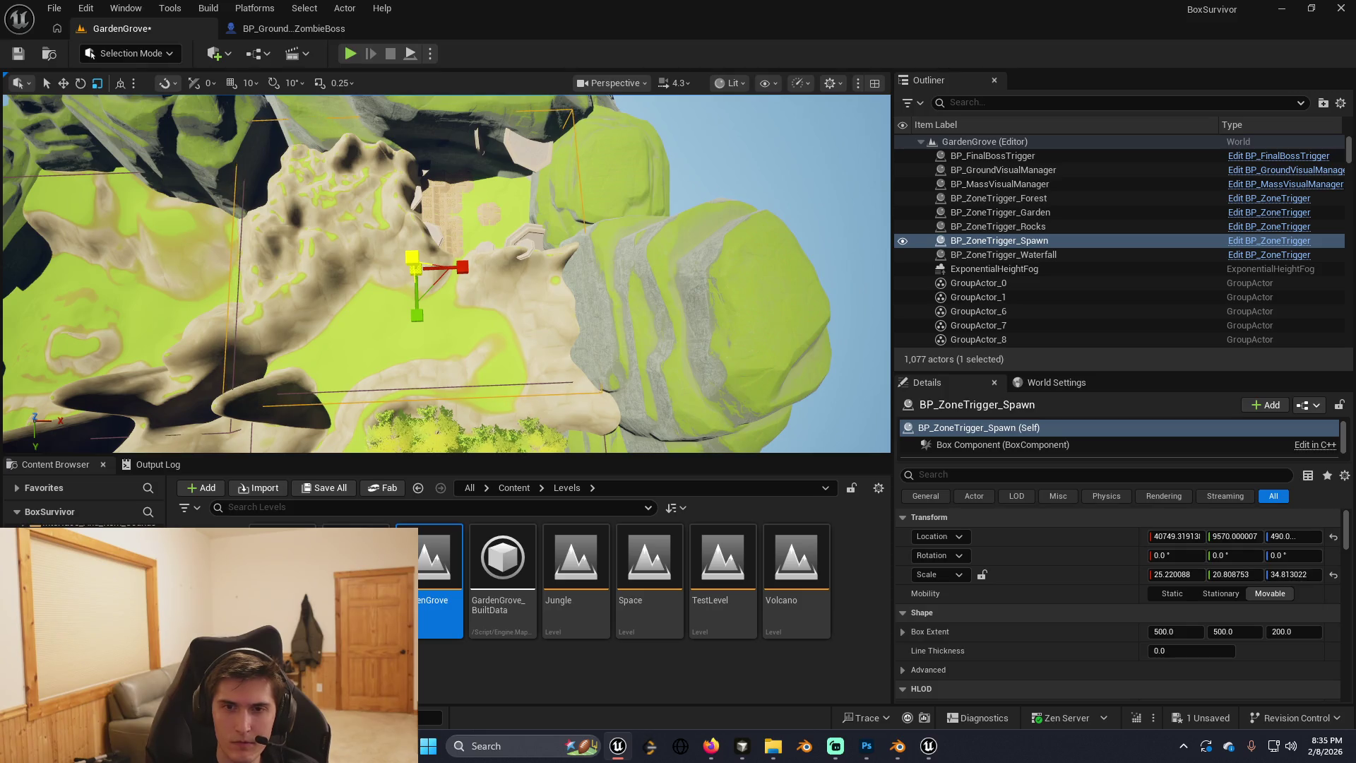
pyautogui.moveTo(501, 294)
pyautogui.mouseDown()
pyautogui.moveTo(487, 283)
pyautogui.moveTo(480, 297)
pyautogui.moveTo(508, 289)
pyautogui.moveTo(466, 233)
pyautogui.moveTo(456, 333)
pyautogui.moveTo(456, 304)
pyautogui.moveTo(420, 304)
pyautogui.moveTo(543, 173)
pyautogui.moveTo(520, 328)
pyautogui.mouseUp()
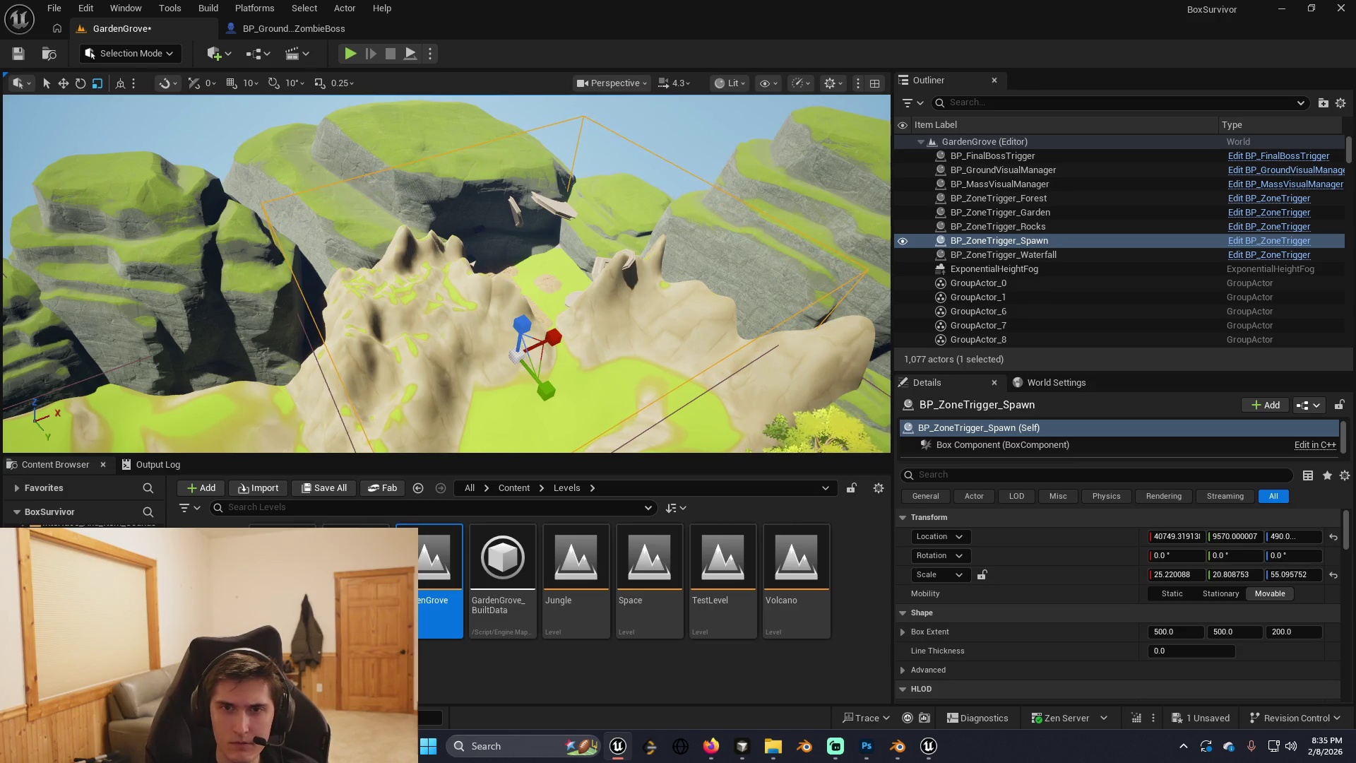
pyautogui.moveTo(521, 329); pyautogui.dragTo(569, 355)
# Save the GardenGrove level and select the landscape.
pyautogui.hotkey('ctrl', 's')
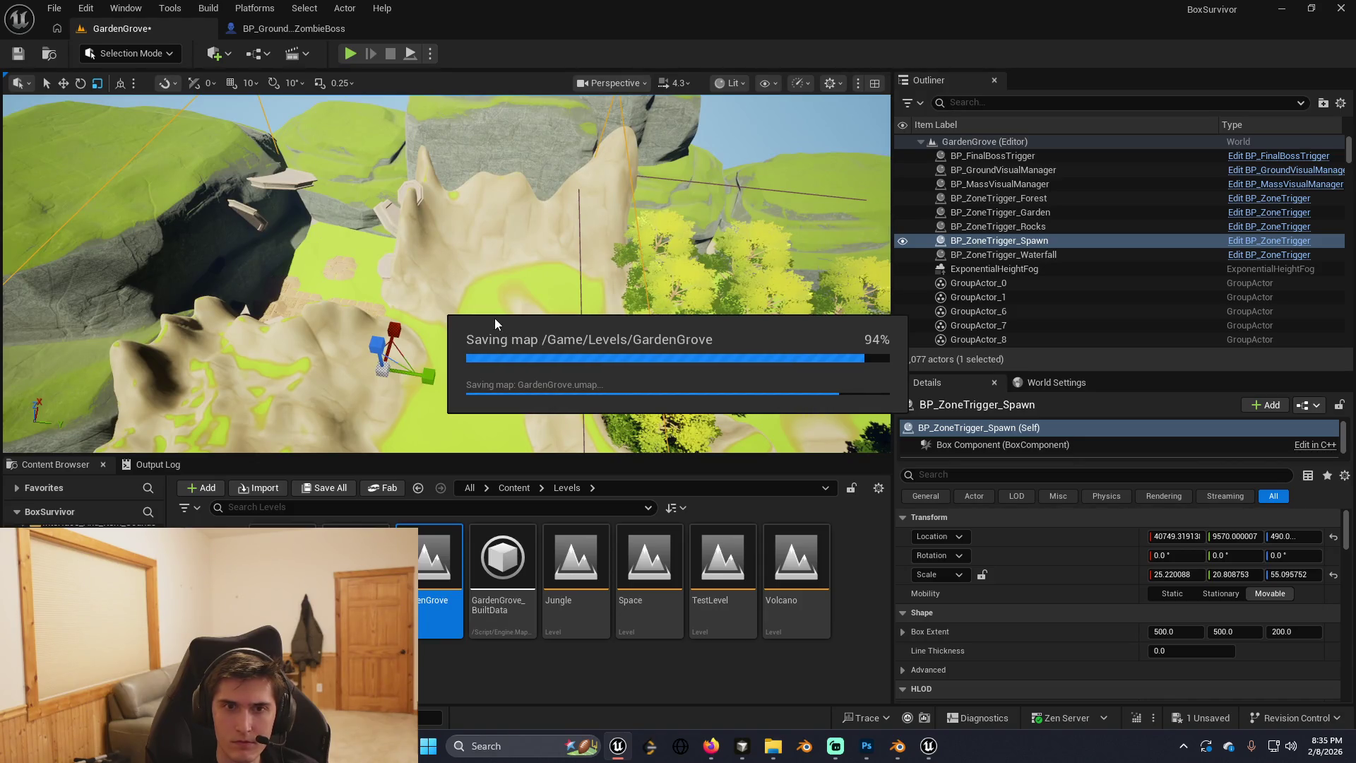
pyautogui.moveTo(511, 349); pyautogui.dragTo(476, 349)
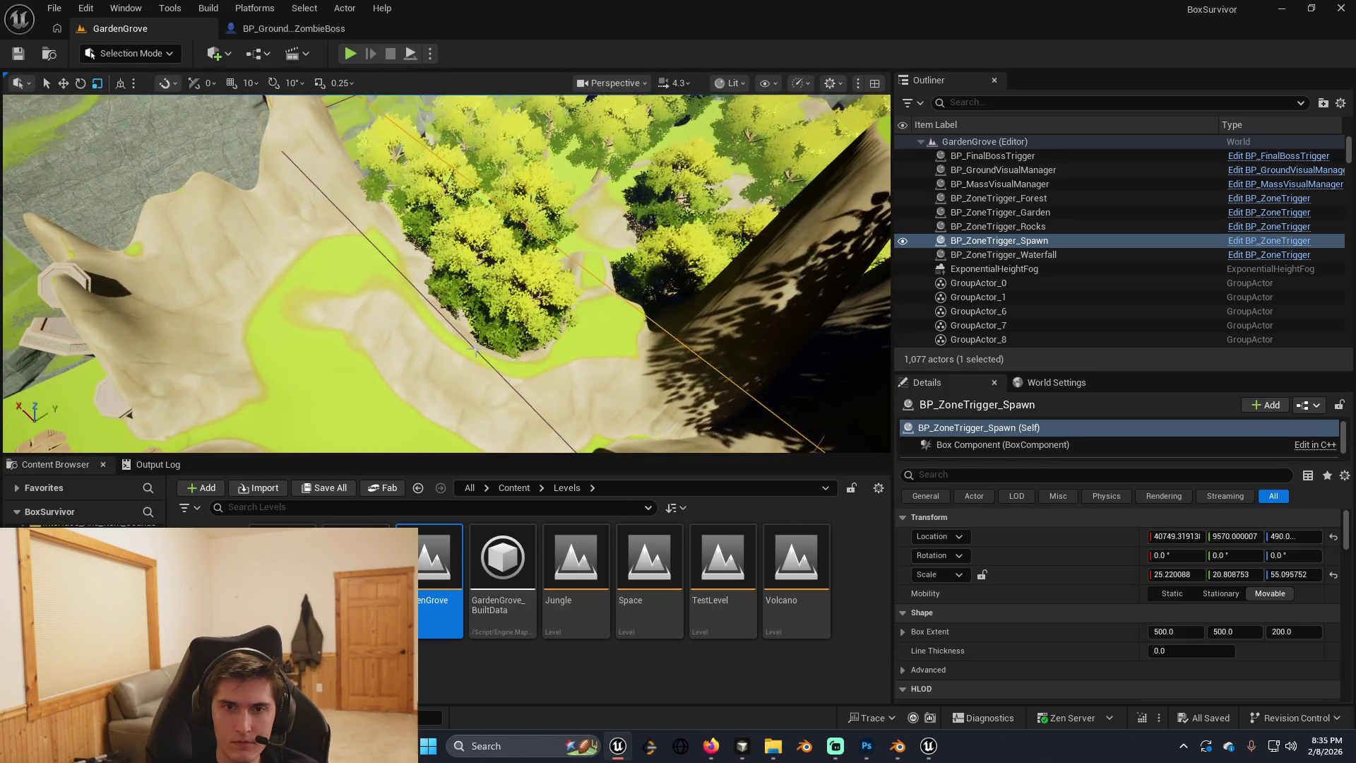
pyautogui.click(503, 376)
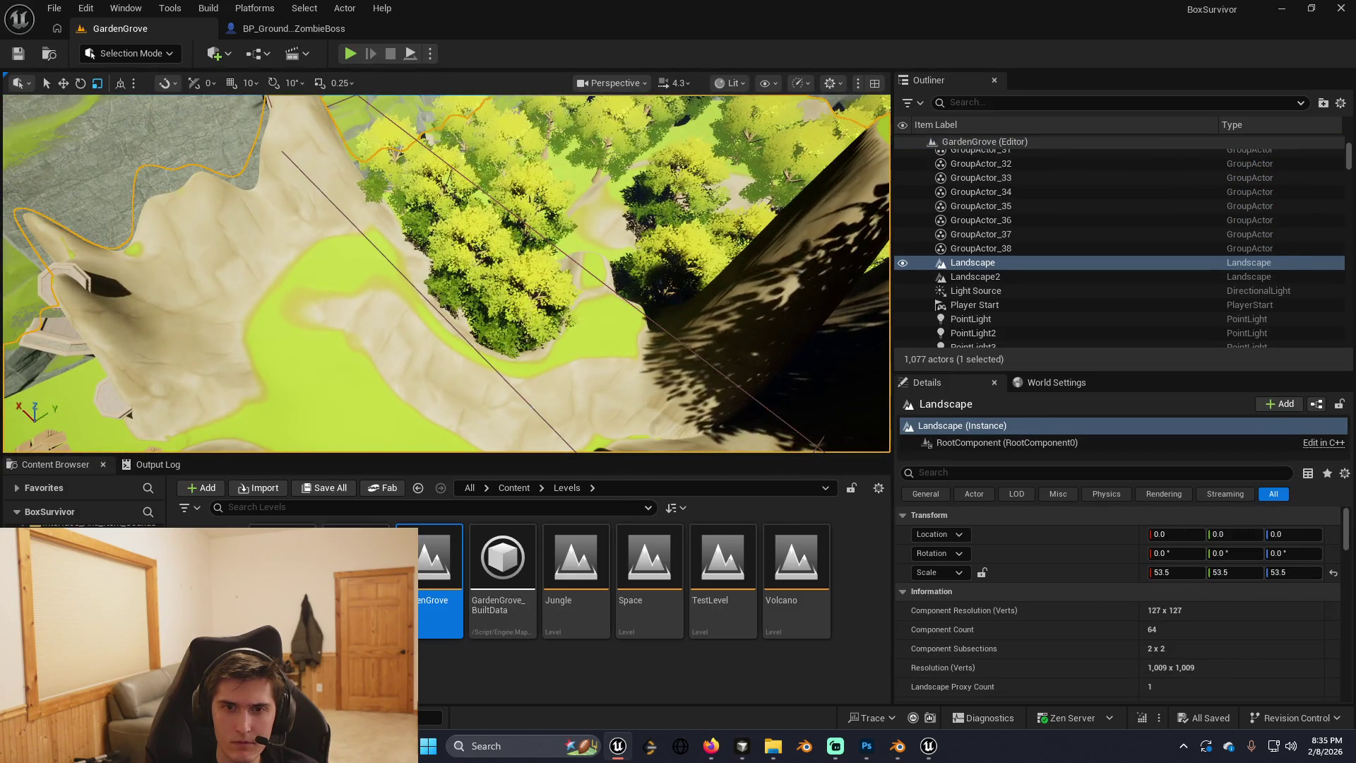
# Stretch BP_ZoneTrigger_Forest taller to 24.5 × 36.8 × 54.5 and nudge it to X≈41145.
pyautogui.click(523, 289)
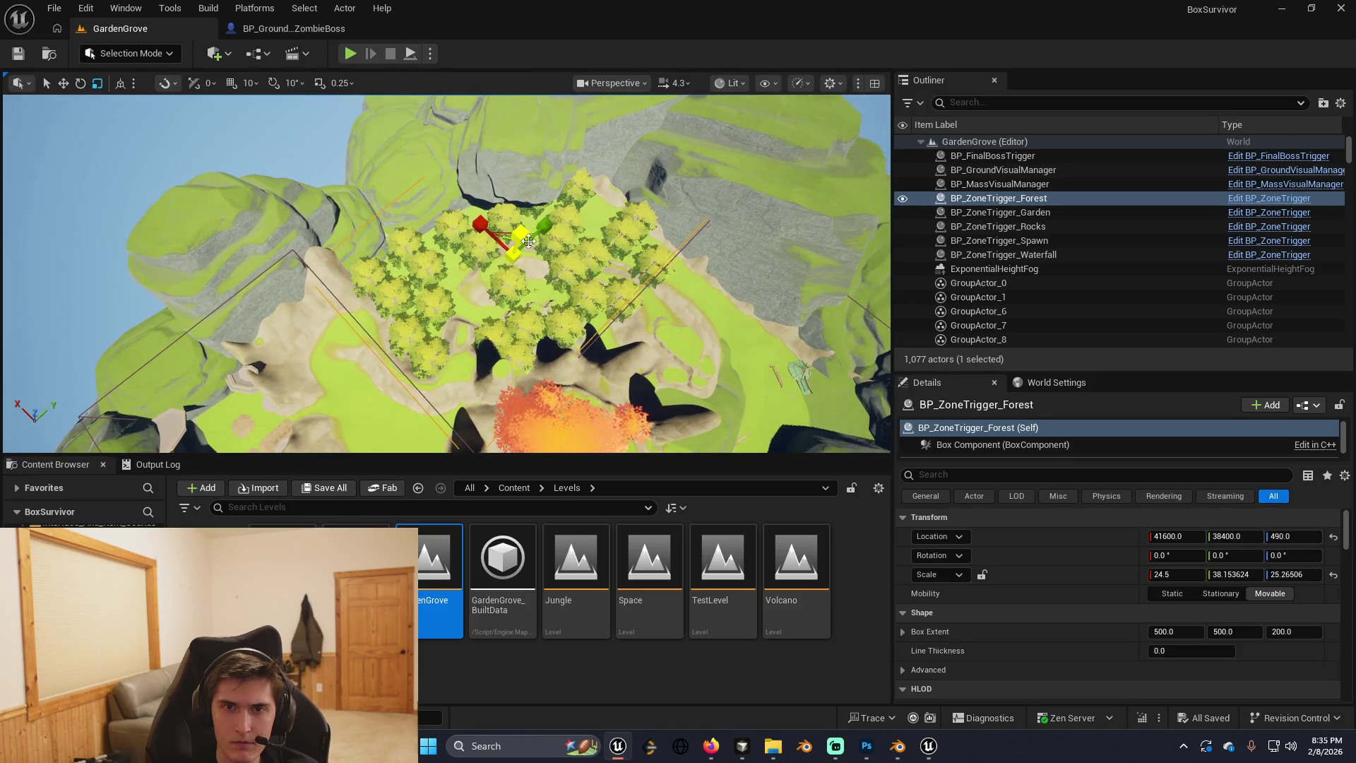
pyautogui.moveTo(528, 242); pyautogui.dragTo(528, 234)
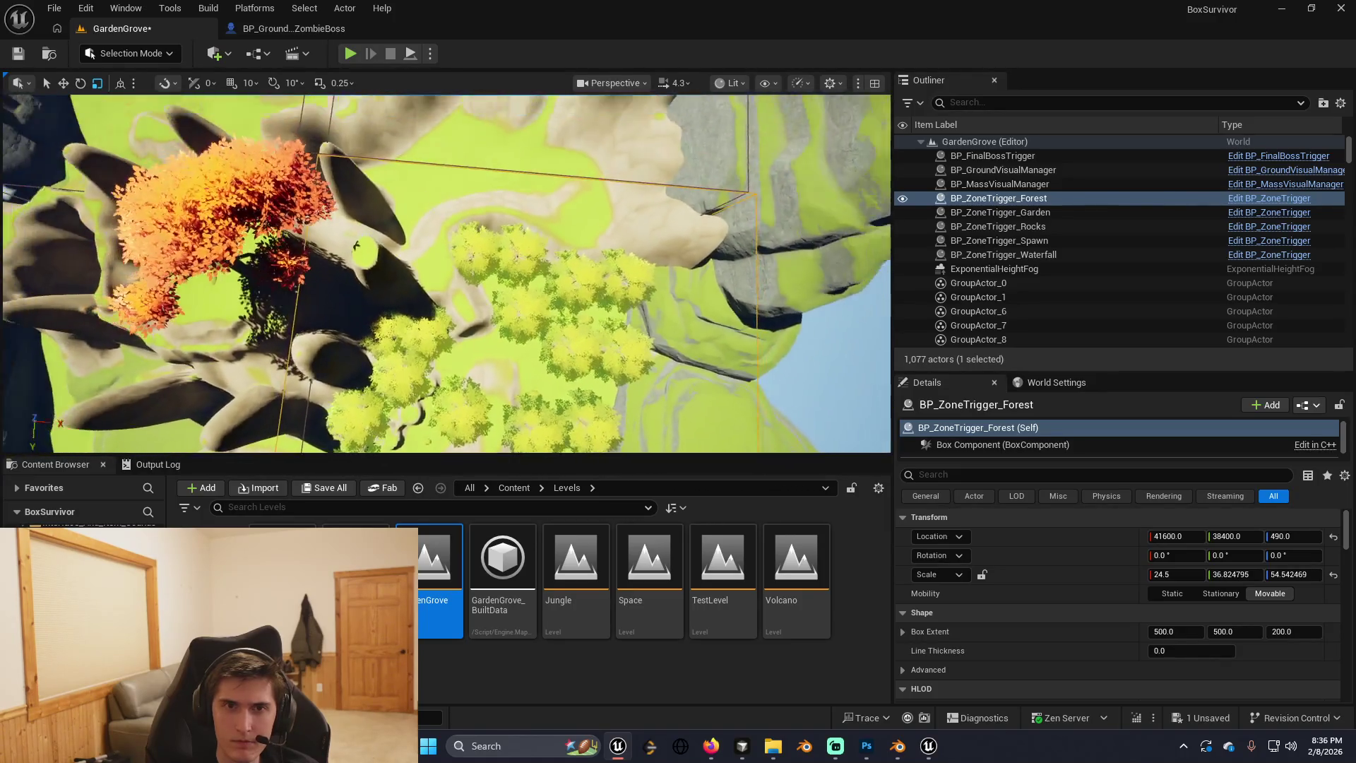
pyautogui.press('w')
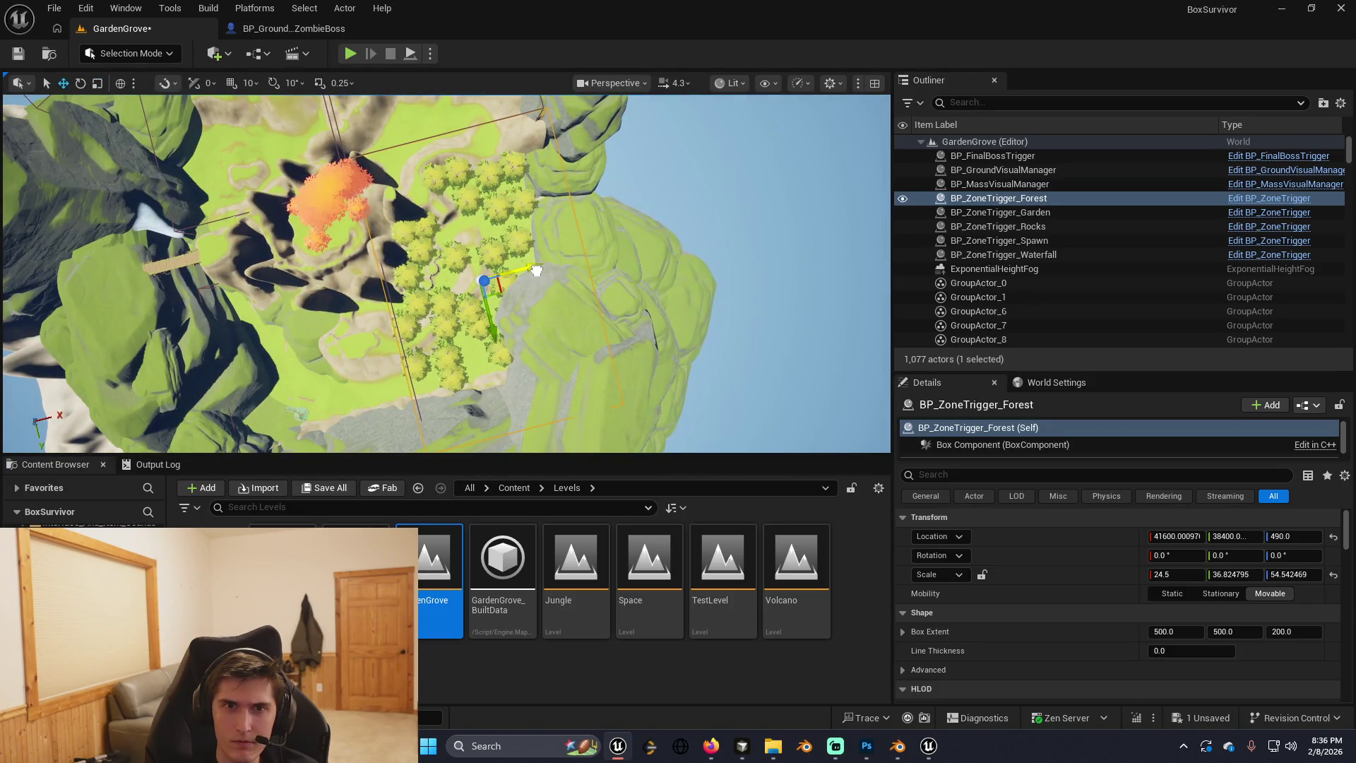
pyautogui.moveTo(536, 270); pyautogui.dragTo(534, 271)
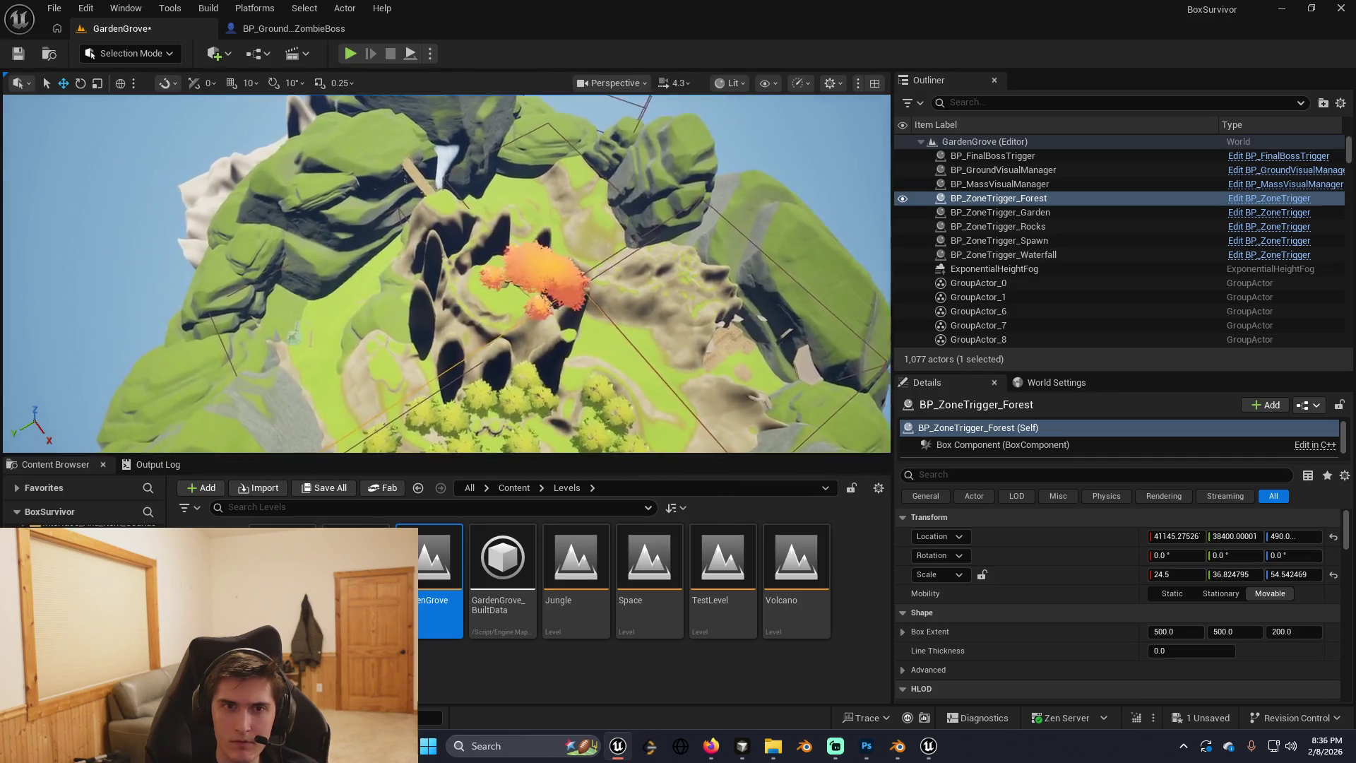
# Select the left cliff piece and frame it in the viewport.
pyautogui.click(304, 240)
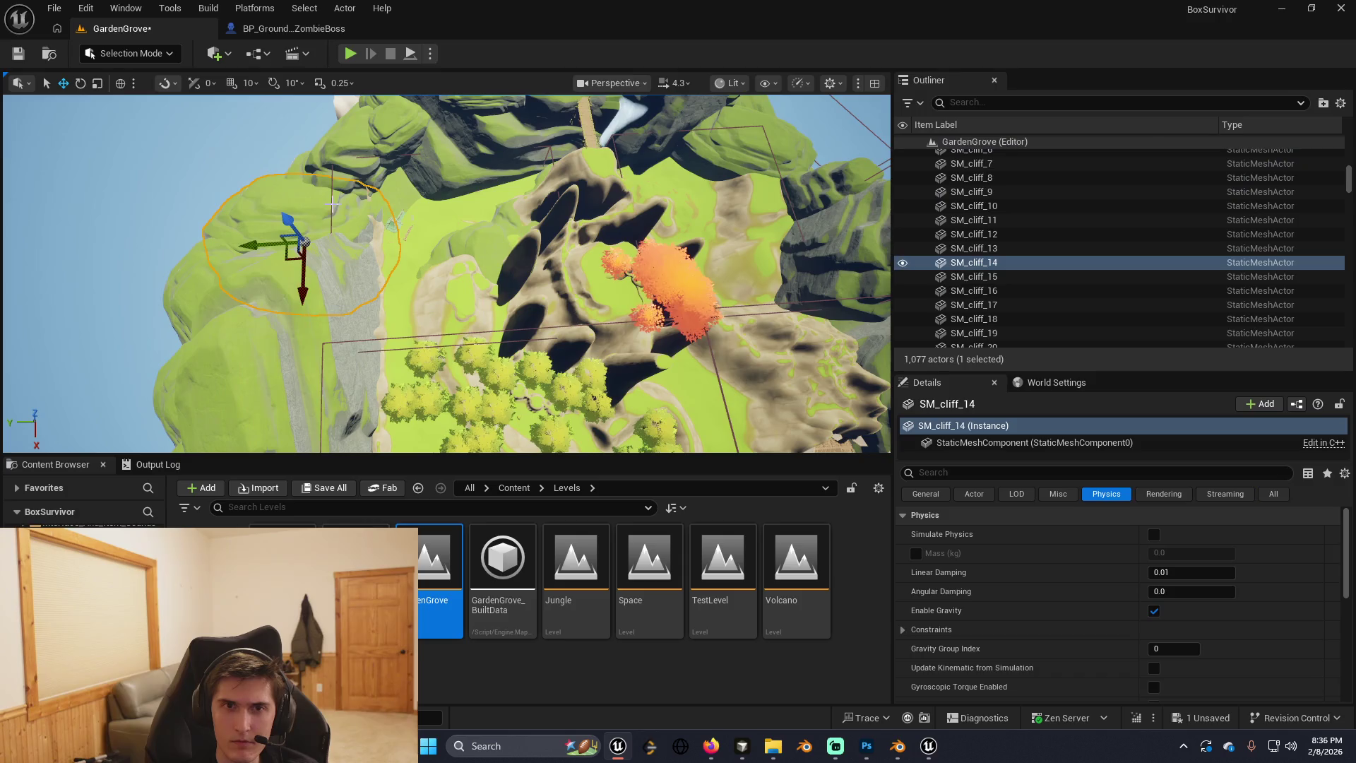
pyautogui.click(346, 180)
pyautogui.scroll(-1, 1100, 300)
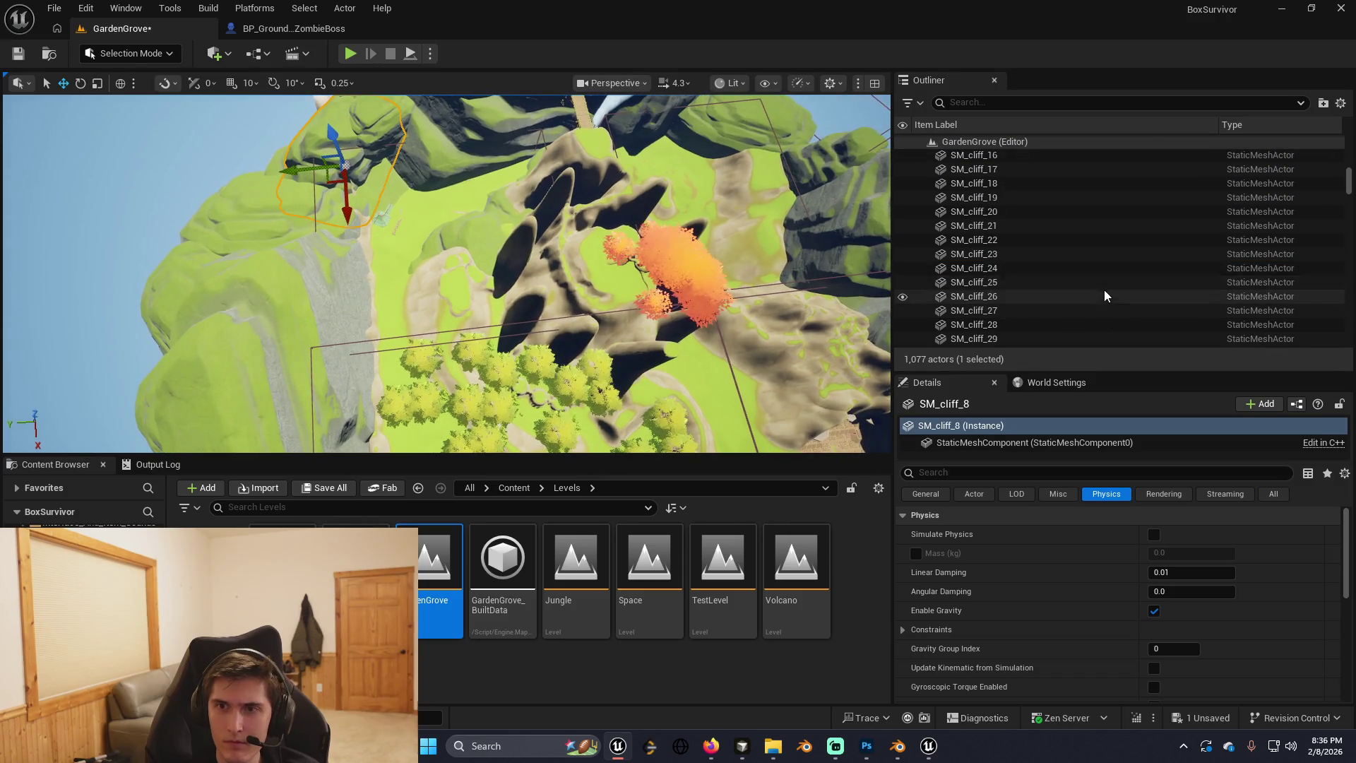
pyautogui.scroll(-1, 1112, 314)
pyautogui.scroll(5, 1093, 311)
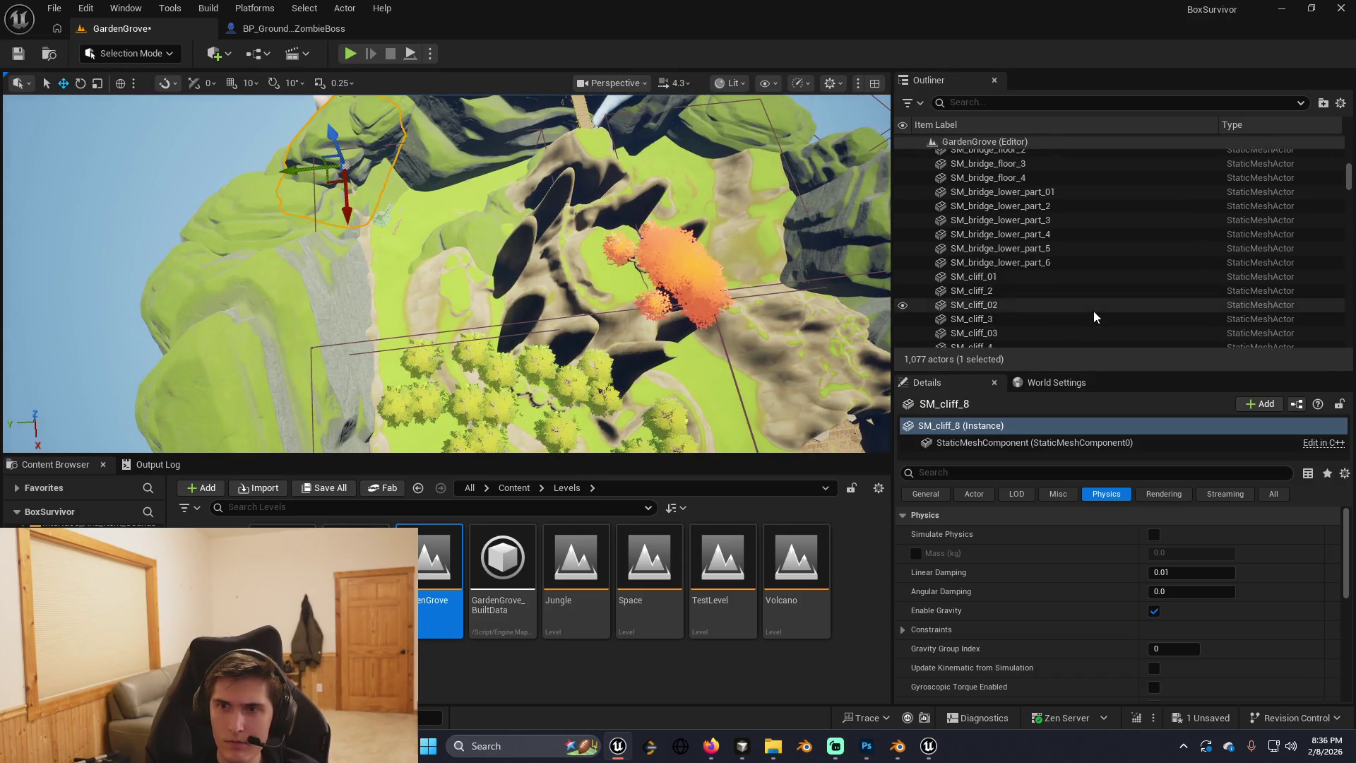
pyautogui.scroll(3, 1025, 254)
pyautogui.scroll(5, 1028, 266)
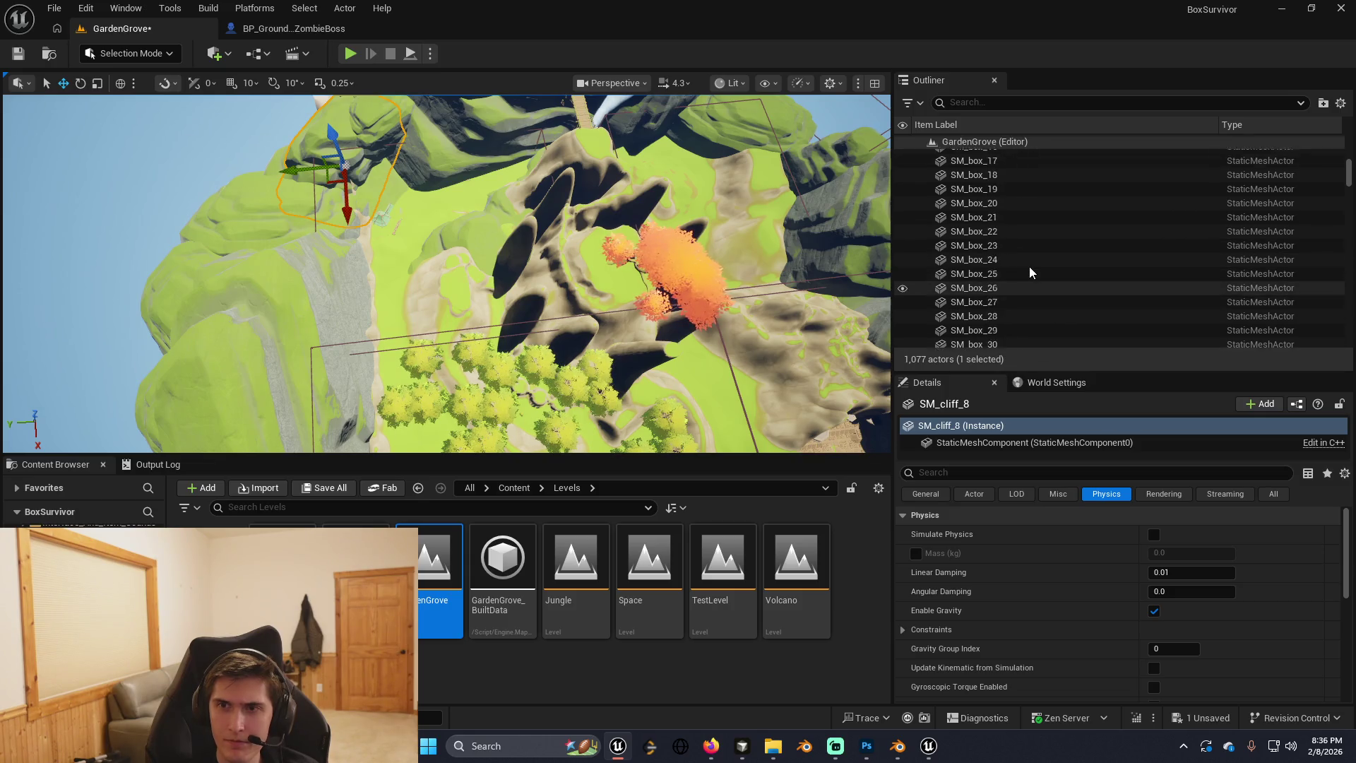
pyautogui.scroll(5, 1028, 265)
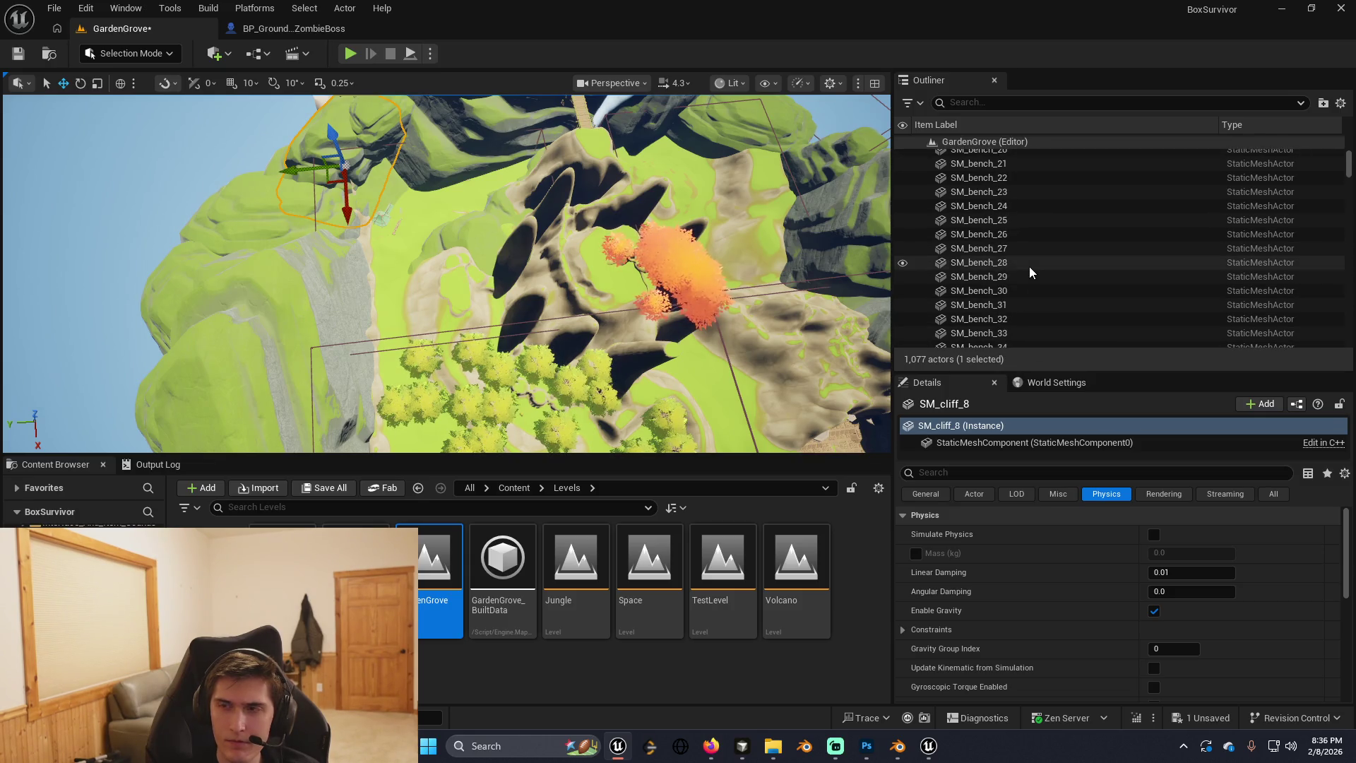
pyautogui.scroll(10, 1028, 266)
pyautogui.scroll(5, 1032, 266)
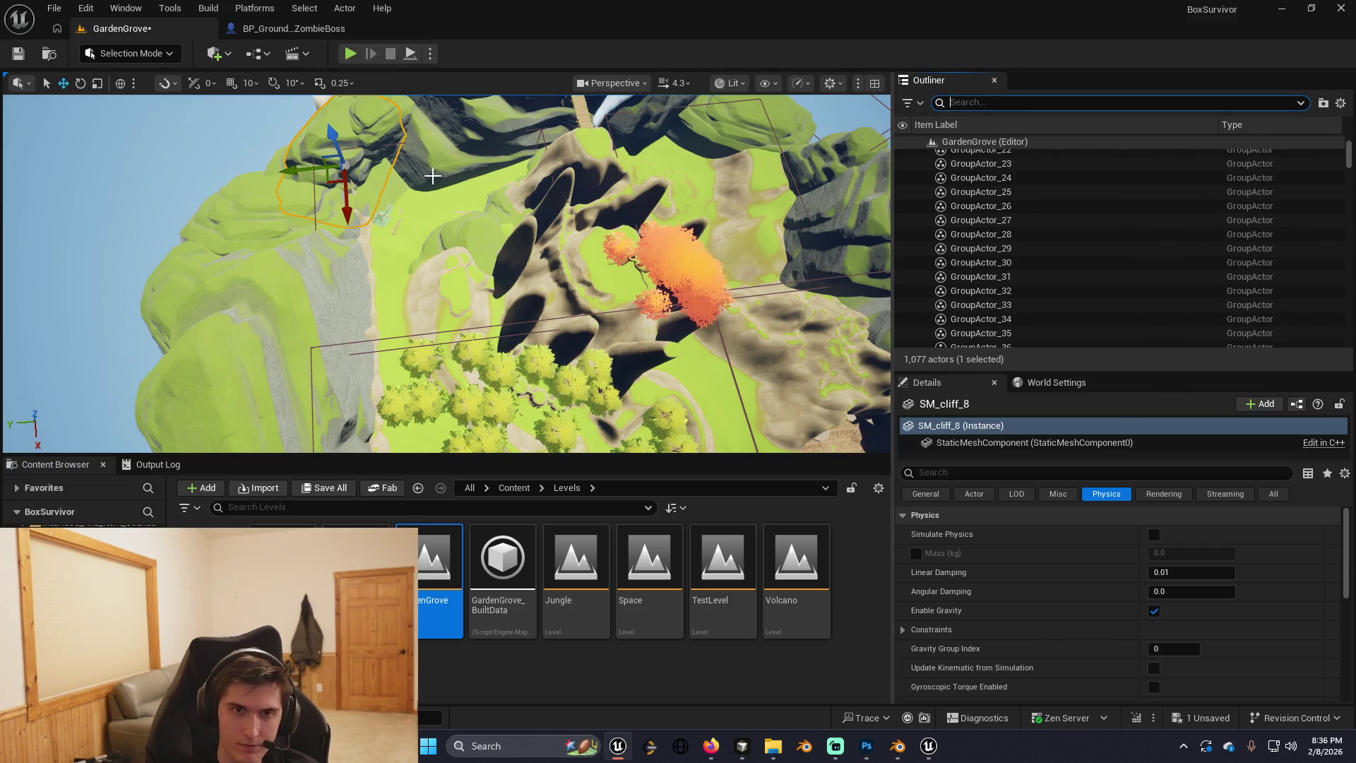
pyautogui.press('f')
pyautogui.scroll(5, 446, 273)
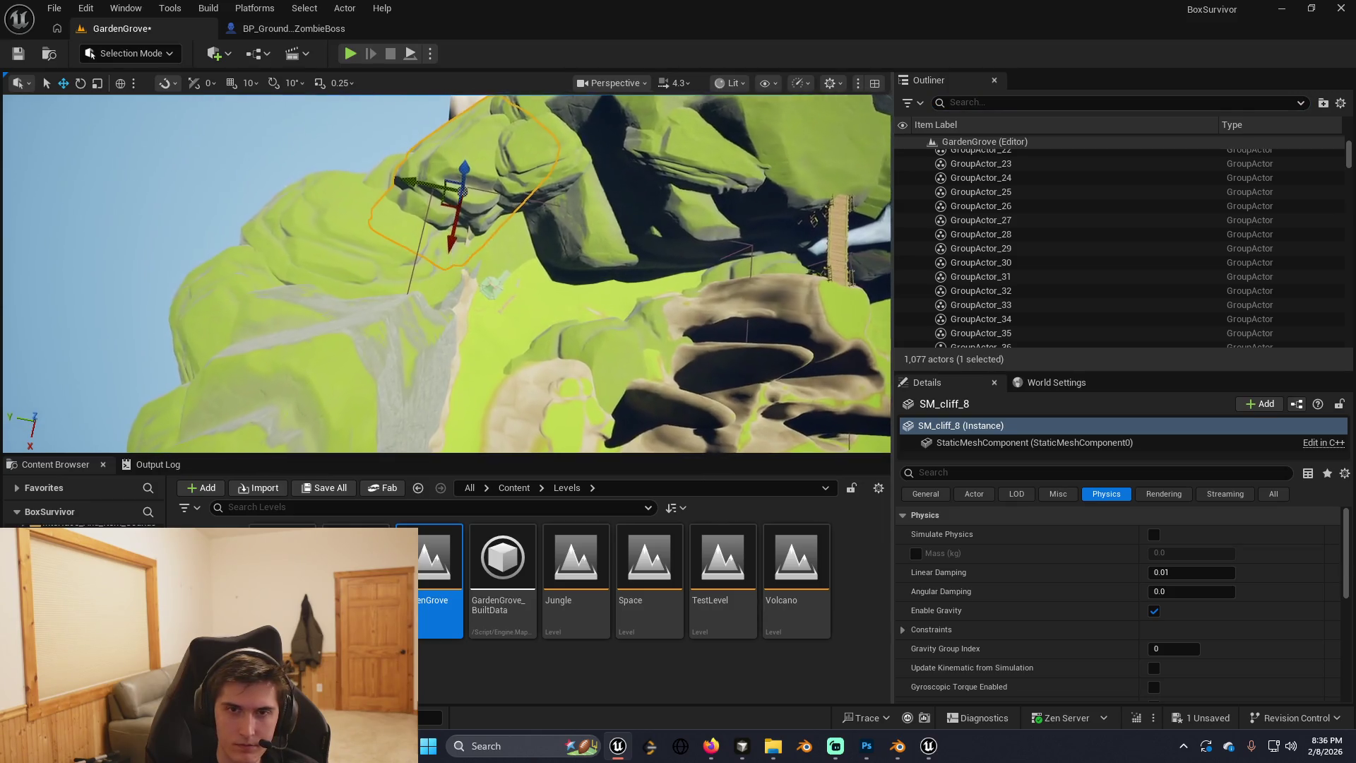
pyautogui.moveTo(447, 273); pyautogui.dragTo(413, 233)
# Select and frame BP_ZoneTrigger_Garden over the grass, ready to scale.
pyautogui.click(444, 275)
pyautogui.press('f')
pyautogui.scroll(-3, 446, 273)
pyautogui.scroll(-3, 446, 273)
pyautogui.press('r')
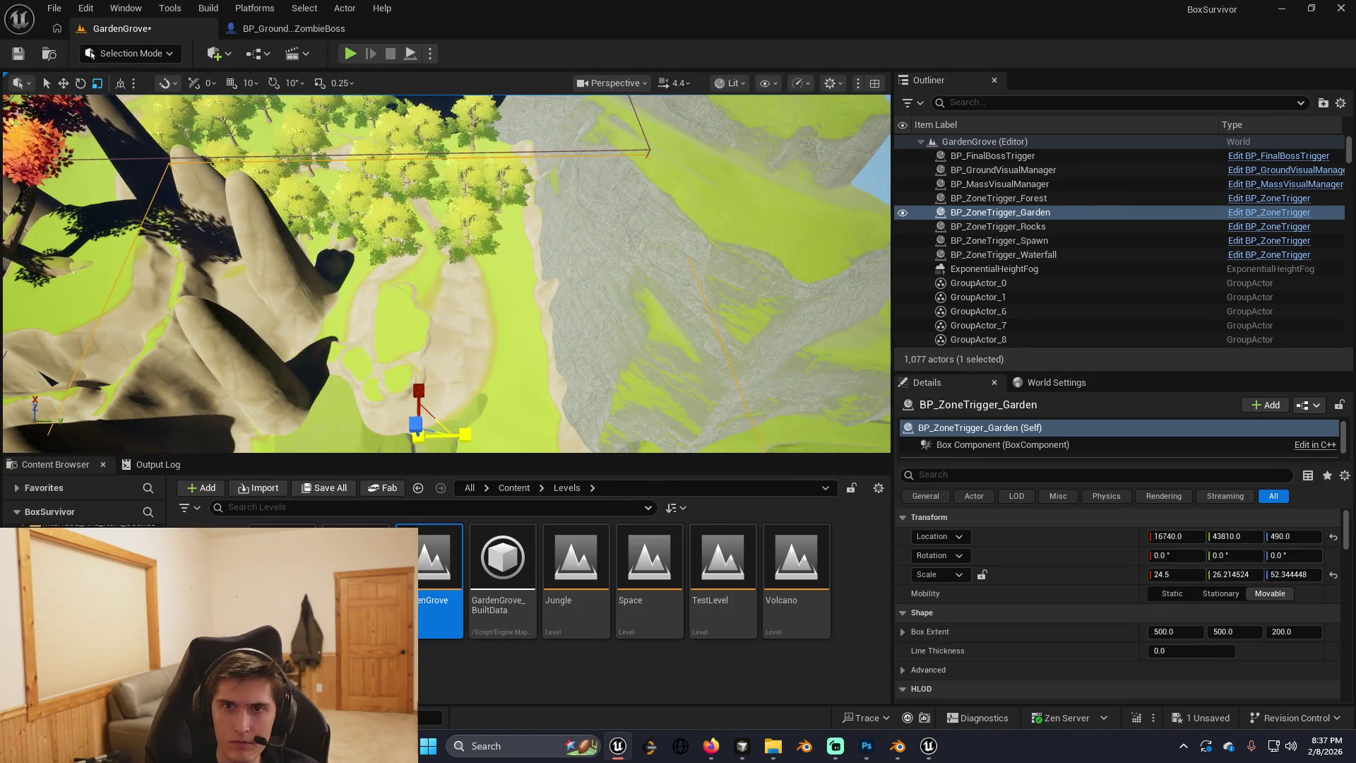
# Widen BP_ZoneTrigger_Garden to X scale about 25.49 and move it to X≈16207.
pyautogui.moveTo(445, 276)
pyautogui.mouseDown()
pyautogui.moveTo(388, 248)
pyautogui.moveTo(476, 380)
pyautogui.mouseUp()
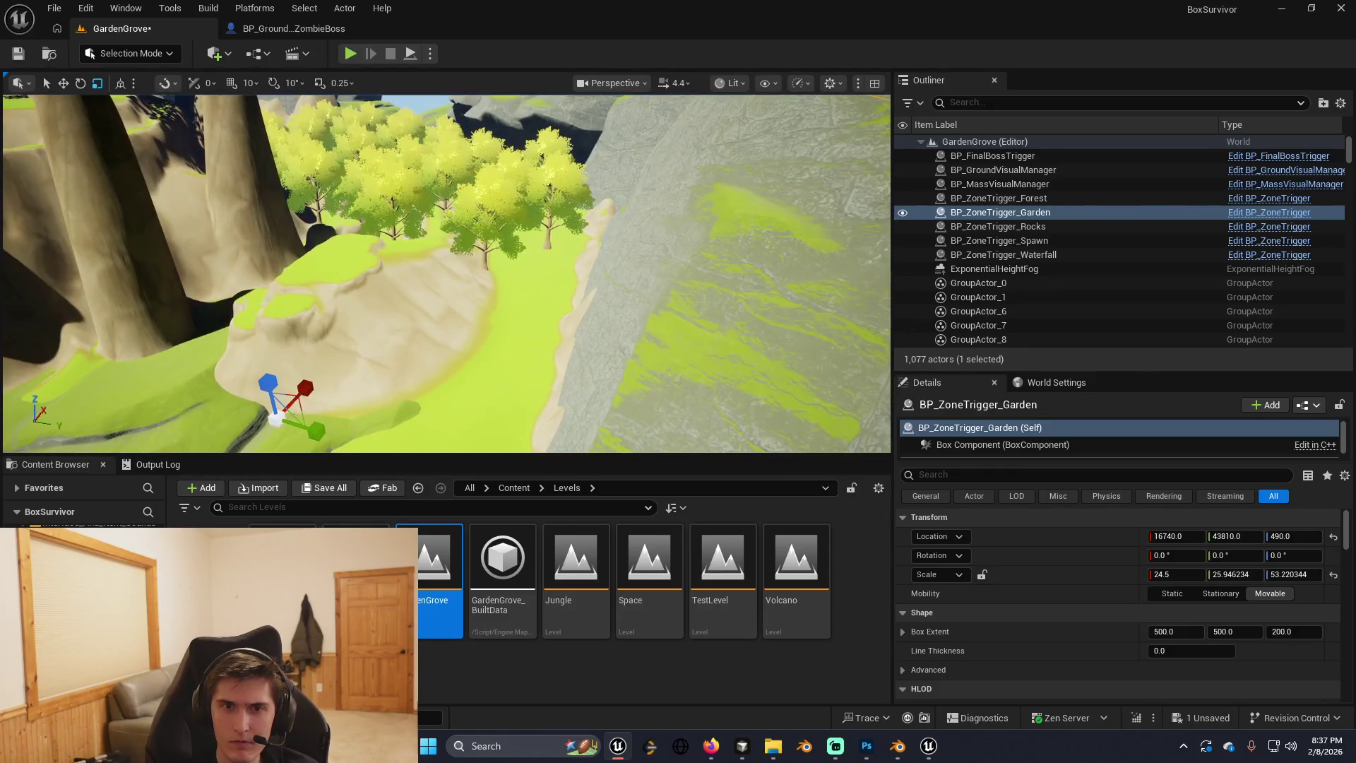
pyautogui.moveTo(291, 377); pyautogui.dragTo(291, 375)
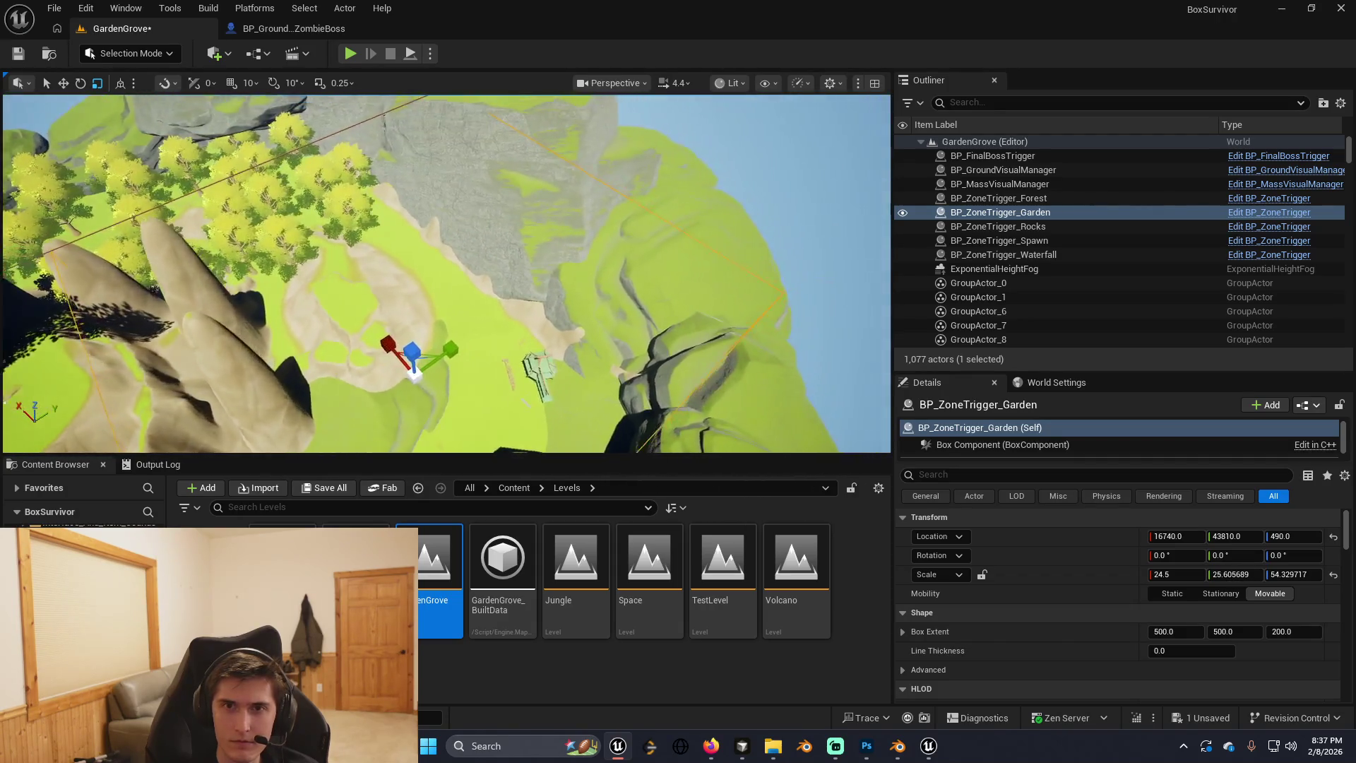
pyautogui.press('w')
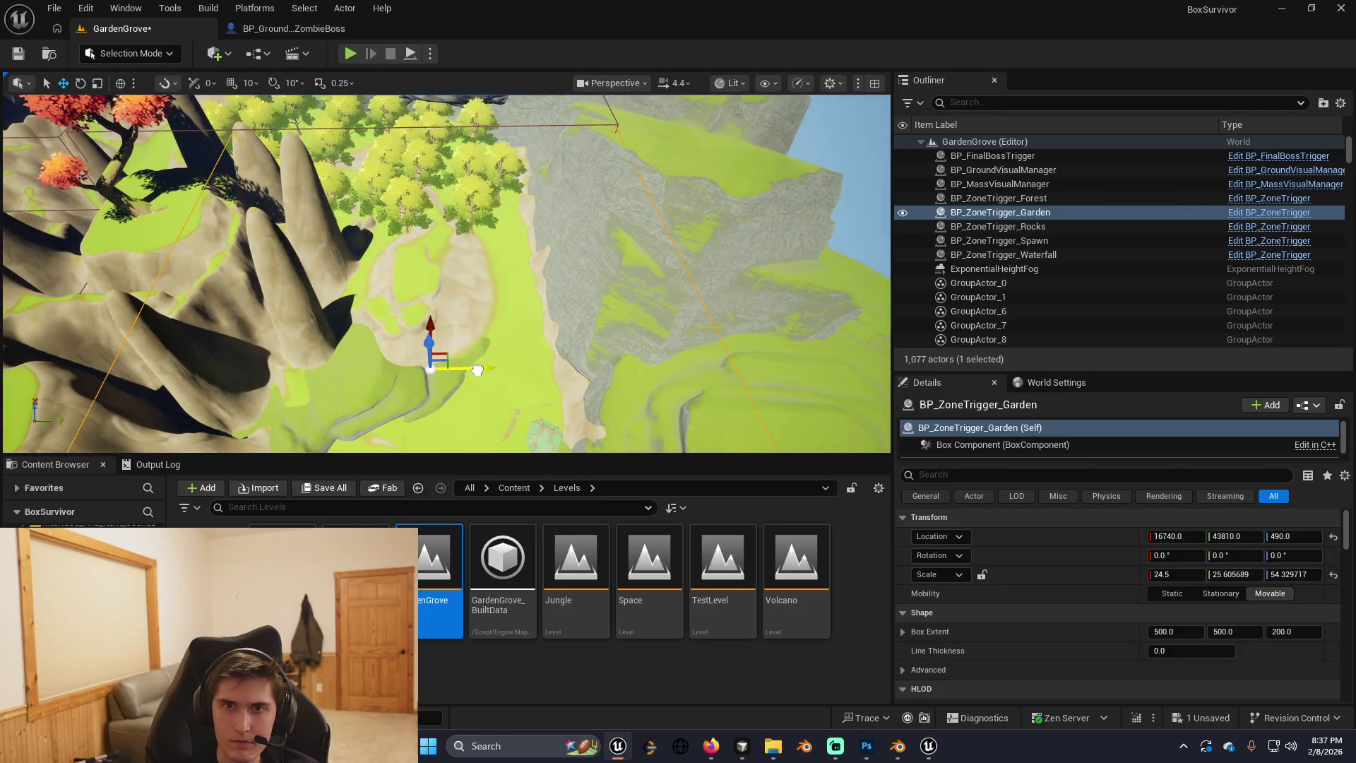
pyautogui.moveTo(480, 369); pyautogui.dragTo(579, 210)
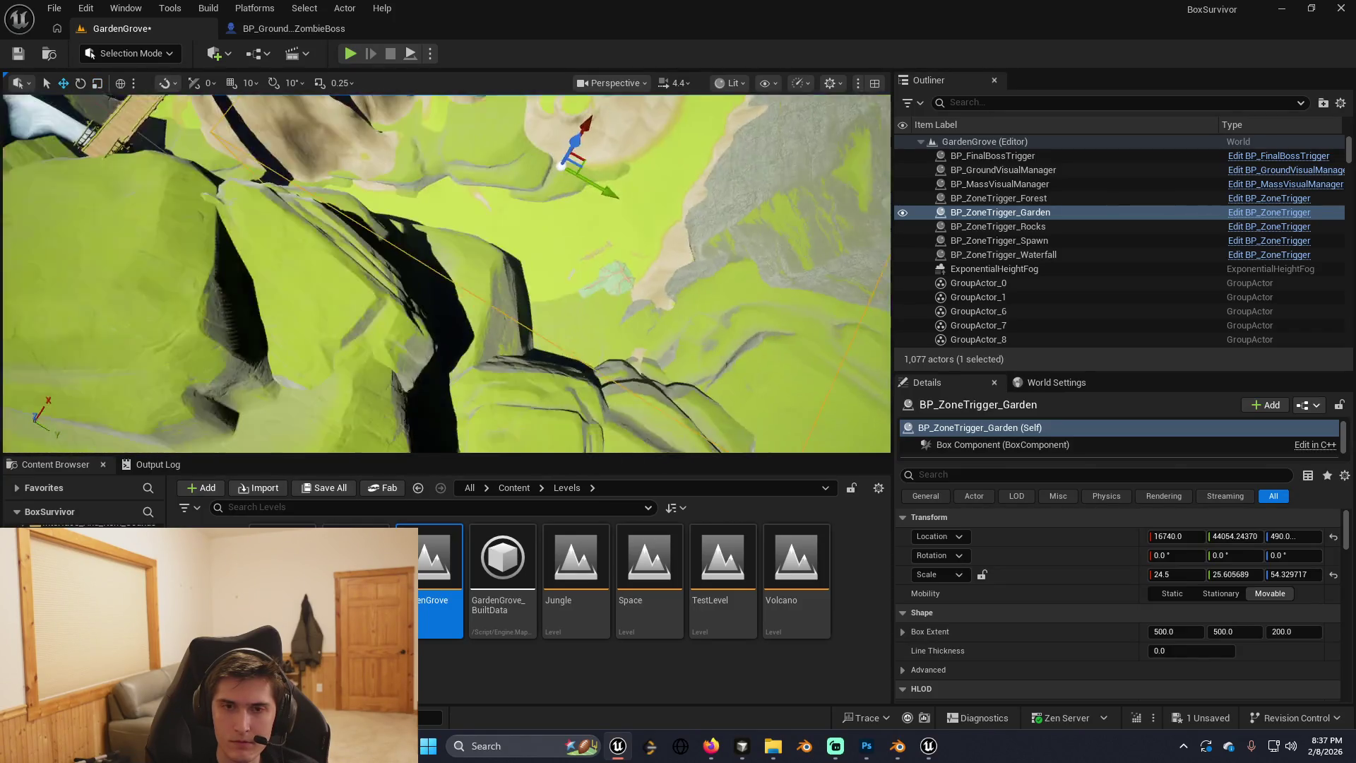
pyautogui.press('r')
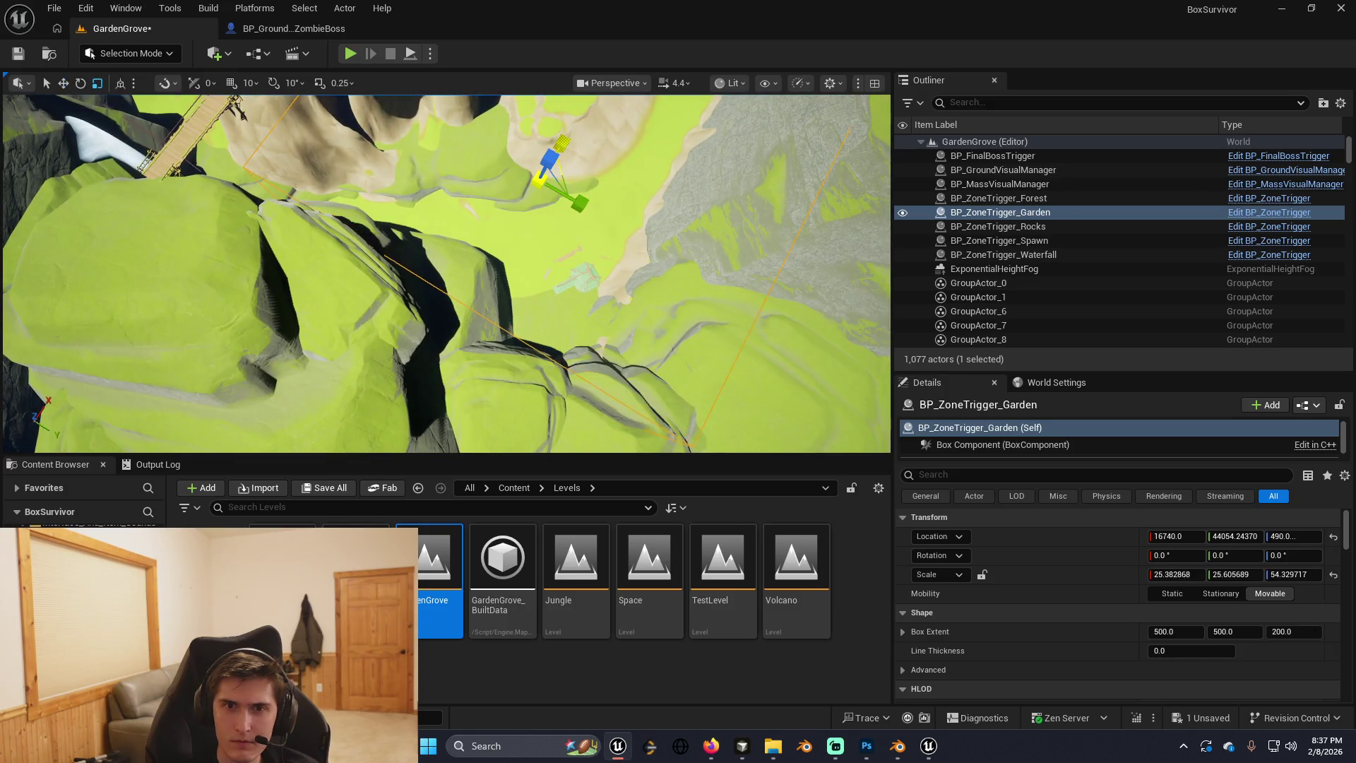
pyautogui.moveTo(445, 276); pyautogui.dragTo(371, 321)
pyautogui.moveTo(528, 198); pyautogui.dragTo(491, 208)
pyautogui.press('w')
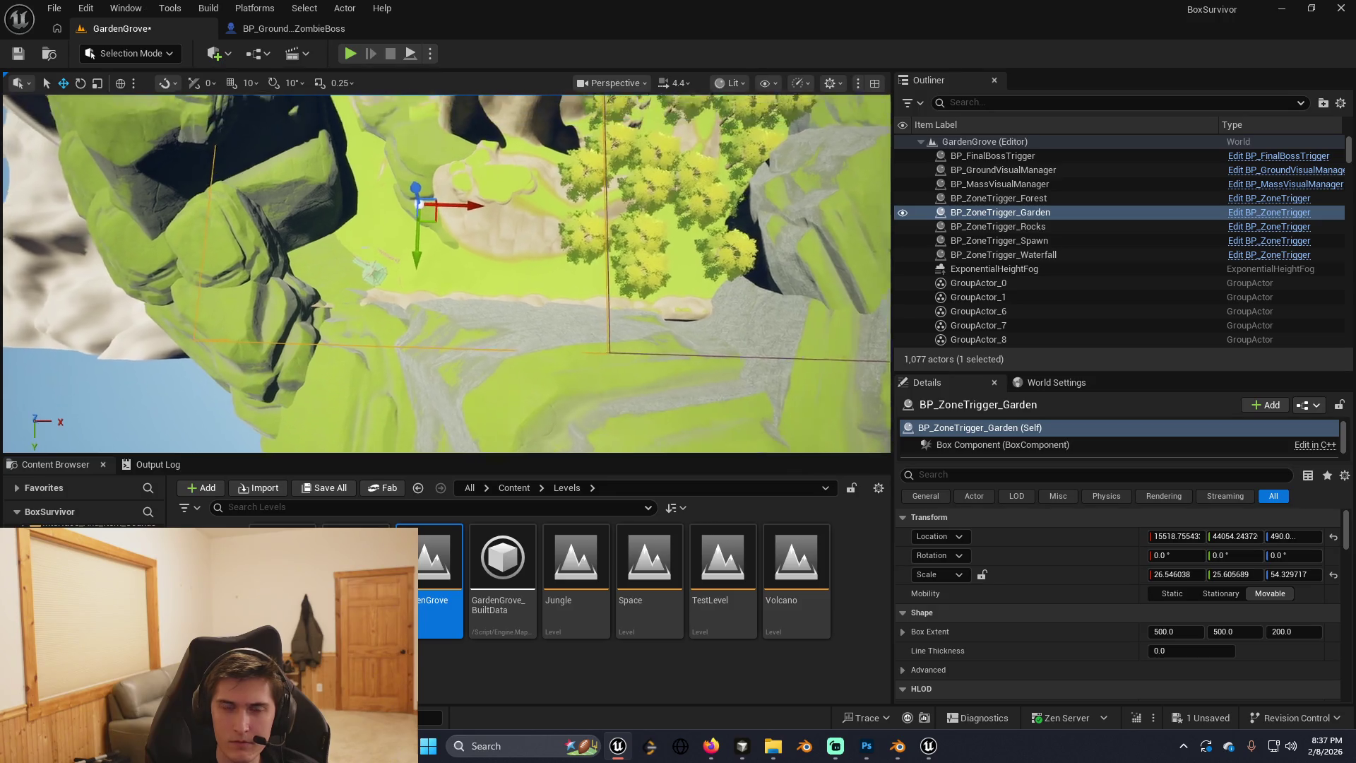
pyautogui.moveTo(490, 212); pyautogui.dragTo(493, 219)
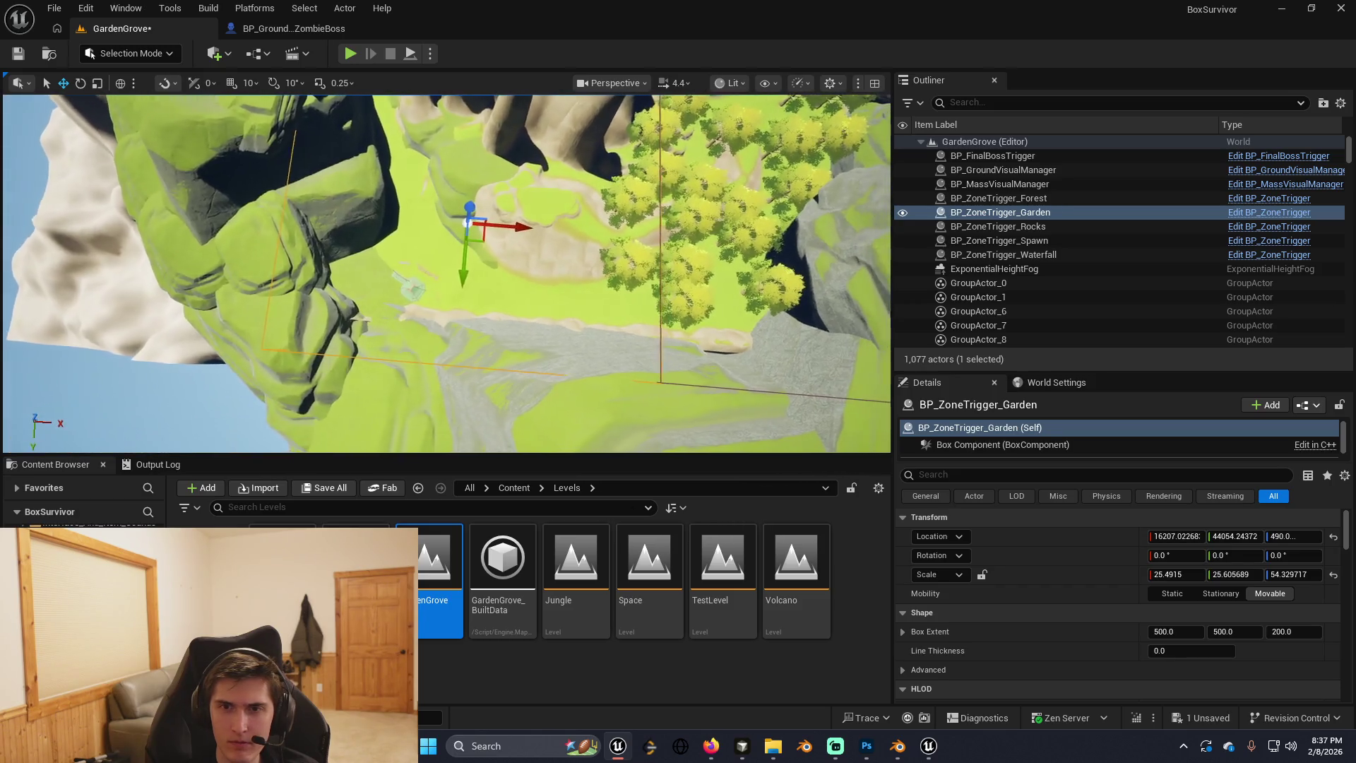
pyautogui.moveTo(493, 220); pyautogui.dragTo(493, 220)
pyautogui.moveTo(552, 299)
pyautogui.mouseDown()
pyautogui.moveTo(537, 320)
pyautogui.moveTo(603, 334)
pyautogui.mouseUp()
# Scale BP_ZoneTrigger_Waterfall to 26.75 × 19.70 × 55.17 and slide it to X≈14762.
pyautogui.click(1003, 254)
pyautogui.press('r')
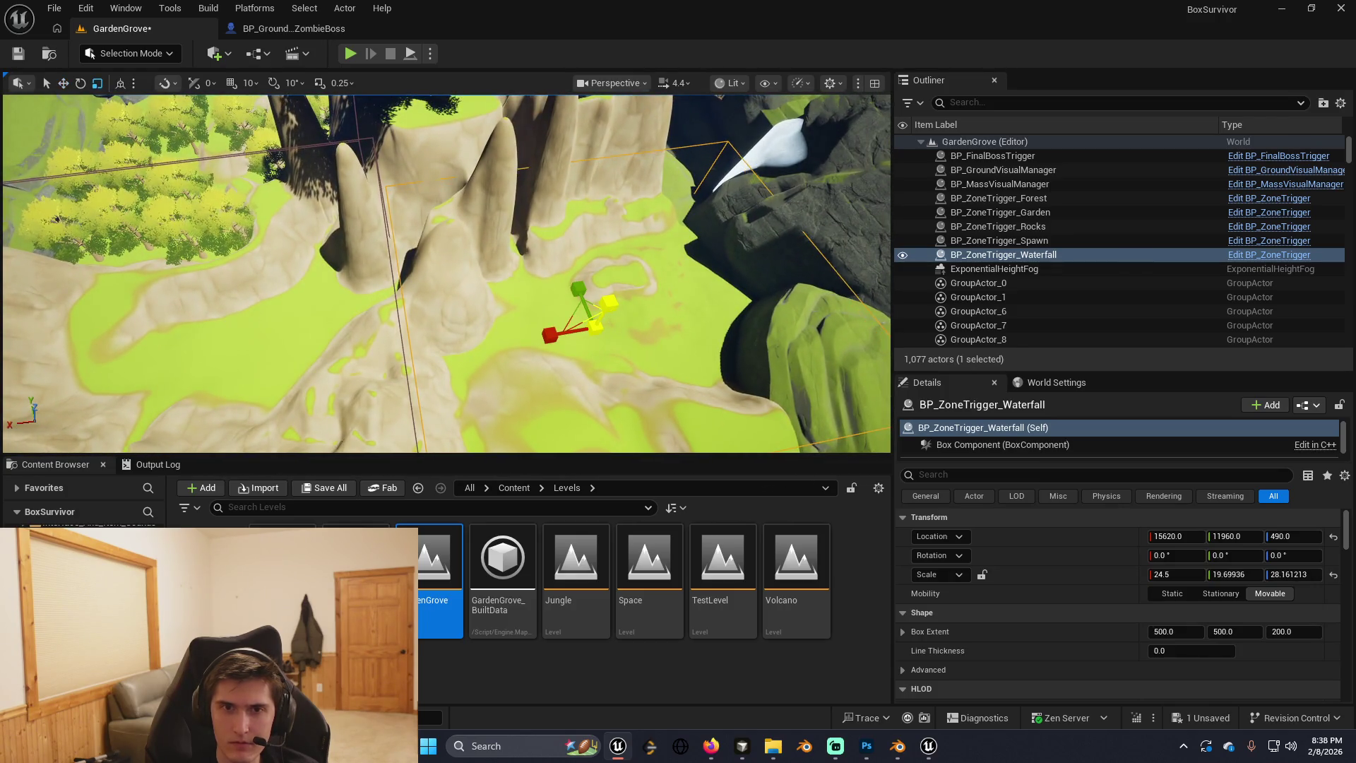
pyautogui.moveTo(609, 303)
pyautogui.mouseDown()
pyautogui.moveTo(609, 282)
pyautogui.moveTo(522, 339)
pyautogui.moveTo(417, 343)
pyautogui.moveTo(416, 374)
pyautogui.moveTo(416, 353)
pyautogui.mouseUp()
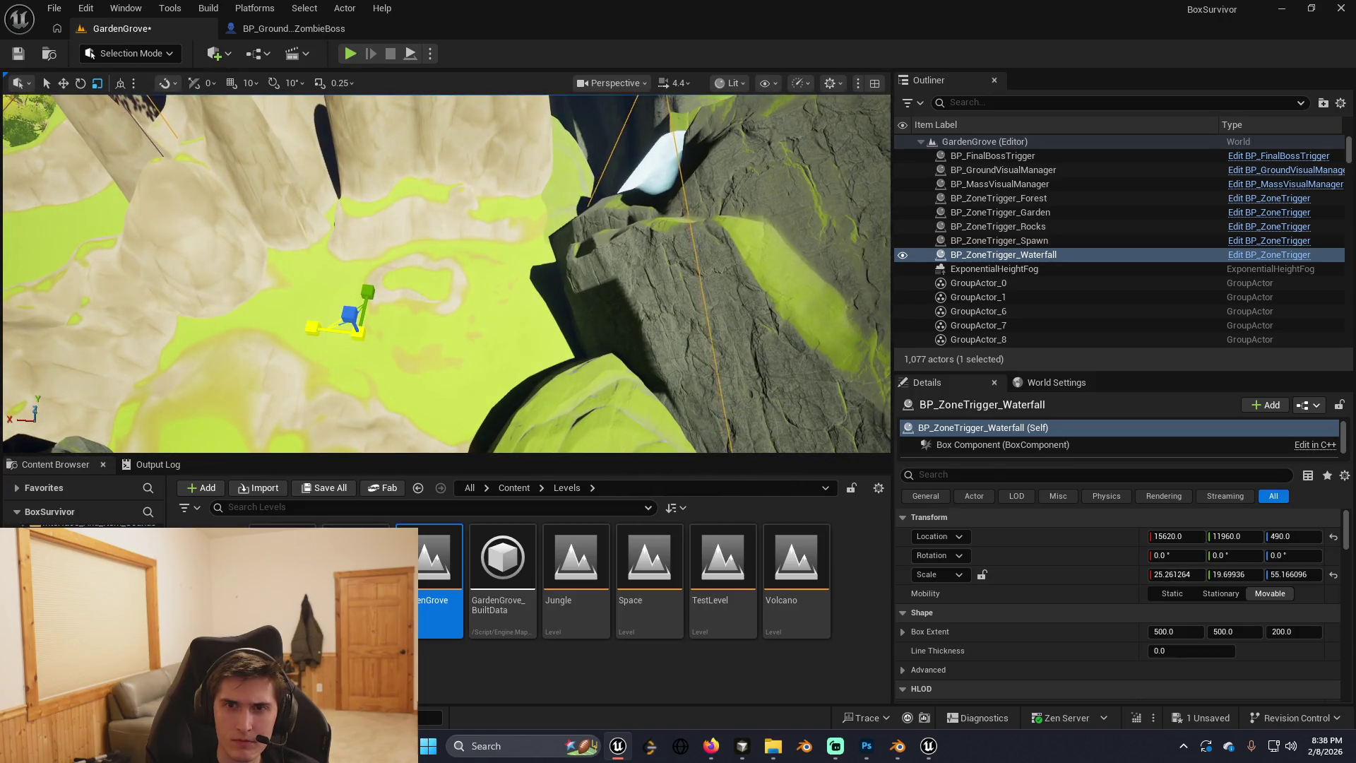
pyautogui.moveTo(311, 327); pyautogui.dragTo(328, 327)
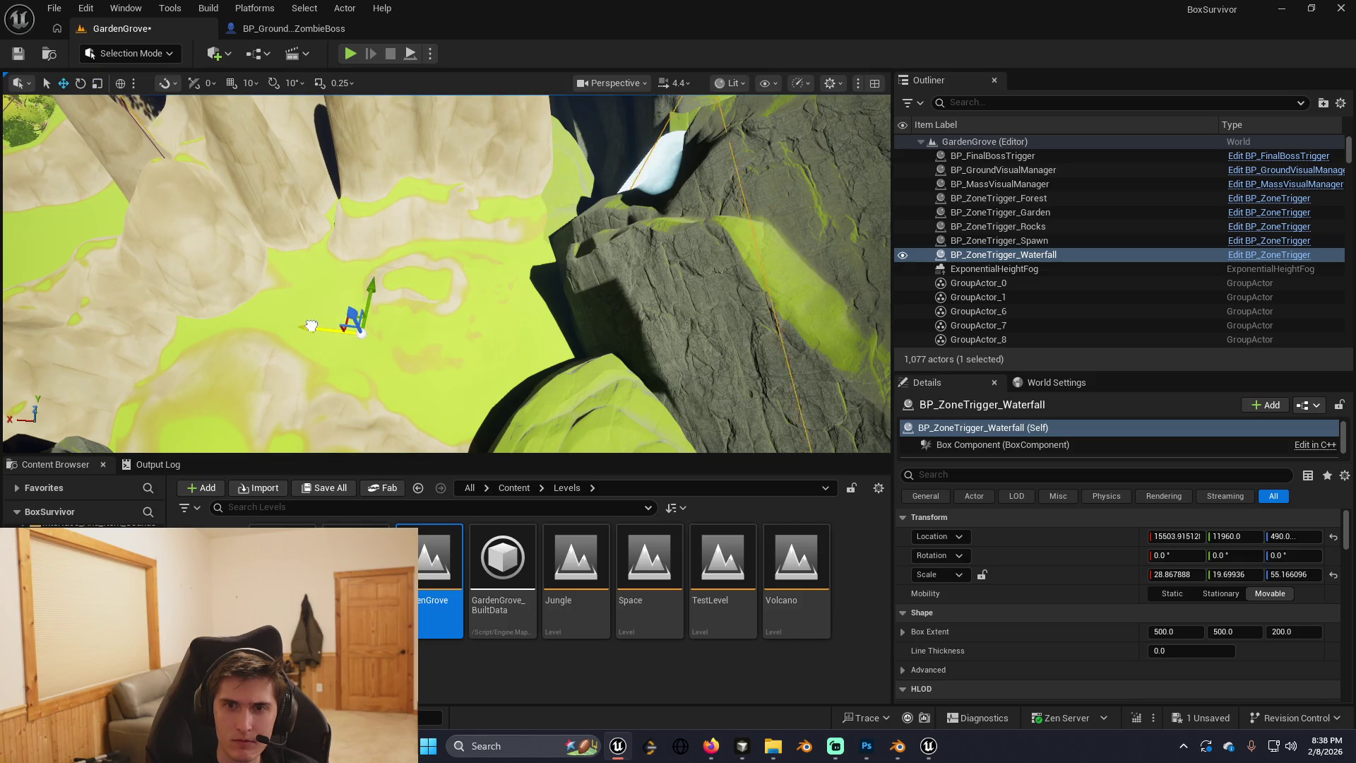
pyautogui.press('r')
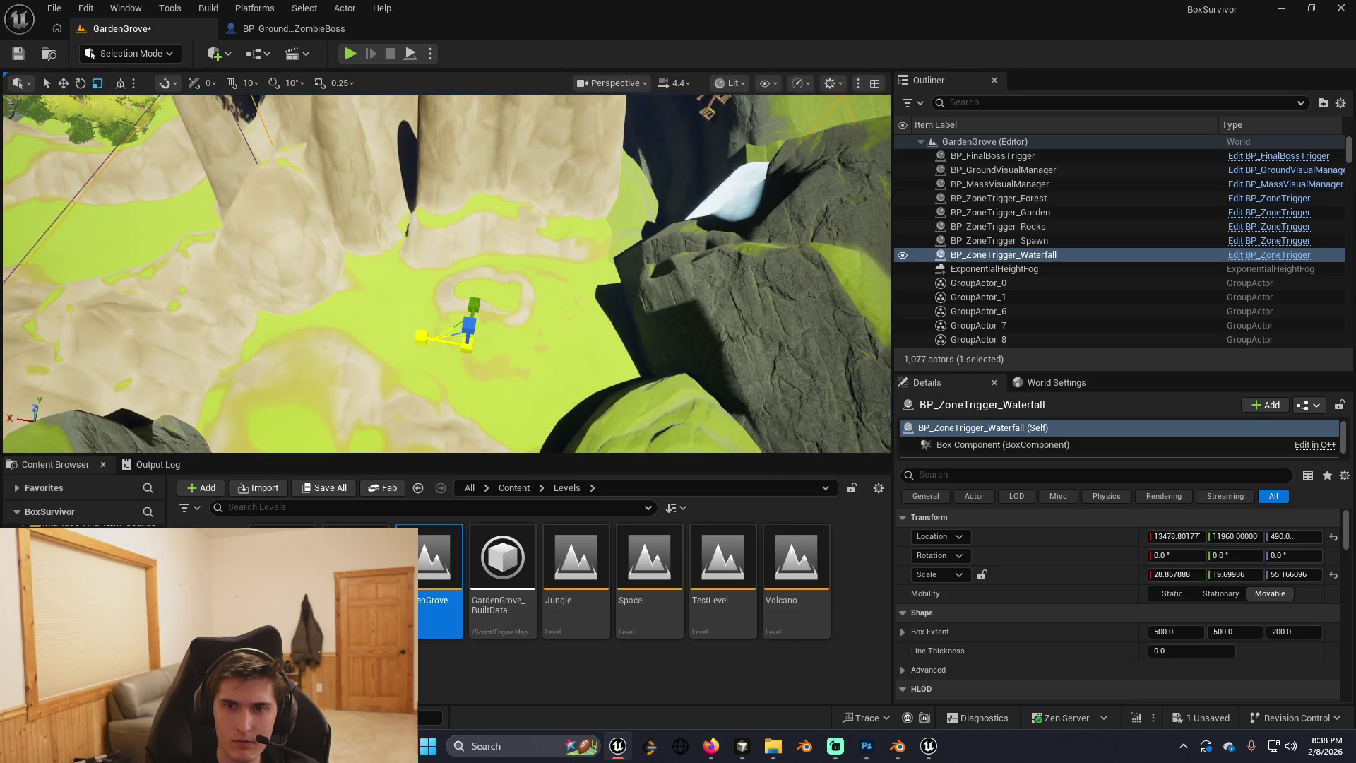
pyautogui.press('w')
pyautogui.moveTo(421, 338); pyautogui.dragTo(396, 335)
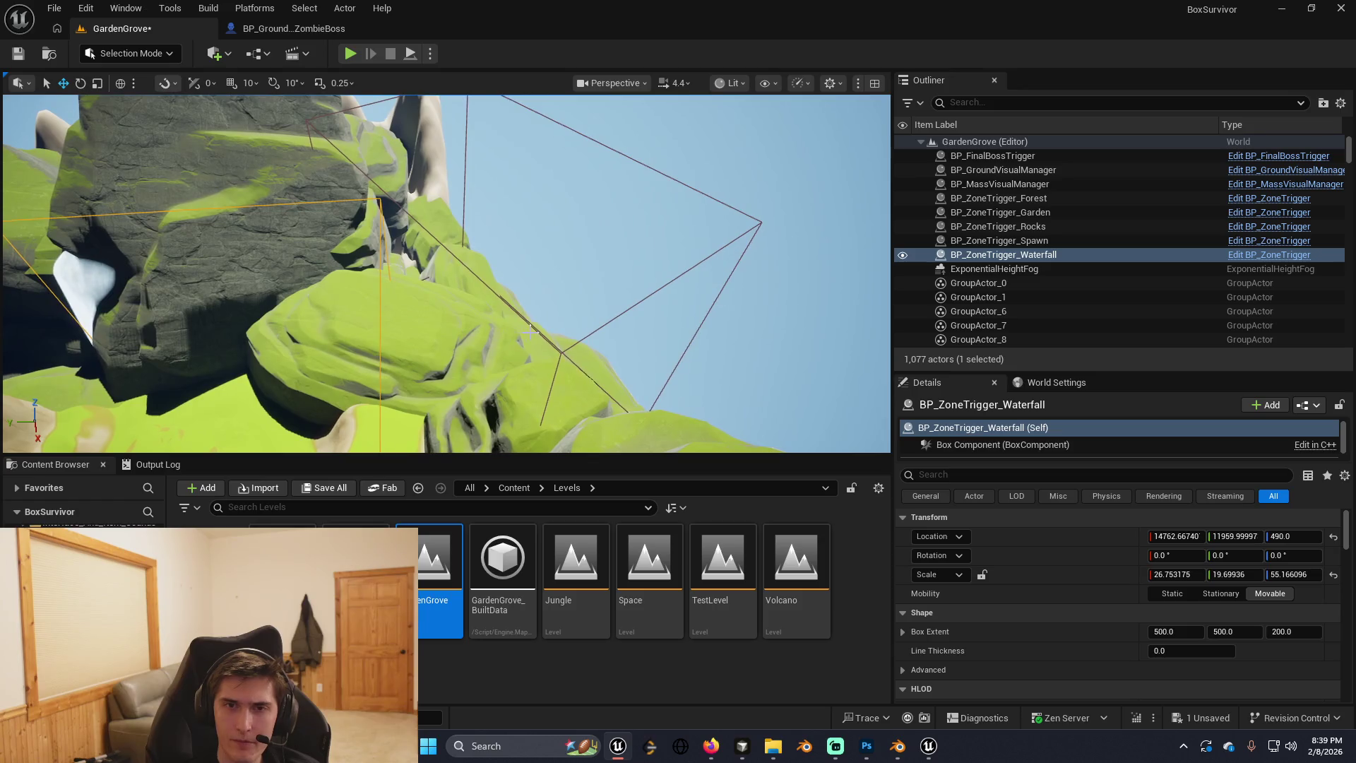
# Rotate BP_ZoneTrigger_Rocks nearly straight (yaw about -1.79°) and slide it along Y.
pyautogui.click(692, 330)
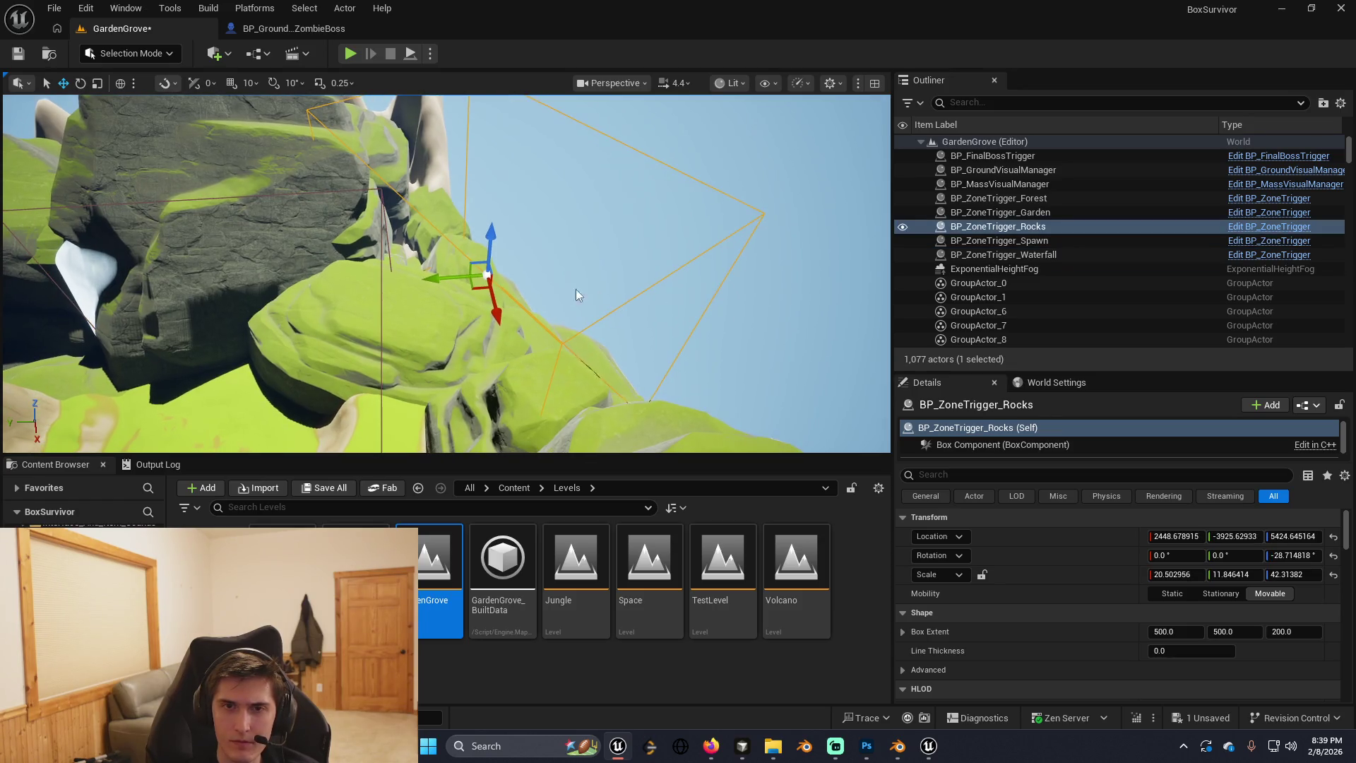
pyautogui.press('e')
pyautogui.moveTo(561, 290)
pyautogui.mouseDown()
pyautogui.moveTo(550, 324)
pyautogui.moveTo(480, 332)
pyautogui.moveTo(438, 268)
pyautogui.moveTo(495, 262)
pyautogui.moveTo(466, 317)
pyautogui.moveTo(410, 294)
pyautogui.moveTo(313, 319)
pyautogui.mouseUp()
pyautogui.scroll(-3, 447, 273)
pyautogui.press('w')
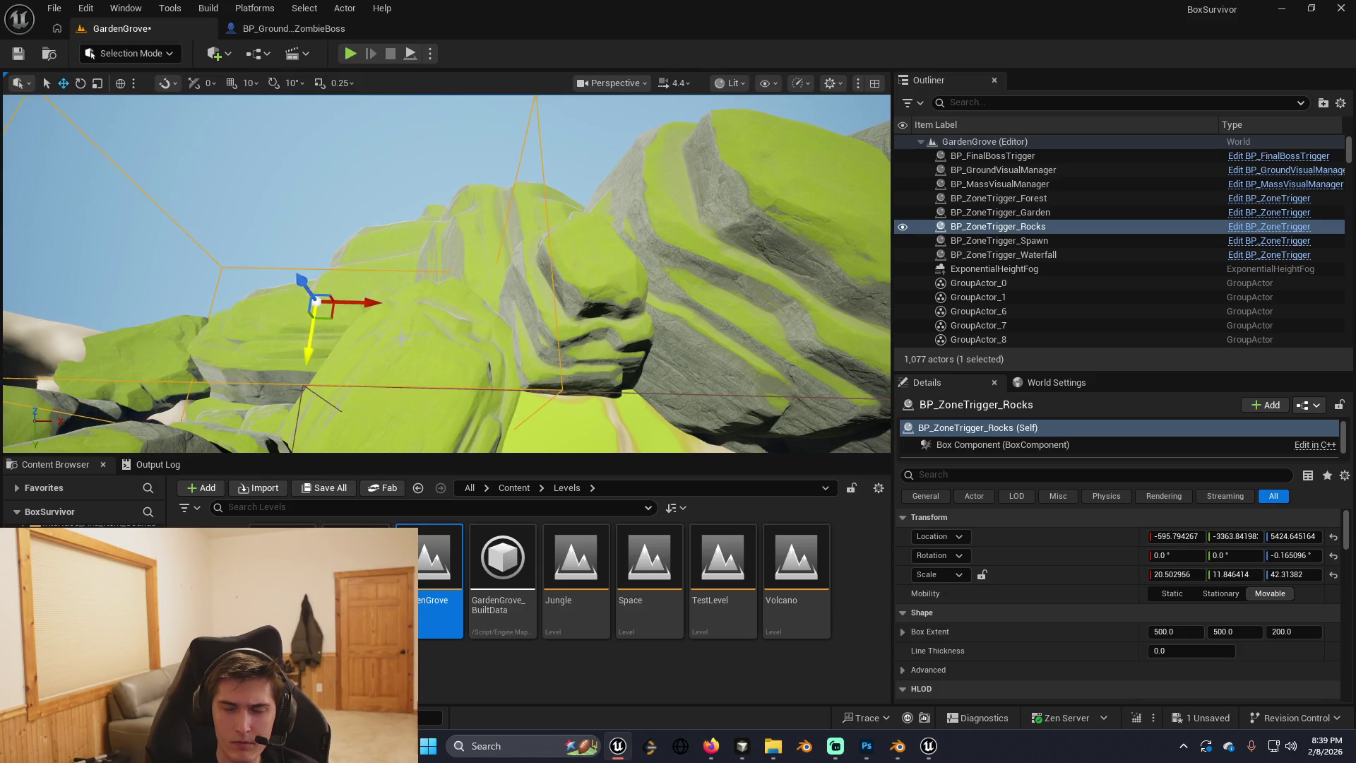
pyautogui.moveTo(435, 232)
pyautogui.mouseDown()
pyautogui.moveTo(480, 243)
pyautogui.moveTo(460, 251)
pyautogui.moveTo(476, 256)
pyautogui.mouseUp()
pyautogui.press('e')
pyautogui.press('w')
# Select and frame the cliff pieces next to the rocks trigger.
pyautogui.rightClick(478, 241)
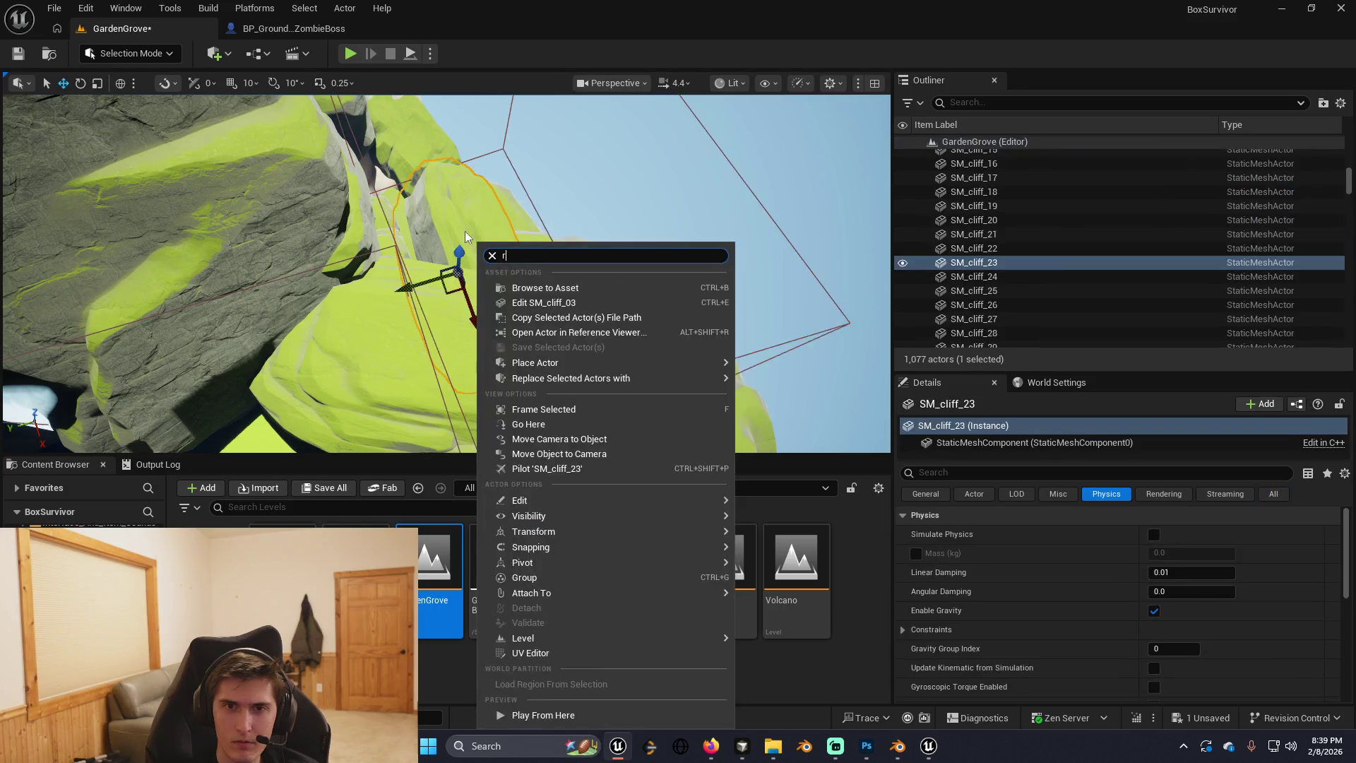
pyautogui.press('Escape')
pyautogui.click(459, 271)
pyautogui.press('f')
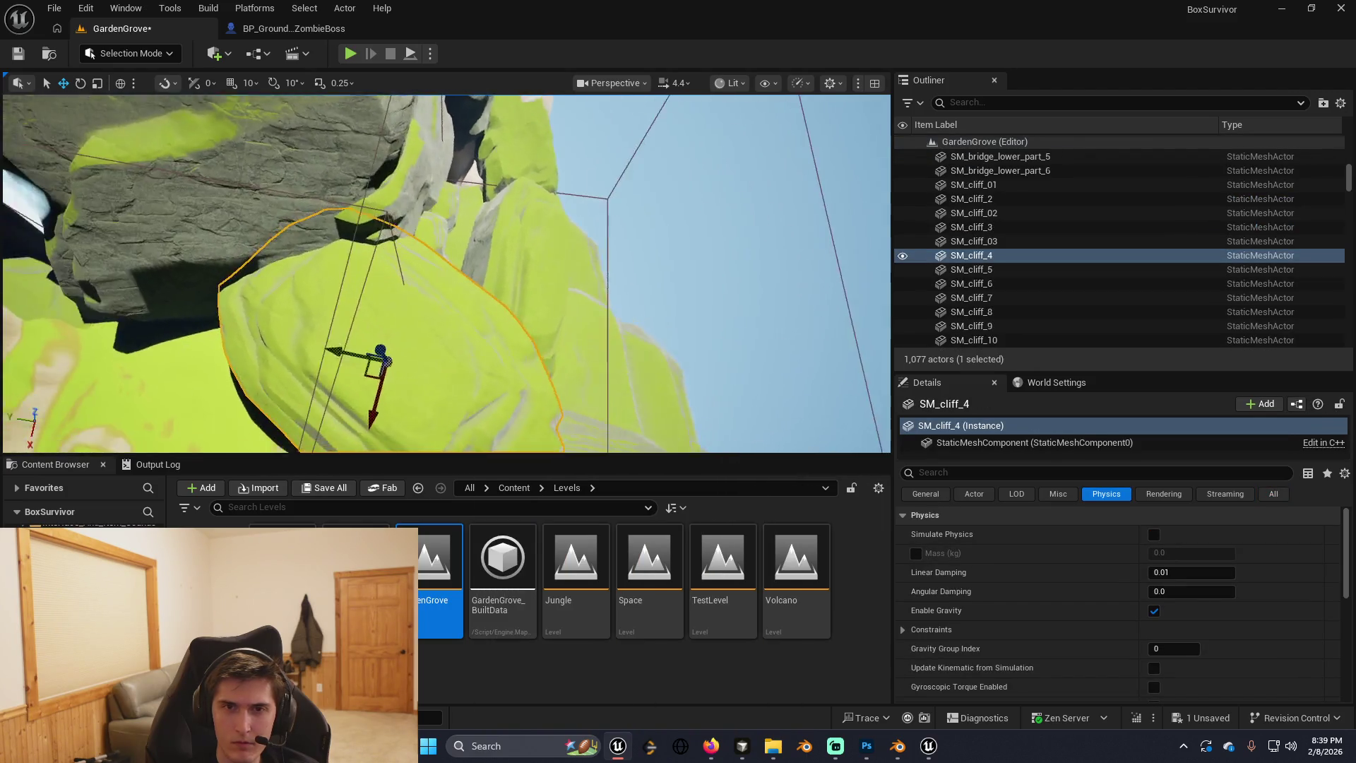
pyautogui.click(504, 266)
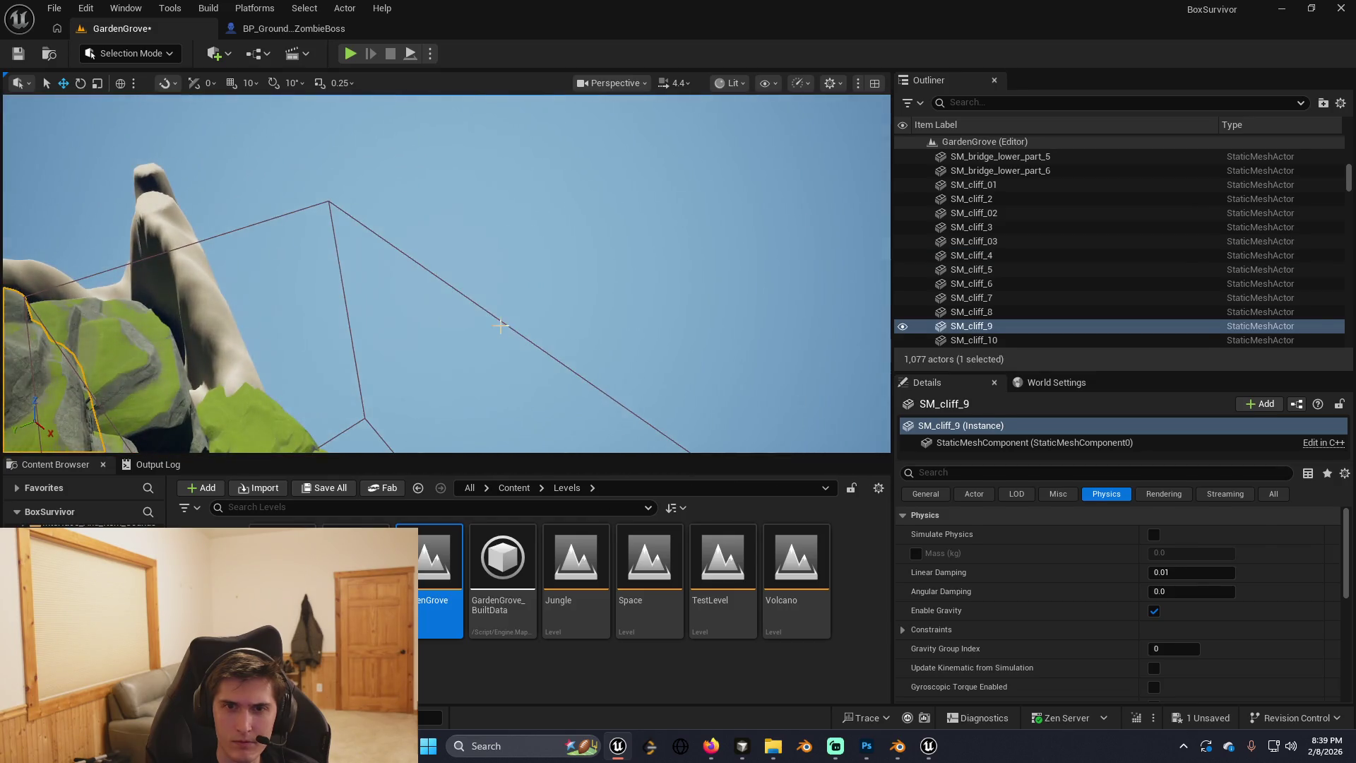
# Reselect BP_ZoneTrigger_Rocks, slide it along X and widen it slightly.
pyautogui.click(493, 317)
pyautogui.press('f')
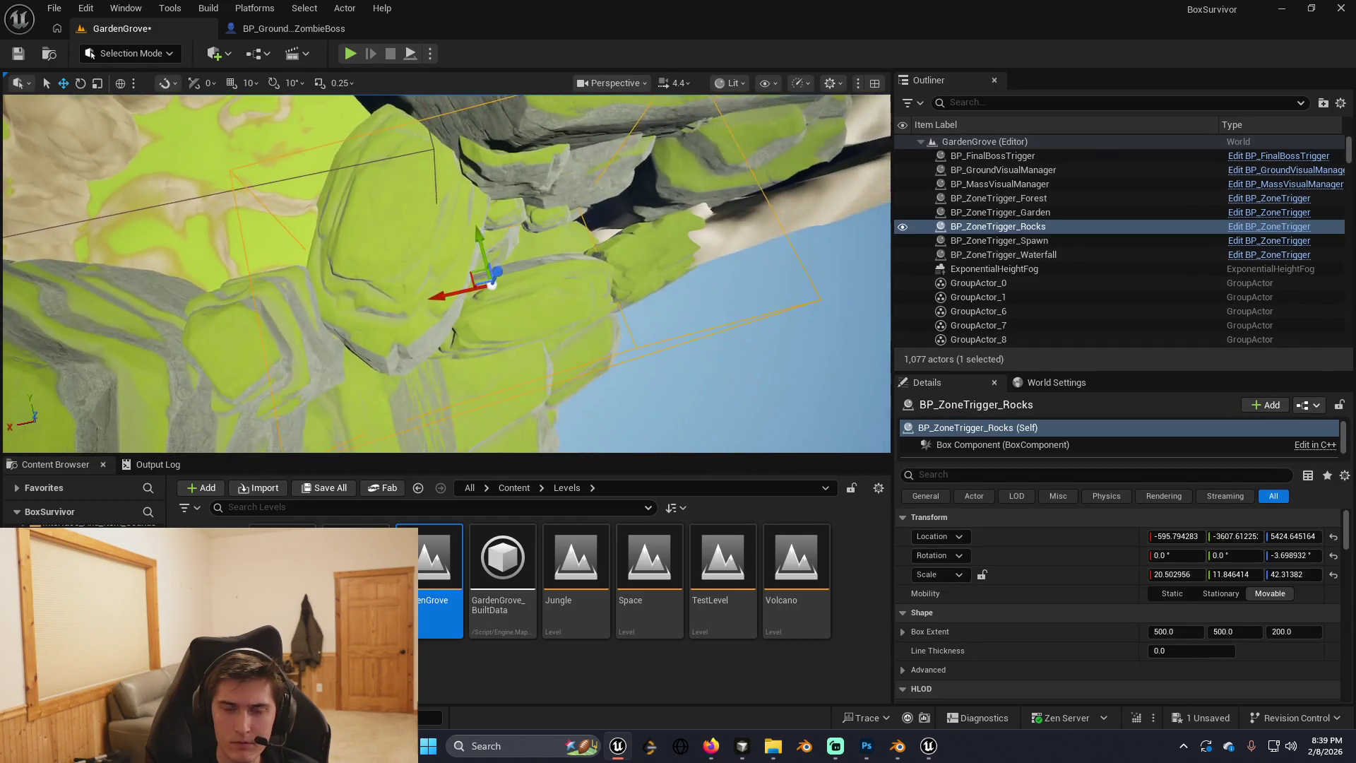
pyautogui.press('r')
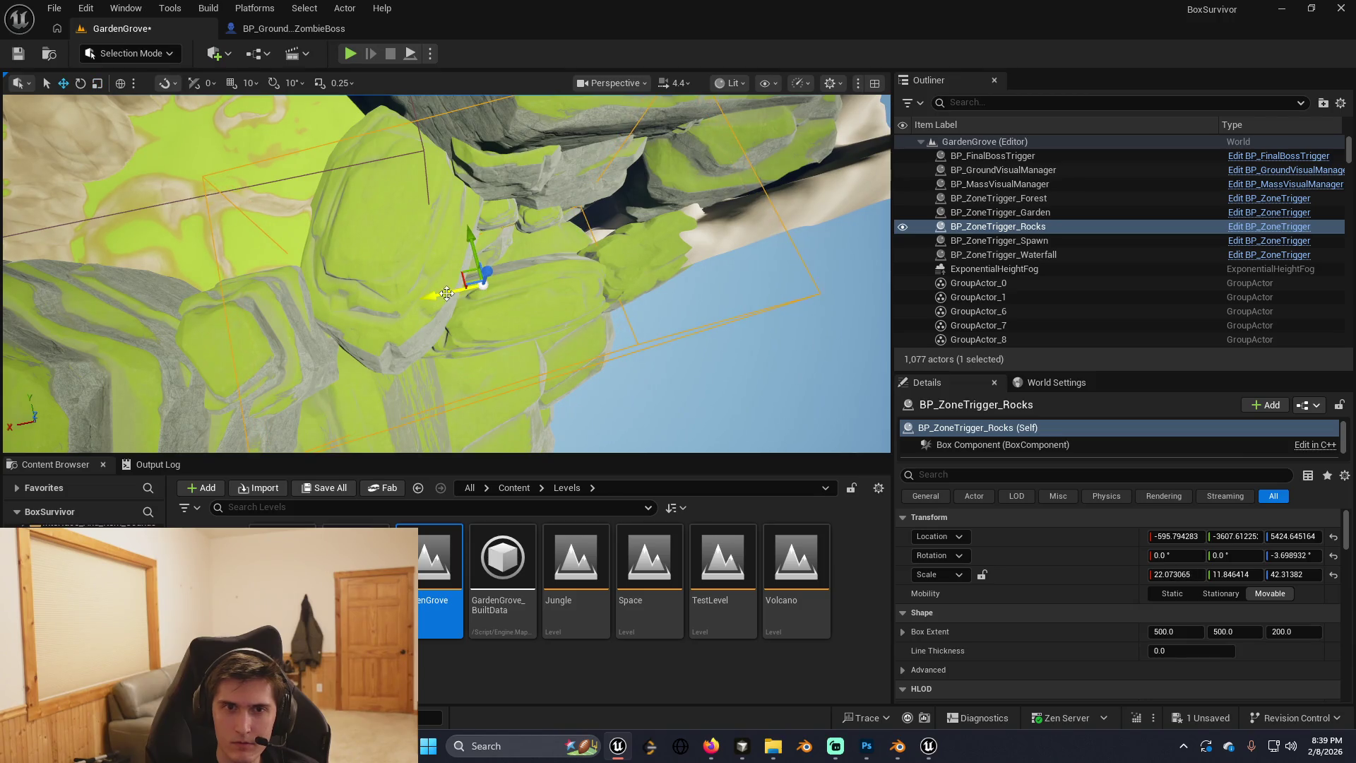
pyautogui.press('w')
pyautogui.moveTo(443, 293)
pyautogui.mouseDown()
pyautogui.moveTo(466, 296)
pyautogui.moveTo(453, 302)
pyautogui.mouseUp()
pyautogui.press('r')
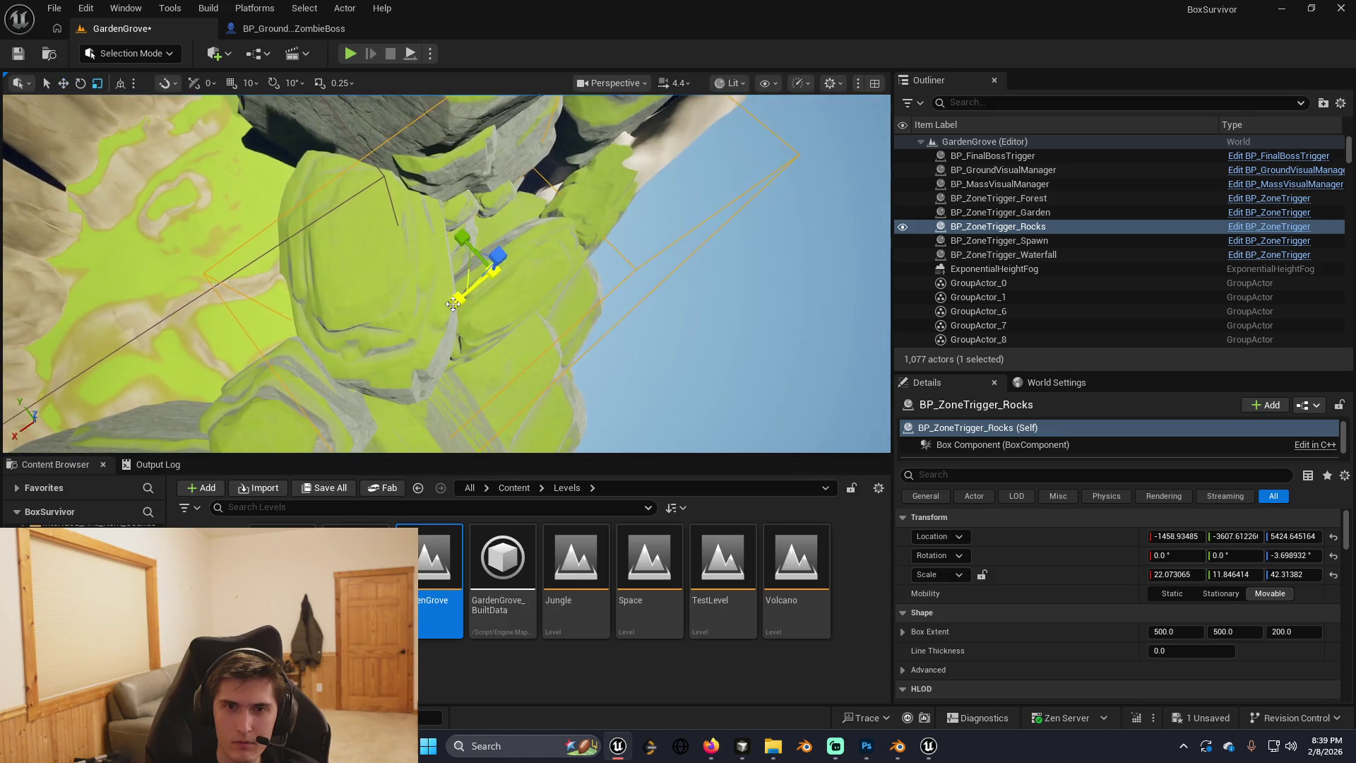
pyautogui.moveTo(459, 293)
pyautogui.mouseDown()
pyautogui.moveTo(536, 304)
pyautogui.moveTo(522, 307)
pyautogui.mouseUp()
pyautogui.press('e')
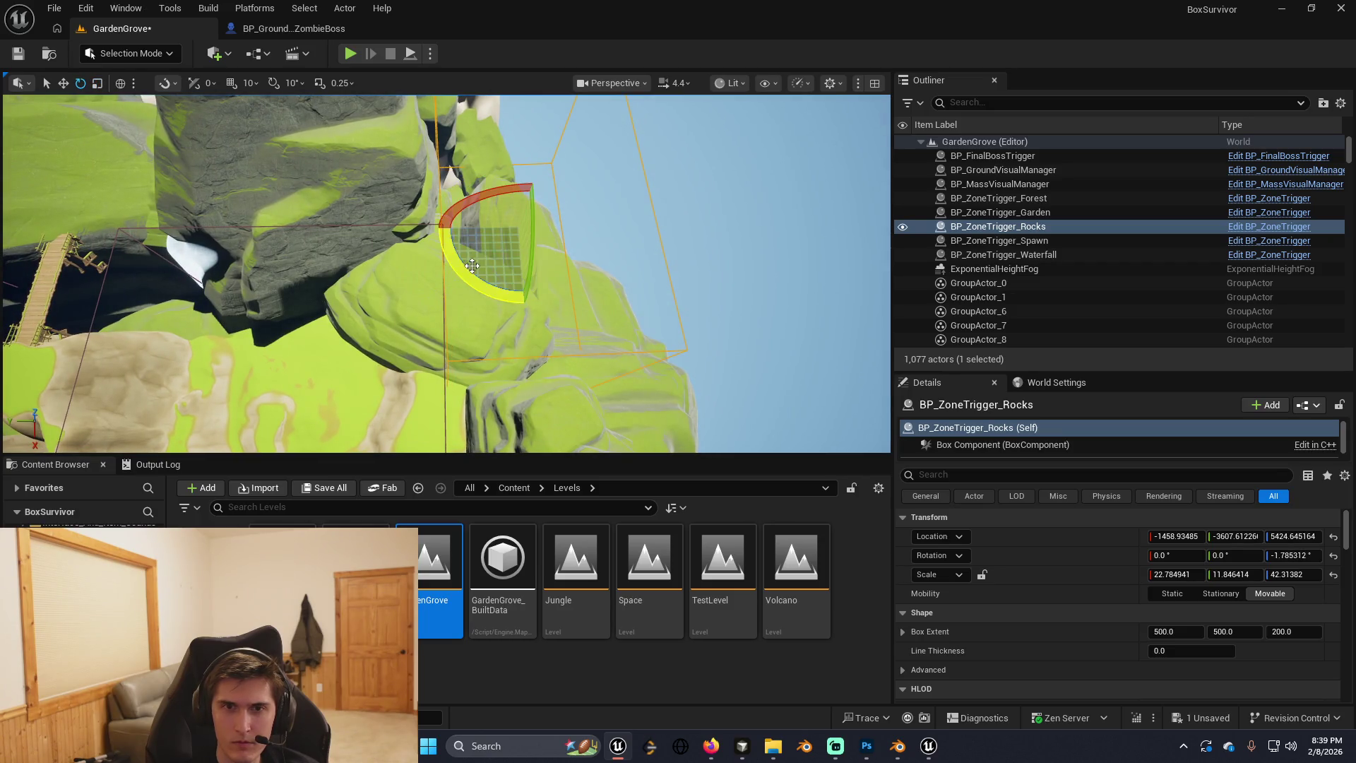
pyautogui.press('w')
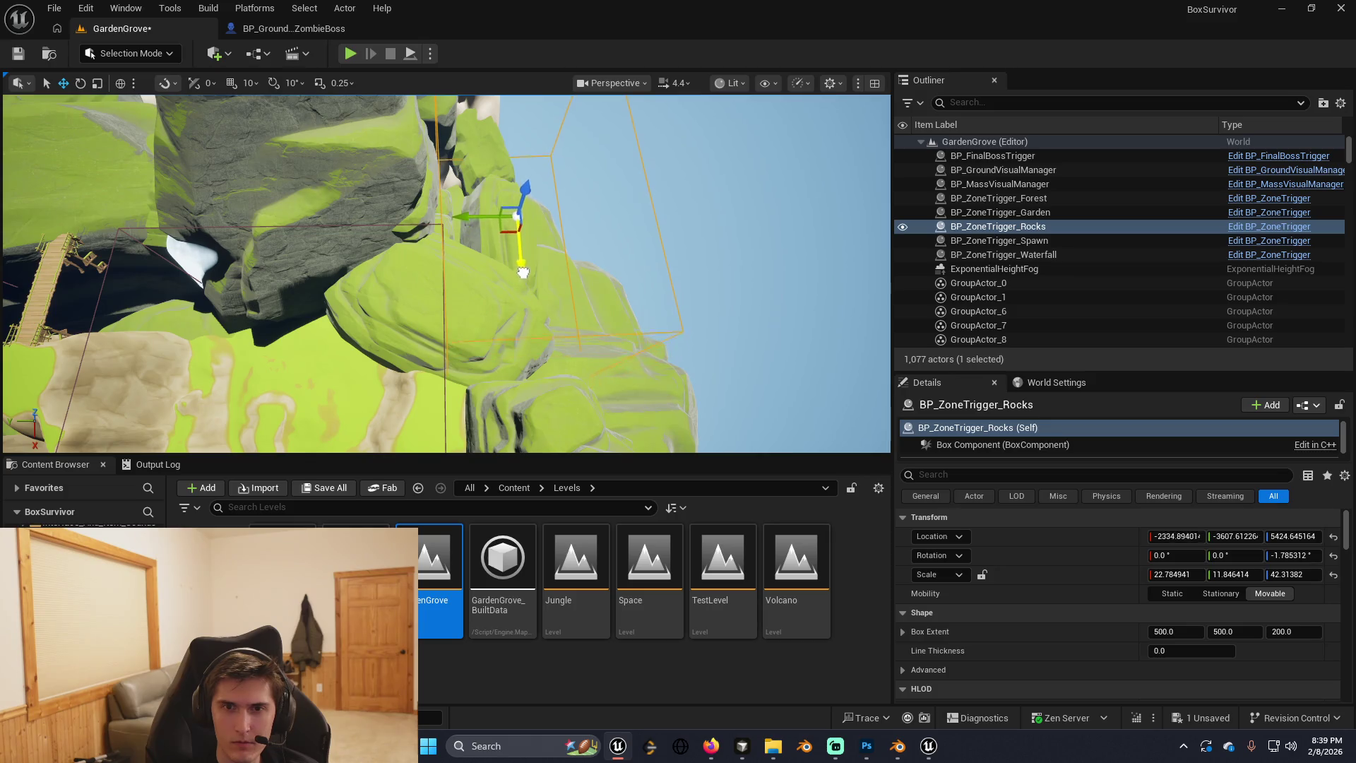
pyautogui.press('e')
pyautogui.press('w')
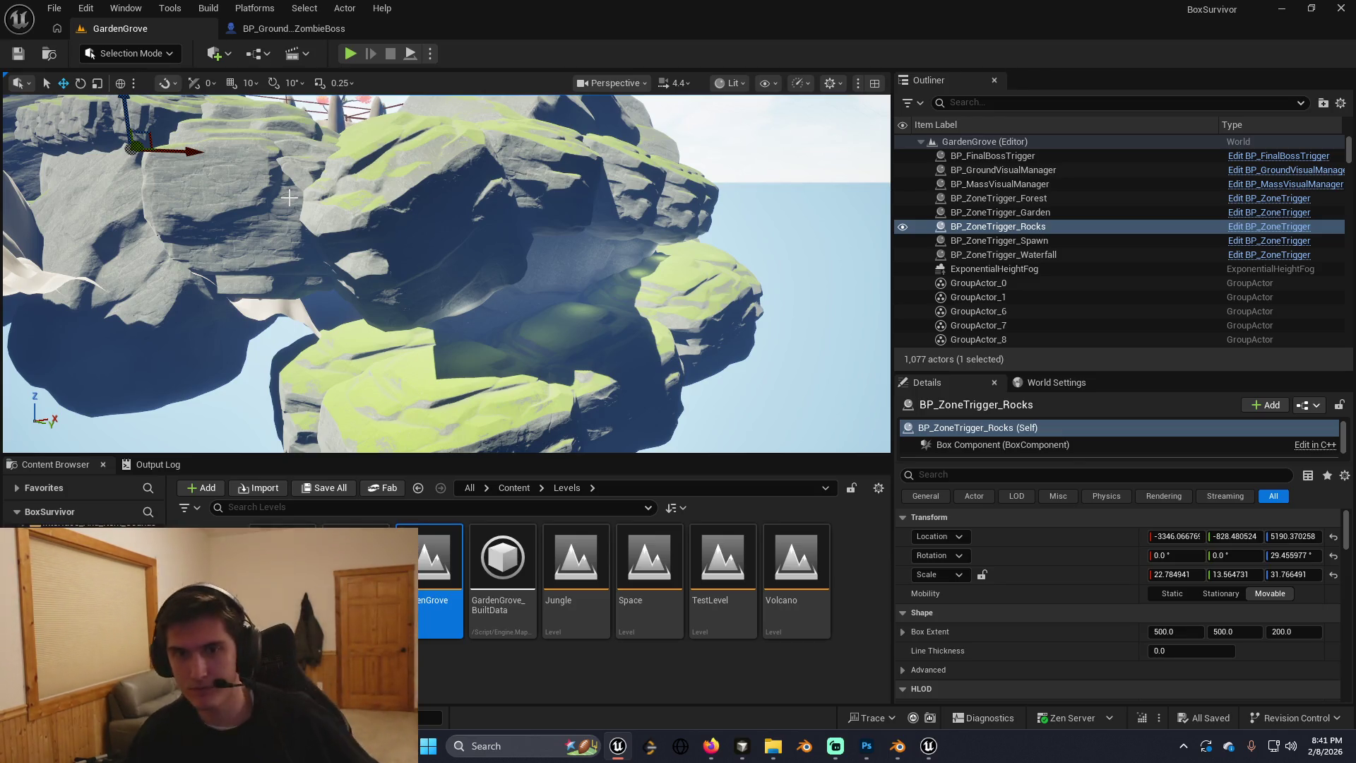
# Fly across the rock gaps to check the Rocks trigger, then reselect BP_ZoneTrigger_Rocks.
pyautogui.scroll(3, 289, 198)
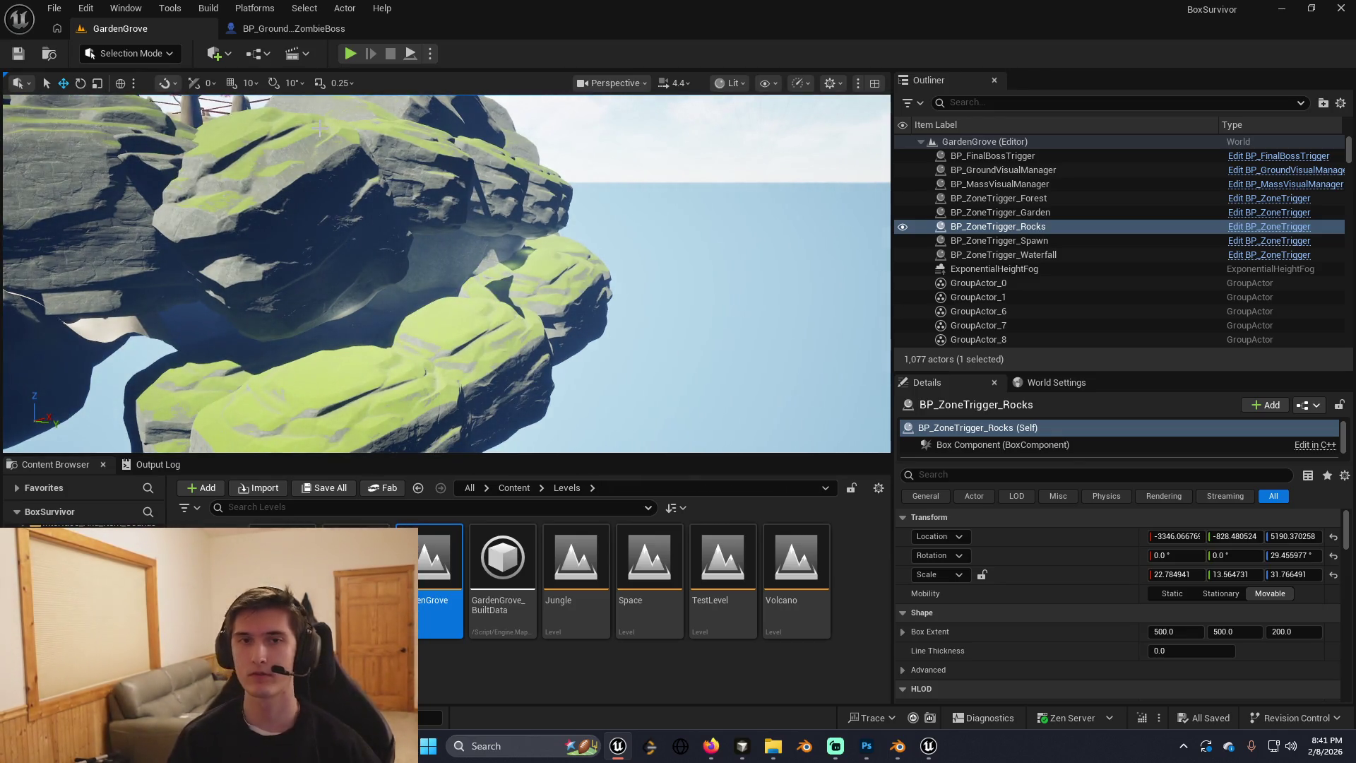
pyautogui.moveTo(349, 159); pyautogui.dragTo(348, 159)
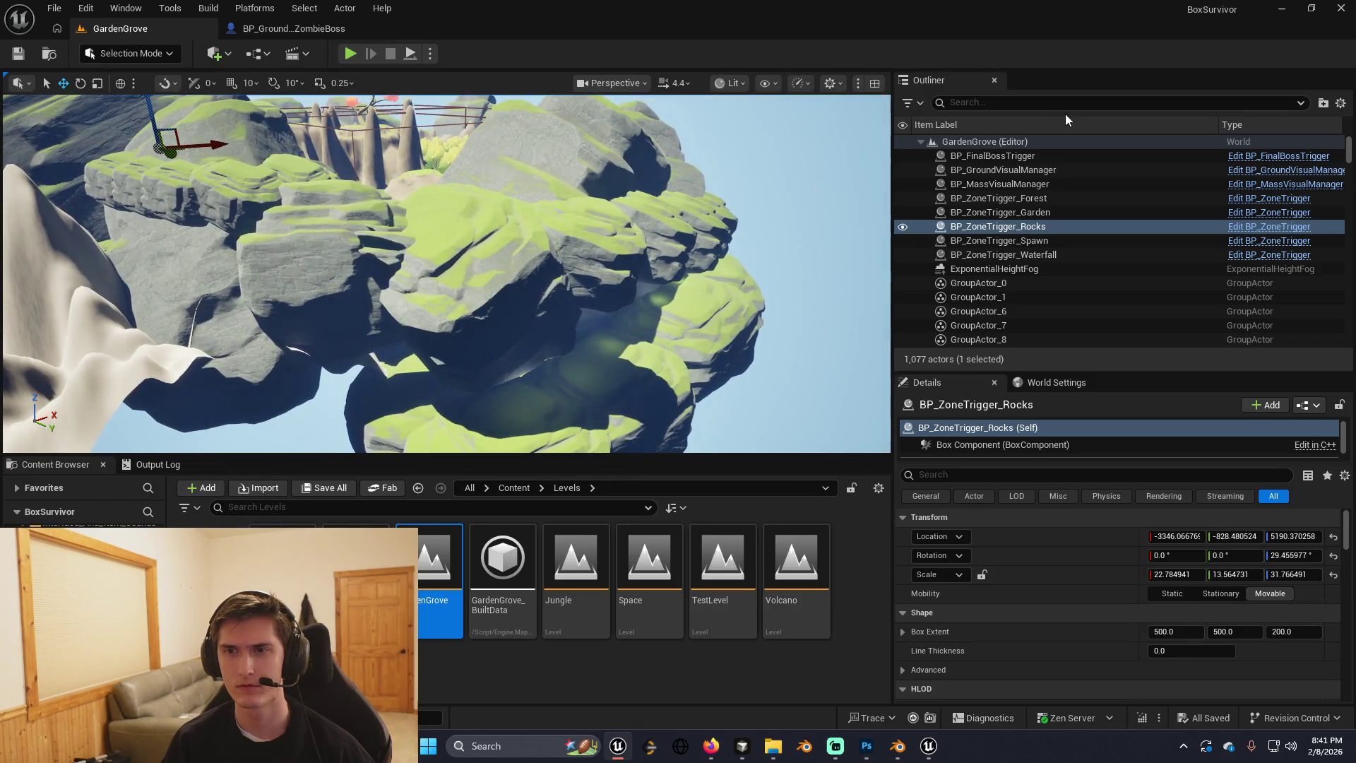
pyautogui.click(1073, 243)
pyautogui.click(1062, 229)
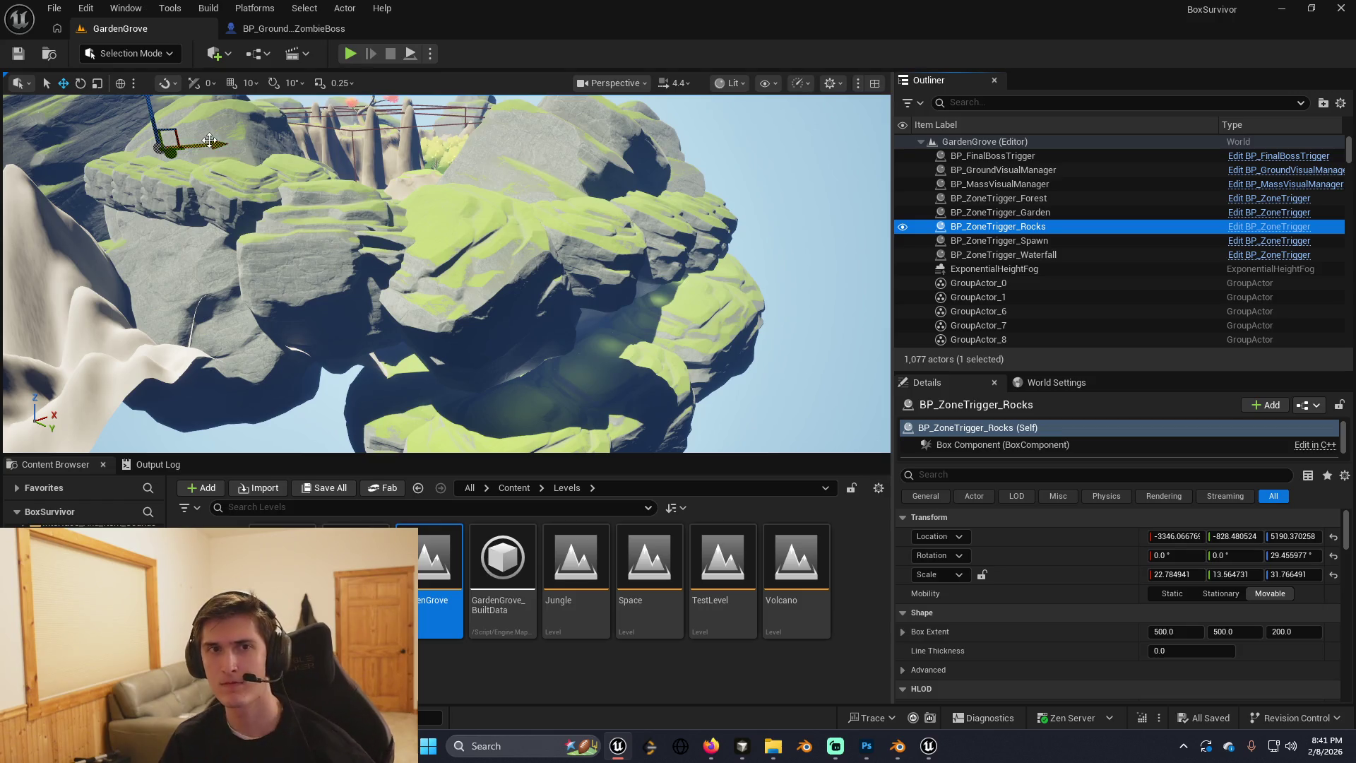
# Duplicate the rocks trigger as BP_ZoneTrigger_Rocks2, push it along Y and rotate it into the gap.
pyautogui.keyDown('alt'); pyautogui.moveTo(176, 157); pyautogui.dragTo(219, 214); pyautogui.keyUp('alt')
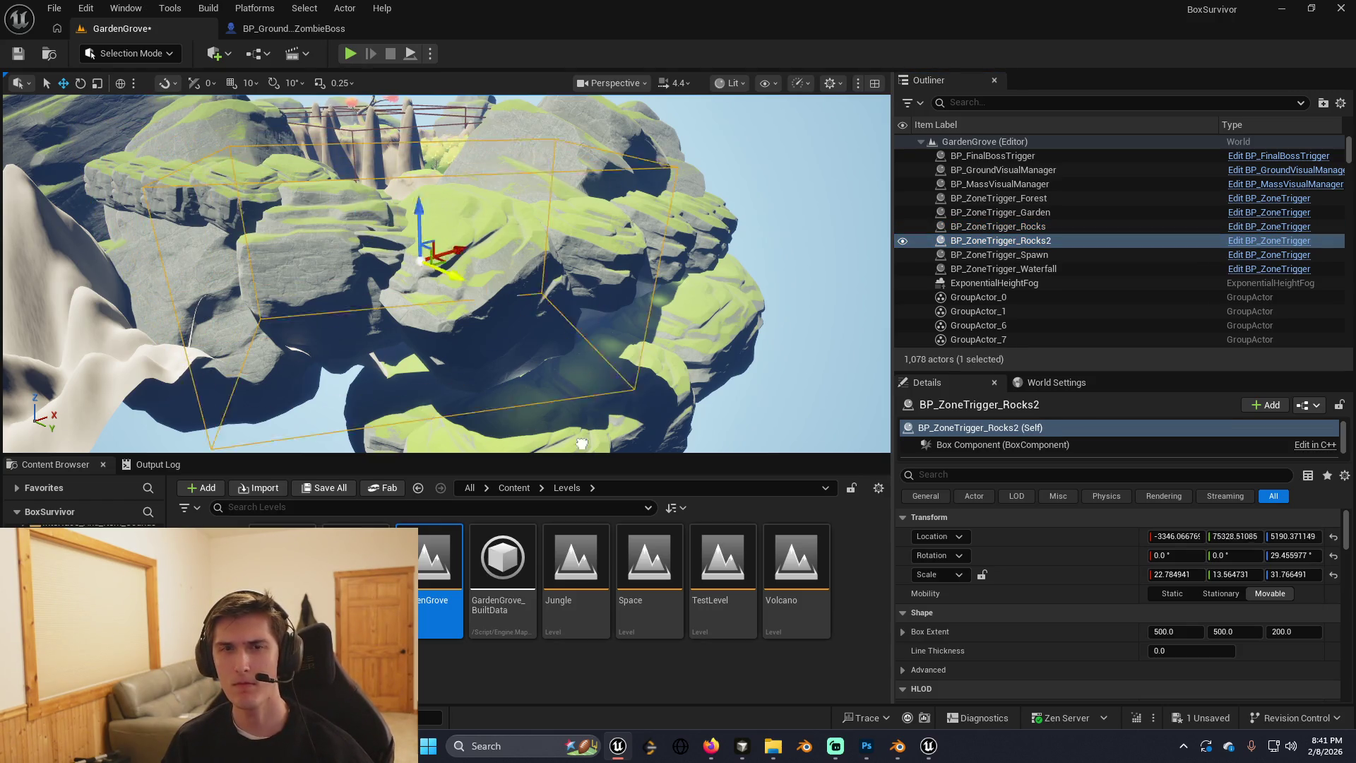
pyautogui.moveTo(581, 444); pyautogui.dragTo(631, 370)
pyautogui.press('e')
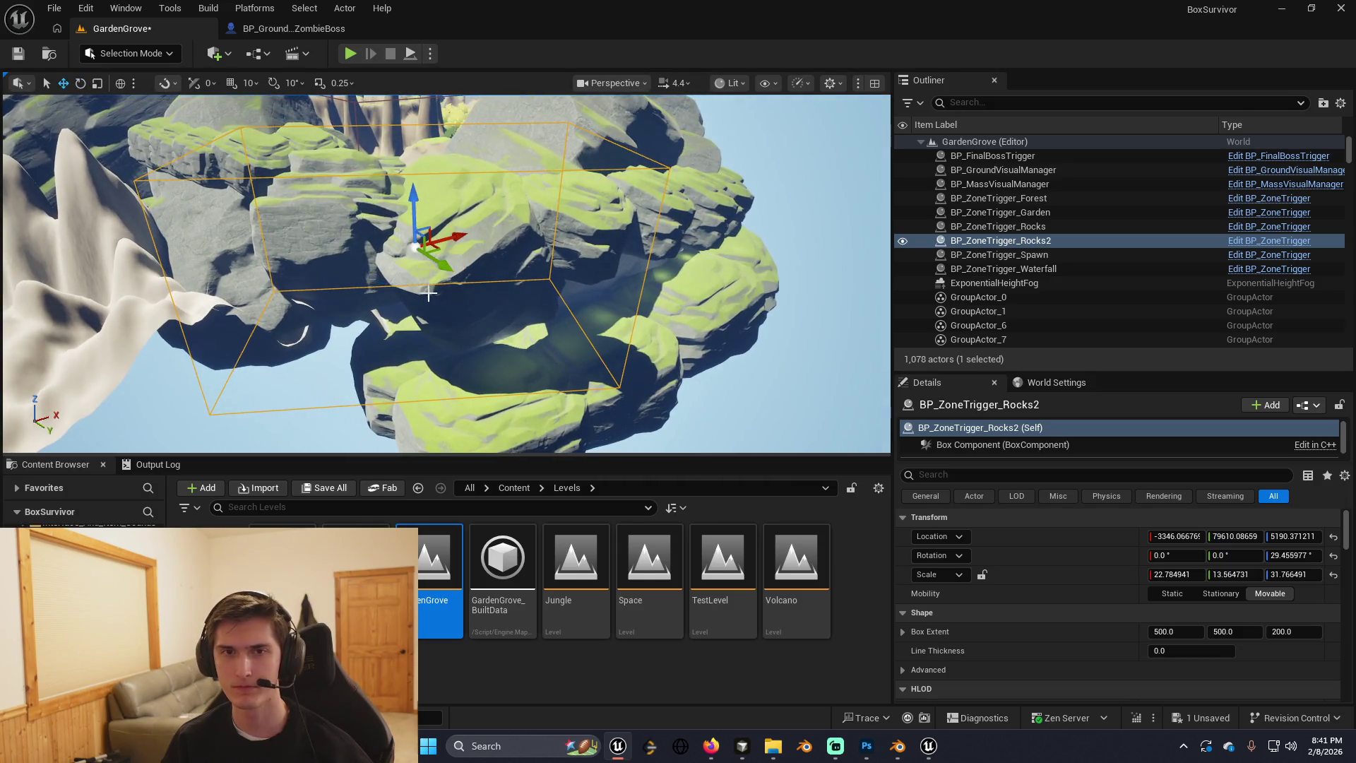
pyautogui.moveTo(413, 278); pyautogui.dragTo(398, 268)
pyautogui.moveTo(490, 228); pyautogui.dragTo(487, 233)
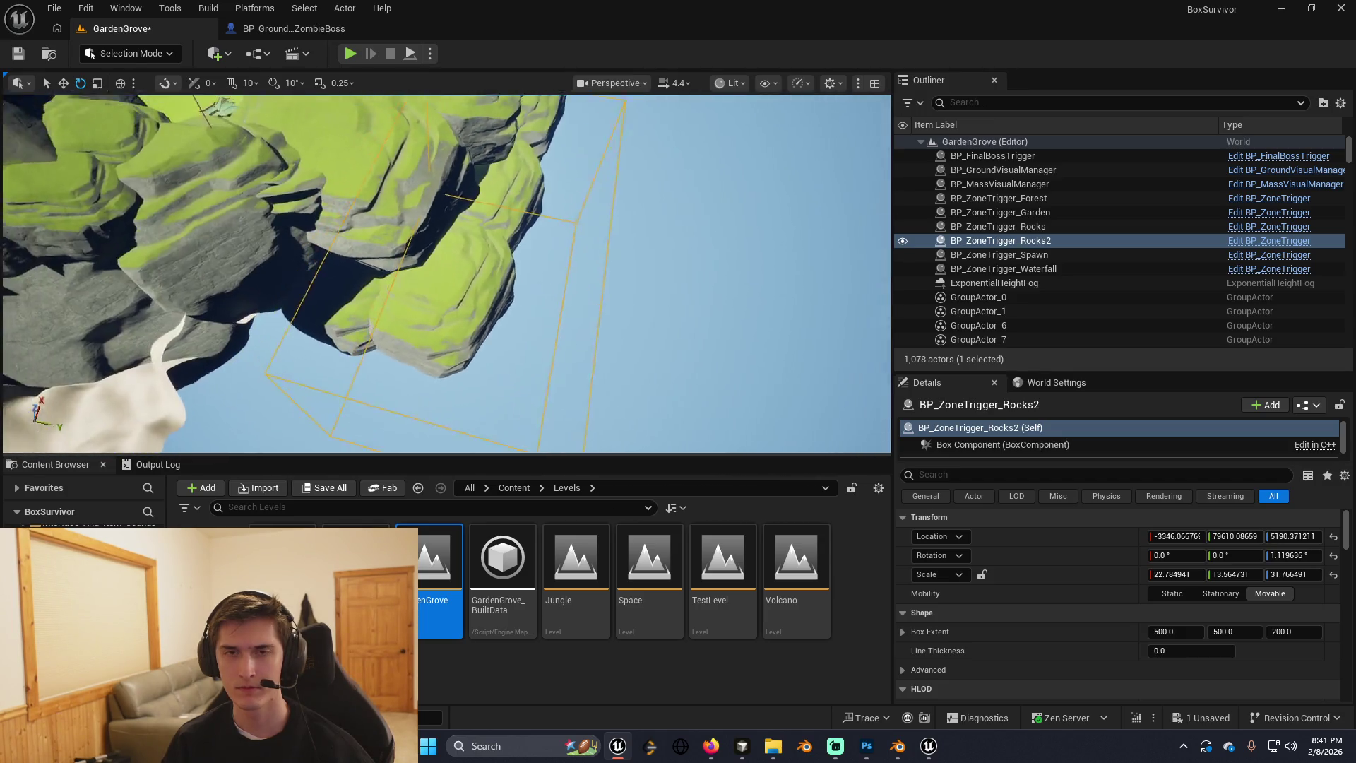
# Lower Rocks2 into the rocks and enlarge it to about 57.8 × 28.2 × 68.5.
pyautogui.press('w')
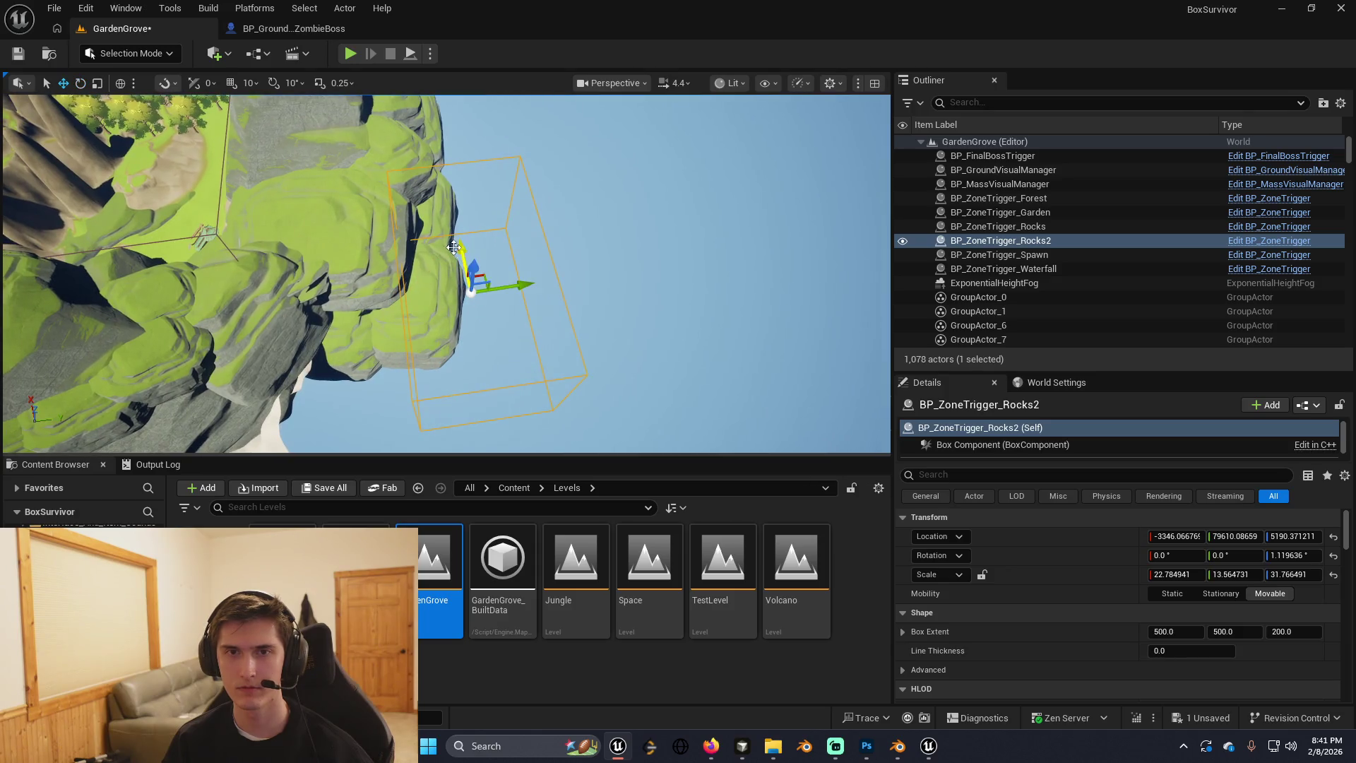
pyautogui.press('r')
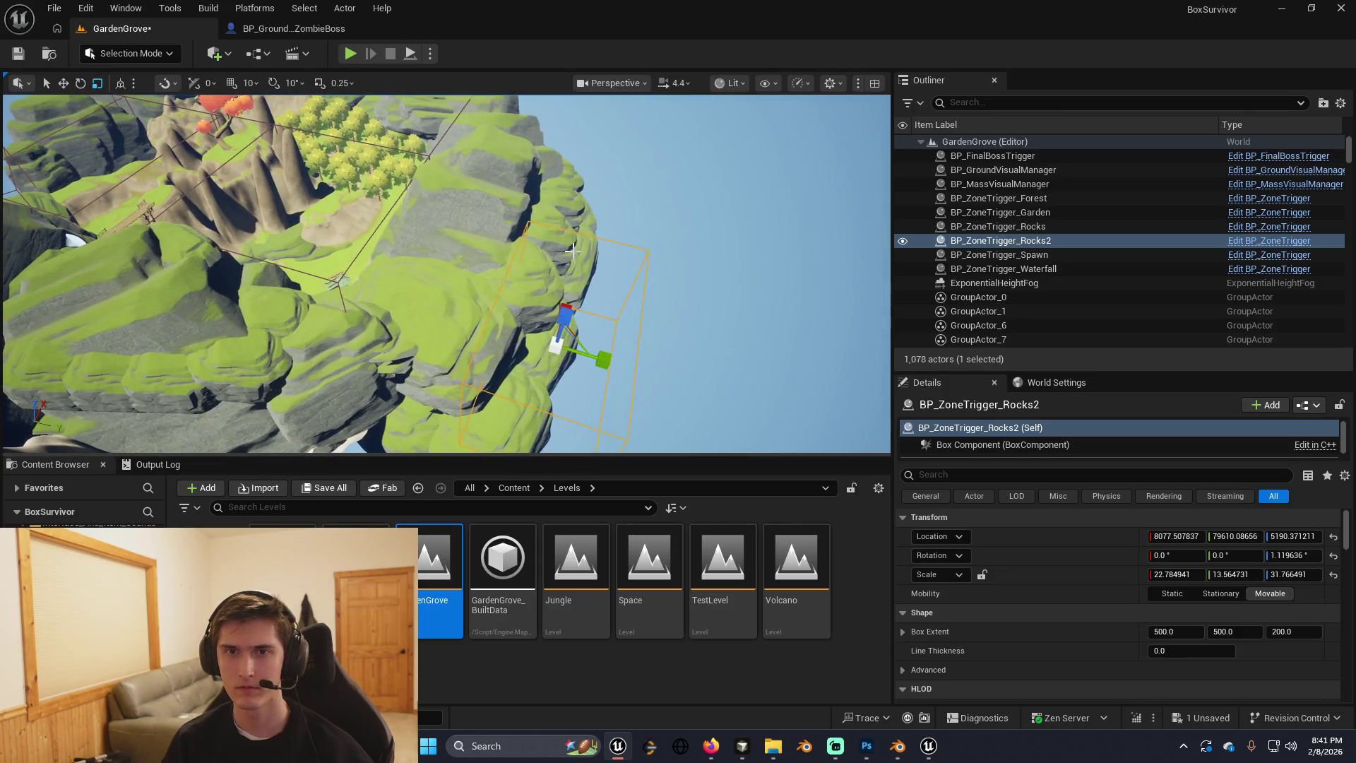
pyautogui.moveTo(556, 344); pyautogui.dragTo(563, 332)
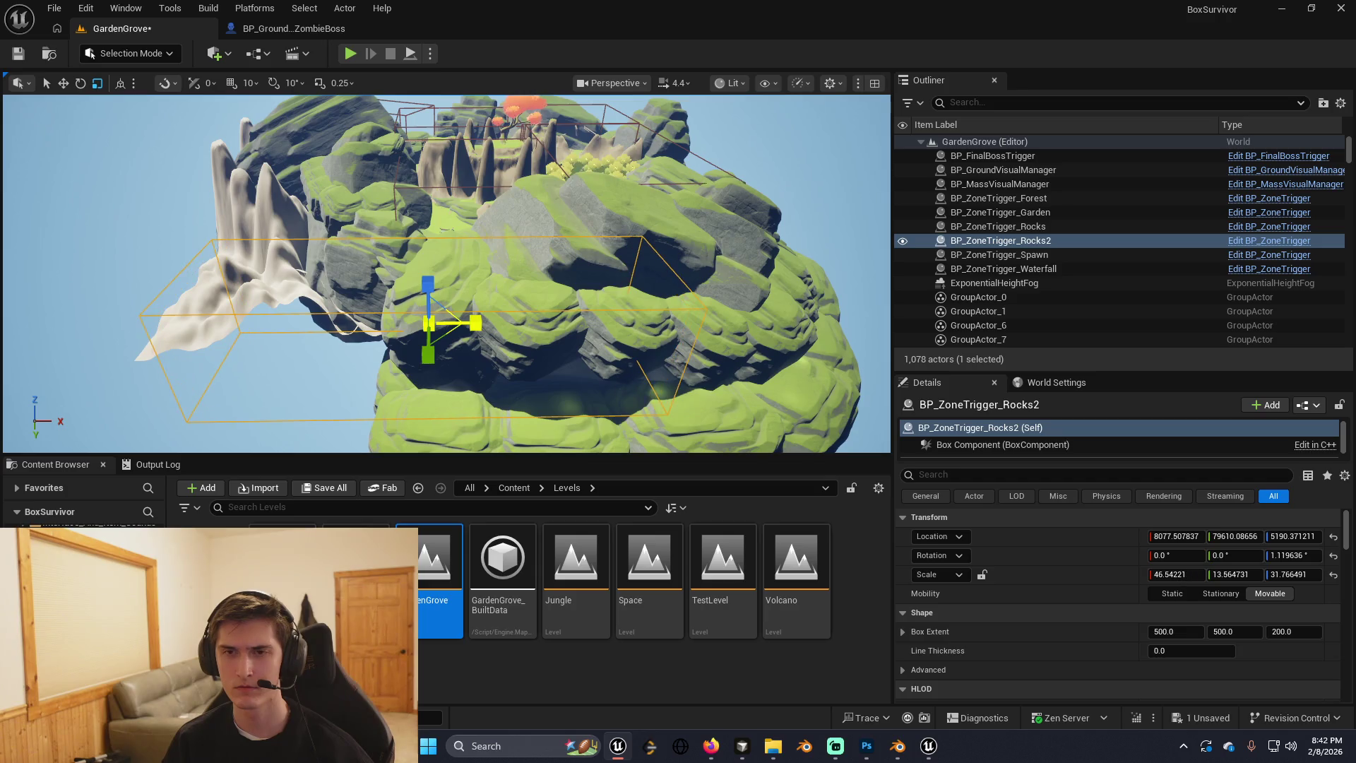
pyautogui.press('r')
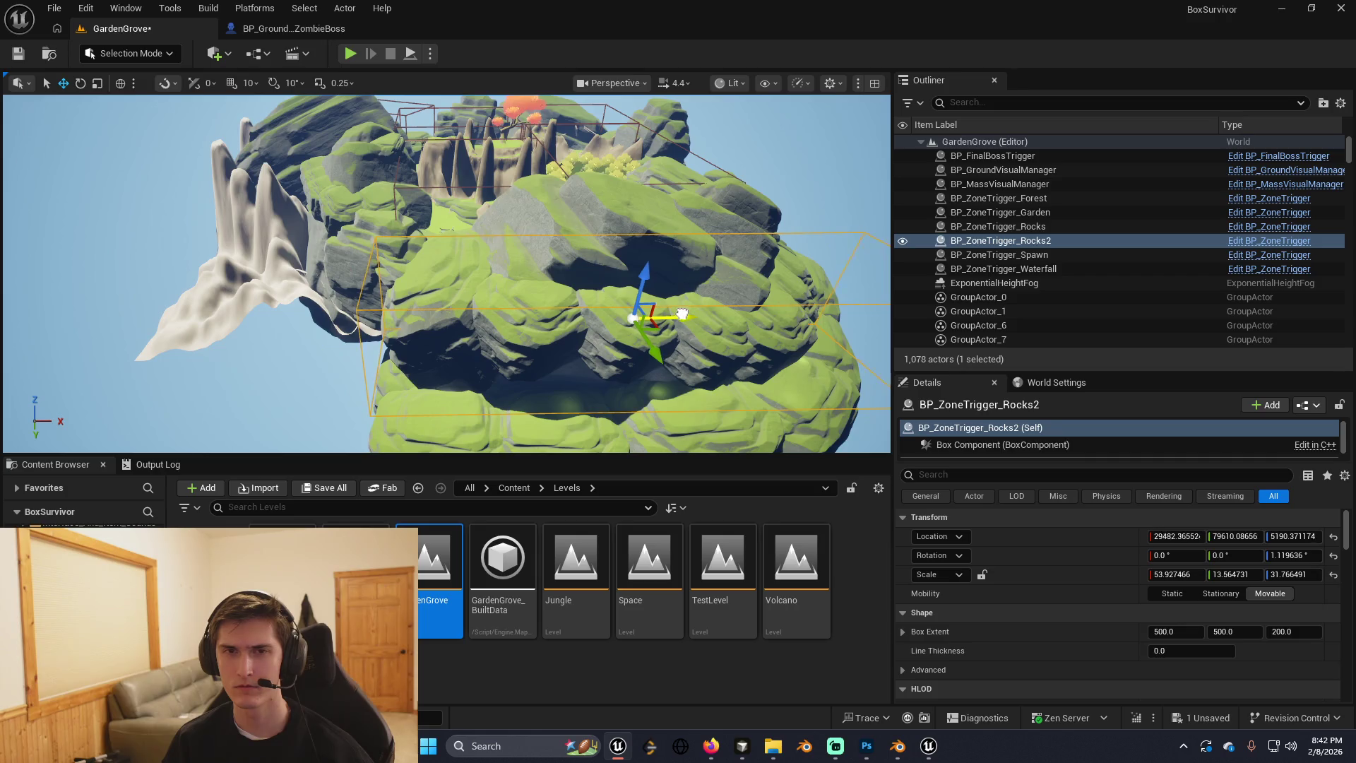
pyautogui.moveTo(682, 313); pyautogui.dragTo(477, 311)
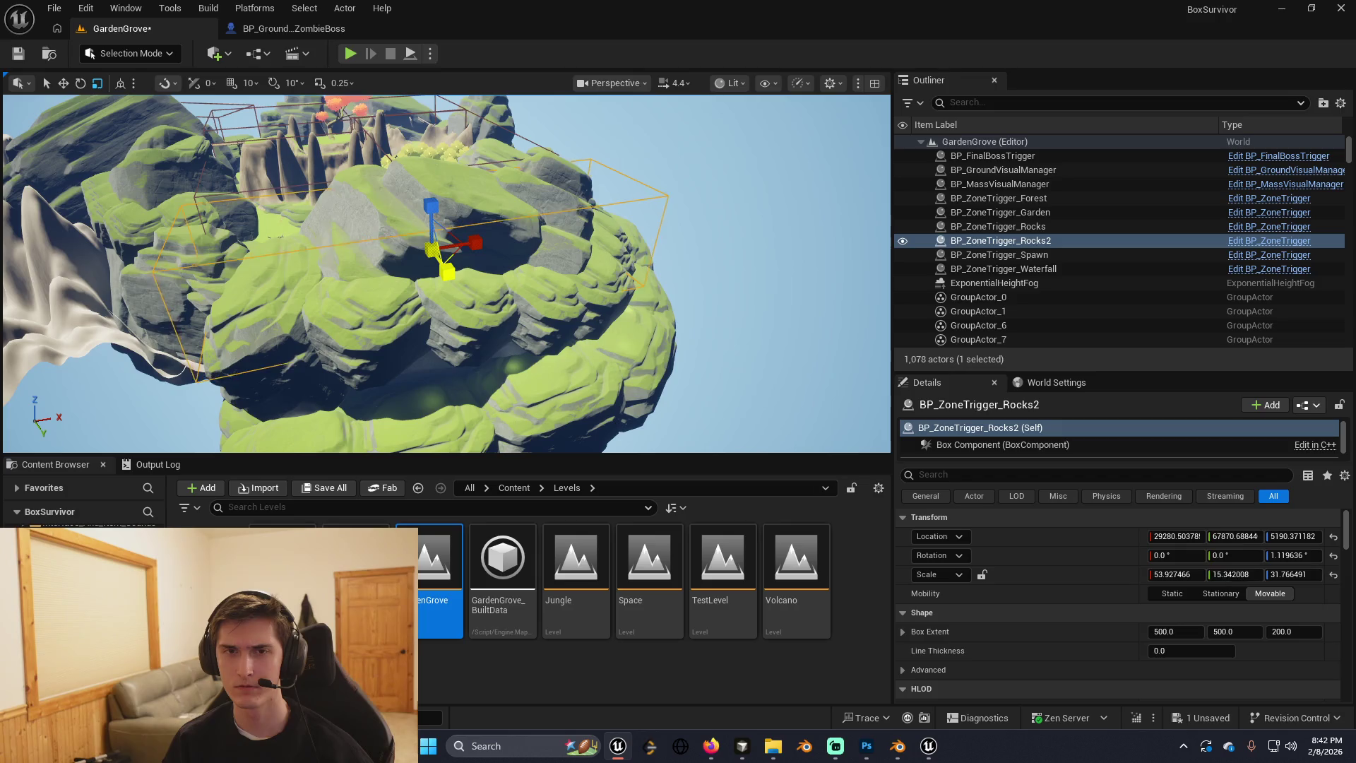
pyautogui.moveTo(423, 203); pyautogui.dragTo(396, 272)
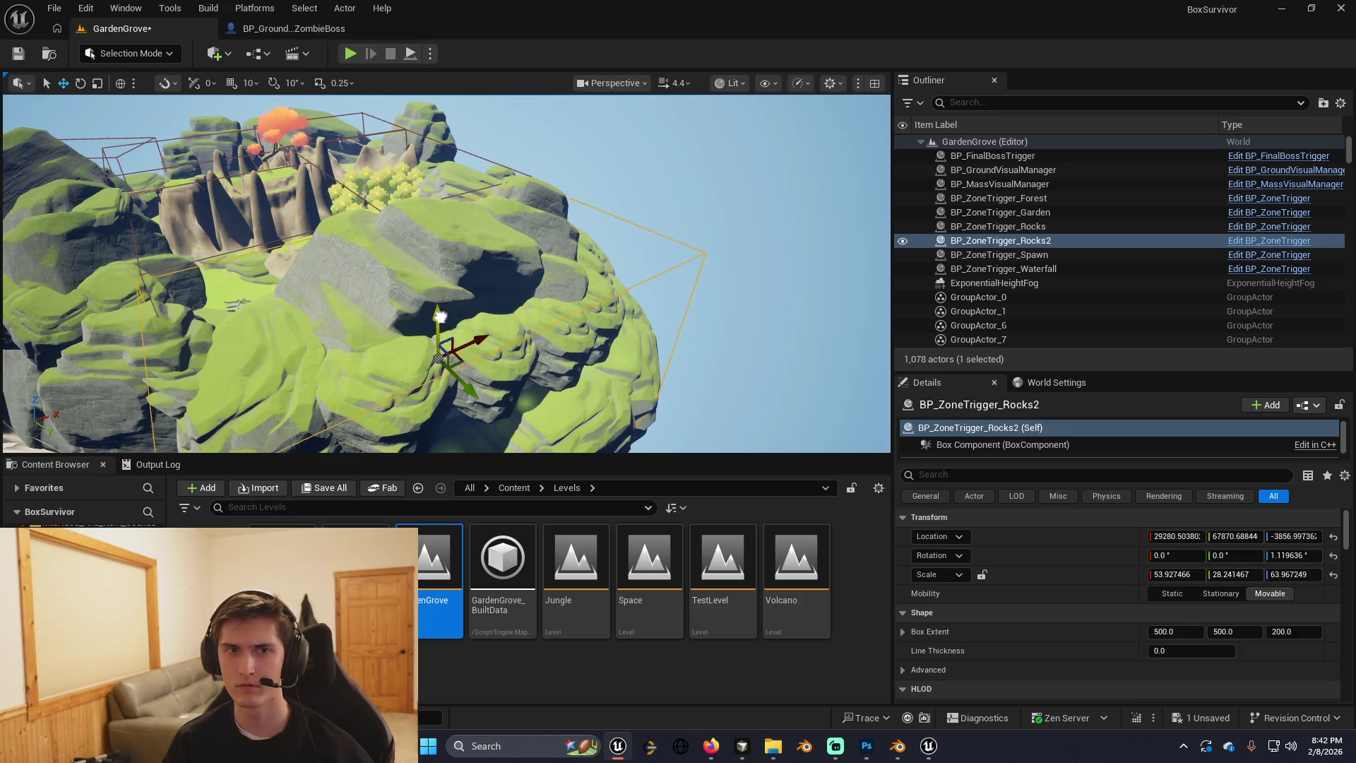
pyautogui.moveTo(442, 311); pyautogui.dragTo(432, 274)
pyautogui.press('r')
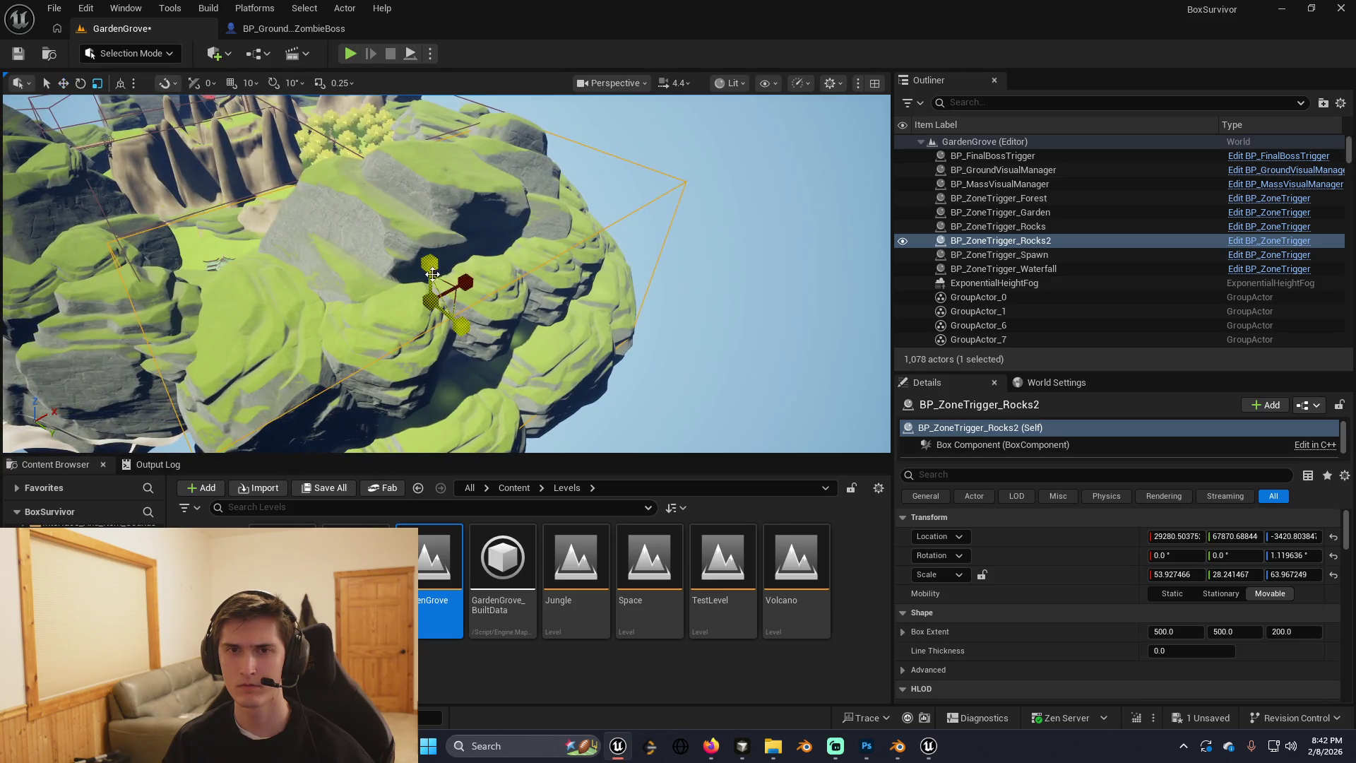
pyautogui.moveTo(635, 353)
pyautogui.mouseDown()
pyautogui.moveTo(685, 367)
pyautogui.moveTo(652, 321)
pyautogui.moveTo(668, 329)
pyautogui.moveTo(565, 290)
pyautogui.moveTo(593, 283)
pyautogui.moveTo(467, 142)
pyautogui.moveTo(437, 177)
pyautogui.moveTo(481, 183)
pyautogui.moveTo(455, 163)
pyautogui.mouseUp()
# Shift BP_ZoneTrigger_Rocks2 and rotate it to about 0.2° around Z.
pyautogui.scroll(5, 473, 176)
pyautogui.moveTo(603, 292); pyautogui.dragTo(603, 293)
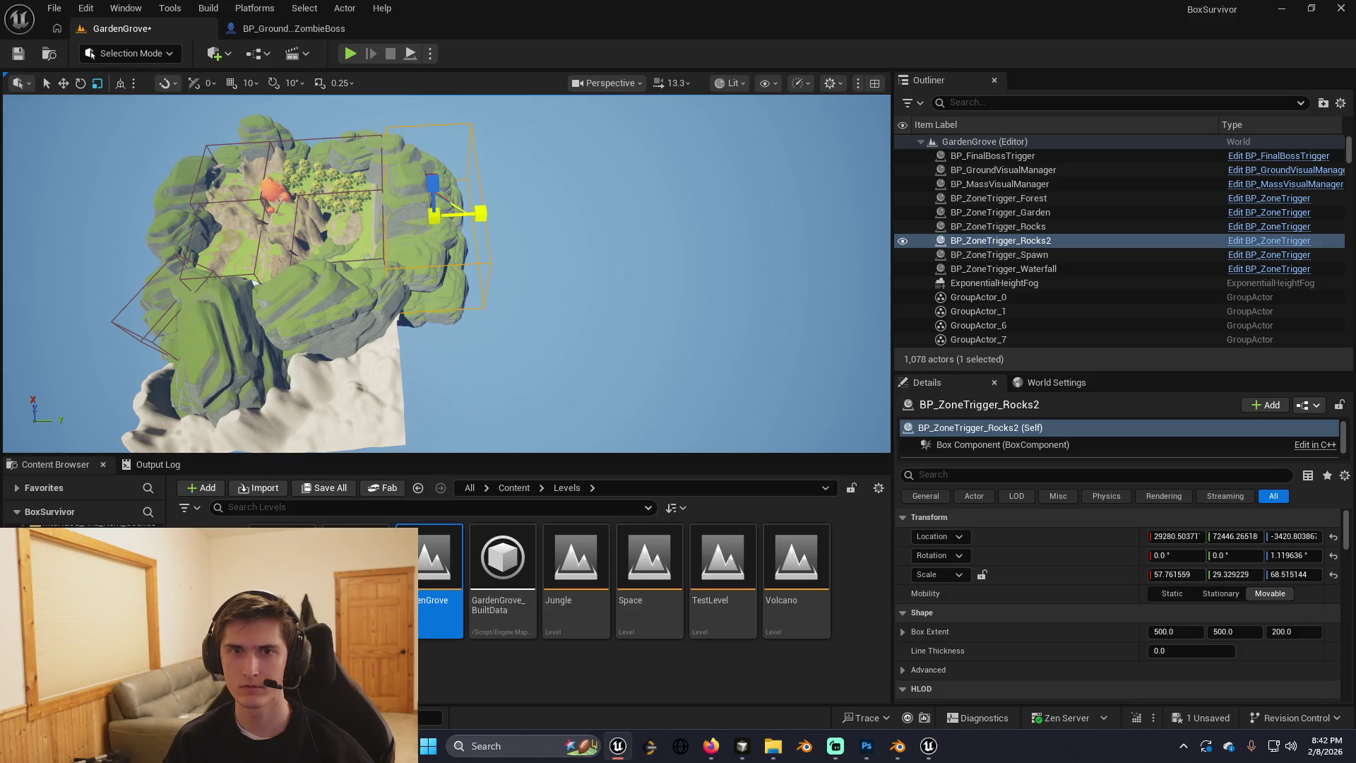
pyautogui.press('w')
pyautogui.moveTo(481, 212); pyautogui.dragTo(486, 206)
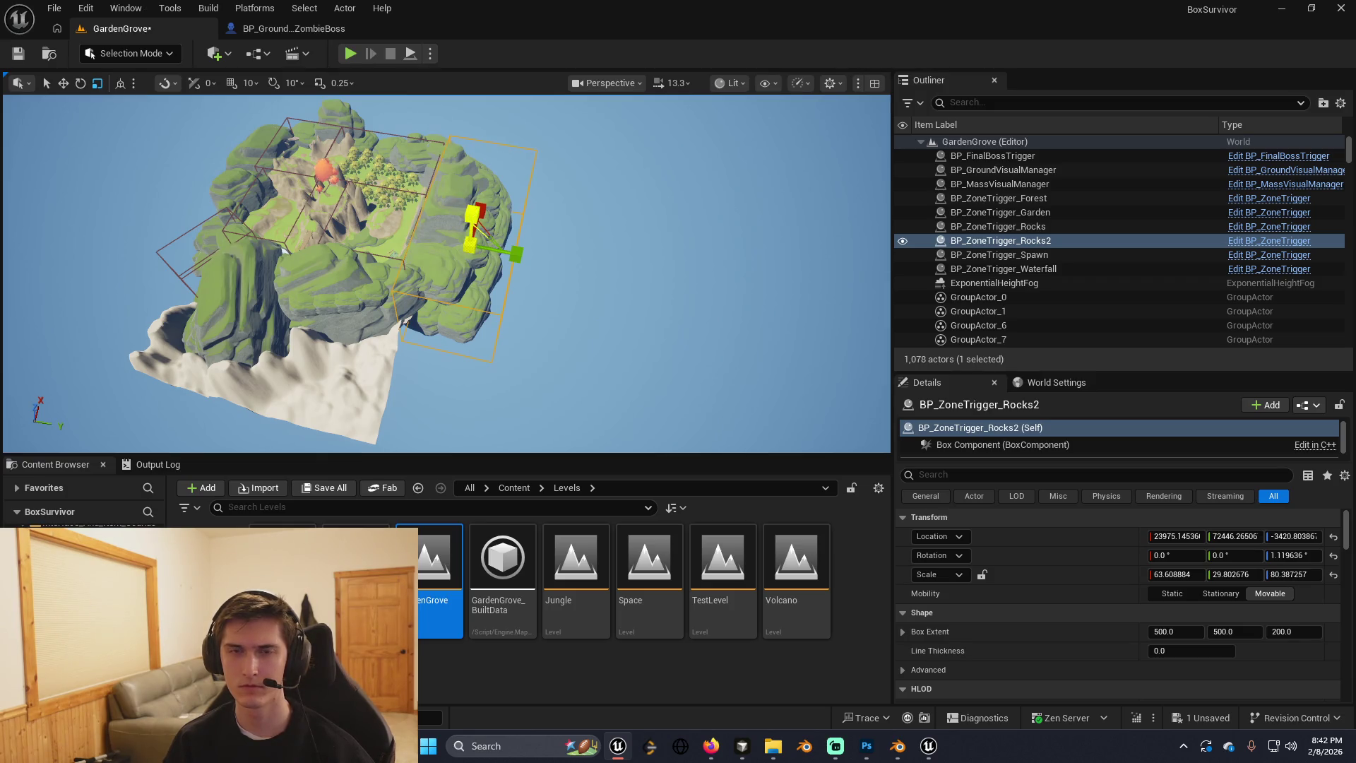
pyautogui.moveTo(471, 212); pyautogui.dragTo(455, 209)
pyautogui.press('e')
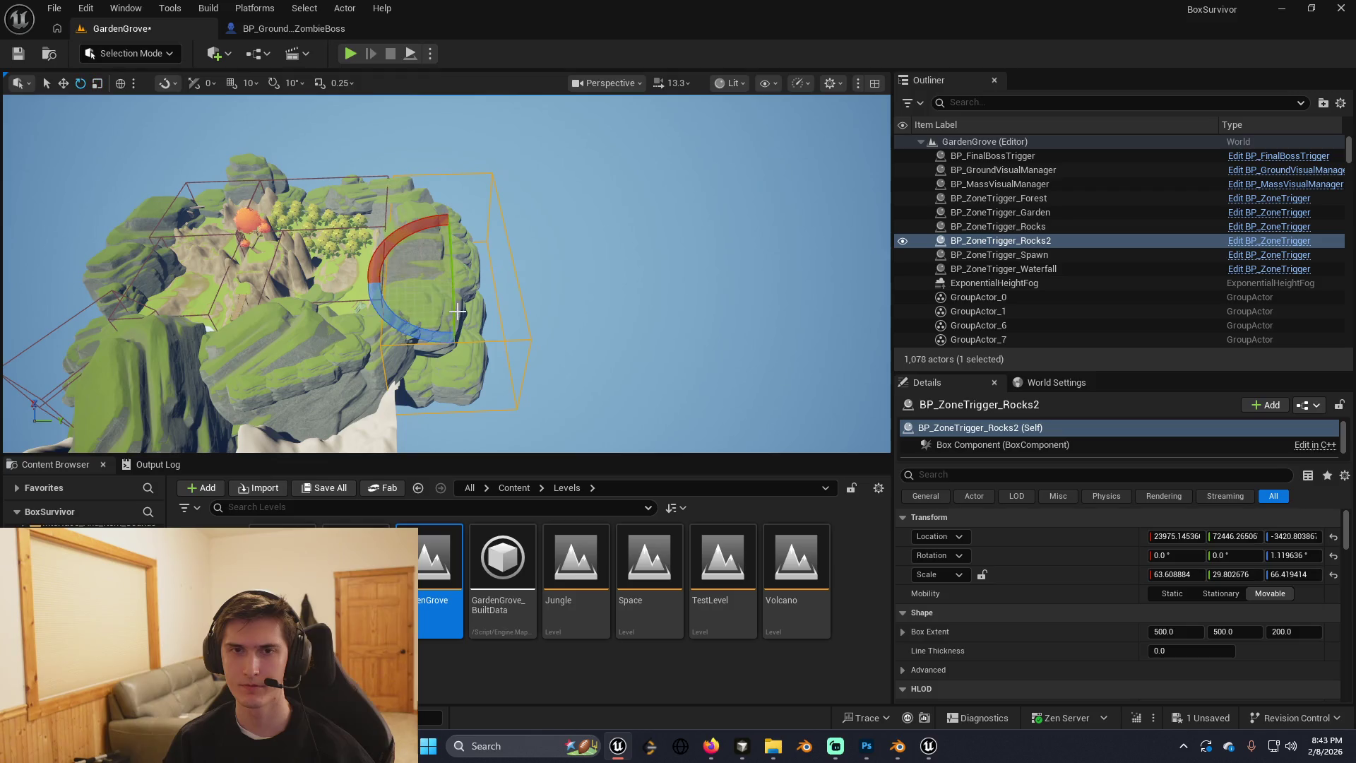
pyautogui.moveTo(411, 324); pyautogui.dragTo(525, 304)
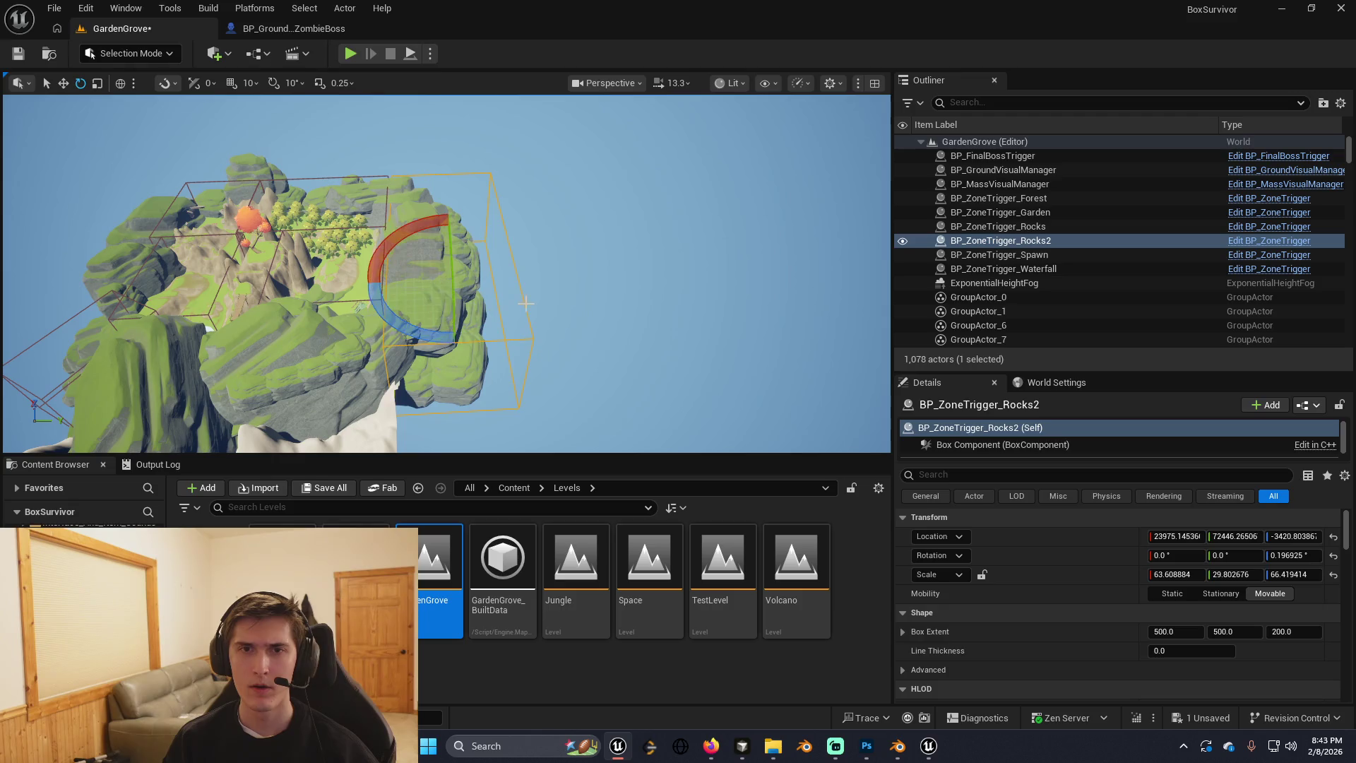
pyautogui.scroll(2, 526, 297)
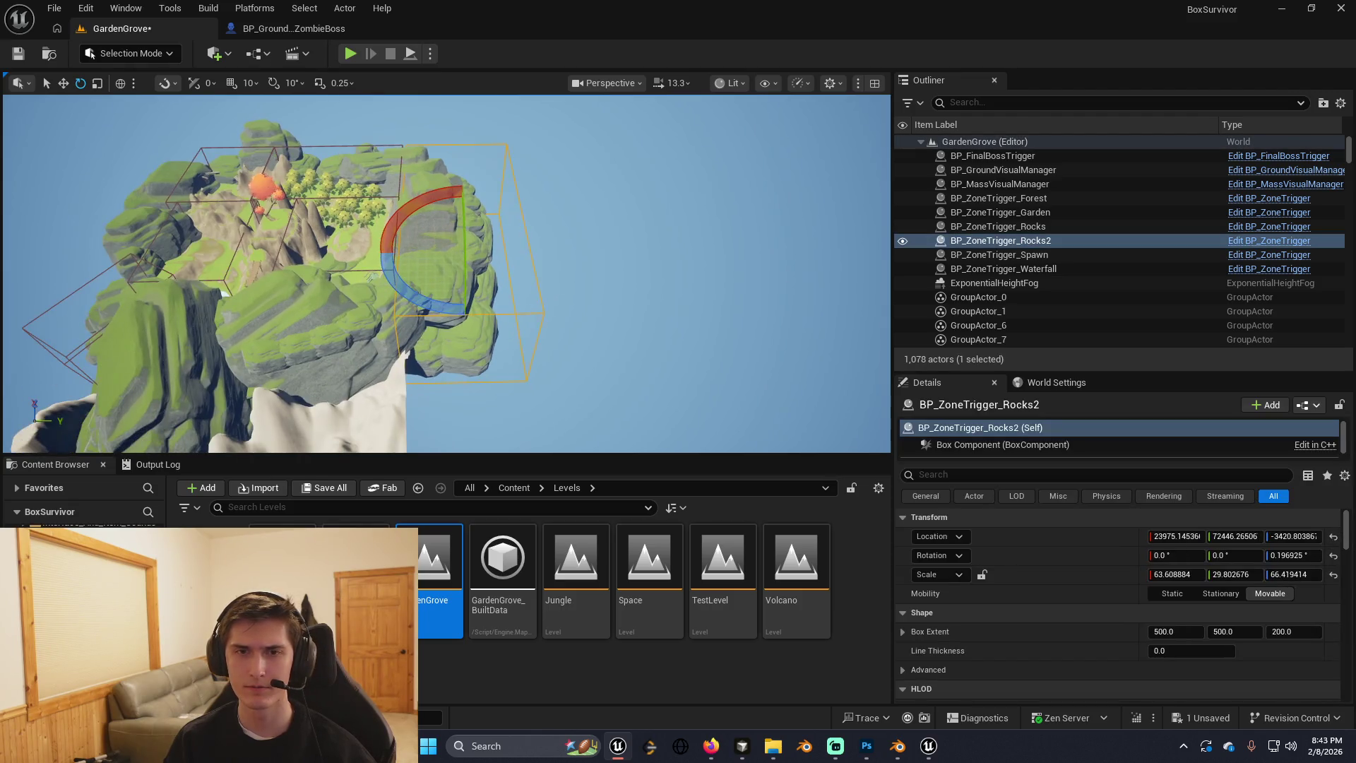
pyautogui.press('w')
pyautogui.scroll(5, 499, 280)
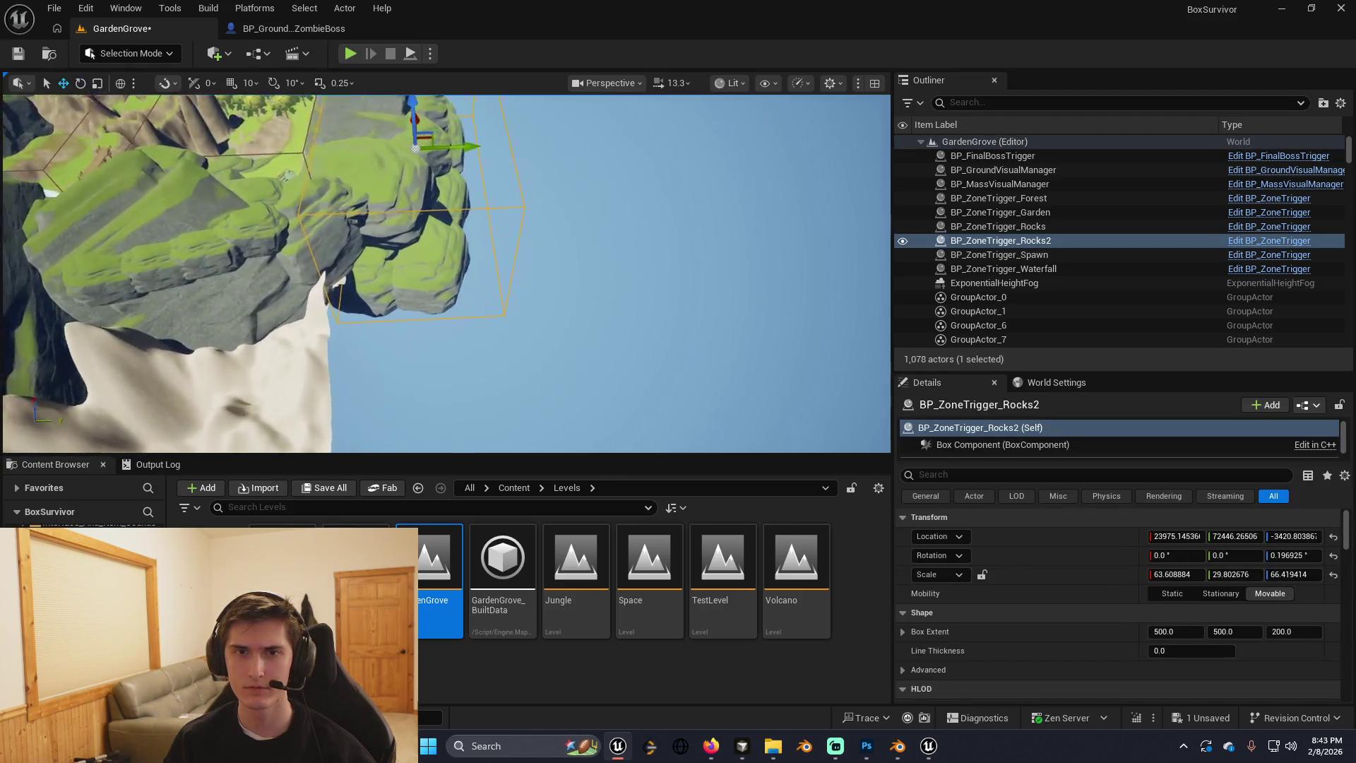
pyautogui.scroll(5, 500, 280)
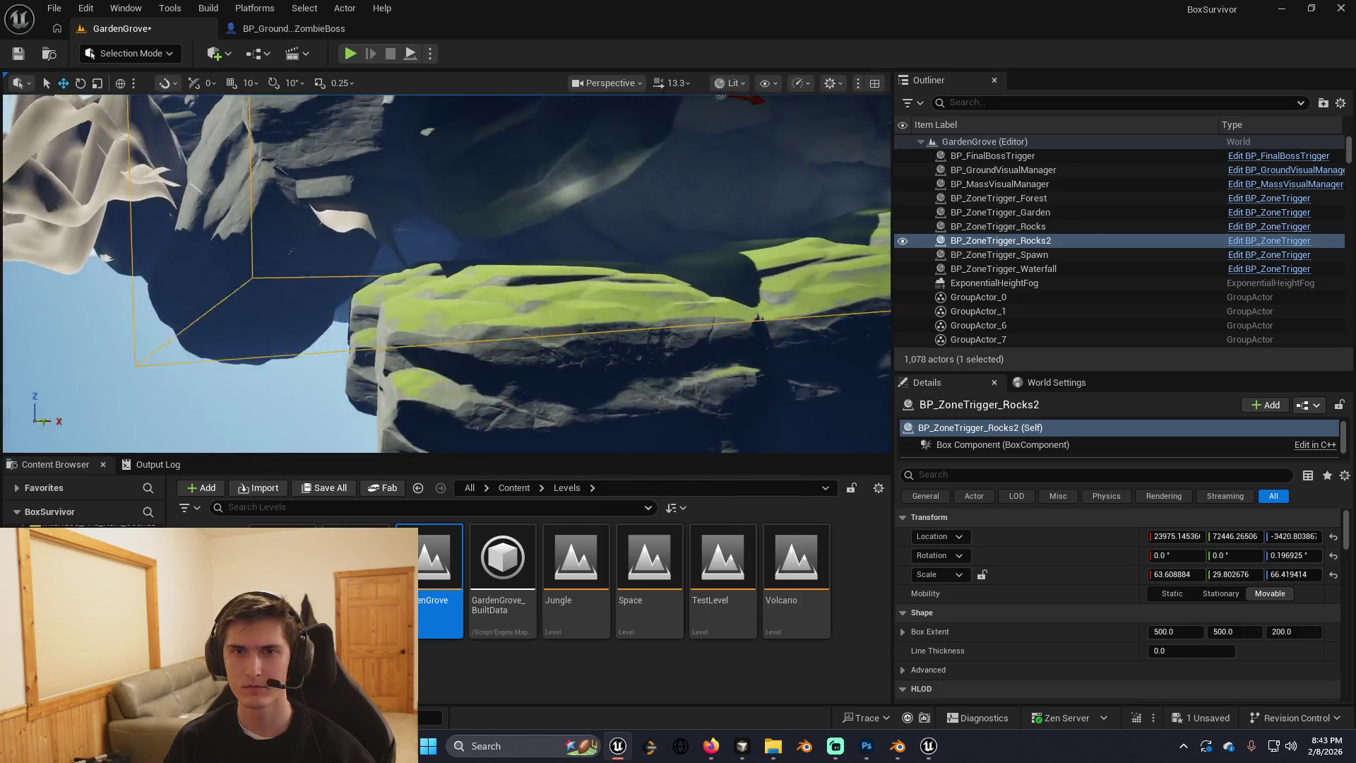
pyautogui.scroll(-6, 446, 274)
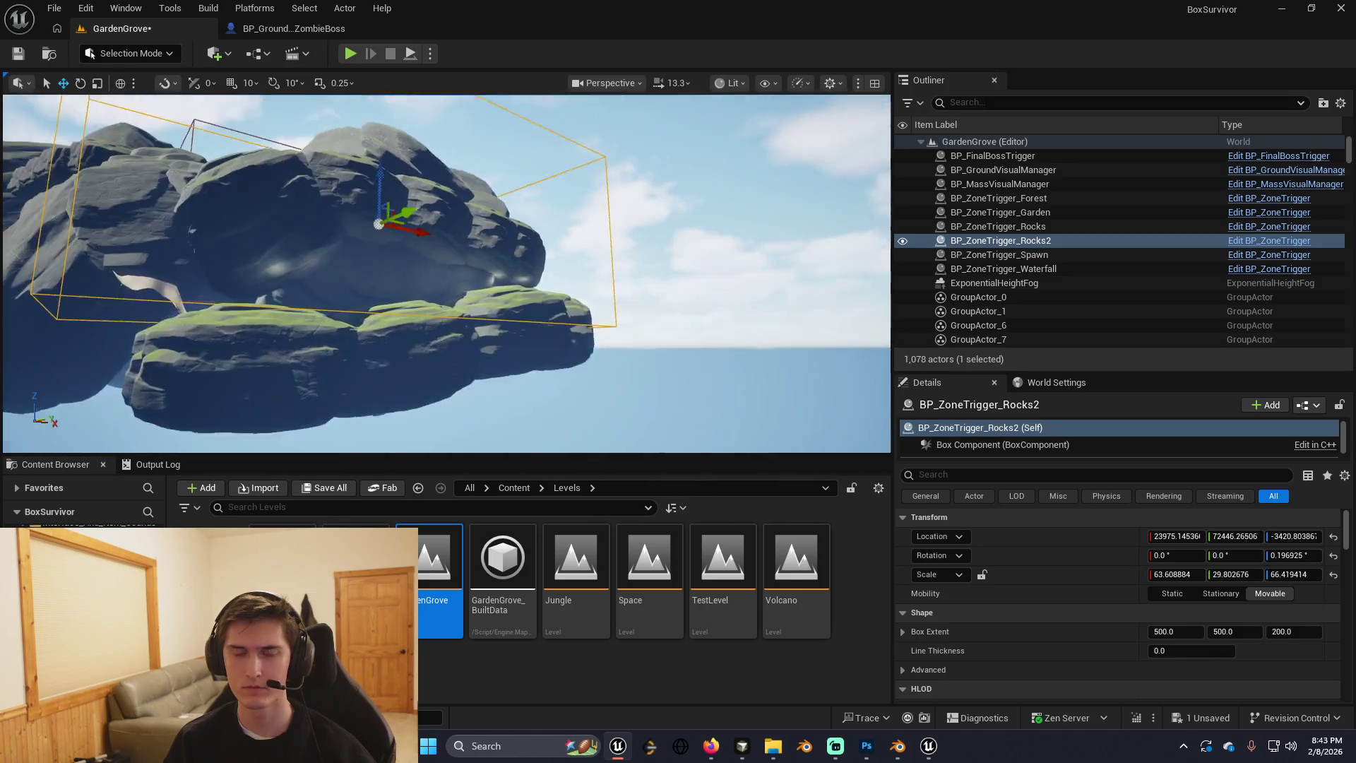
# Enlarge Rocks2 around the island, undoing one bad resize.
pyautogui.press('r')
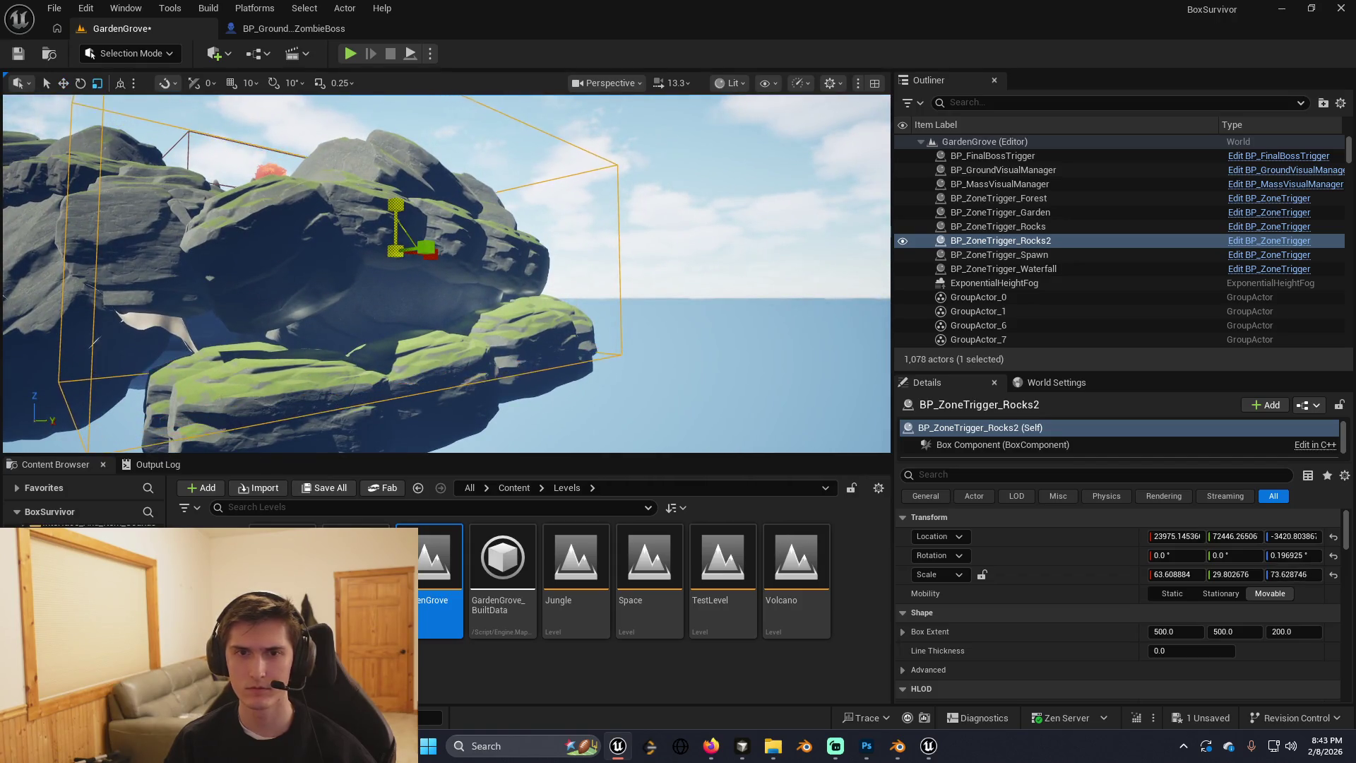
pyautogui.moveTo(440, 282)
pyautogui.mouseDown()
pyautogui.moveTo(378, 279)
pyautogui.moveTo(360, 297)
pyautogui.mouseUp()
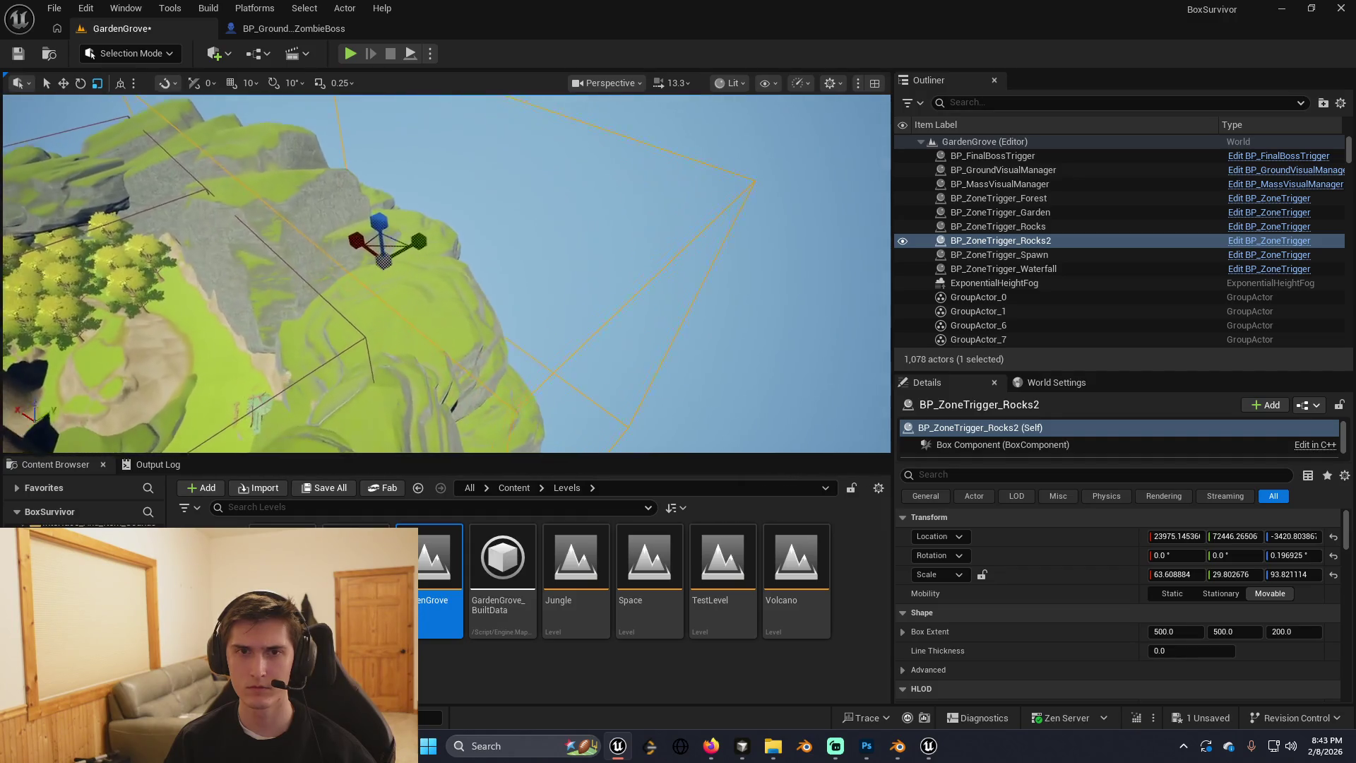
pyautogui.moveTo(361, 296); pyautogui.dragTo(357, 300)
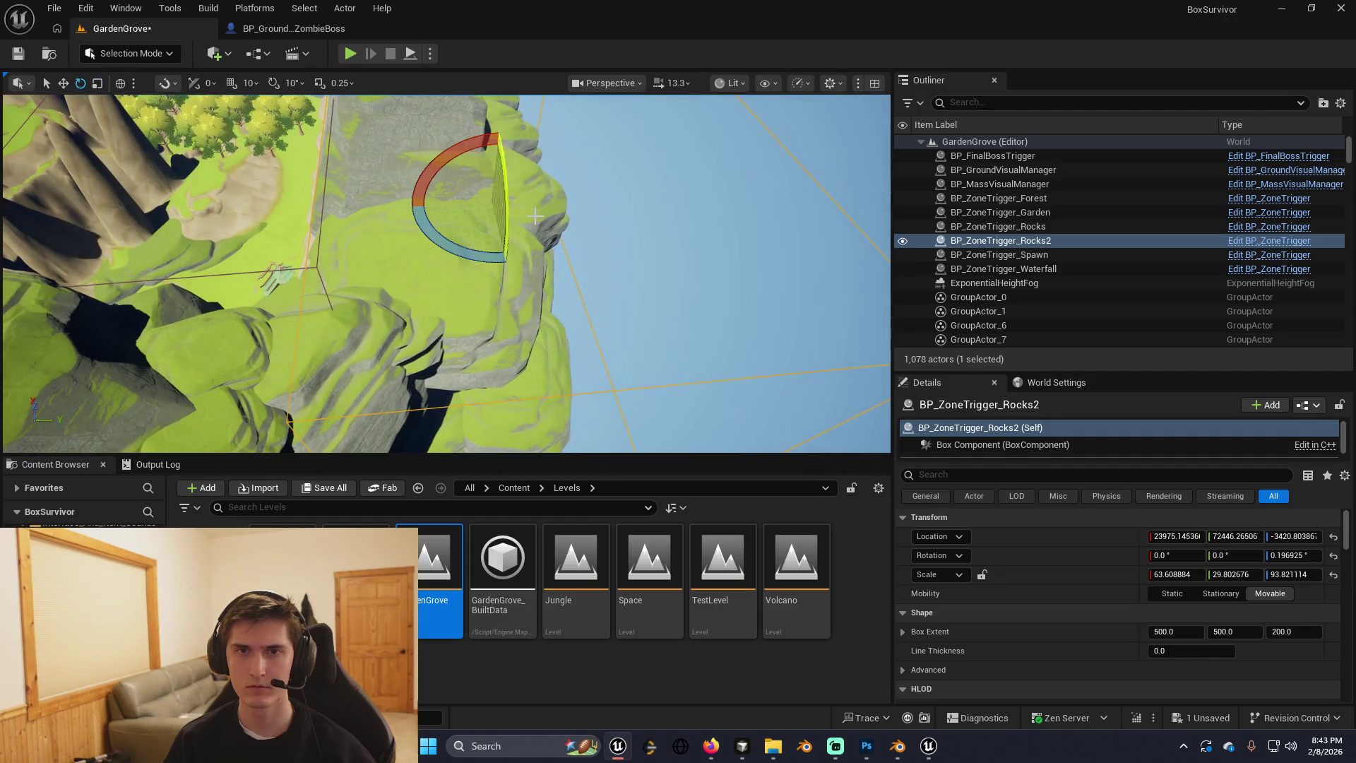
pyautogui.moveTo(533, 219); pyautogui.dragTo(533, 219)
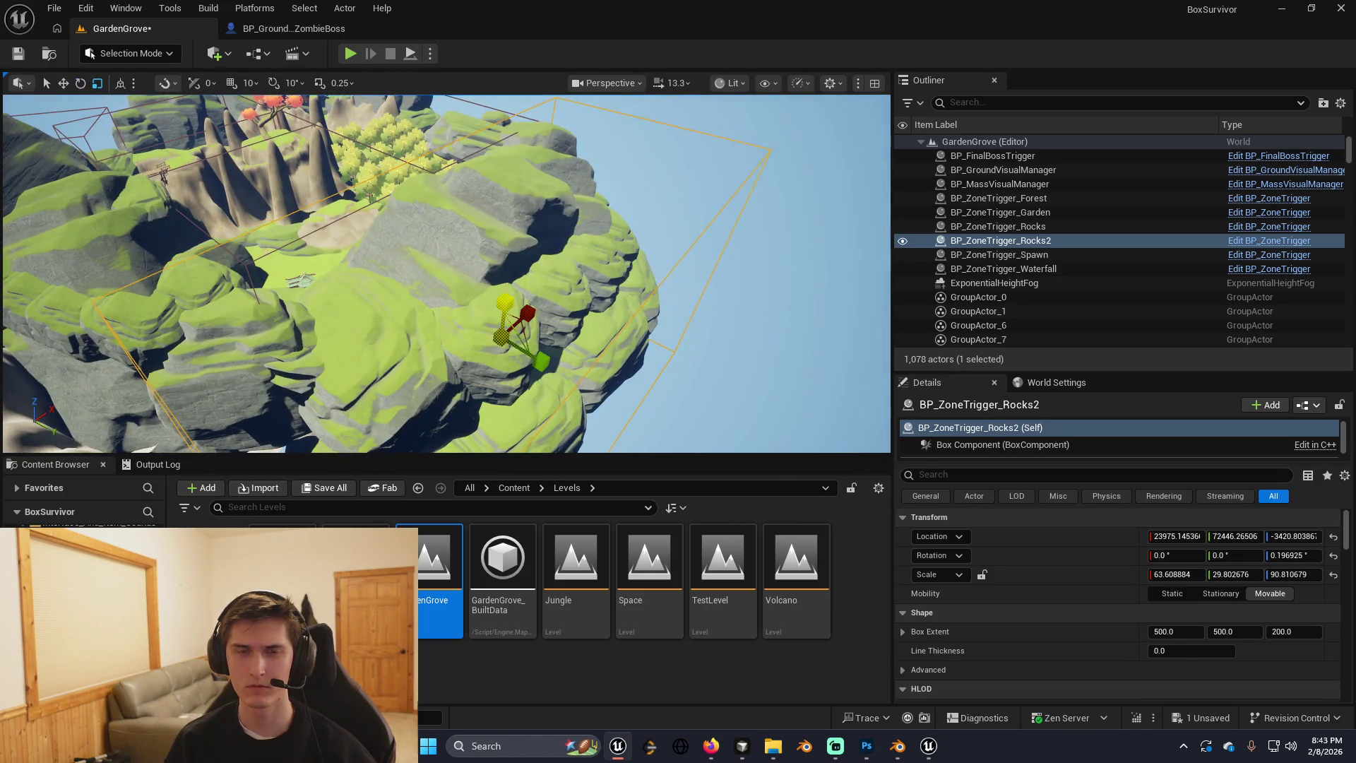
pyautogui.hotkey('ctrl', 'z')
# Orbit the rock island to check the 83.5 × 29.8 × 88.5 trigger covers it.
pyautogui.press('w')
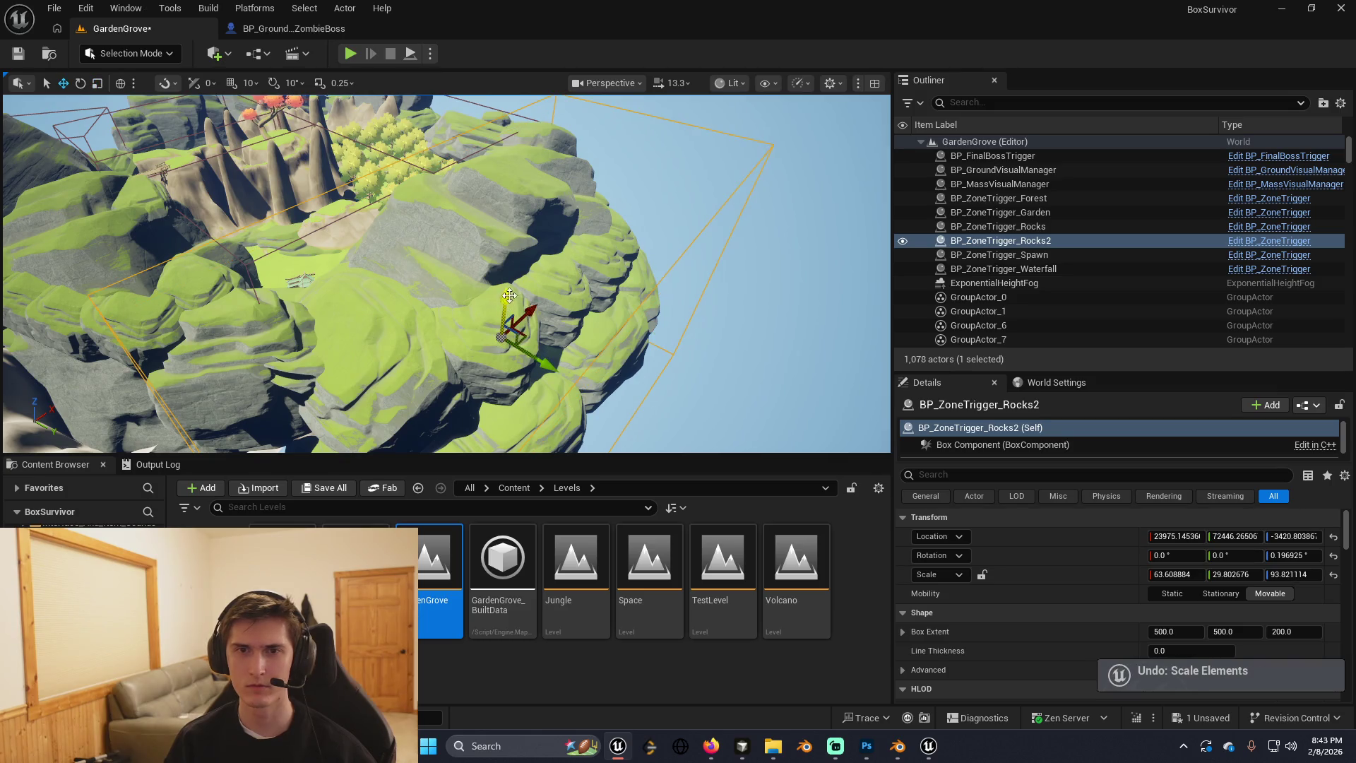
pyautogui.moveTo(510, 330); pyautogui.dragTo(510, 329)
pyautogui.moveTo(599, 351); pyautogui.dragTo(603, 339)
pyautogui.moveTo(413, 274); pyautogui.dragTo(413, 275)
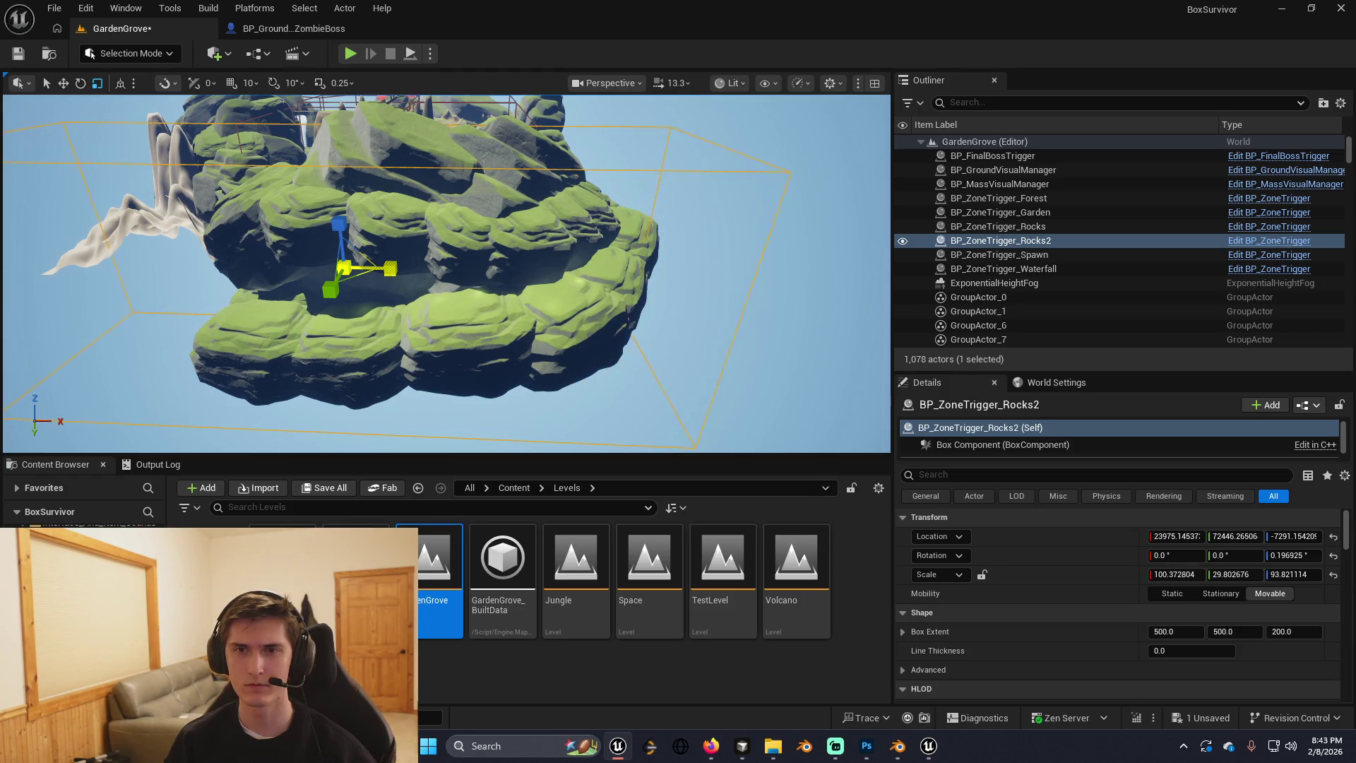
pyautogui.moveTo(344, 267); pyautogui.dragTo(344, 268)
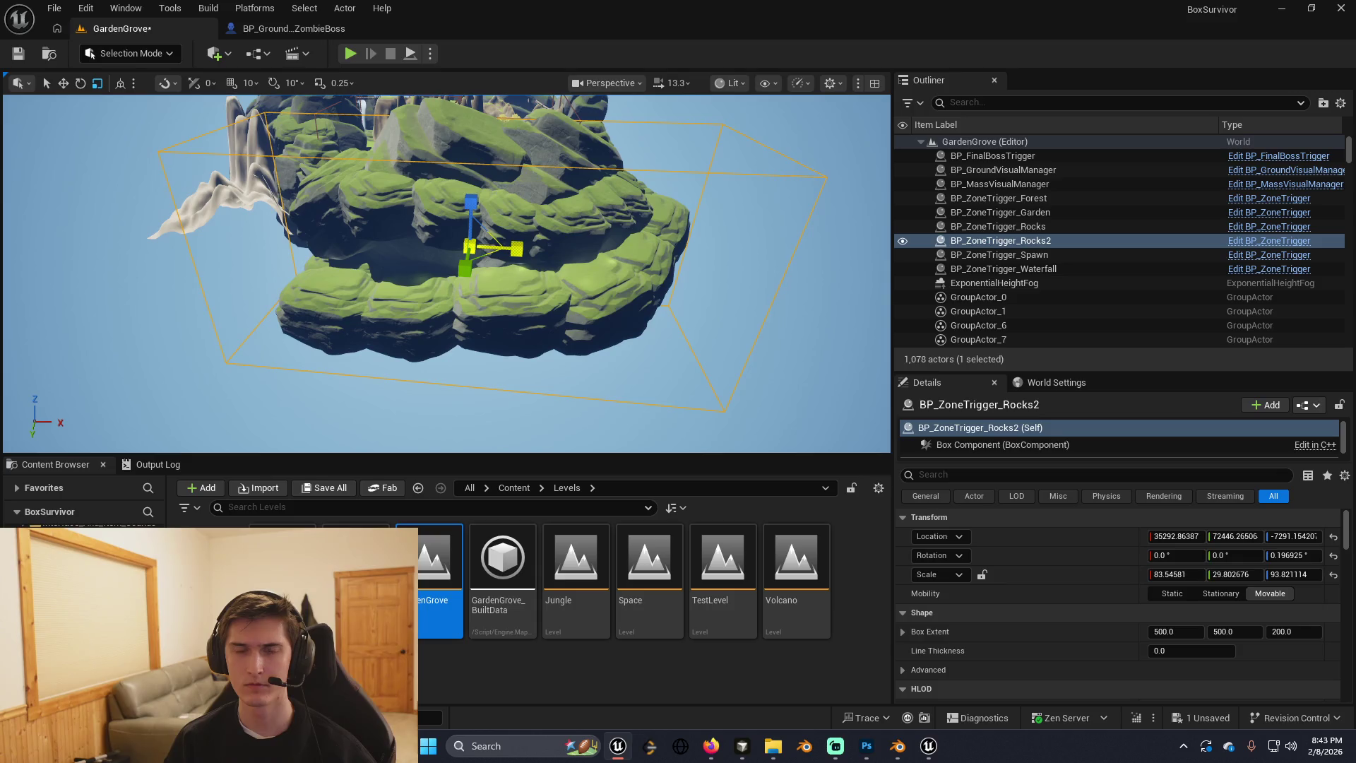
pyautogui.moveTo(344, 267)
pyautogui.mouseDown()
pyautogui.moveTo(355, 191)
pyautogui.moveTo(406, 401)
pyautogui.mouseUp()
# Fly over the rock island, cliffs and spires to inspect the level, selecting the Landscape.
pyautogui.moveTo(576, 267); pyautogui.dragTo(576, 268)
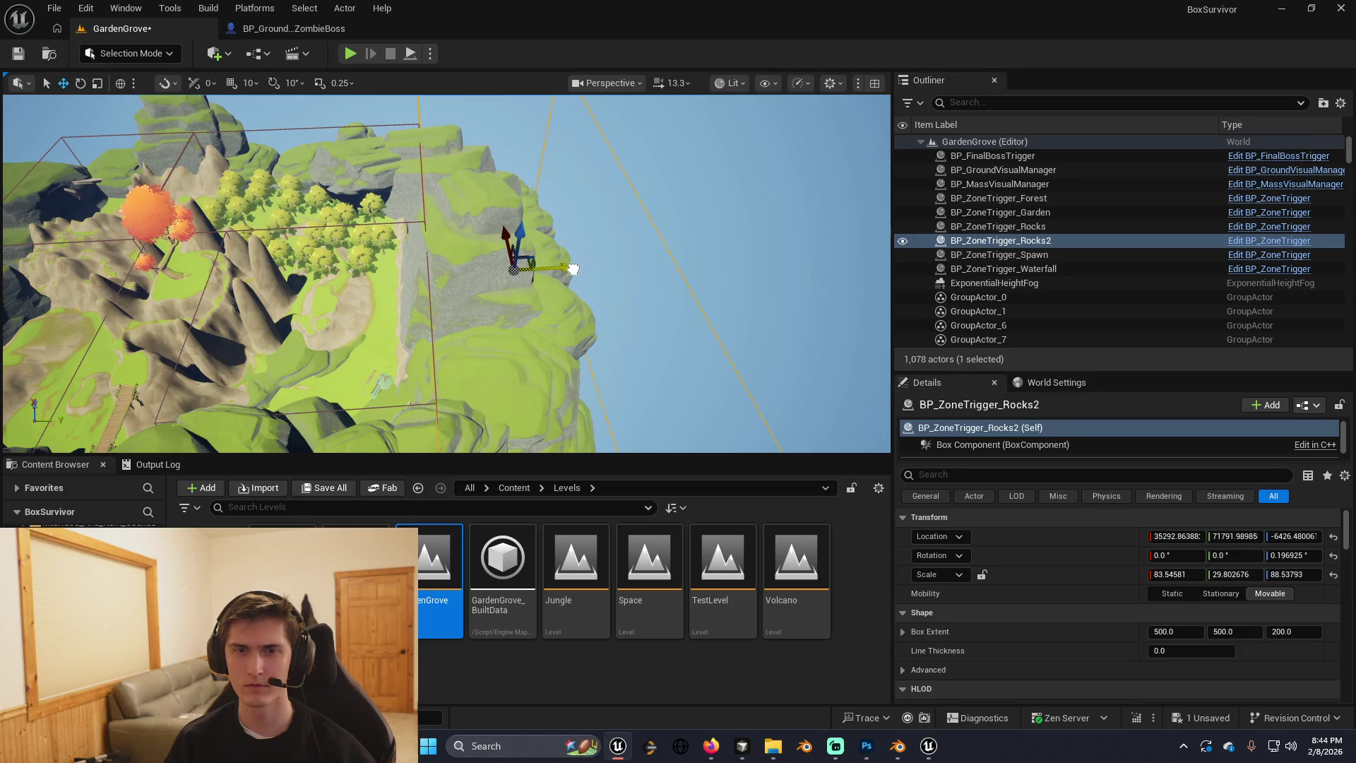
pyautogui.moveTo(576, 268); pyautogui.dragTo(576, 268)
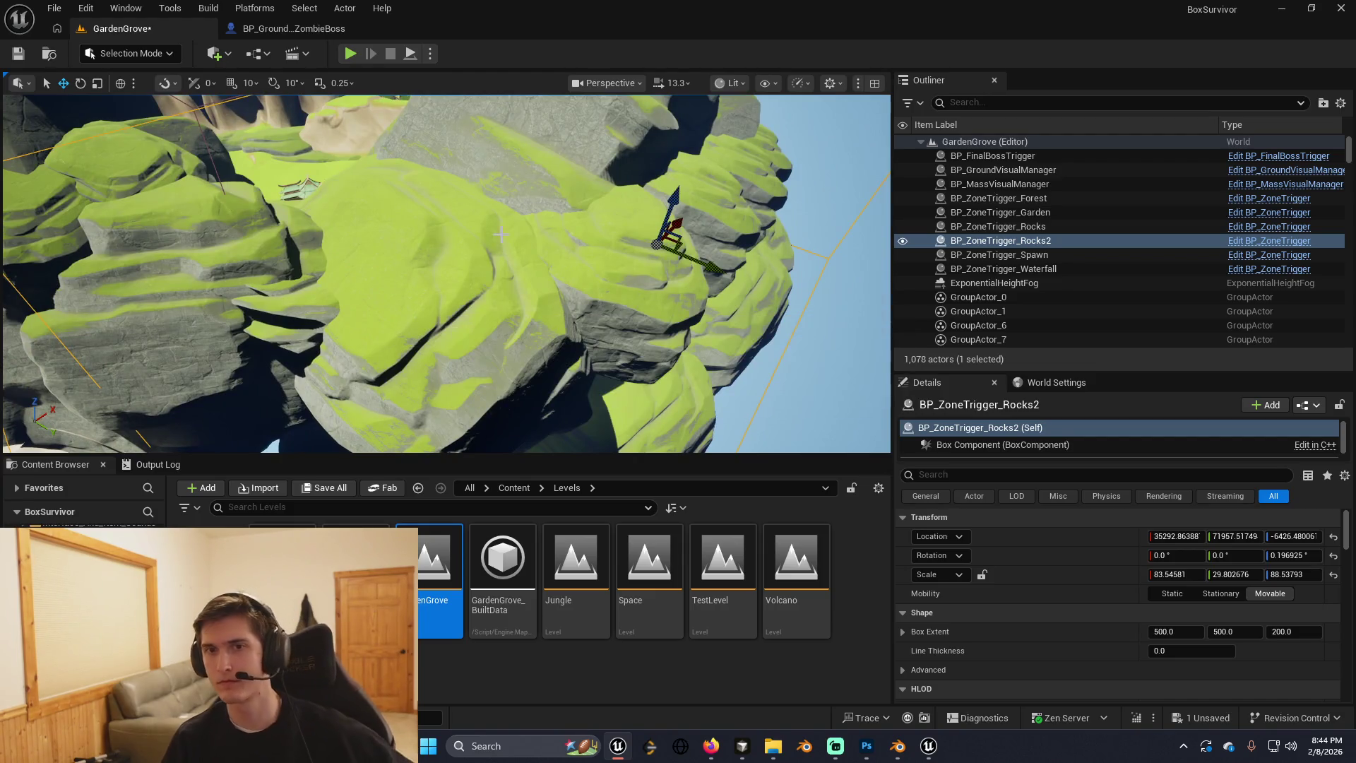
pyautogui.moveTo(526, 228); pyautogui.dragTo(525, 219)
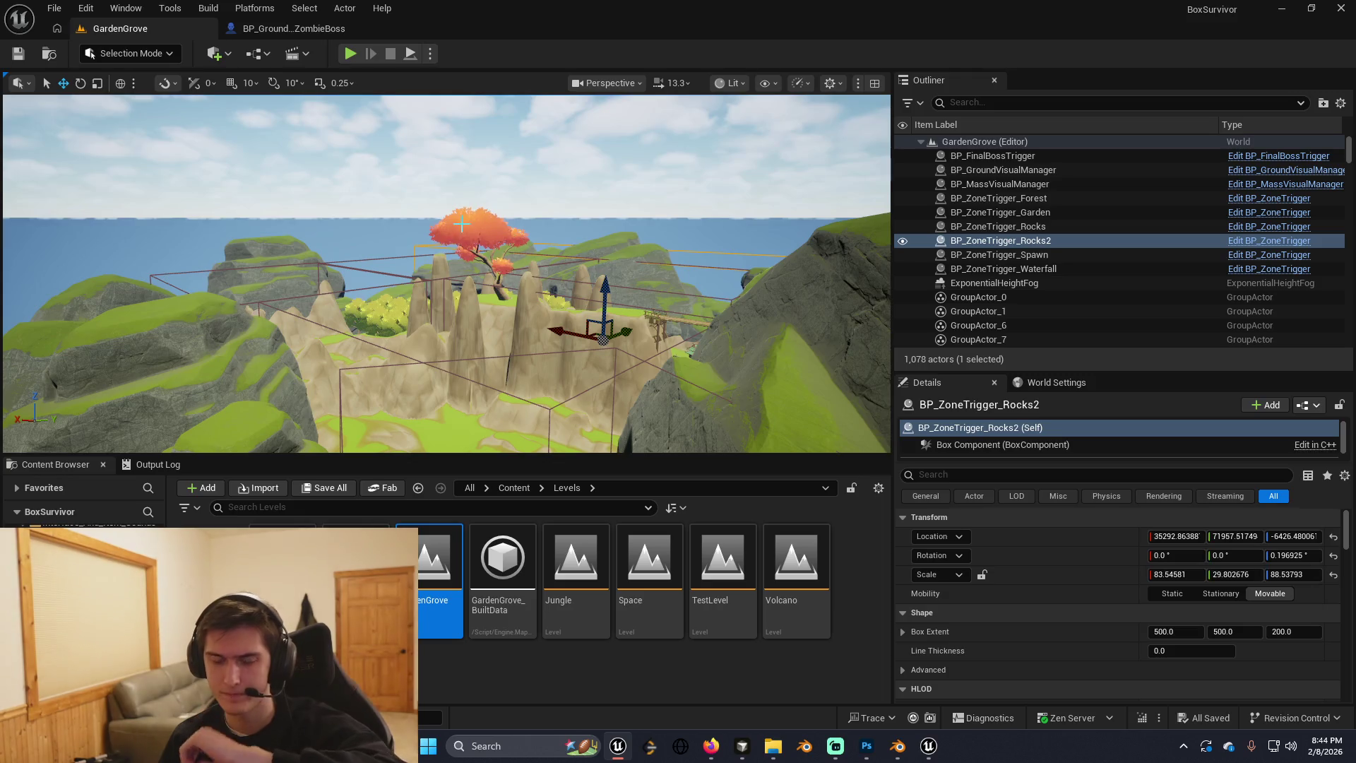
pyautogui.moveTo(461, 224); pyautogui.dragTo(461, 224)
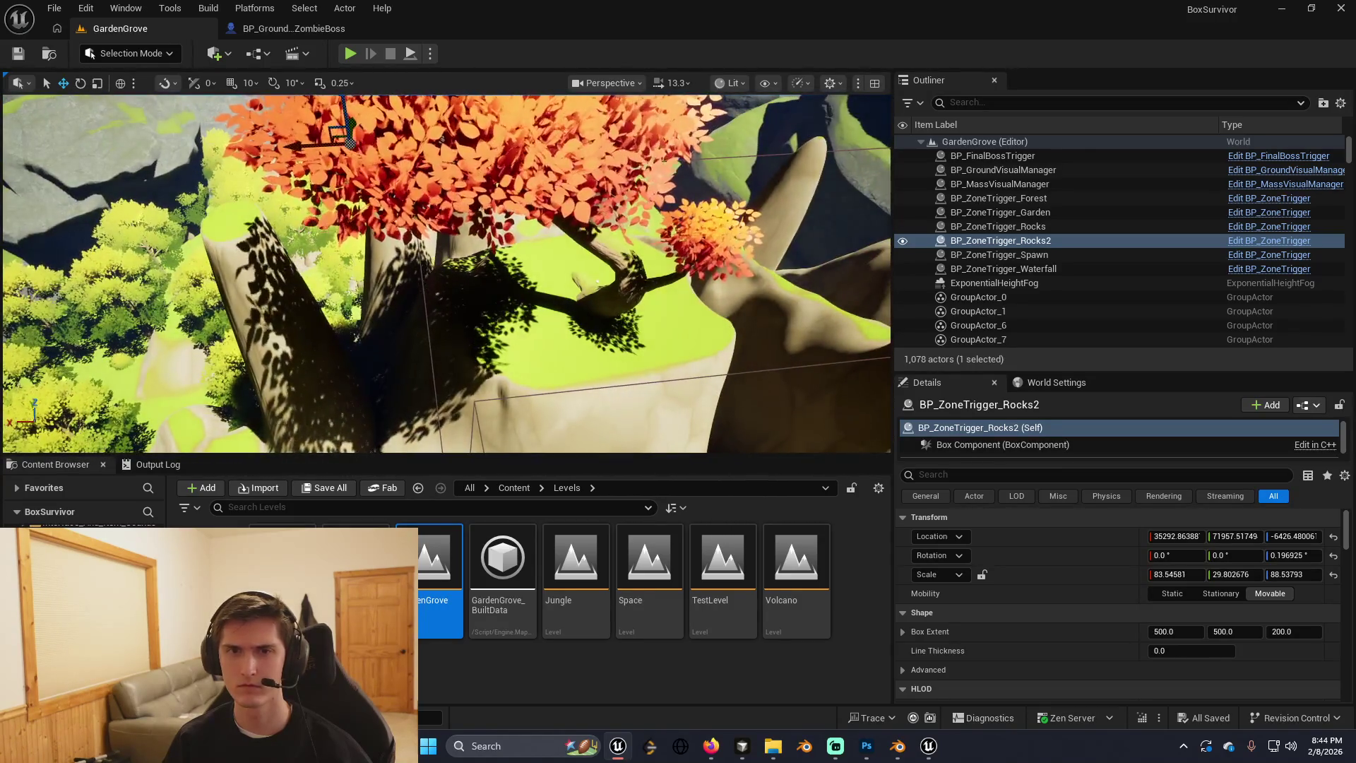
pyautogui.click(461, 225)
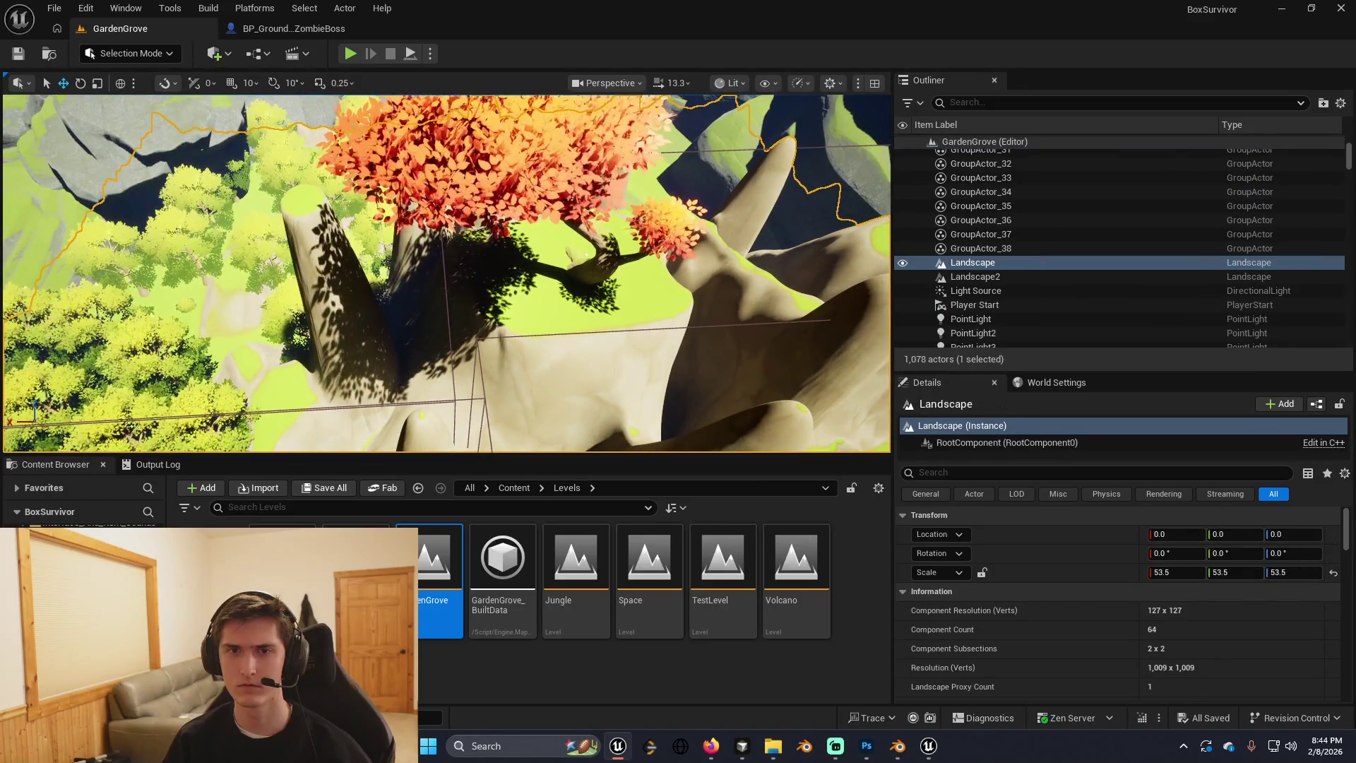
pyautogui.moveTo(461, 225); pyautogui.dragTo(461, 225)
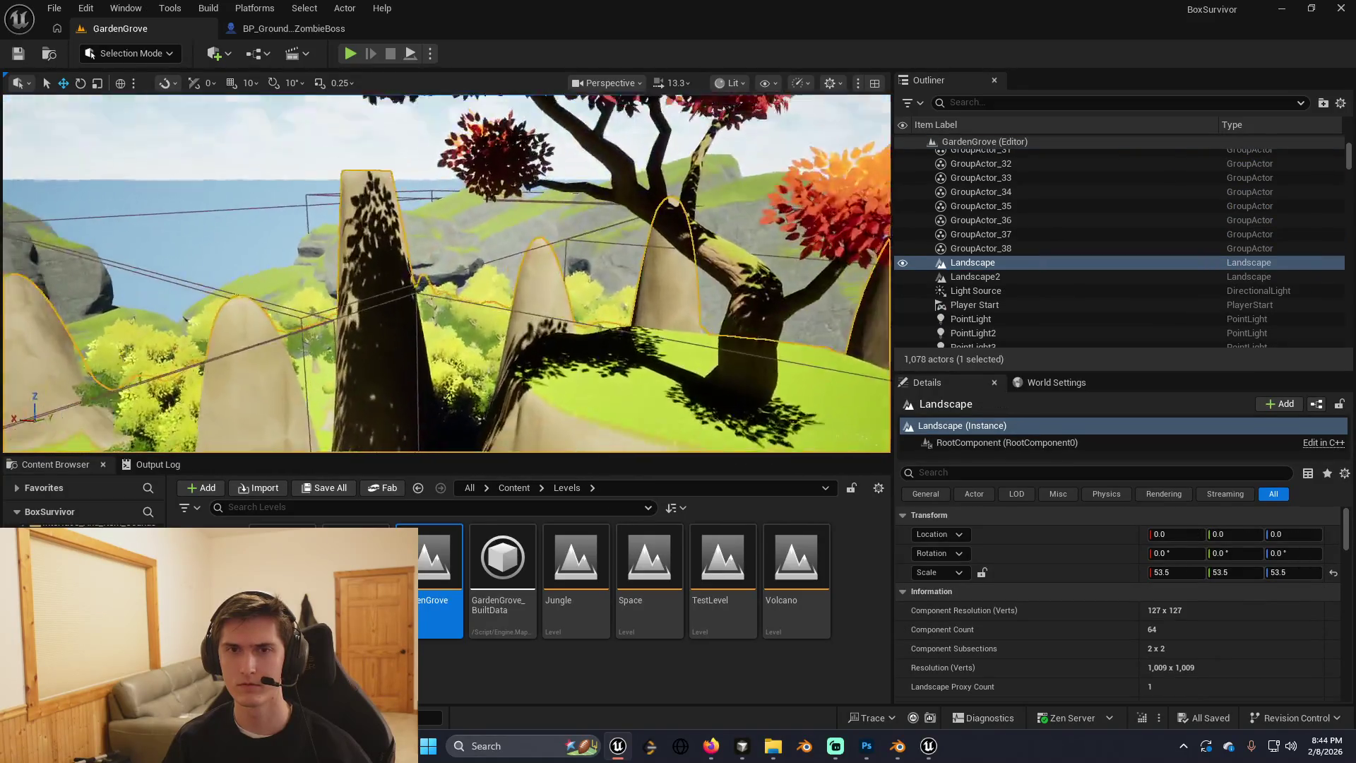
pyautogui.moveTo(447, 319); pyautogui.dragTo(448, 320)
# Select and frame BP_ZoneTrigger_Forest, then nudge it slightly along X.
pyautogui.click(448, 318)
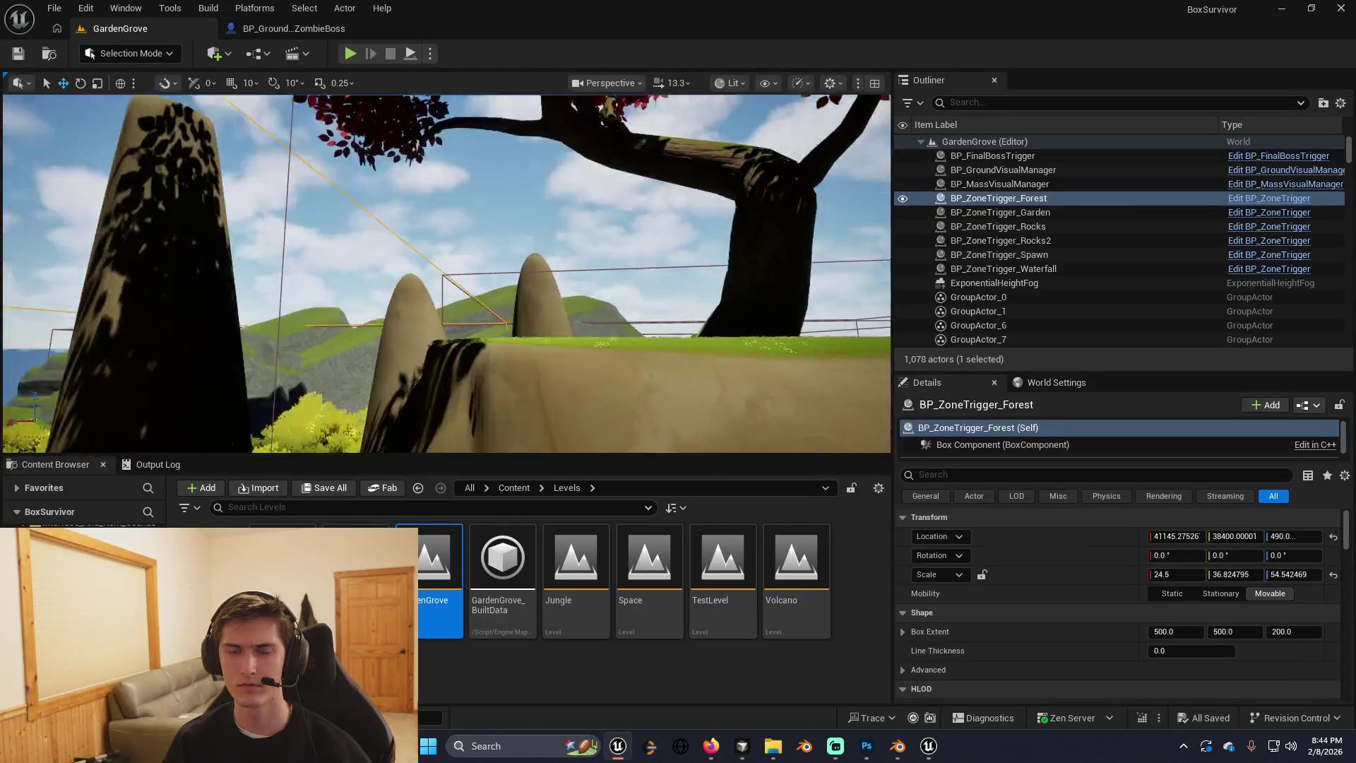
pyautogui.press('f')
pyautogui.press('r')
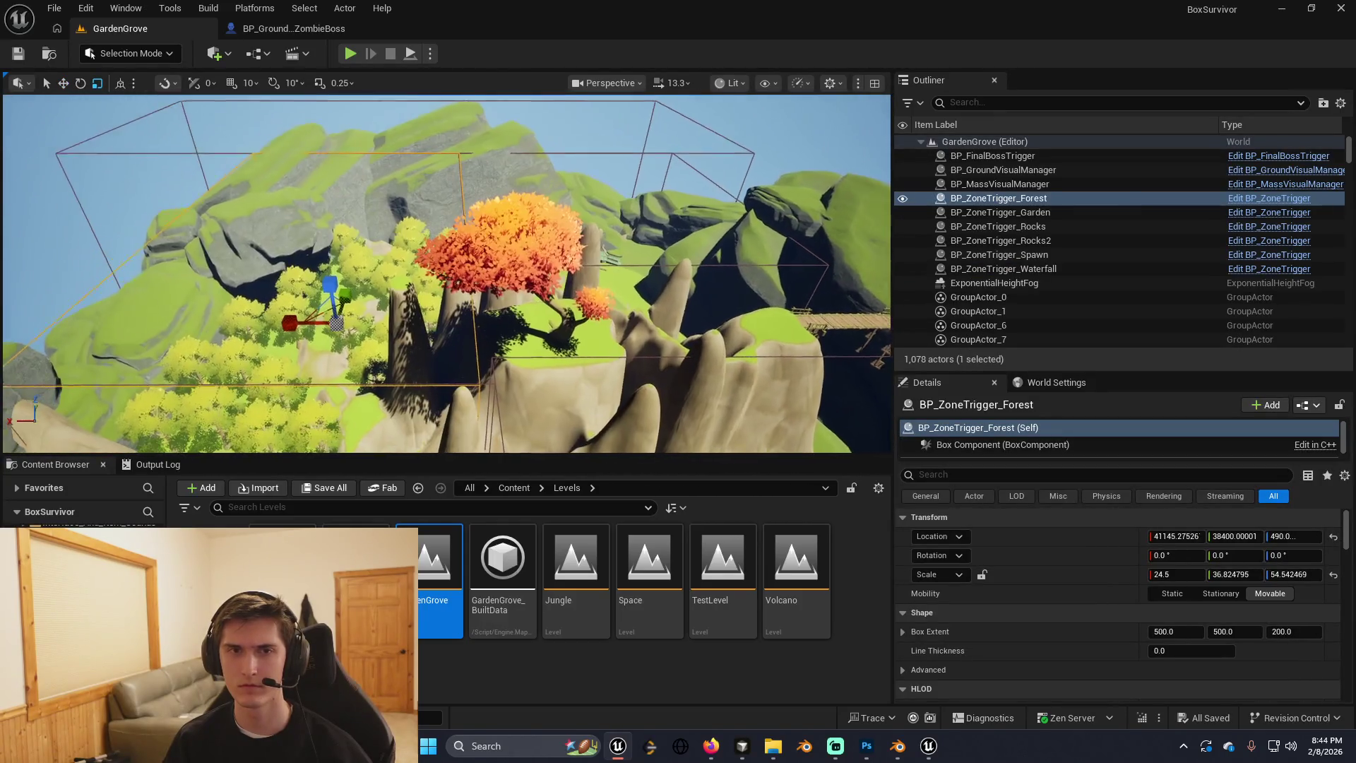
pyautogui.press('w')
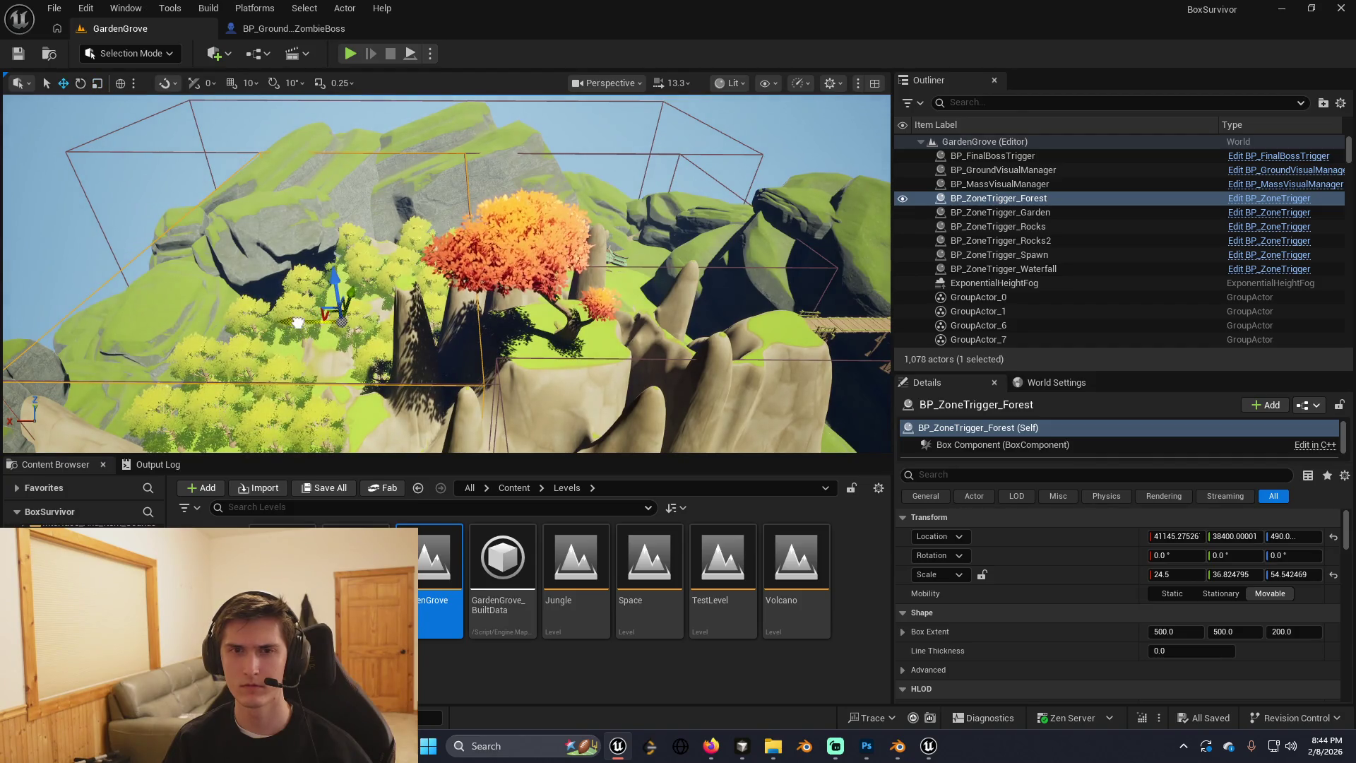
pyautogui.moveTo(298, 323); pyautogui.dragTo(287, 320)
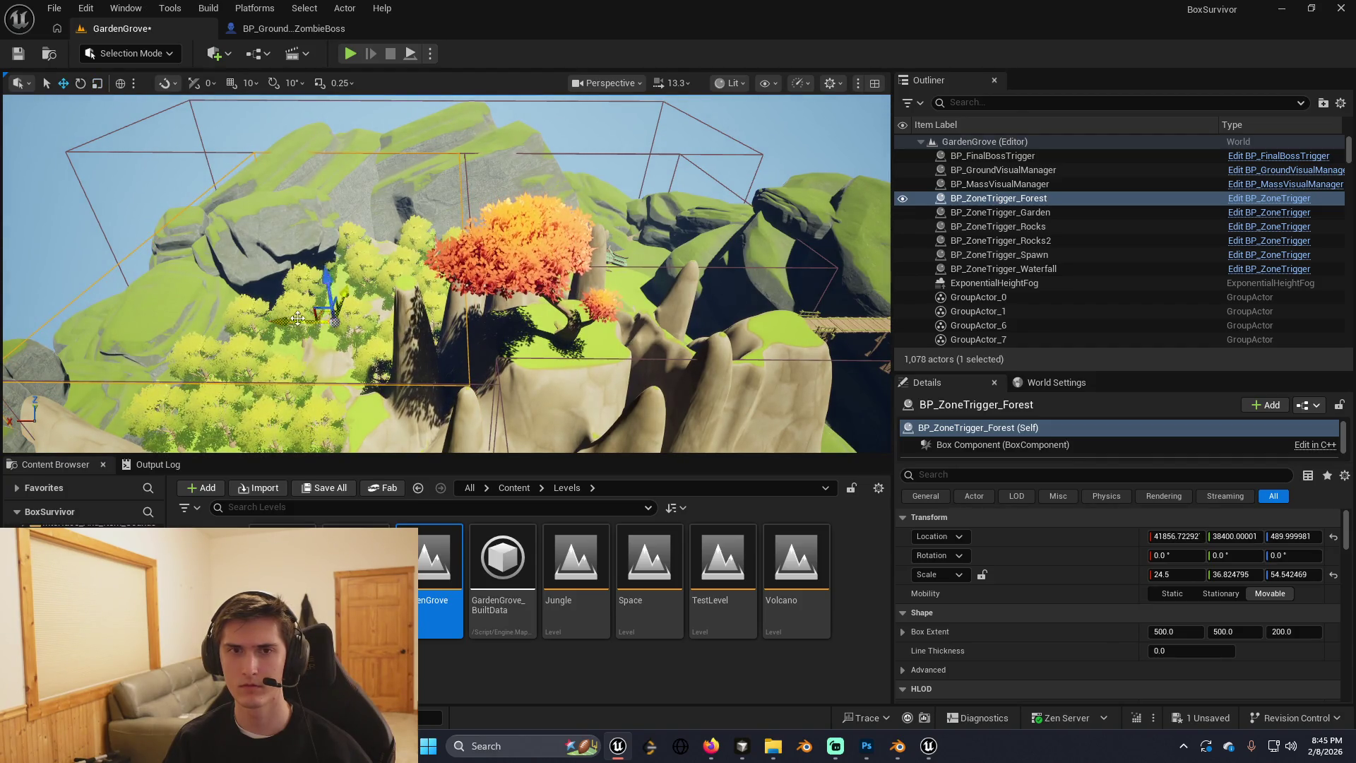
# Widen BP_ZoneTrigger_Garden's X scale from 25.49 to about 26.62.
pyautogui.click(465, 182)
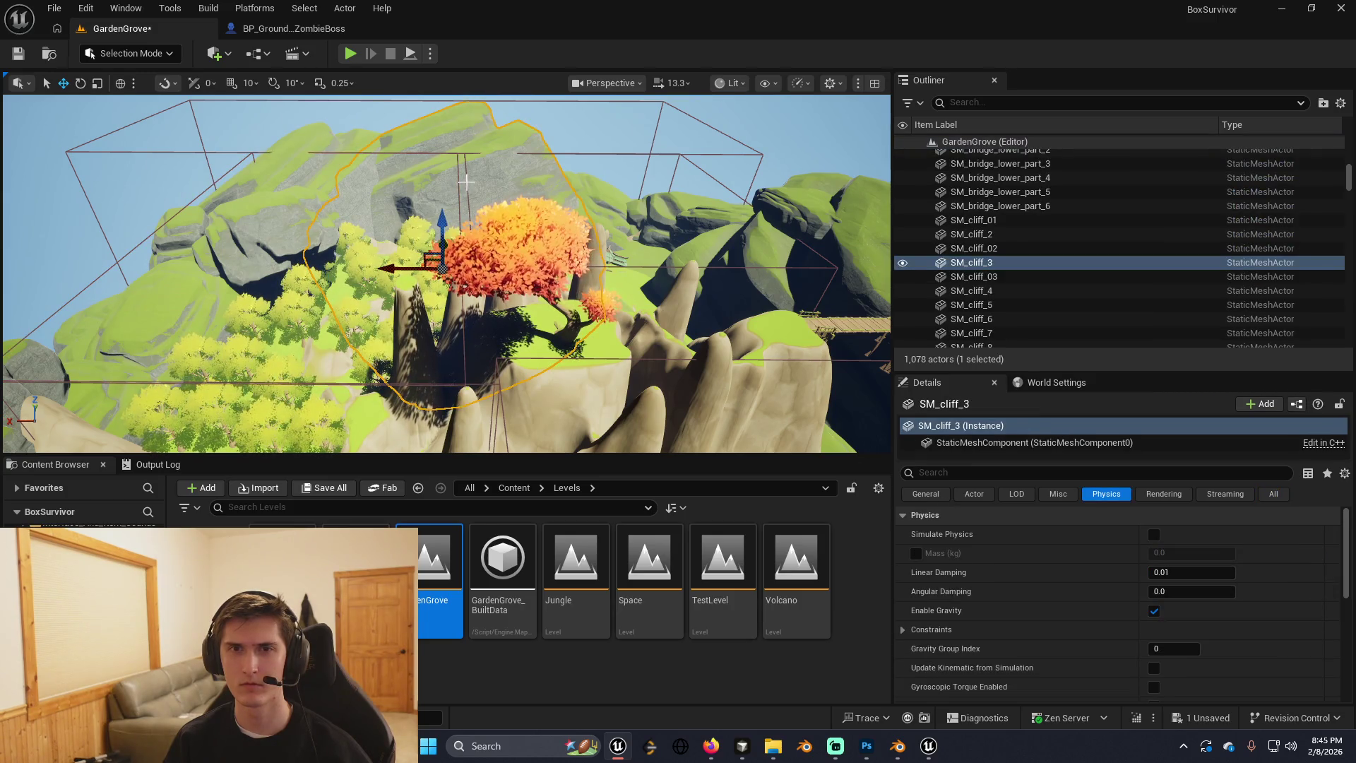
pyautogui.click(536, 283)
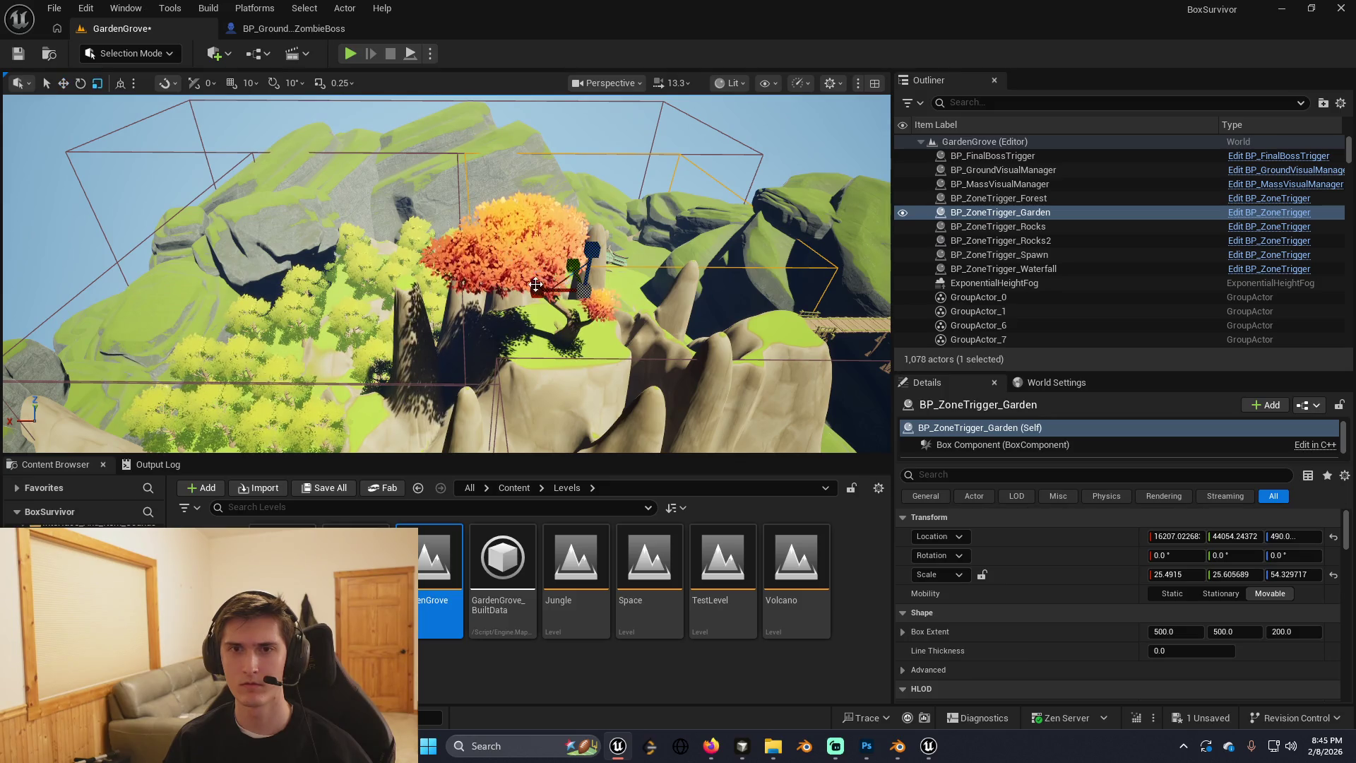
pyautogui.moveTo(536, 284); pyautogui.dragTo(557, 290)
pyautogui.press('w')
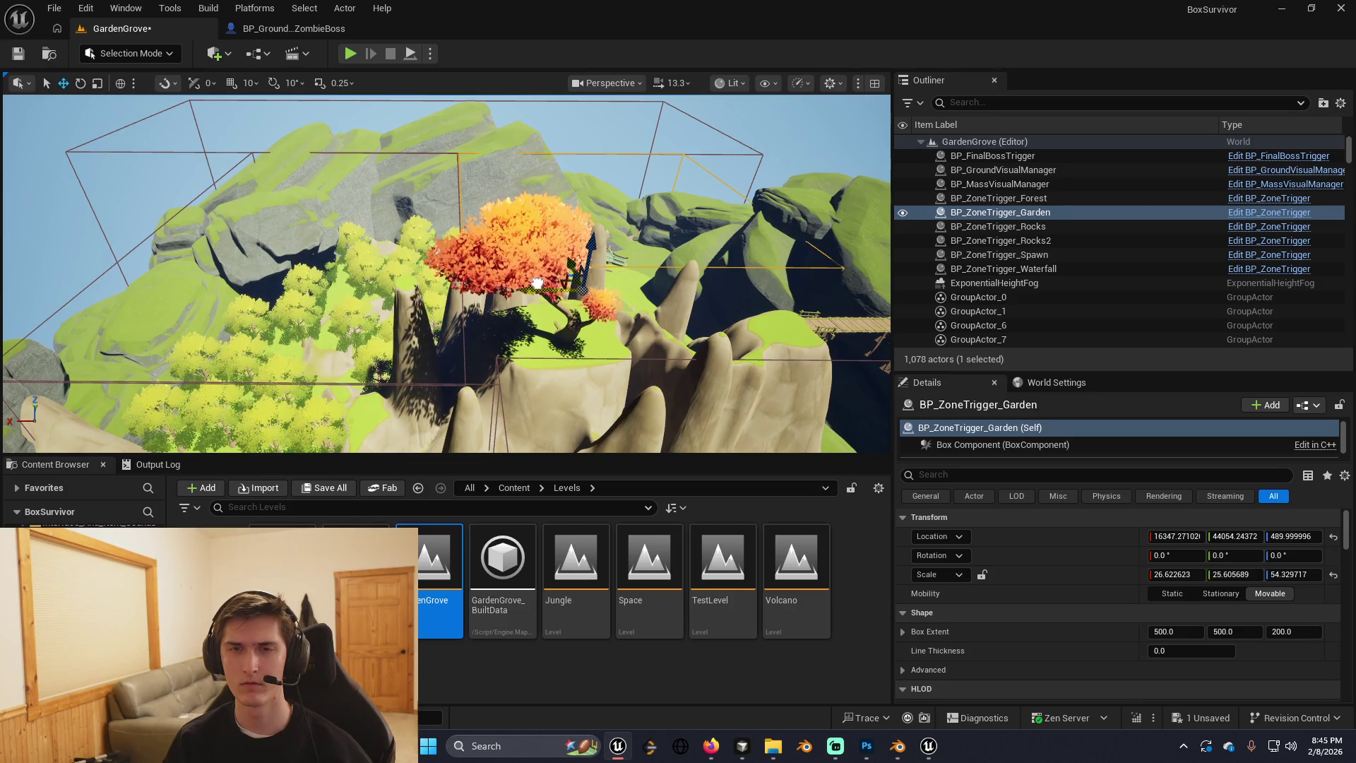
pyautogui.moveTo(536, 283)
pyautogui.mouseDown()
pyautogui.moveTo(455, 353)
pyautogui.moveTo(576, 359)
pyautogui.moveTo(412, 324)
pyautogui.mouseUp()
# Play-test GardenGrove with Alt+P, running the character across the field.
pyautogui.rightClick(185, 286)
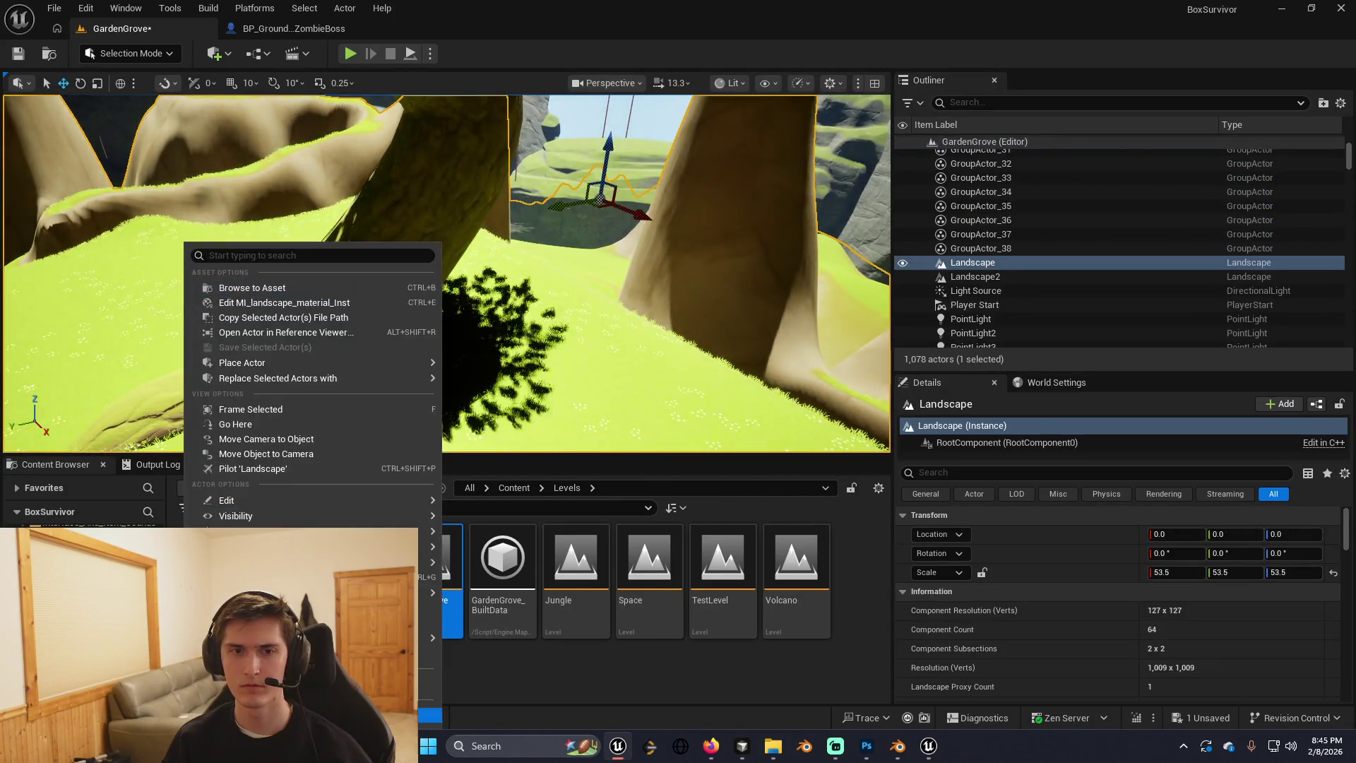
pyautogui.press('Escape')
pyautogui.hotkey('alt', 'p')
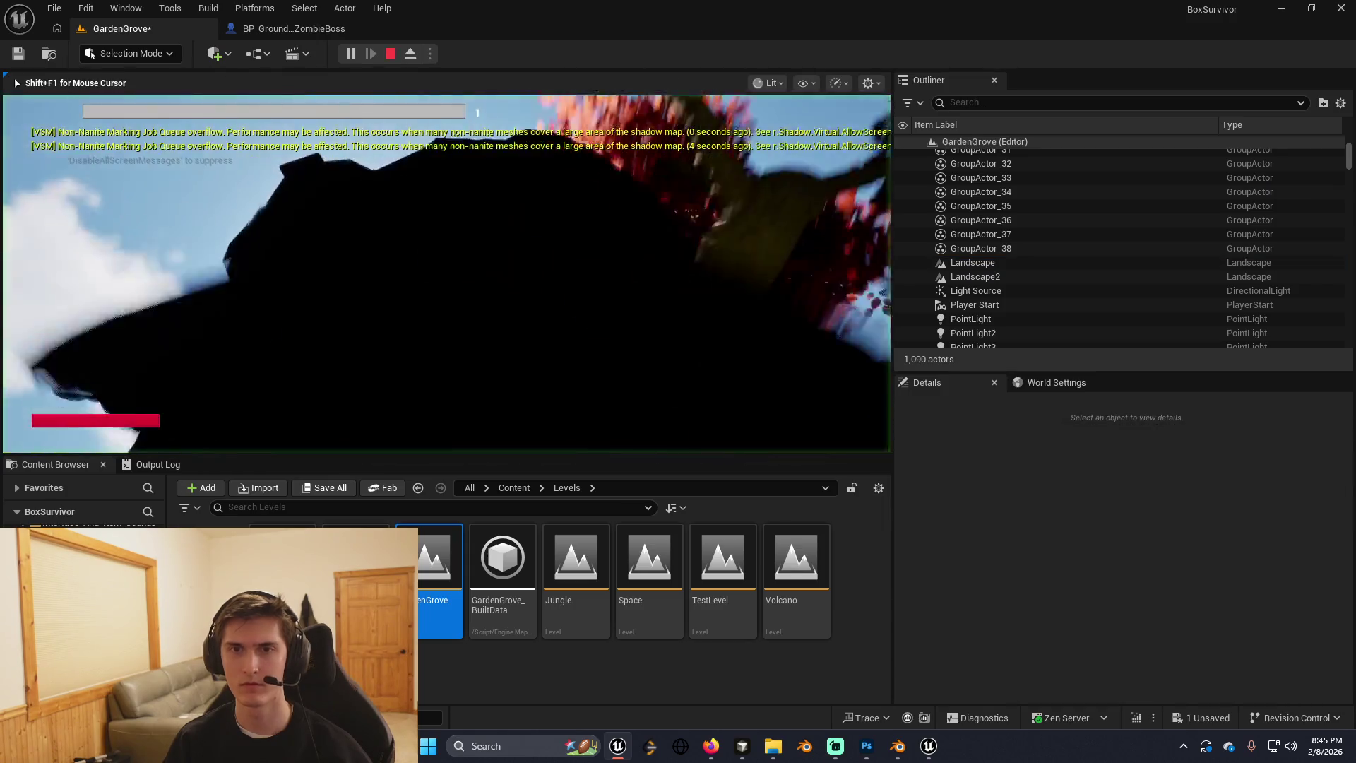
pyautogui.press('w')
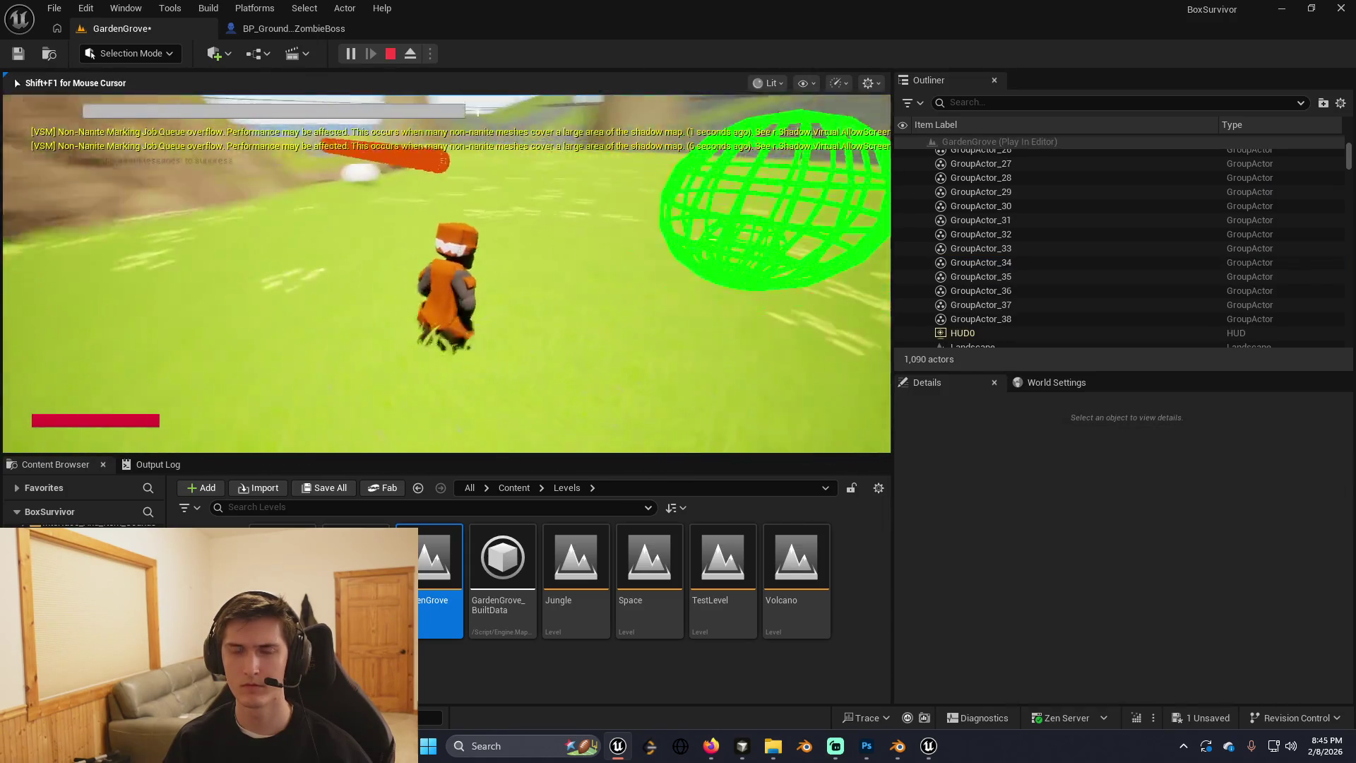
pyautogui.press('w')
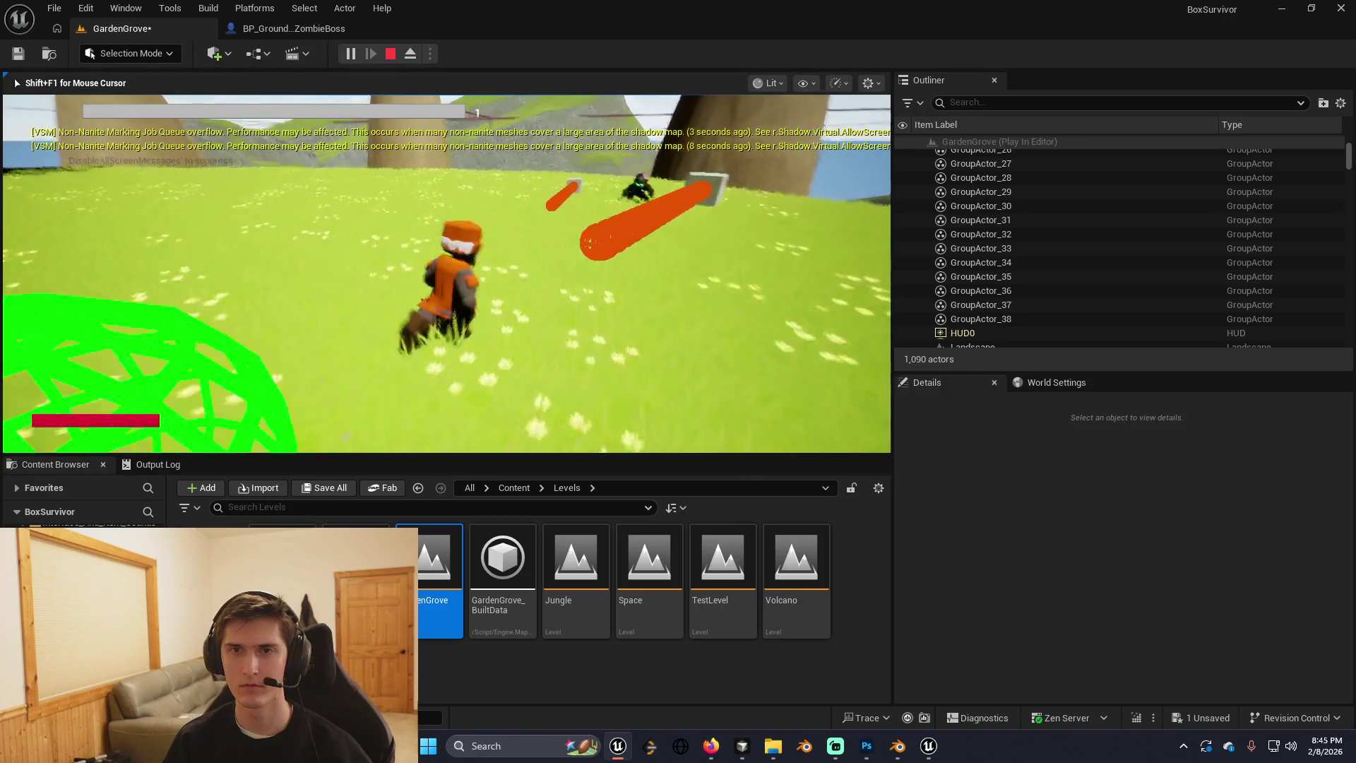
pyautogui.press('w')
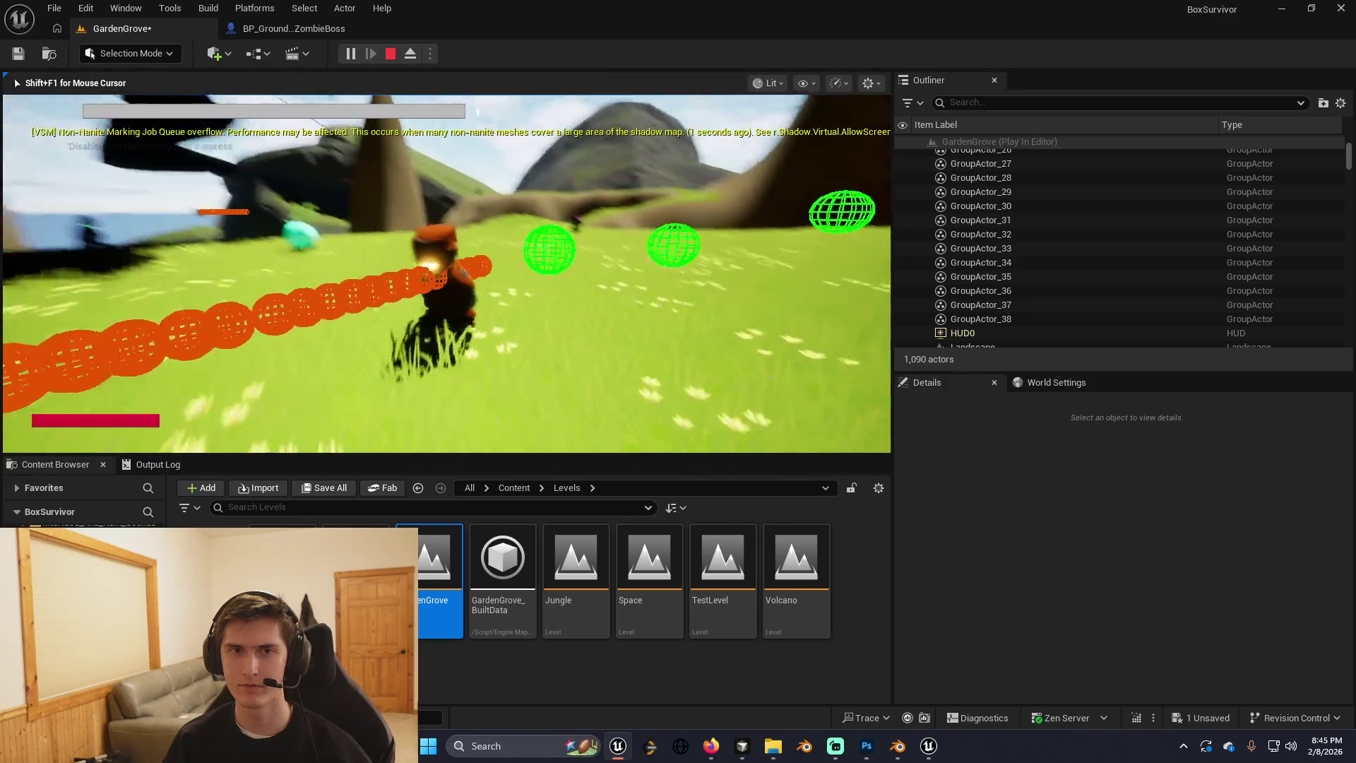
# Stop the play test and save the GardenGrove level.
pyautogui.press('Escape')
pyautogui.click(162, 373)
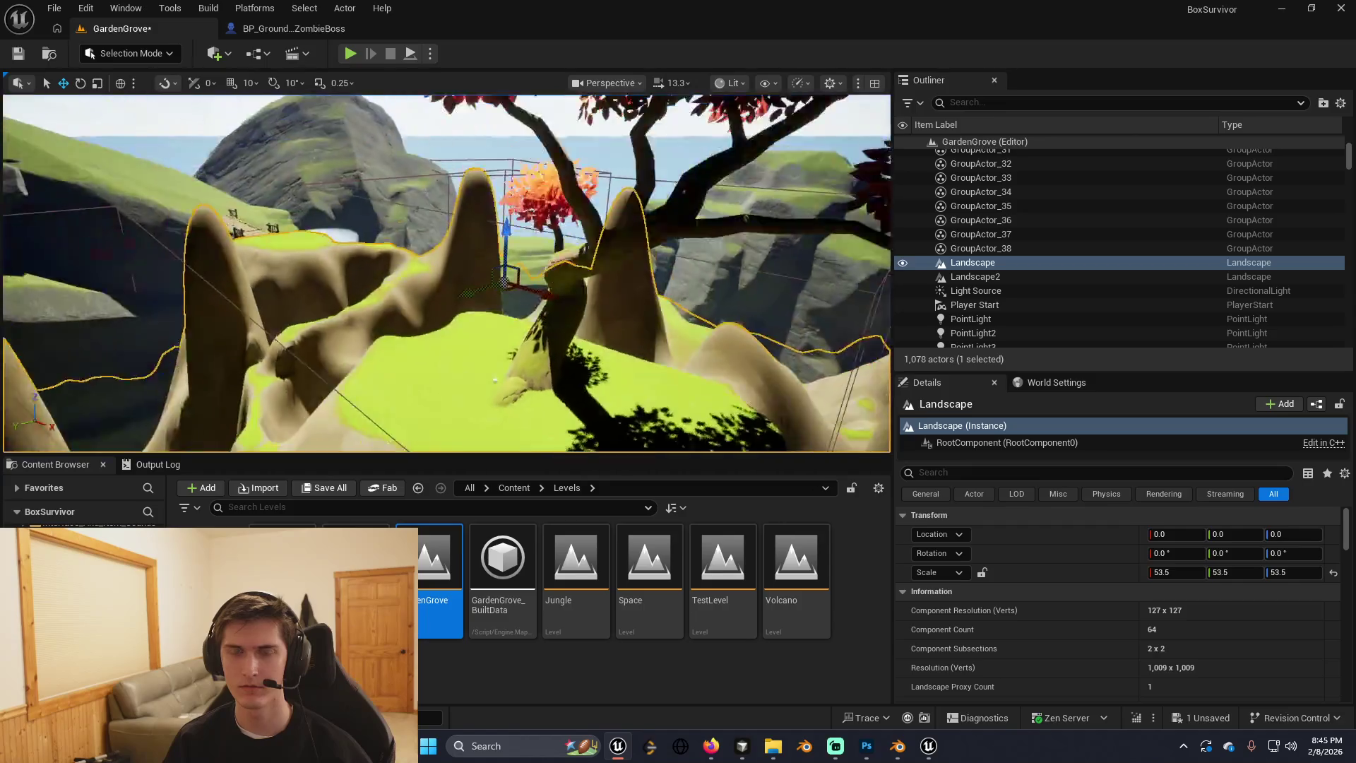
pyautogui.hotkey('ctrl', 's')
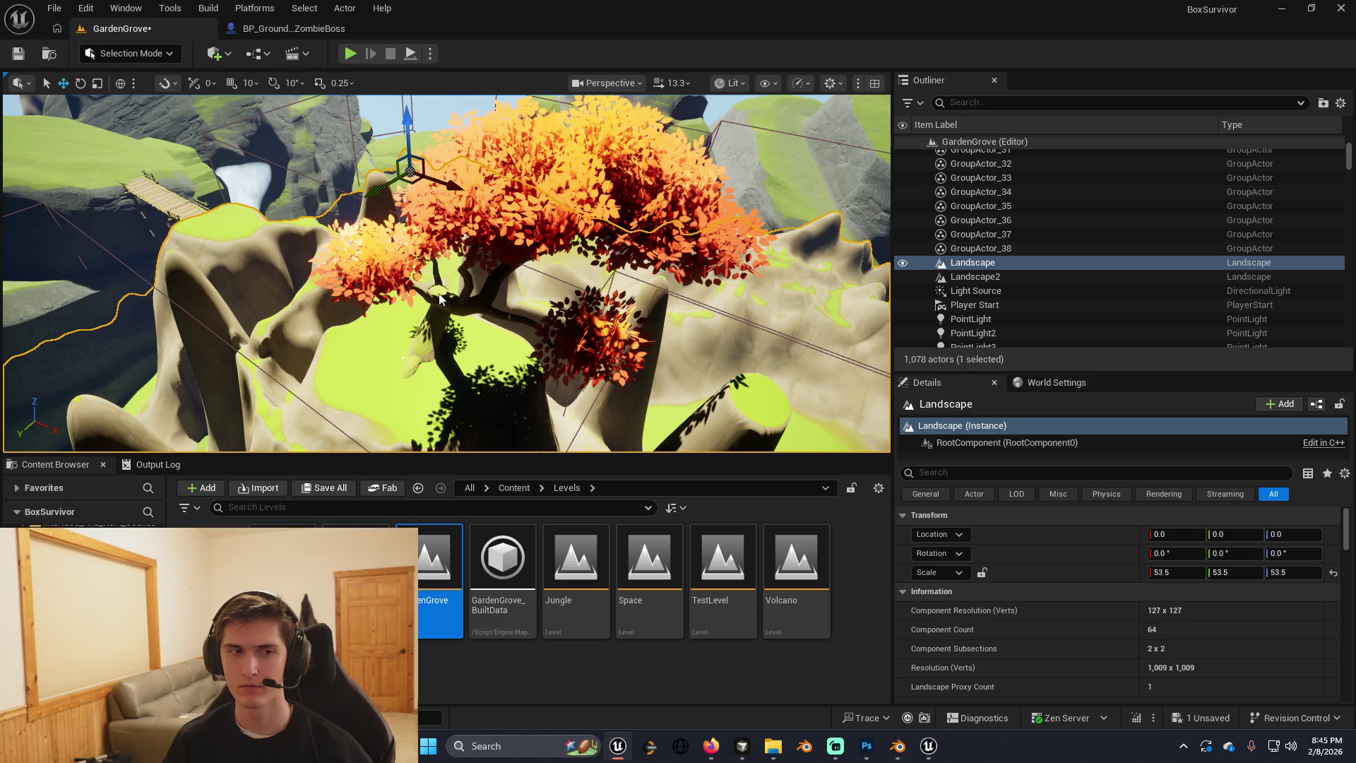
pyautogui.moveTo(507, 292)
pyautogui.mouseDown()
pyautogui.moveTo(378, 317)
pyautogui.moveTo(193, 306)
pyautogui.moveTo(199, 326)
pyautogui.moveTo(552, 289)
pyautogui.mouseUp()
# Scroll Cursor's GARDEN_GROVE_WATERFALL.md preview to the Phase 4 total, then return to Unreal.
pyautogui.hotkey('alt', 'Tab')
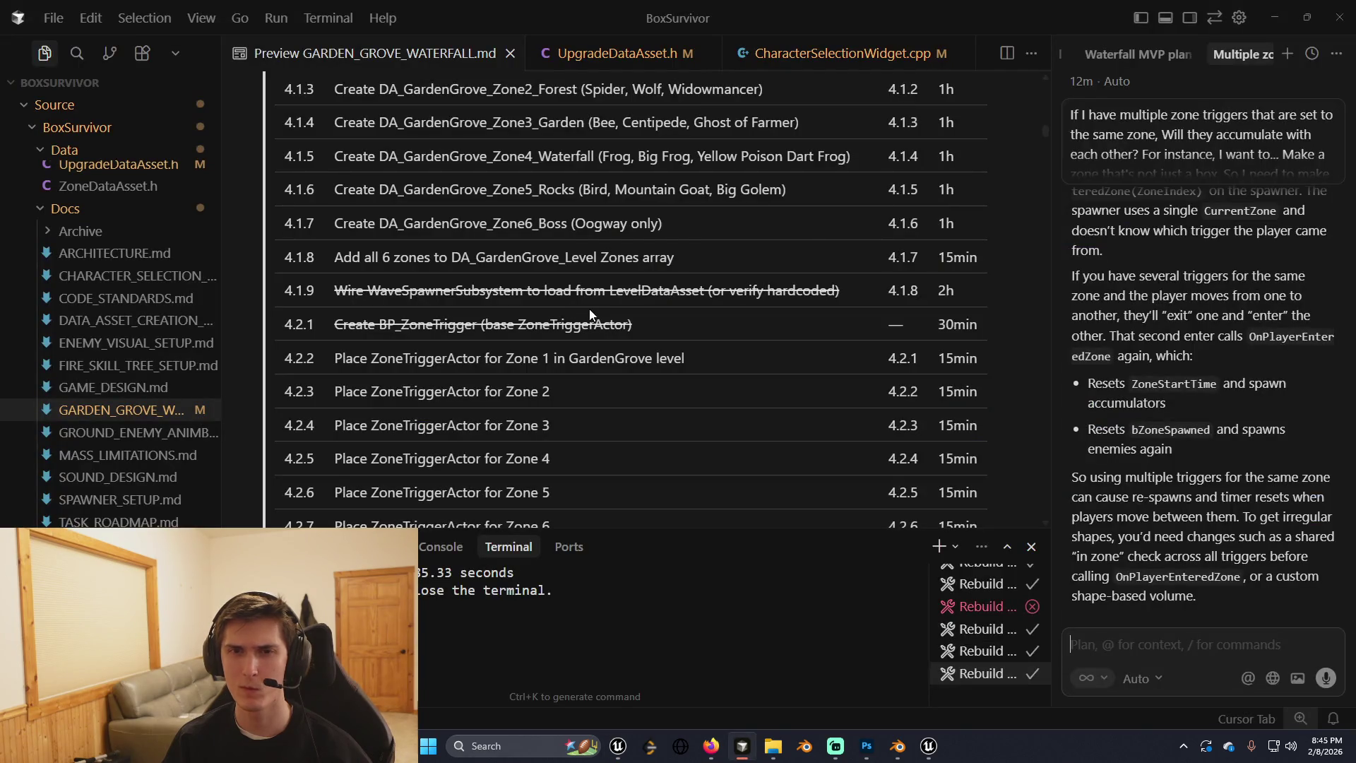
pyautogui.scroll(-3, 591, 296)
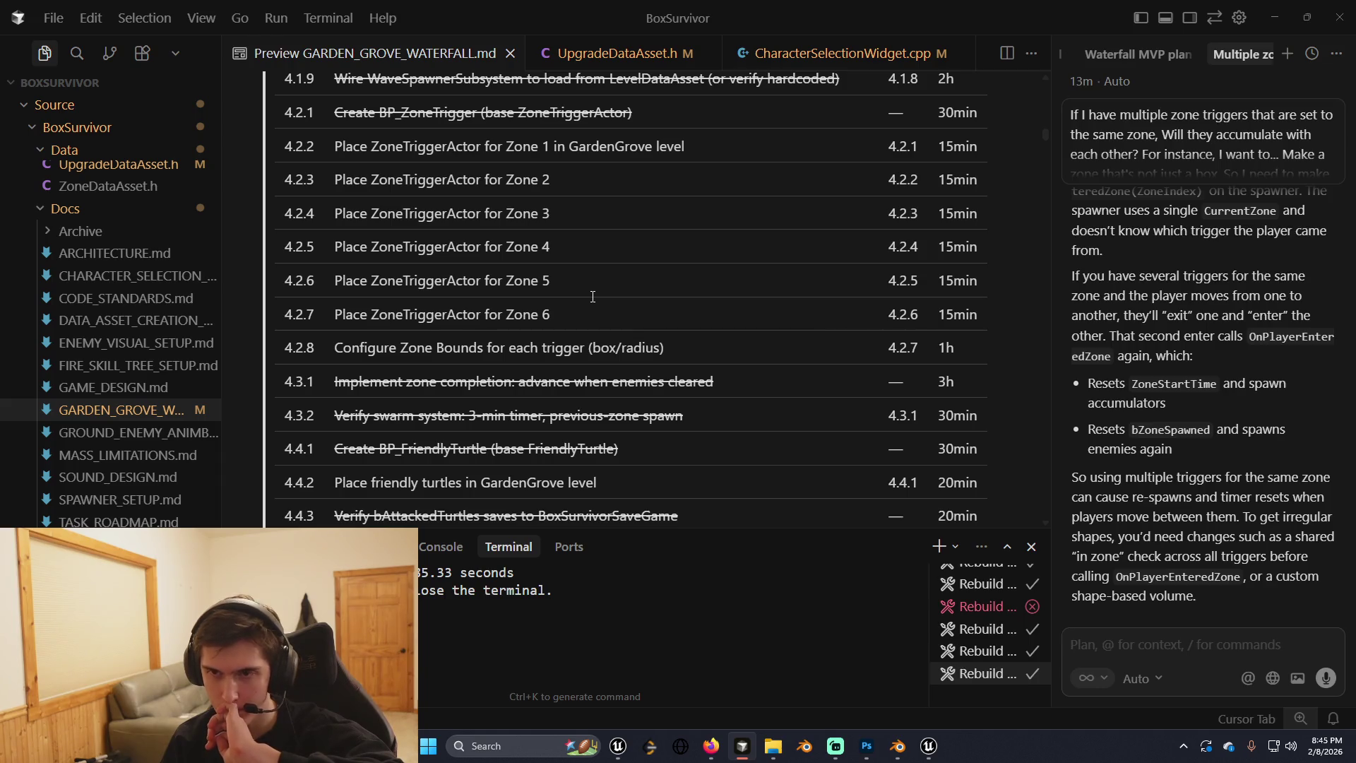
pyautogui.scroll(-1, 641, 312)
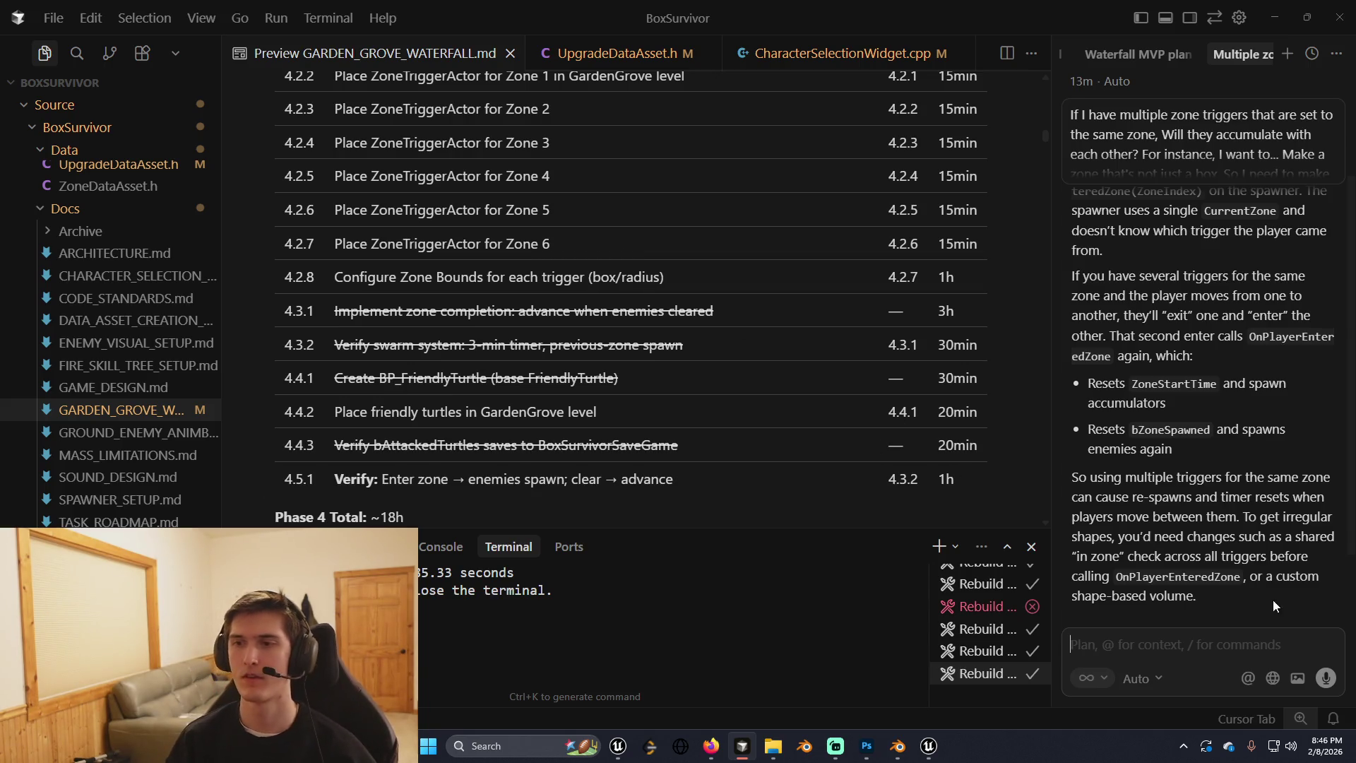
pyautogui.hotkey('alt', 'Tab')
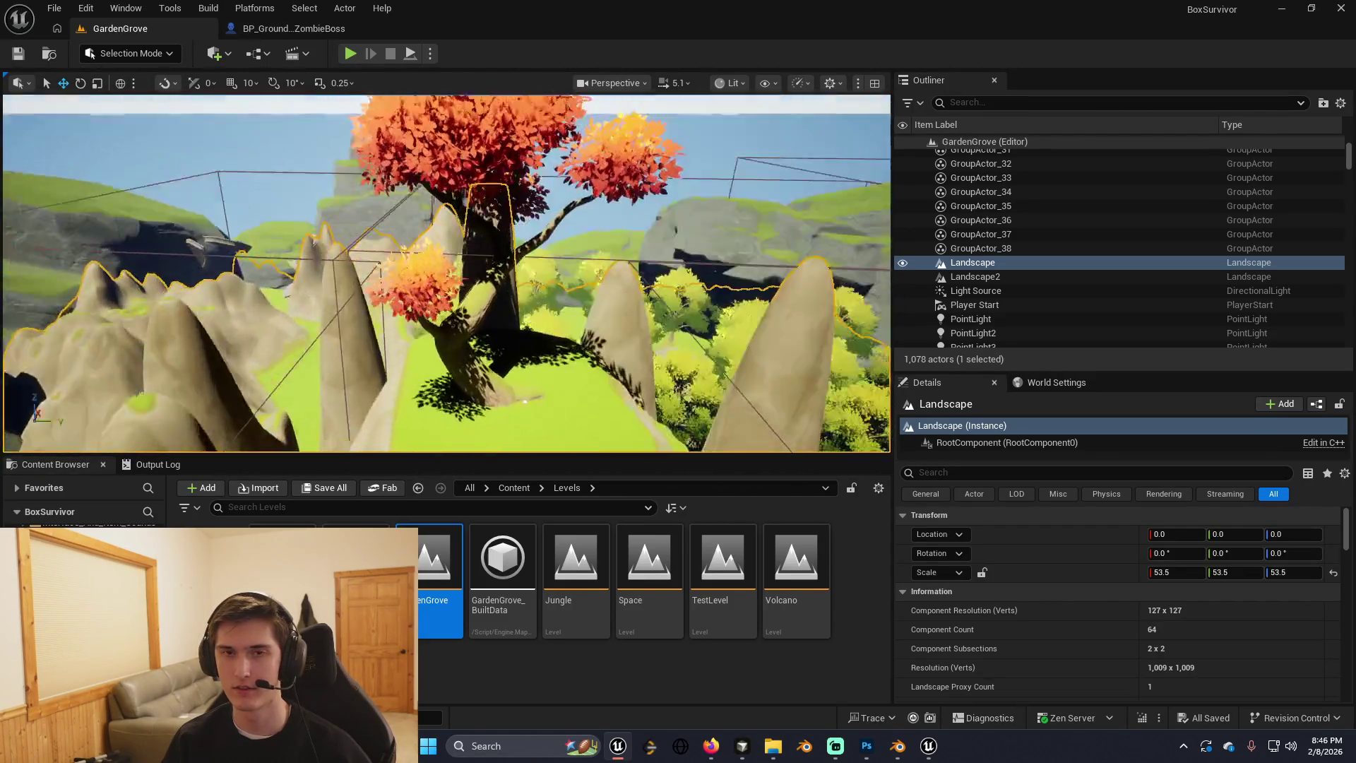
# Send Cursor's agent the Zone 1 enemies-spawning-outside-zones bug so it fixes WaveSpawnerSubsystem.
pyautogui.hotkey('alt', 'Tab')
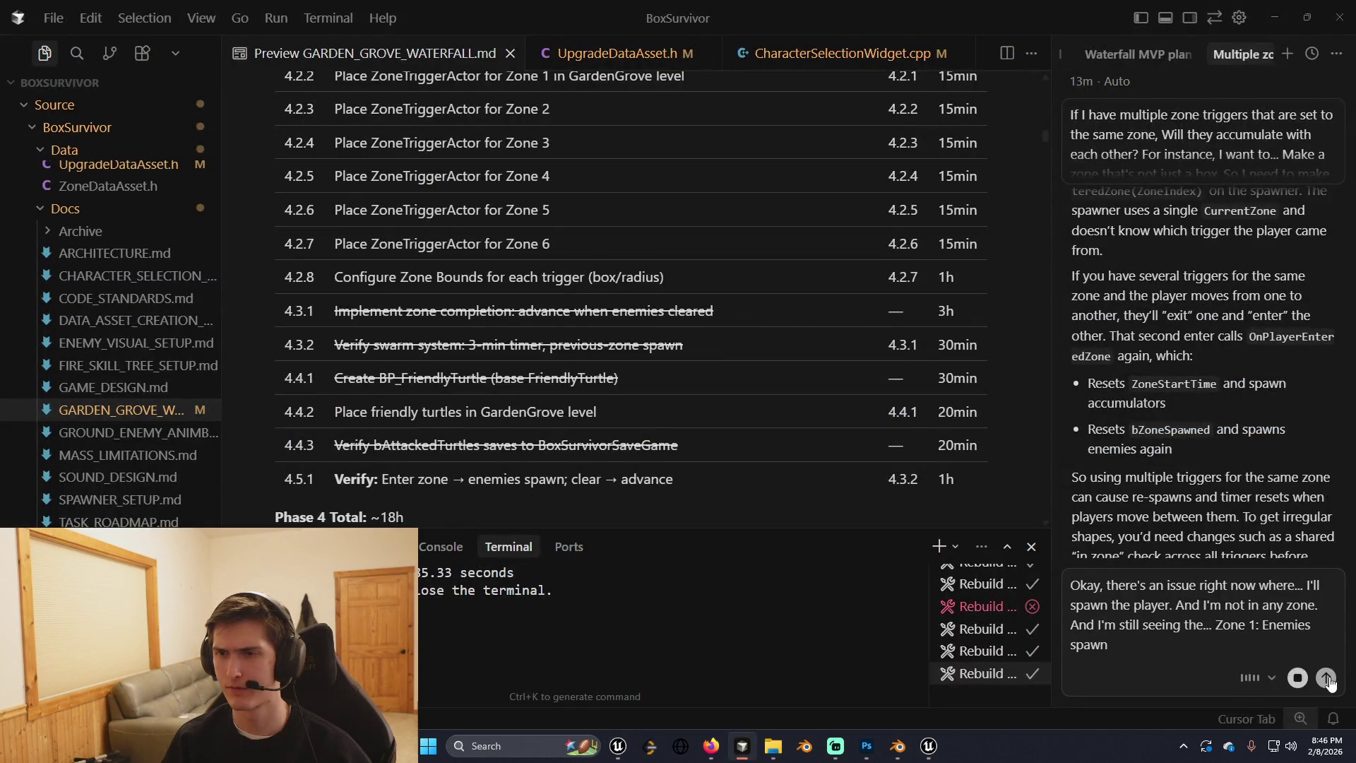
pyautogui.click(1326, 679)
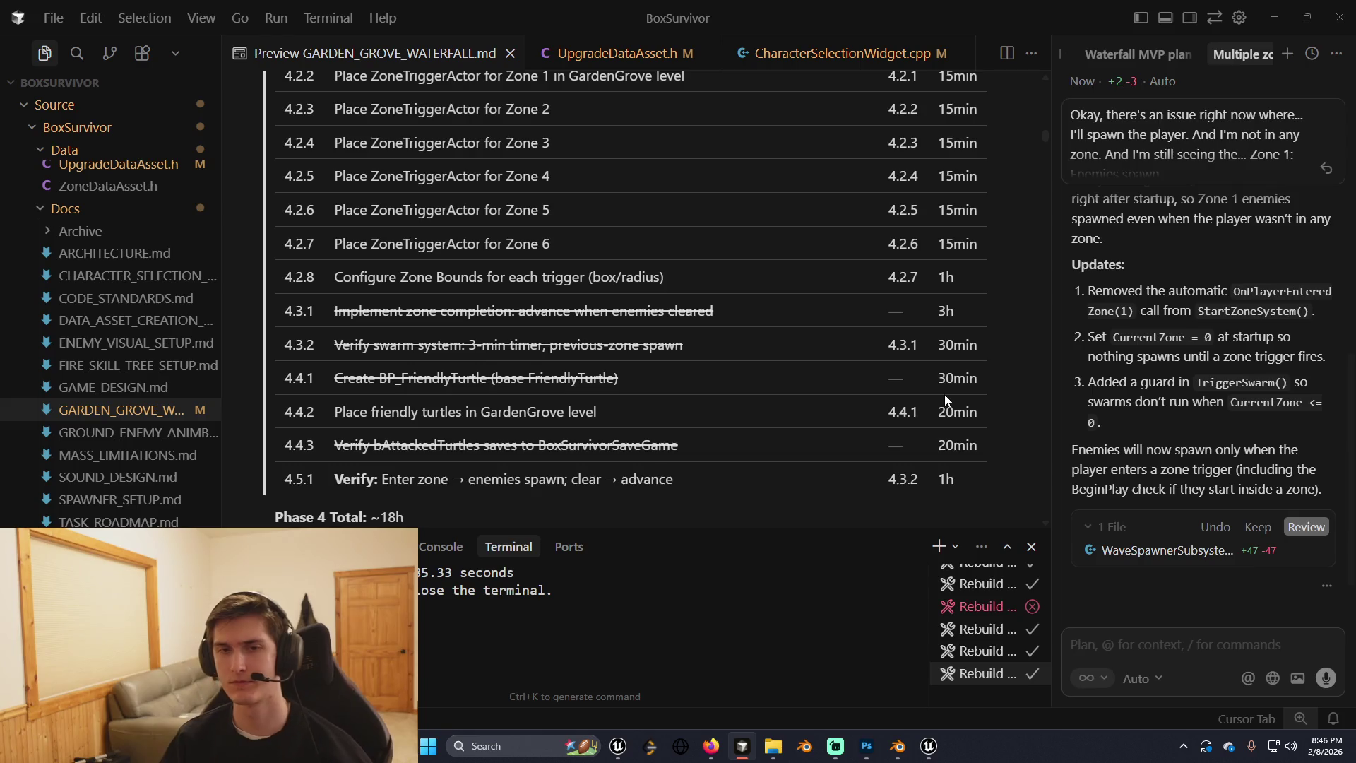
pyautogui.hotkey('alt', 'Tab')
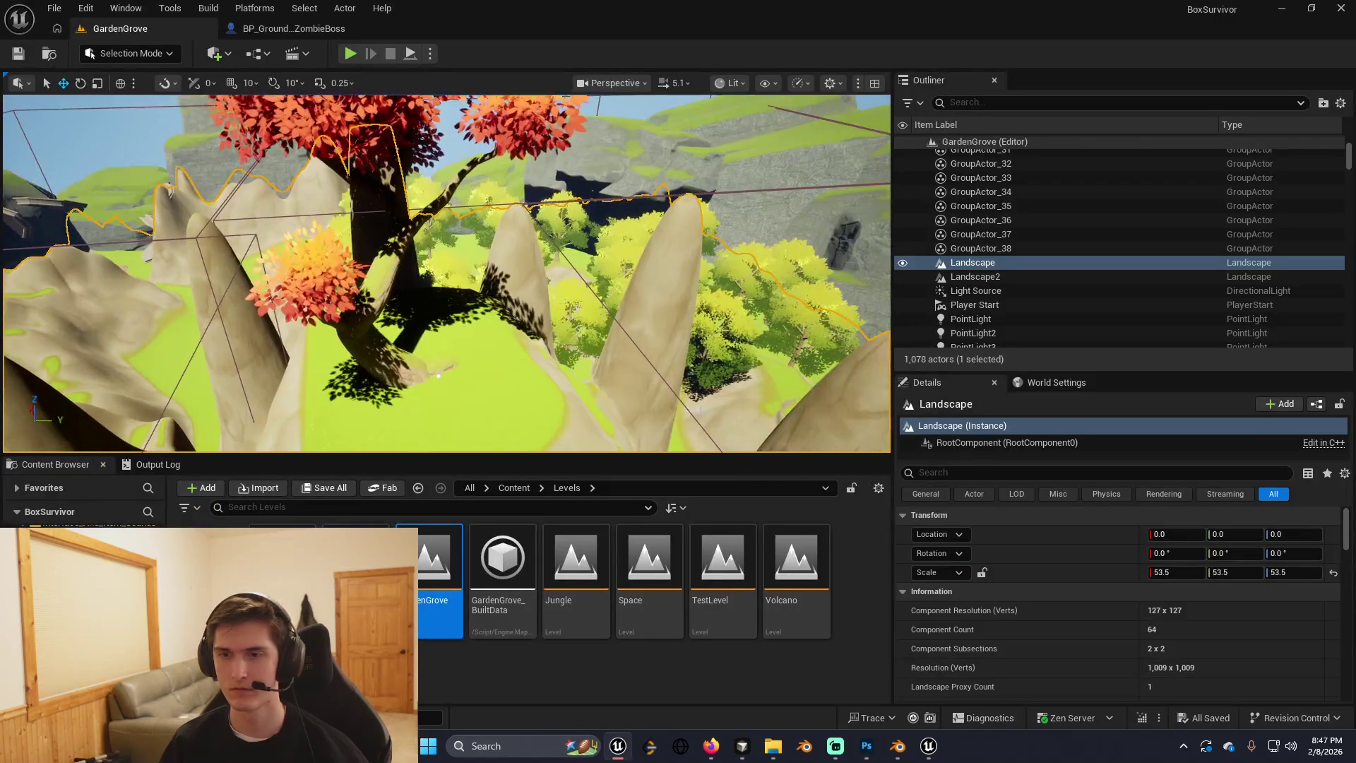
# Live-compile the changed BoxSurvivor code and minimize the Live Coding console once it succeeds.
pyautogui.click(1142, 717)
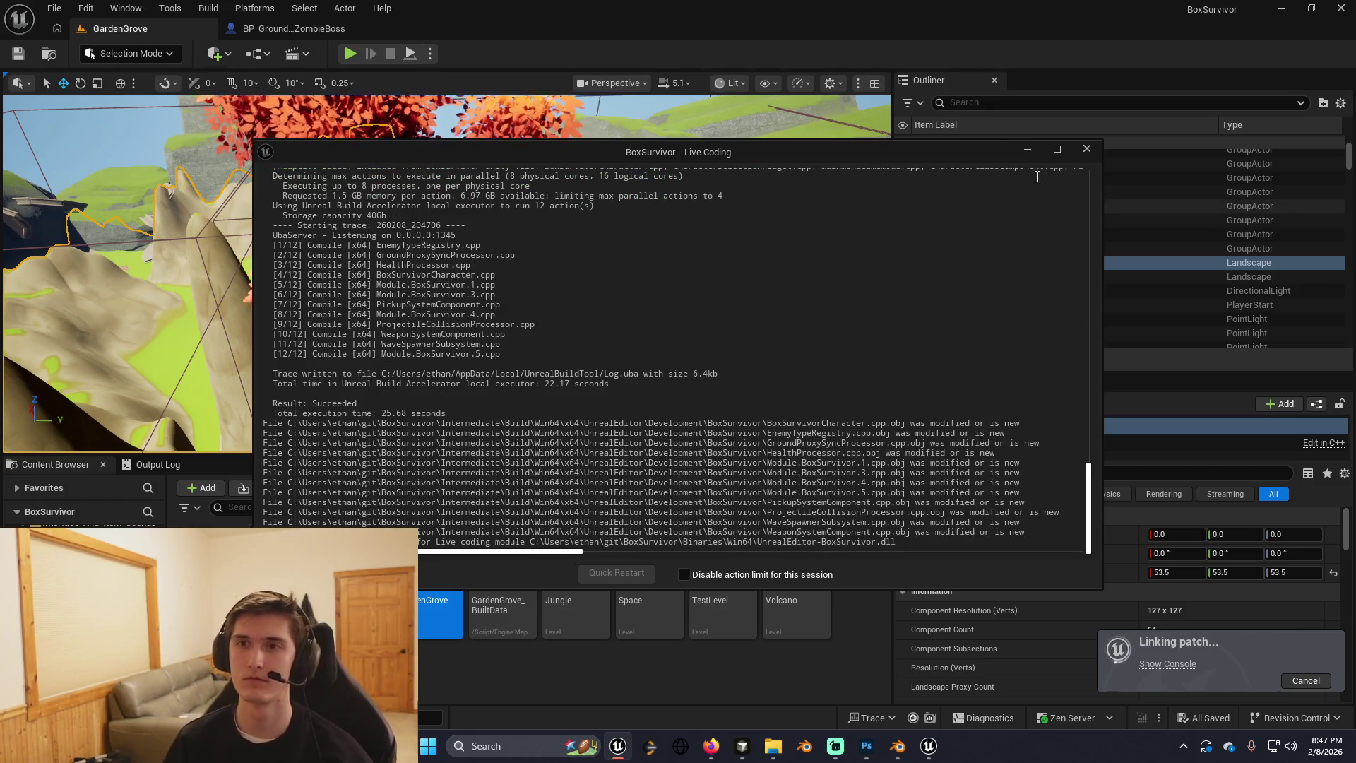
pyautogui.click(1028, 152)
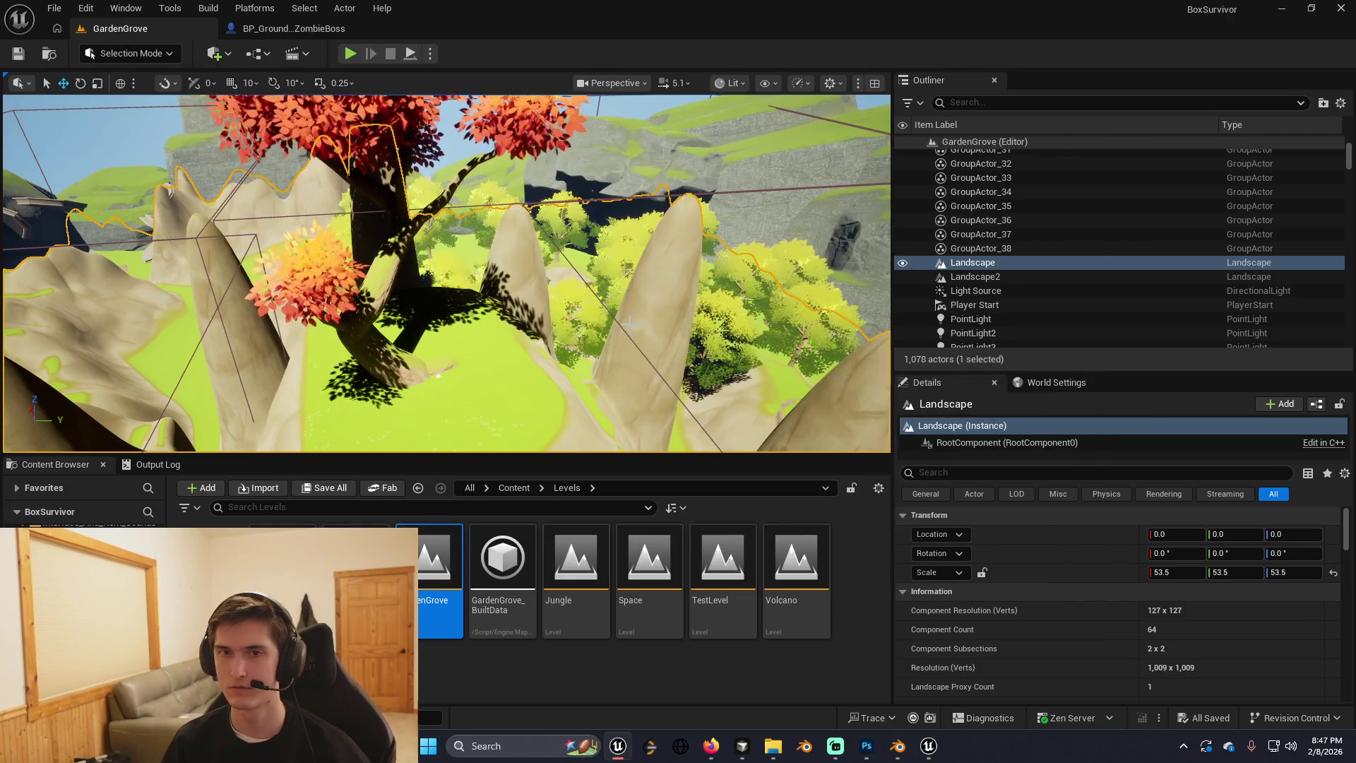
pyautogui.rightClick(494, 299)
pyautogui.scroll(5, 494, 299)
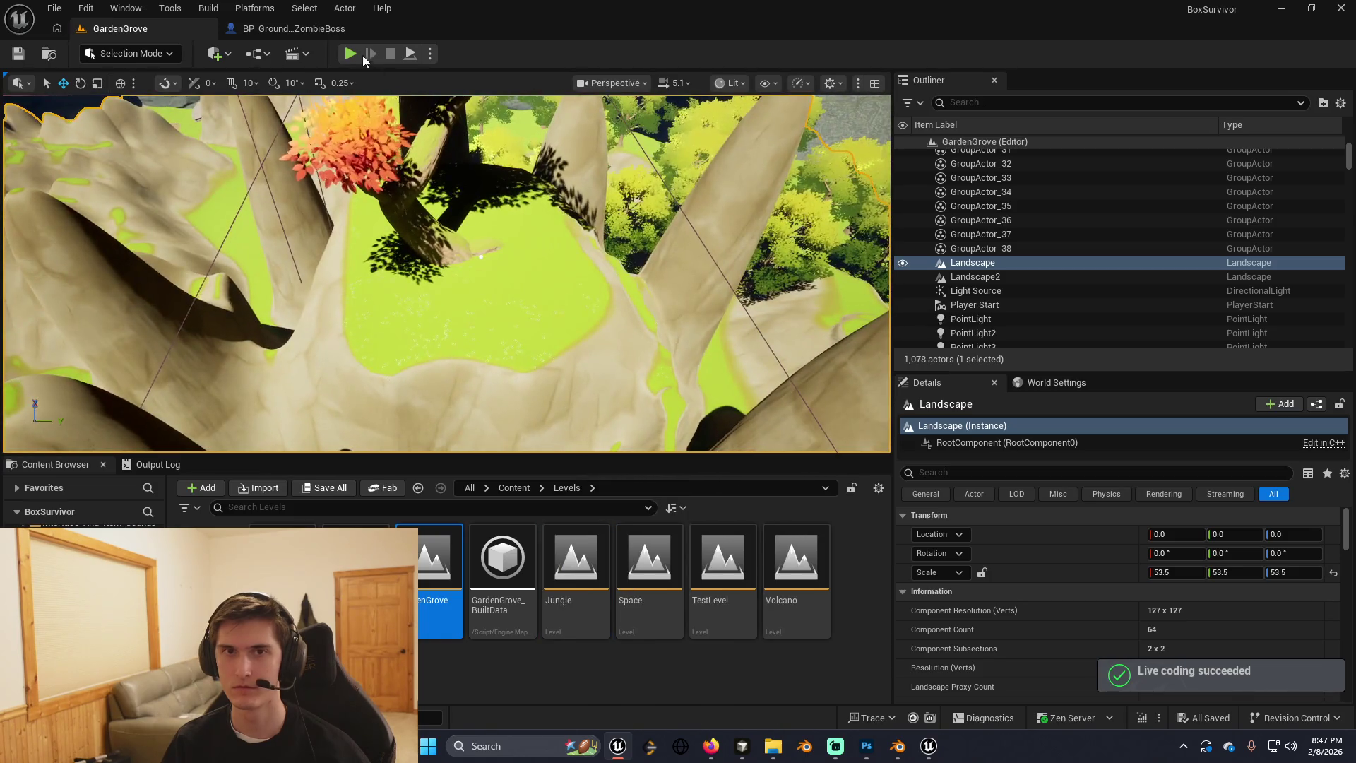
# Run short play tests, then play the level starting from the chosen cliff spot.
pyautogui.hotkey('alt', 'p')
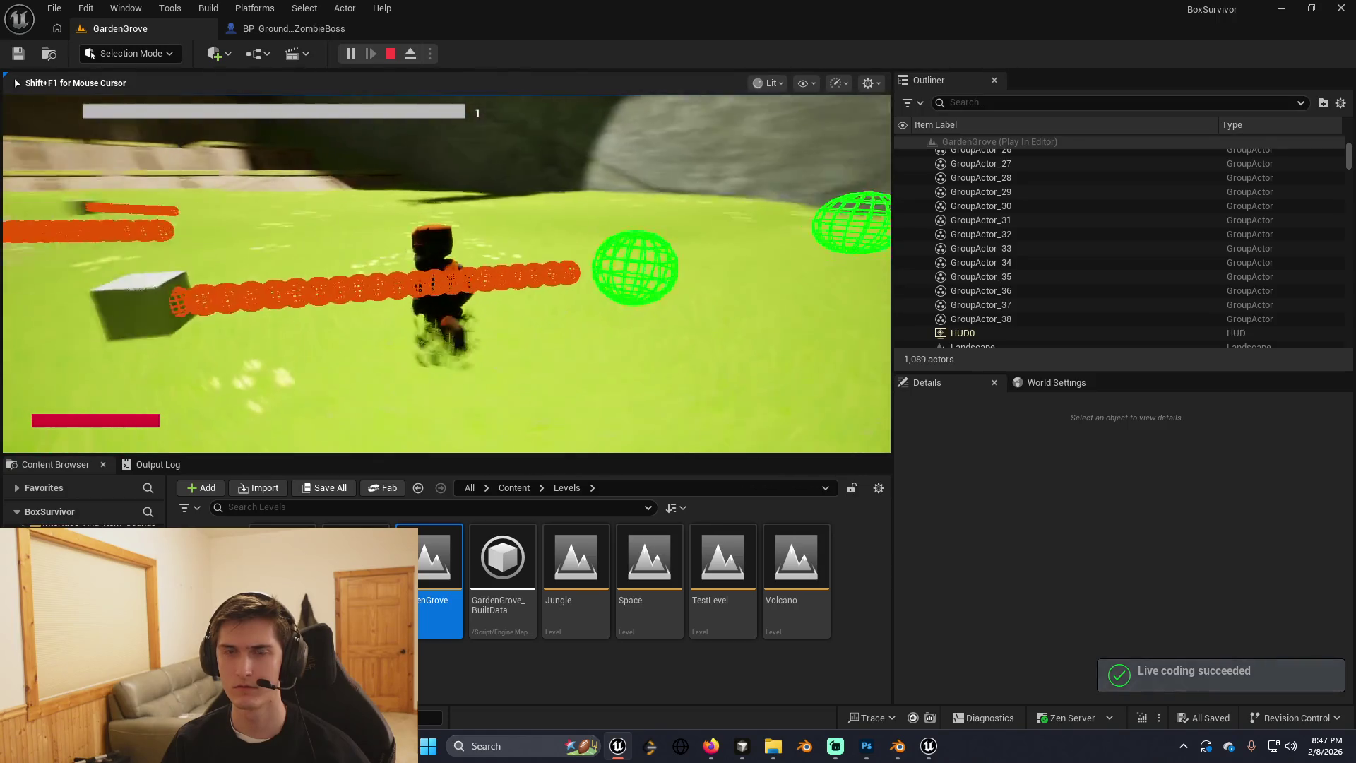
pyautogui.press('Escape')
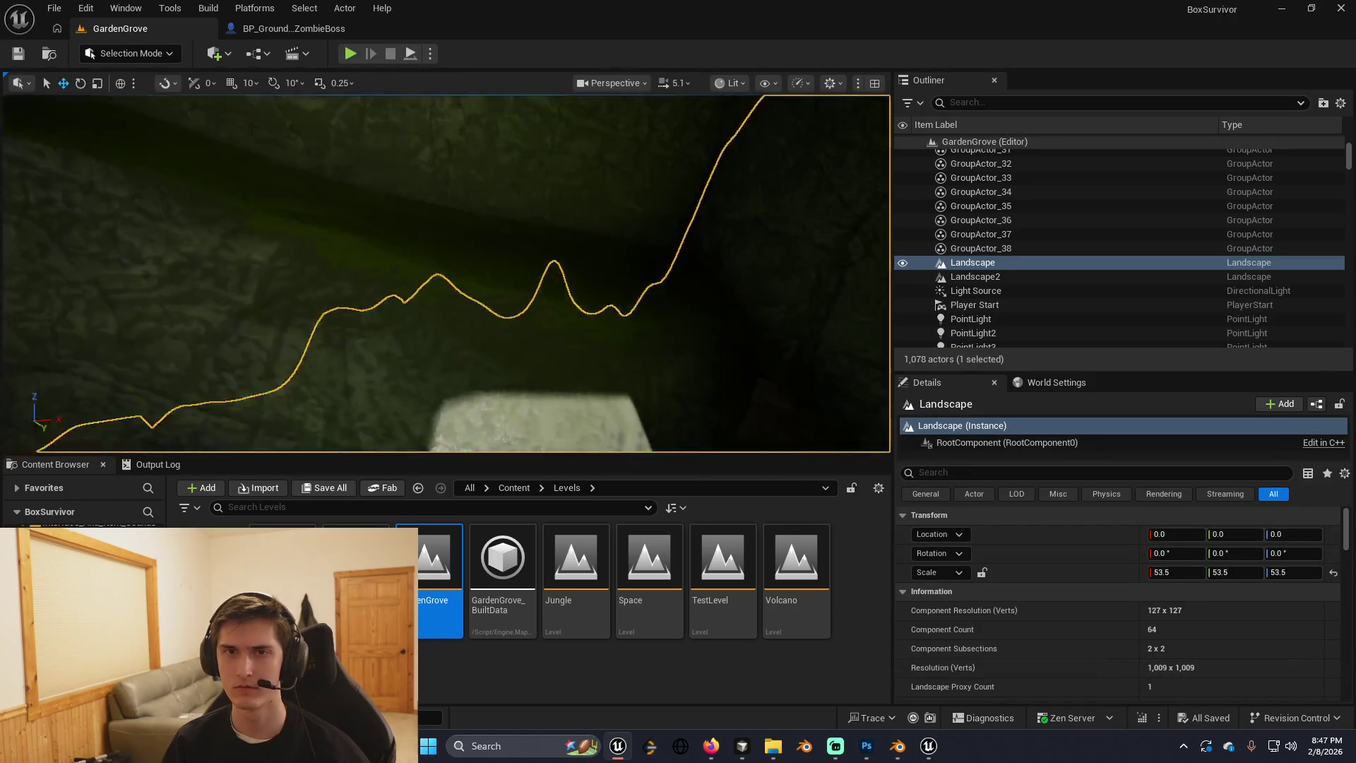
pyautogui.moveTo(446, 274); pyautogui.dragTo(446, 274)
pyautogui.rightClick(319, 244)
pyautogui.hotkey('alt', 'p')
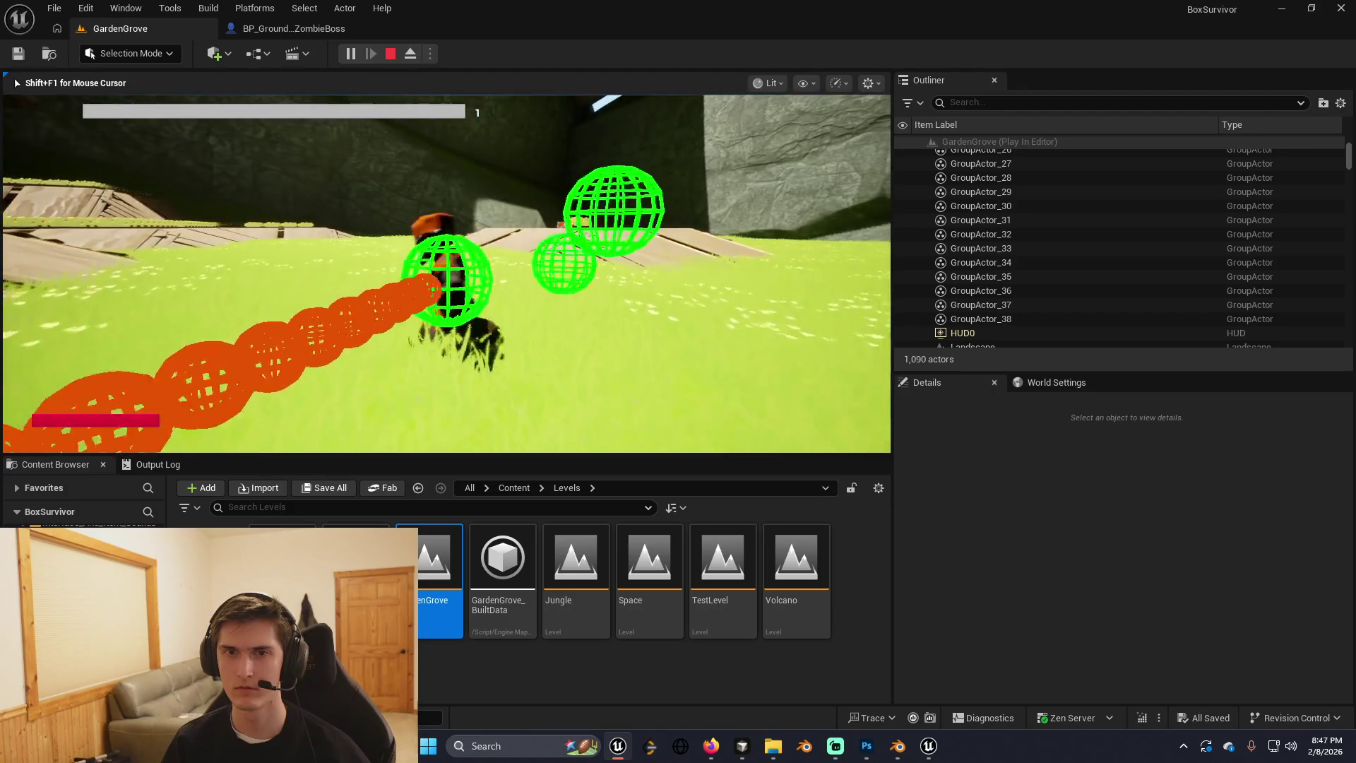
pyautogui.press('Escape')
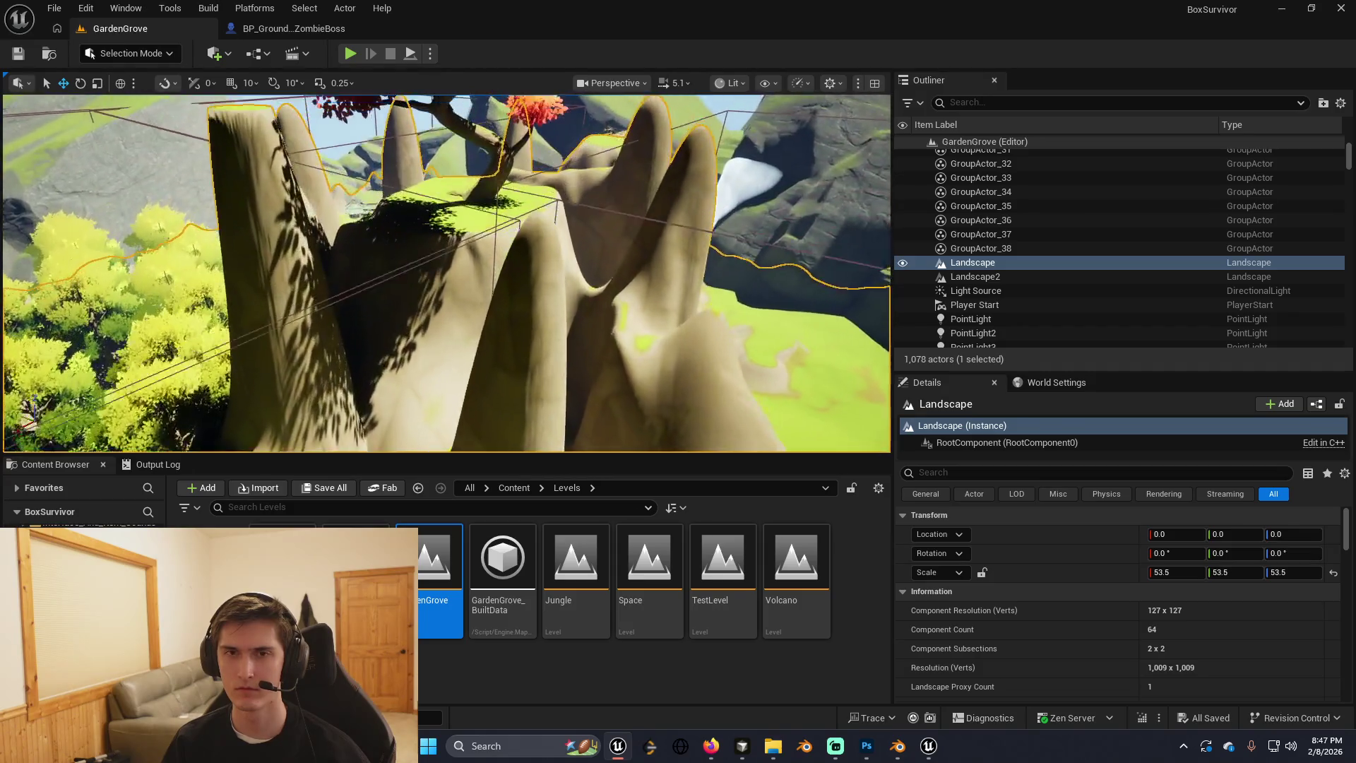
pyautogui.rightClick(419, 274)
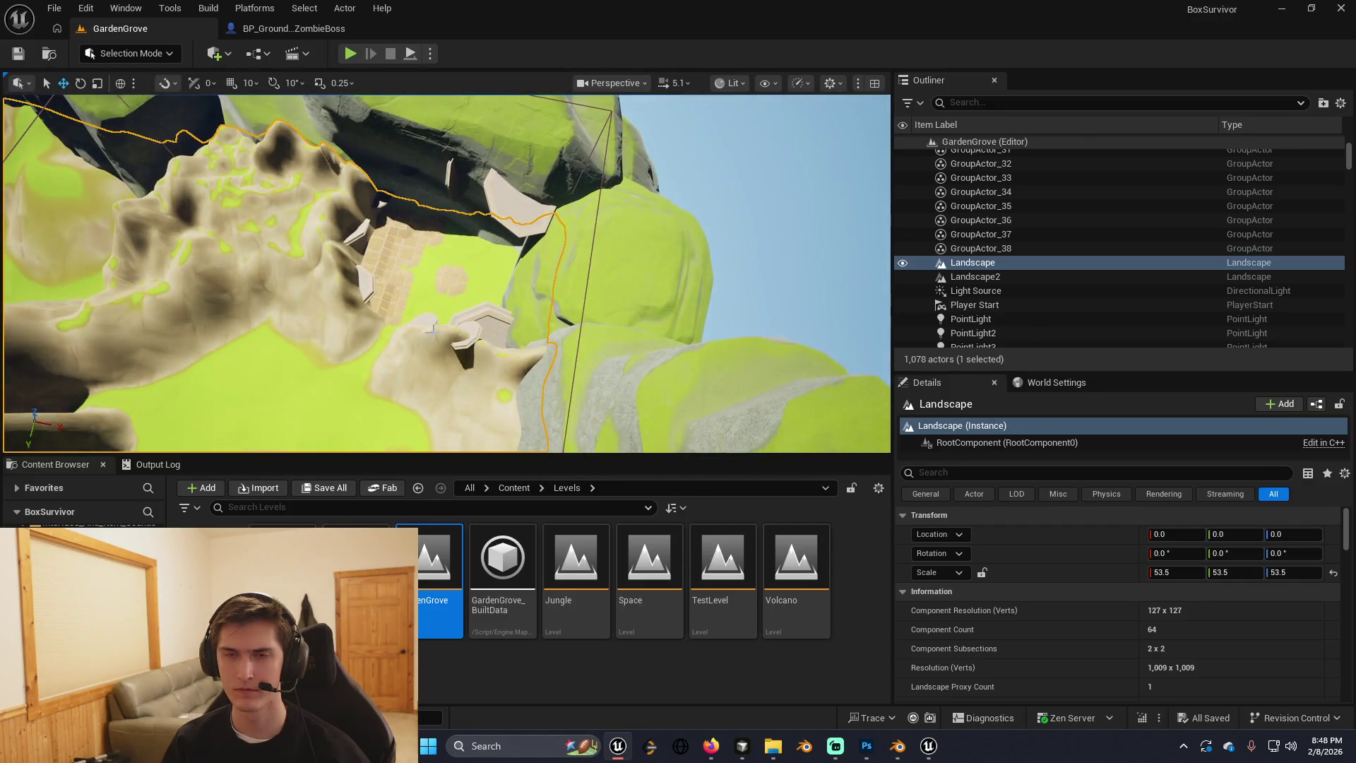
pyautogui.rightClick(518, 243)
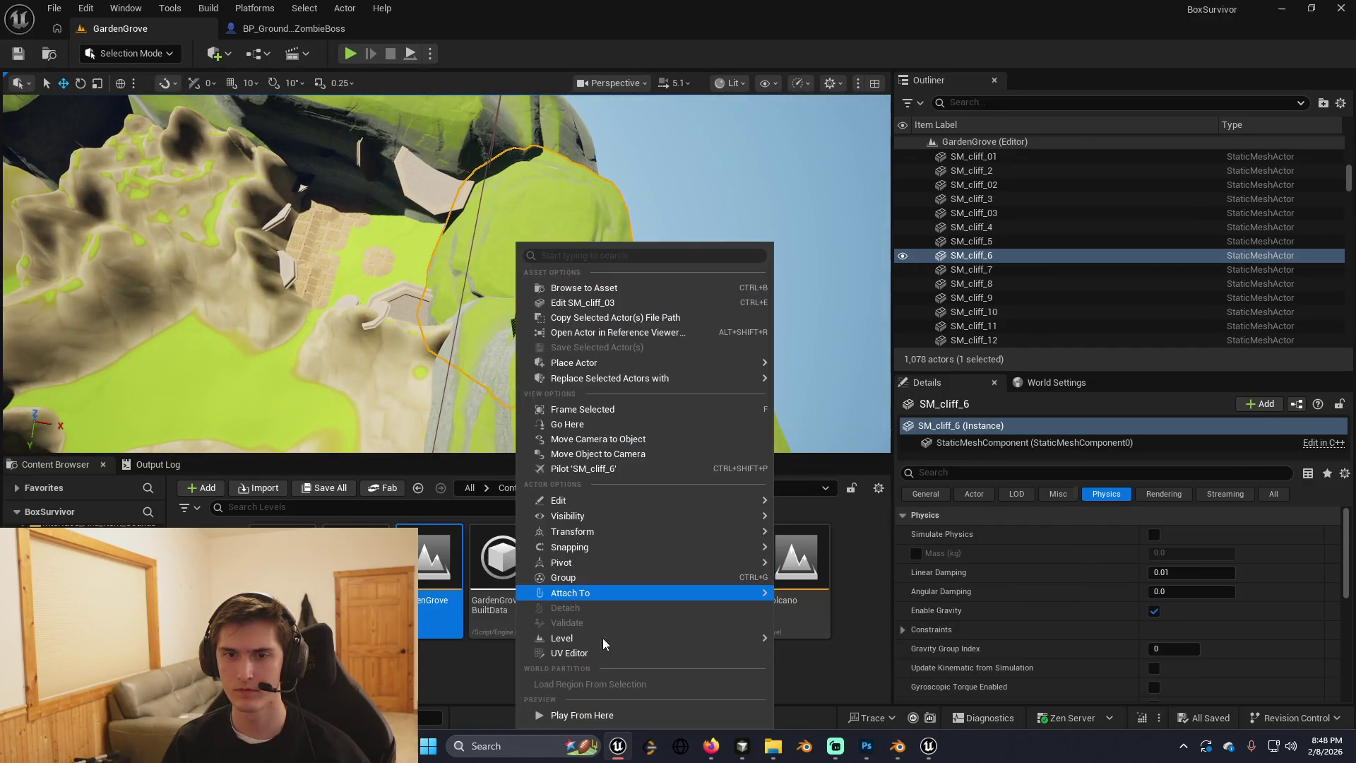
pyautogui.click(604, 716)
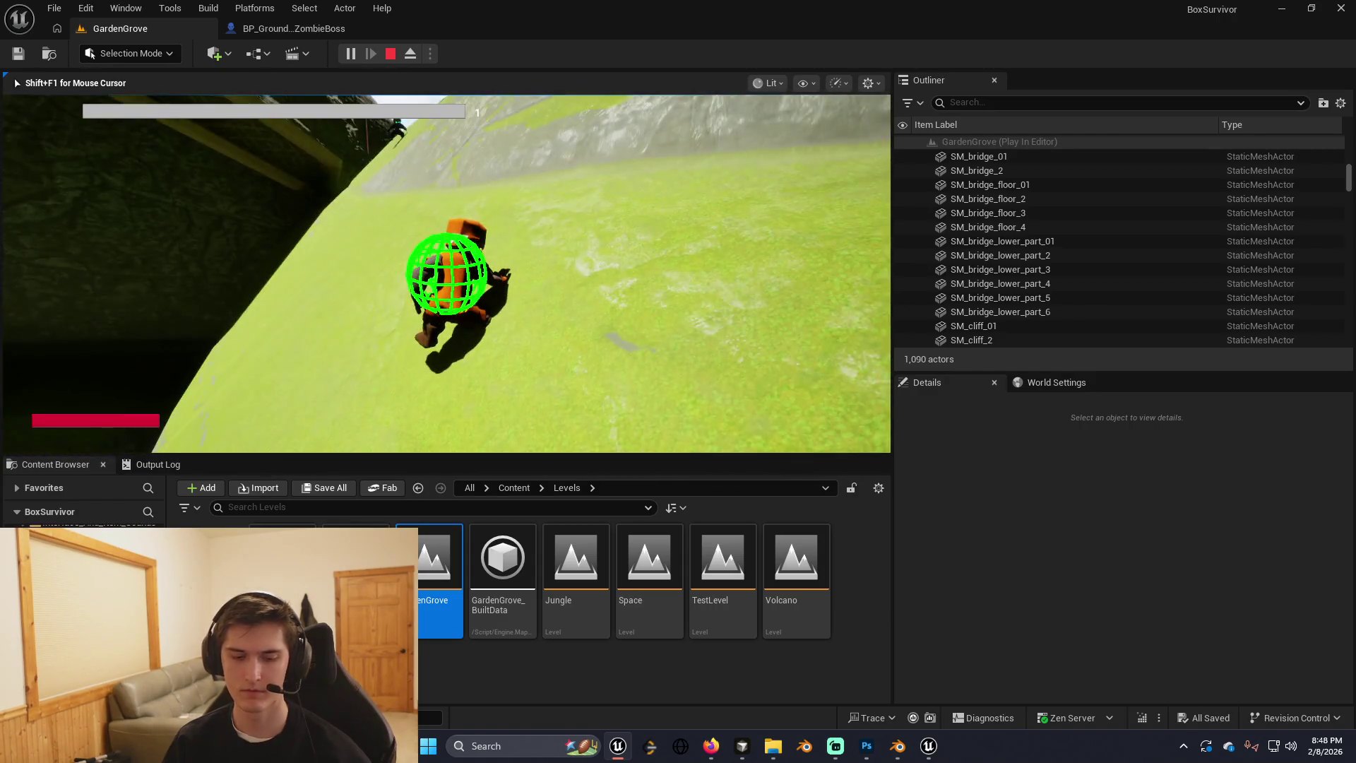
# Eject to check the Output Log and Content Browser, then resume and pick a level-up card.
pyautogui.press('F8')
pyautogui.click(120, 304)
pyautogui.click(139, 466)
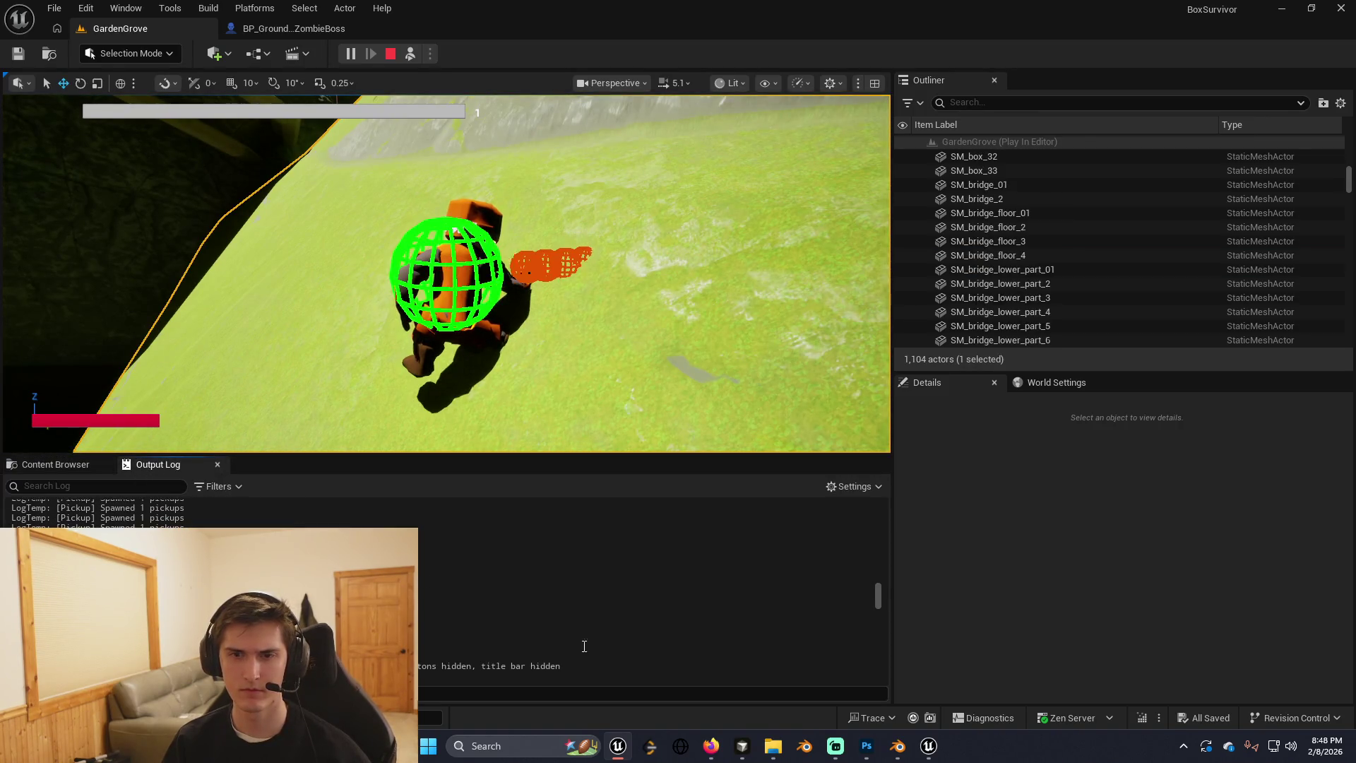
pyautogui.moveTo(879, 595); pyautogui.dragTo(878, 679)
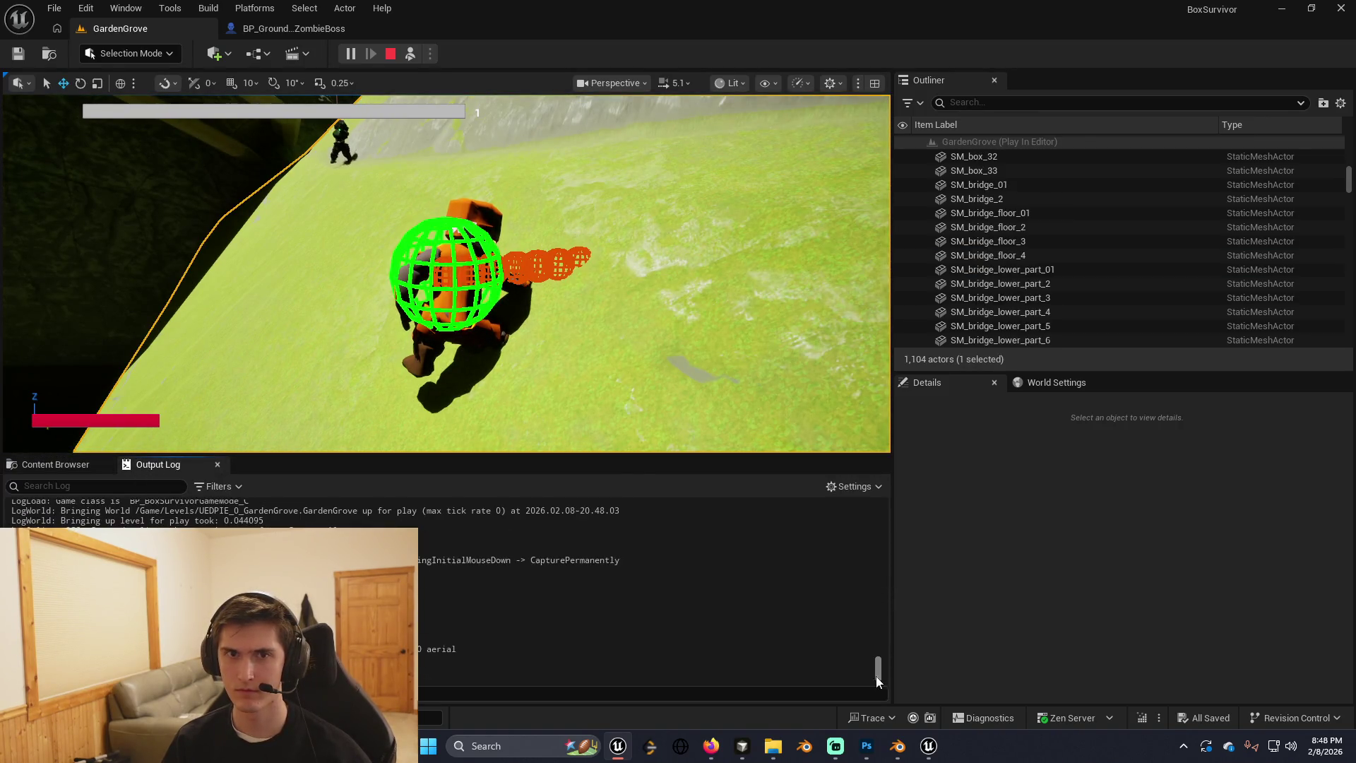
pyautogui.click(52, 471)
pyautogui.press('F8')
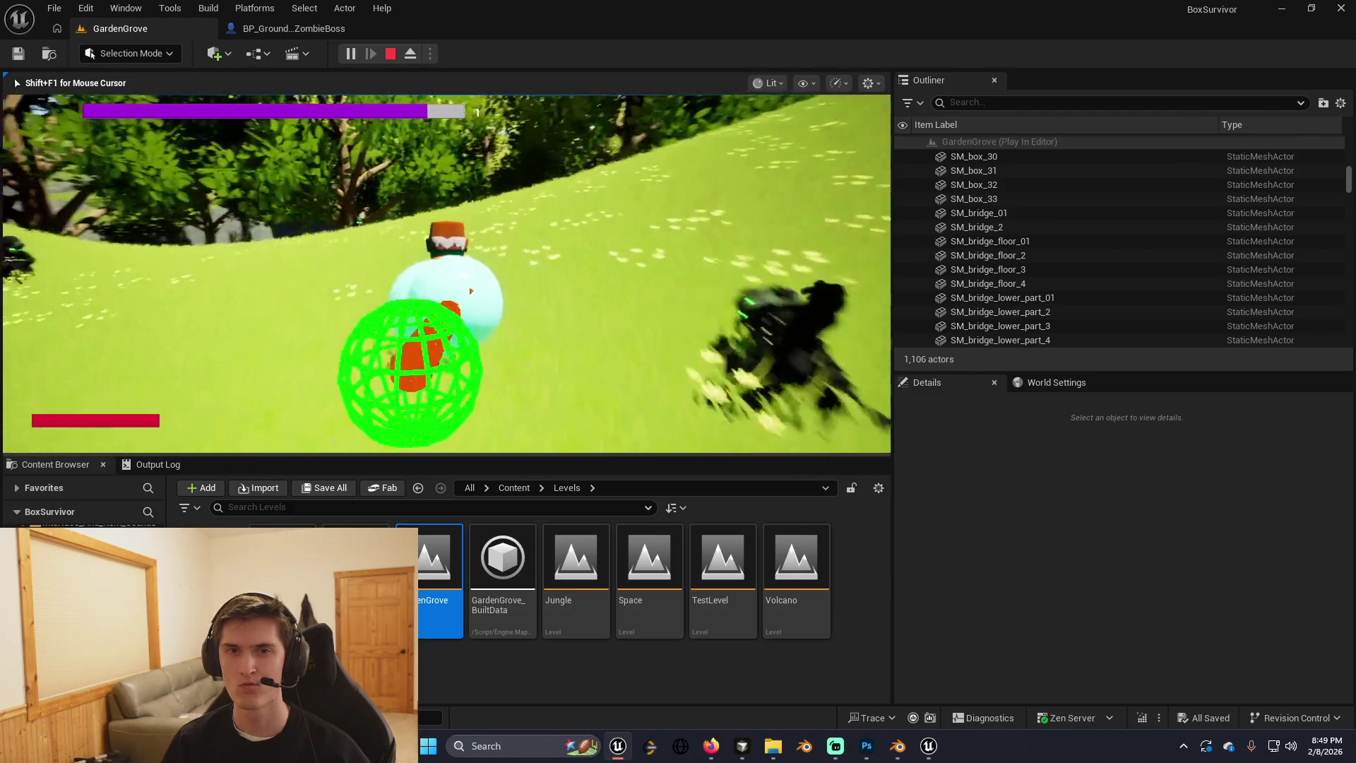
pyautogui.click(597, 283)
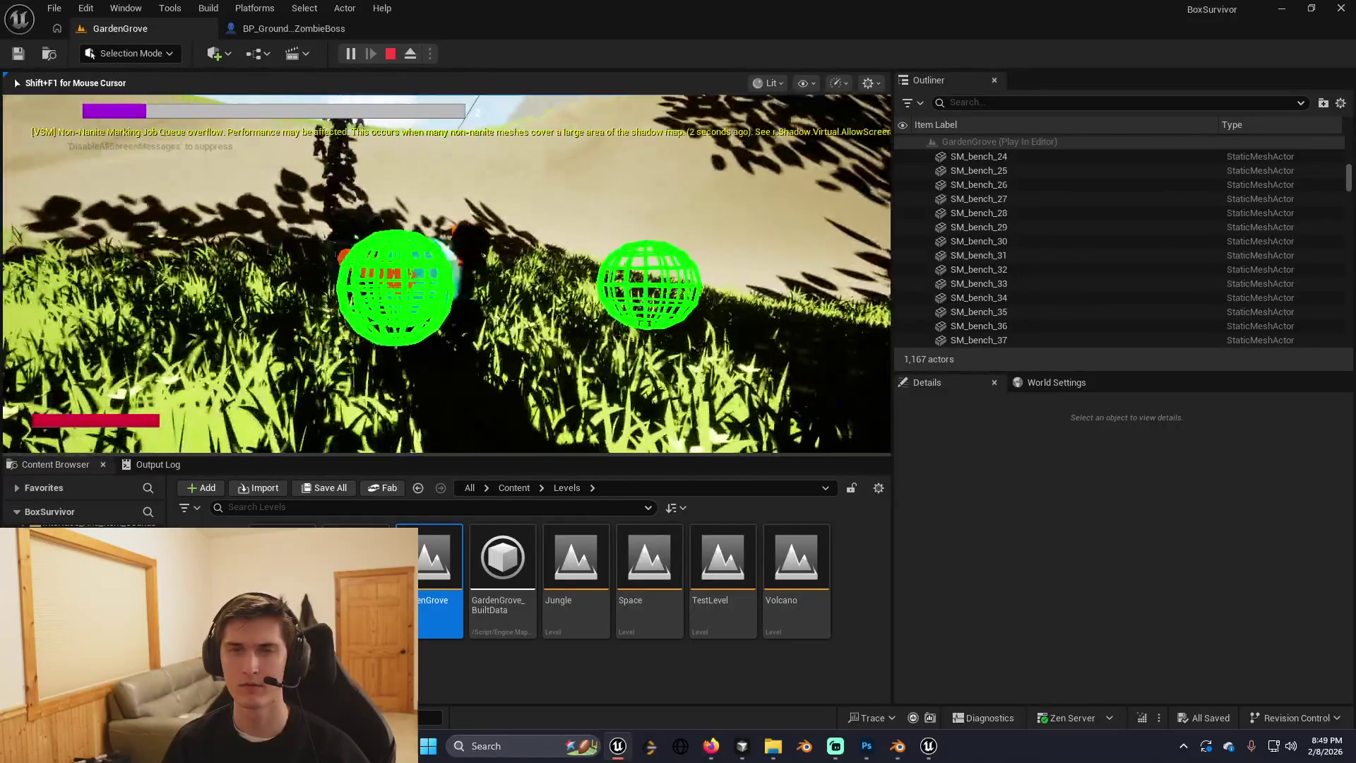
# Stop the play test, glance at Cursor, and close the Live Coding build log.
pyautogui.press('Escape')
pyautogui.press('f')
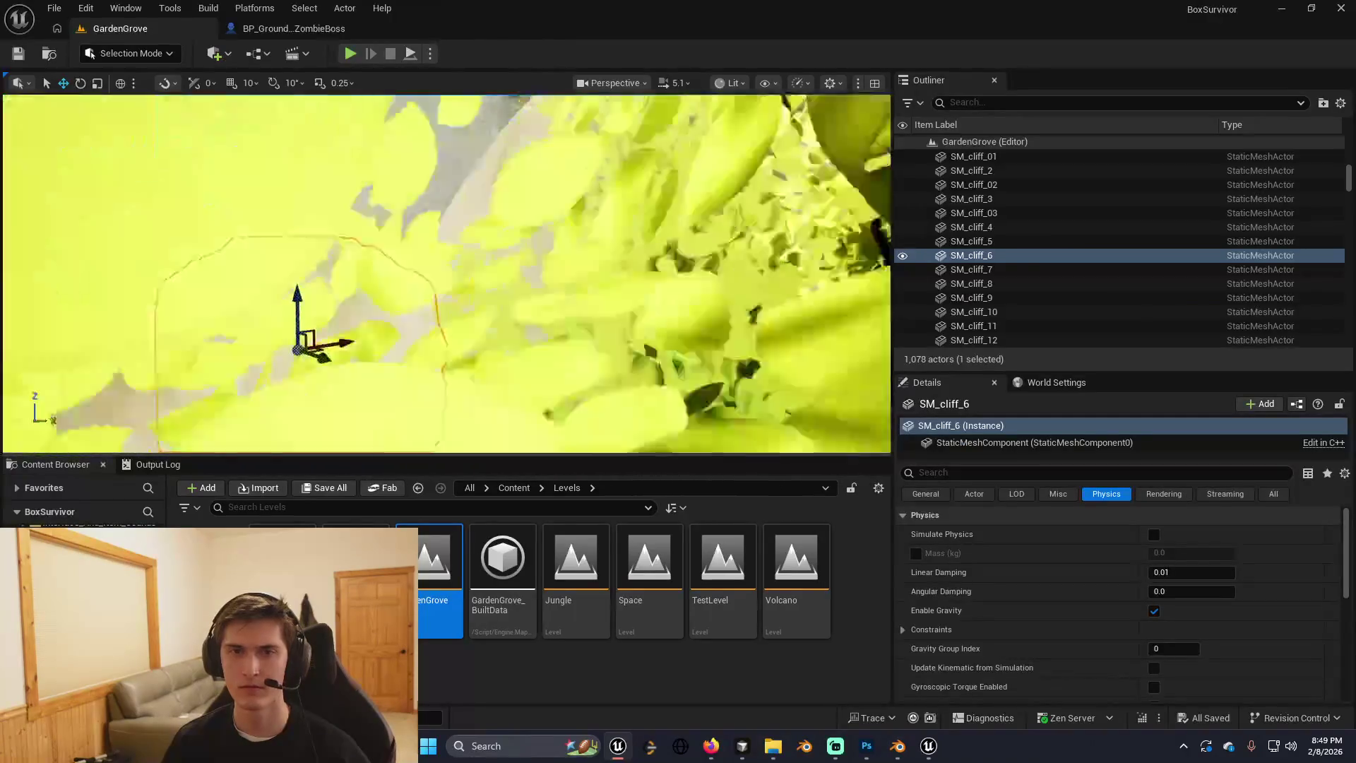
pyautogui.moveTo(452, 275)
pyautogui.mouseDown()
pyautogui.moveTo(414, 267)
pyautogui.moveTo(388, 153)
pyautogui.mouseUp()
pyautogui.hotkey('alt', 'Tab')
pyautogui.hotkey('alt', 'Tab')
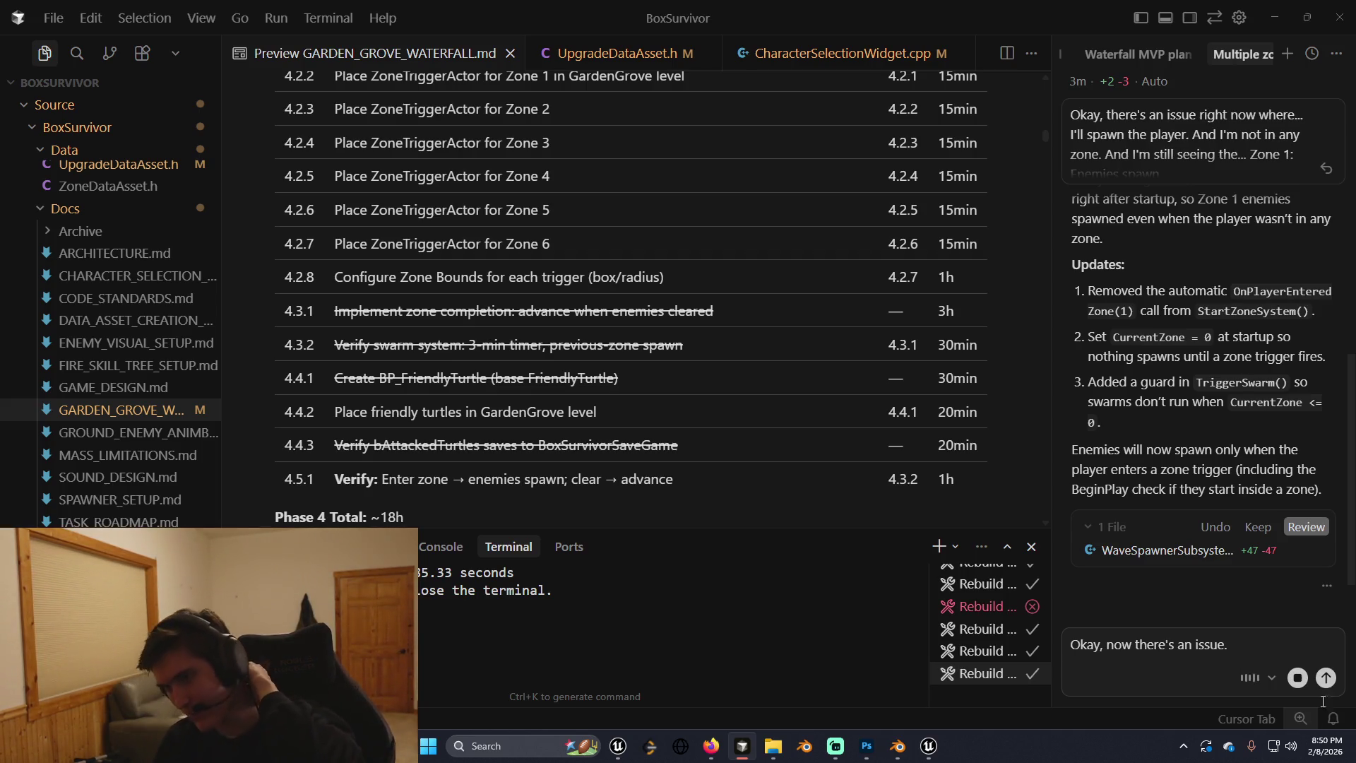
pyautogui.click(1274, 17)
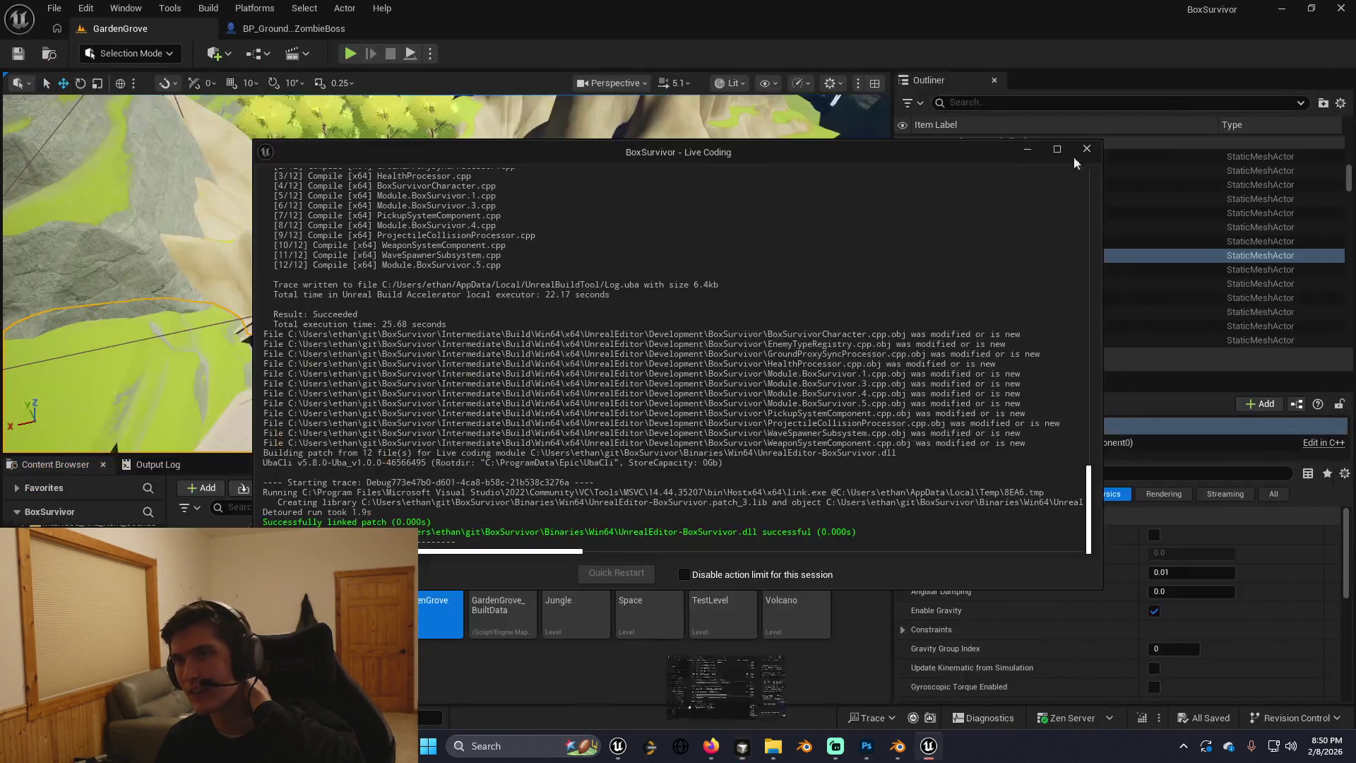
pyautogui.click(1036, 156)
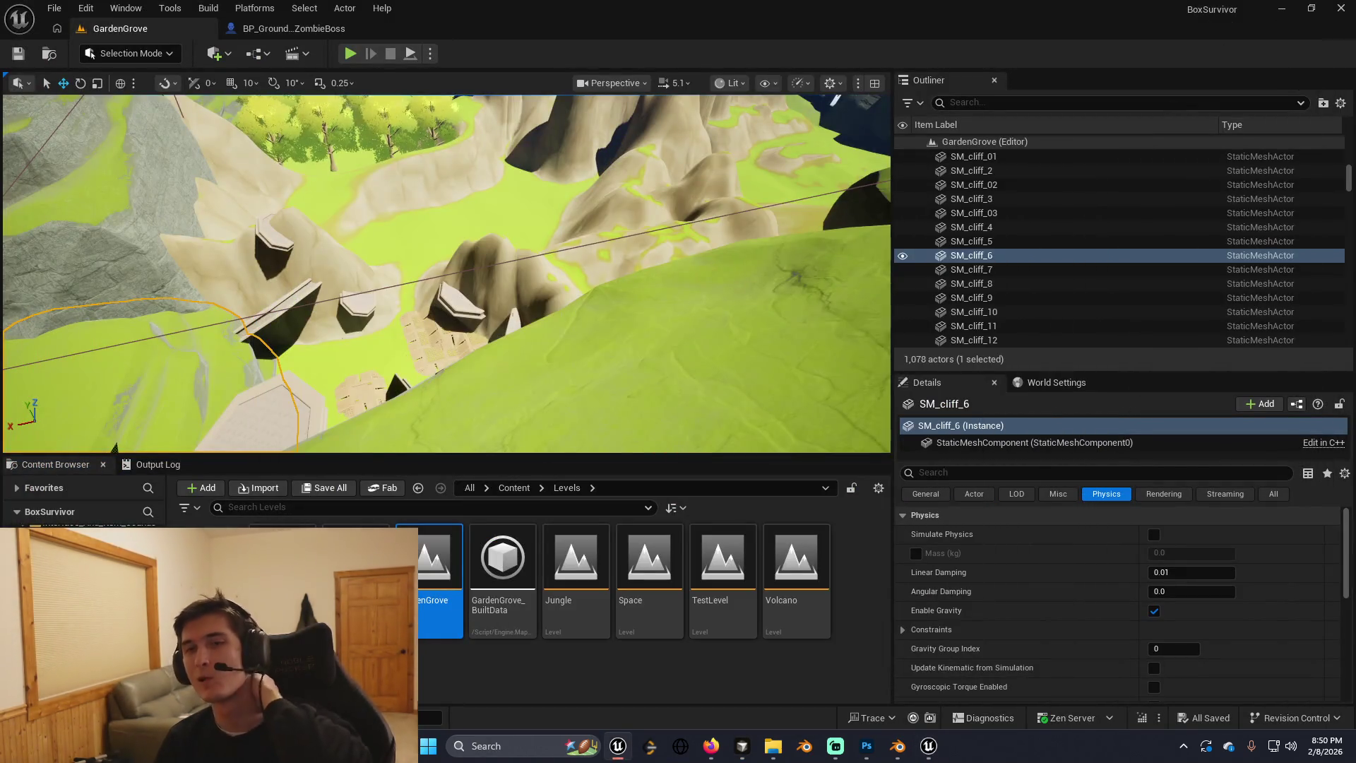
# Fly across the level and select the SM_box_7 crate, then the SM_cliff_6 cliff.
pyautogui.moveTo(446, 273)
pyautogui.mouseDown()
pyautogui.moveTo(283, 257)
pyautogui.moveTo(254, 278)
pyautogui.mouseUp()
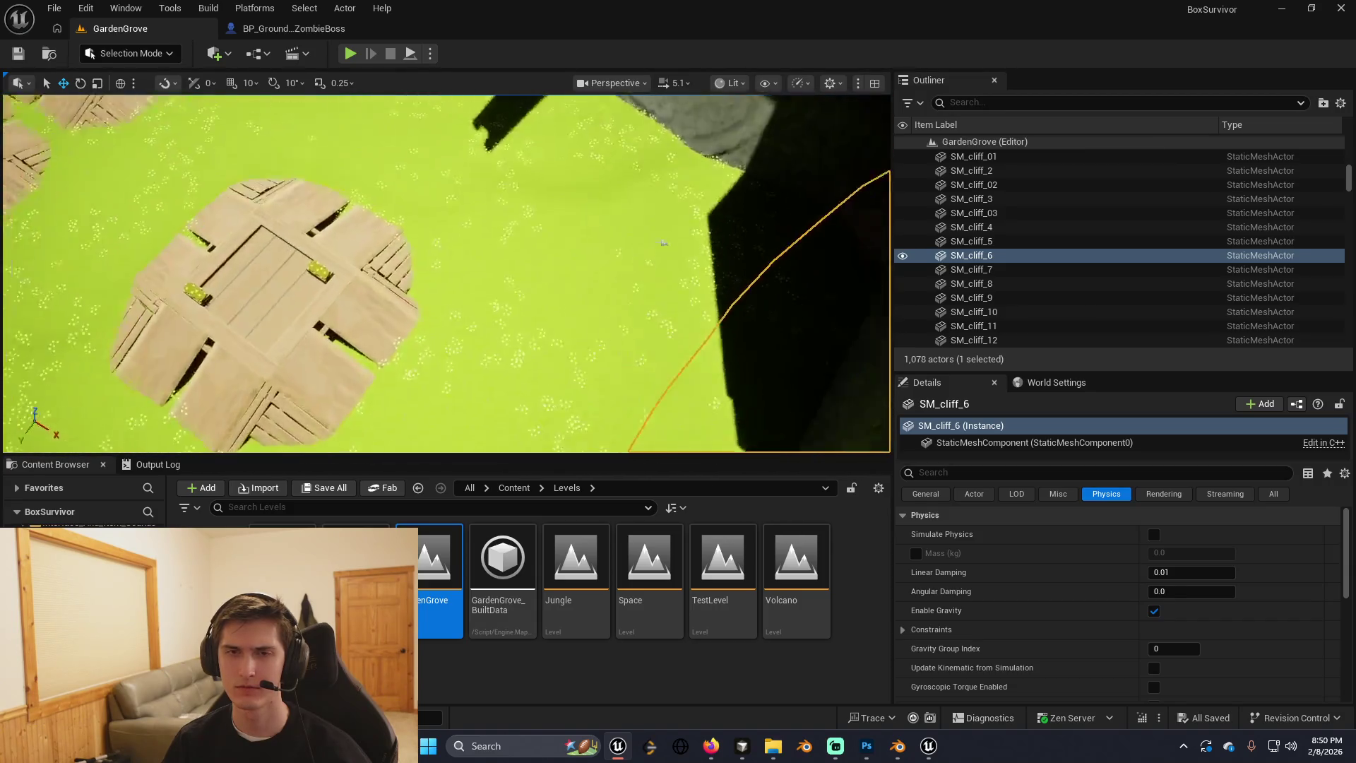
pyautogui.moveTo(452, 244); pyautogui.dragTo(458, 242)
pyautogui.rightClick(458, 242)
pyautogui.moveTo(559, 409)
pyautogui.mouseDown()
pyautogui.moveTo(551, 396)
pyautogui.moveTo(565, 381)
pyautogui.moveTo(615, 374)
pyautogui.moveTo(562, 298)
pyautogui.moveTo(526, 202)
pyautogui.moveTo(561, 212)
pyautogui.moveTo(537, 272)
pyautogui.moveTo(478, 245)
pyautogui.moveTo(523, 236)
pyautogui.moveTo(499, 269)
pyautogui.moveTo(507, 223)
pyautogui.mouseUp()
pyautogui.click(607, 357)
pyautogui.click(495, 237)
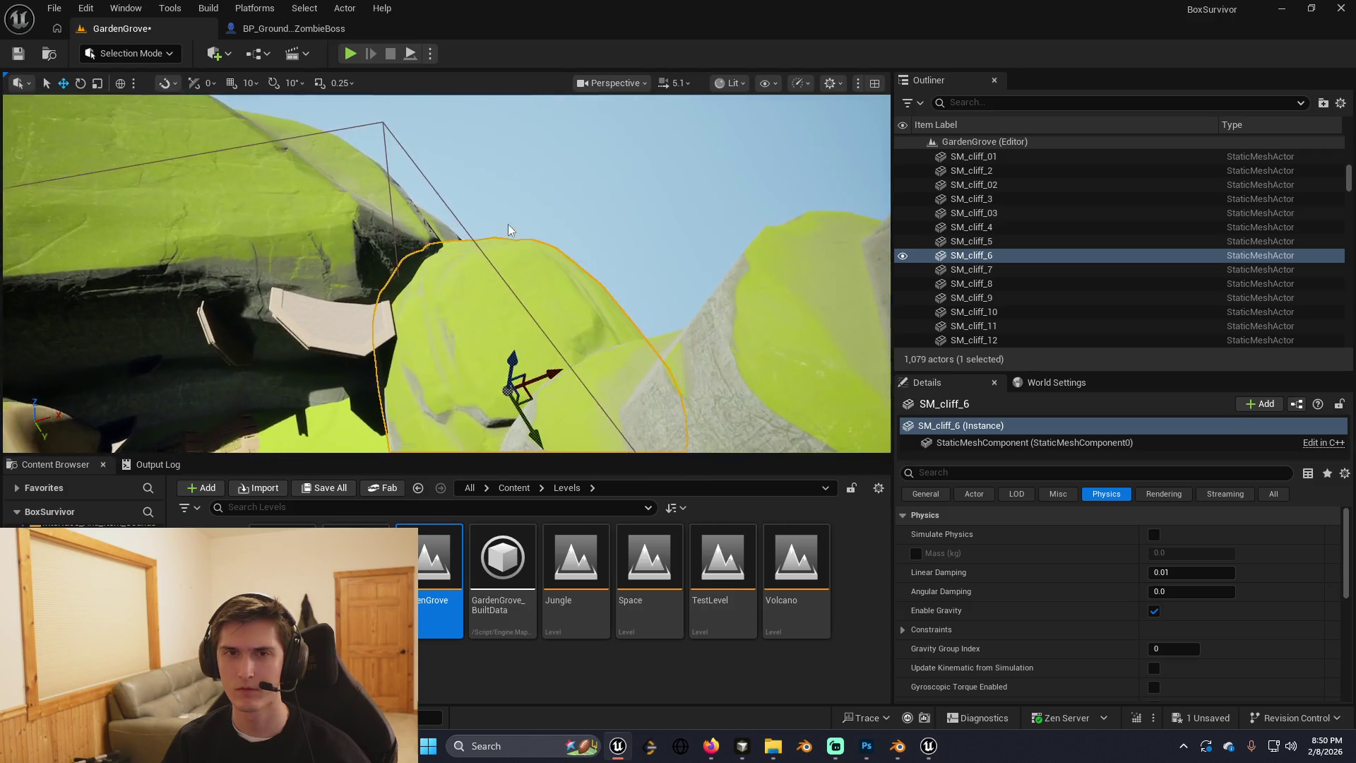
# Shrink BP_ZoneTrigger_Spawn along X to a scale of about 22.58.
pyautogui.click(443, 182)
pyautogui.moveTo(442, 182); pyautogui.dragTo(410, 191)
pyautogui.press('r')
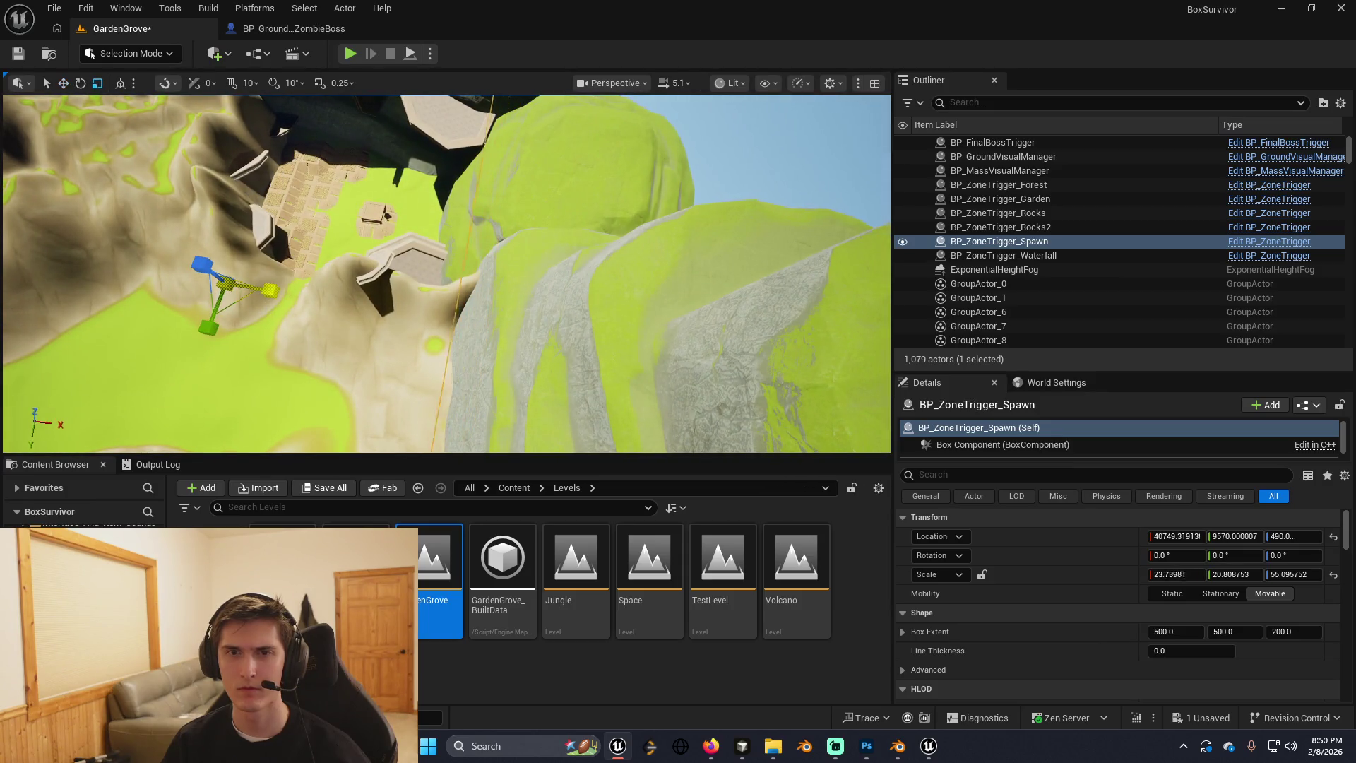
pyautogui.moveTo(317, 282); pyautogui.dragTo(318, 259)
pyautogui.moveTo(319, 182); pyautogui.dragTo(311, 182)
pyautogui.moveTo(445, 275); pyautogui.dragTo(395, 263)
# Fly toward the spawn area and select the SM_box_34 crate.
pyautogui.moveTo(613, 288); pyautogui.dragTo(613, 288)
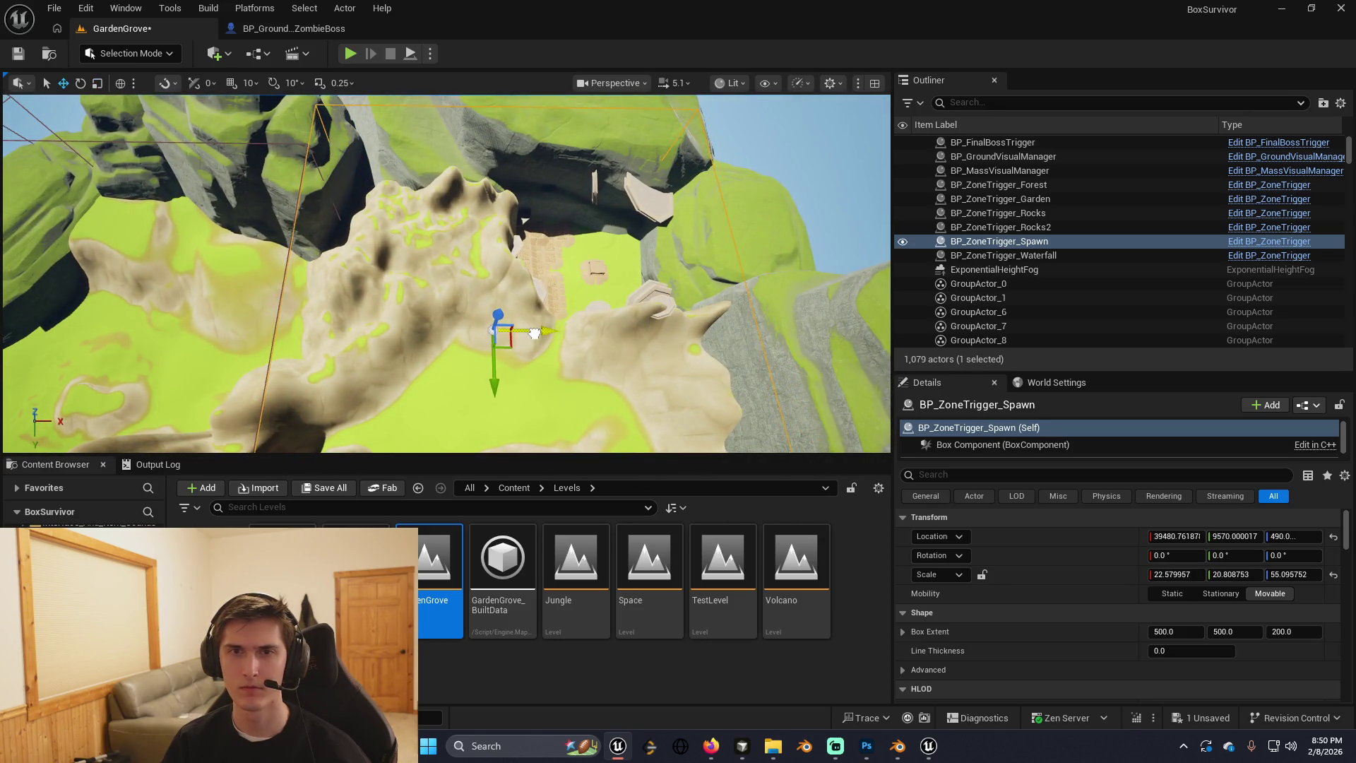
pyautogui.moveTo(535, 333); pyautogui.dragTo(534, 332)
pyautogui.click(459, 286)
pyautogui.moveTo(528, 269); pyautogui.dragTo(528, 270)
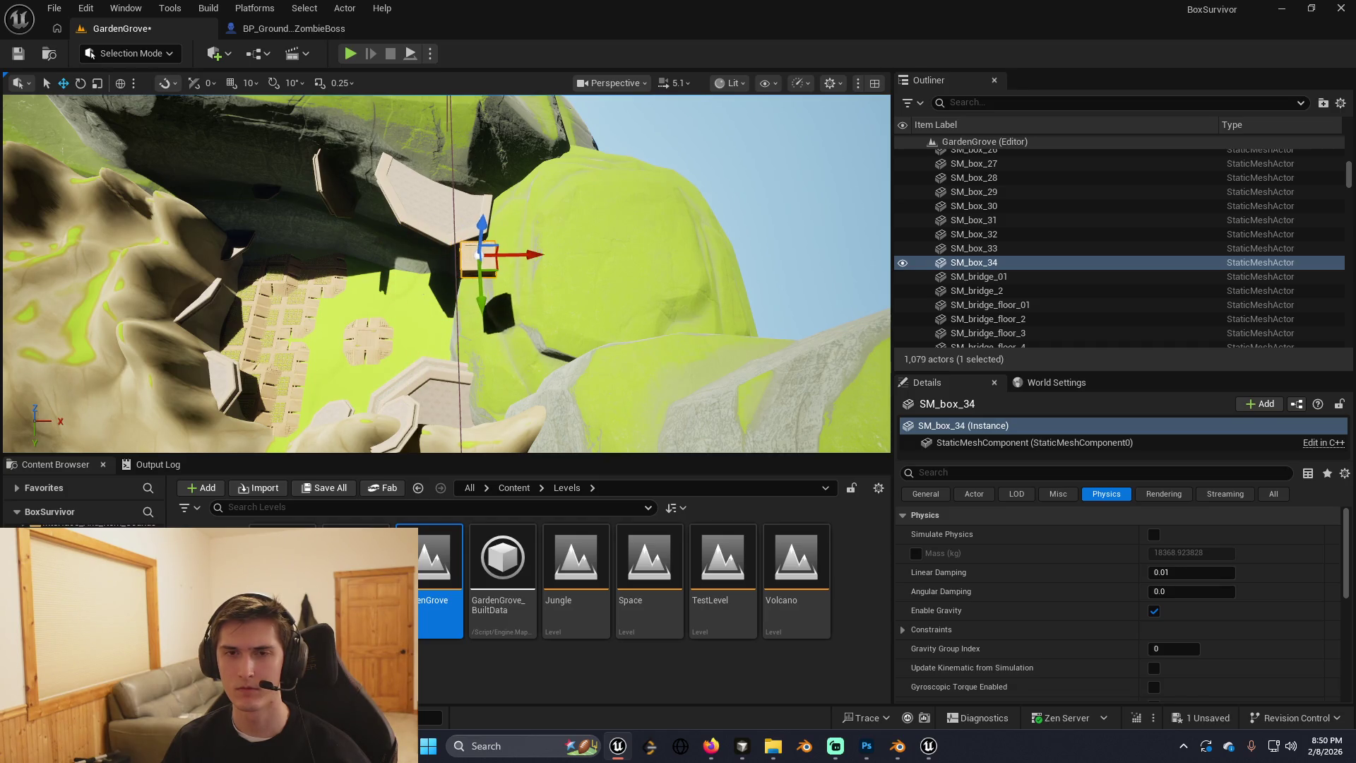
# Select the SM_box_7 crate, undo back, then select the round bench SM_bench_01.
pyautogui.moveTo(528, 270); pyautogui.dragTo(570, 289)
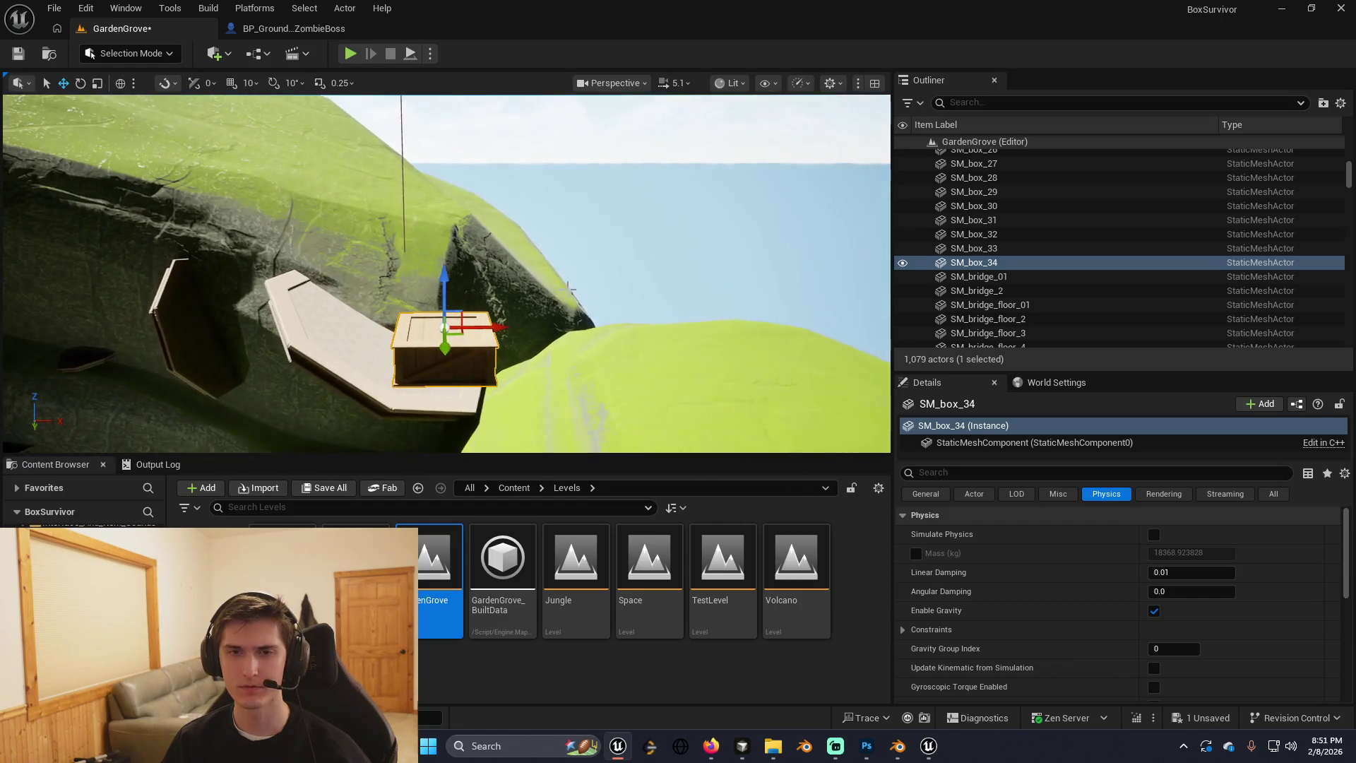
pyautogui.click(497, 332)
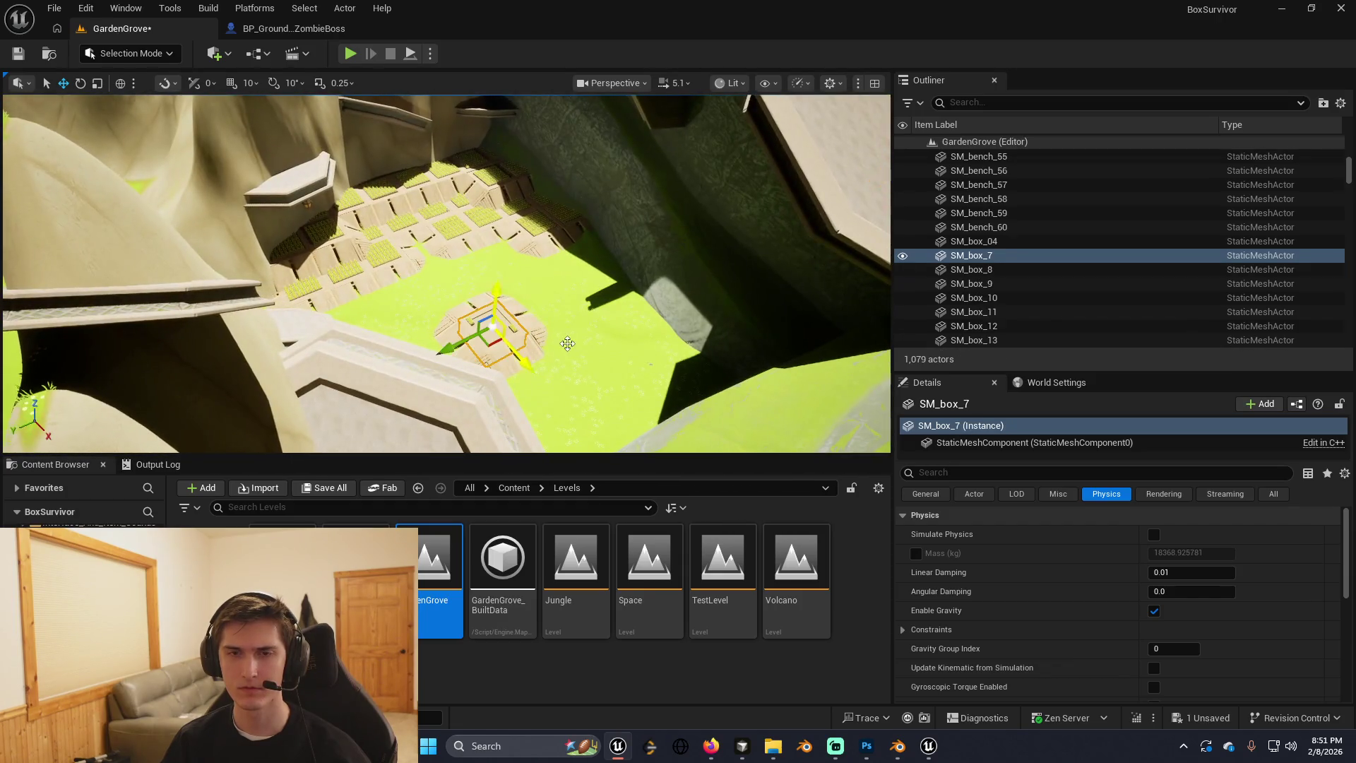
pyautogui.press('f')
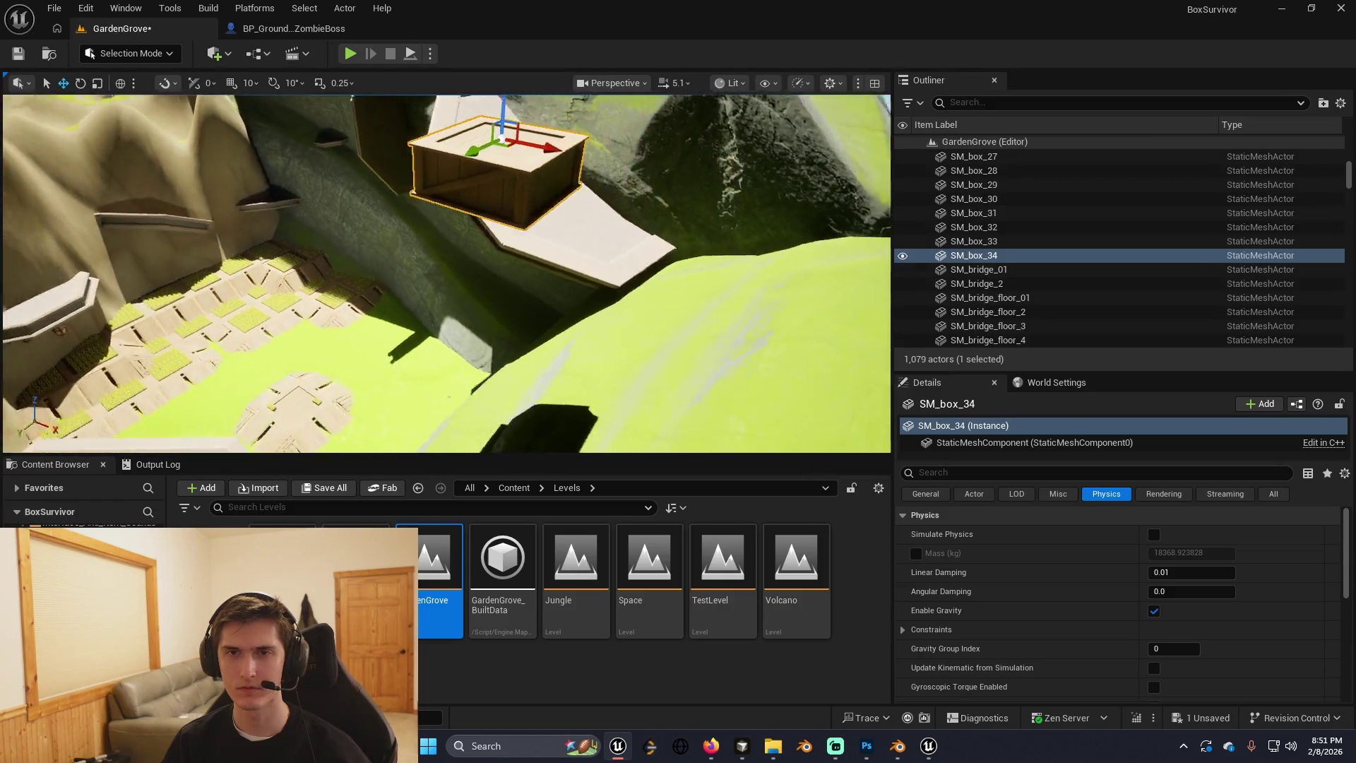
pyautogui.hotkey('ctrl', 'z')
pyautogui.click(487, 341)
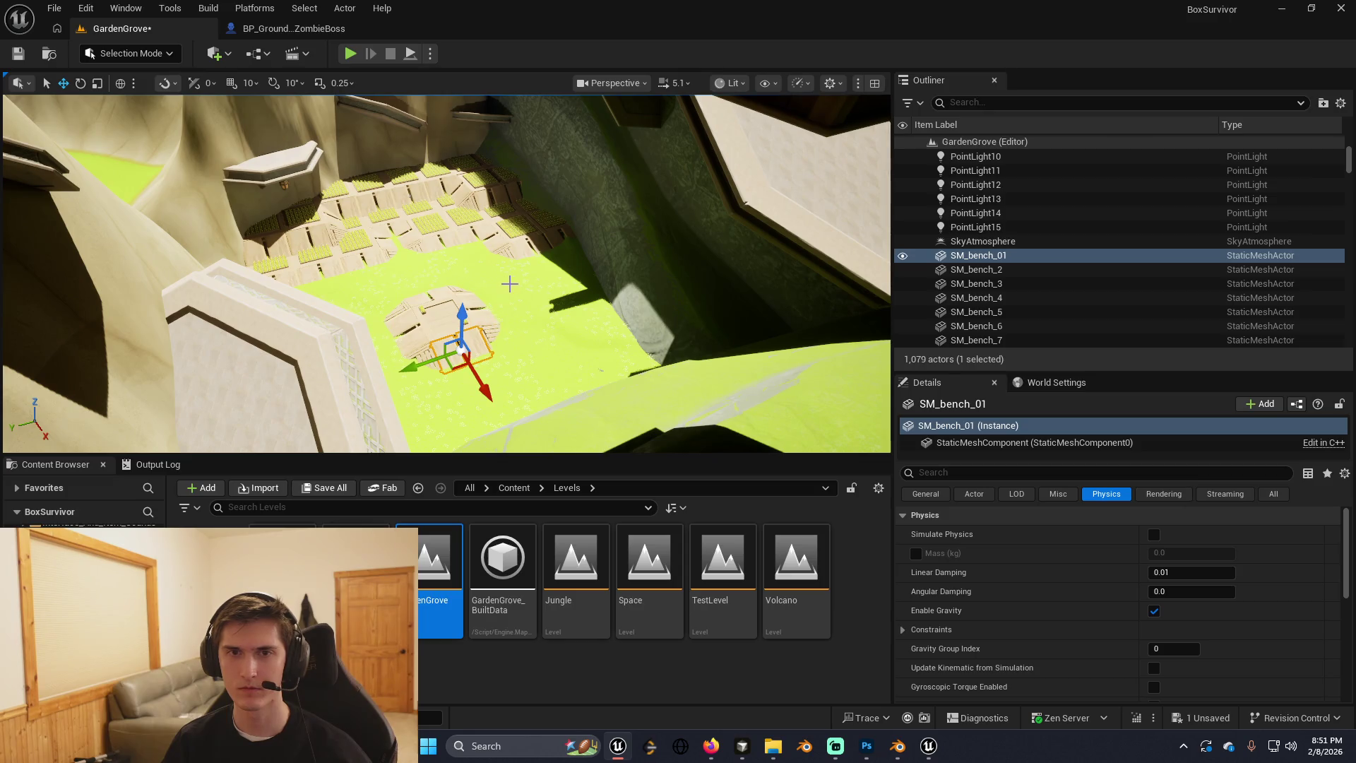
pyautogui.moveTo(510, 284)
pyautogui.mouseDown()
pyautogui.moveTo(432, 428)
pyautogui.moveTo(468, 400)
pyautogui.mouseUp()
# Rotate the new bench copy SM_bench_61 upright against the crate's side.
pyautogui.moveTo(429, 121); pyautogui.dragTo(407, 241)
pyautogui.press('e')
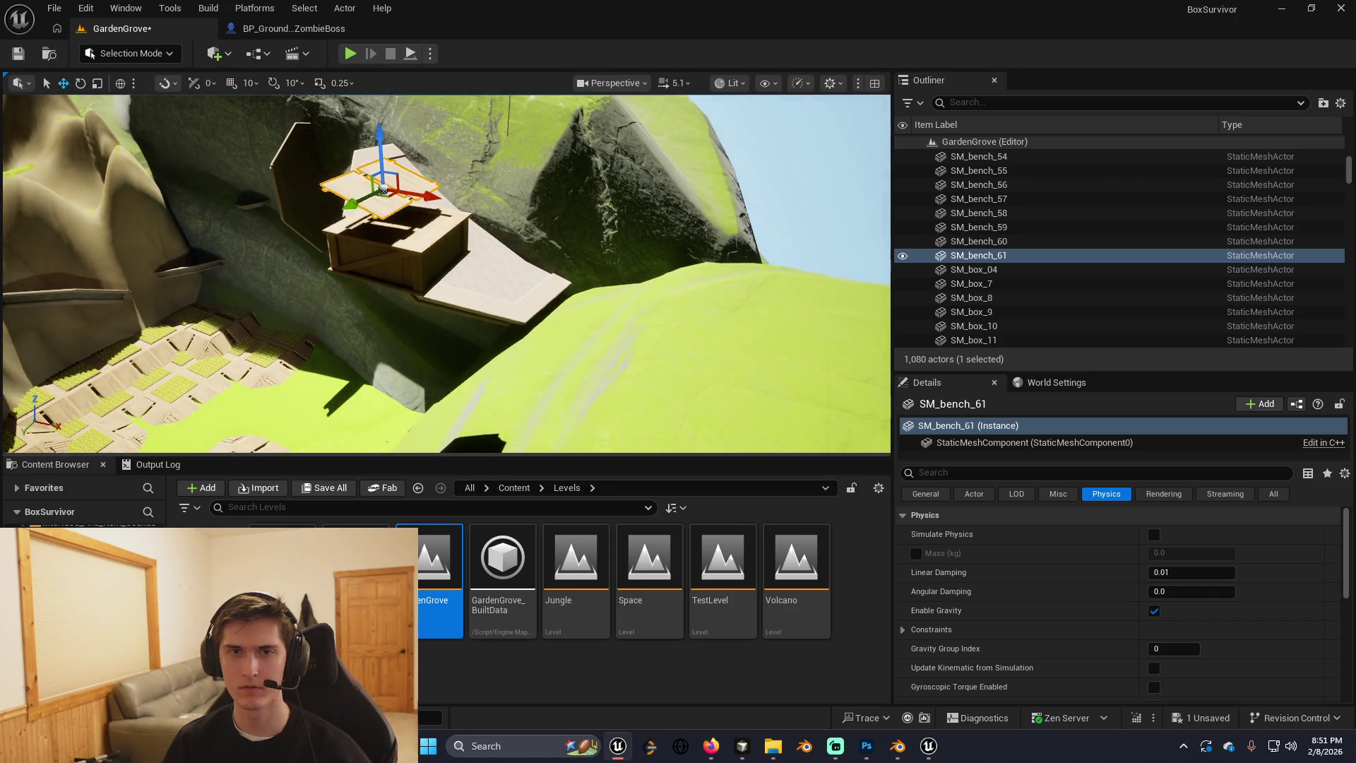
pyautogui.press('f')
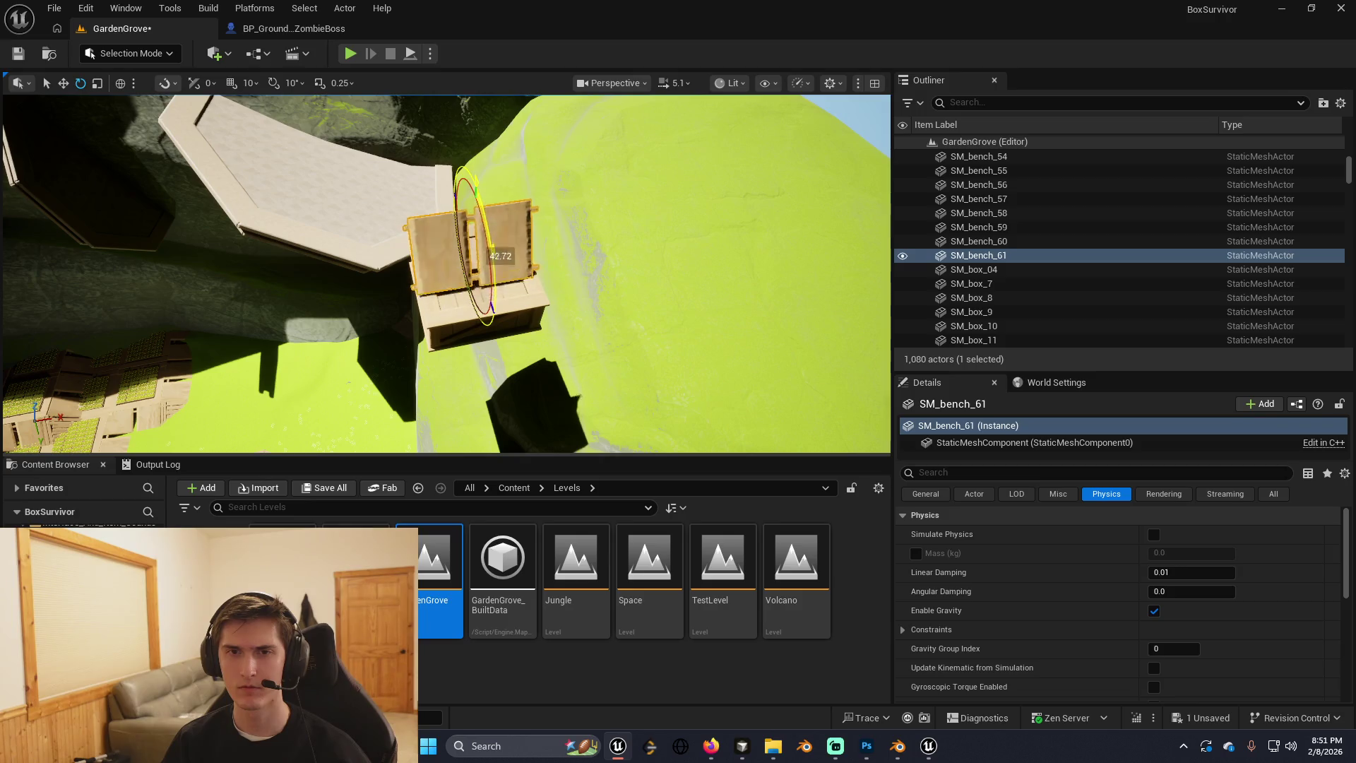
pyautogui.moveTo(492, 305)
pyautogui.mouseDown()
pyautogui.moveTo(480, 264)
pyautogui.moveTo(583, 295)
pyautogui.moveTo(450, 265)
pyautogui.moveTo(583, 301)
pyautogui.moveTo(508, 279)
pyautogui.moveTo(519, 290)
pyautogui.moveTo(507, 251)
pyautogui.mouseUp()
pyautogui.press('w')
# Delete the upright bench and the crate, then save the GardenGrove level.
pyautogui.press('Delete')
pyautogui.click(520, 291)
pyautogui.press('Delete')
pyautogui.hotkey('ctrl', 's')
# In Cursor, clear the drafted chat message and dictate a new follow-up about the waves.
pyautogui.hotkey('alt', 'Tab')
pyautogui.hotkey('alt', 'Tab')
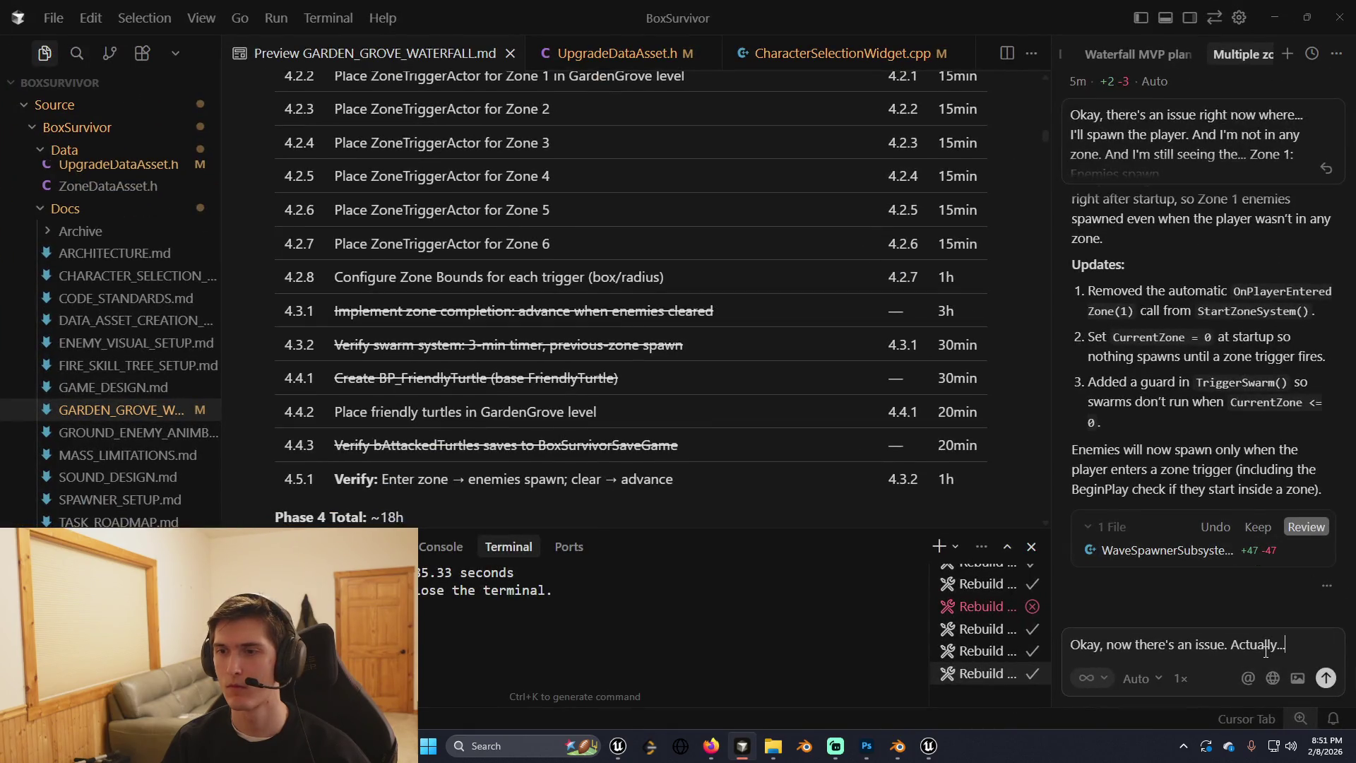
pyautogui.press('Return')
pyautogui.click(1326, 679)
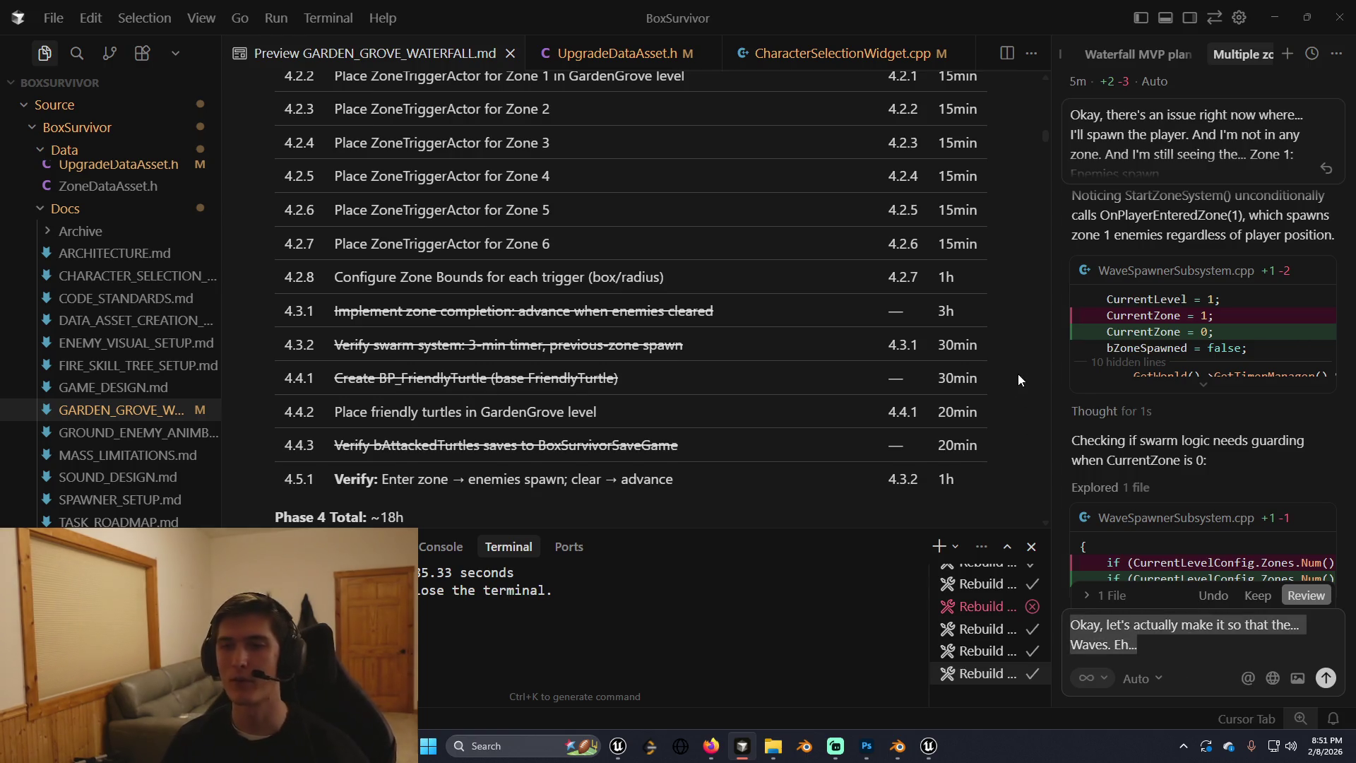
pyautogui.hotkey('alt', 'Tab')
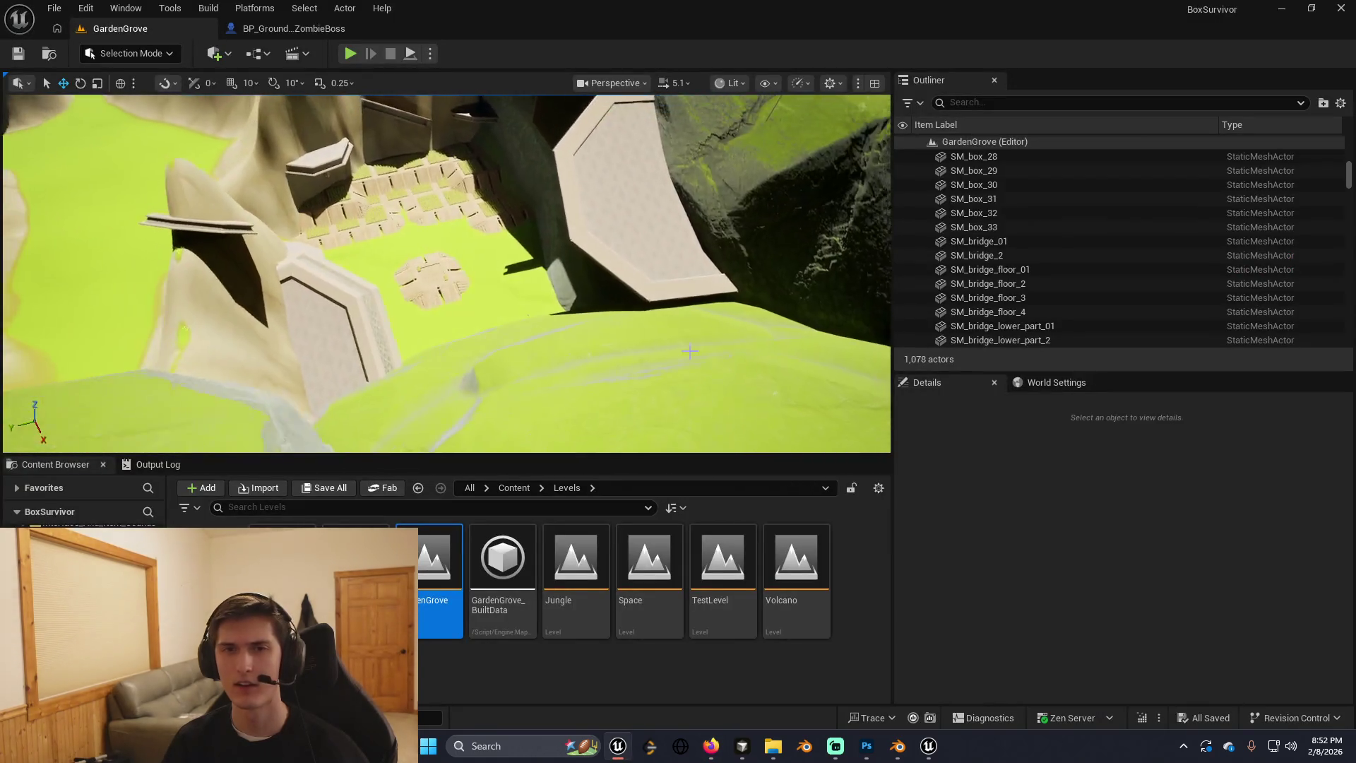
# Undo the deletion to restore the crate and bench, and focus on bench SM_bench_61.
pyautogui.hotkey('ctrl', 'z')
pyautogui.press('f')
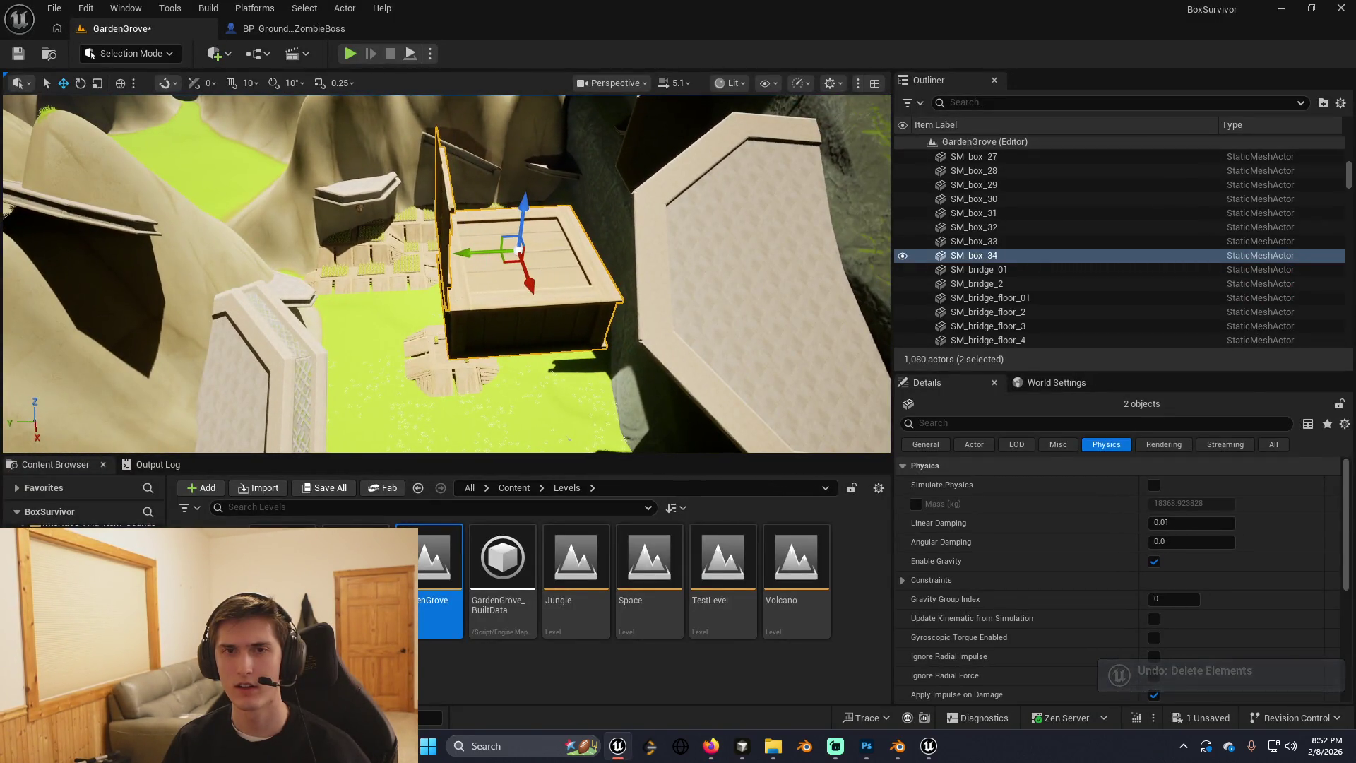
pyautogui.click(494, 367)
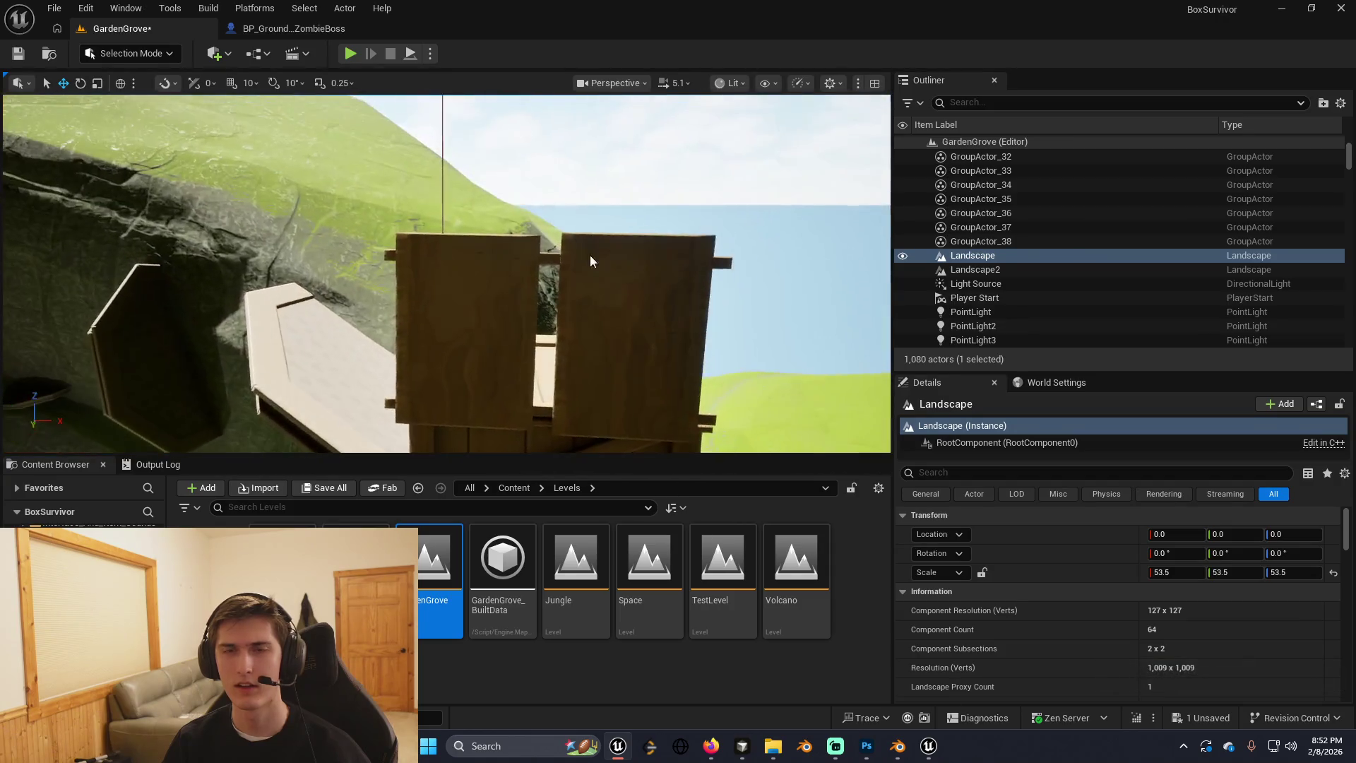
pyautogui.click(615, 243)
pyautogui.press('f')
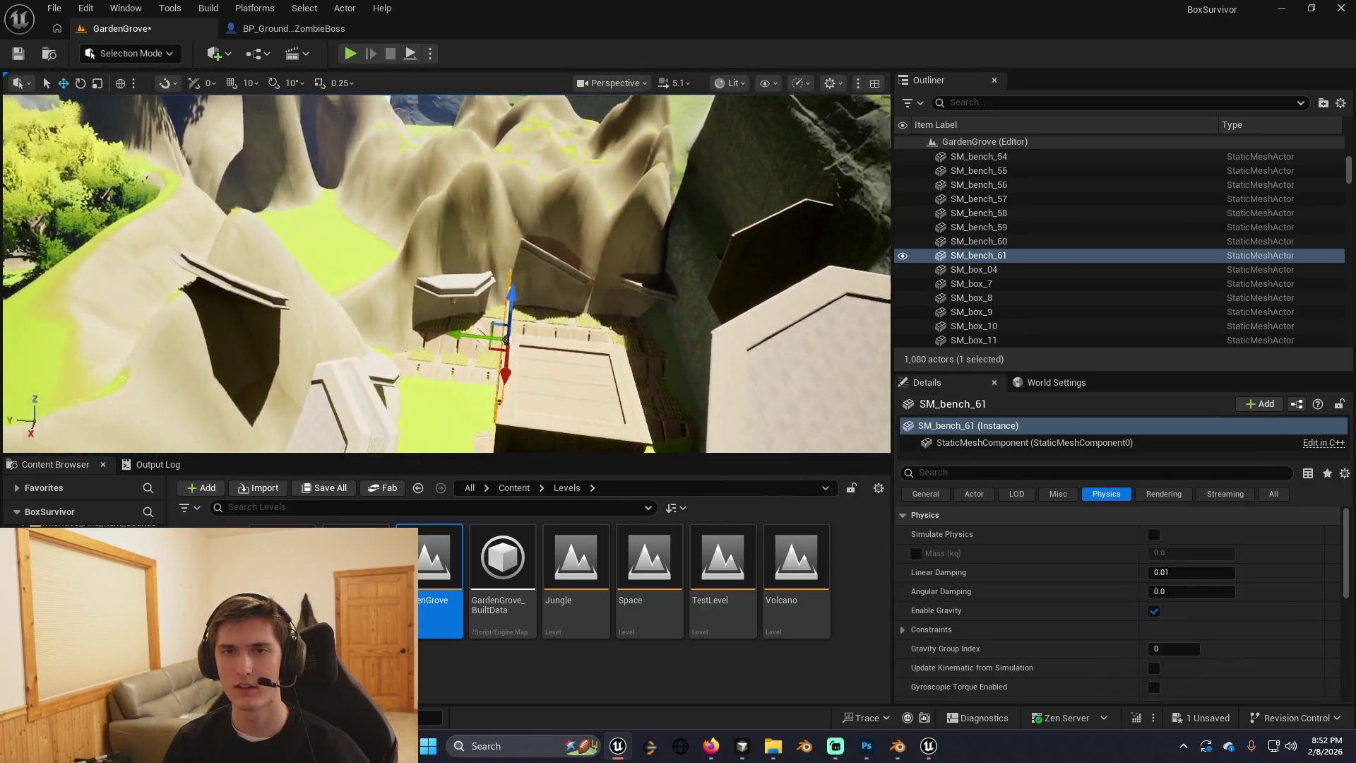
# Duplicate the upright bench onto the crate's right side.
pyautogui.keyDown('alt'); pyautogui.moveTo(399, 267); pyautogui.dragTo(531, 274); pyautogui.keyUp('alt')
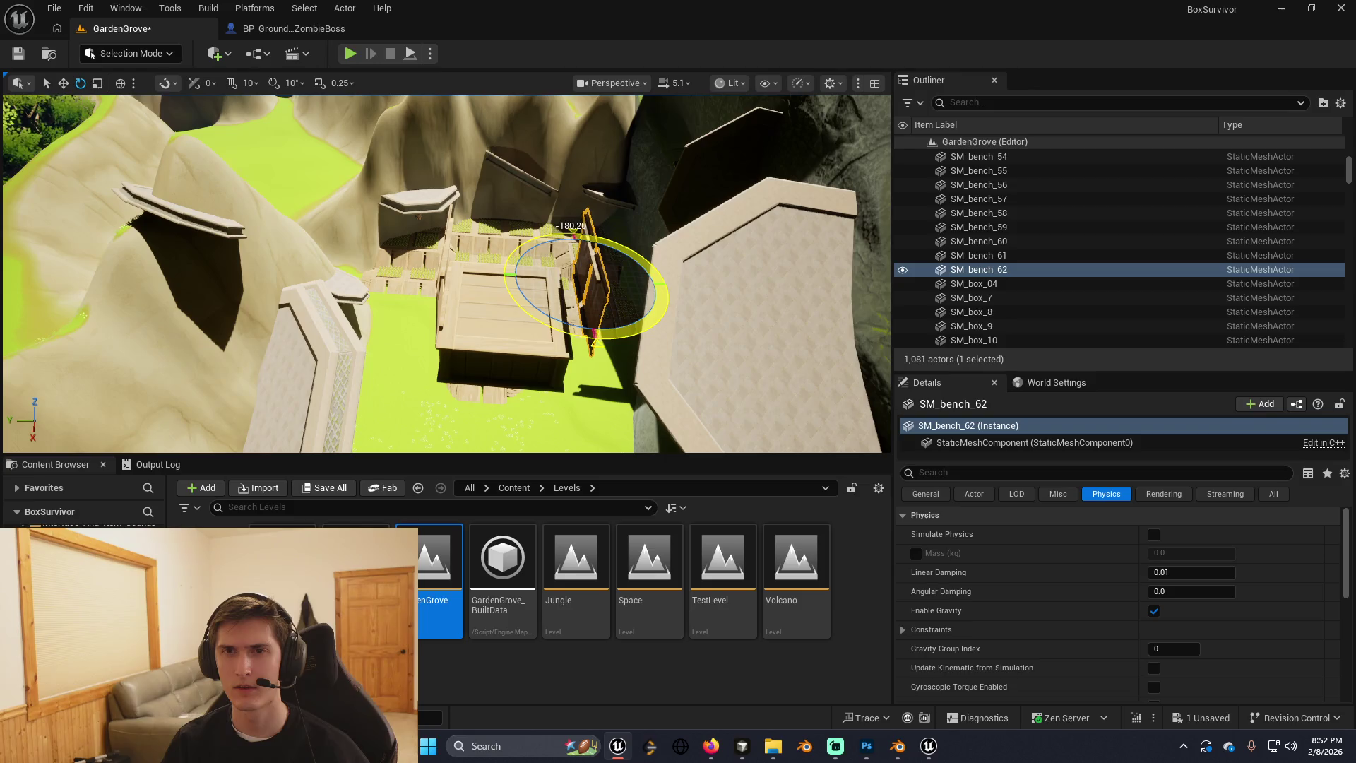
pyautogui.press('w')
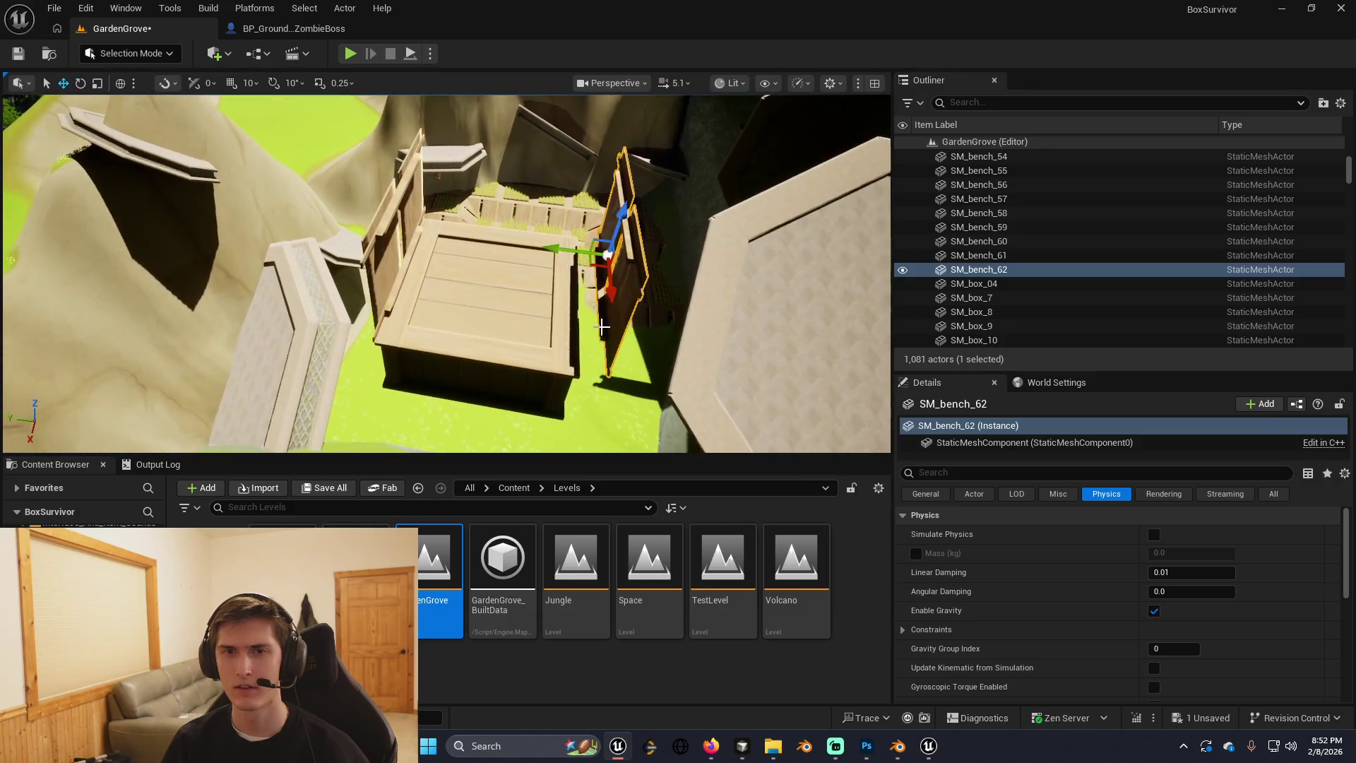
pyautogui.moveTo(534, 248)
pyautogui.mouseDown()
pyautogui.moveTo(498, 265)
pyautogui.moveTo(487, 251)
pyautogui.moveTo(508, 237)
pyautogui.moveTo(477, 255)
pyautogui.moveTo(540, 219)
pyautogui.moveTo(600, 240)
pyautogui.moveTo(610, 259)
pyautogui.moveTo(459, 275)
pyautogui.moveTo(334, 265)
pyautogui.mouseUp()
# Duplicate the bench copy again and turn the third bench about 90 degrees.
pyautogui.click(640, 262)
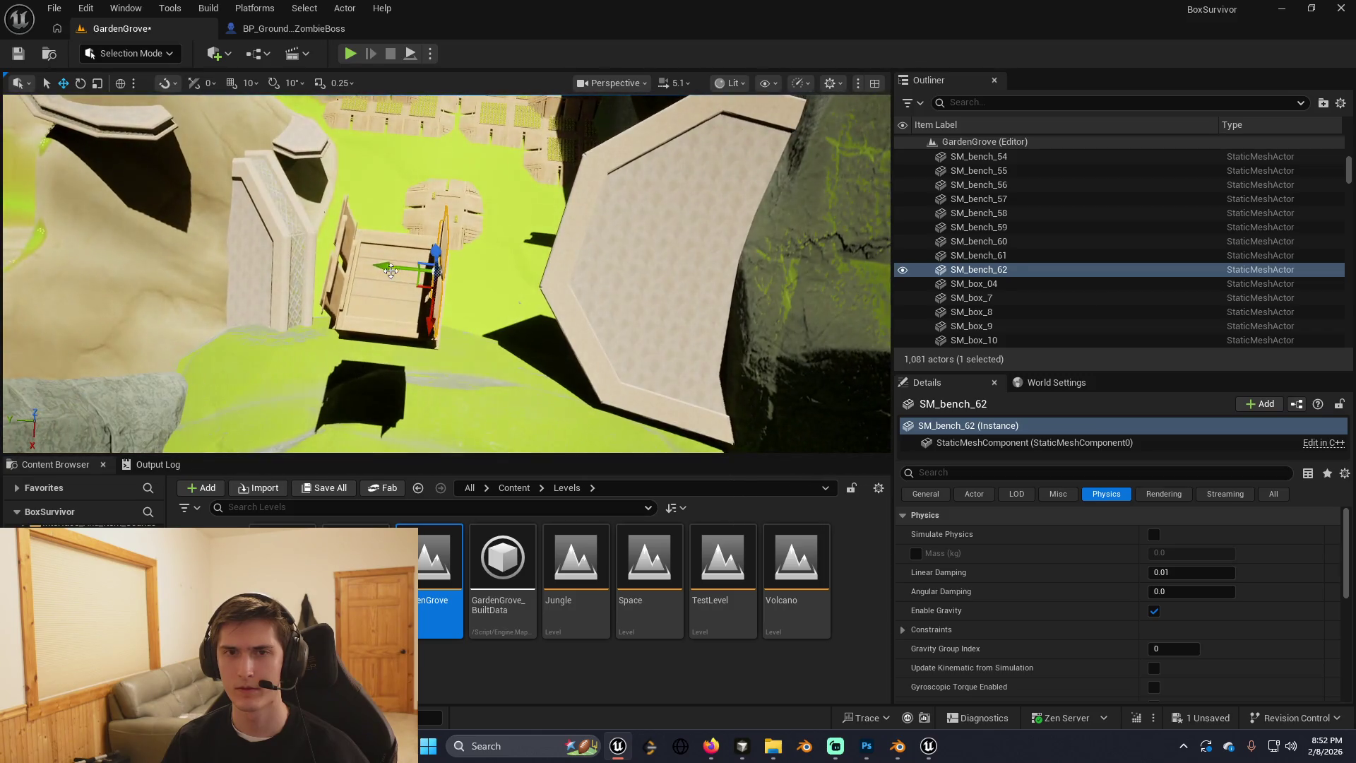
pyautogui.hotkey('ctrl', 'd')
pyautogui.moveTo(449, 292); pyautogui.dragTo(449, 301)
pyautogui.press('e')
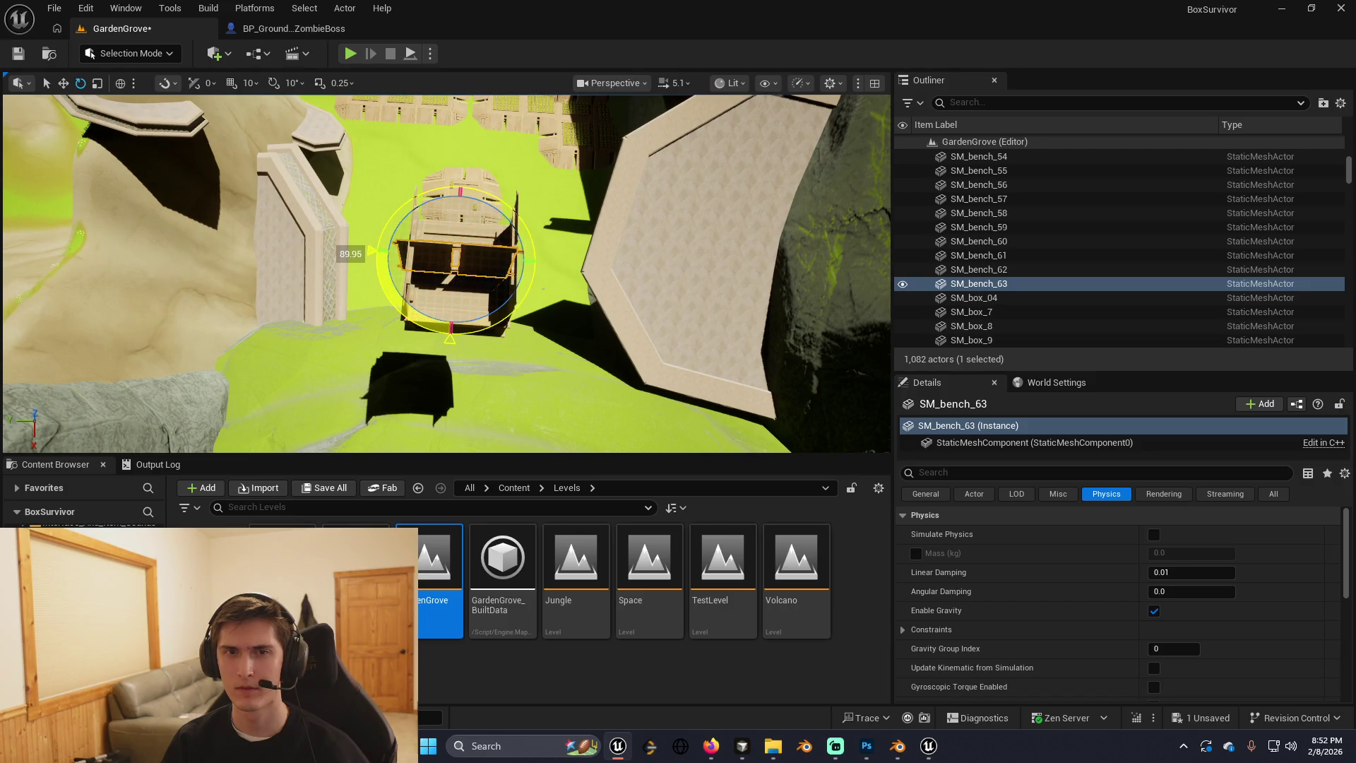
pyautogui.moveTo(516, 297); pyautogui.dragTo(452, 328)
# Orbit around the crate to inspect its bench walls from side and low angles.
pyautogui.press('w')
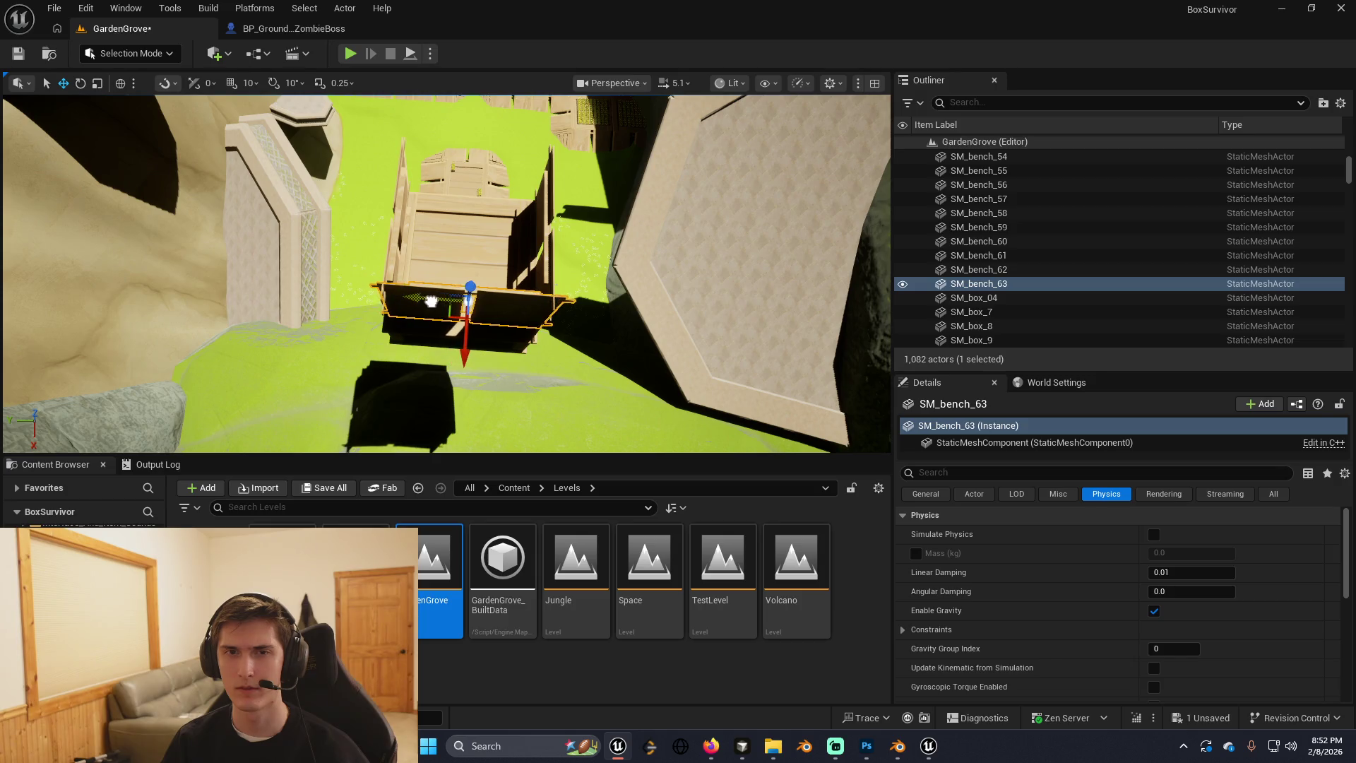
pyautogui.moveTo(431, 301)
pyautogui.mouseDown()
pyautogui.moveTo(432, 255)
pyautogui.moveTo(409, 312)
pyautogui.mouseUp()
pyautogui.press('r')
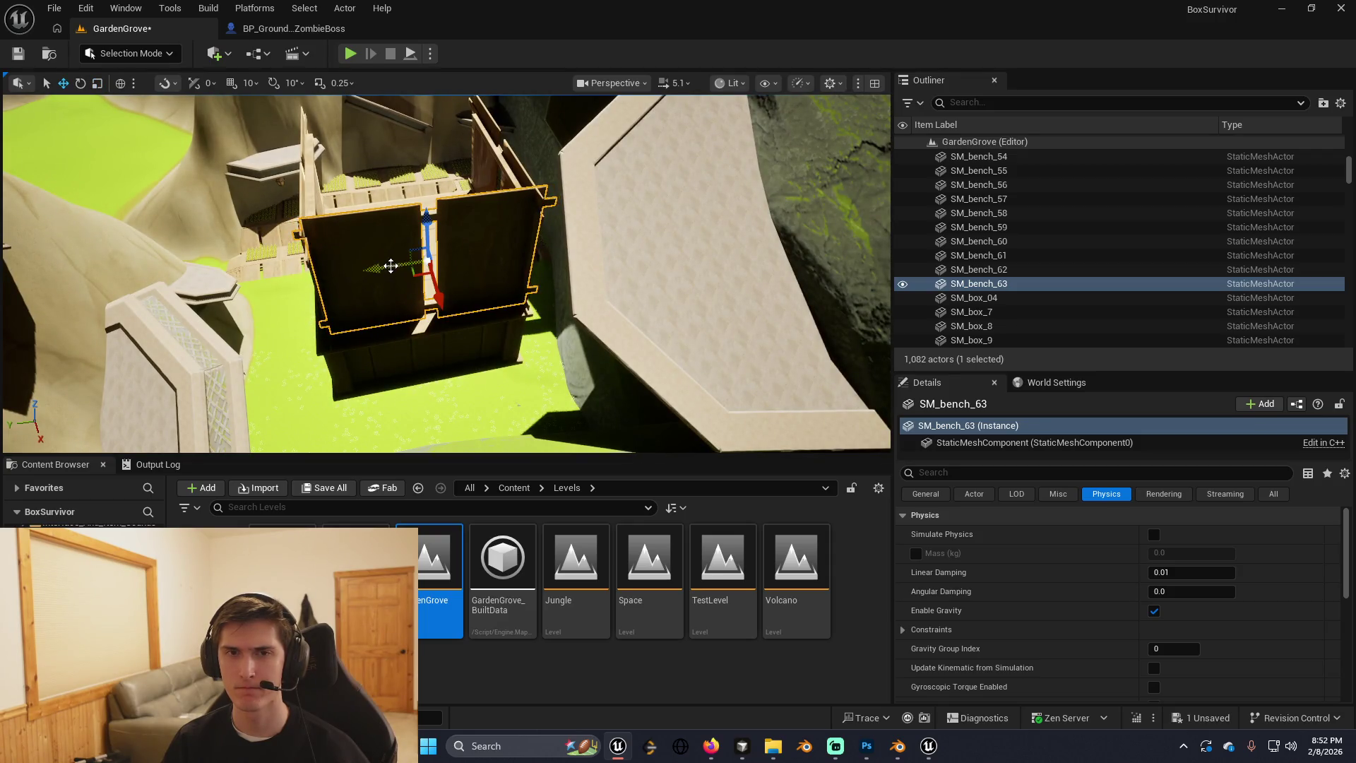
pyautogui.moveTo(382, 269); pyautogui.dragTo(386, 259)
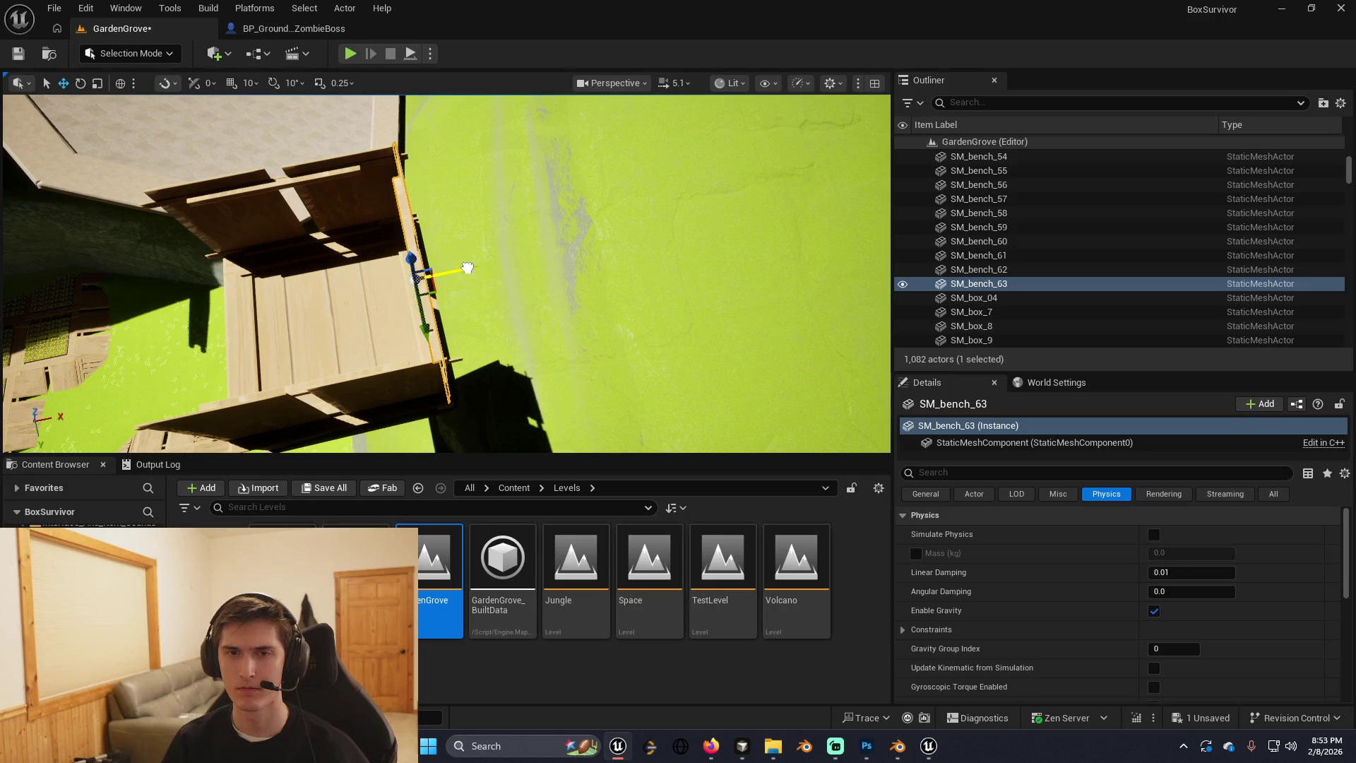
pyautogui.moveTo(467, 268); pyautogui.dragTo(484, 269)
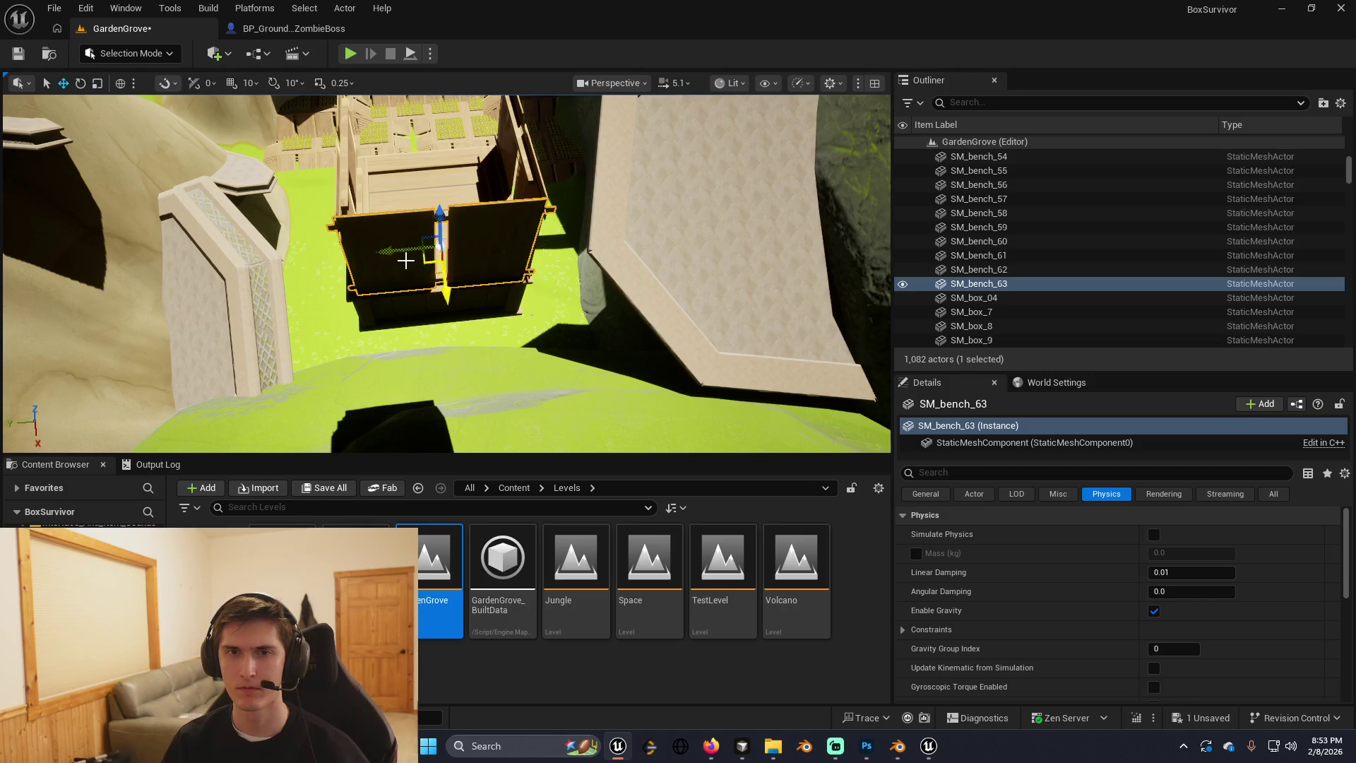
pyautogui.moveTo(406, 261)
pyautogui.mouseDown()
pyautogui.moveTo(390, 255)
pyautogui.moveTo(417, 263)
pyautogui.moveTo(353, 258)
pyautogui.moveTo(300, 325)
pyautogui.mouseUp()
# Find Player Start by searching the Outliner for 'start' and move it into the crate corner.
pyautogui.click(1003, 98)
pyautogui.write('start')
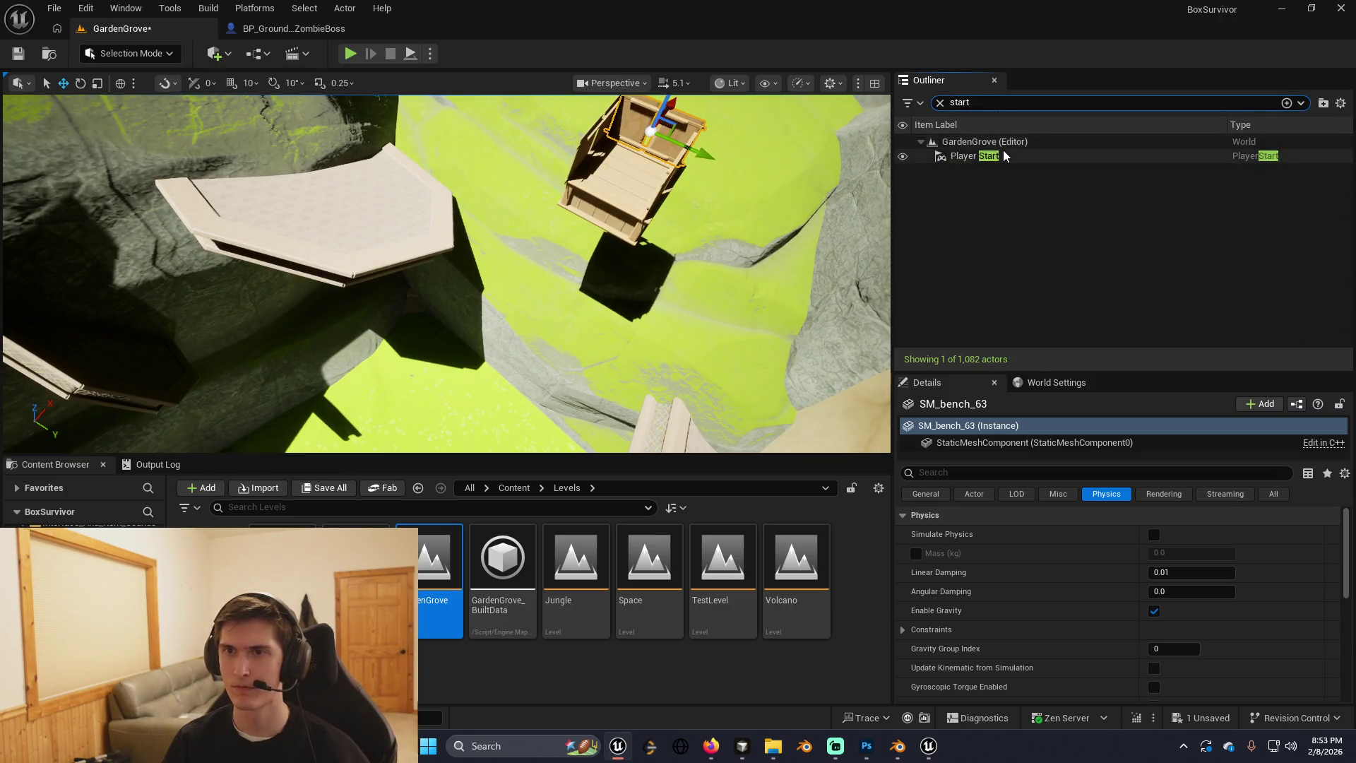
pyautogui.moveTo(1004, 155); pyautogui.dragTo(905, 162)
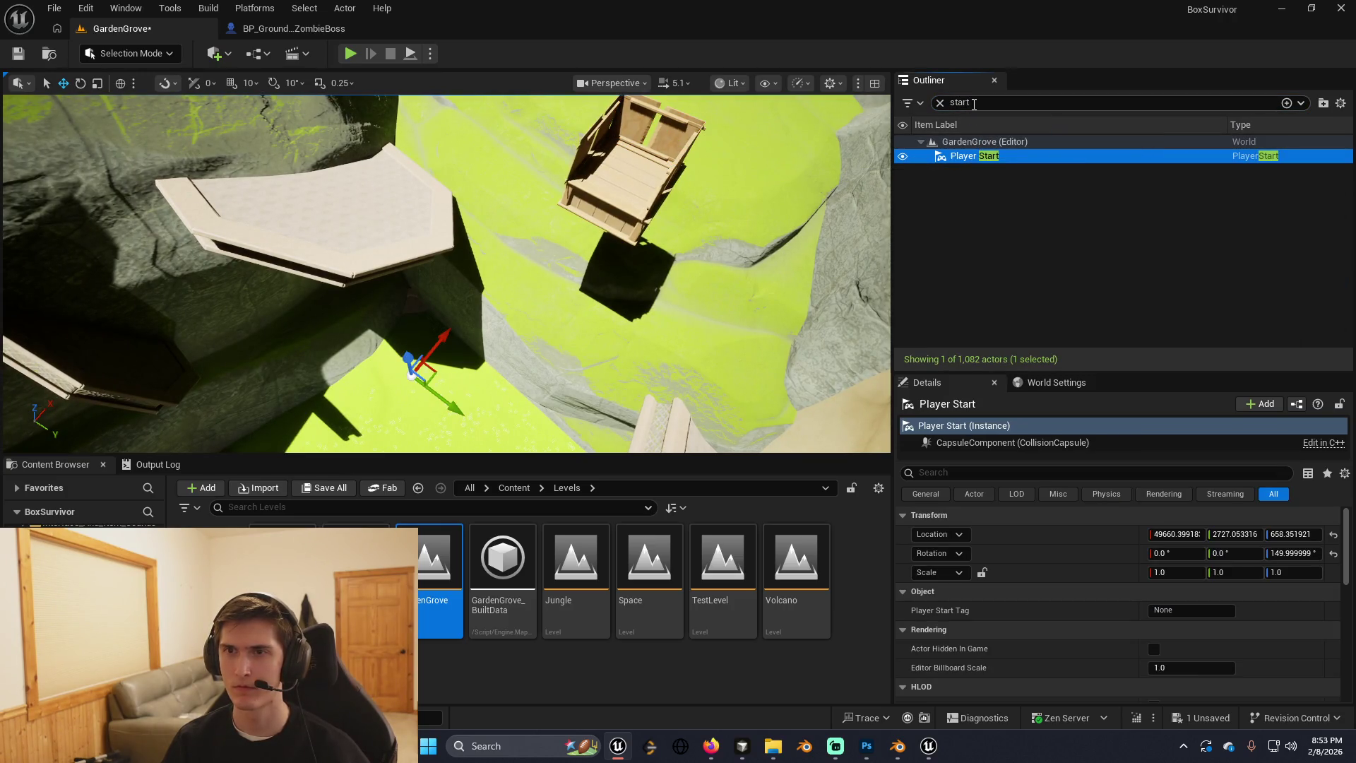
pyautogui.moveTo(416, 358); pyautogui.dragTo(387, 216)
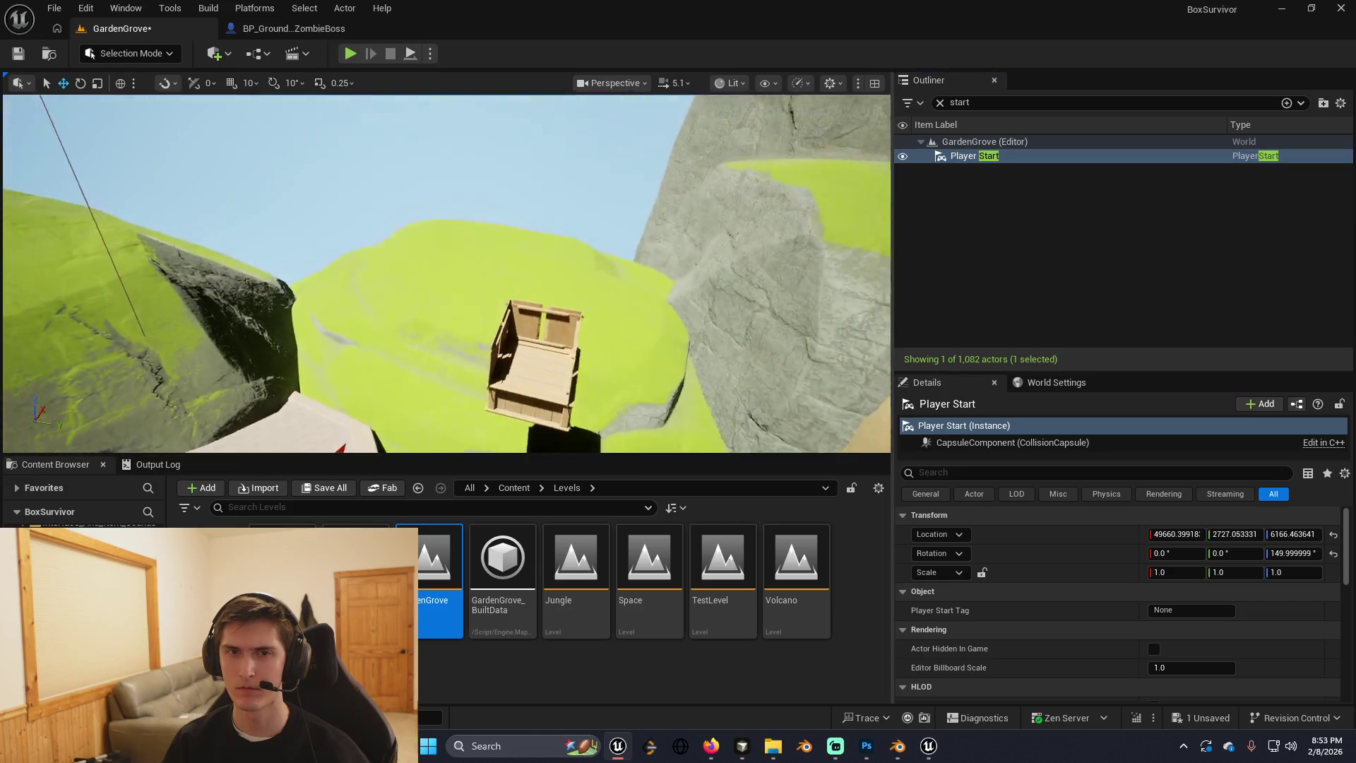
pyautogui.moveTo(417, 268); pyautogui.dragTo(417, 261)
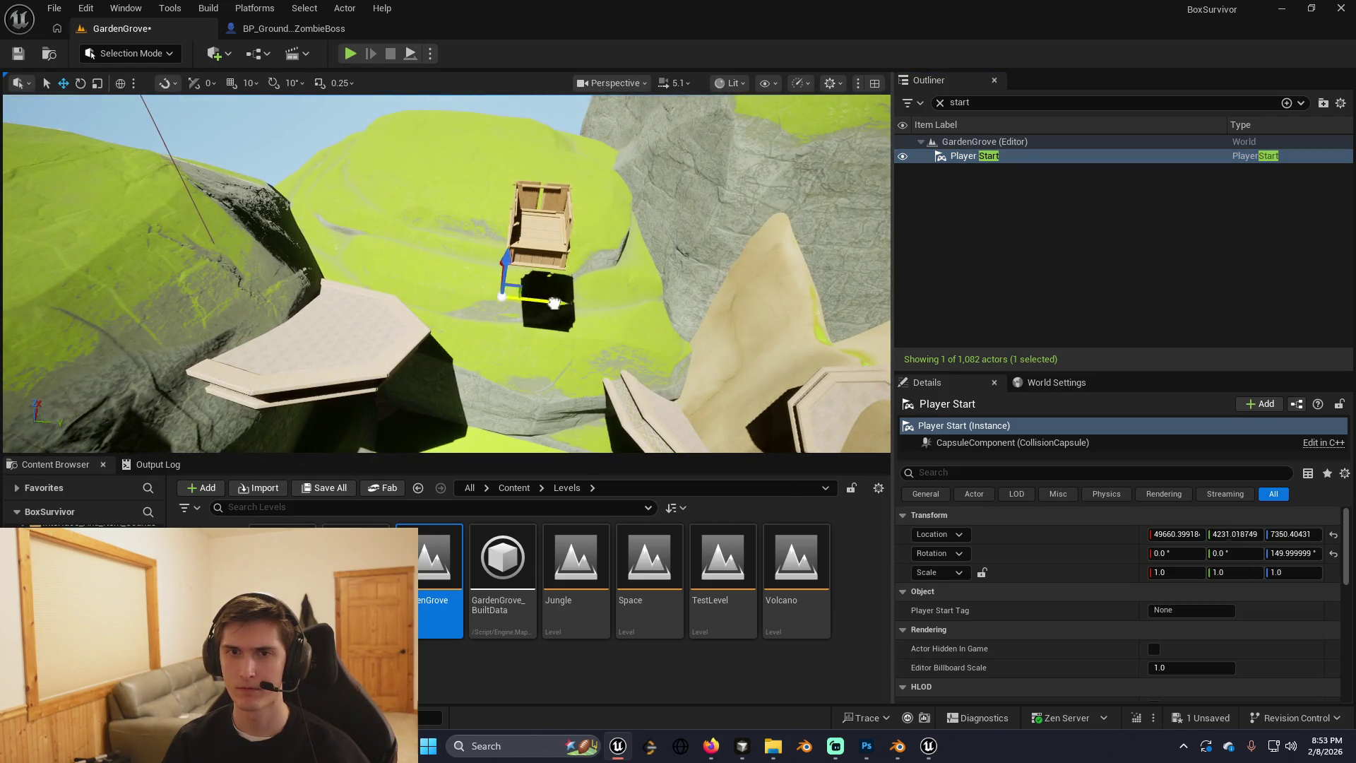
pyautogui.moveTo(573, 299)
pyautogui.mouseDown()
pyautogui.moveTo(558, 290)
pyautogui.moveTo(526, 385)
pyautogui.moveTo(681, 342)
pyautogui.moveTo(727, 353)
pyautogui.mouseUp()
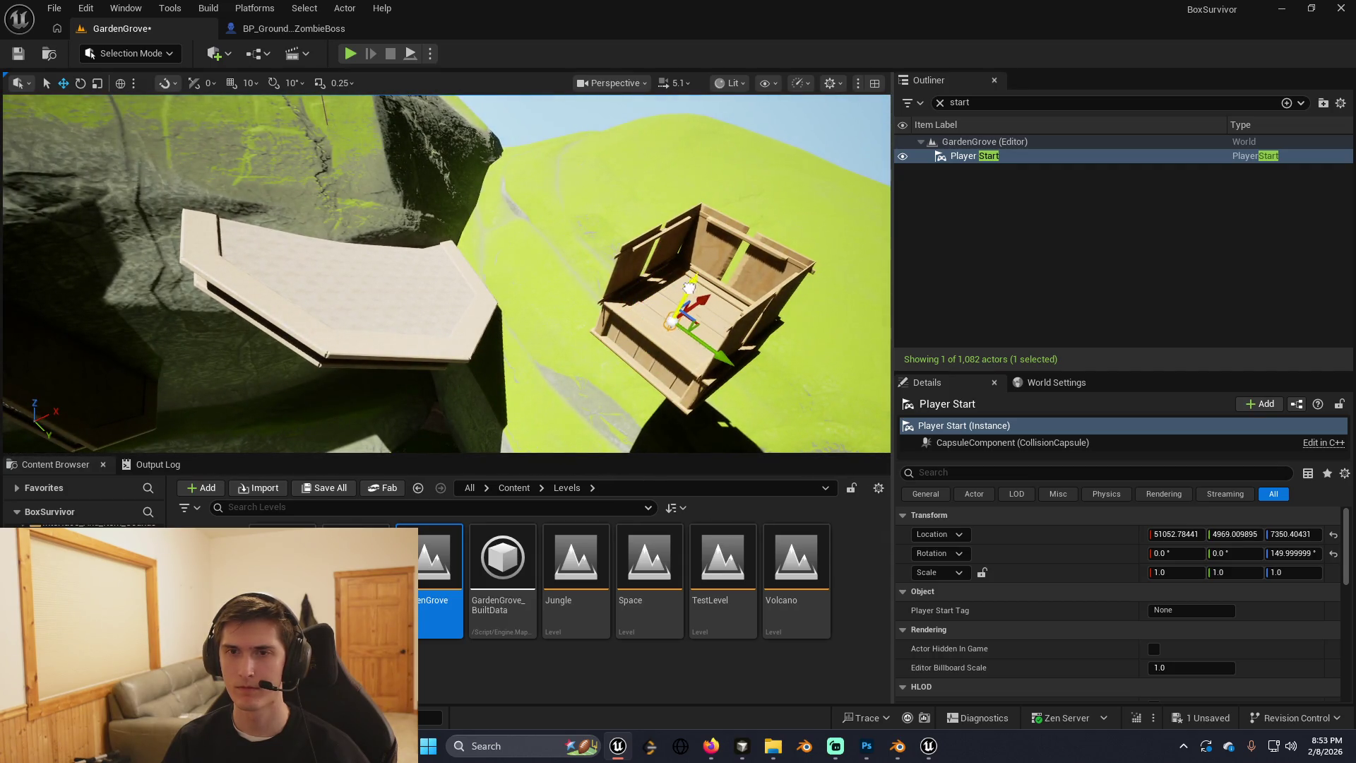
pyautogui.moveTo(689, 286); pyautogui.dragTo(738, 289)
pyautogui.moveTo(455, 224)
pyautogui.mouseDown()
pyautogui.moveTo(375, 172)
pyautogui.moveTo(363, 197)
pyautogui.moveTo(380, 280)
pyautogui.moveTo(439, 264)
pyautogui.mouseUp()
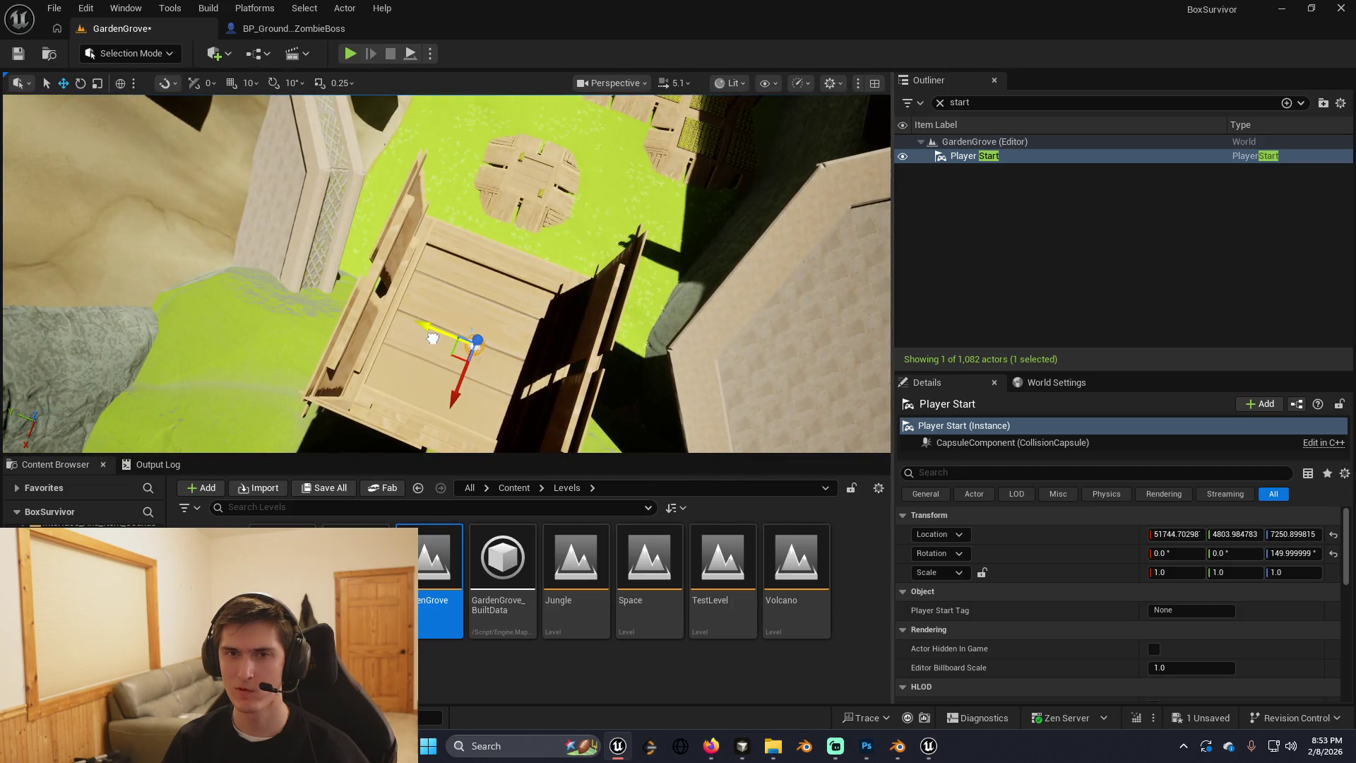
# Rotate the Player Start to about 184° yaw and save the level.
pyautogui.moveTo(421, 330); pyautogui.dragTo(494, 326)
pyautogui.scroll(5, 435, 324)
pyautogui.scroll(-5, 436, 303)
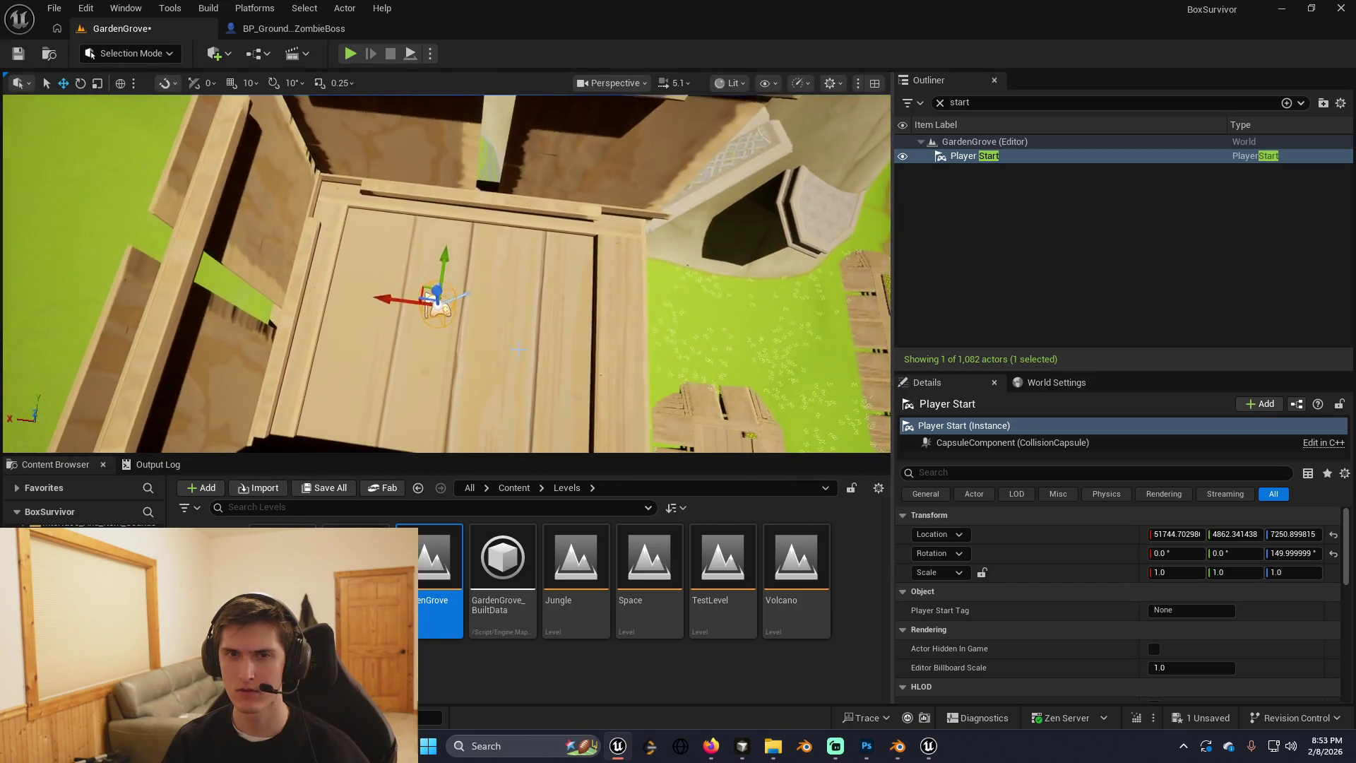
pyautogui.press('e')
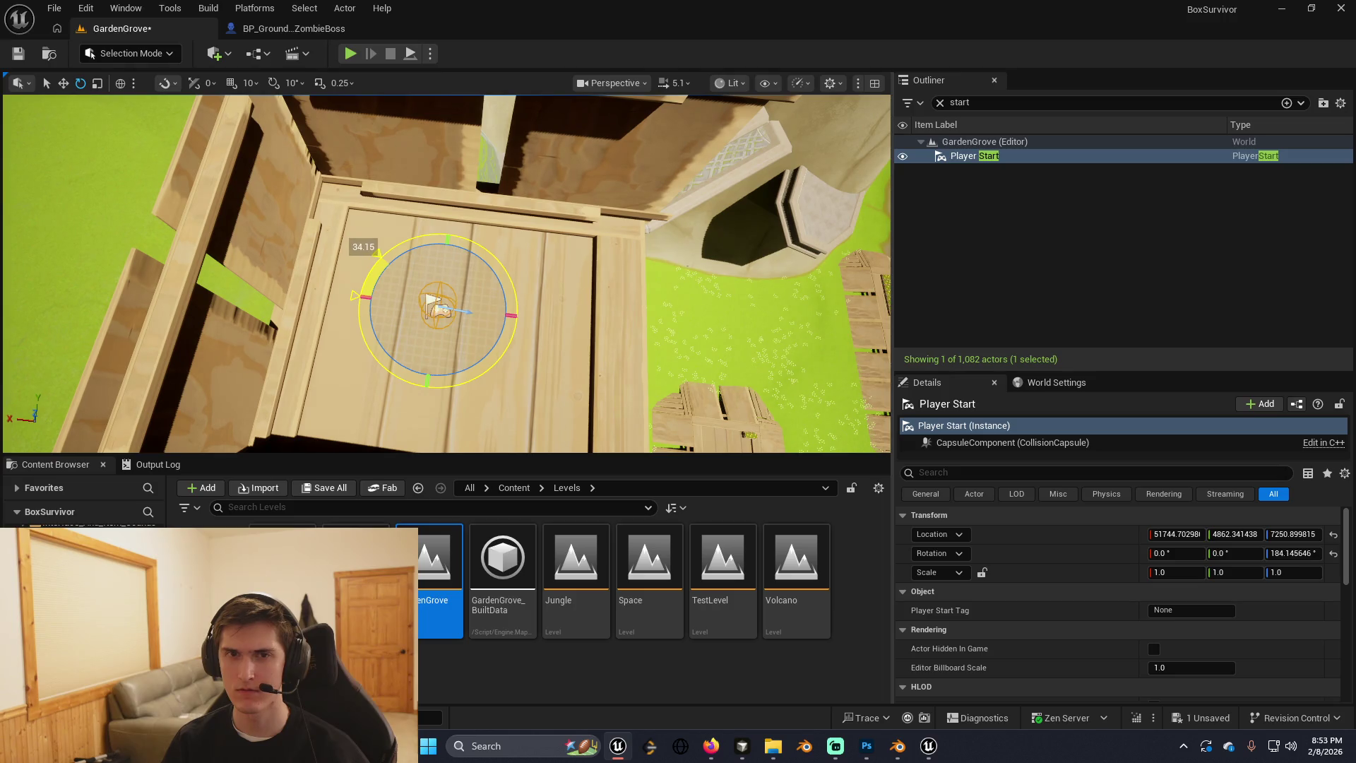
pyautogui.moveTo(438, 311); pyautogui.dragTo(468, 314)
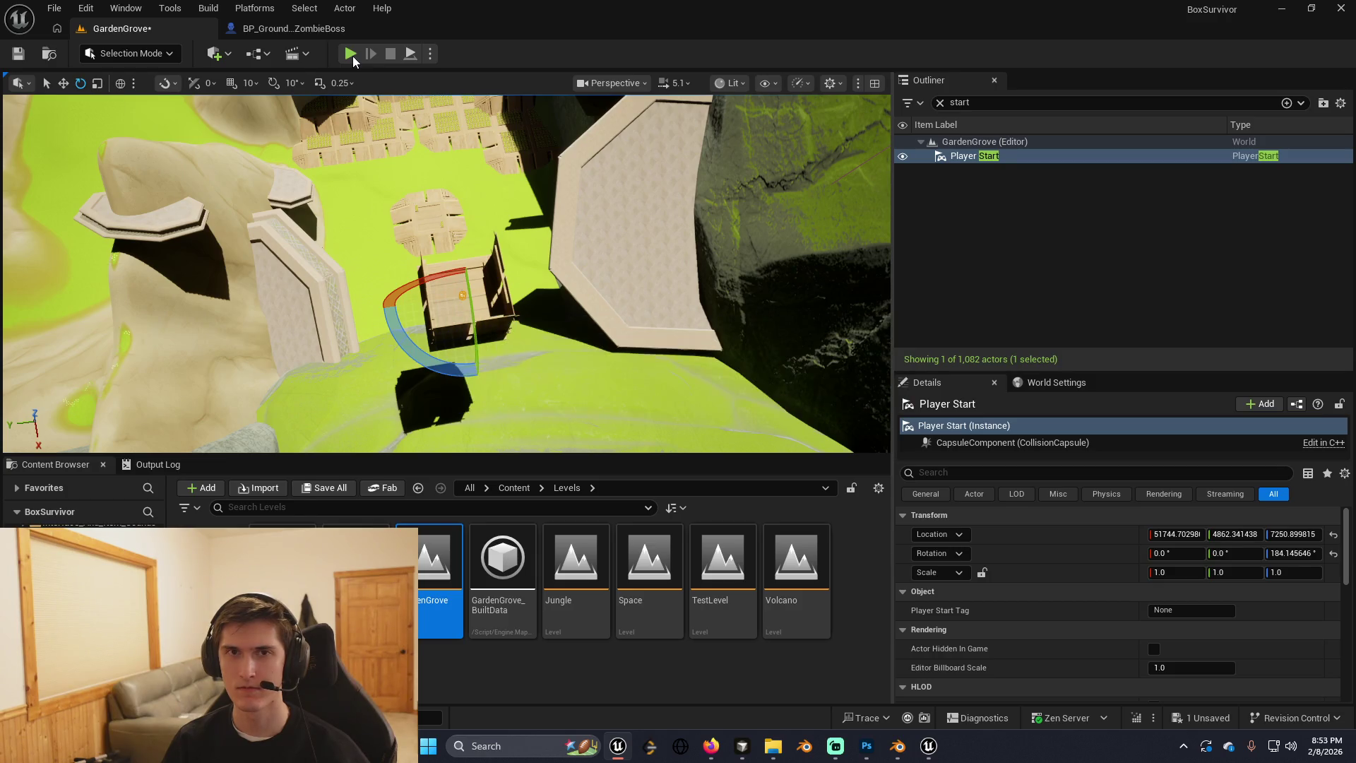
pyautogui.hotkey('ctrl', 's')
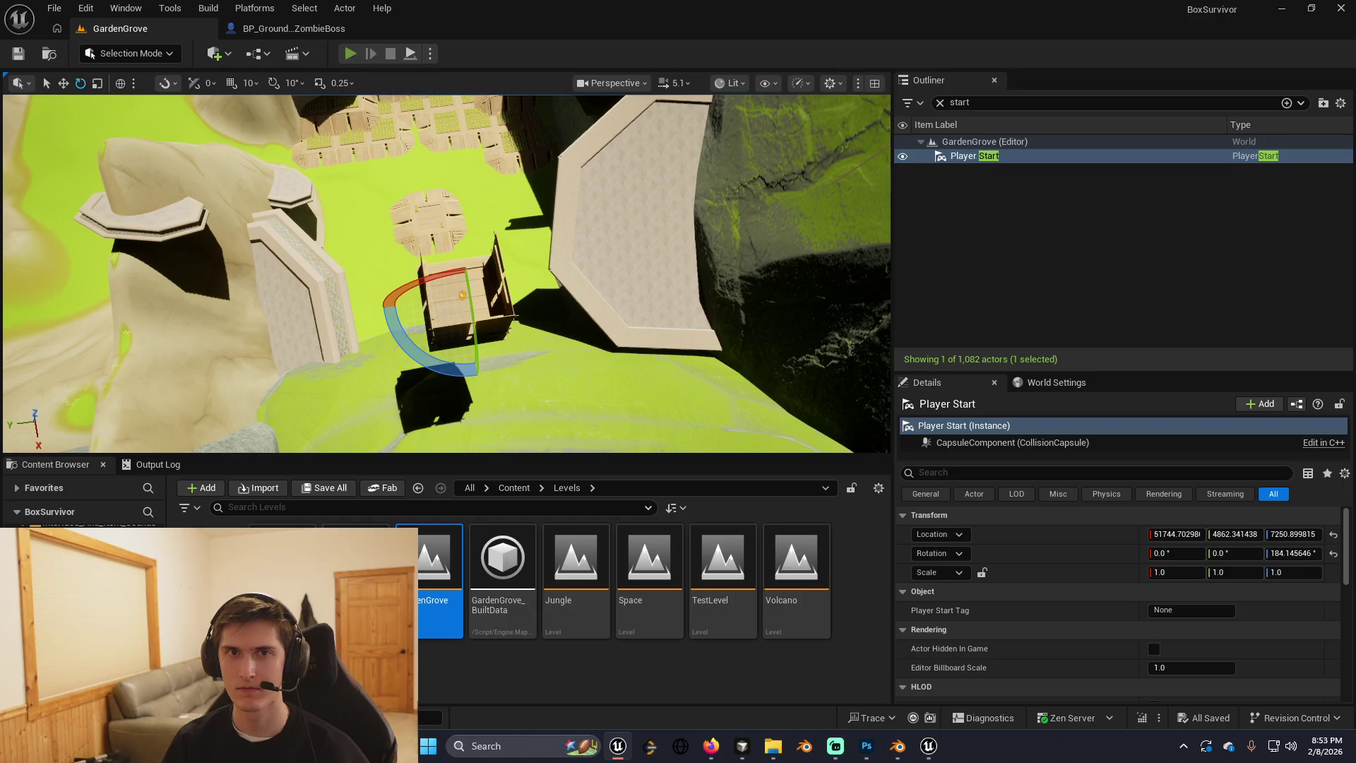
pyautogui.click(350, 54)
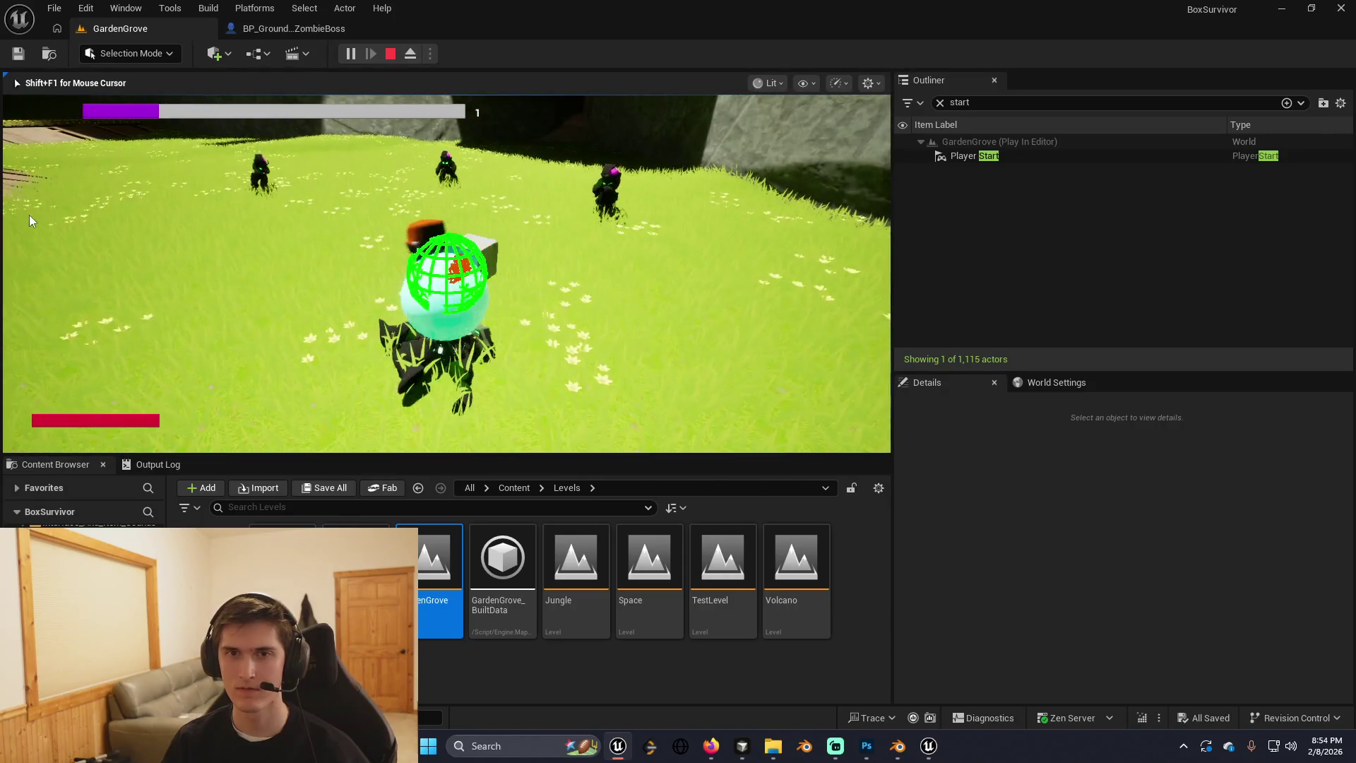
pyautogui.press('Escape')
pyautogui.press('f')
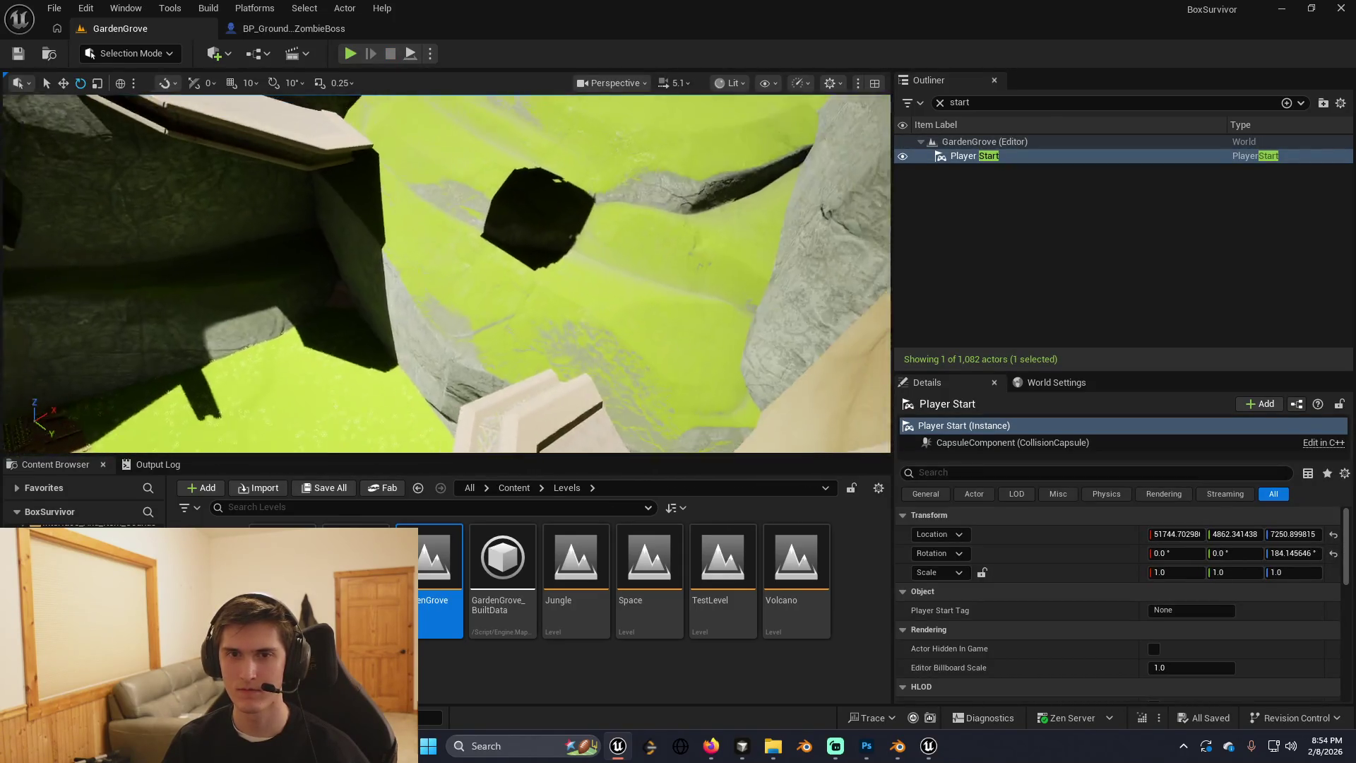
pyautogui.moveTo(351, 249); pyautogui.dragTo(352, 249)
pyautogui.rightClick(452, 244)
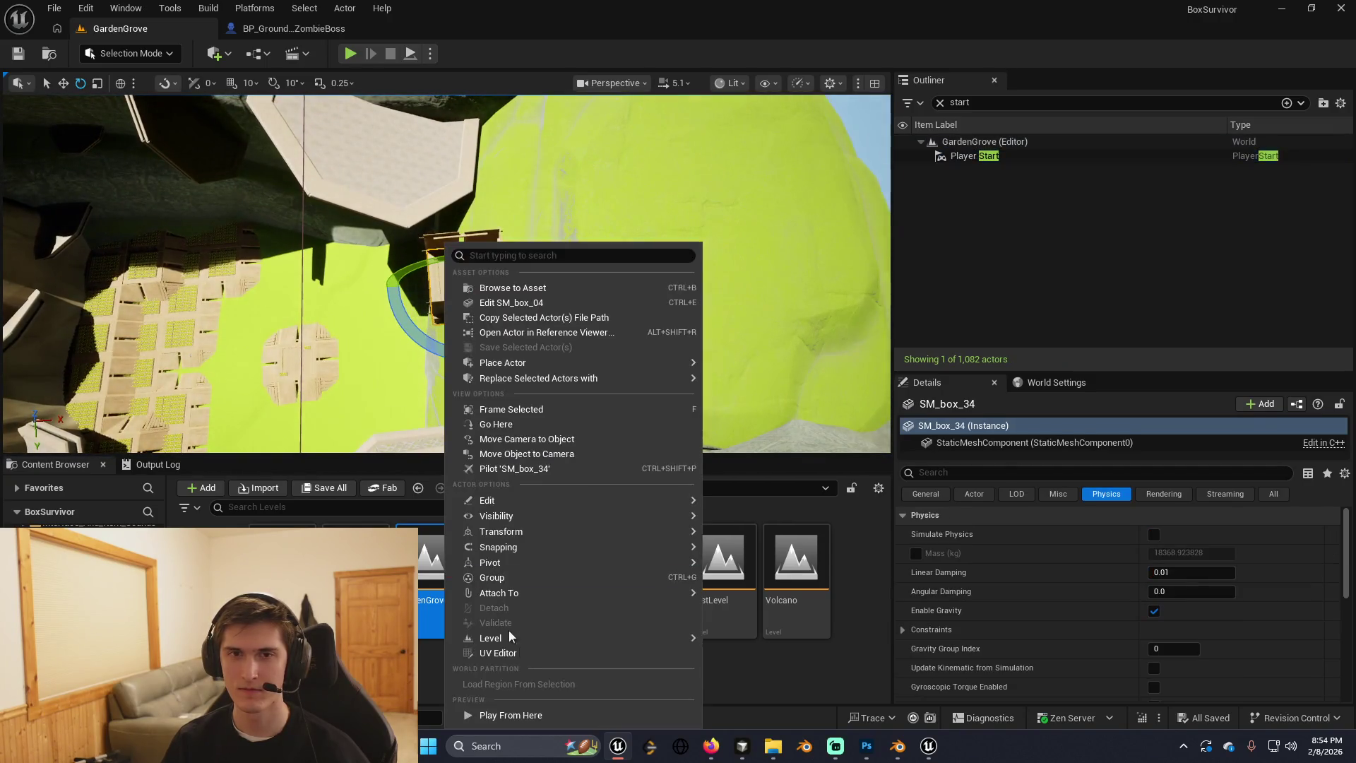
pyautogui.click(487, 710)
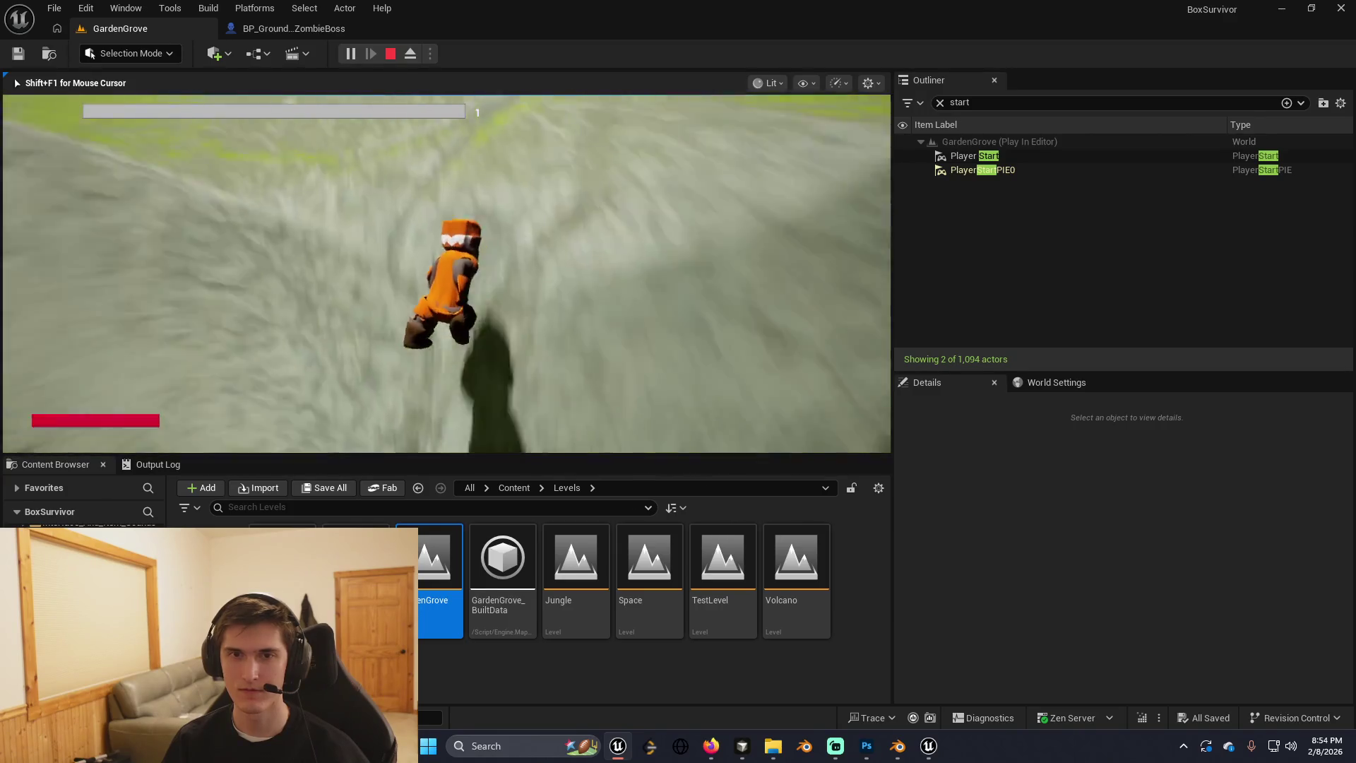
pyautogui.press('Escape')
pyautogui.moveTo(425, 116); pyautogui.dragTo(425, 116)
pyautogui.moveTo(466, 243); pyautogui.dragTo(466, 243)
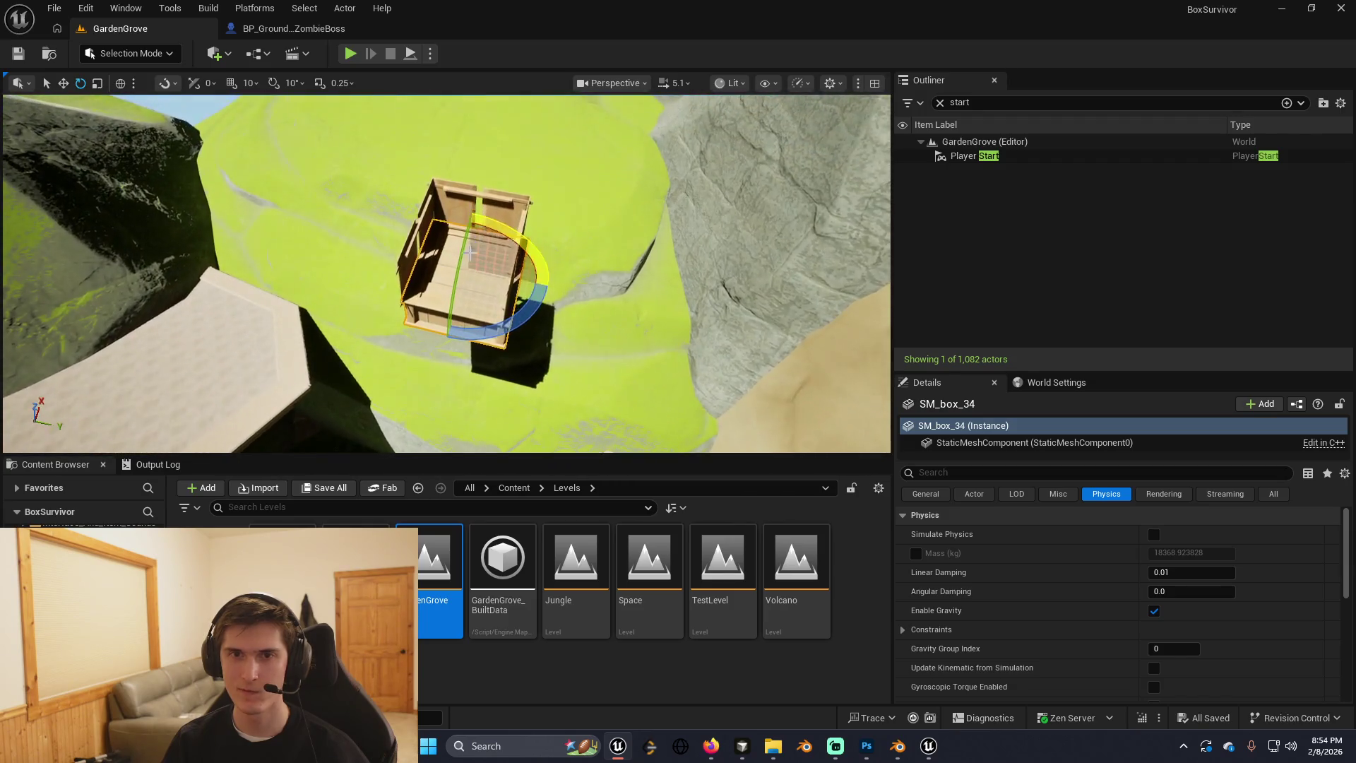
pyautogui.rightClick(466, 244)
pyautogui.hotkey('alt', 'p')
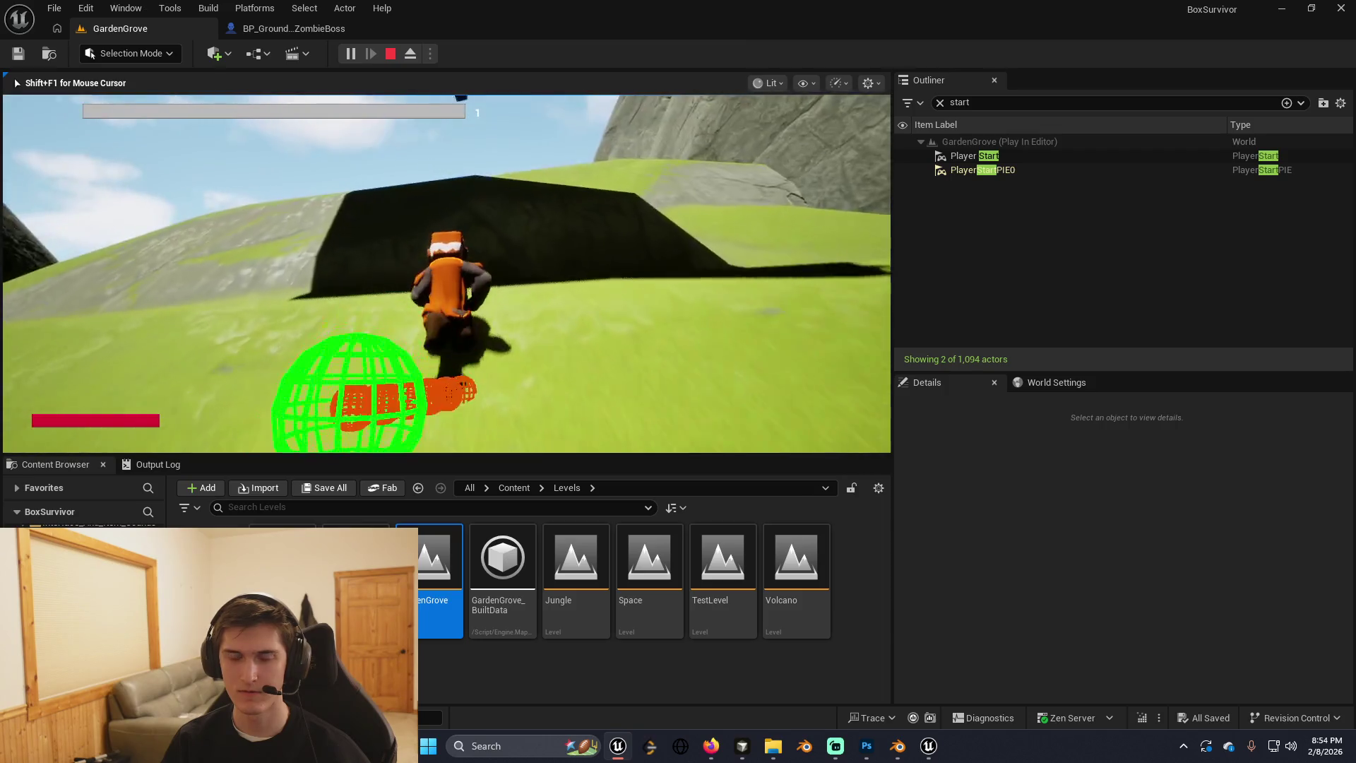
pyautogui.press('Escape')
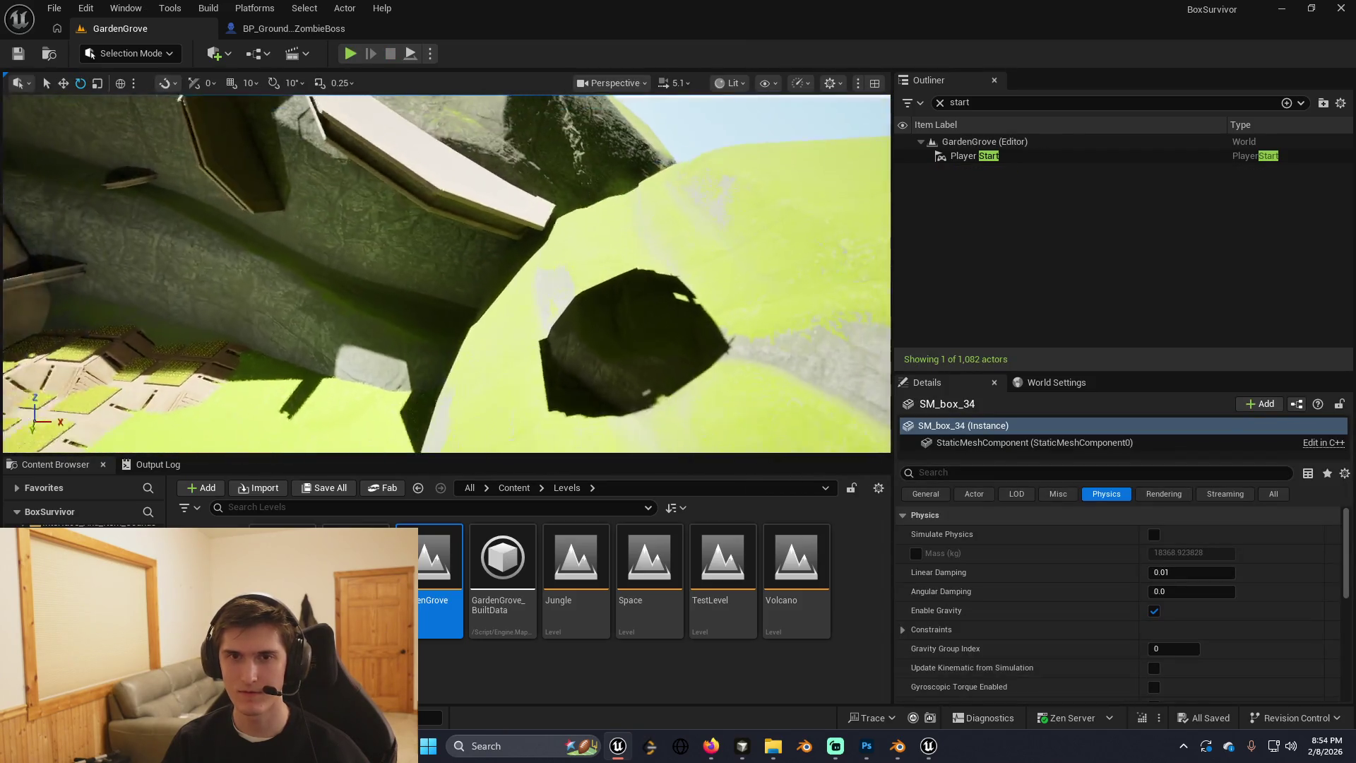
pyautogui.press('f')
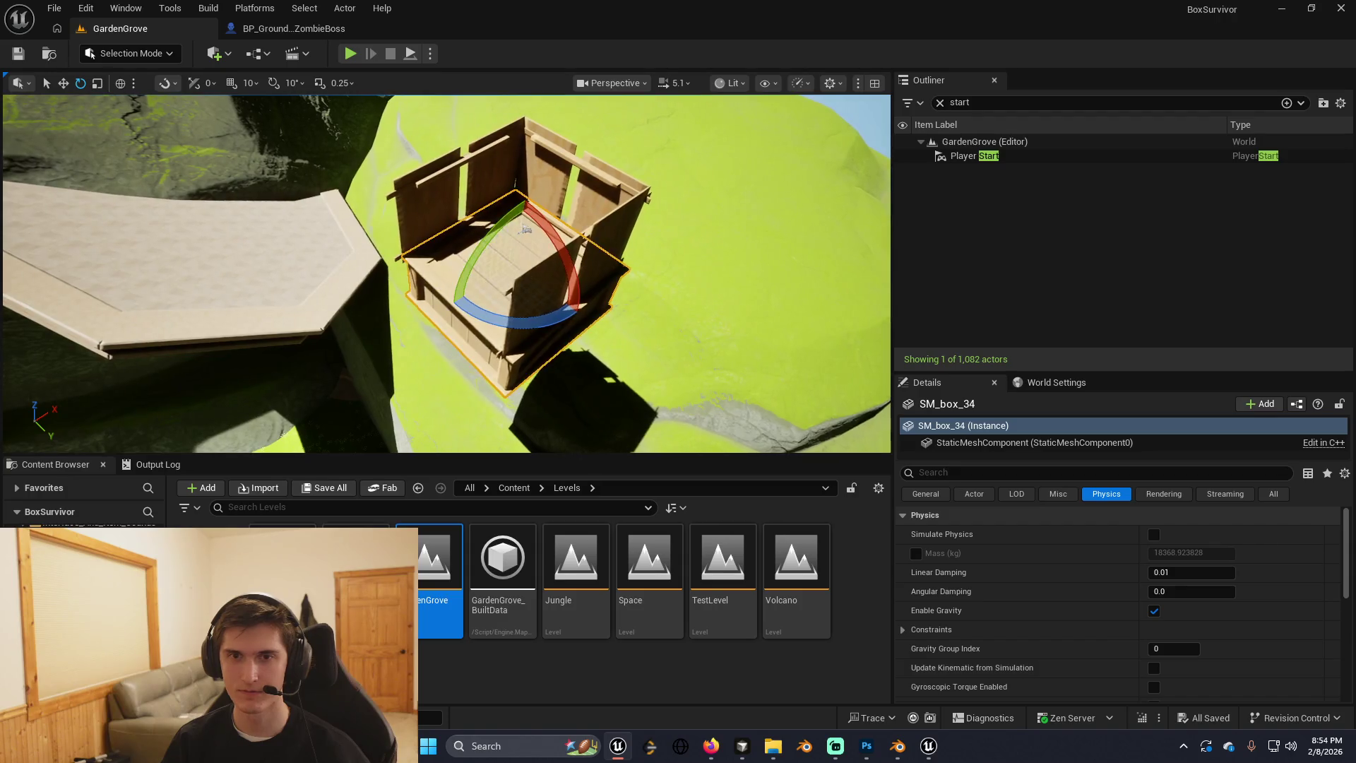
# Copy a crate side panel downward, then delete the copy.
pyautogui.click(555, 254)
pyautogui.moveTo(528, 263); pyautogui.dragTo(533, 378)
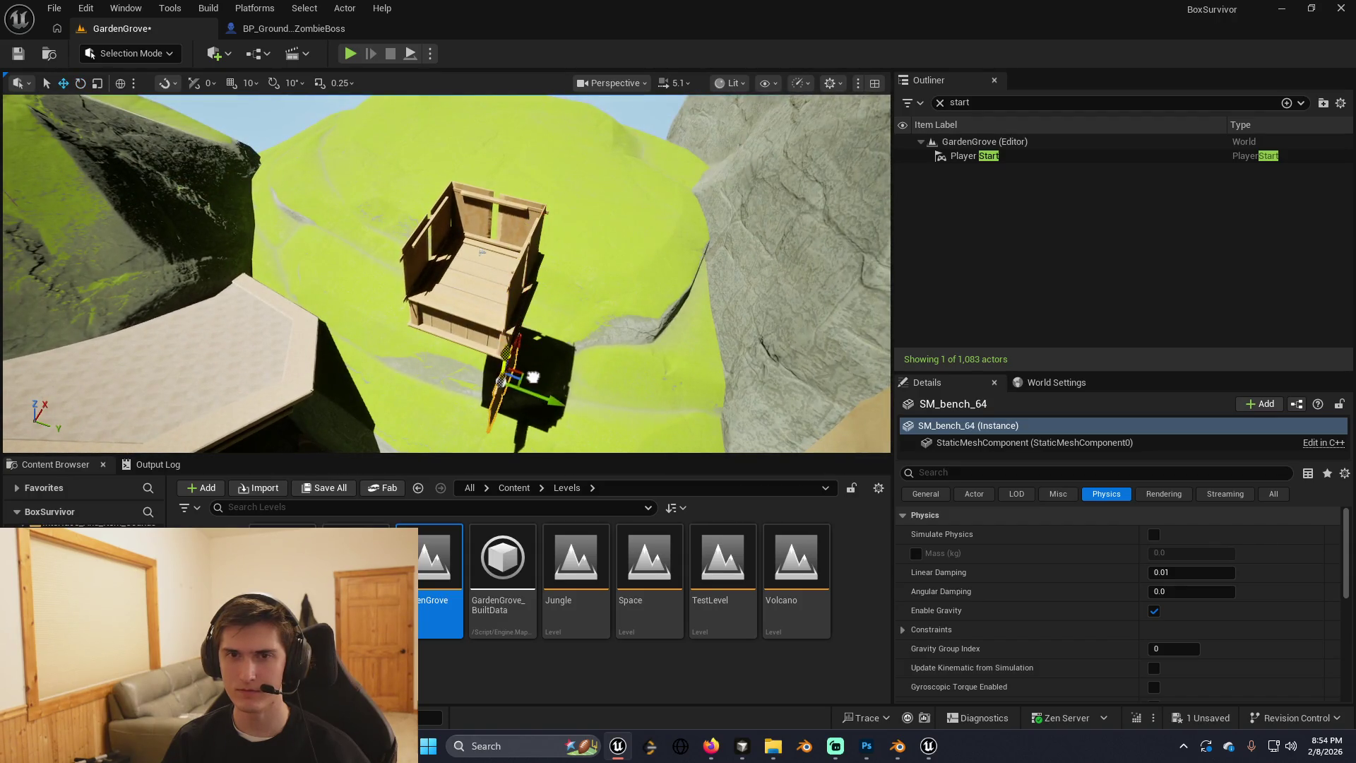
pyautogui.press('e')
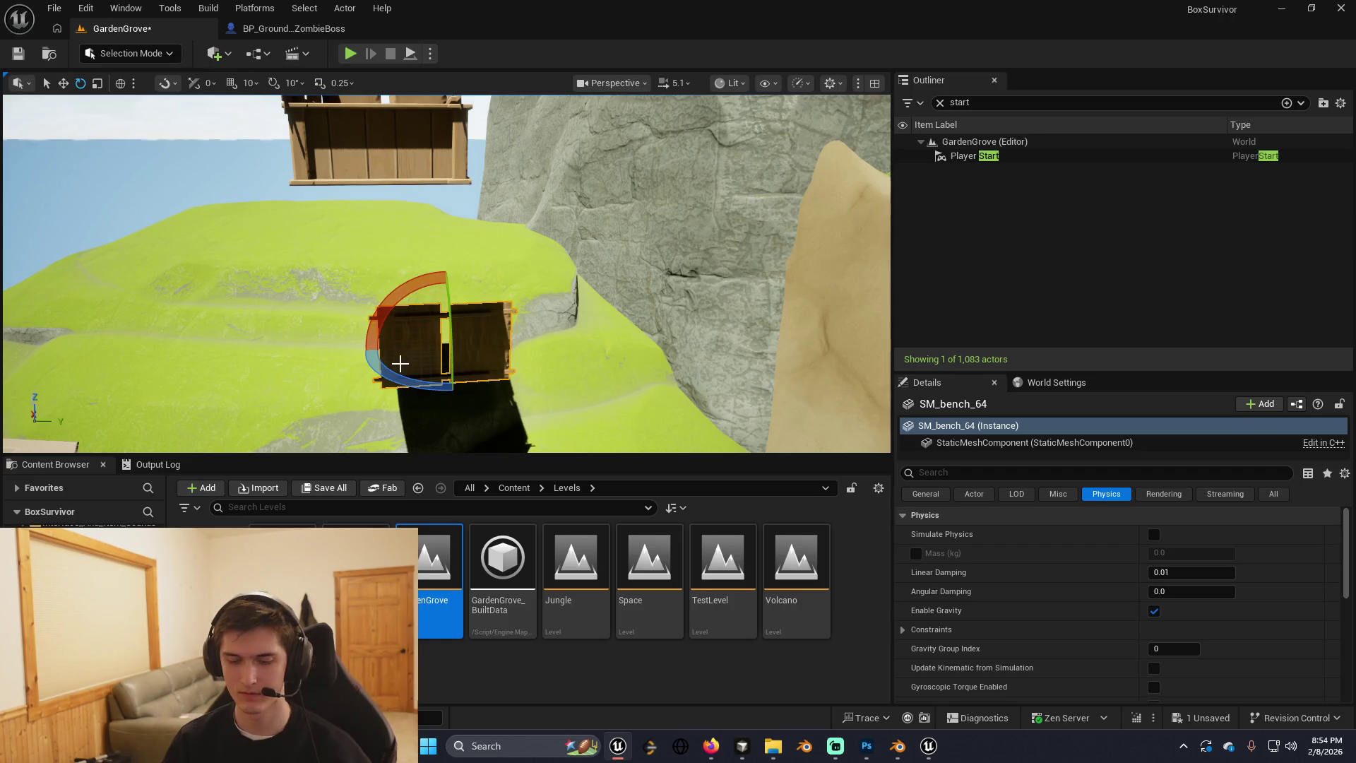
pyautogui.press('Delete')
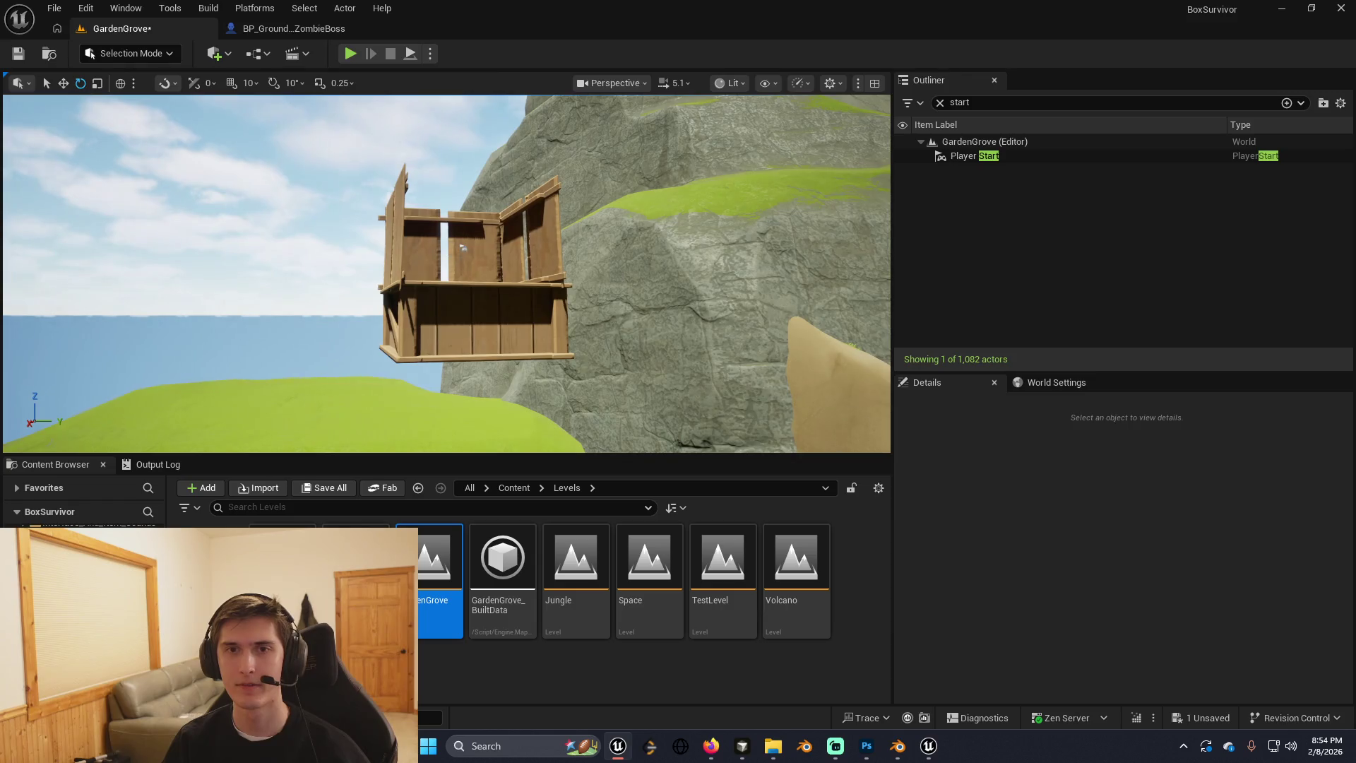
# Duplicate another side panel and tilt it into a slanted ladder beneath the crate.
pyautogui.click(472, 302)
pyautogui.hotkey('ctrl', 'd')
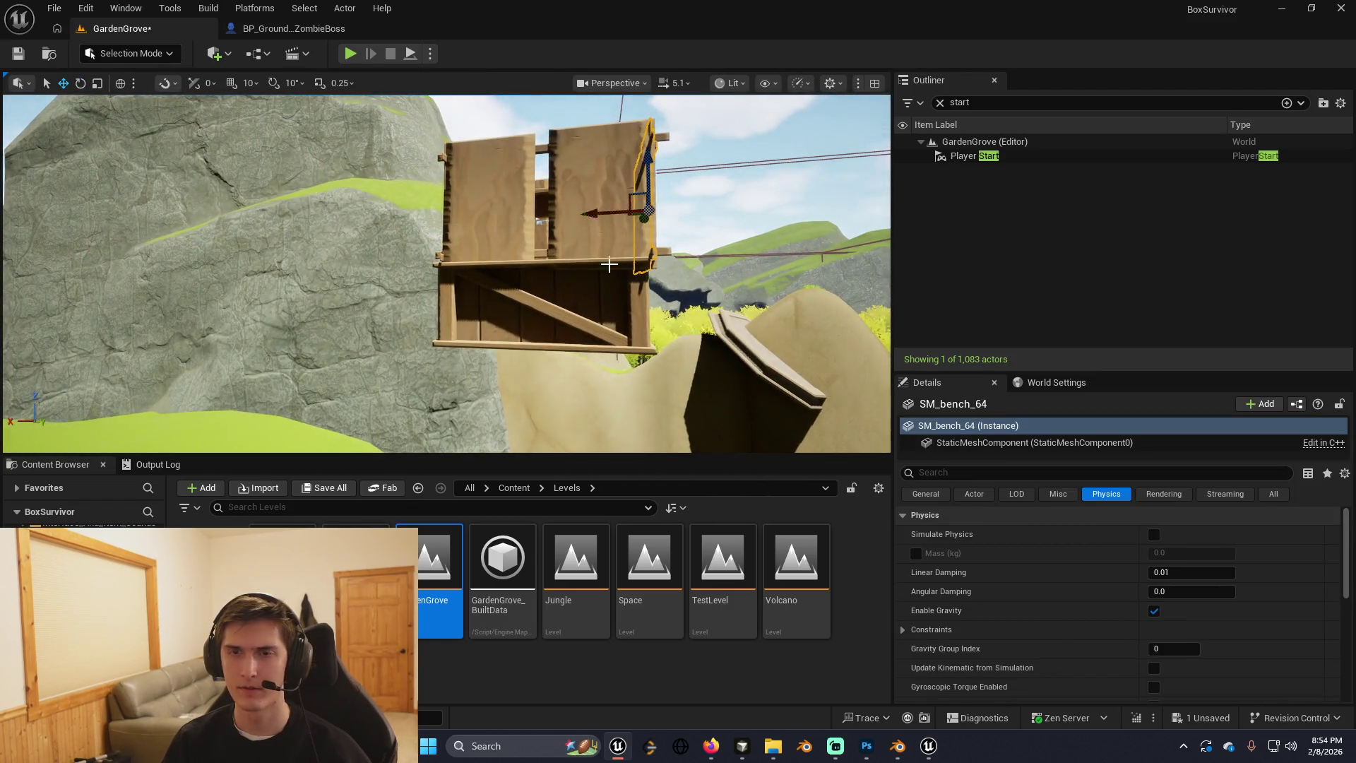
pyautogui.moveTo(545, 248); pyautogui.dragTo(428, 285)
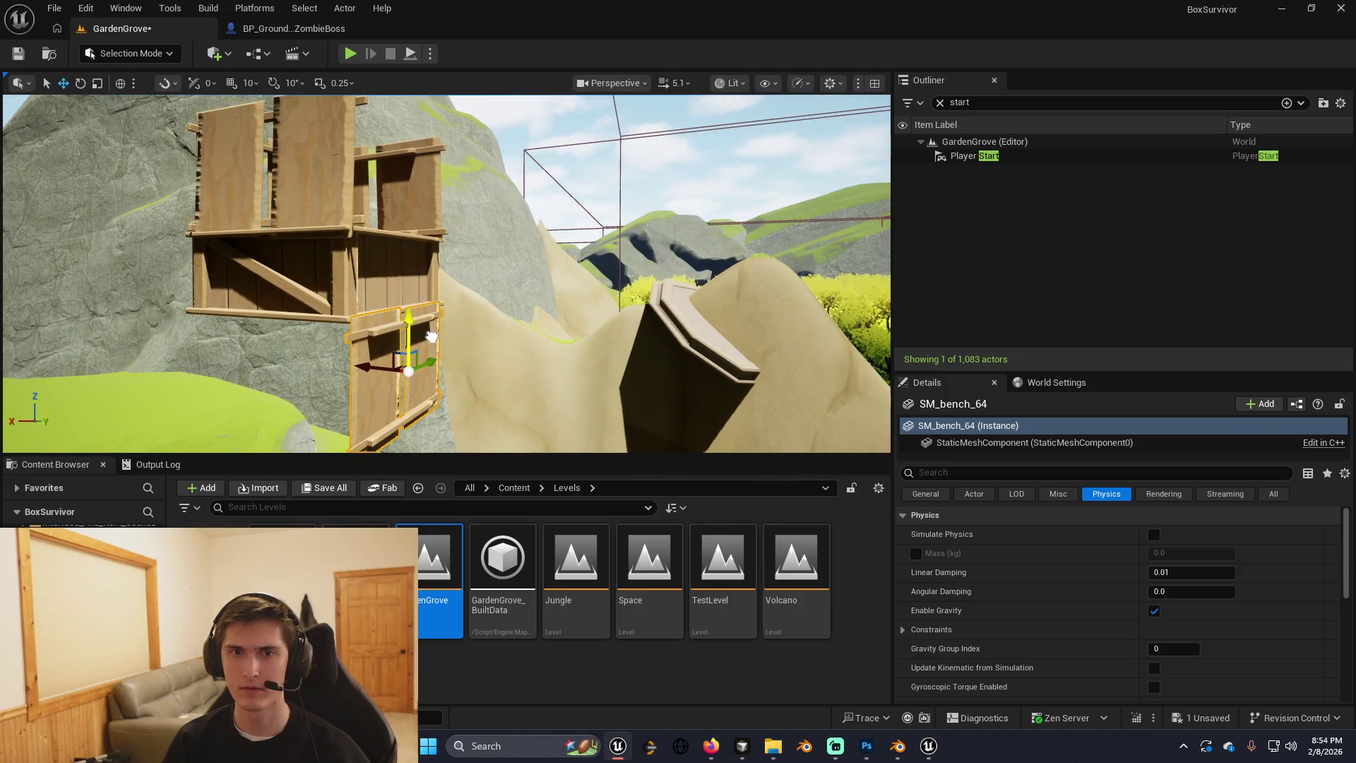
pyautogui.moveTo(431, 337); pyautogui.dragTo(318, 191)
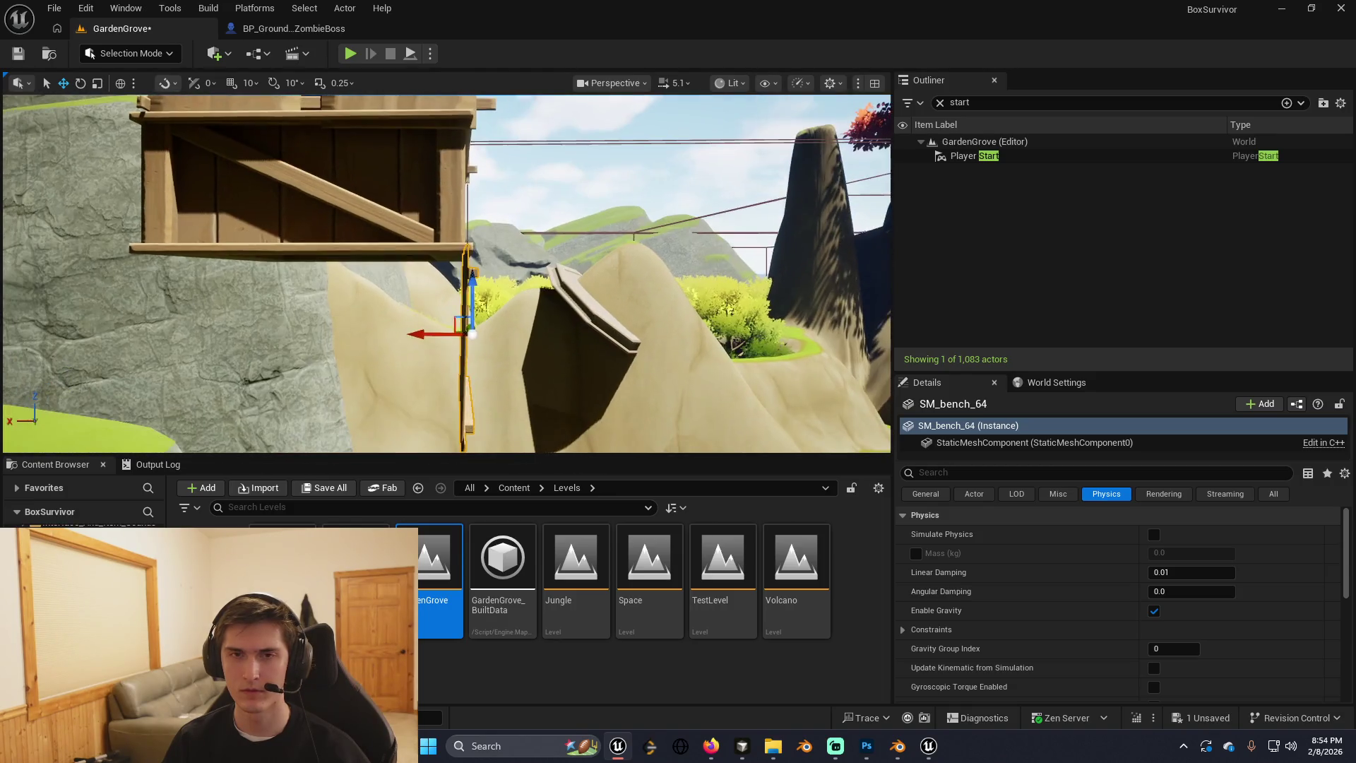
pyautogui.press('r')
pyautogui.moveTo(452, 339); pyautogui.dragTo(452, 308)
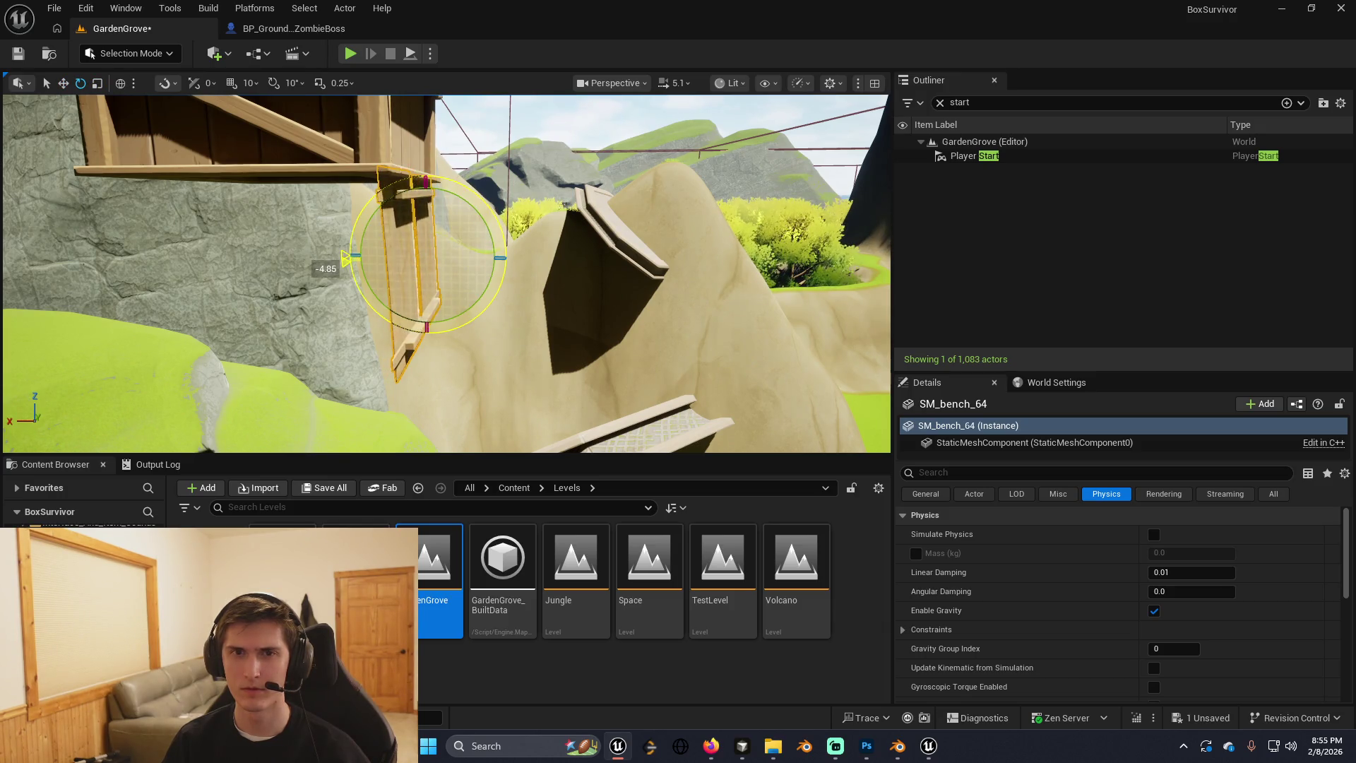
pyautogui.moveTo(346, 259)
pyautogui.mouseDown()
pyautogui.moveTo(348, 271)
pyautogui.moveTo(395, 257)
pyautogui.moveTo(381, 242)
pyautogui.mouseUp()
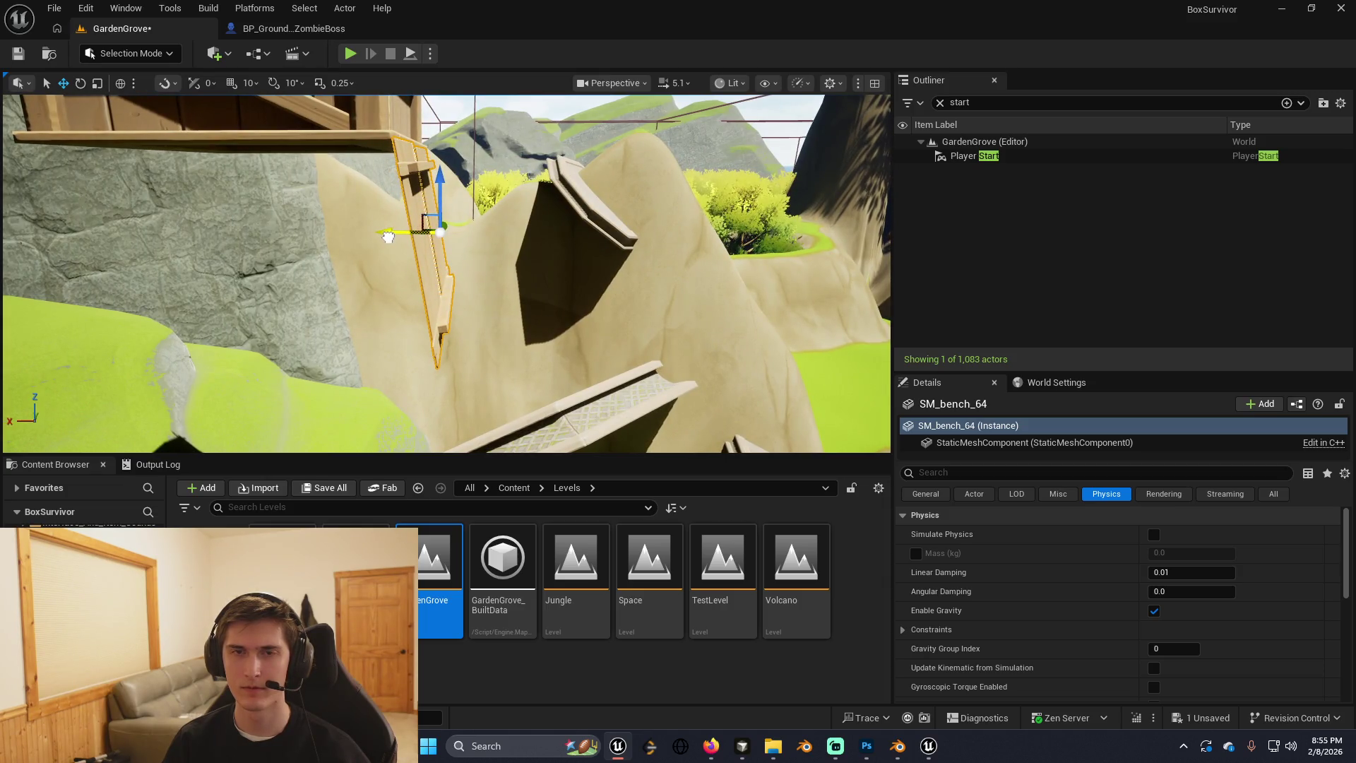
pyautogui.moveTo(387, 238); pyautogui.dragTo(485, 257)
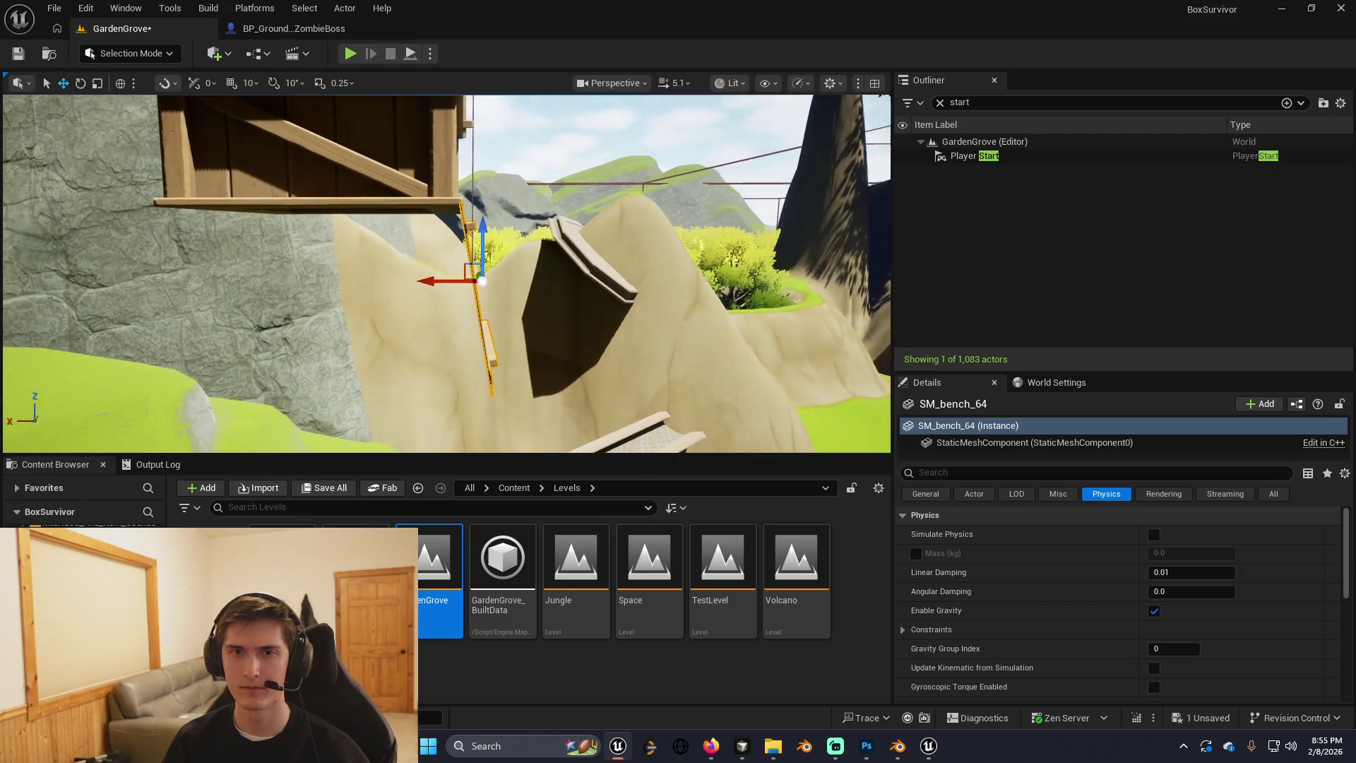
# Duplicate the bench piece, try rotating it, then delete the duplicate.
pyautogui.hotkey('ctrl', 'd')
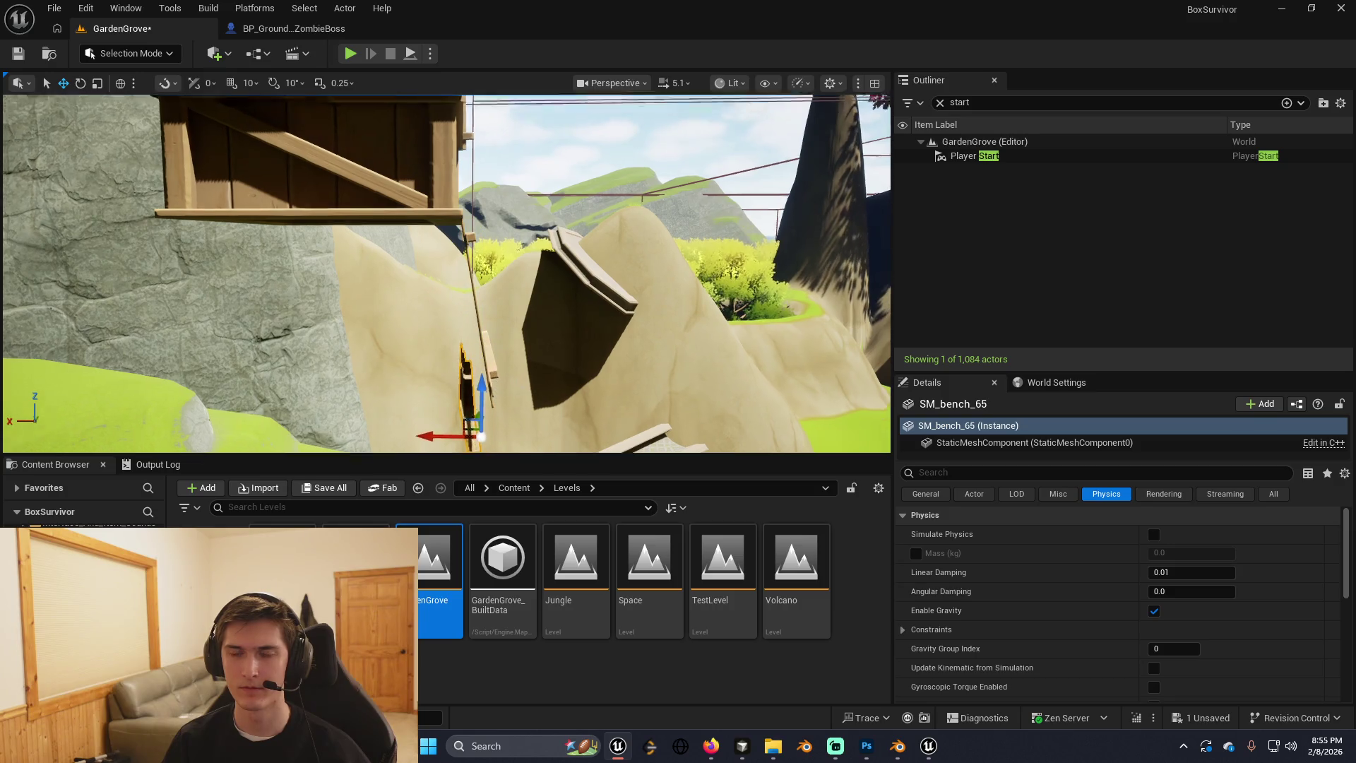
pyautogui.moveTo(466, 387)
pyautogui.mouseDown()
pyautogui.moveTo(455, 341)
pyautogui.moveTo(498, 377)
pyautogui.moveTo(523, 370)
pyautogui.moveTo(445, 369)
pyautogui.moveTo(445, 427)
pyautogui.mouseUp()
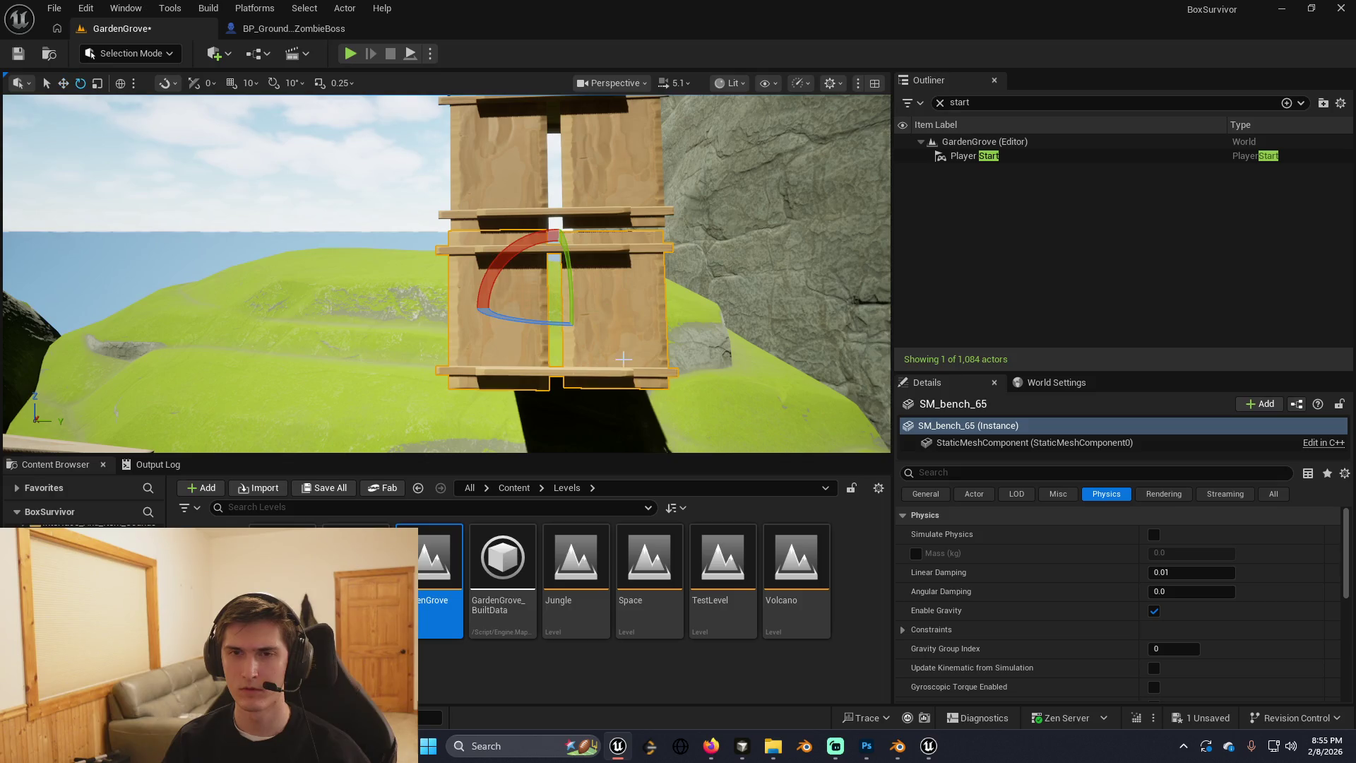
pyautogui.moveTo(528, 263); pyautogui.dragTo(527, 264)
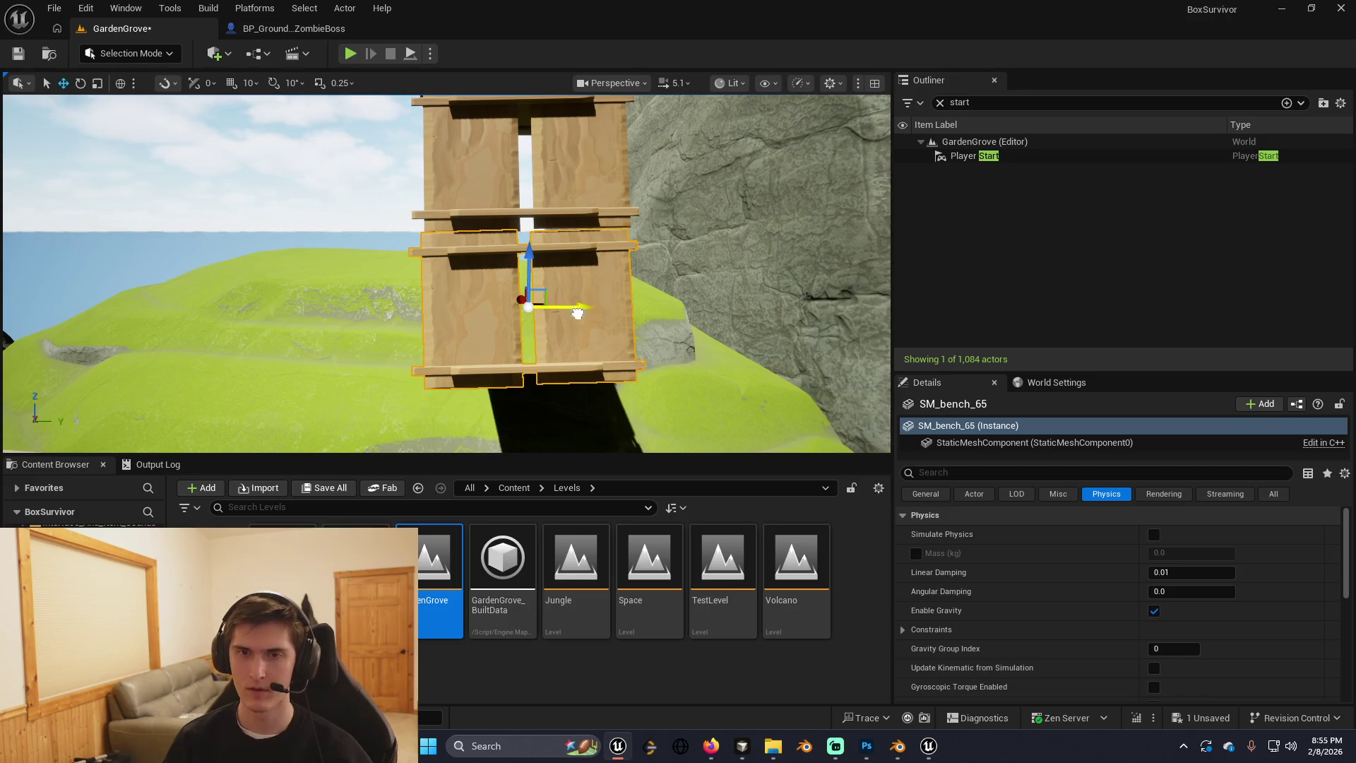
pyautogui.moveTo(593, 313)
pyautogui.mouseDown()
pyautogui.moveTo(593, 353)
pyautogui.moveTo(593, 289)
pyautogui.mouseUp()
pyautogui.press('Delete')
# Test the ladder with Play From Here on top of the crate, then stop the session.
pyautogui.click(520, 298)
pyautogui.press('e')
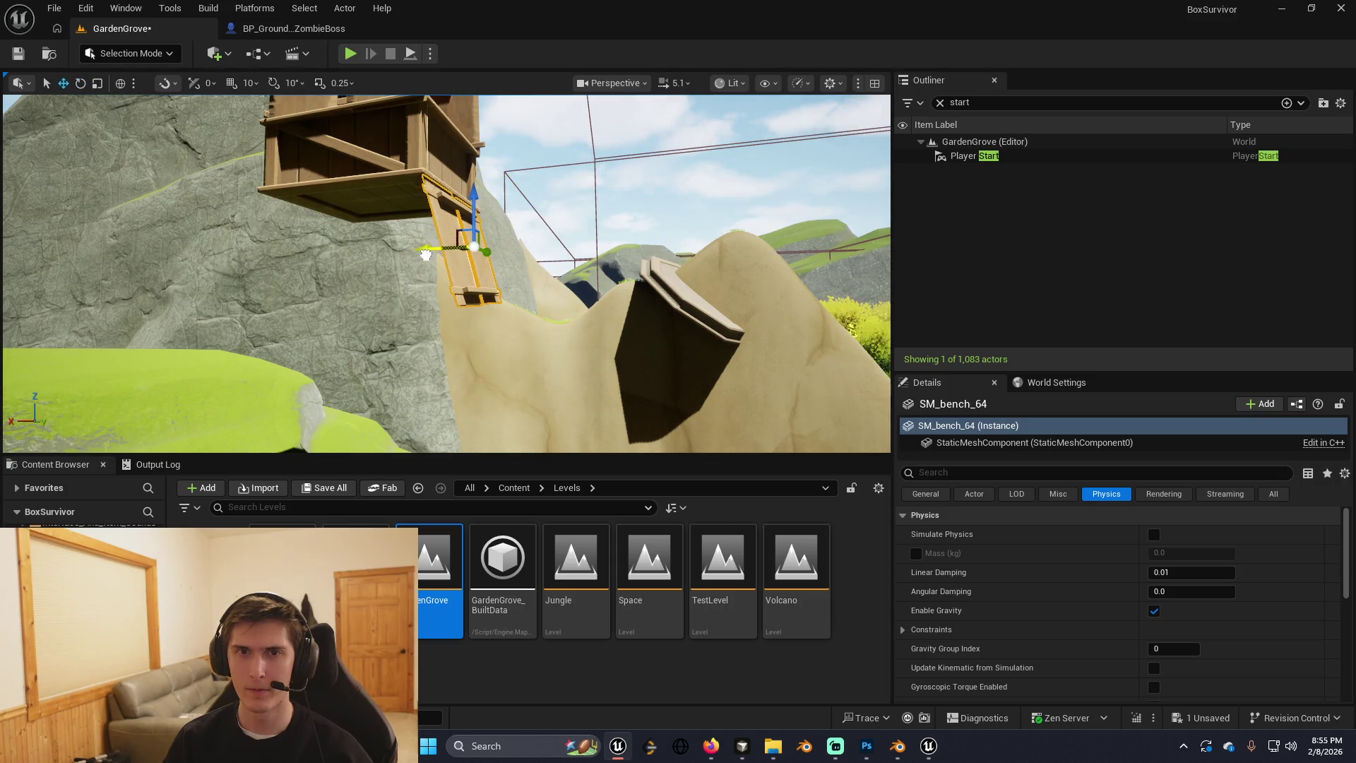
pyautogui.moveTo(427, 253)
pyautogui.mouseDown()
pyautogui.moveTo(424, 268)
pyautogui.moveTo(416, 248)
pyautogui.mouseUp()
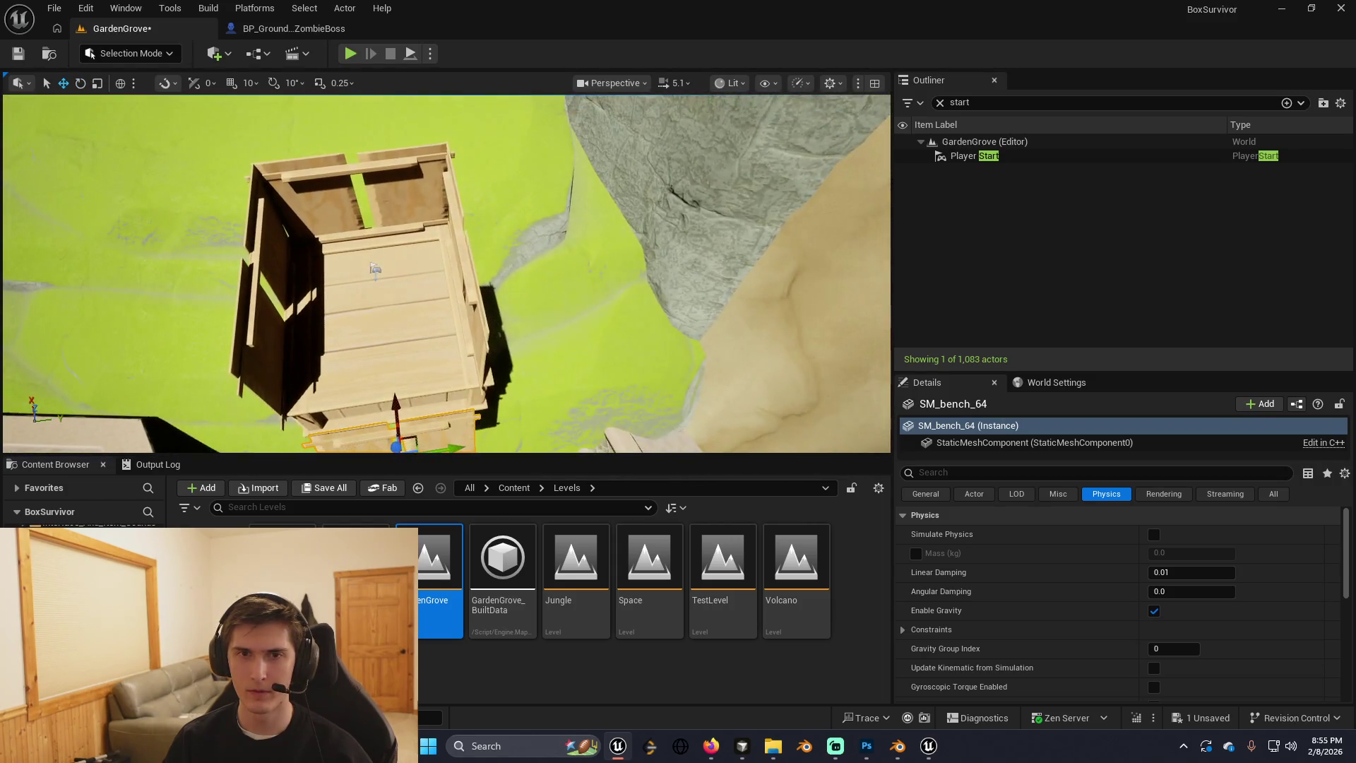
pyautogui.rightClick(412, 242)
pyautogui.click(537, 715)
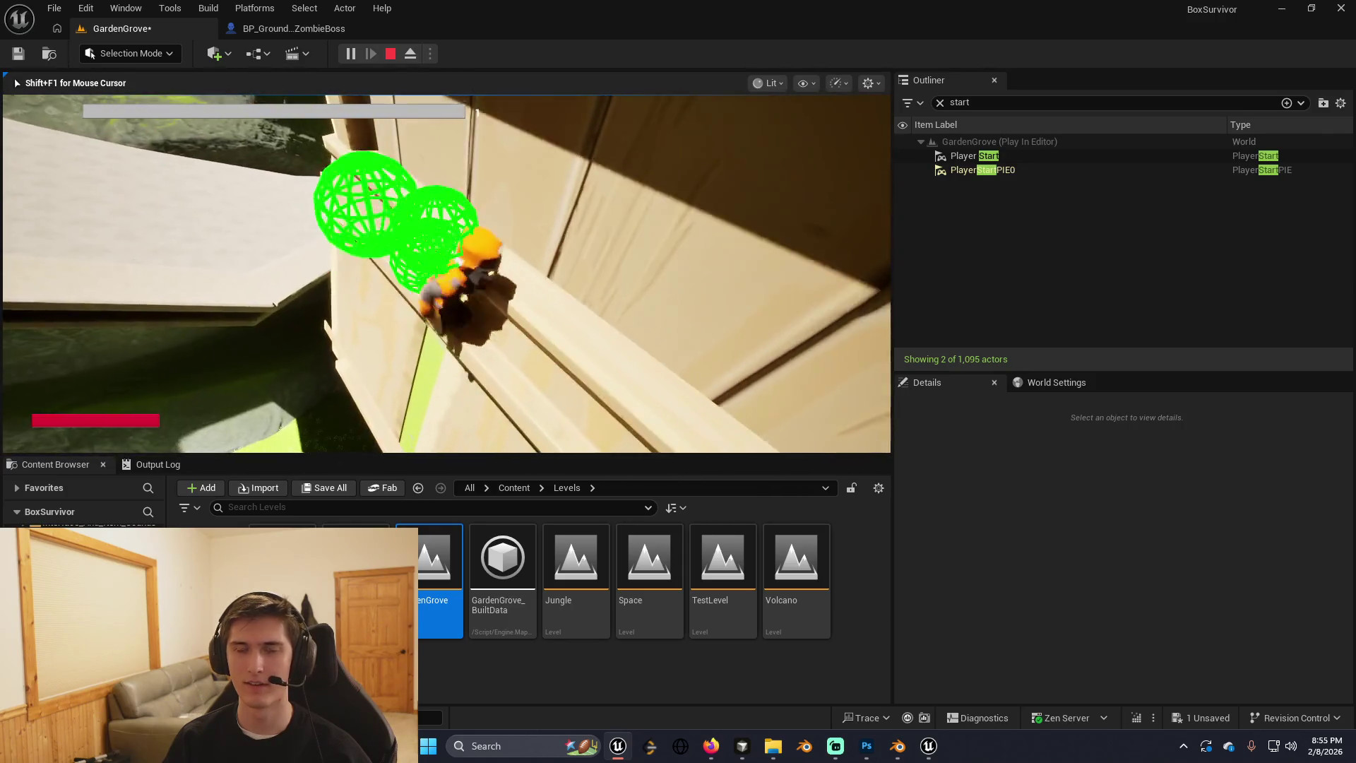
pyautogui.press('Escape')
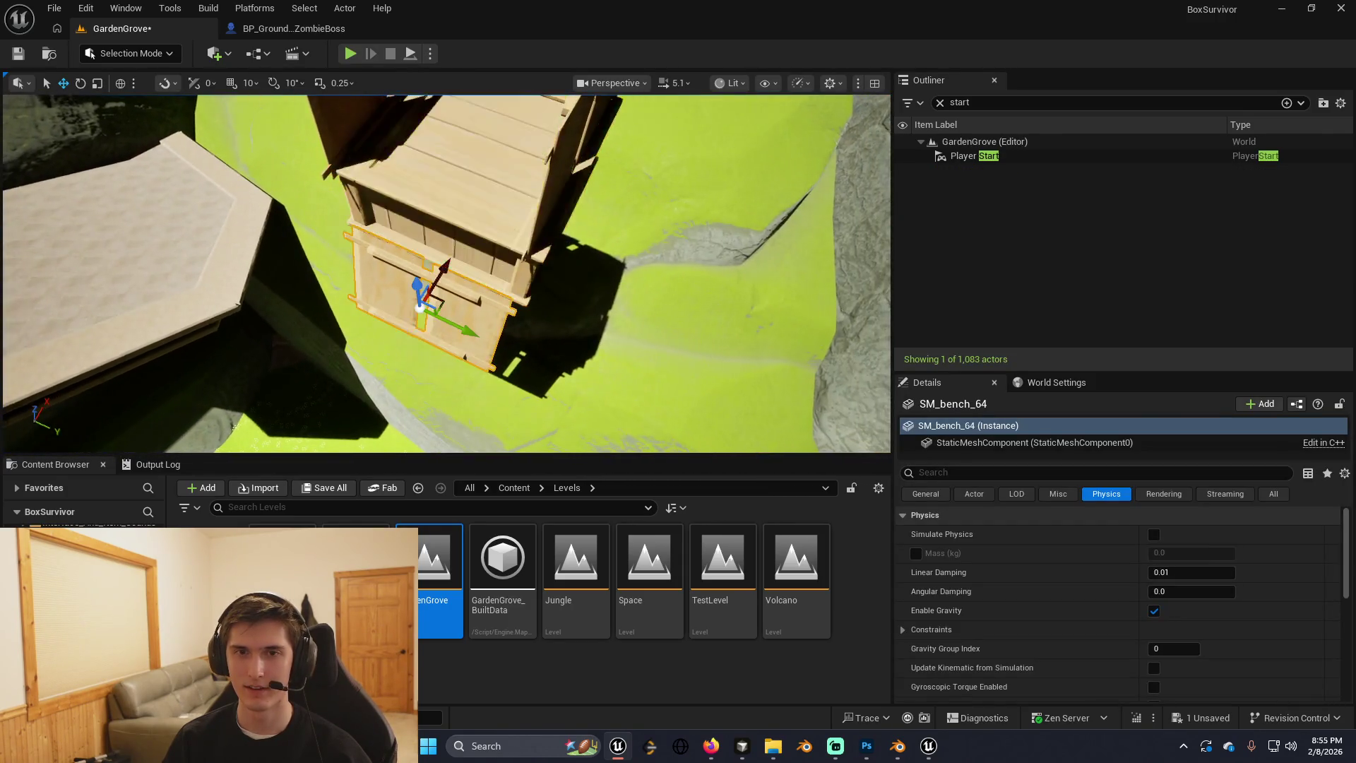
pyautogui.moveTo(478, 298)
pyautogui.mouseDown()
pyautogui.moveTo(413, 315)
pyautogui.moveTo(498, 298)
pyautogui.moveTo(463, 305)
pyautogui.mouseUp()
# Dictate and send Cursor's agent a request to keep Zone 1 auto-spawning but stop it on zone exit.
pyautogui.hotkey('alt', 'Tab')
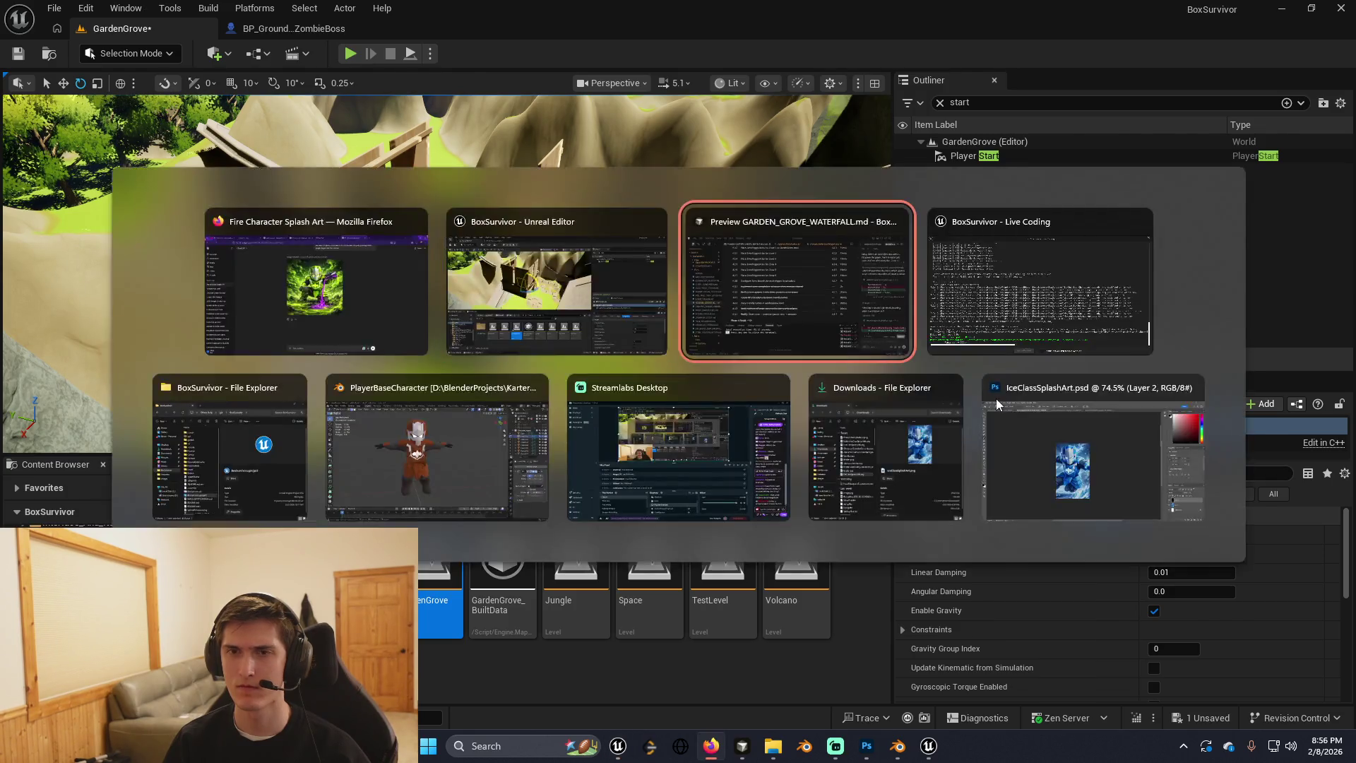
pyautogui.scroll(4, 1171, 409)
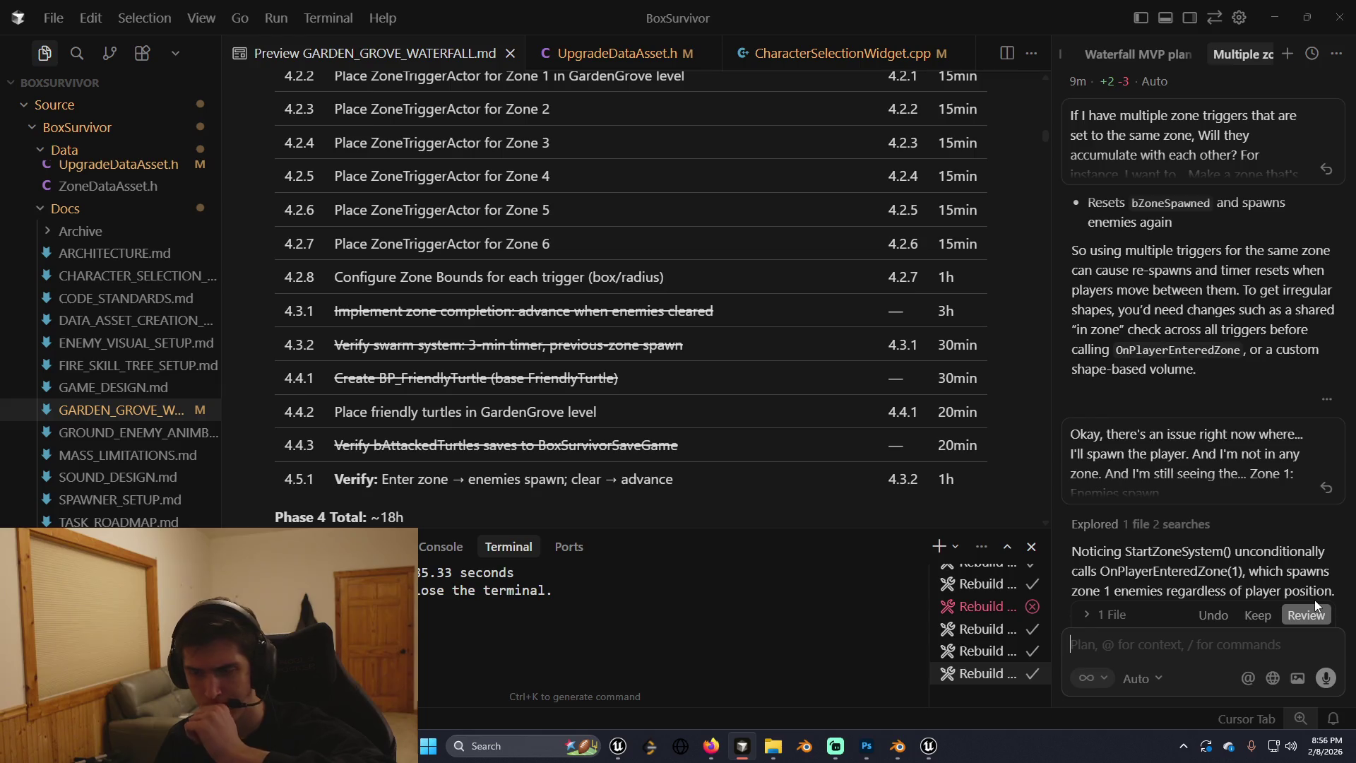
pyautogui.click(1326, 679)
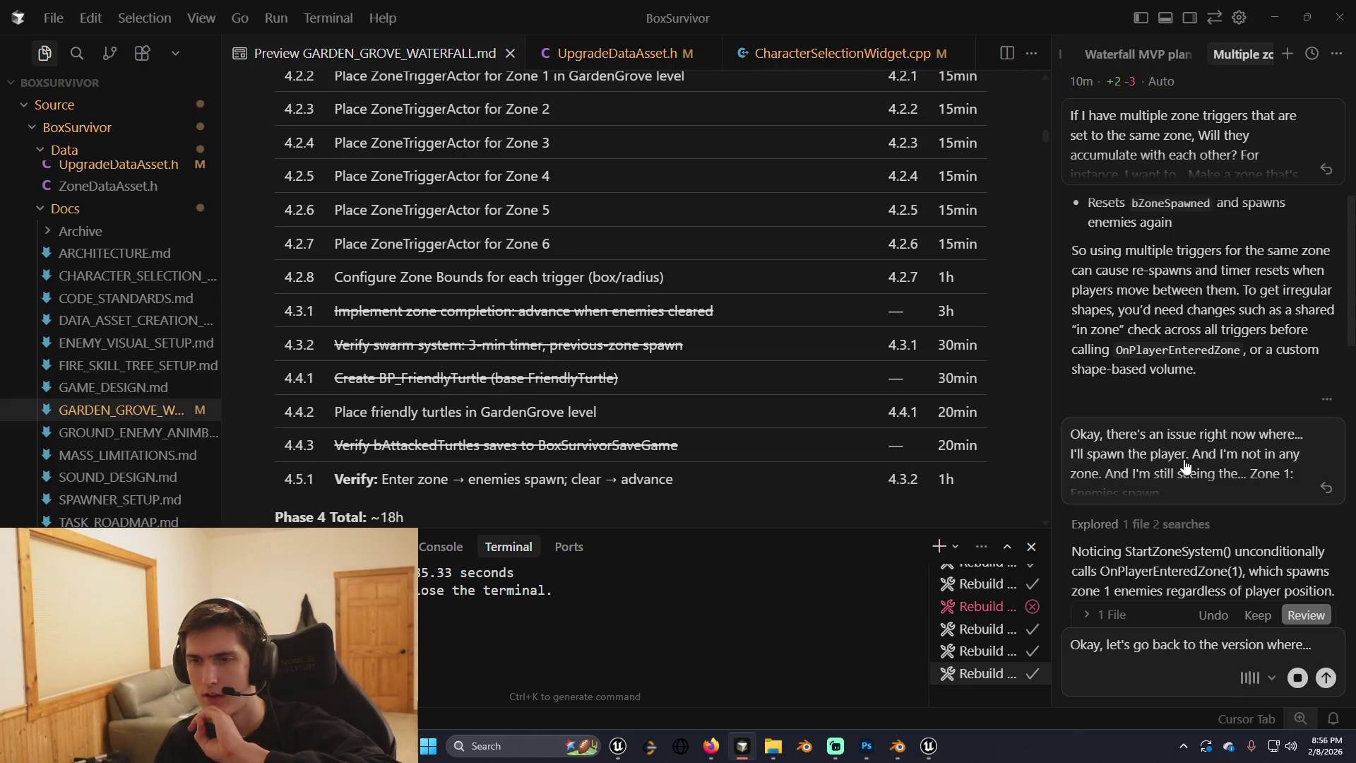
pyautogui.scroll(5, 1185, 466)
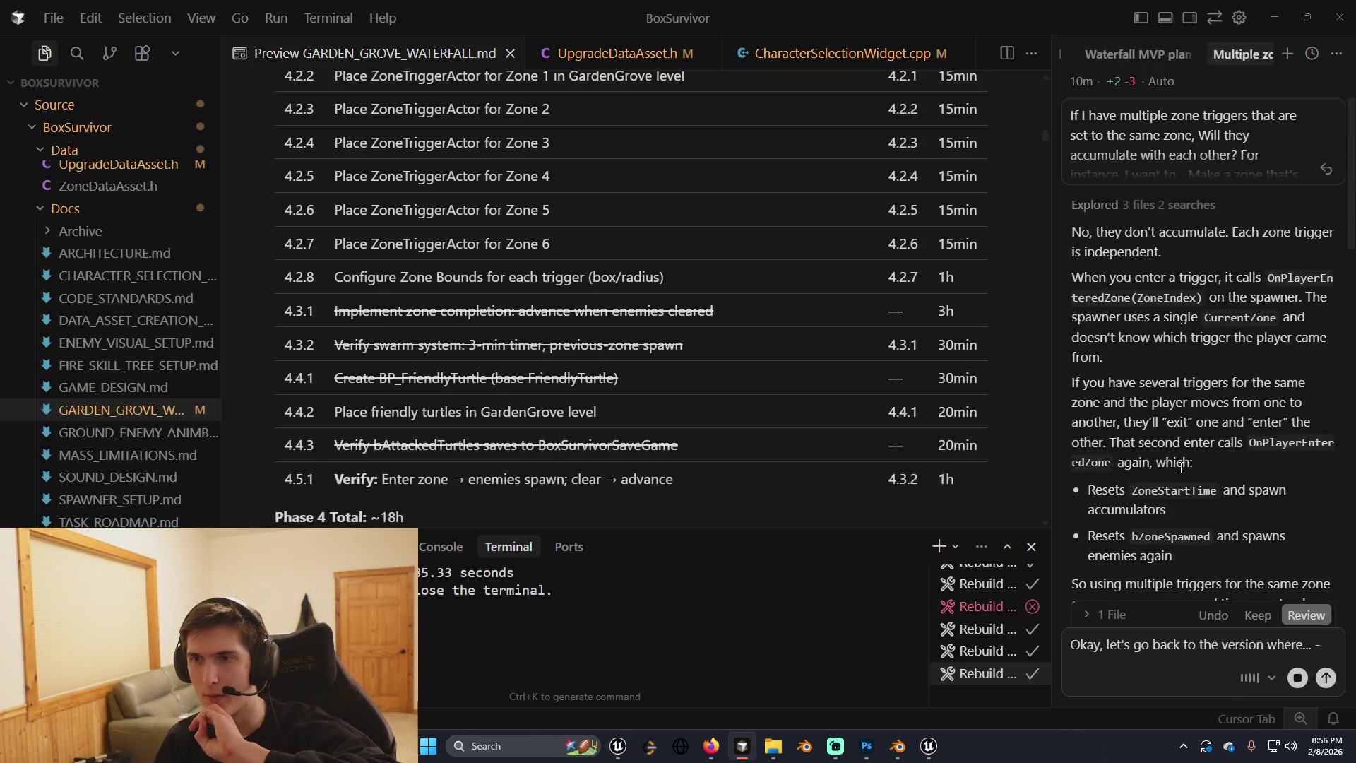
pyautogui.scroll(-5, 1181, 467)
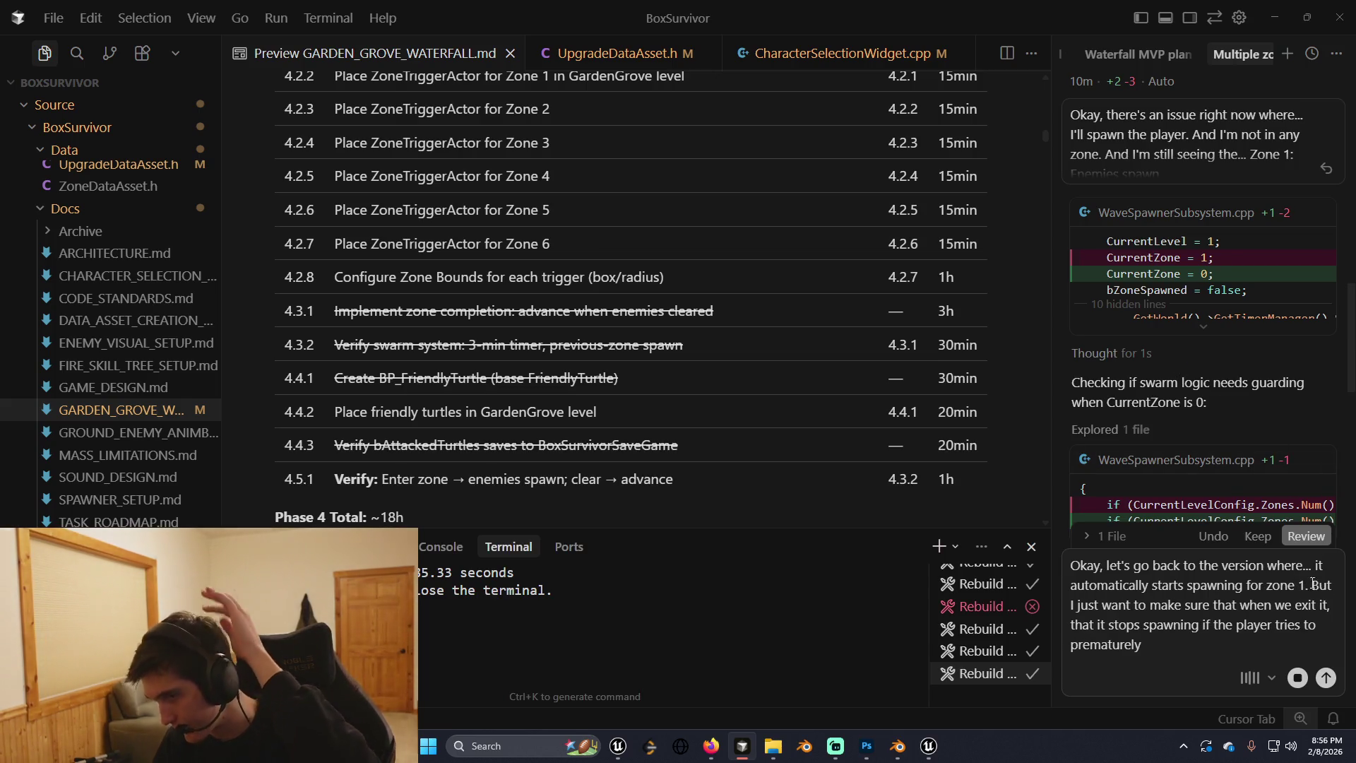
pyautogui.click(1328, 679)
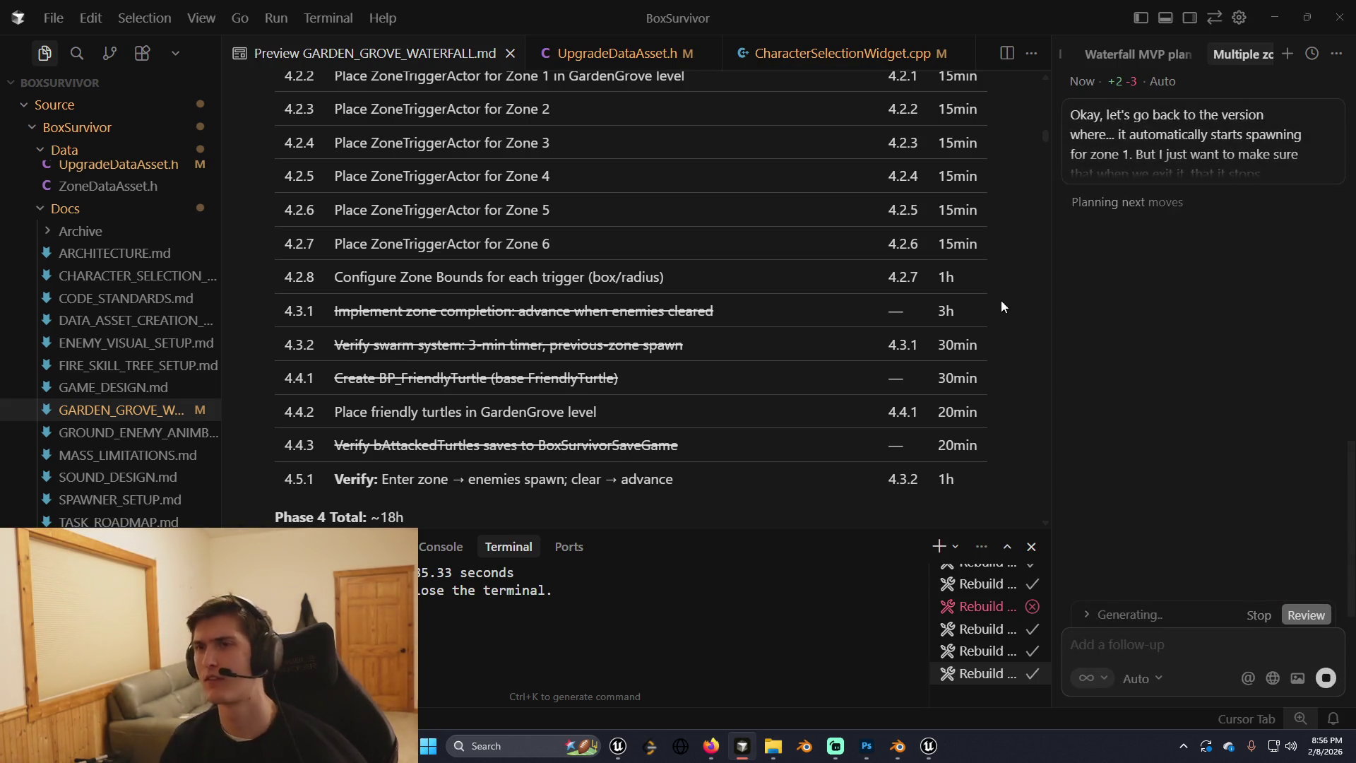
pyautogui.hotkey('alt', 'Tab')
pyautogui.moveTo(684, 299); pyautogui.dragTo(475, 316)
pyautogui.keyDown('ctrl'); pyautogui.click(475, 316); pyautogui.keyUp('ctrl')
# Select the remaining bench pieces and delete them.
pyautogui.press('f')
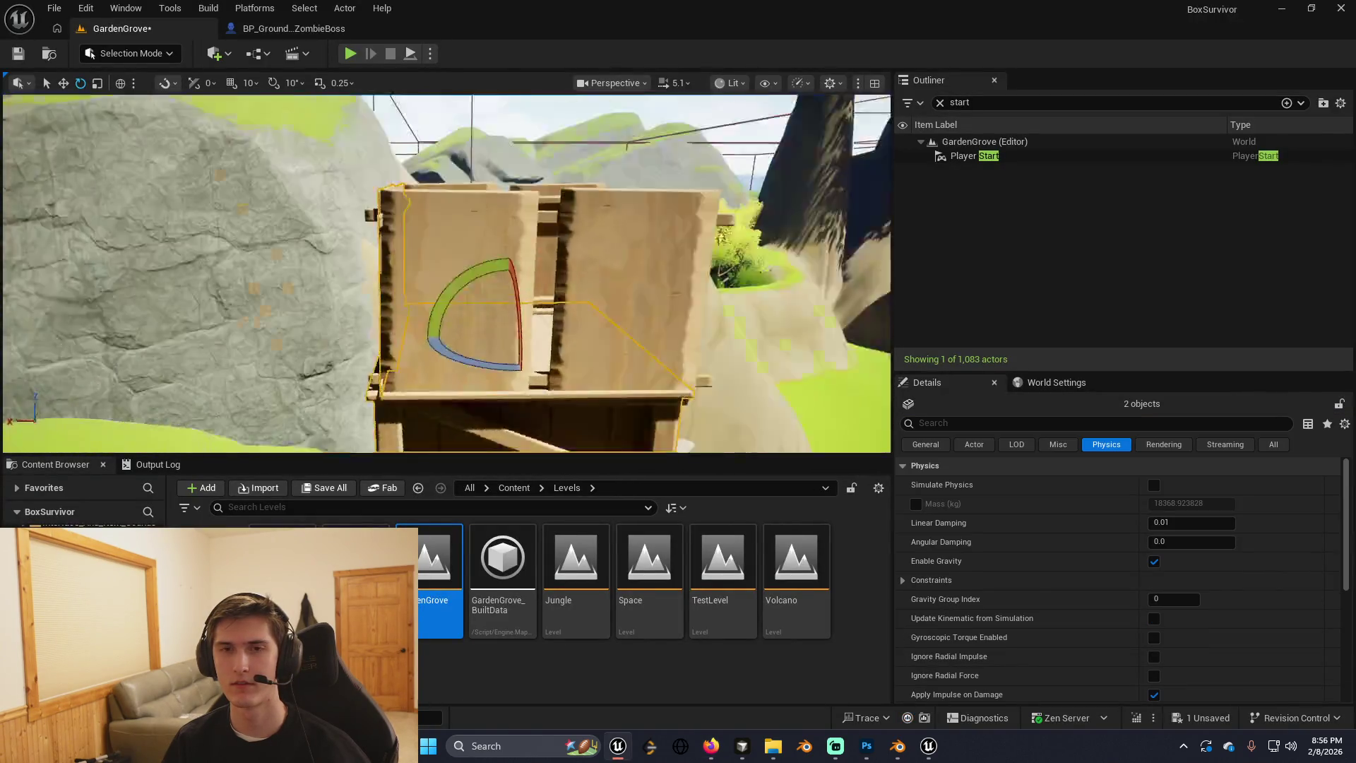
pyautogui.moveTo(588, 371)
pyautogui.mouseDown()
pyautogui.moveTo(450, 206)
pyautogui.moveTo(452, 226)
pyautogui.moveTo(717, 332)
pyautogui.moveTo(704, 280)
pyautogui.moveTo(684, 256)
pyautogui.moveTo(510, 227)
pyautogui.mouseUp()
pyautogui.keyDown('ctrl'); pyautogui.click(717, 332); pyautogui.keyUp('ctrl')
pyautogui.keyDown('ctrl'); pyautogui.click(656, 257); pyautogui.keyUp('ctrl')
pyautogui.press('Delete')
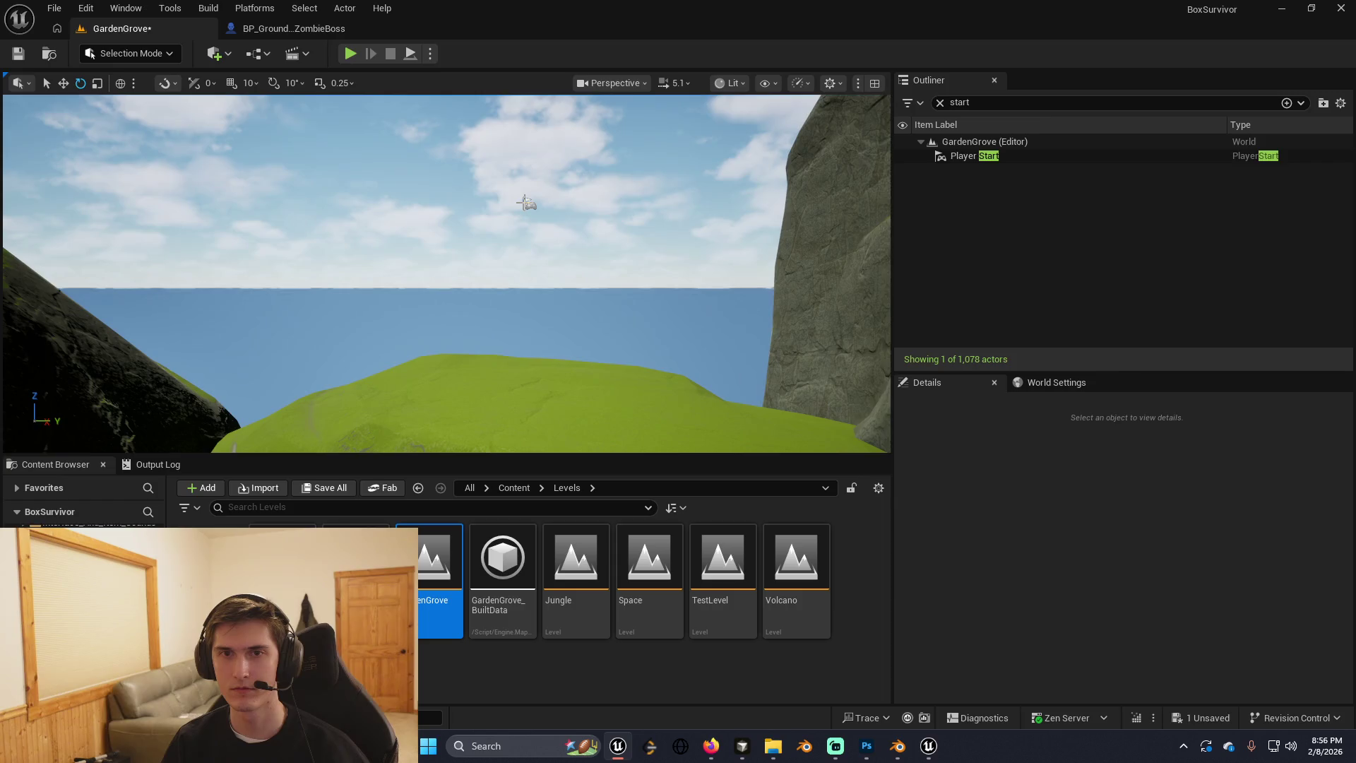
# Drop the Player Start to the ground and move it onto the grass.
pyautogui.click(526, 204)
pyautogui.press('f')
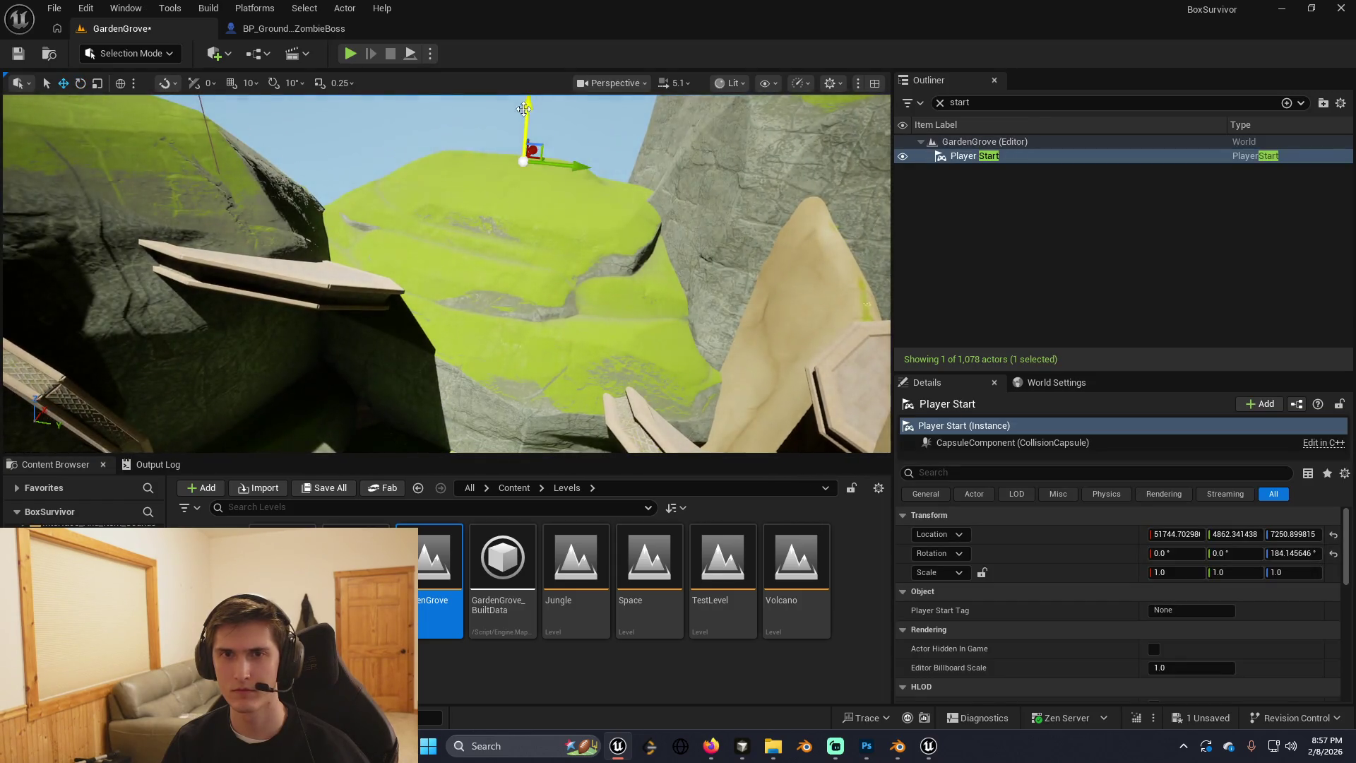
pyautogui.press('End')
pyautogui.press('f')
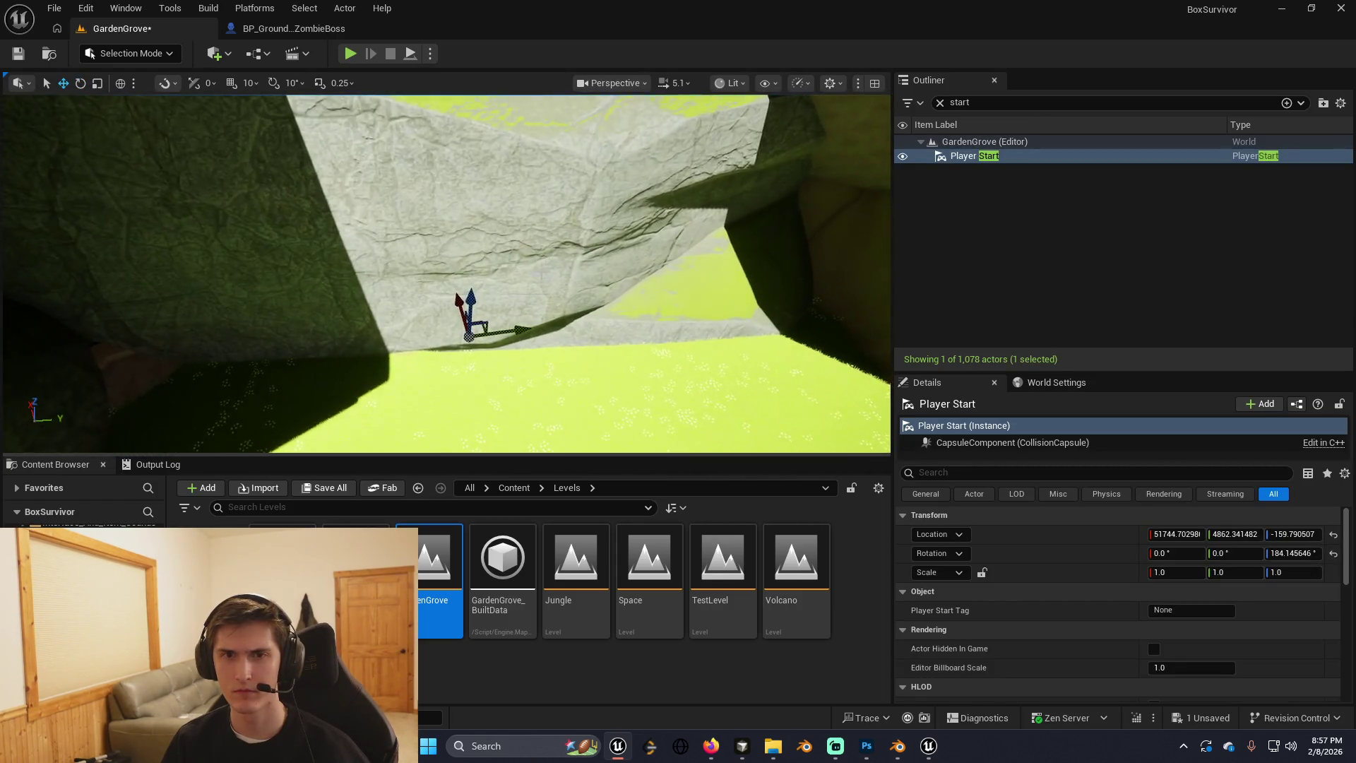
pyautogui.moveTo(468, 297)
pyautogui.mouseDown()
pyautogui.moveTo(485, 269)
pyautogui.moveTo(486, 376)
pyautogui.moveTo(477, 343)
pyautogui.moveTo(338, 395)
pyautogui.mouseUp()
pyautogui.press('f')
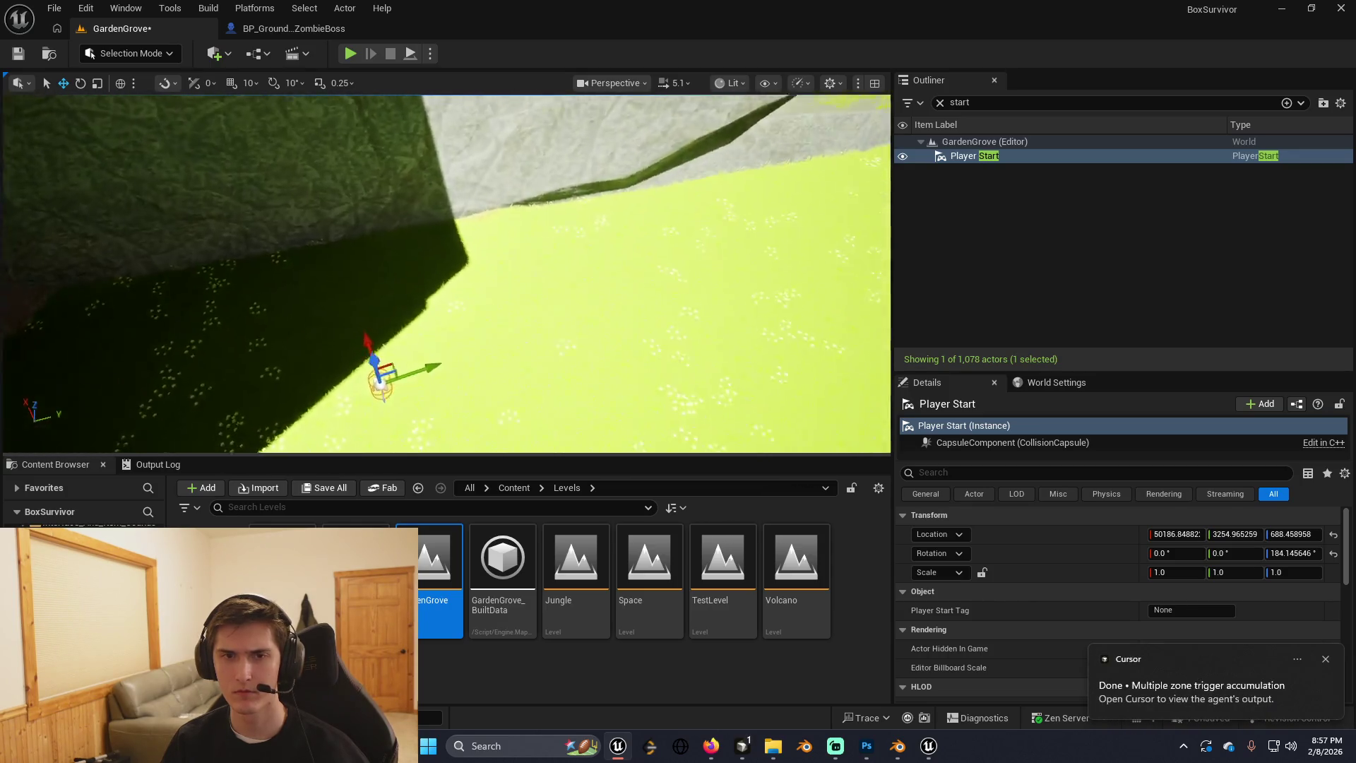
pyautogui.moveTo(480, 255)
pyautogui.mouseDown()
pyautogui.moveTo(348, 356)
pyautogui.moveTo(379, 341)
pyautogui.mouseUp()
pyautogui.press('f')
# Turn the Player Start to about 147°, lift it slightly above the grass, and save.
pyautogui.press('e')
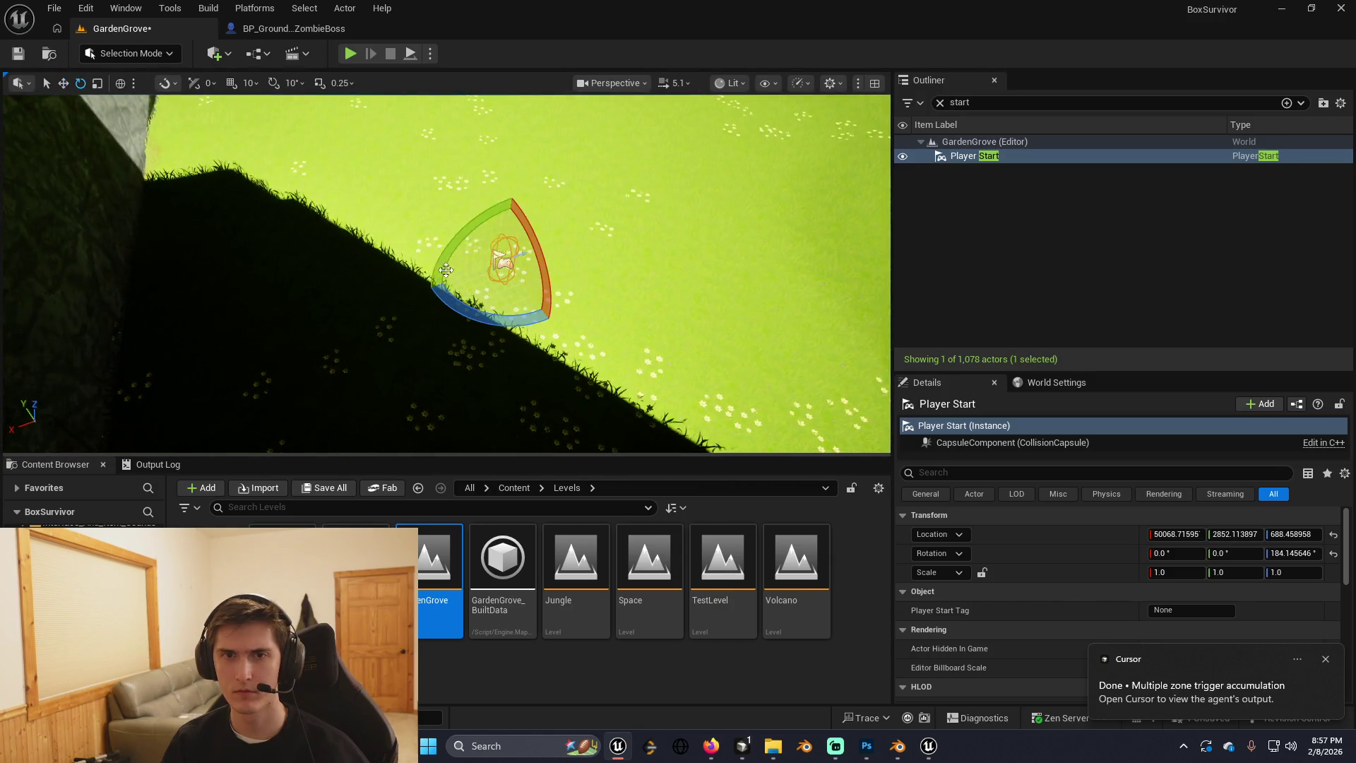
pyautogui.moveTo(432, 286); pyautogui.dragTo(424, 314)
pyautogui.press('w')
pyautogui.moveTo(508, 231); pyautogui.dragTo(508, 215)
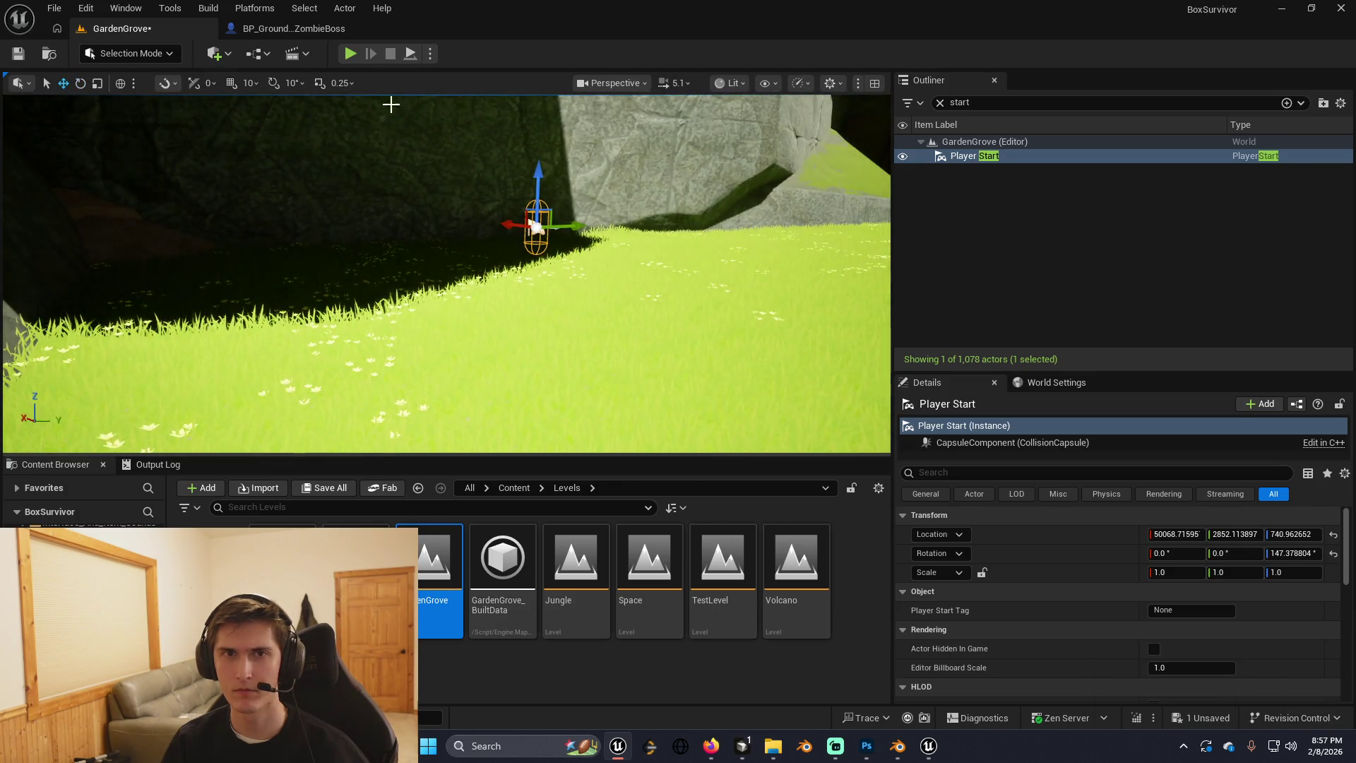
pyautogui.hotkey('ctrl', 's')
pyautogui.hotkey('alt', 'Tab')
pyautogui.hotkey('alt', 'Tab')
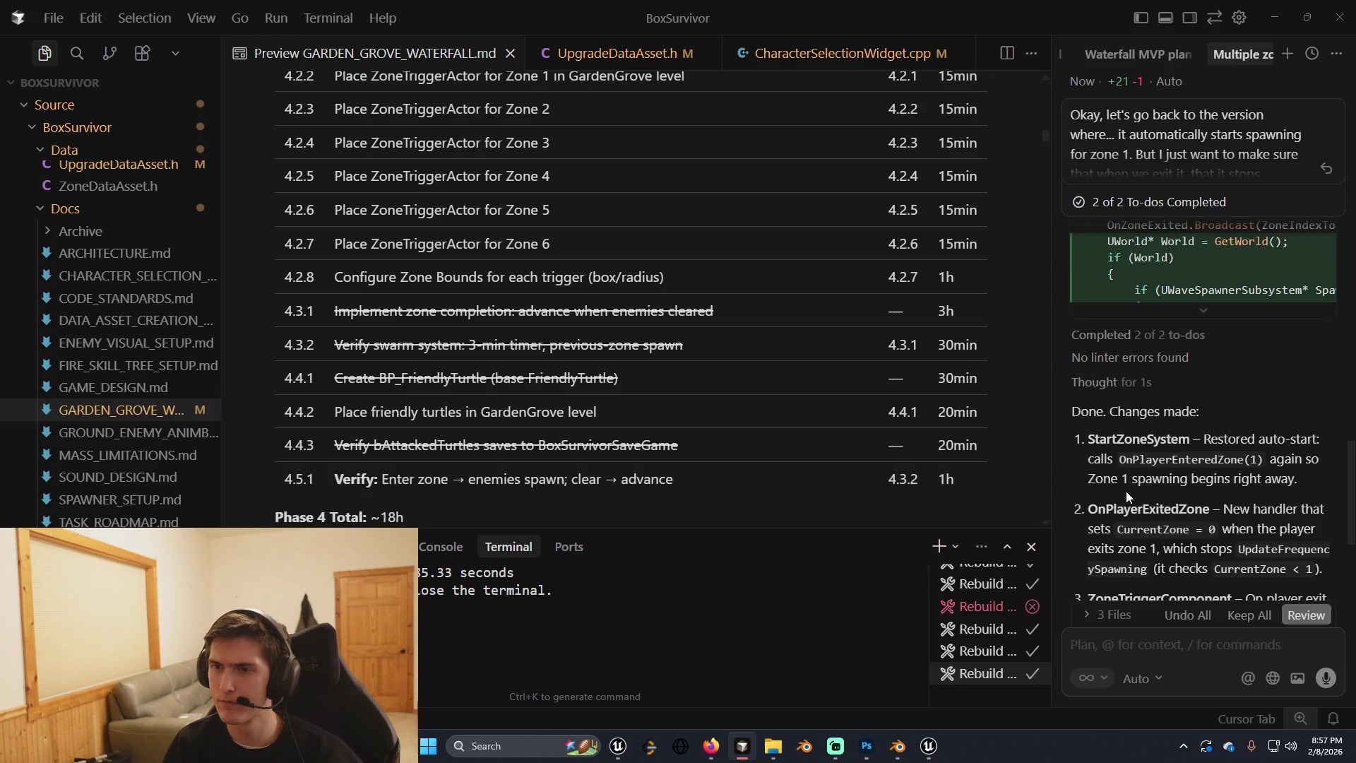
# Read through the agent's 'Done. Changes made' summary of the three-file zone-spawning fix.
pyautogui.scroll(-1, 1126, 491)
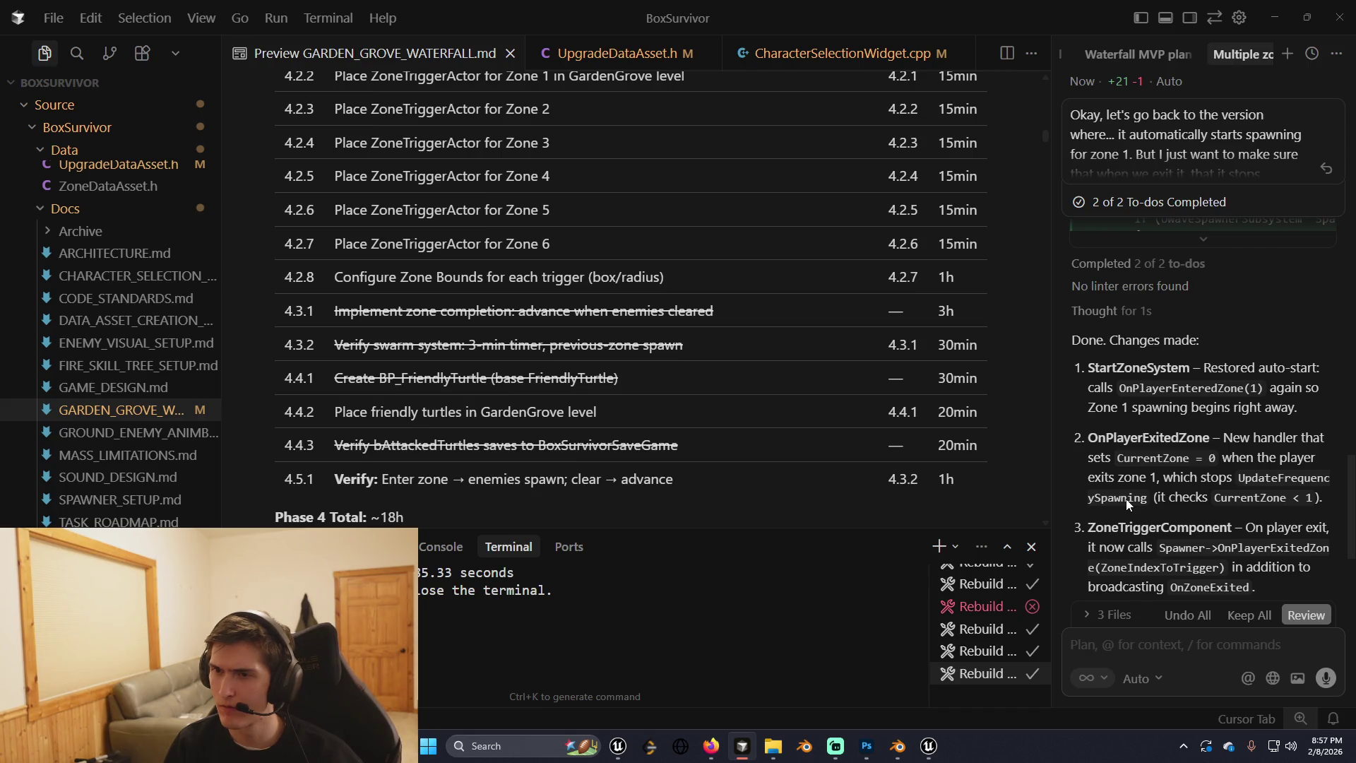
pyautogui.scroll(-1, 1125, 499)
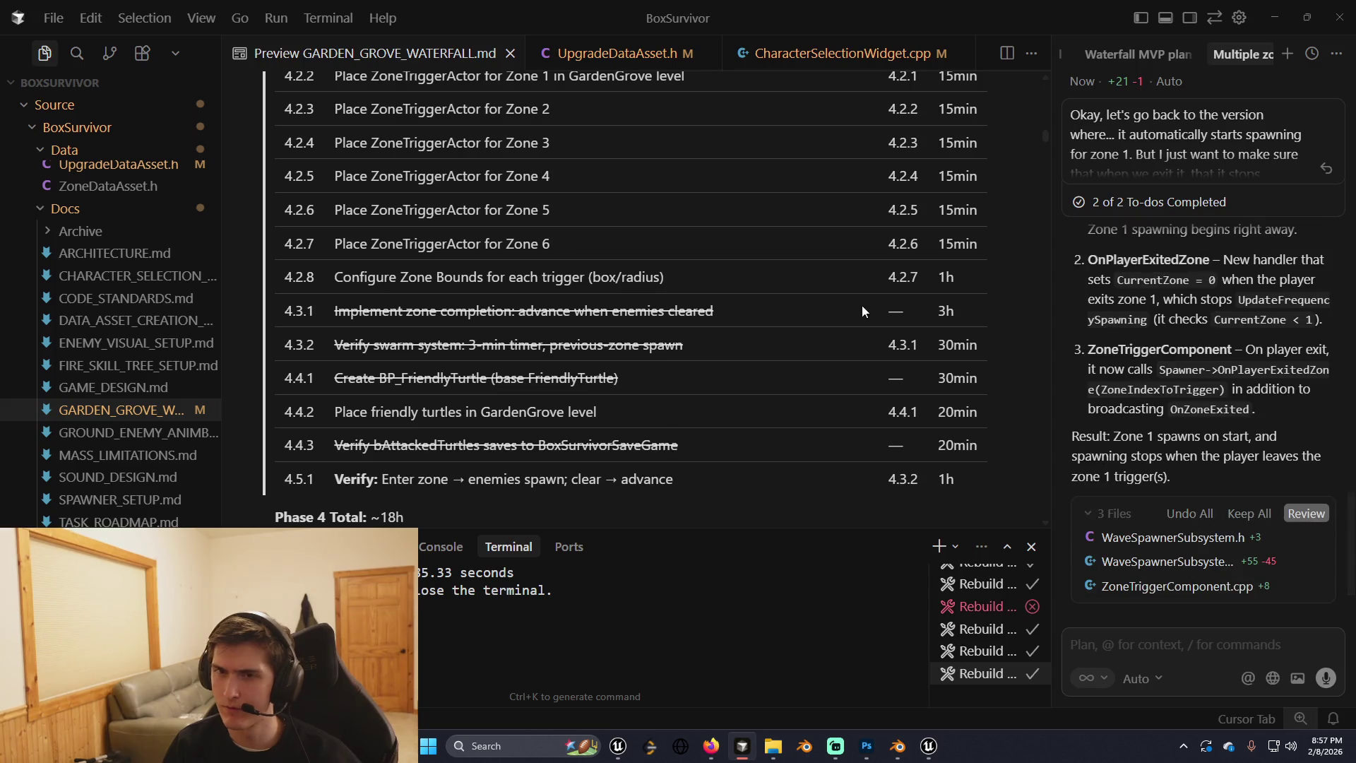
pyautogui.scroll(1, 1177, 441)
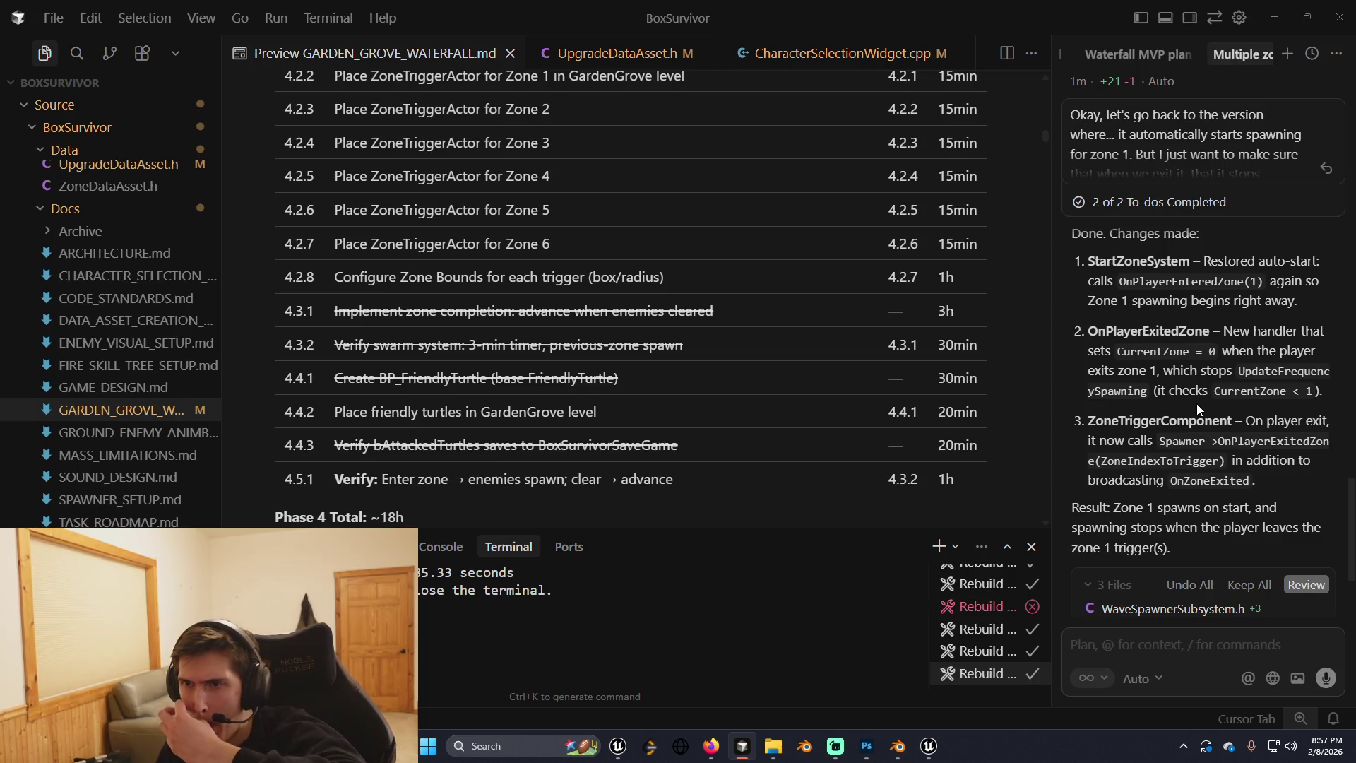
pyautogui.scroll(5, 1196, 404)
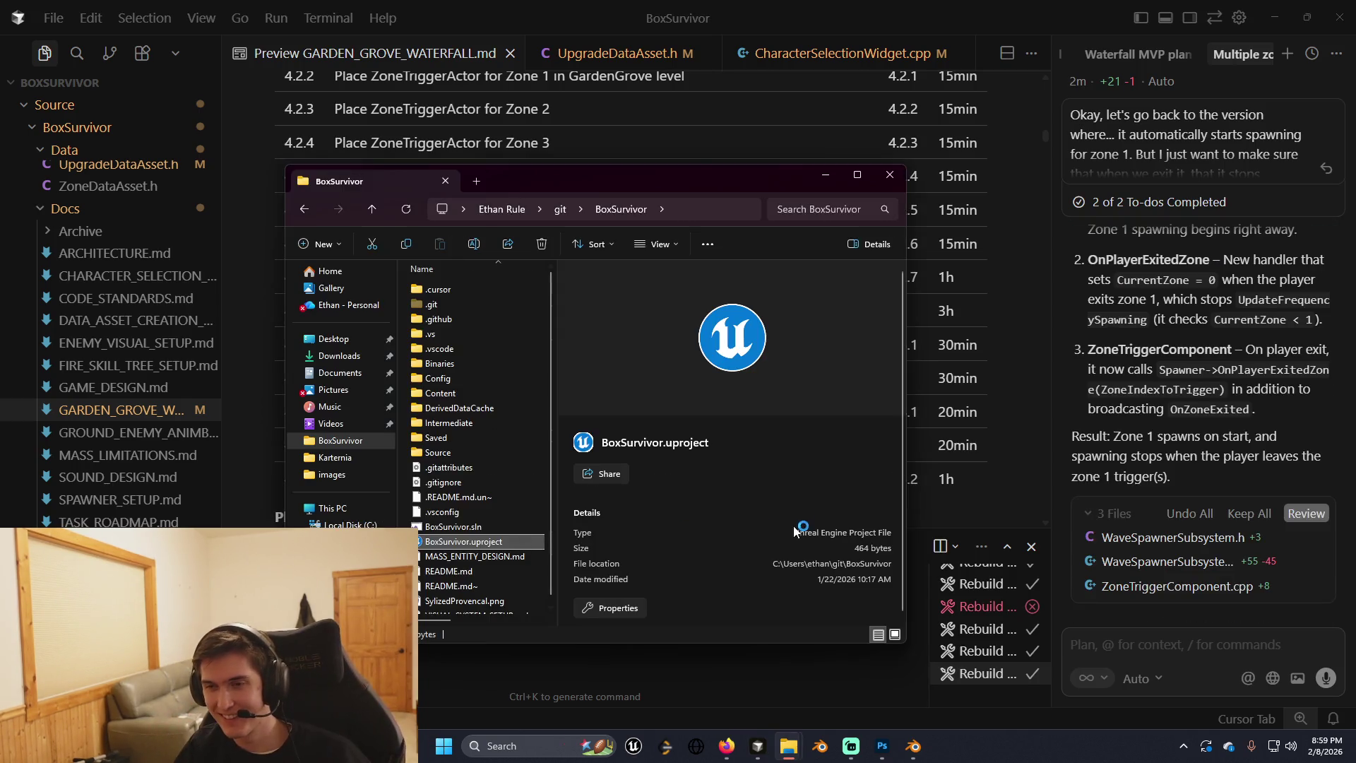
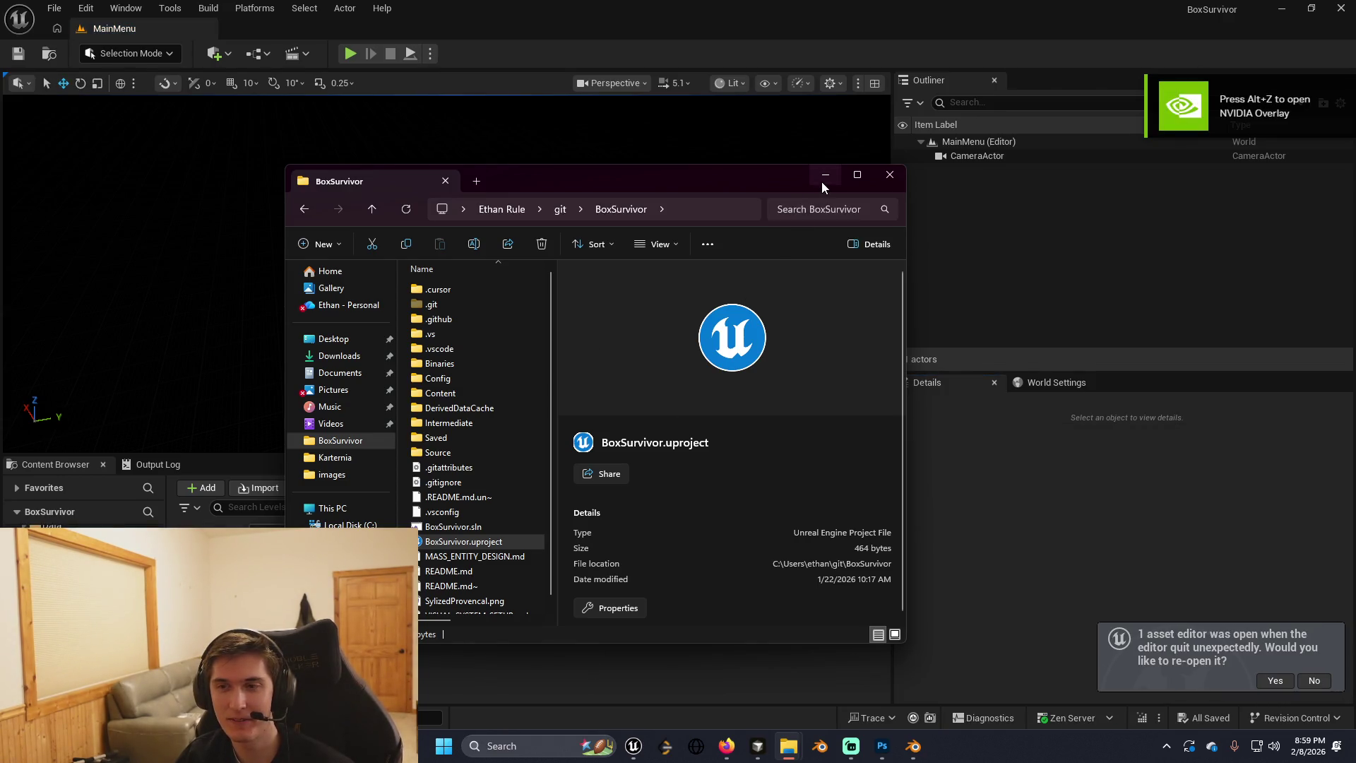
# Hide File Explorer and start a local Play-in-Editor game into GardenGrove with the first character.
pyautogui.click(824, 176)
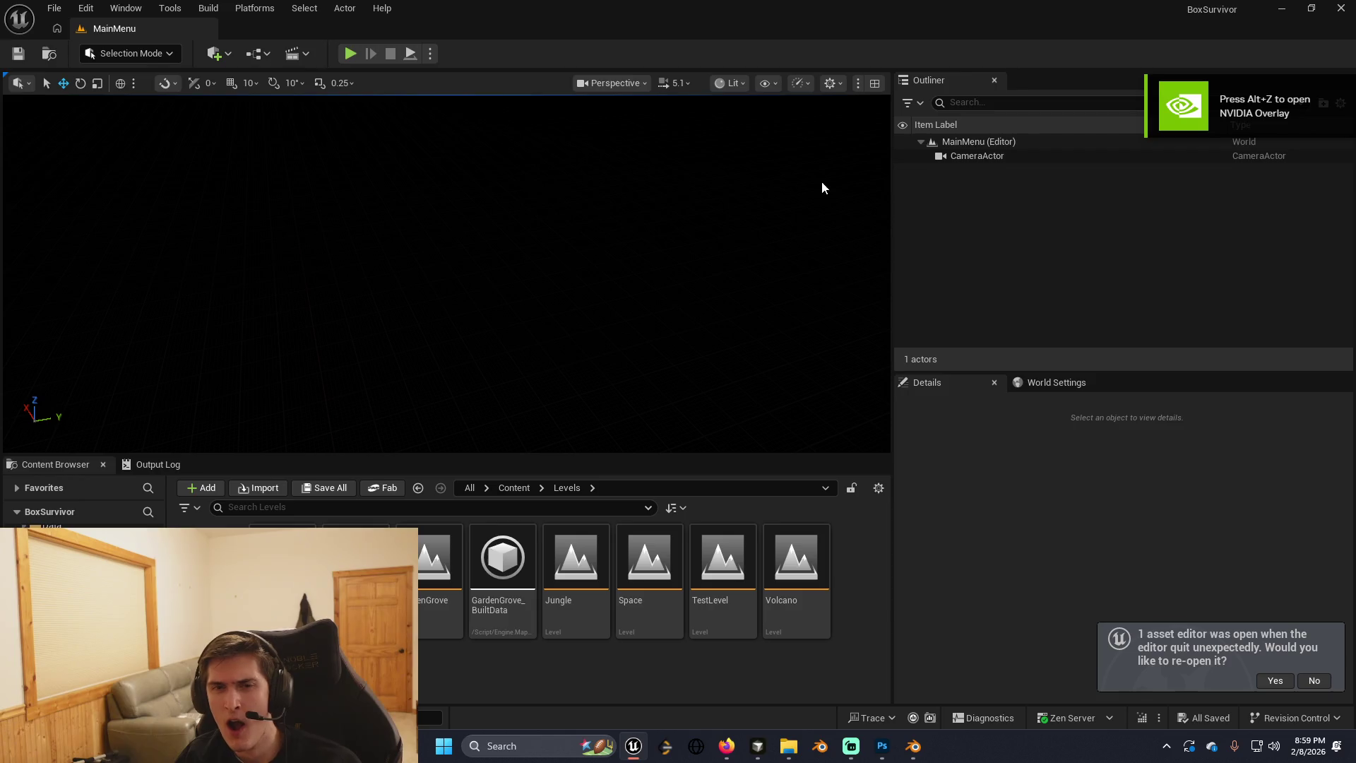
pyautogui.click(345, 55)
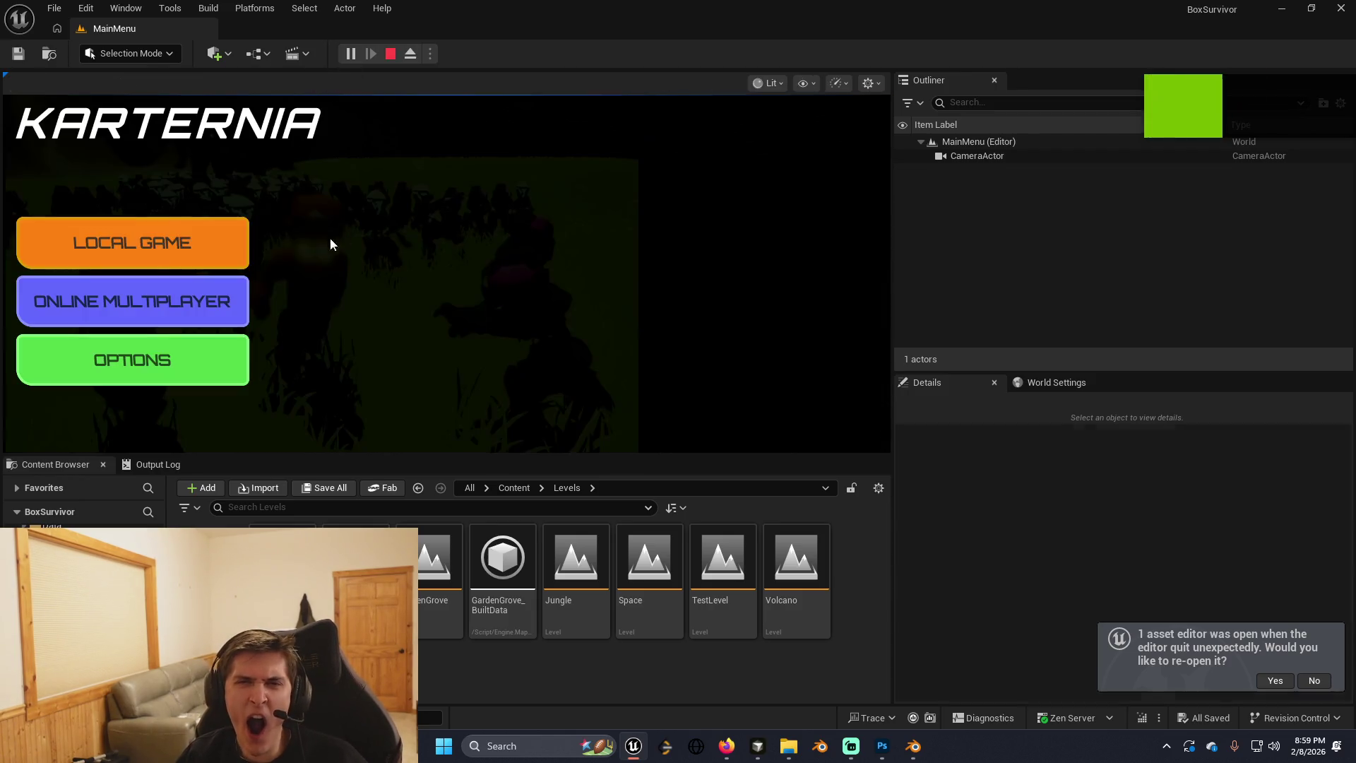
pyautogui.click(152, 235)
pyautogui.click(589, 408)
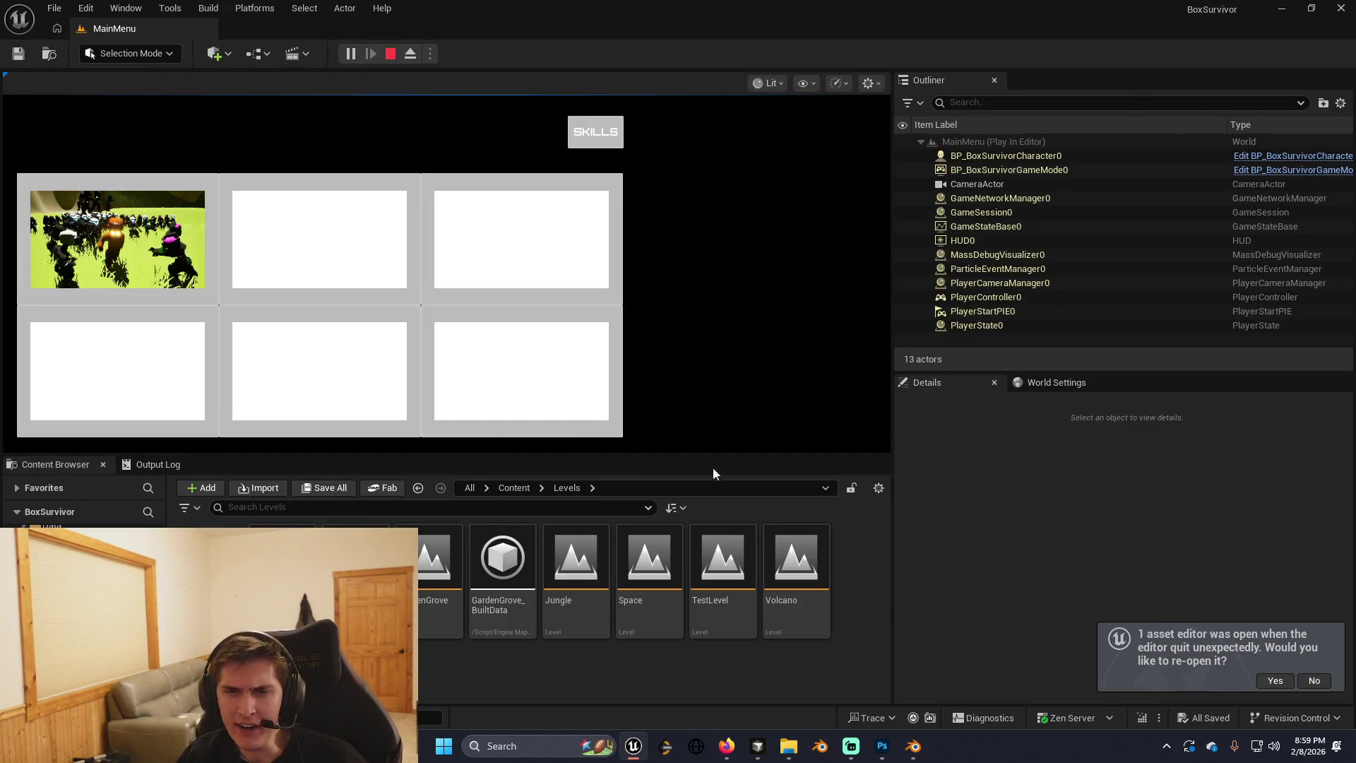
pyautogui.click(445, 225)
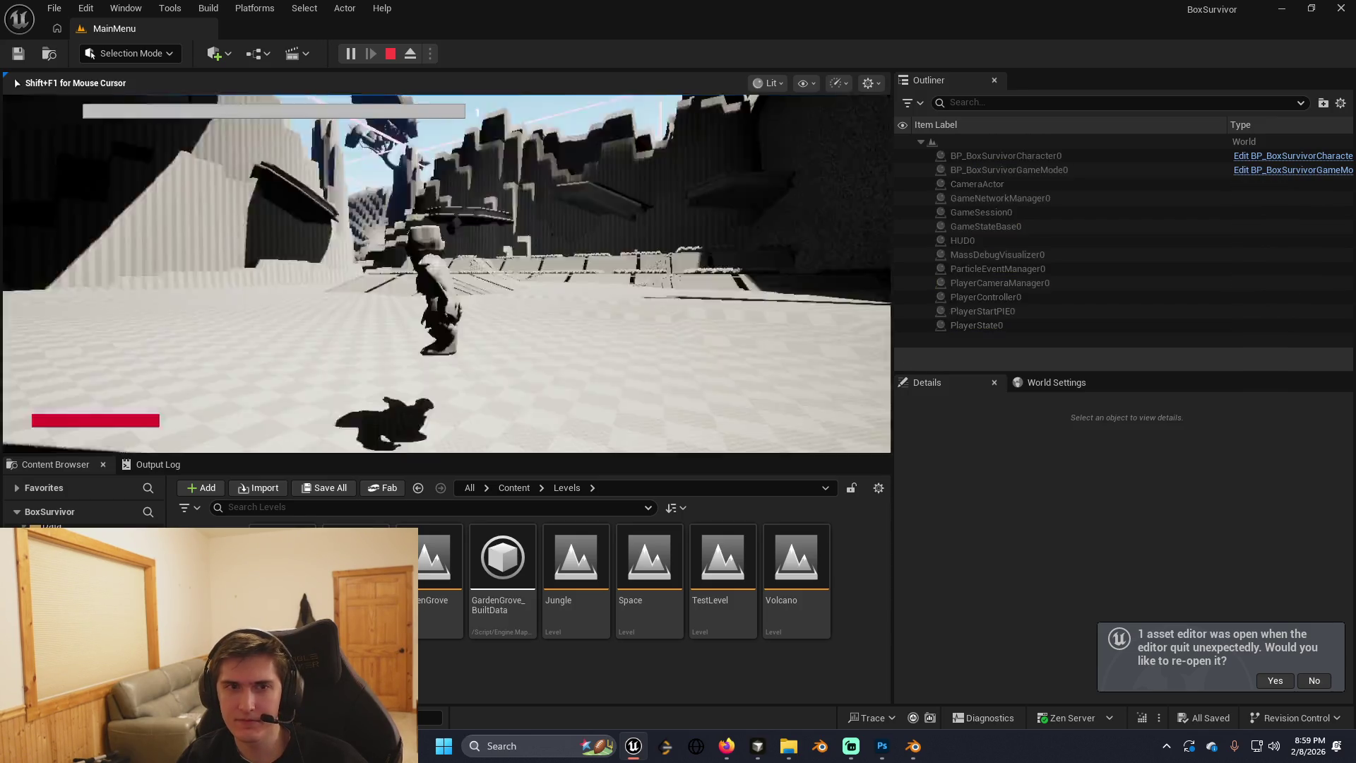
# Run the character across the GardenGrove grass, then end the play session with Esc.
pyautogui.press('w')
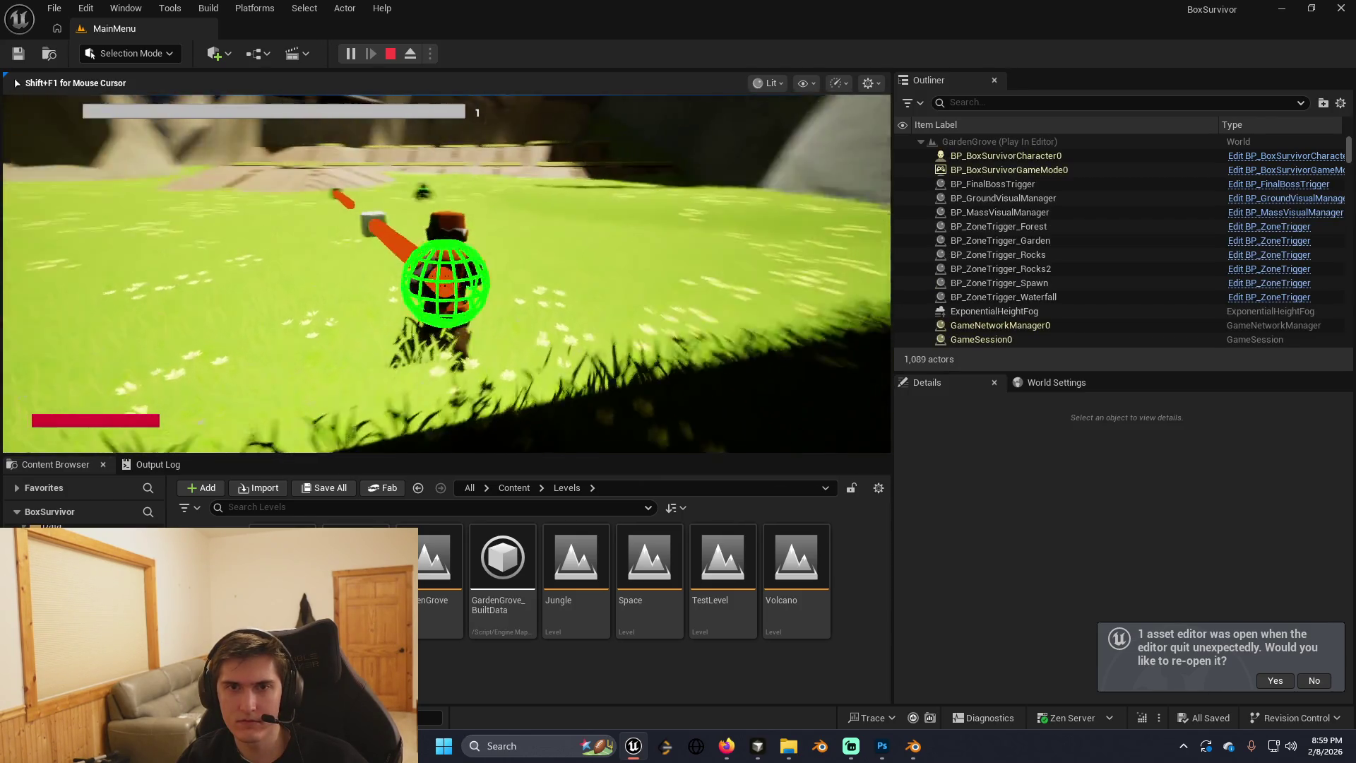
pyautogui.press('w')
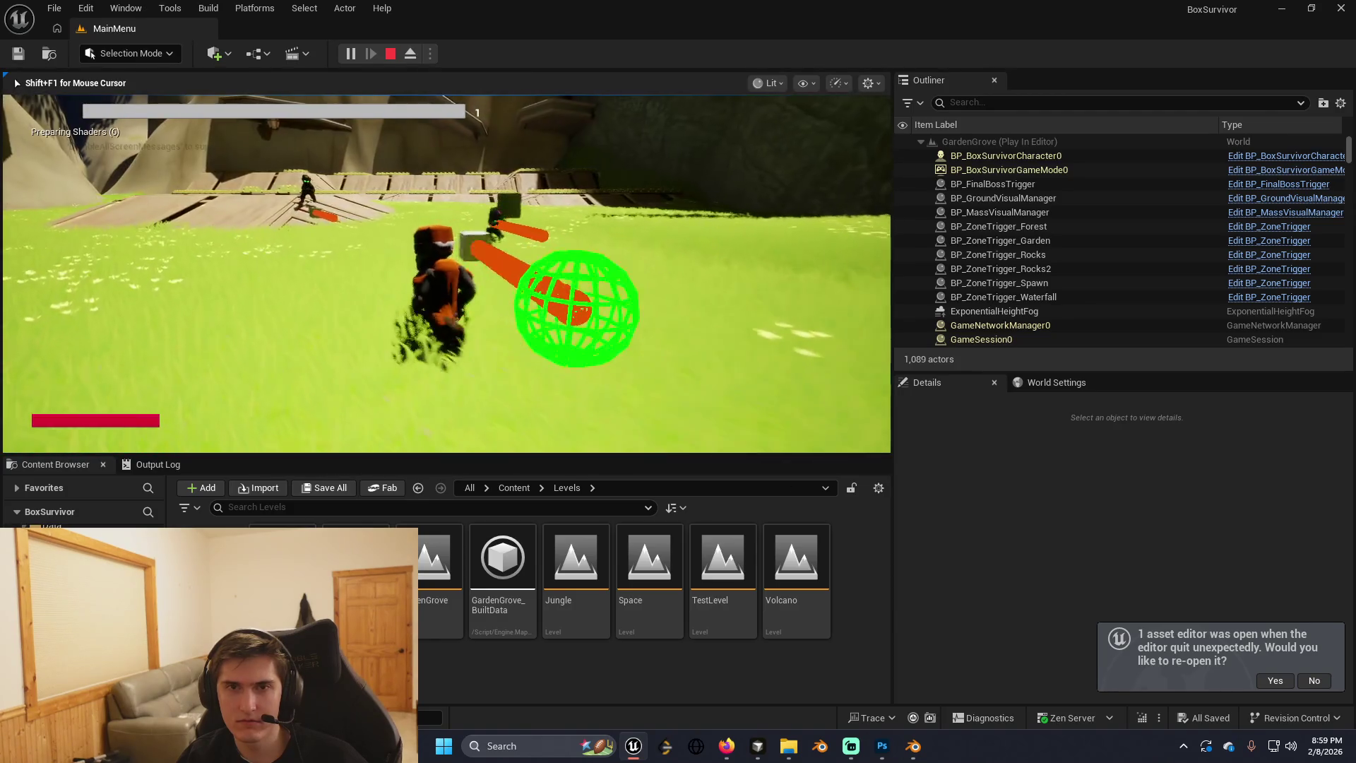
pyautogui.press('w')
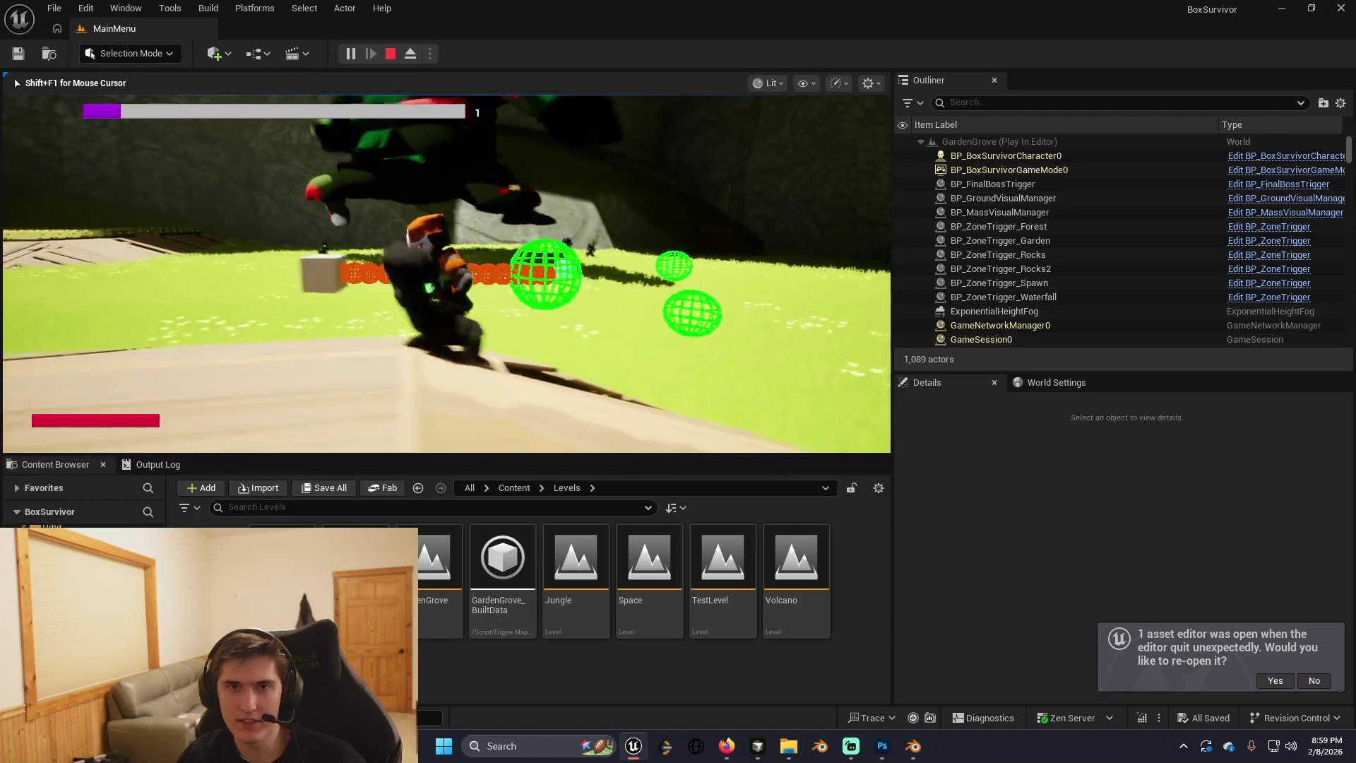
pyautogui.press('Escape')
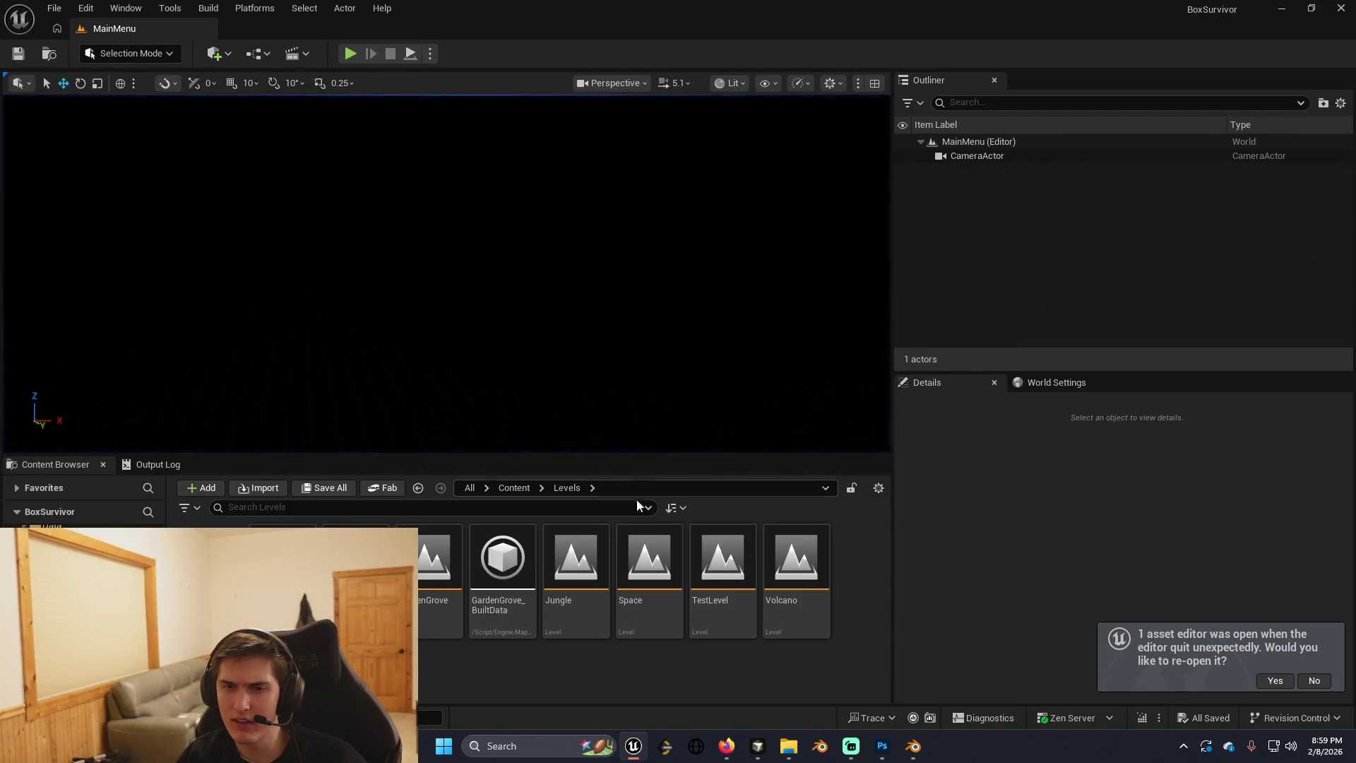
# Switch to Cursor and read UpgradeDataAsset.h and CharacterSelectionWidget.cpp.
pyautogui.hotkey('alt', 'Tab')
pyautogui.hotkey('alt', 'Tab')
pyautogui.hotkey('alt', 'Tab')
pyautogui.click(419, 517)
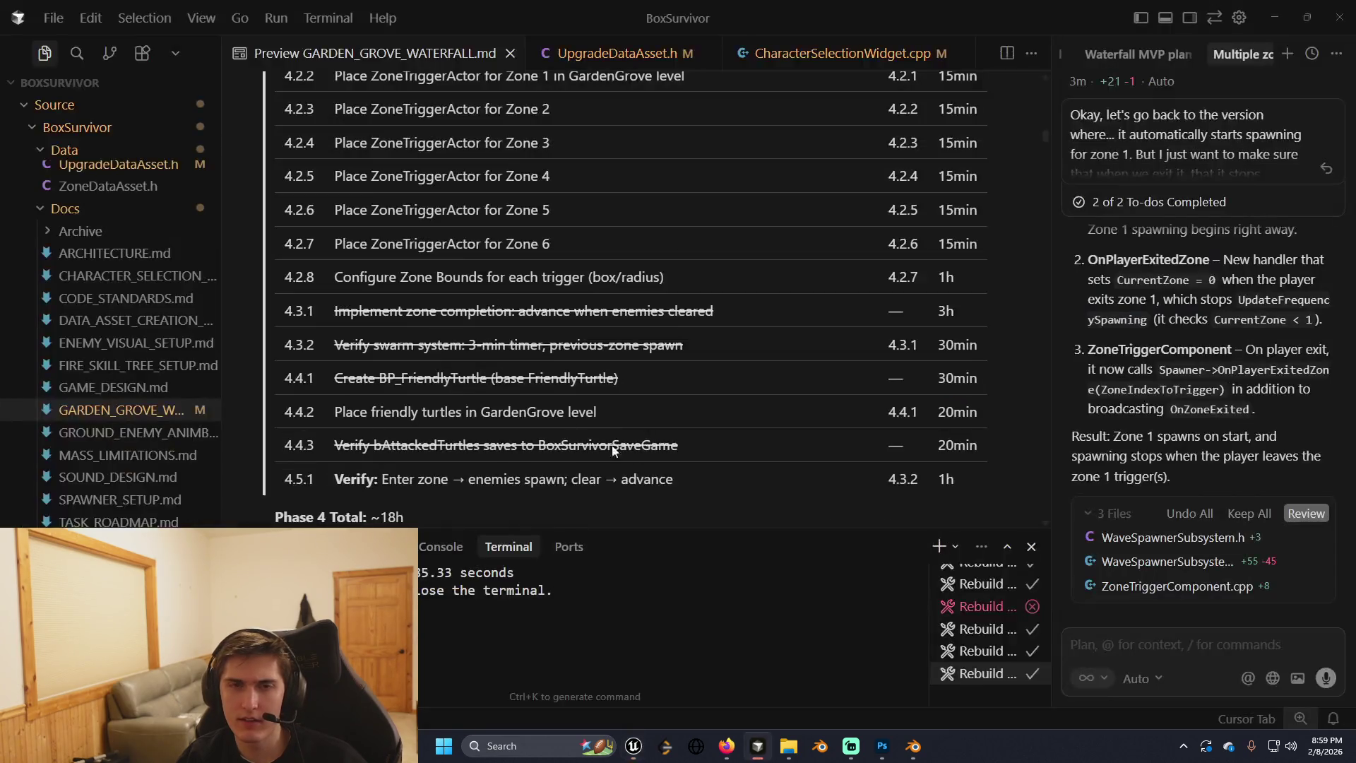
pyautogui.click(583, 62)
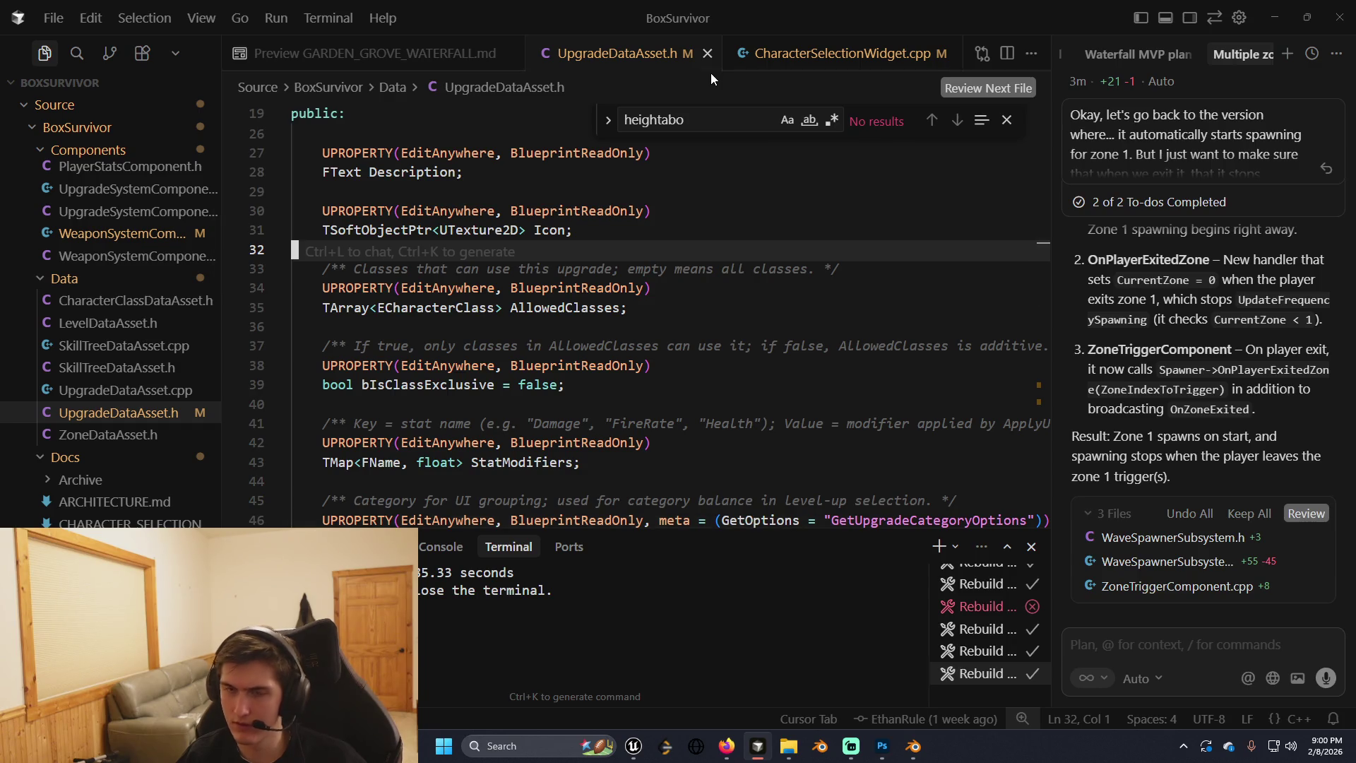
pyautogui.click(685, 307)
pyautogui.scroll(-8, 685, 395)
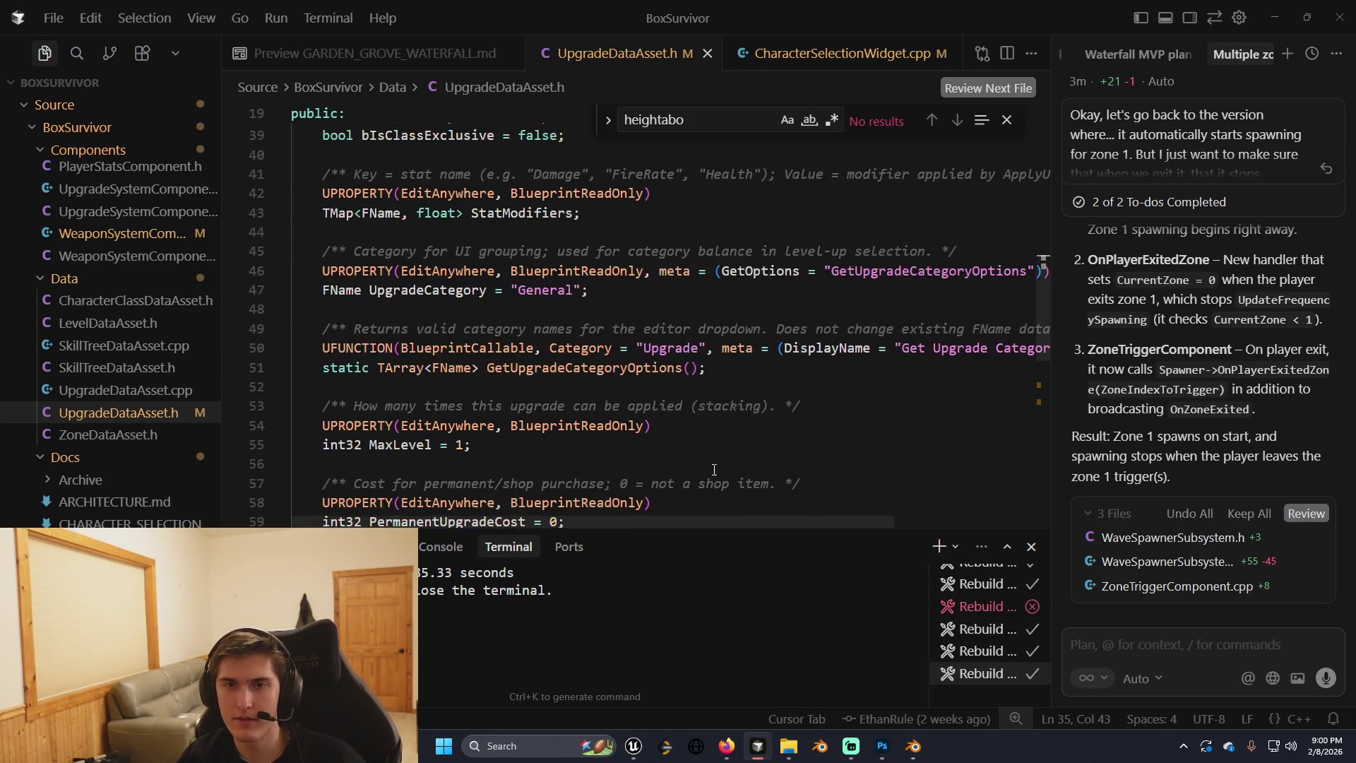
pyautogui.scroll(2, 709, 387)
pyautogui.click(826, 56)
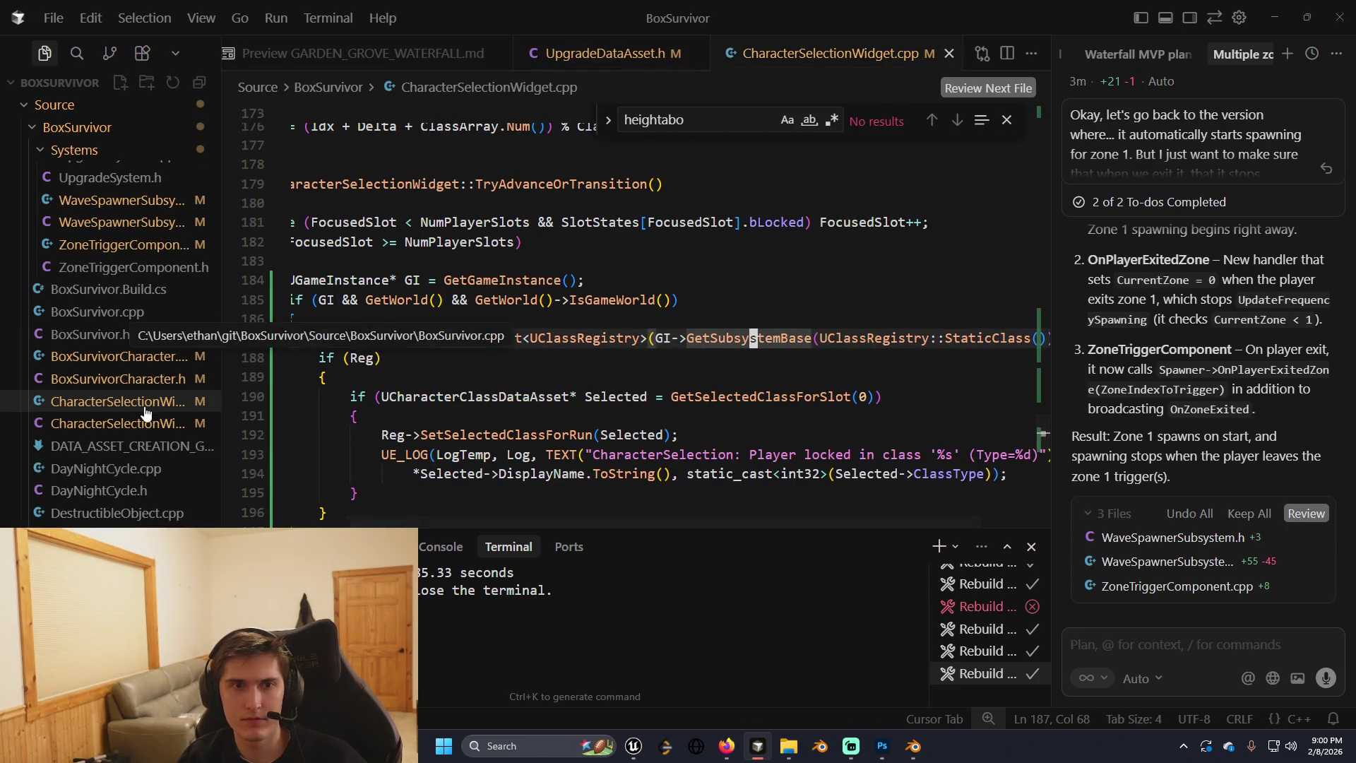
pyautogui.scroll(5, 146, 382)
pyautogui.scroll(3, 146, 418)
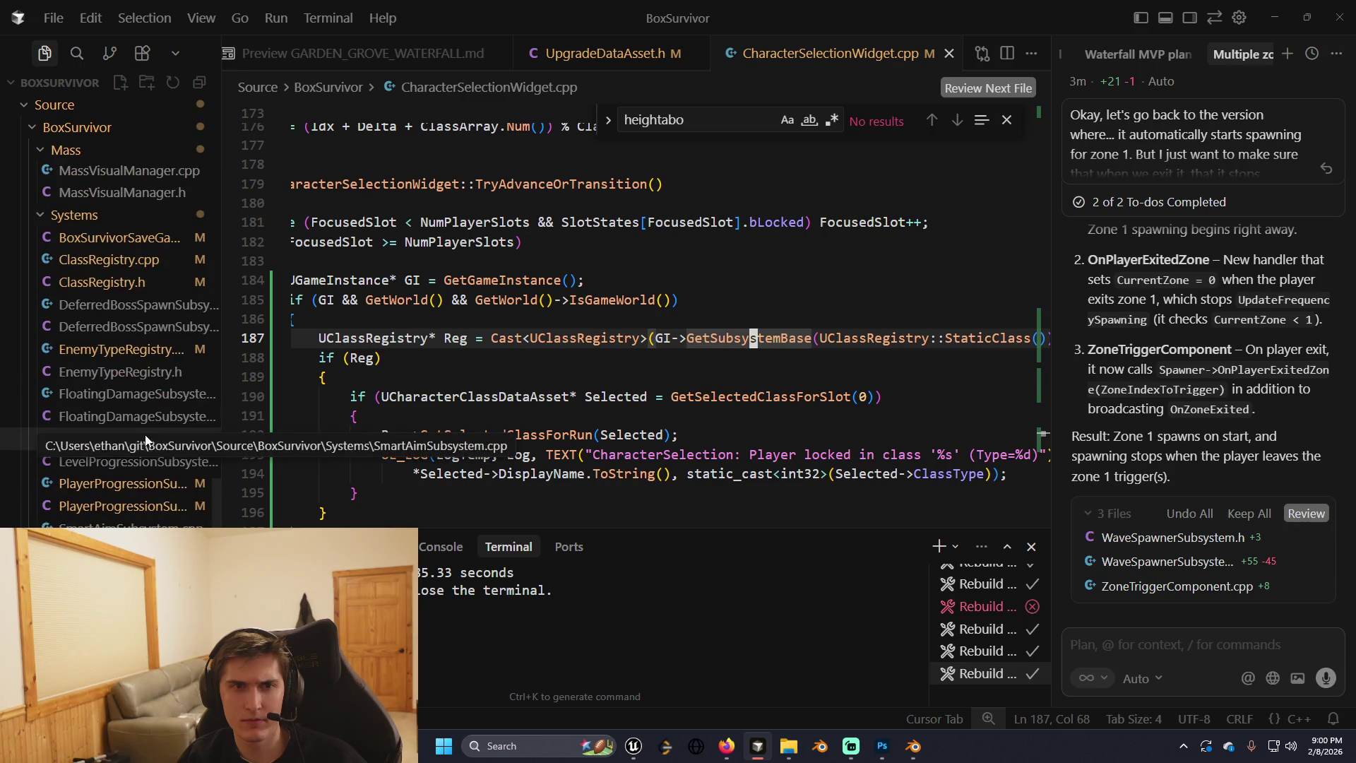
# Look through PlayerProgressionSubsystem.cpp/.h, EnemyTypeRegistry.cpp and ClassRegistry.cpp/.h.
pyautogui.click(141, 483)
pyautogui.click(142, 506)
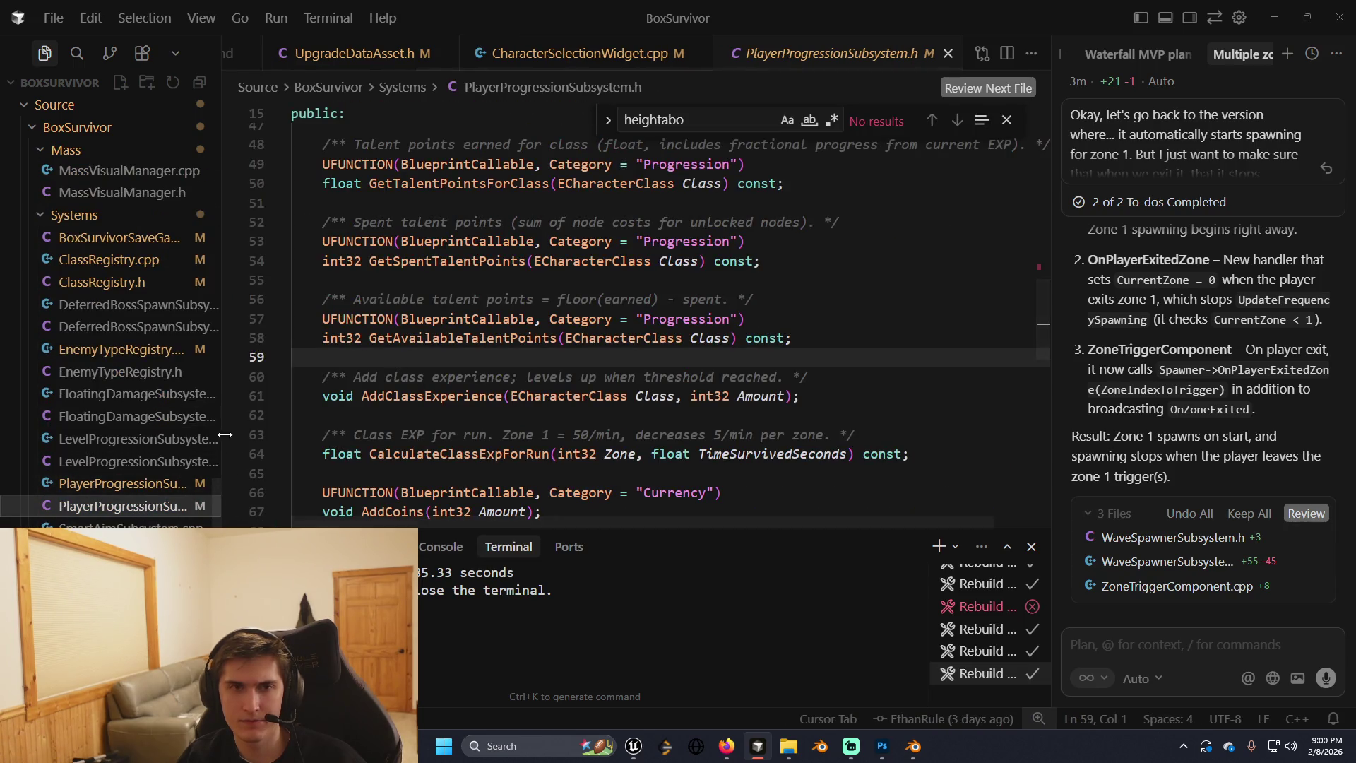
pyautogui.click(136, 349)
pyautogui.click(120, 260)
pyautogui.click(125, 282)
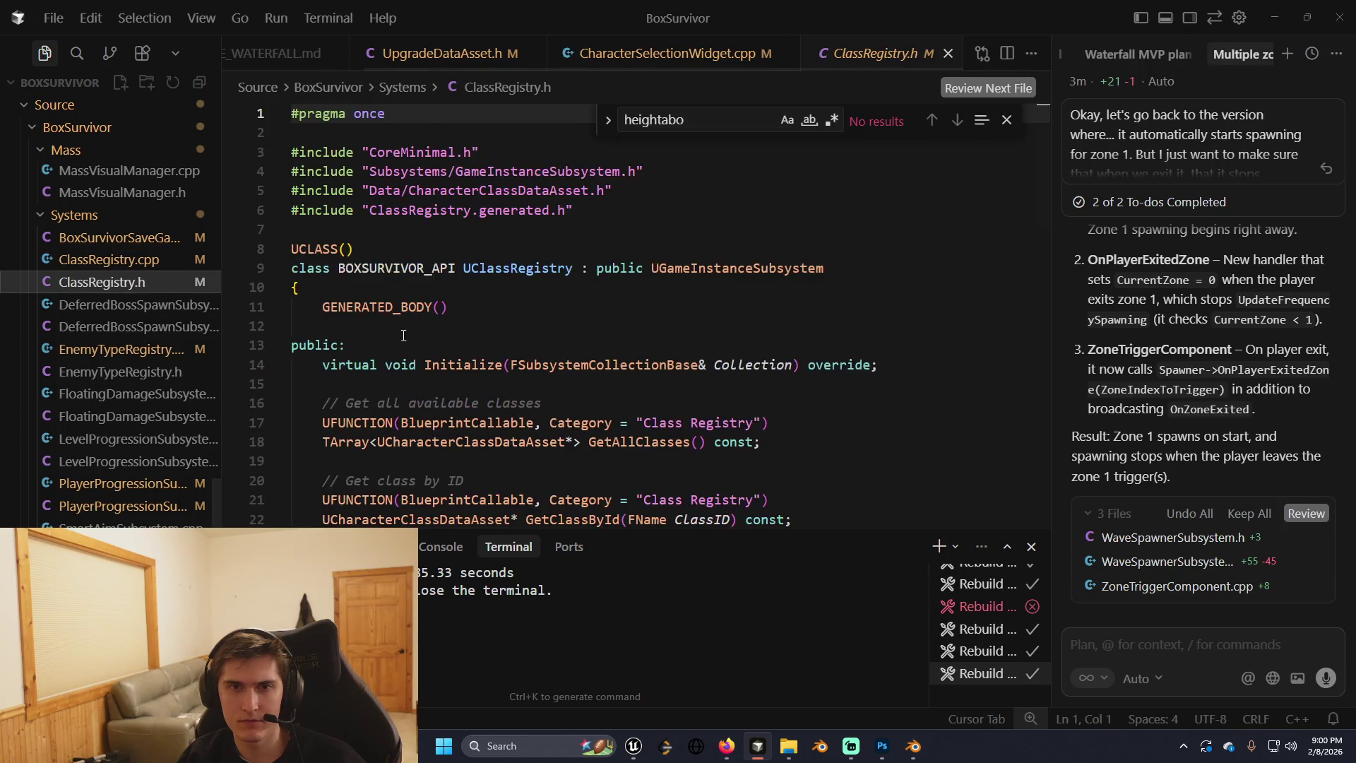
pyautogui.scroll(-10, 503, 364)
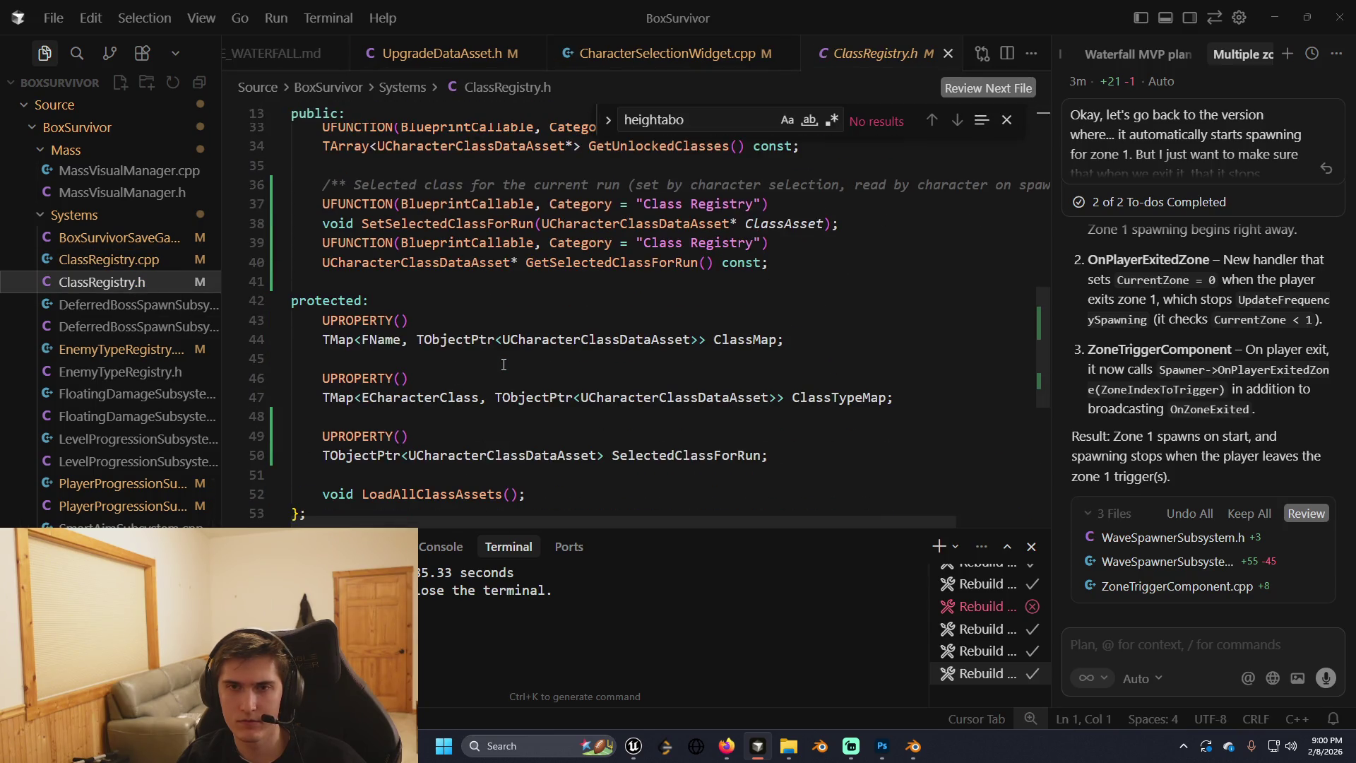
pyautogui.scroll(-3, 503, 364)
# Review ClassRegistry.cpp, glancing at BoxSurvivorSaveGame.h along the way.
pyautogui.click(107, 259)
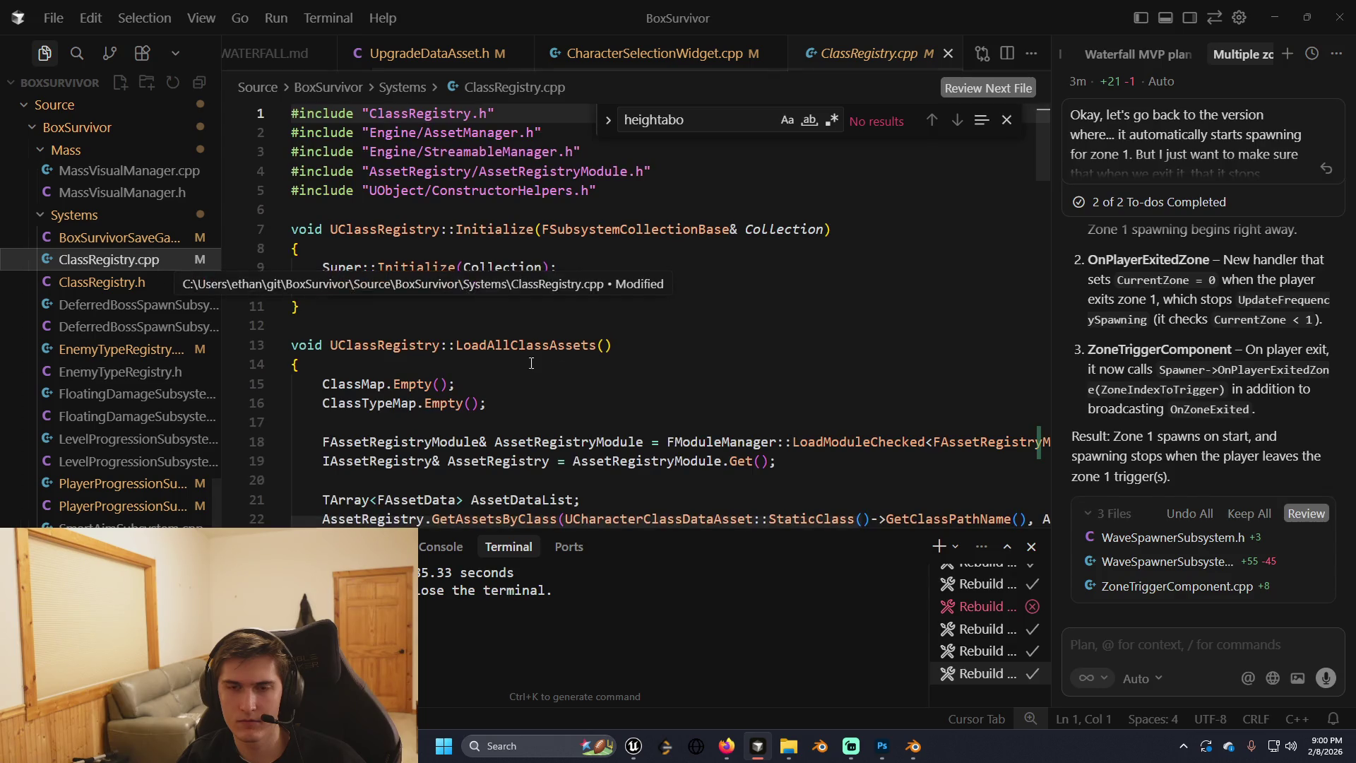
pyautogui.scroll(-8, 531, 363)
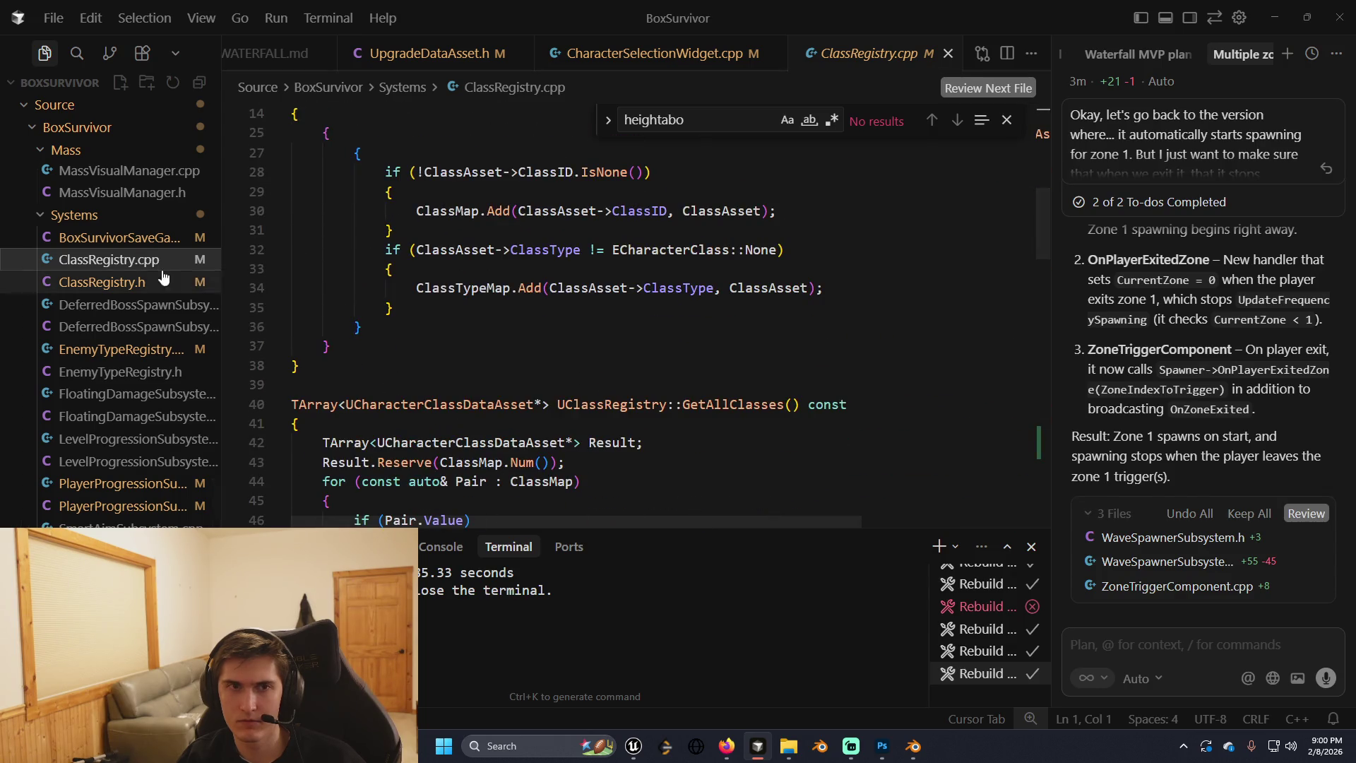
pyautogui.click(116, 237)
pyautogui.click(126, 262)
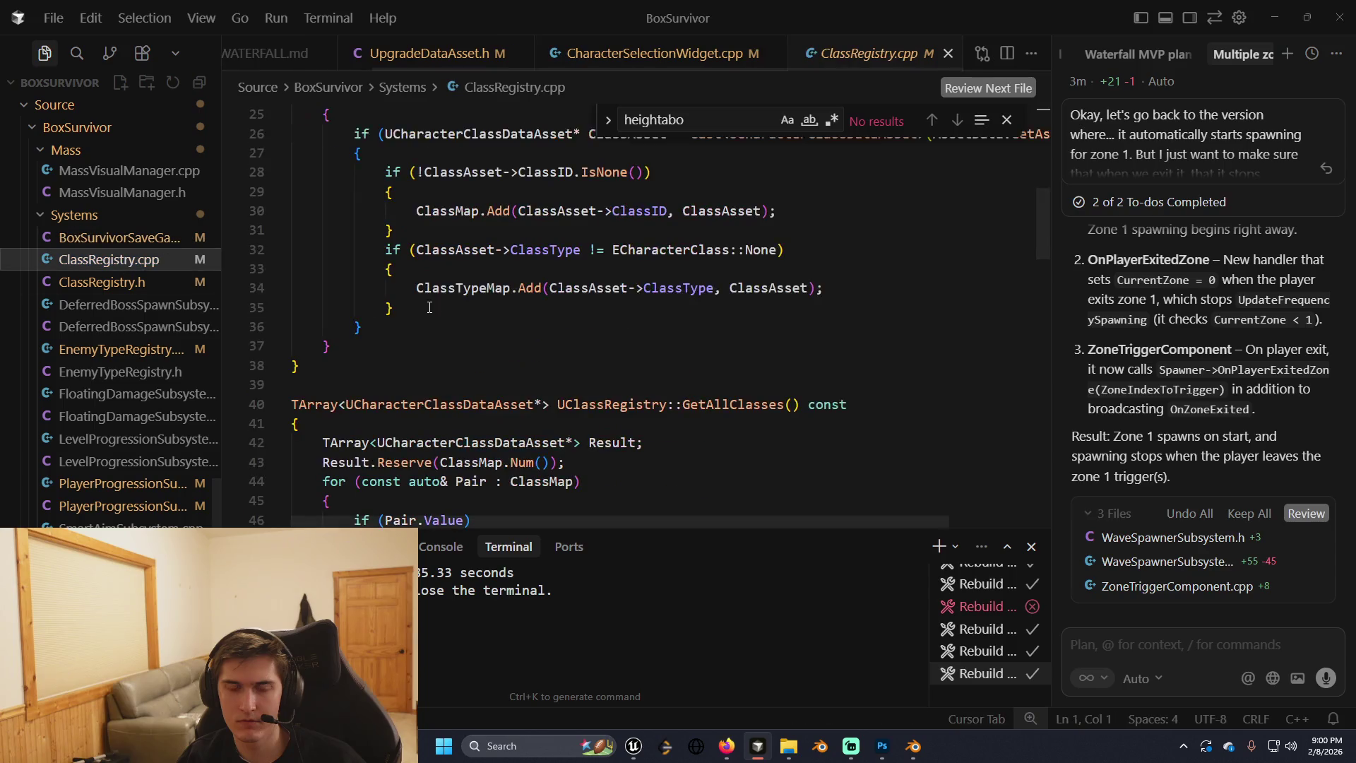
pyautogui.scroll(-3, 524, 324)
pyautogui.scroll(-12, 525, 324)
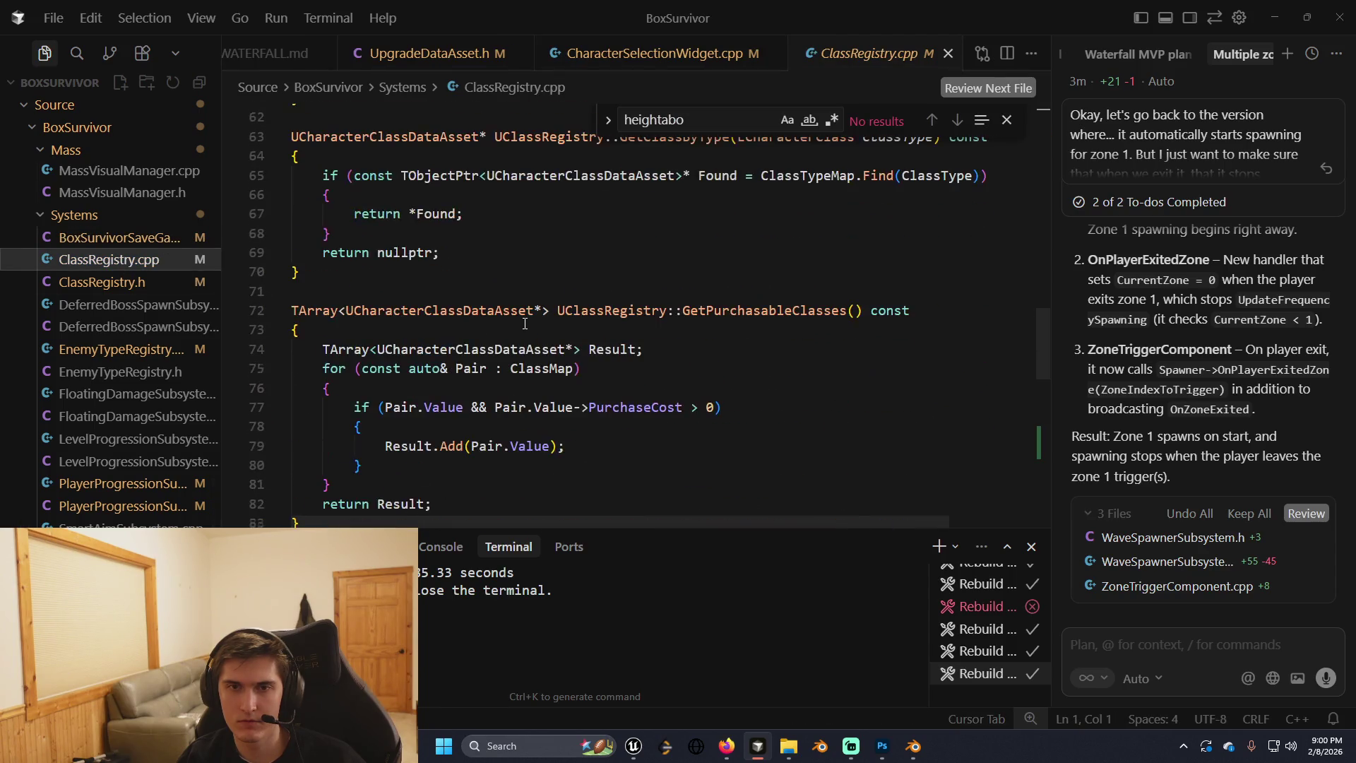
pyautogui.scroll(5, 156, 360)
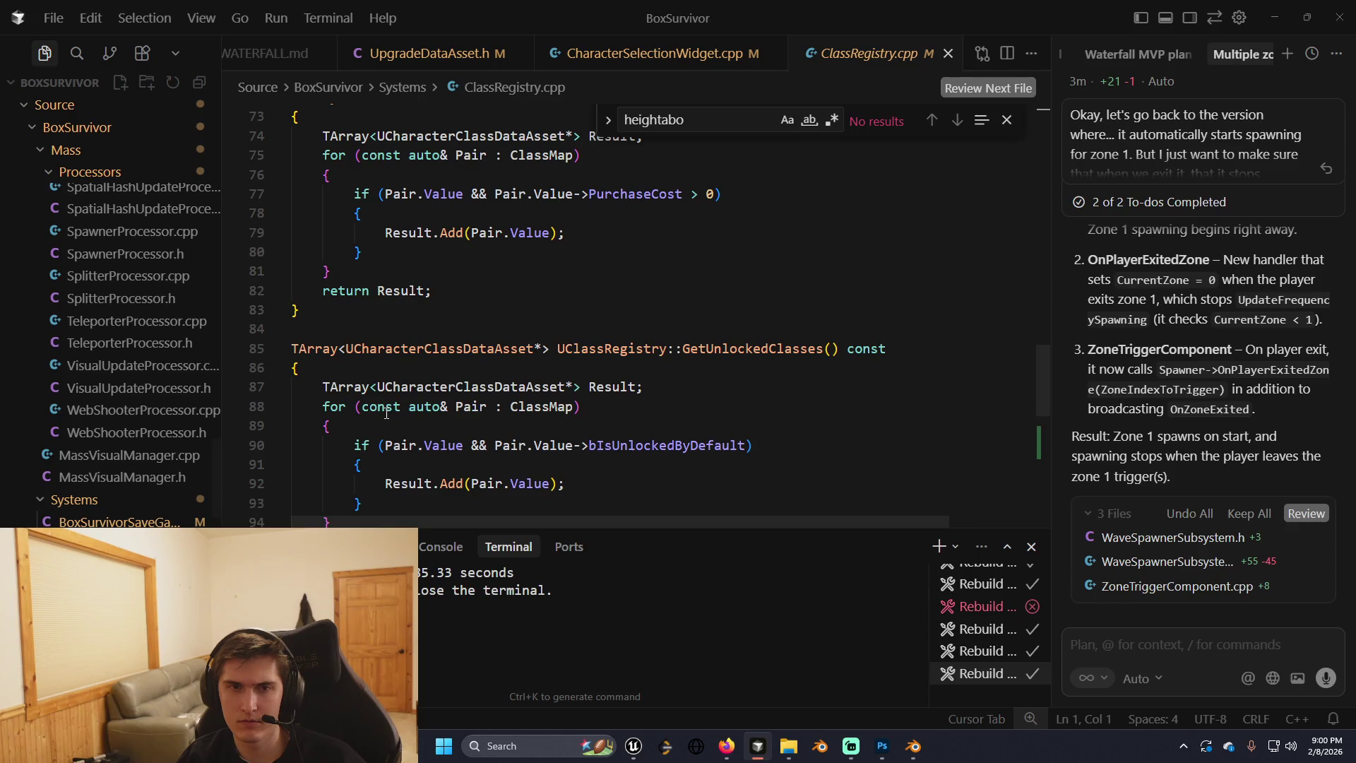
pyautogui.scroll(-3, 149, 523)
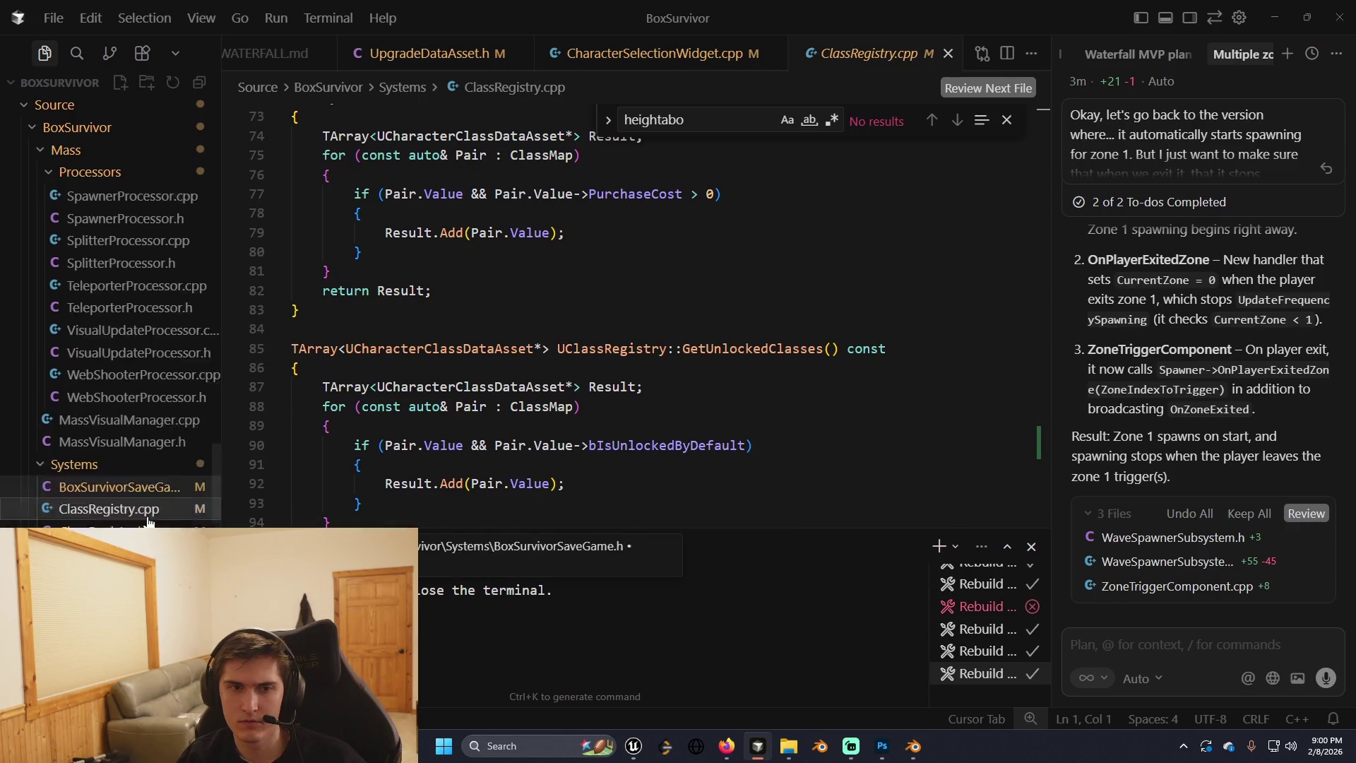
# Scan EnemyTypeRegistry.cpp, then open WaveSpawnerSubsystem.cpp's pending diff.
pyautogui.click(153, 523)
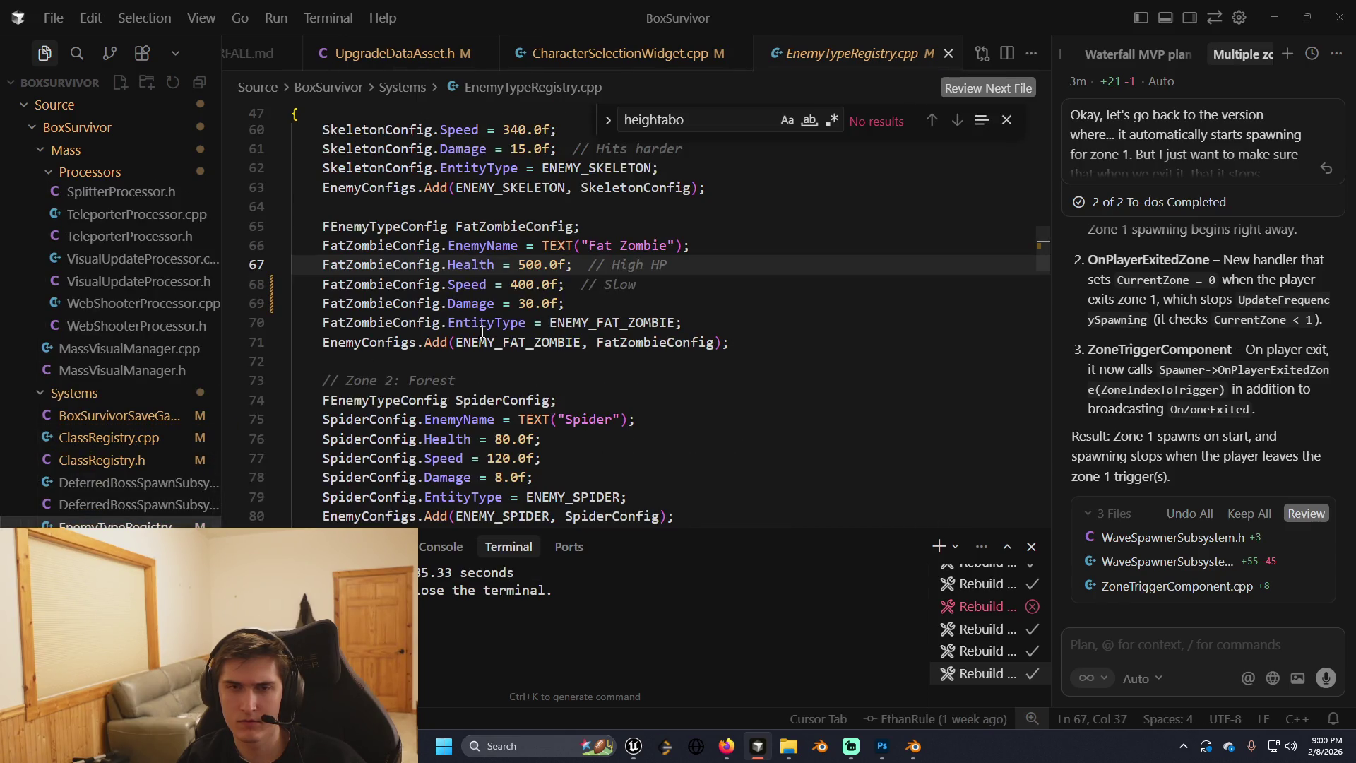
pyautogui.scroll(10, 141, 409)
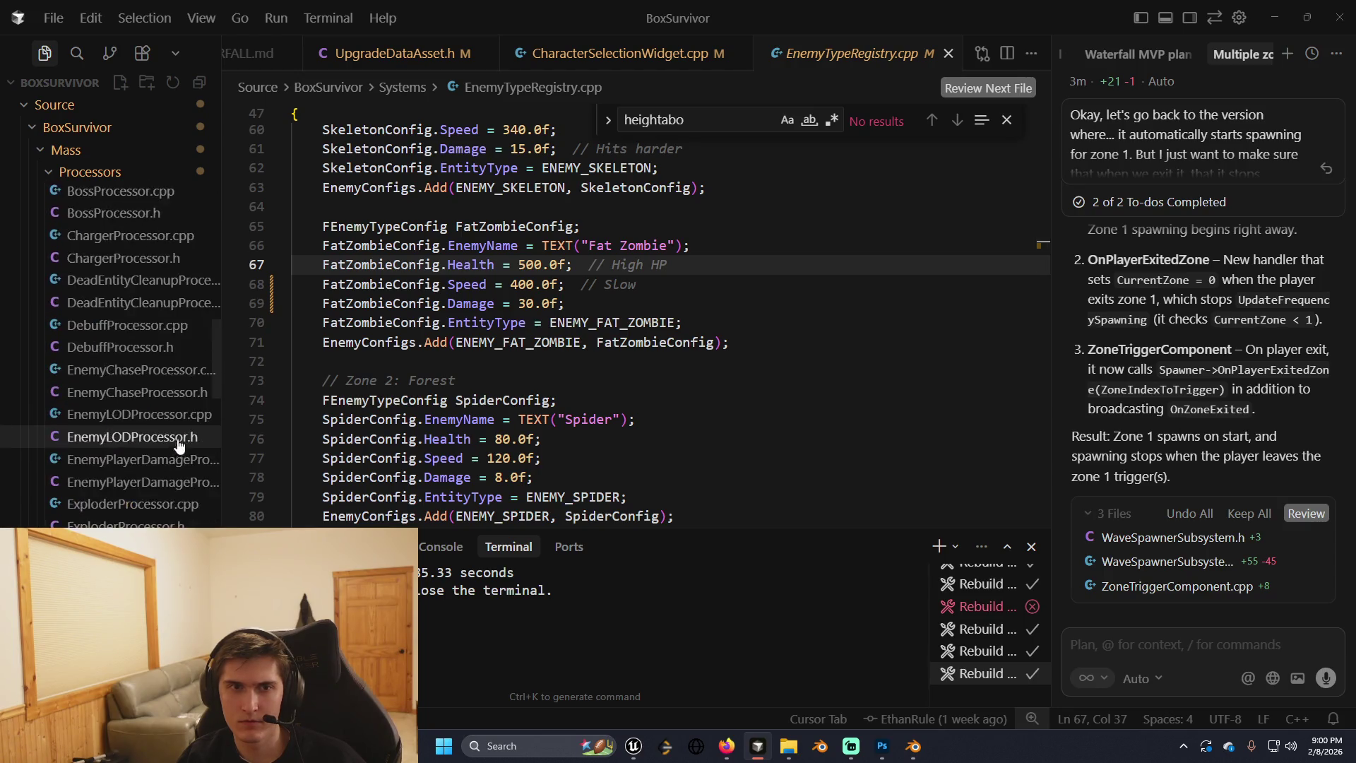
pyautogui.scroll(6, 178, 446)
pyautogui.scroll(-4, 182, 455)
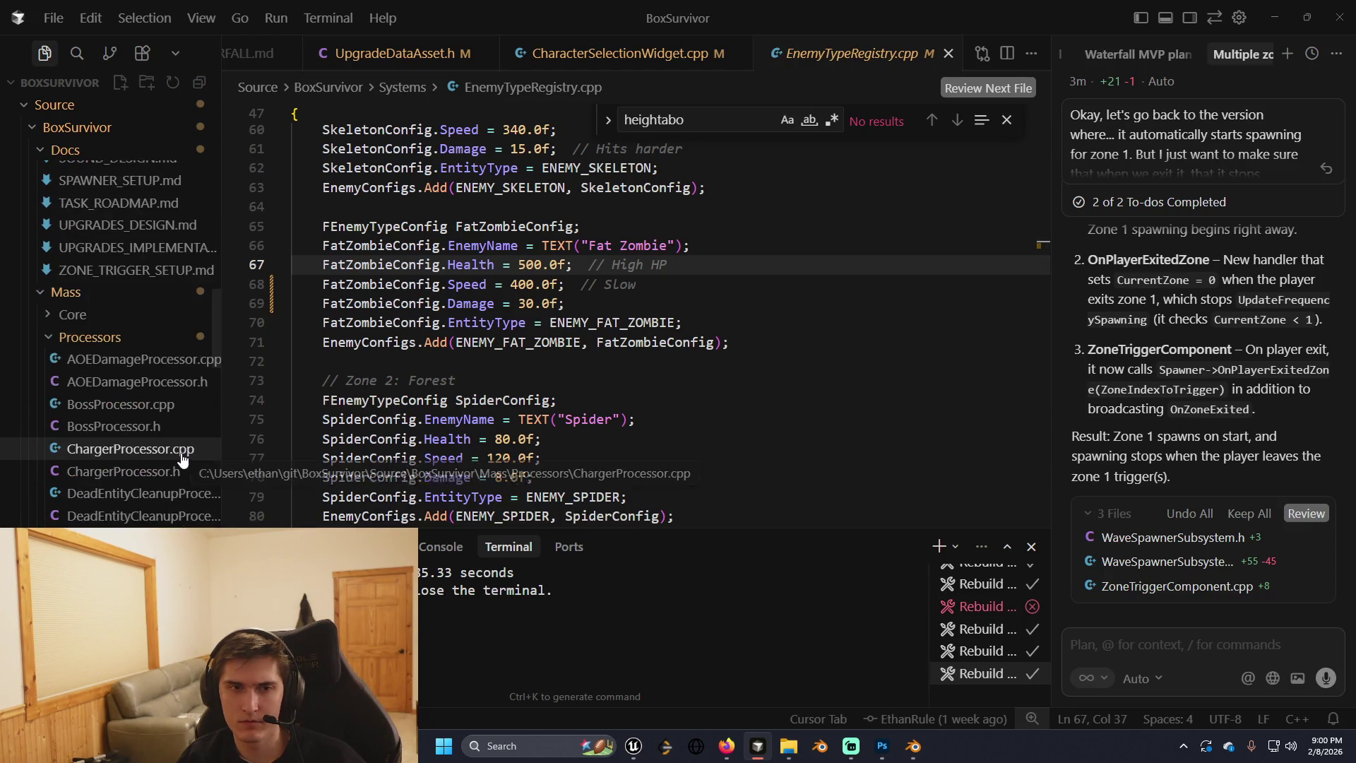
pyautogui.scroll(-5, 176, 452)
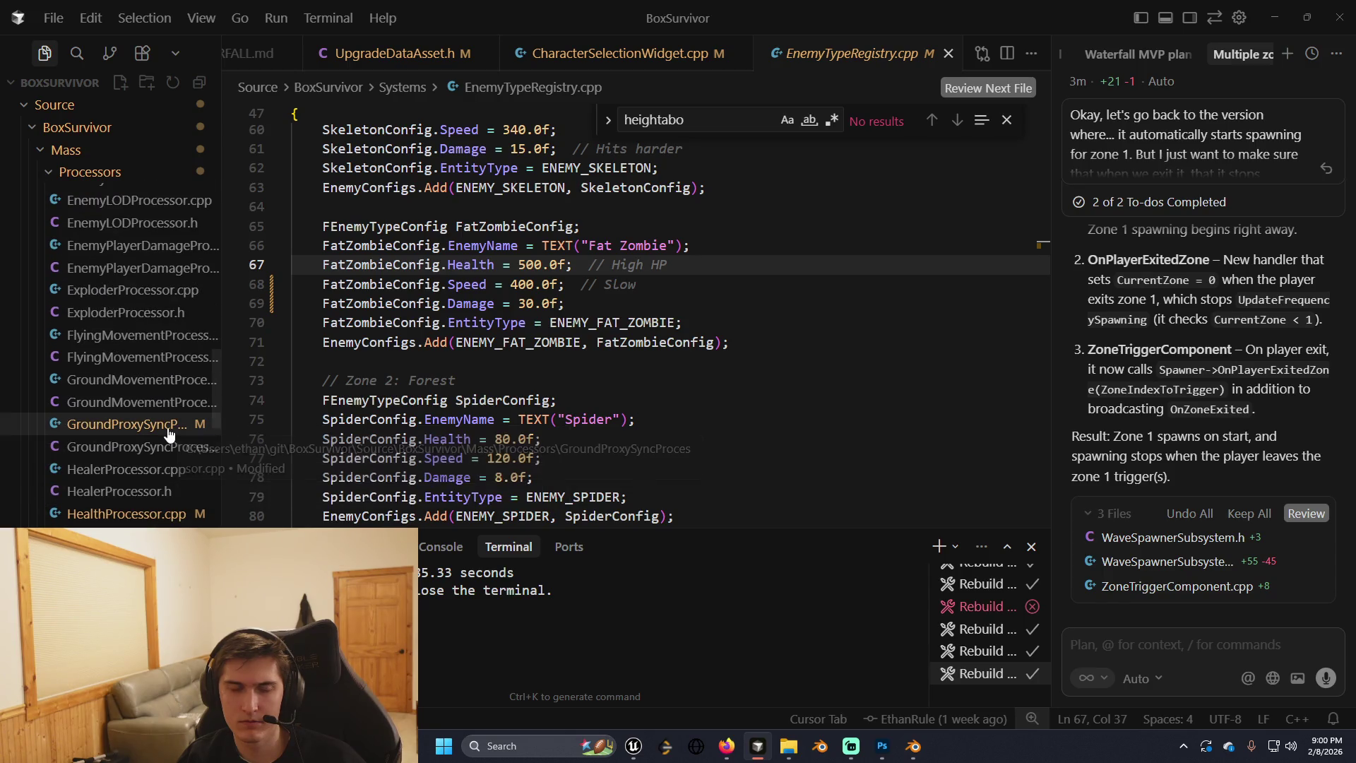
pyautogui.scroll(-8, 170, 445)
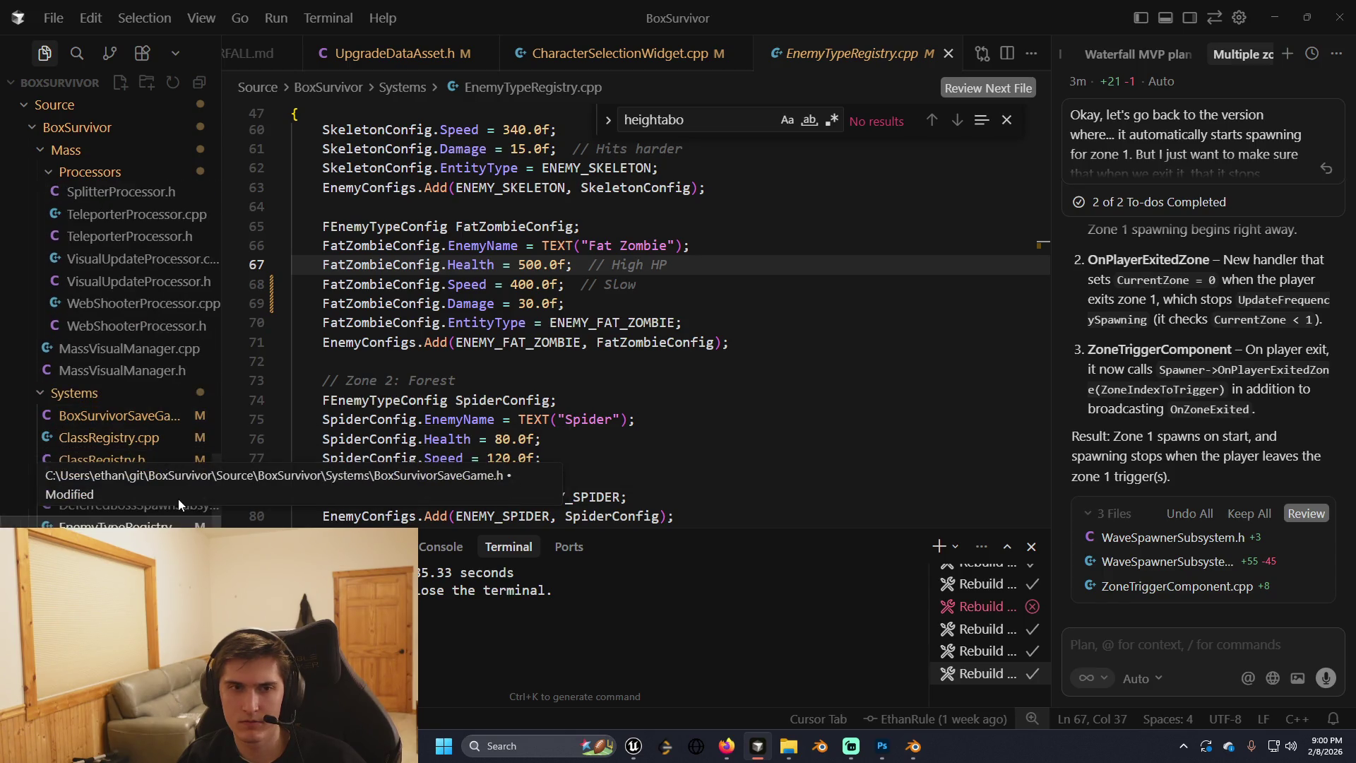
pyautogui.scroll(-10, 178, 488)
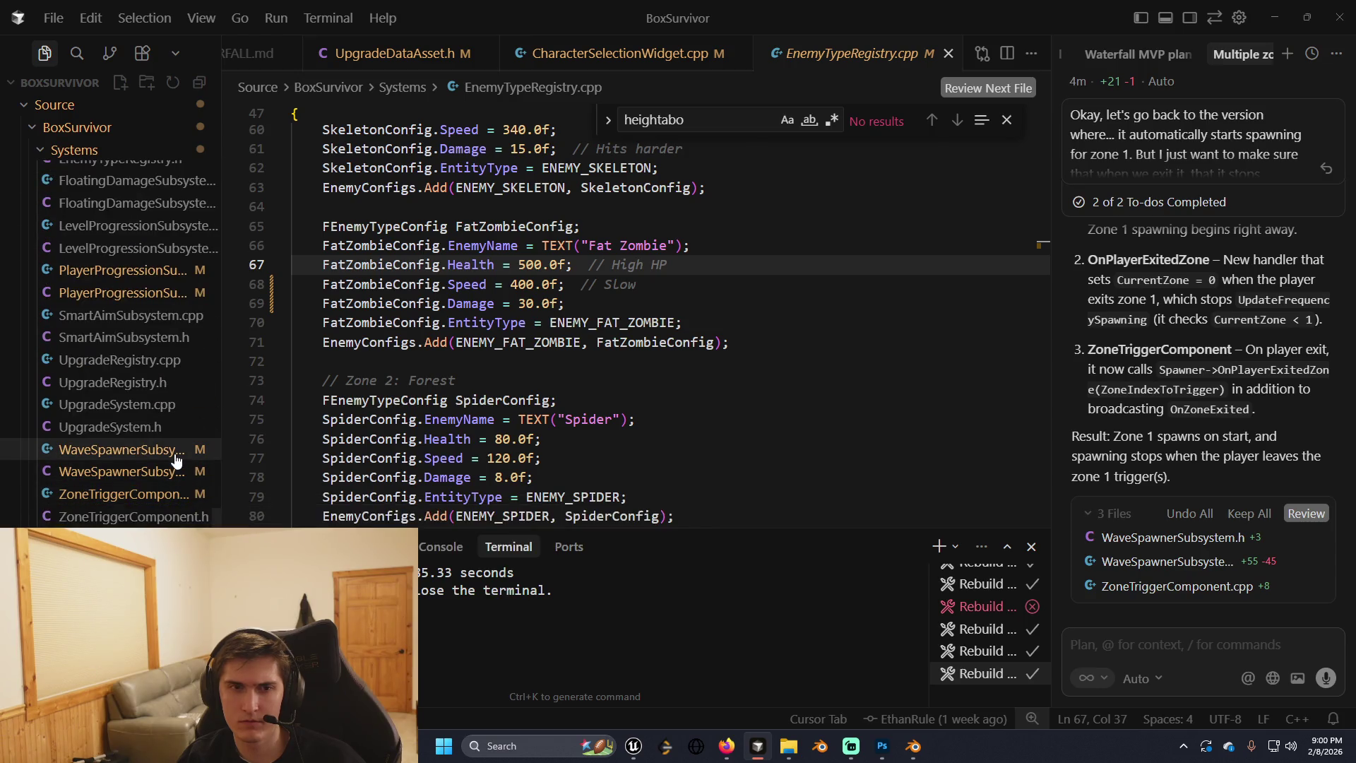
pyautogui.click(175, 452)
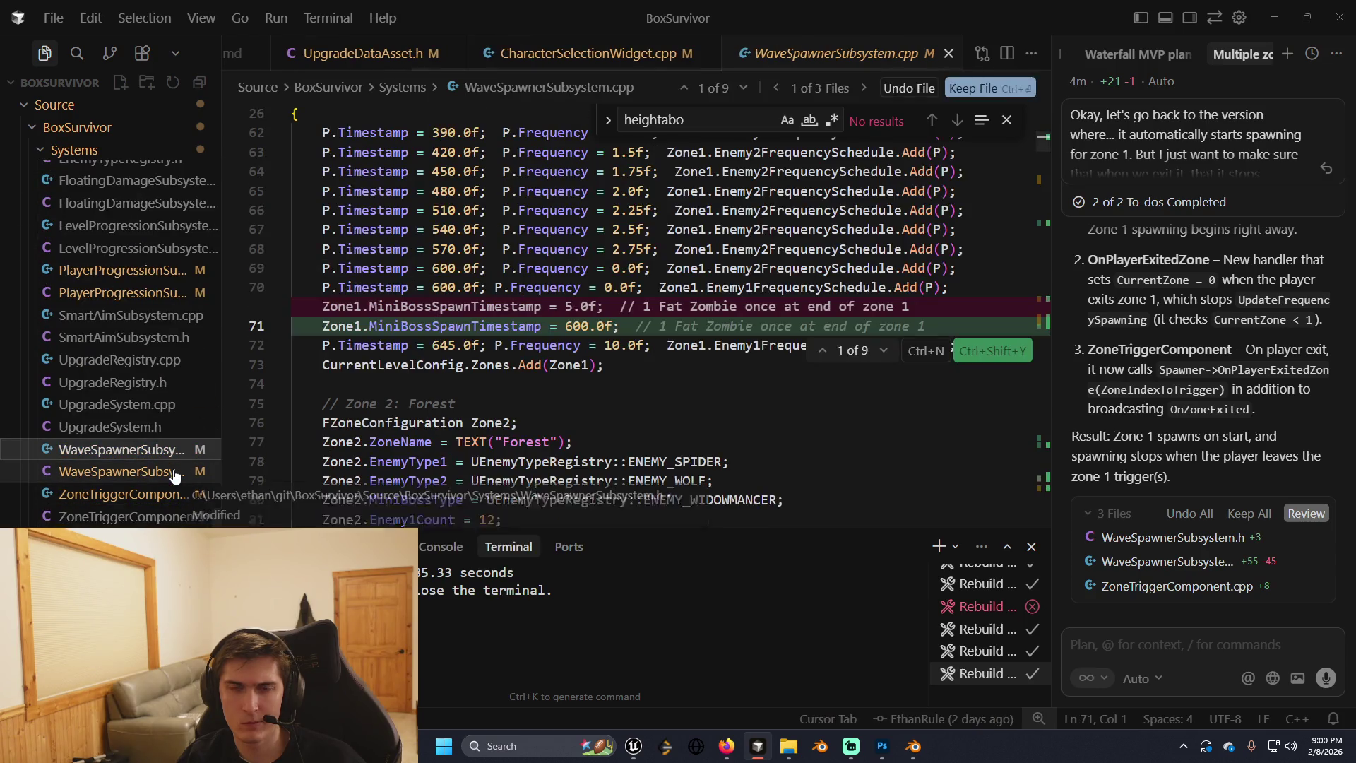
# Place the caret on line 72's 10.0f frequency in WaveSpawnerSubsystem.cpp without changing it.
pyautogui.click(620, 346)
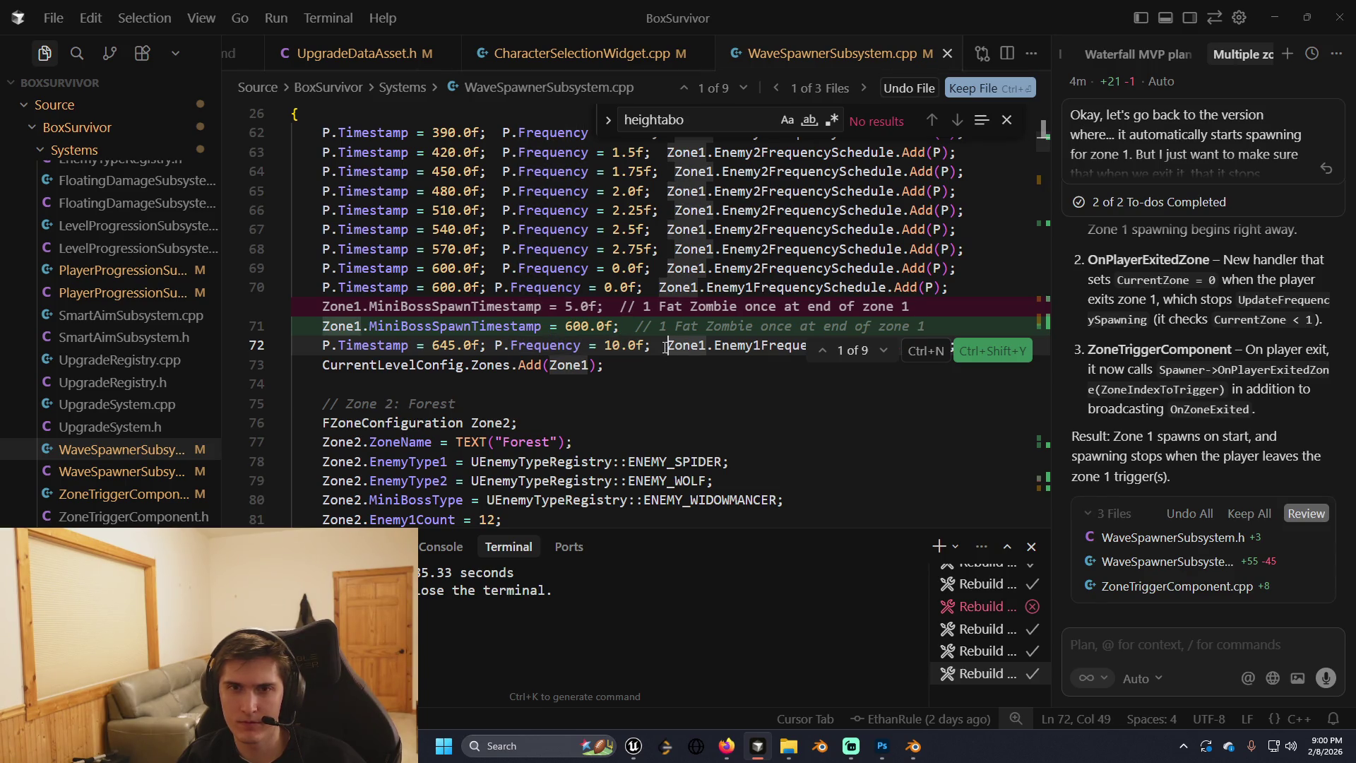
pyautogui.click(554, 351)
pyautogui.click(604, 346)
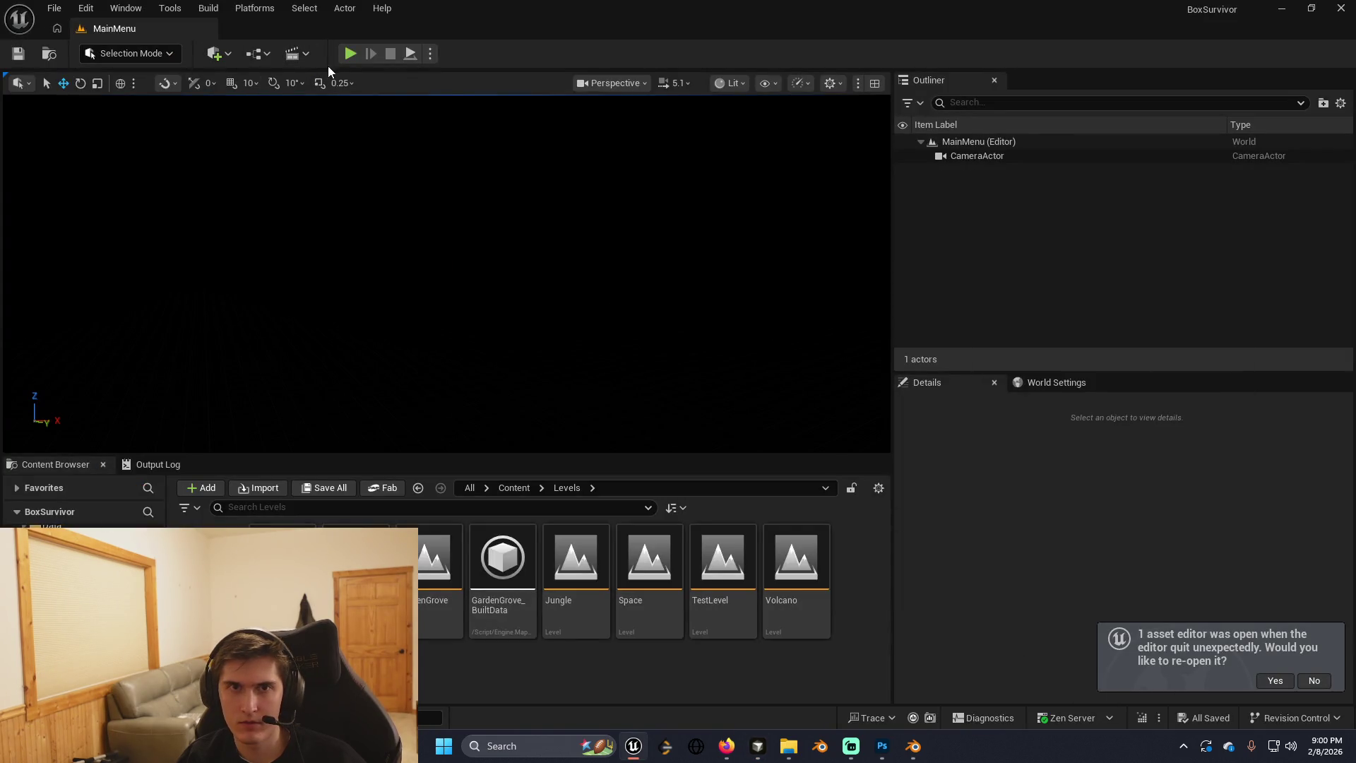
# Playtest a local game into GardenGrove, stop it, and trigger a Live Coding recompile.
pyautogui.click(350, 59)
pyautogui.click(172, 244)
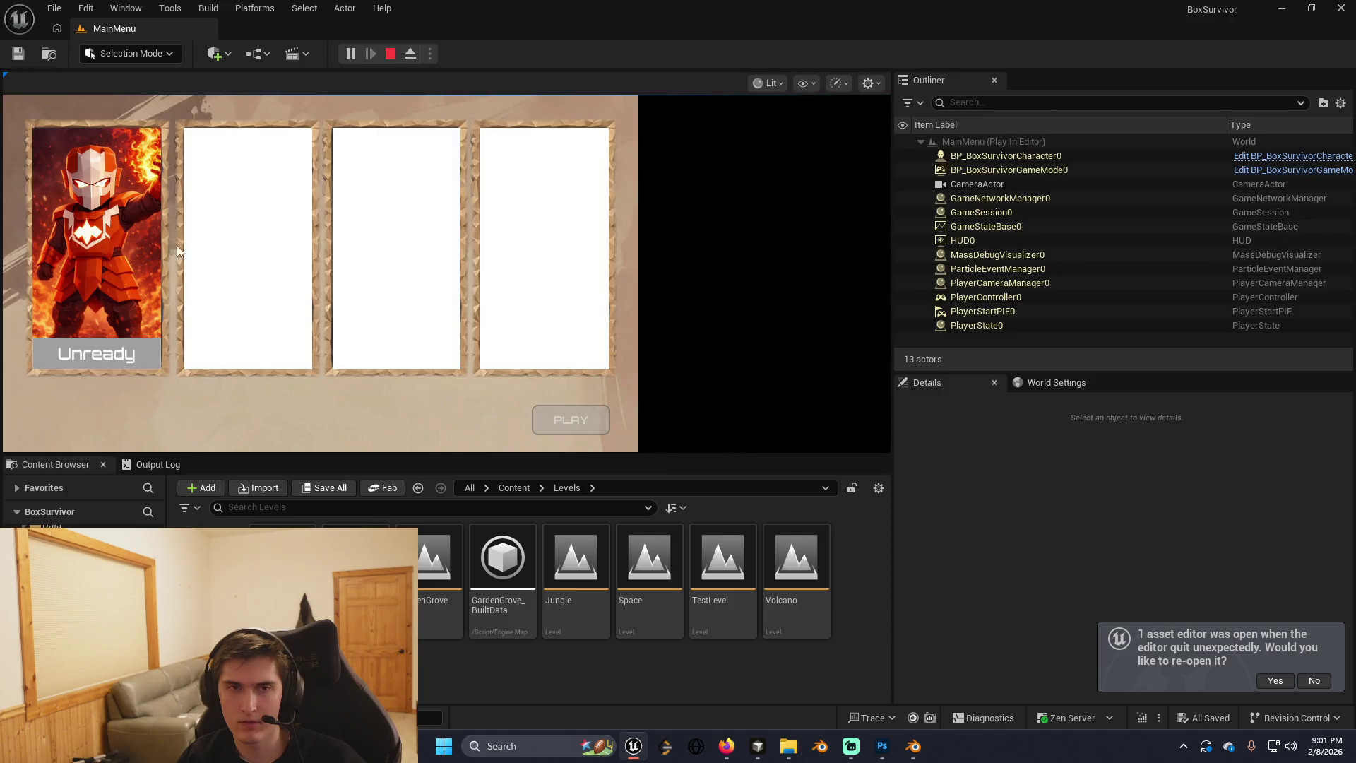
pyautogui.click(96, 353)
pyautogui.click(558, 418)
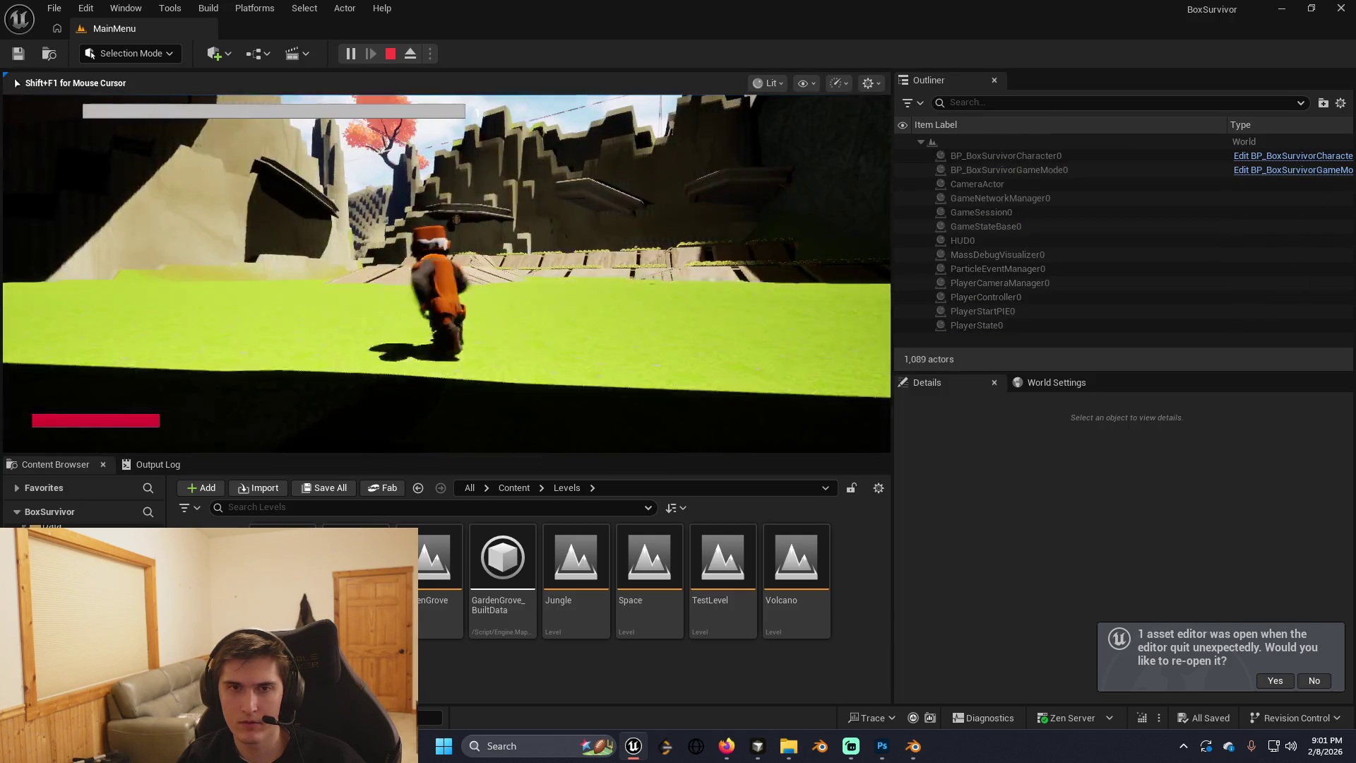
pyautogui.press('s')
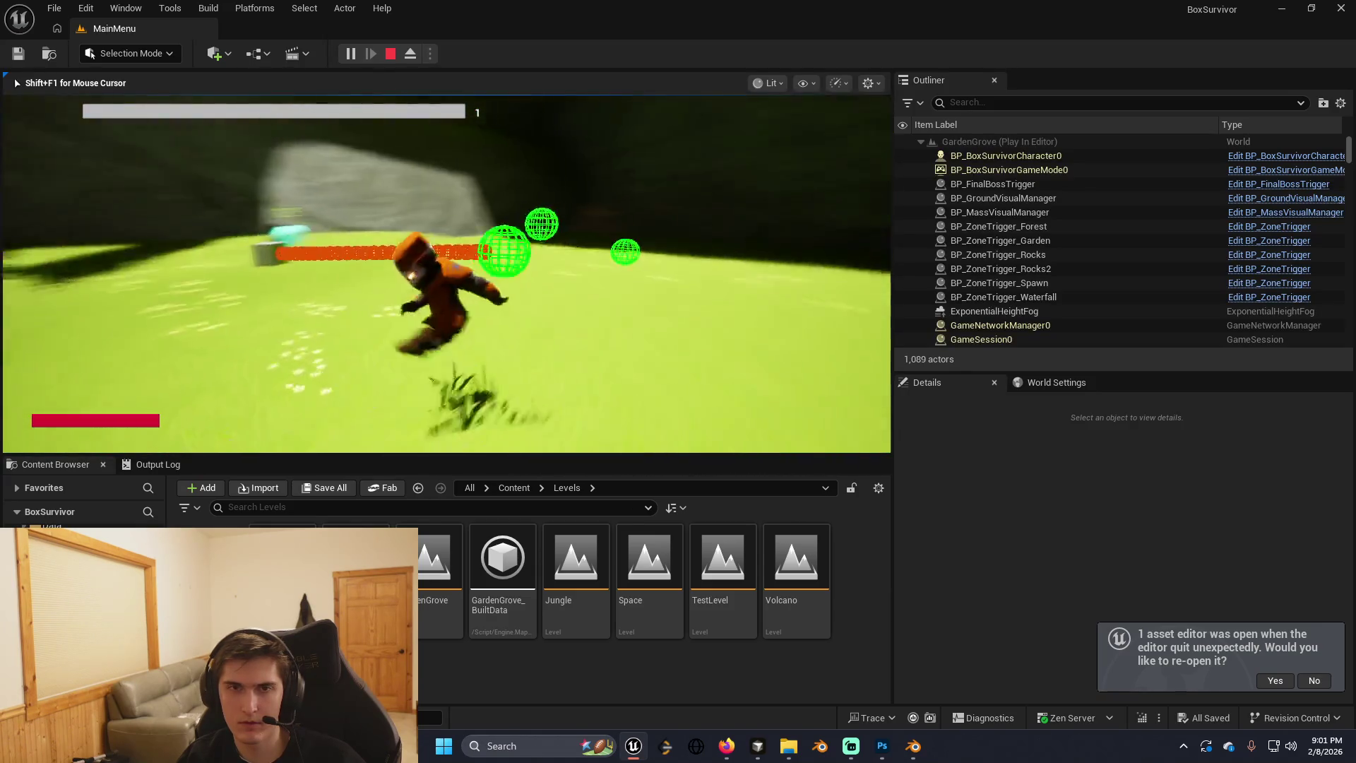
pyautogui.press('Escape')
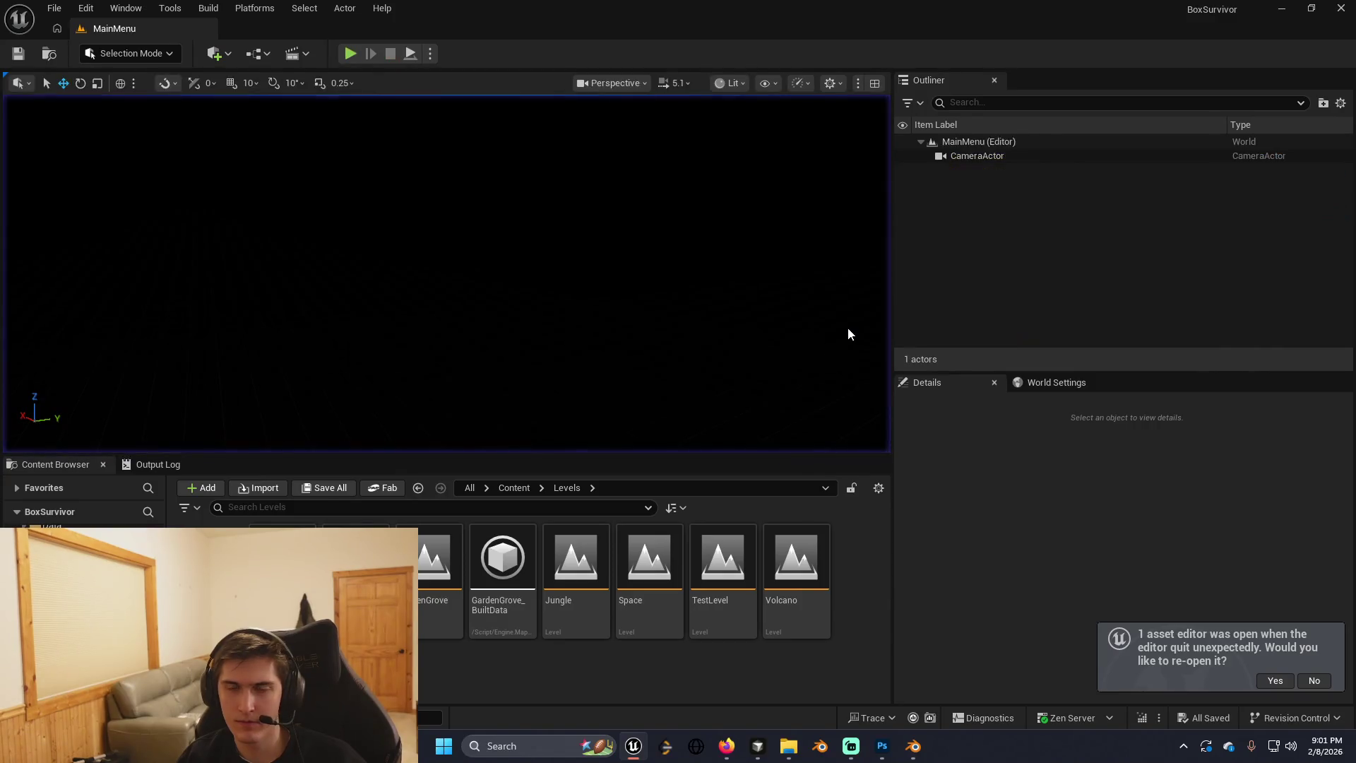
pyautogui.hotkey('alt', 'Tab')
pyautogui.hotkey('alt', 'Tab')
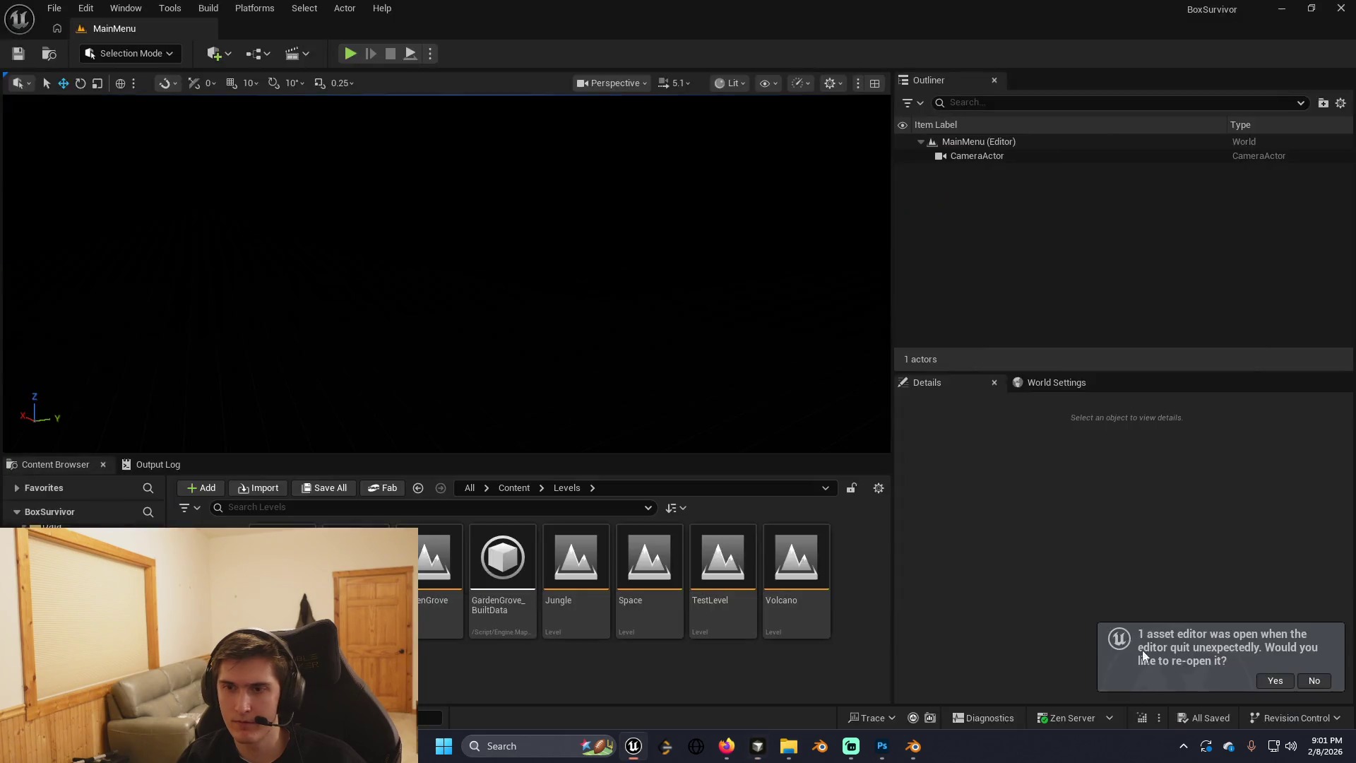
pyautogui.hotkey('ctrl', 'alt', 'F11')
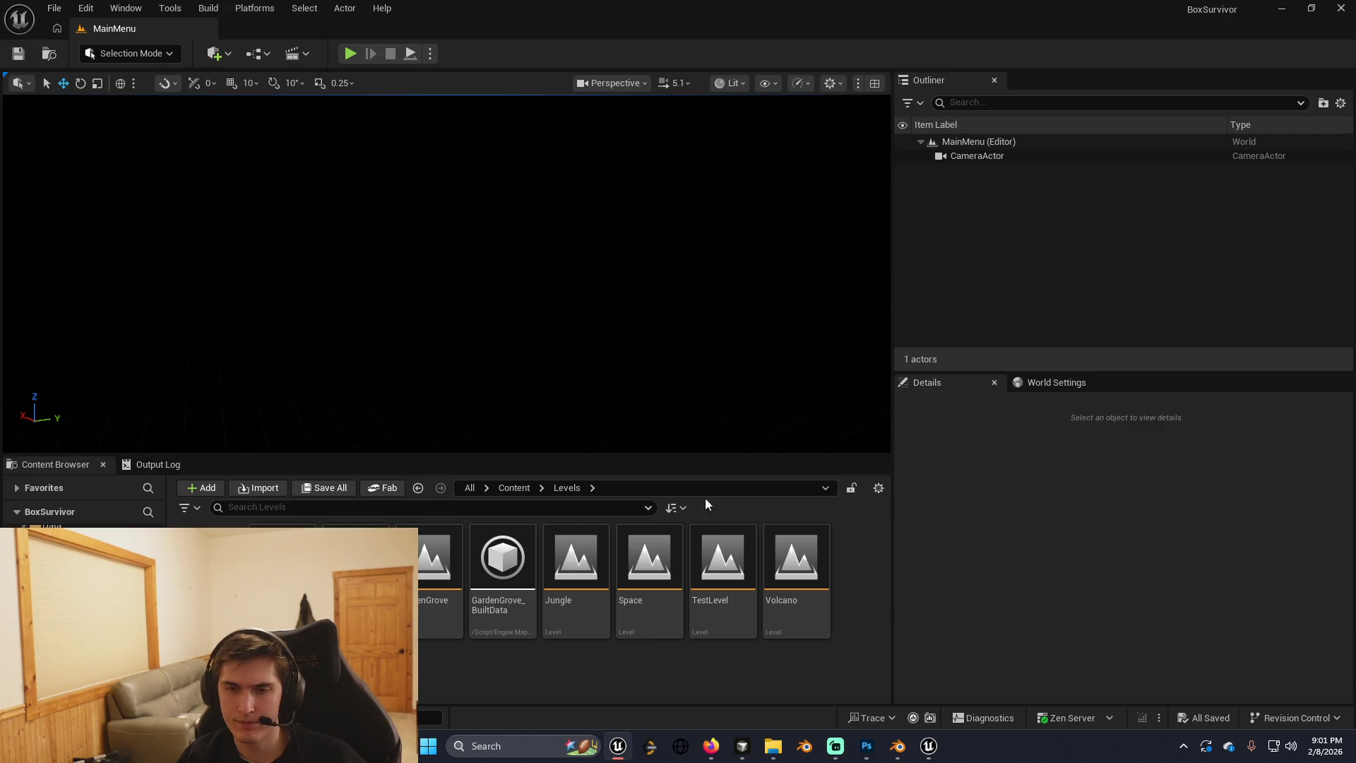
# Run another Live Coding recompile with Ctrl+Alt+F11 and minimize its console after it succeeds.
pyautogui.hotkey('ctrl', 'alt', 'F11')
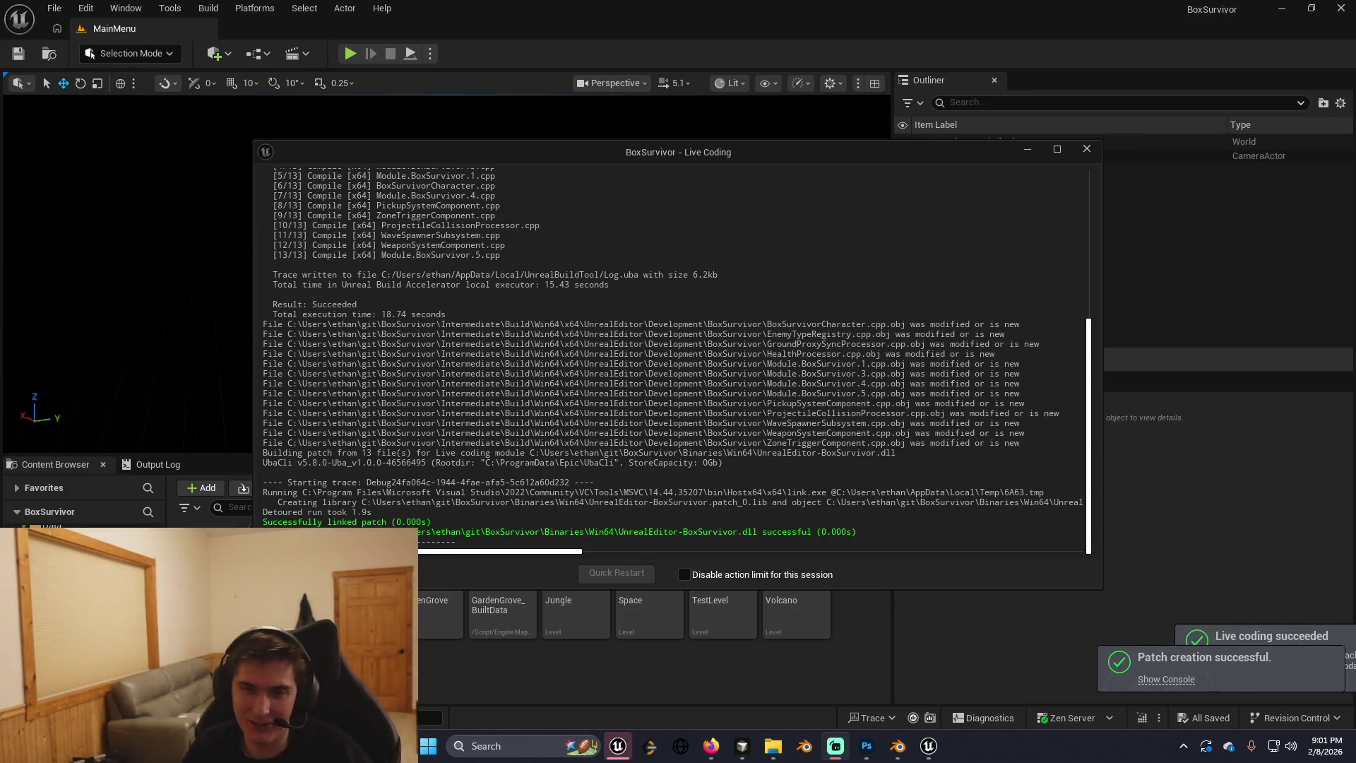
pyautogui.click(1028, 150)
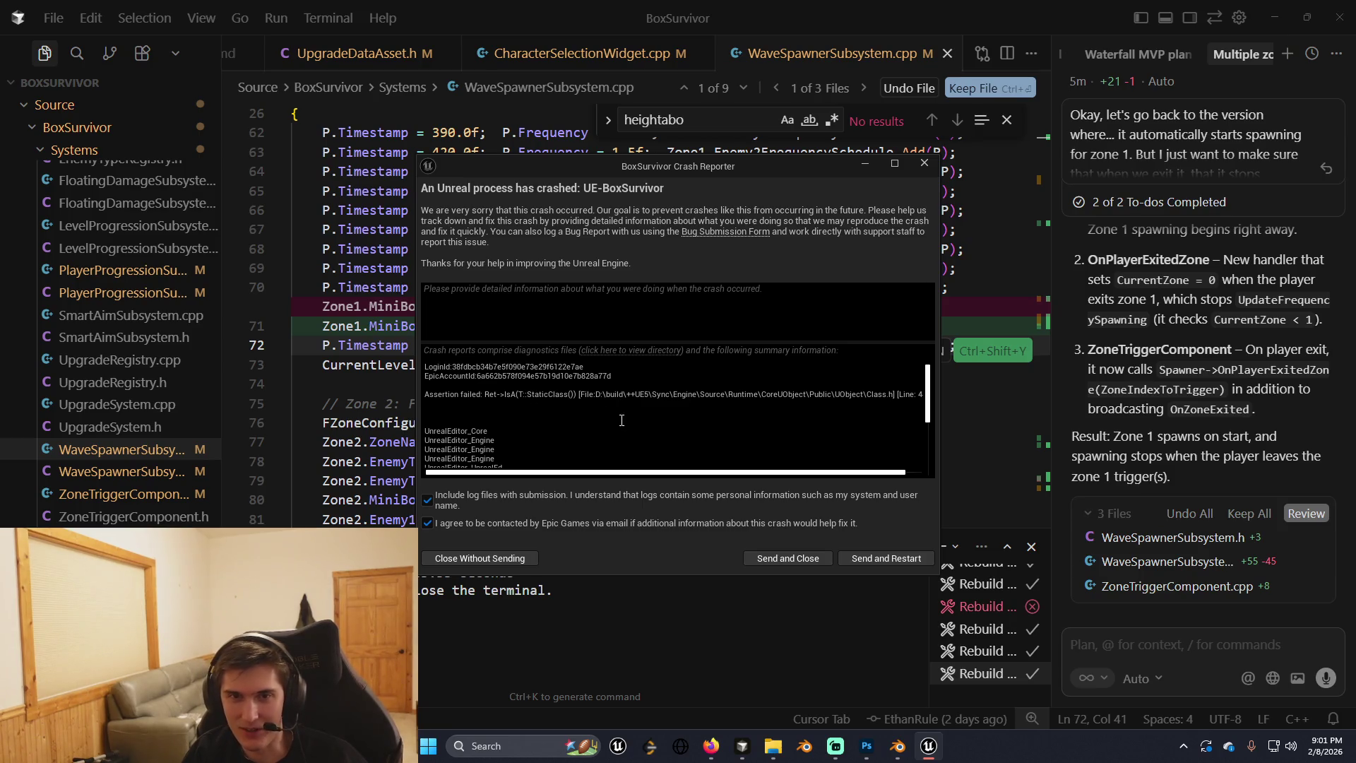
# Copy the Crash Reporter details and send them to Cursor's AI agent chat.
pyautogui.moveTo(484, 418); pyautogui.dragTo(424, 364)
pyautogui.hotkey('ctrl', 'c')
pyautogui.click(1193, 644)
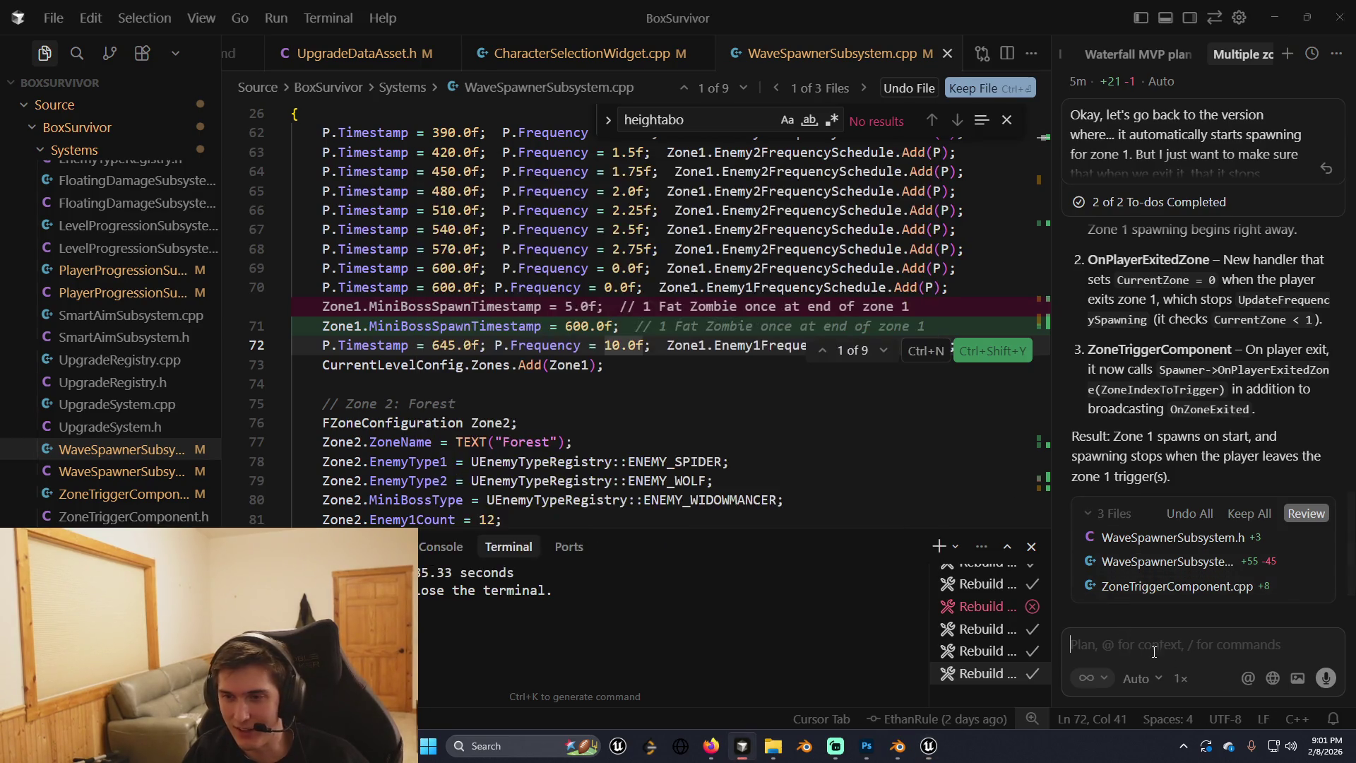
pyautogui.hotkey('ctrl', 'v')
pyautogui.click(1324, 680)
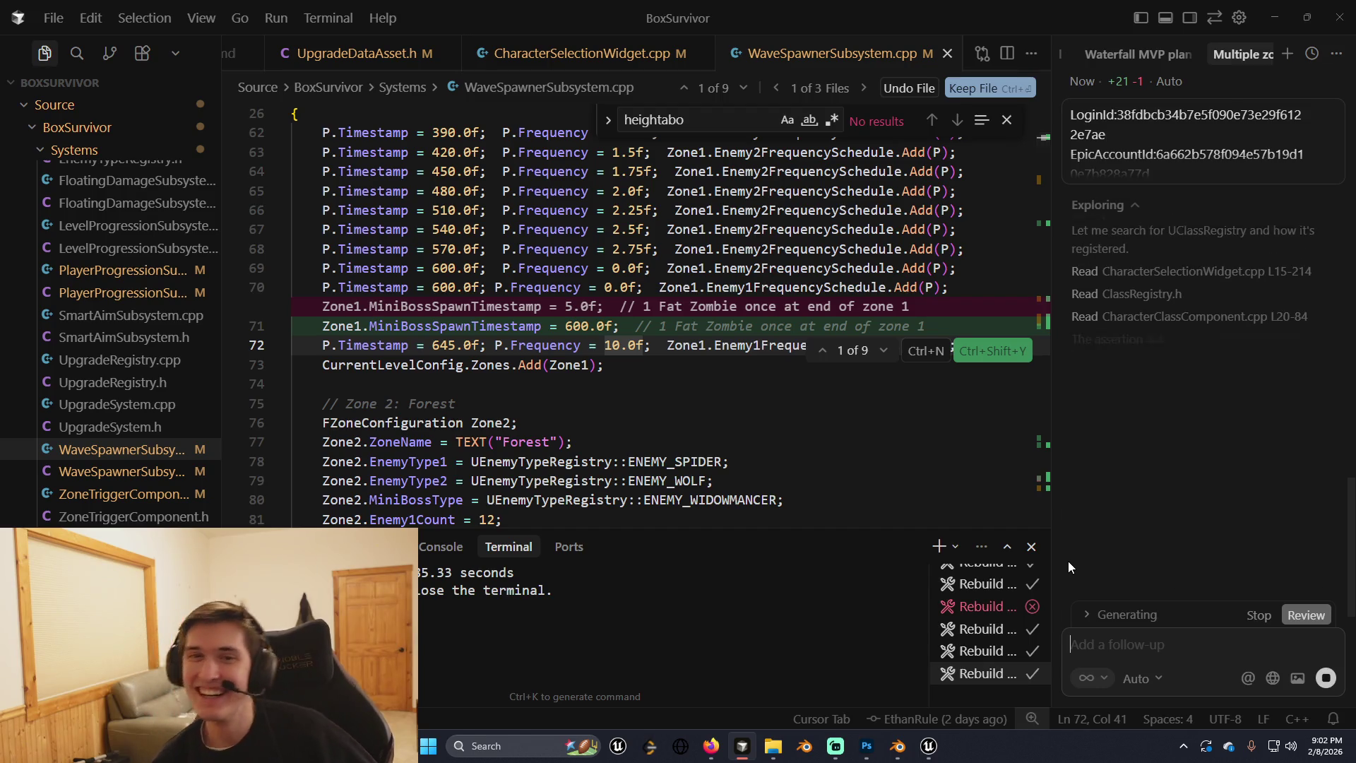
# Browse the Zone 3 spawner lines while the agent works, then close the Crash Reporter.
pyautogui.press('Down')
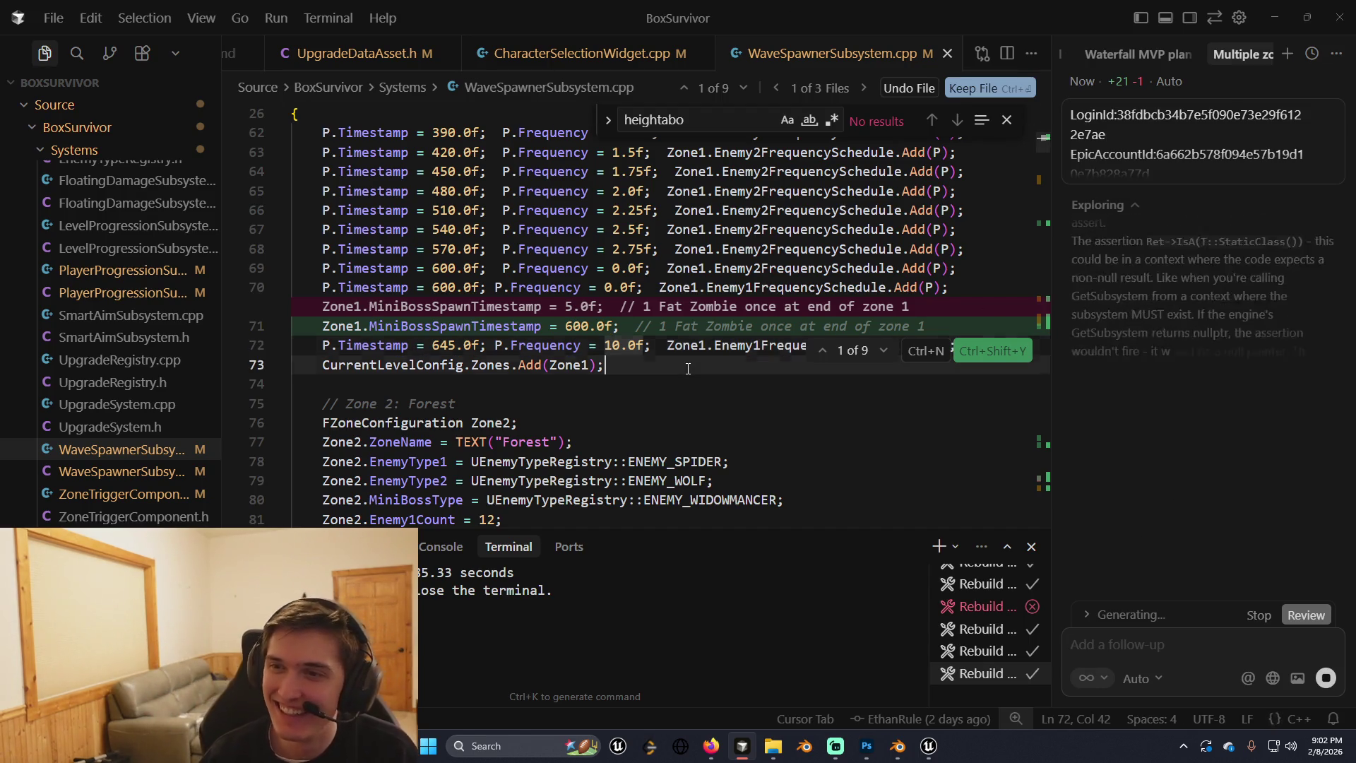
pyautogui.press('Down')
pyautogui.press('Down')
pyautogui.press('Down')
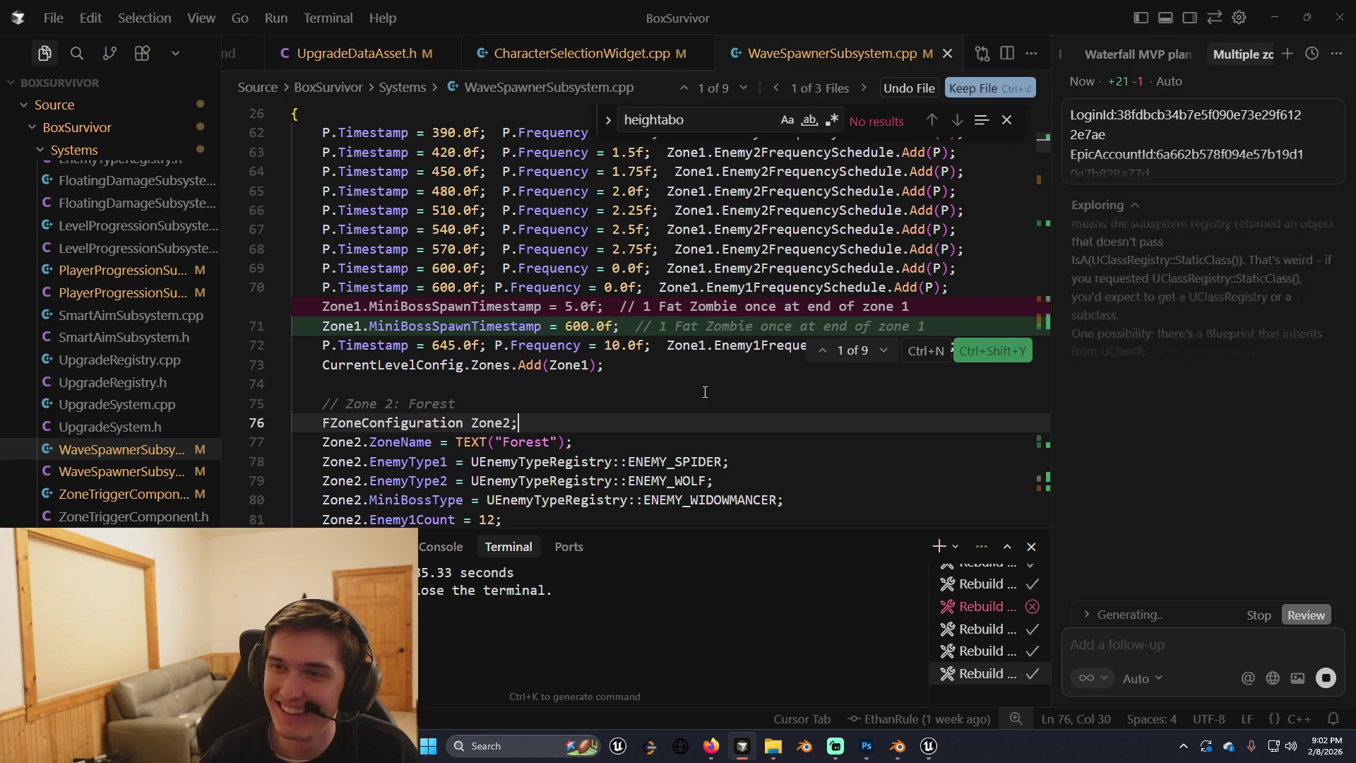
pyautogui.click(734, 380)
pyautogui.scroll(-6, 734, 380)
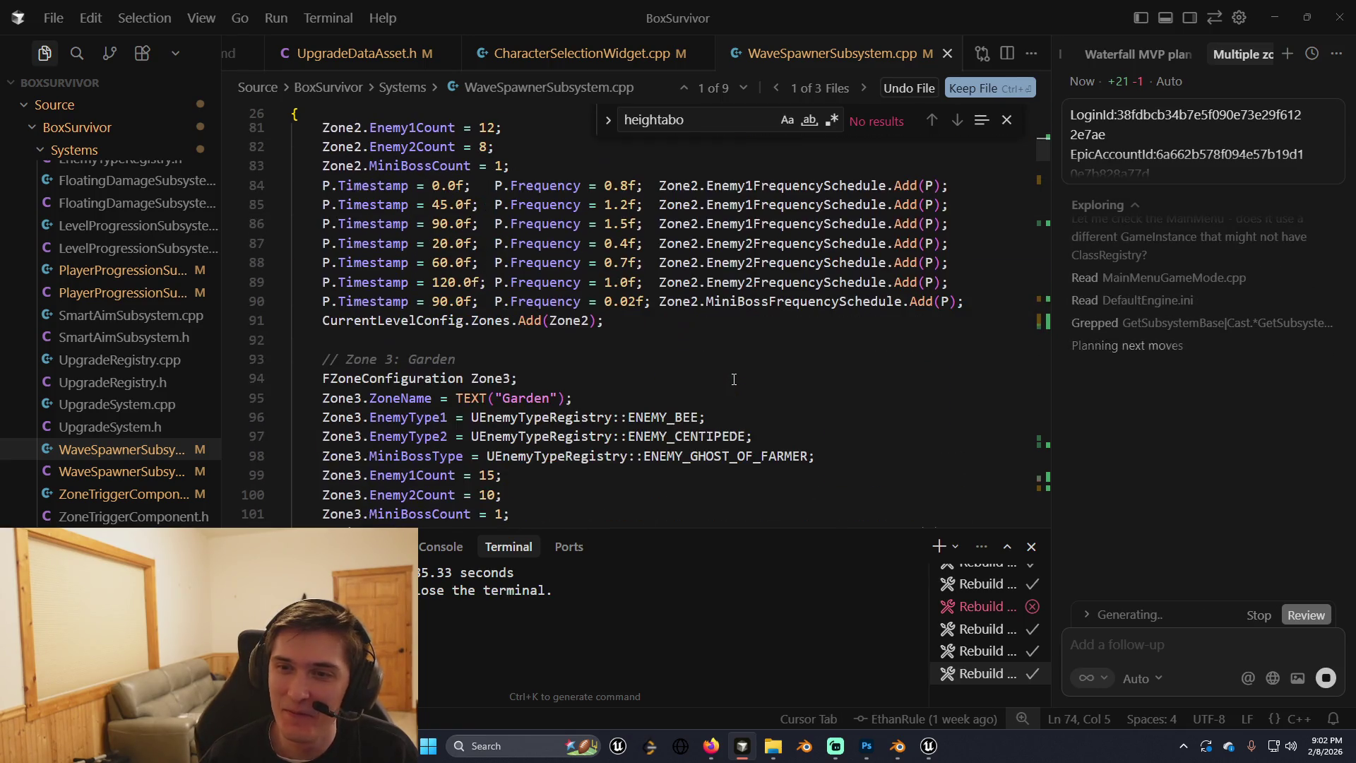
pyautogui.click(734, 379)
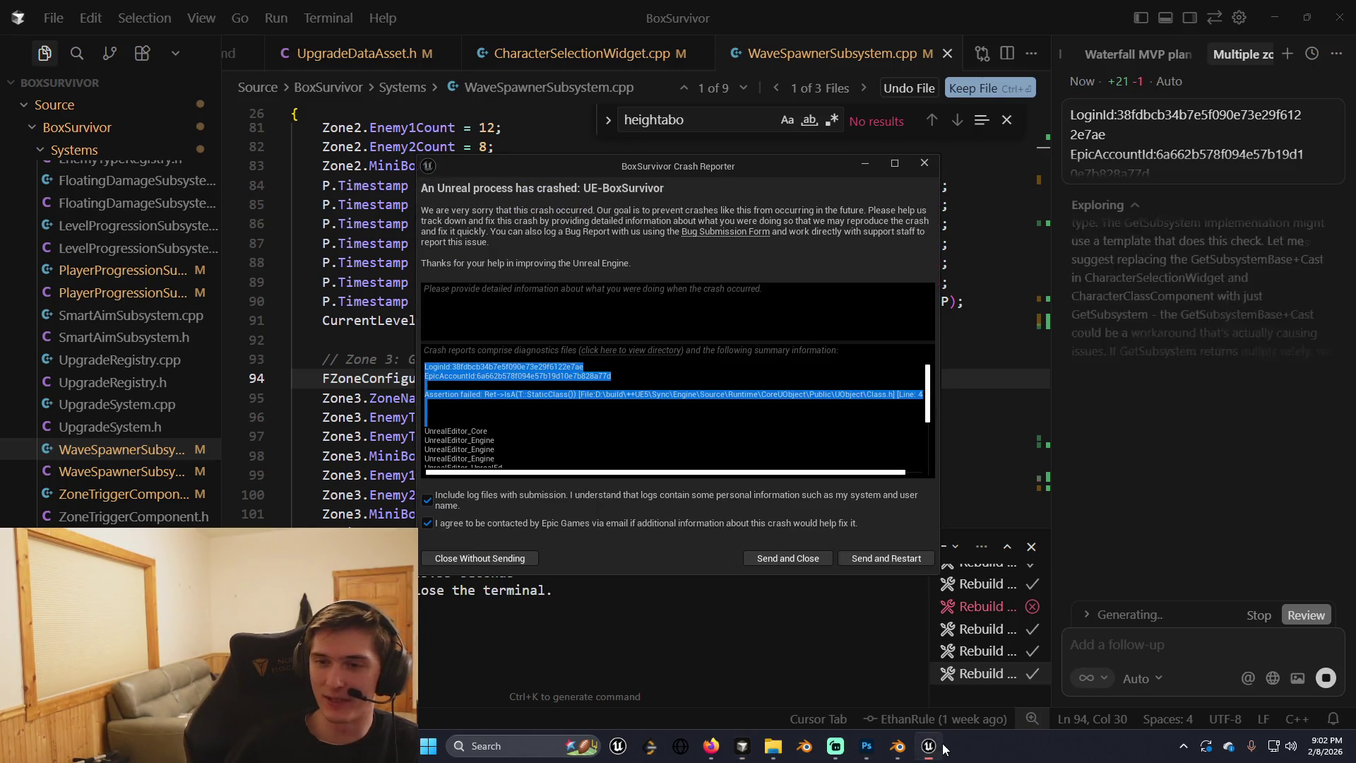
pyautogui.click(923, 163)
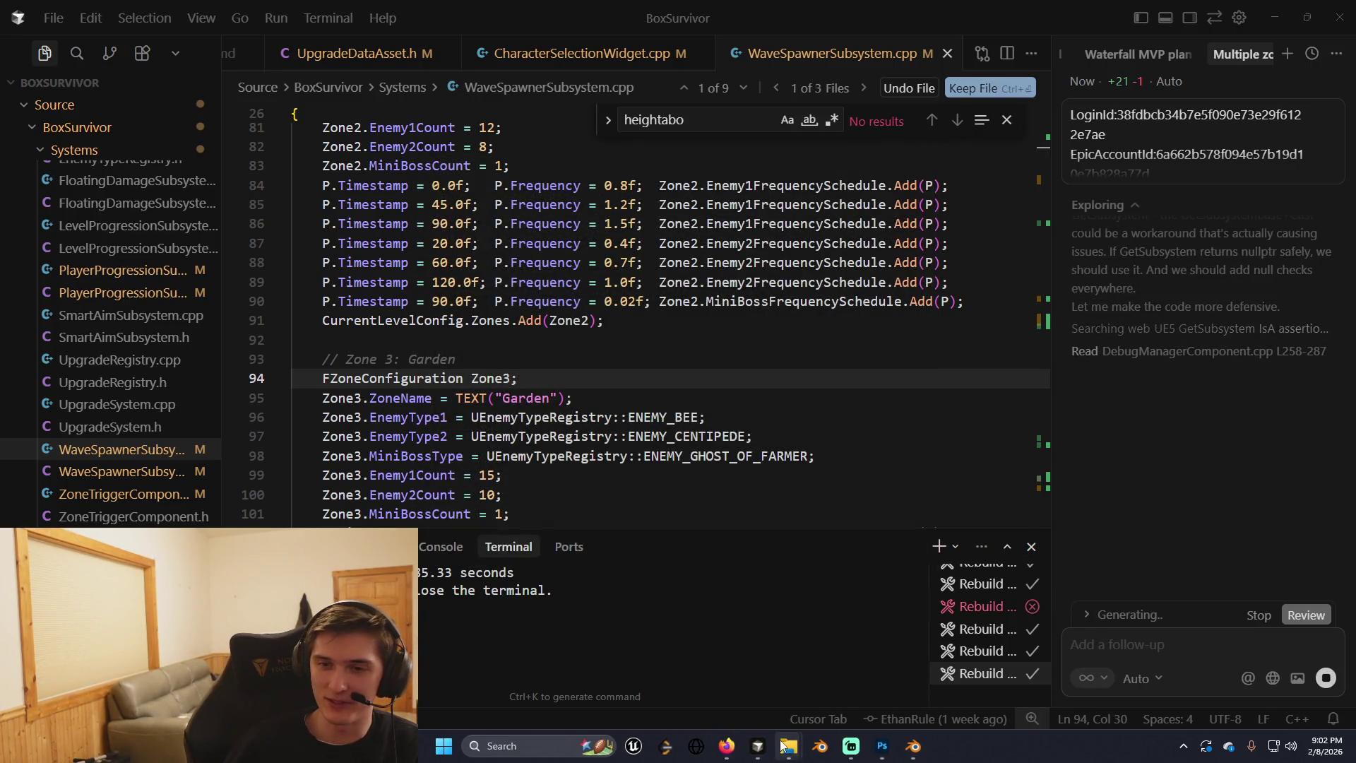
pyautogui.moveTo(780, 721)
pyautogui.click(650, 404)
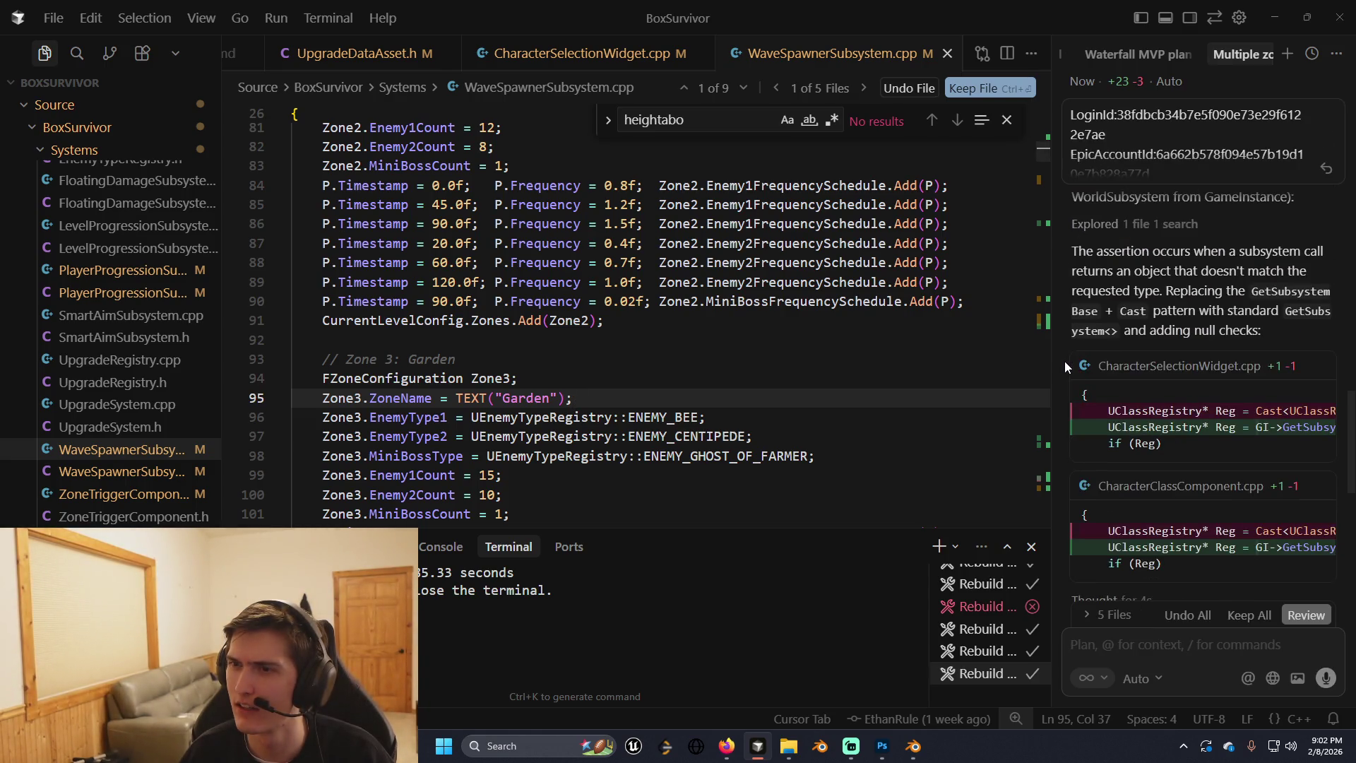
# Go to the Zone 3: Garden comment and build the project with Ctrl+Shift+B.
pyautogui.scroll(-5, 1065, 361)
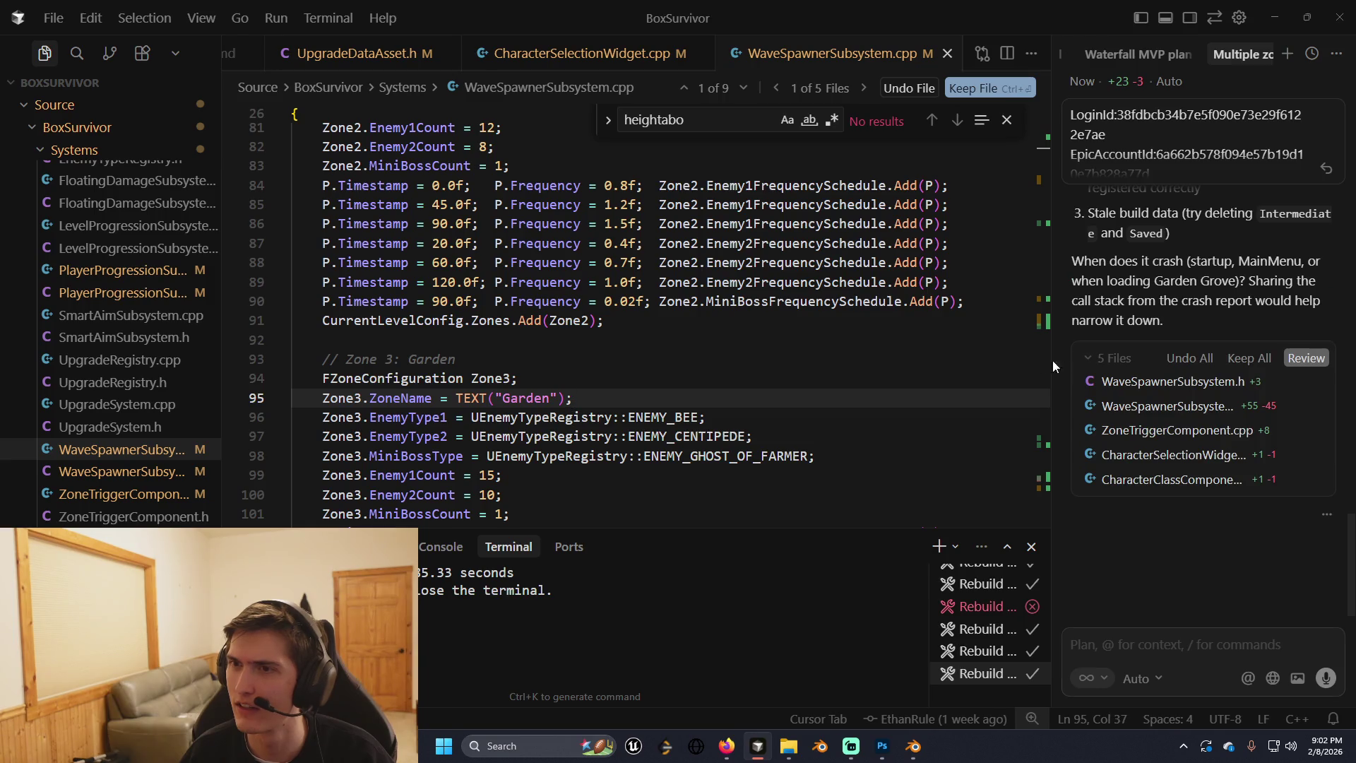
pyautogui.click(918, 359)
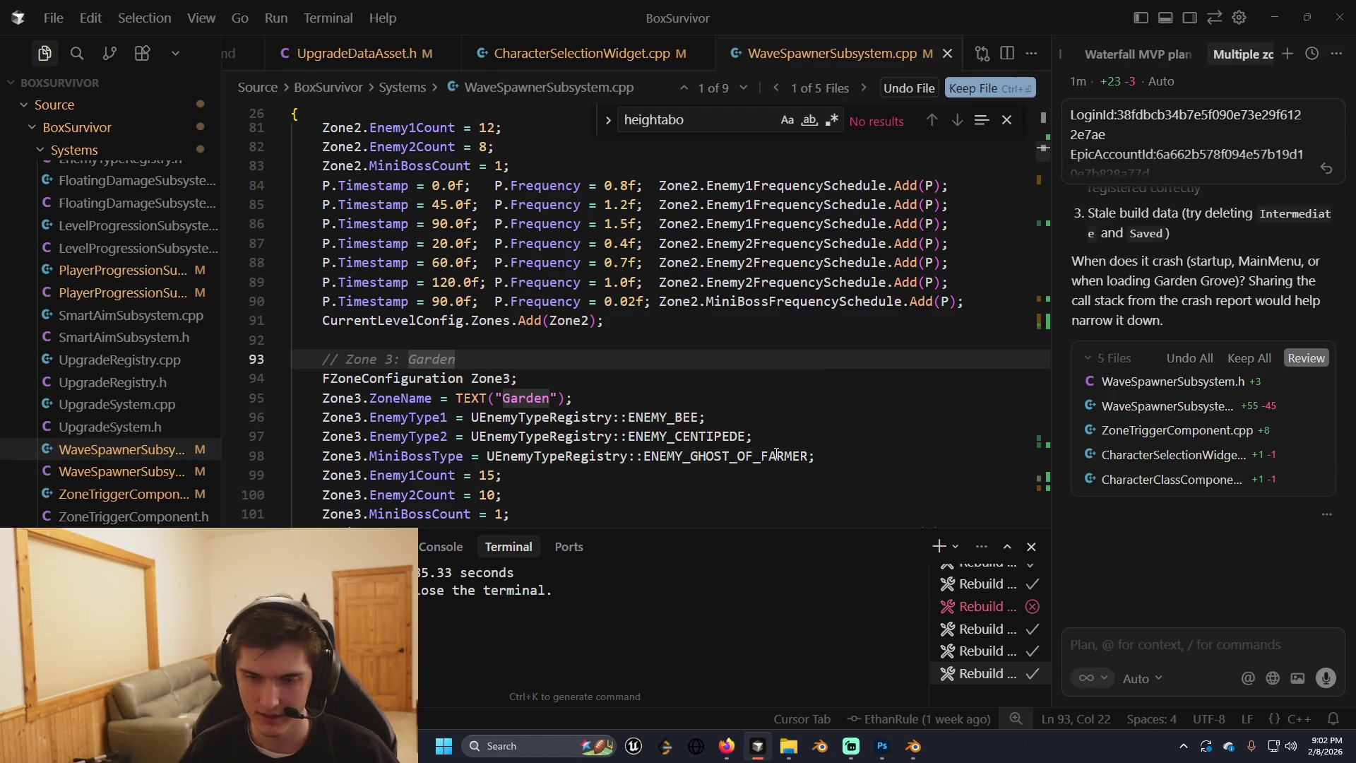
pyautogui.hotkey('ctrl', 'shift', 'b')
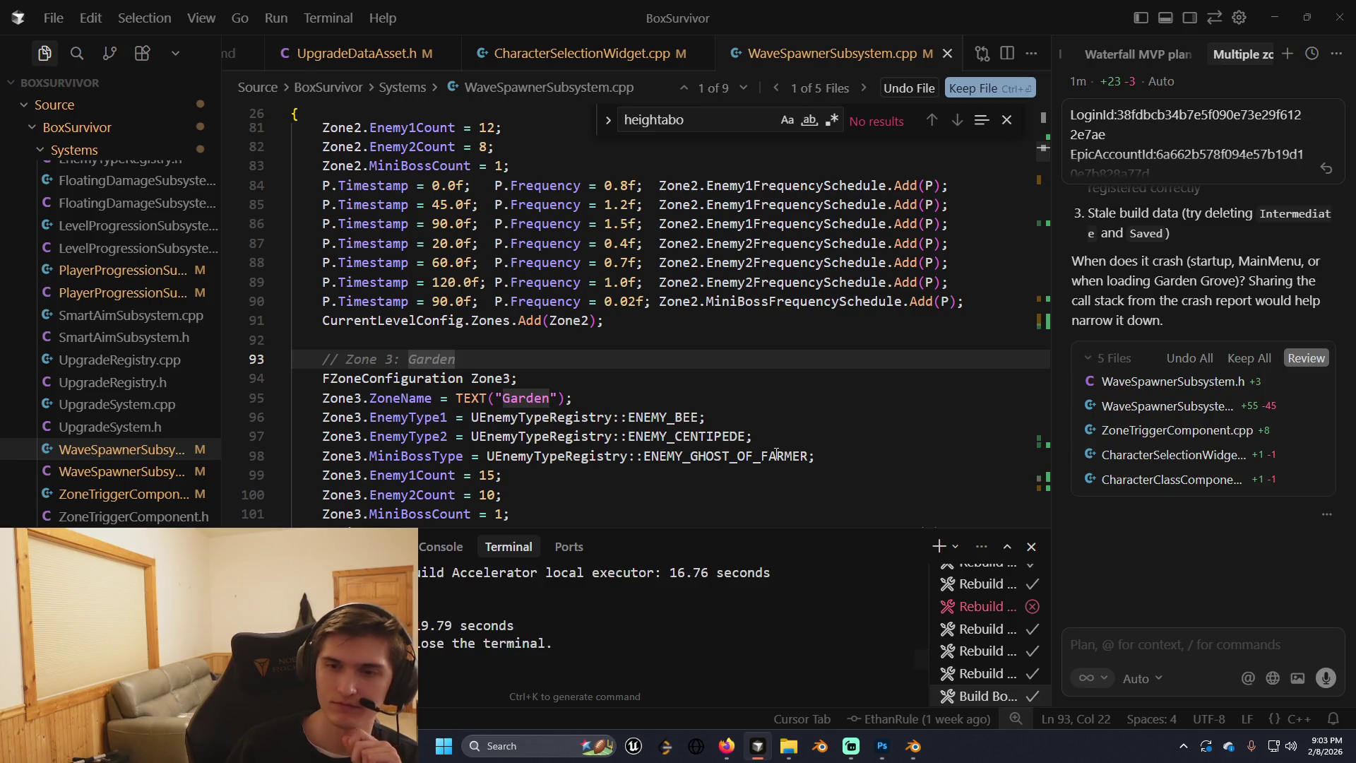
# Relaunch Unreal Editor by opening BoxSurvivor.uproject from the BoxSurvivor folder, then minimize Explorer.
pyautogui.moveTo(789, 745)
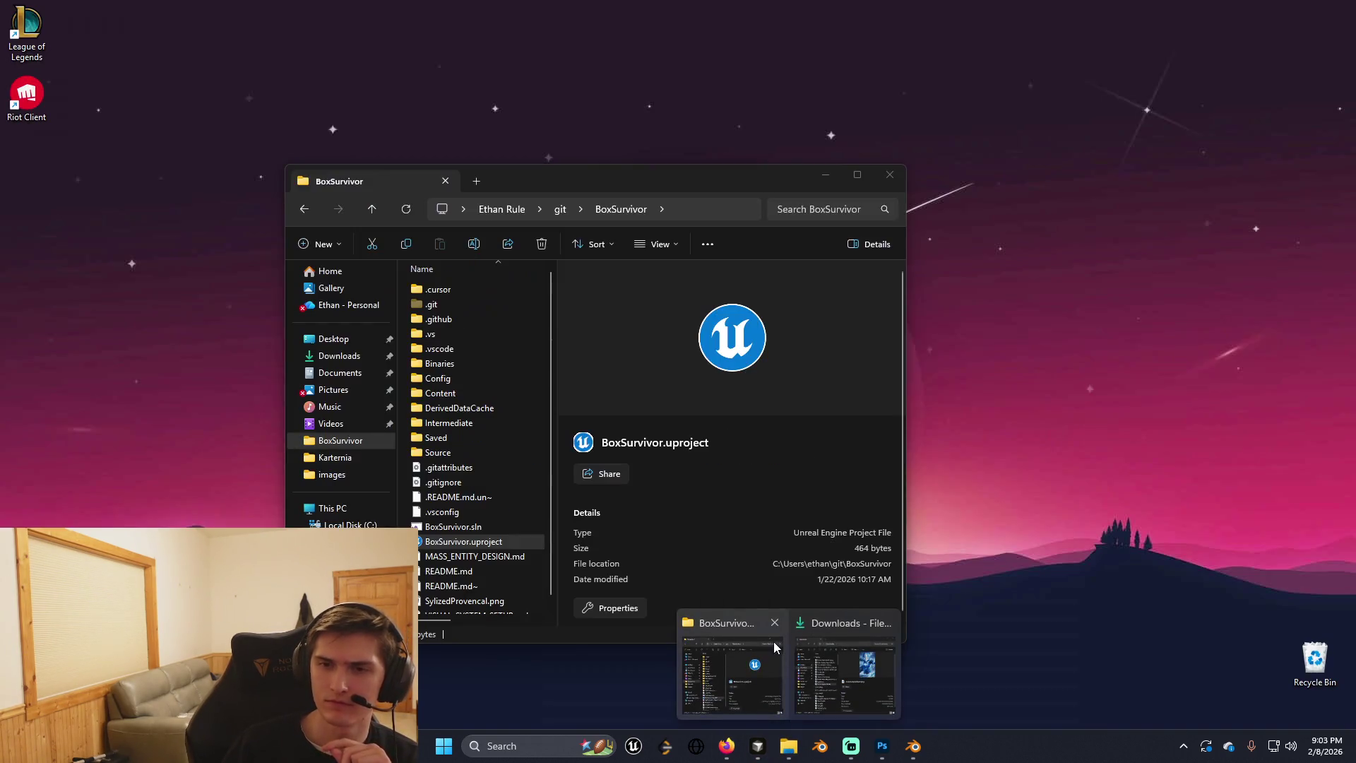
pyautogui.click(773, 641)
pyautogui.doubleClick(534, 541)
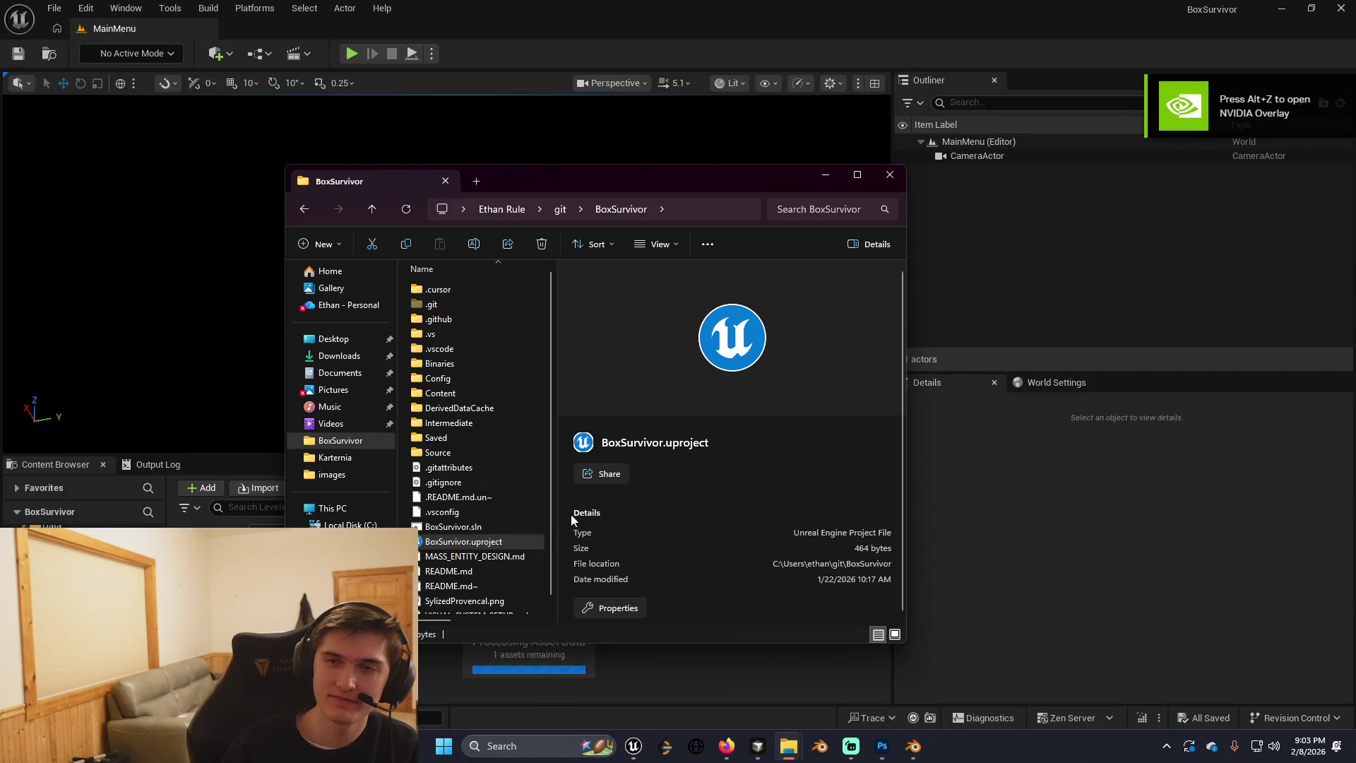
pyautogui.click(825, 175)
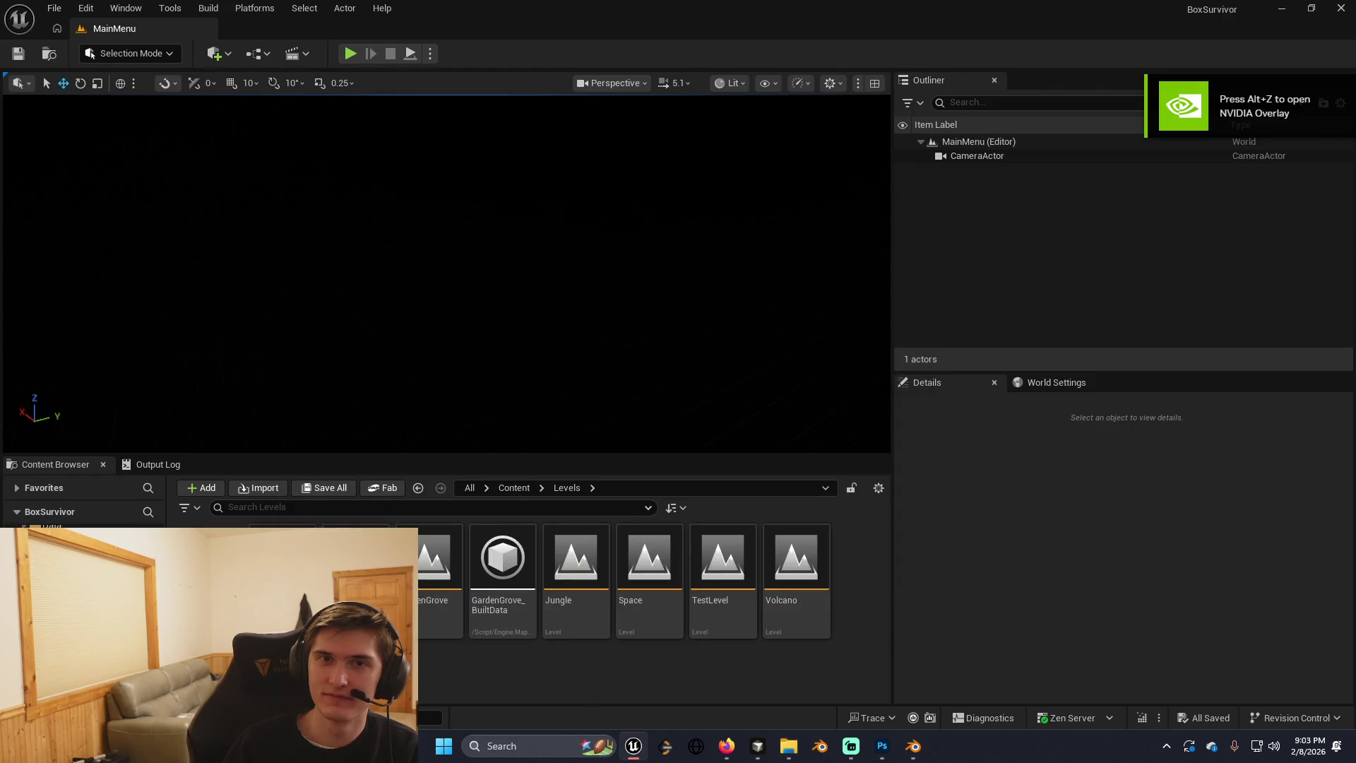
# Playtest a local game, pick a skill, load GardenGrove, move briefly, then stop.
pyautogui.click(351, 55)
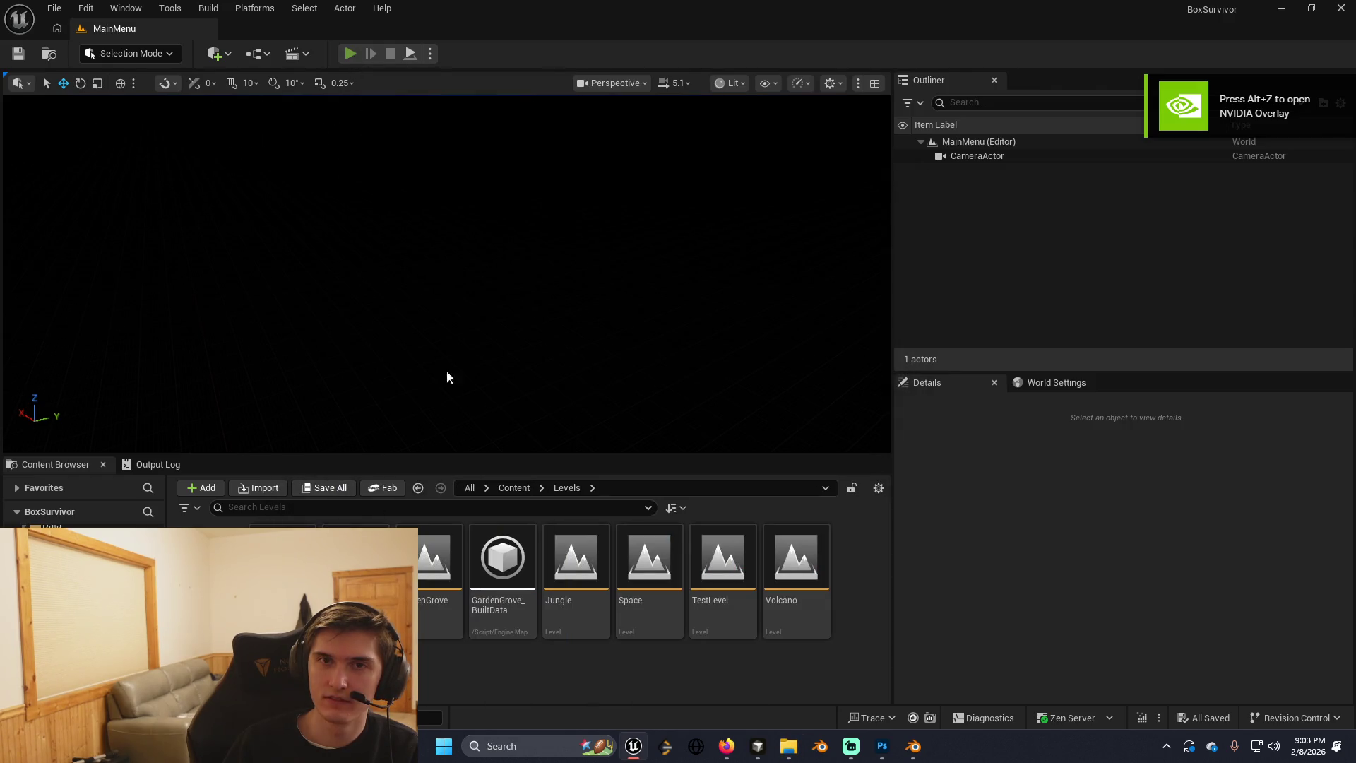
pyautogui.click(219, 247)
pyautogui.click(126, 285)
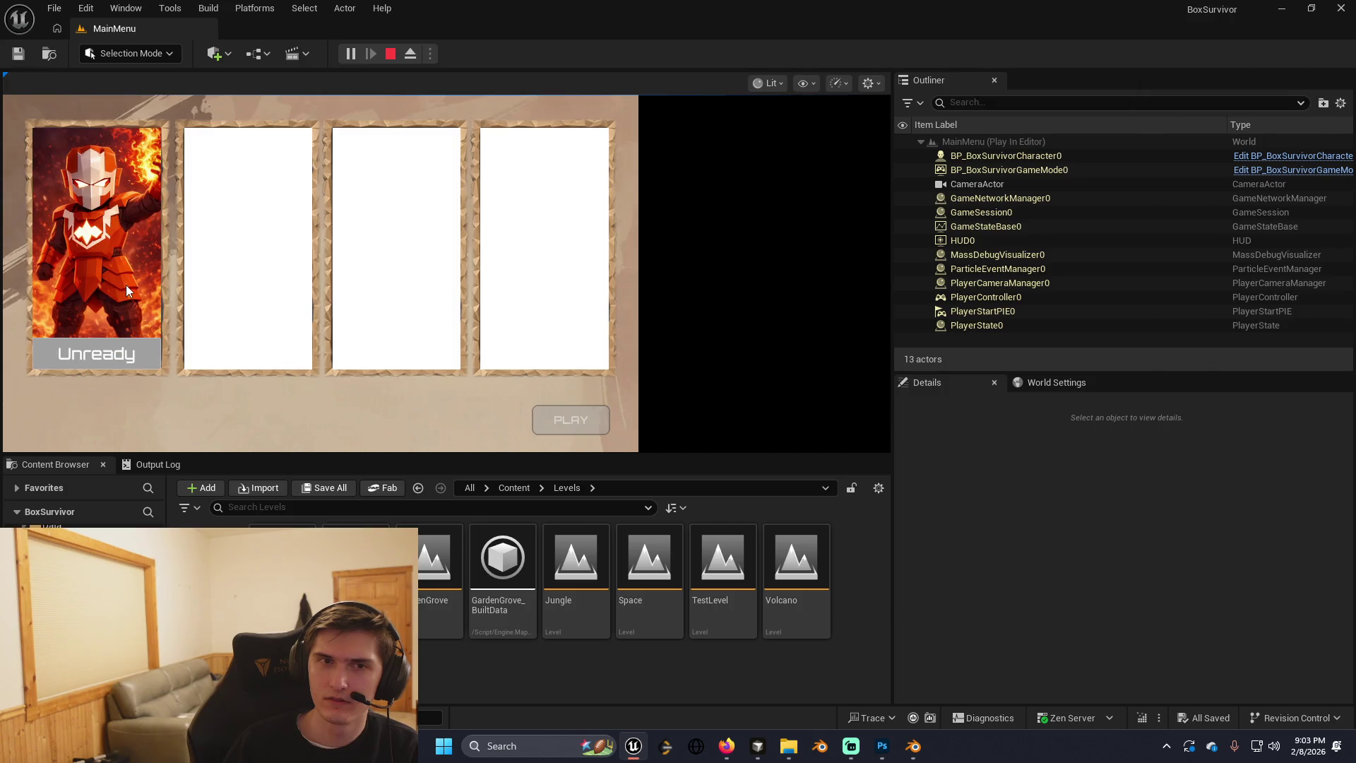
pyautogui.click(578, 419)
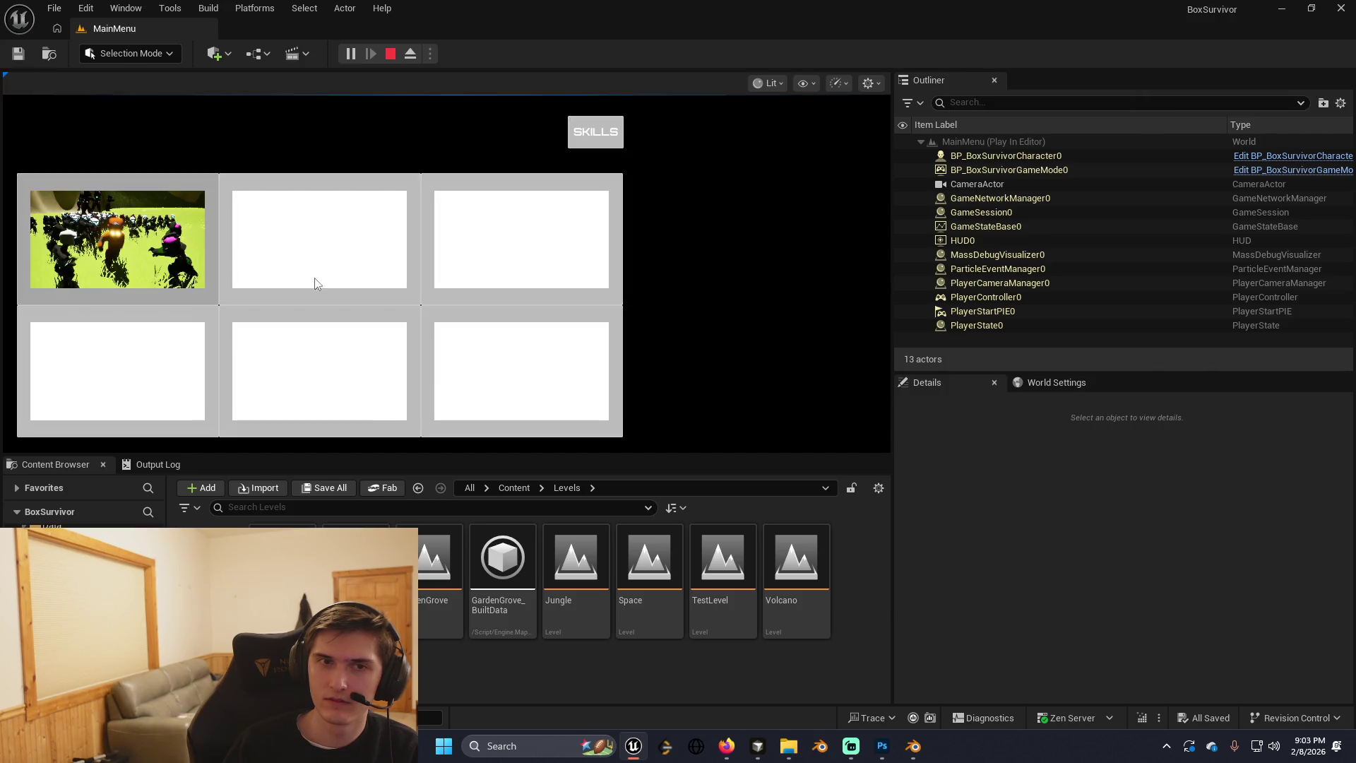
pyautogui.click(118, 239)
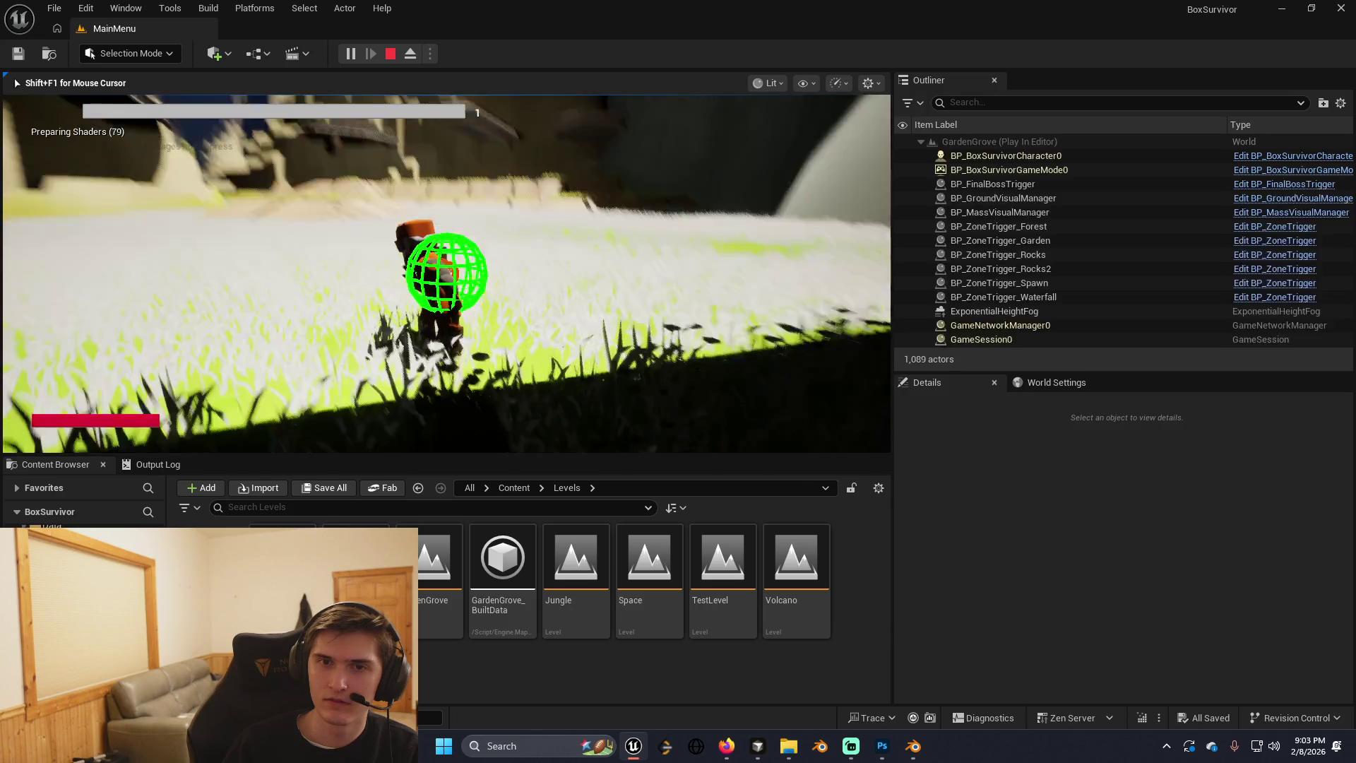
pyautogui.press('w')
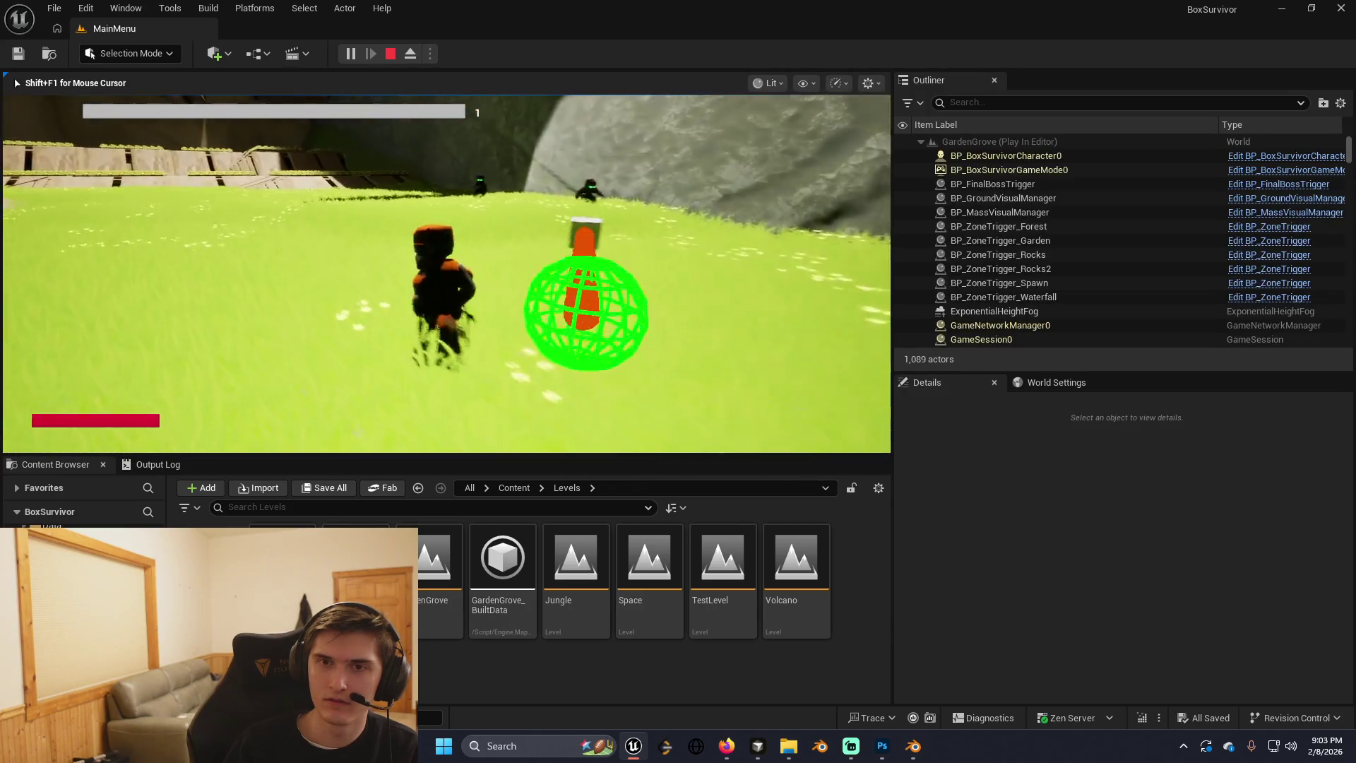
pyautogui.press('Escape')
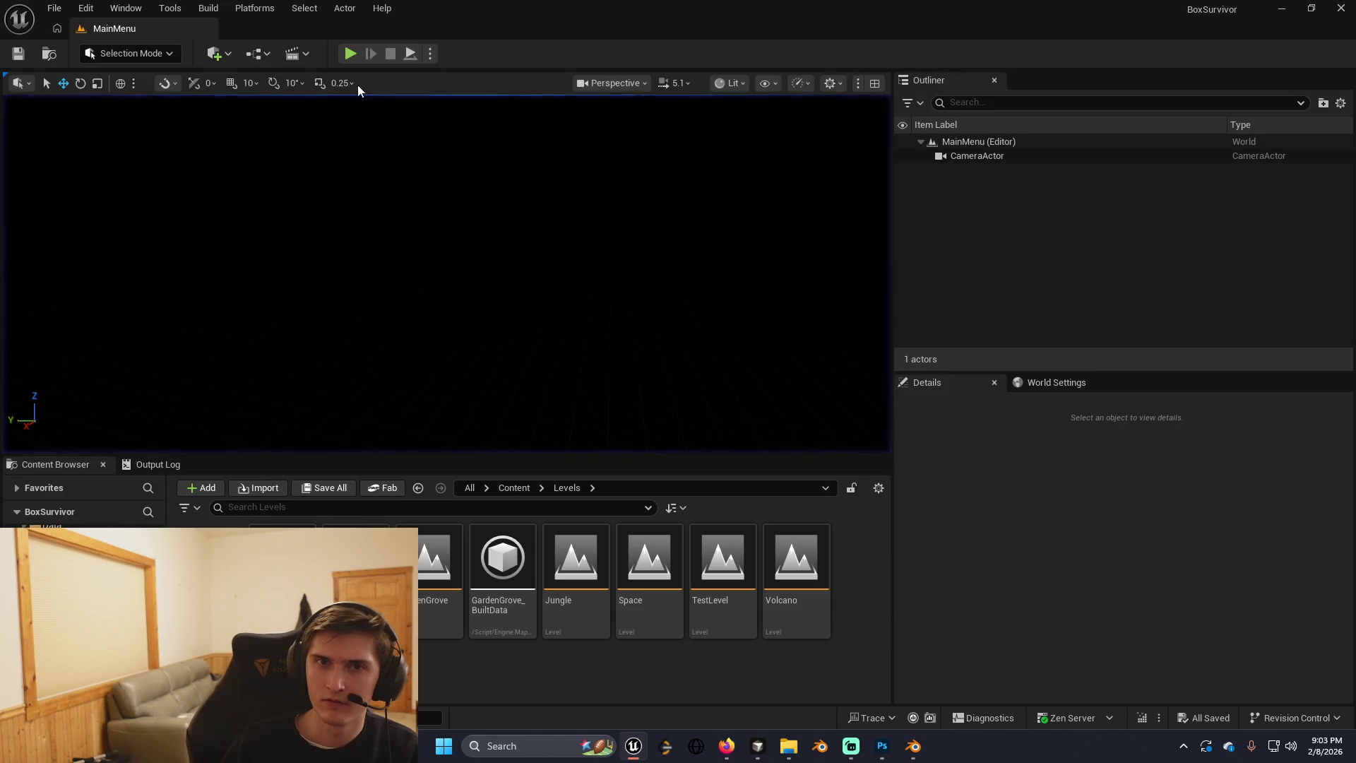
# Restart the playtest and run the character across GardenGrove onto the wooden platform.
pyautogui.click(351, 54)
pyautogui.click(150, 256)
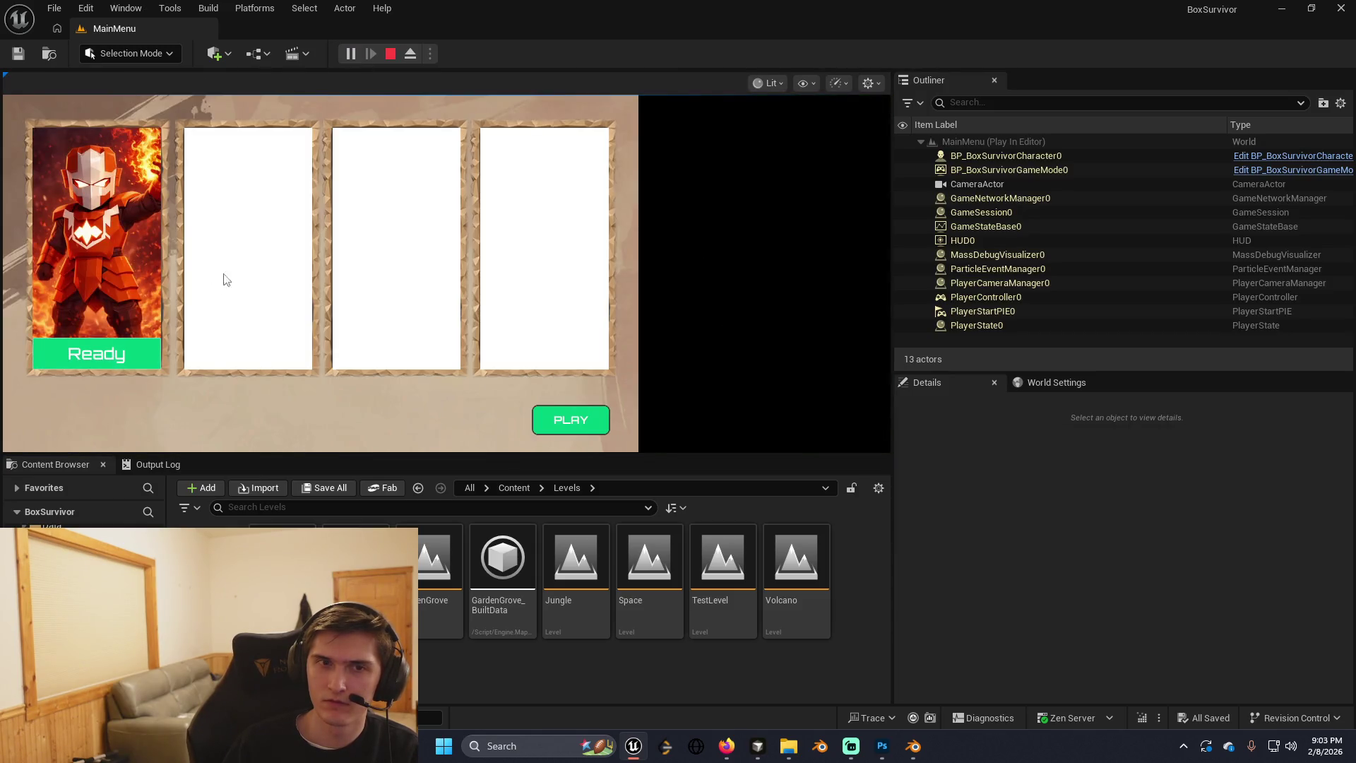
pyautogui.click(273, 299)
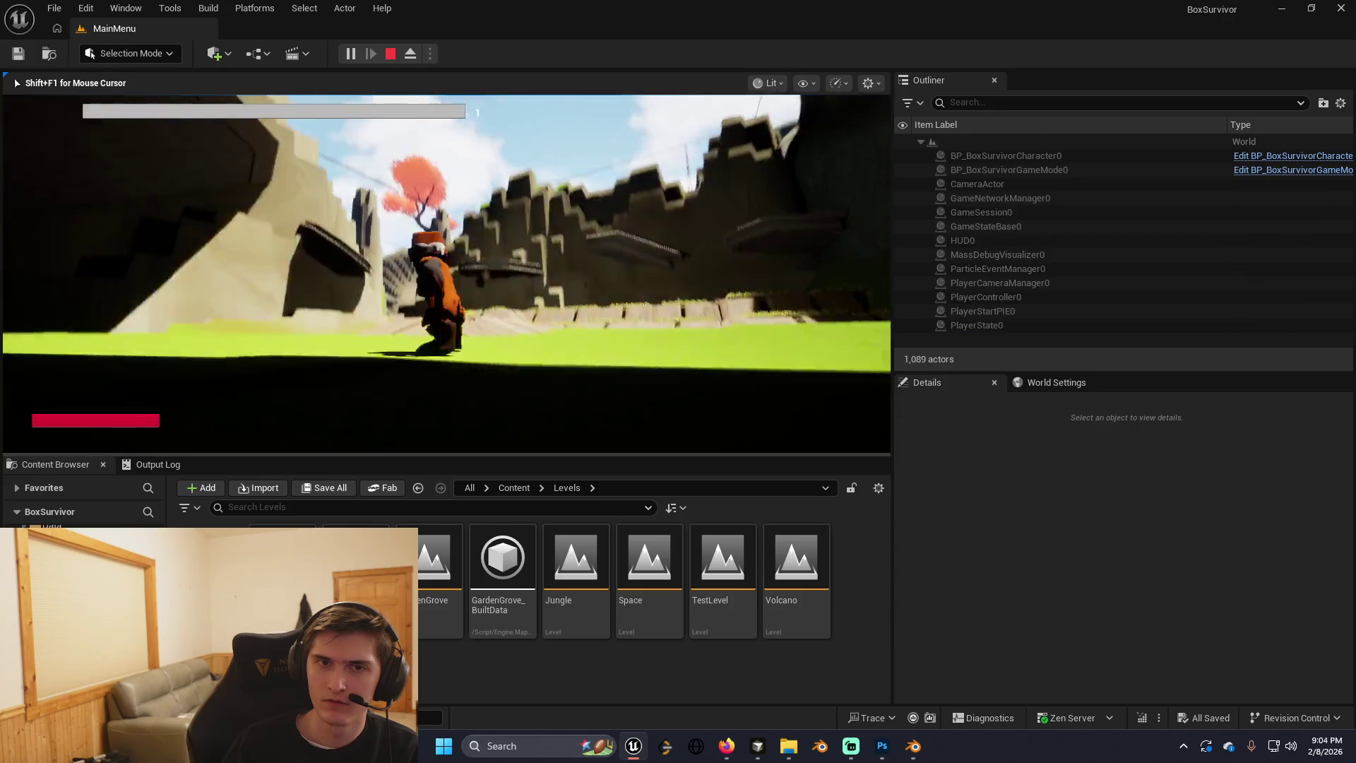
pyautogui.press('w')
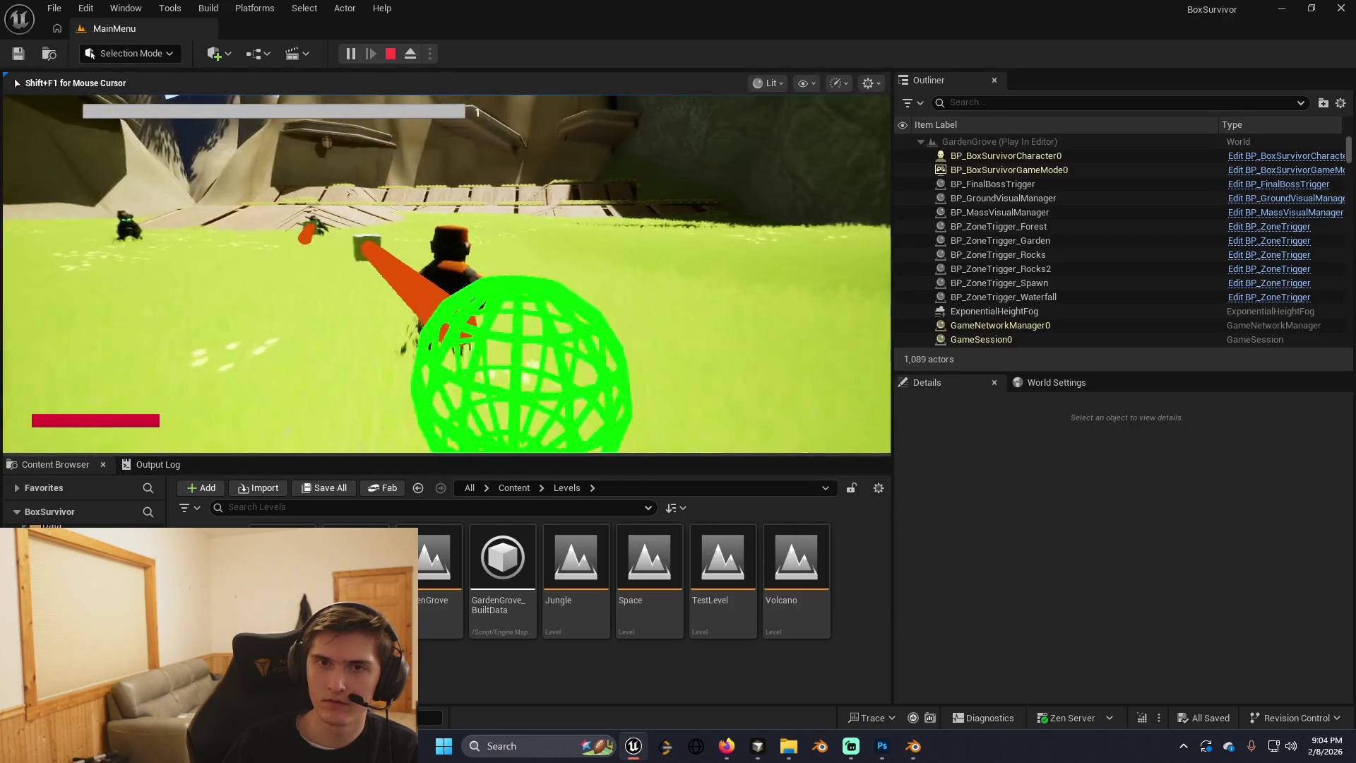
pyautogui.press('a')
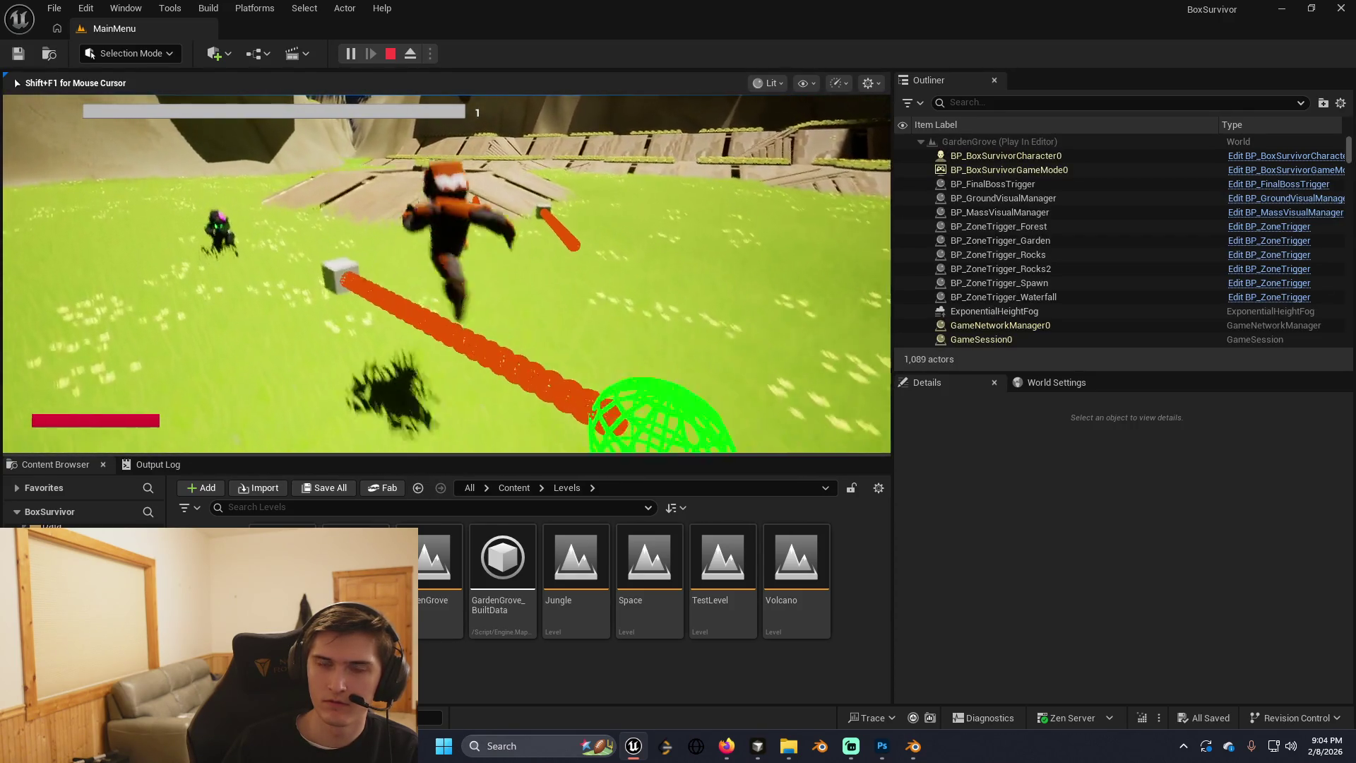
pyautogui.press('w')
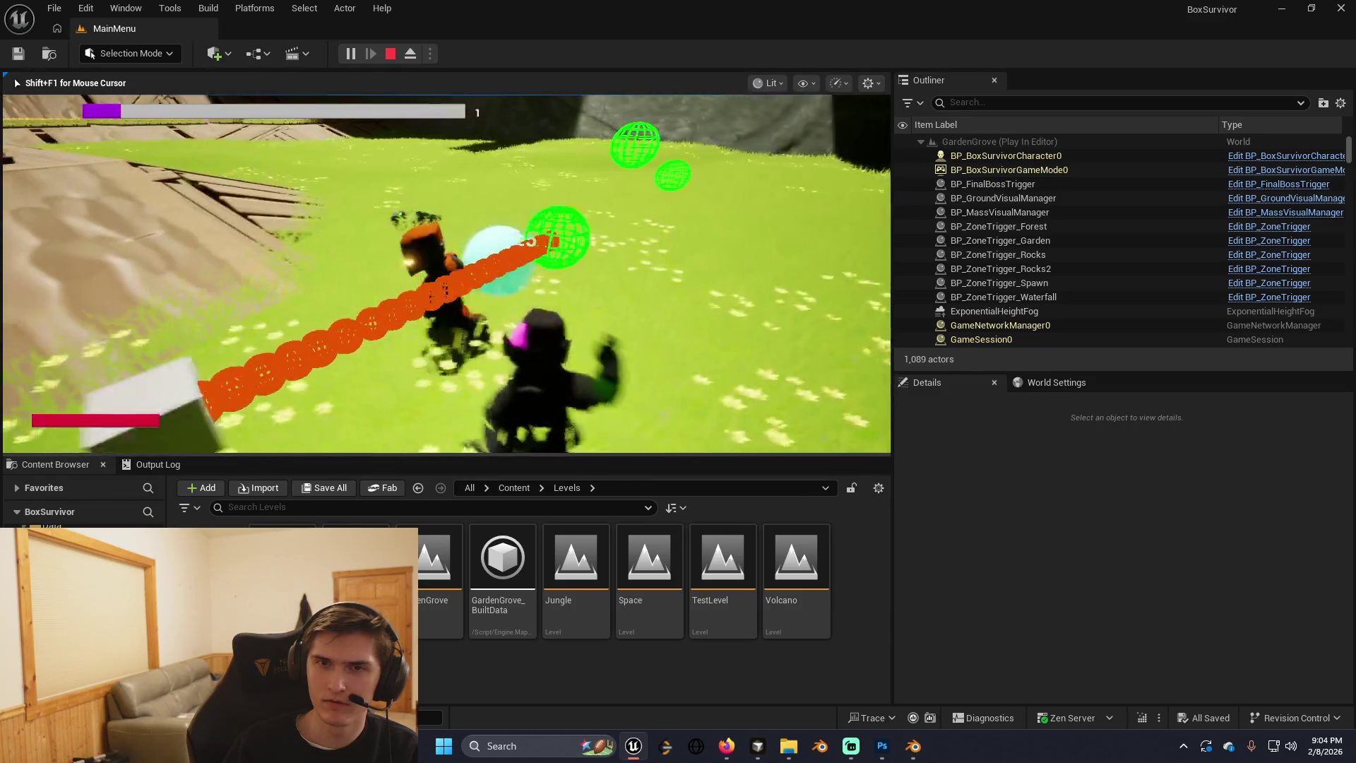
pyautogui.press('w')
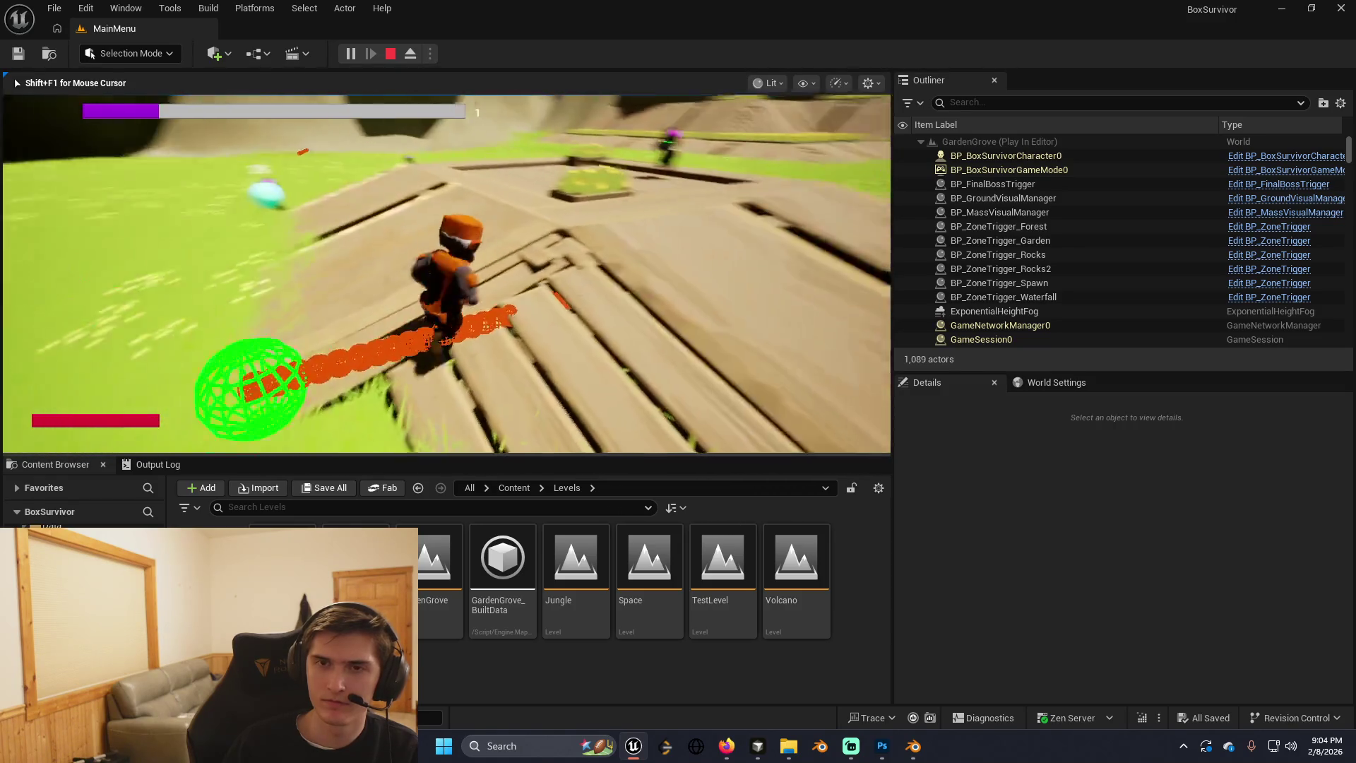
pyautogui.press('w')
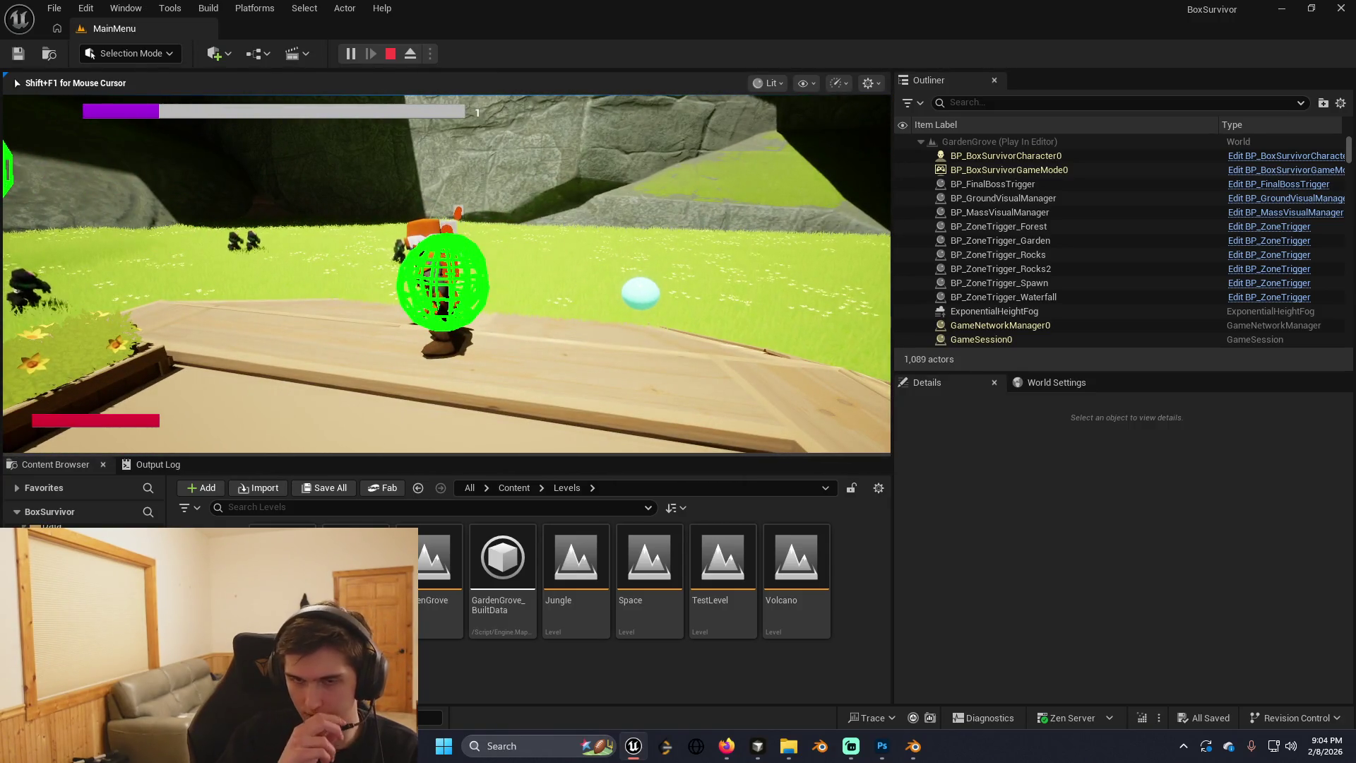
# Stop the playtest and switch to Cursor's UpgradeDataAsset.h tab.
pyautogui.press('a')
pyautogui.press('Escape')
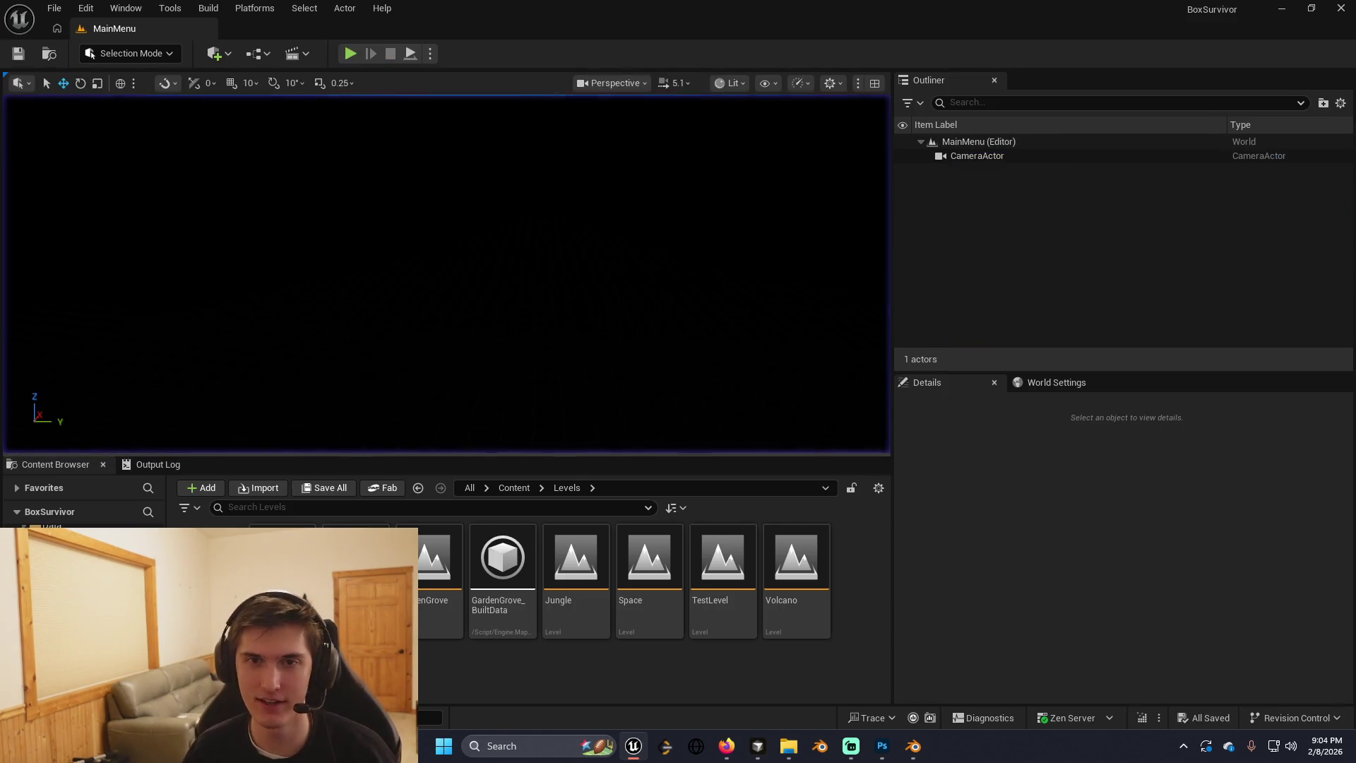
pyautogui.hotkey('alt', 'Tab')
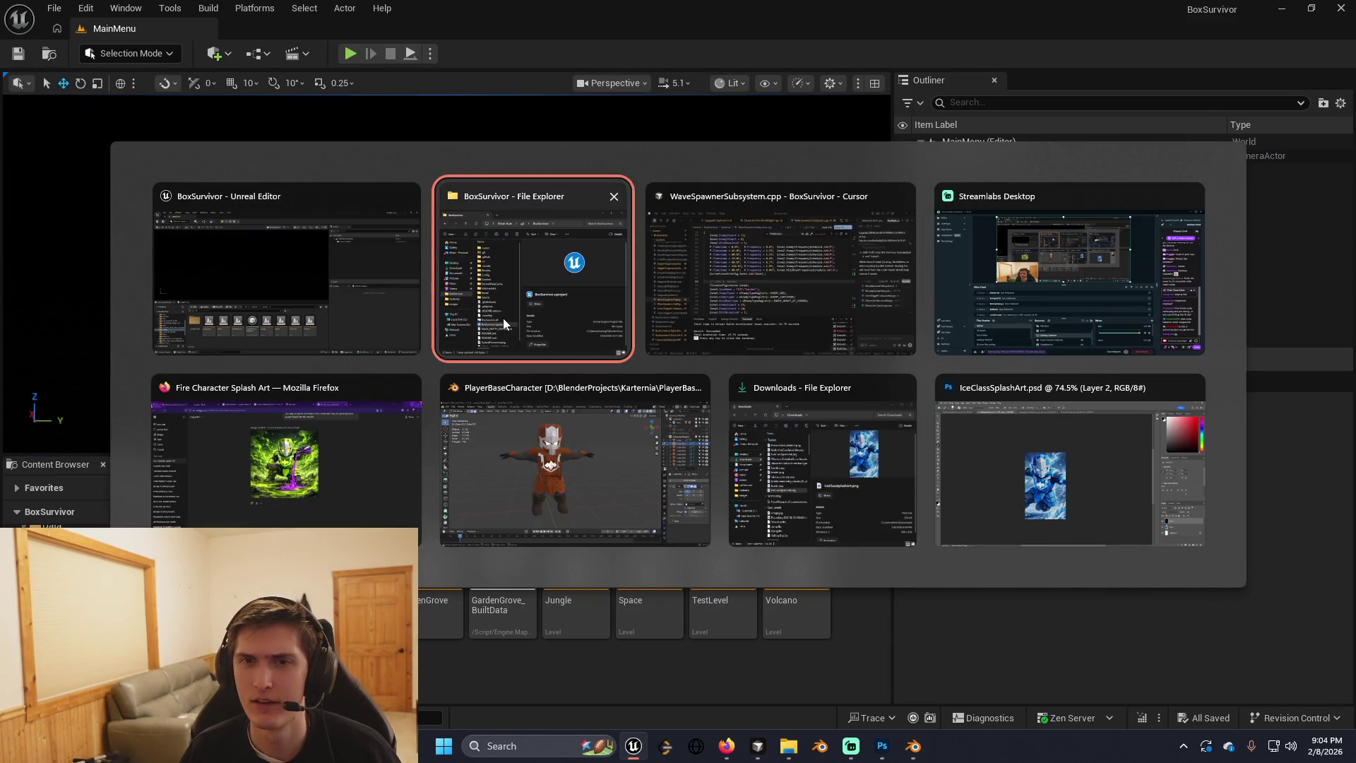
pyautogui.hotkey('alt', 'Tab')
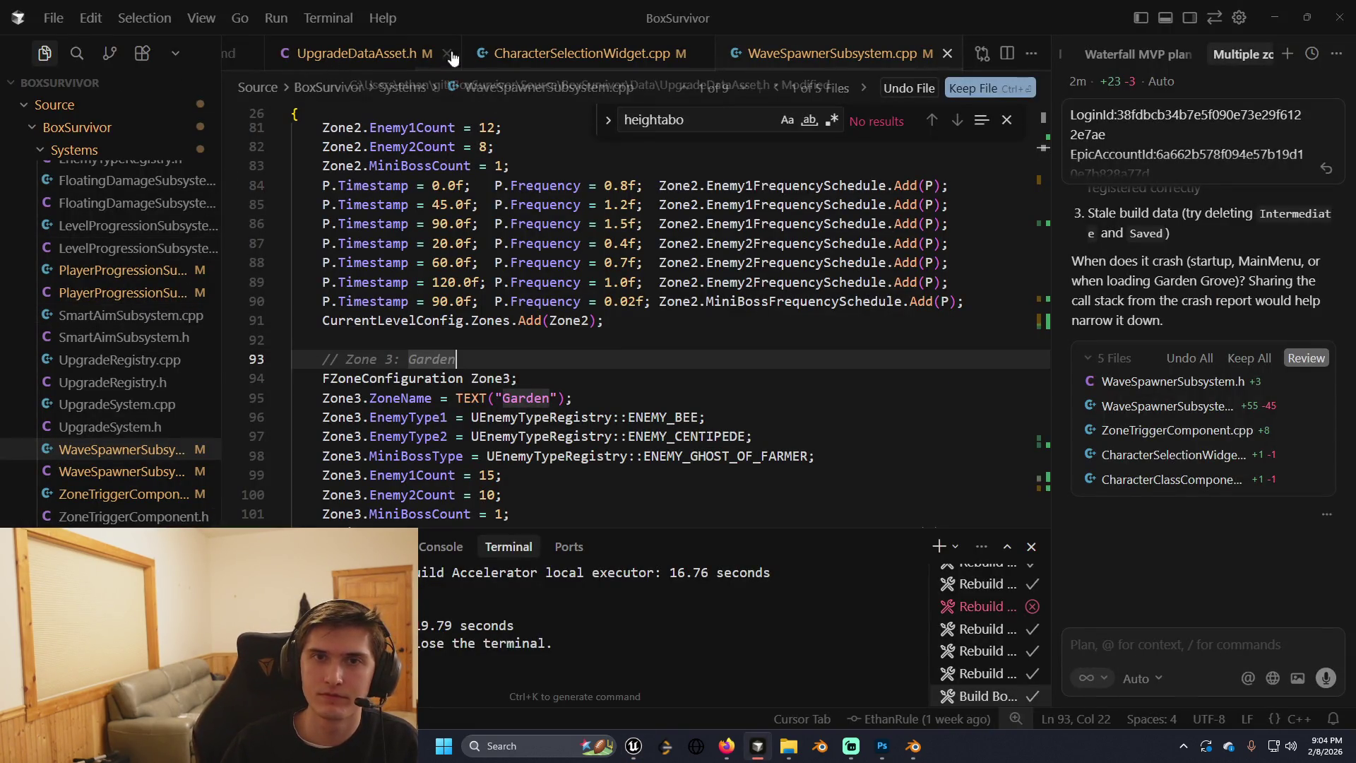
pyautogui.moveTo(453, 56)
pyautogui.mouseDown()
pyautogui.moveTo(242, 55)
pyautogui.moveTo(241, 74)
pyautogui.mouseUp()
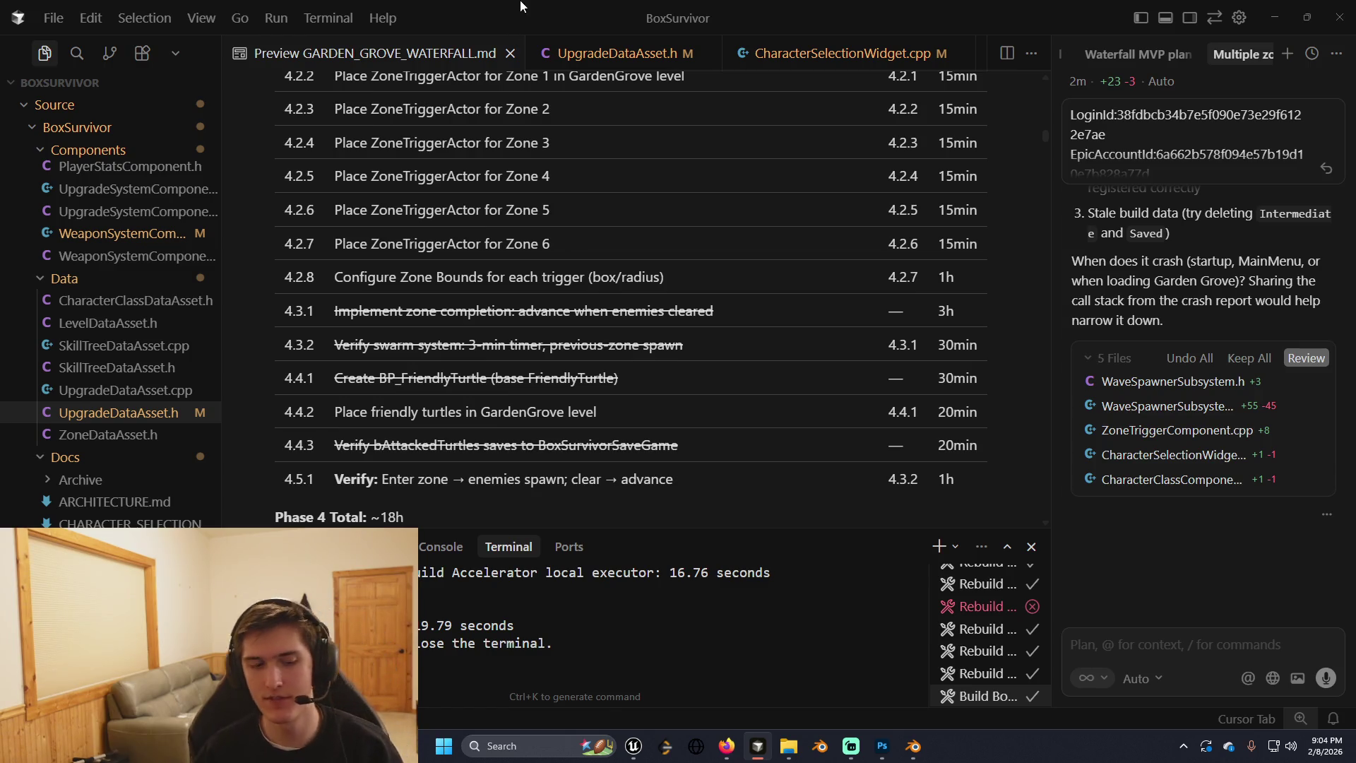
# Bring Unreal Editor back to the front, now showing the Fab store.
pyautogui.hotkey('alt', 'Tab')
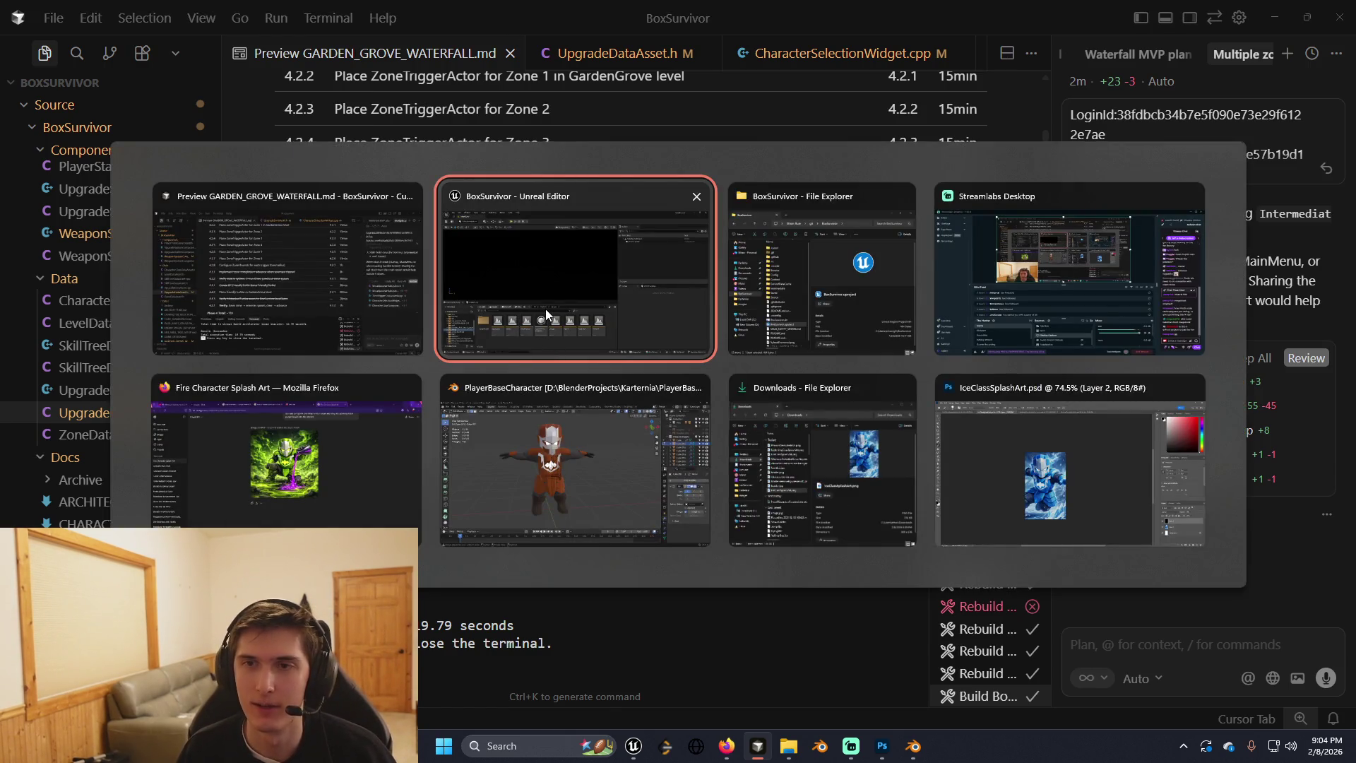
pyautogui.hotkey('alt', 'Tab')
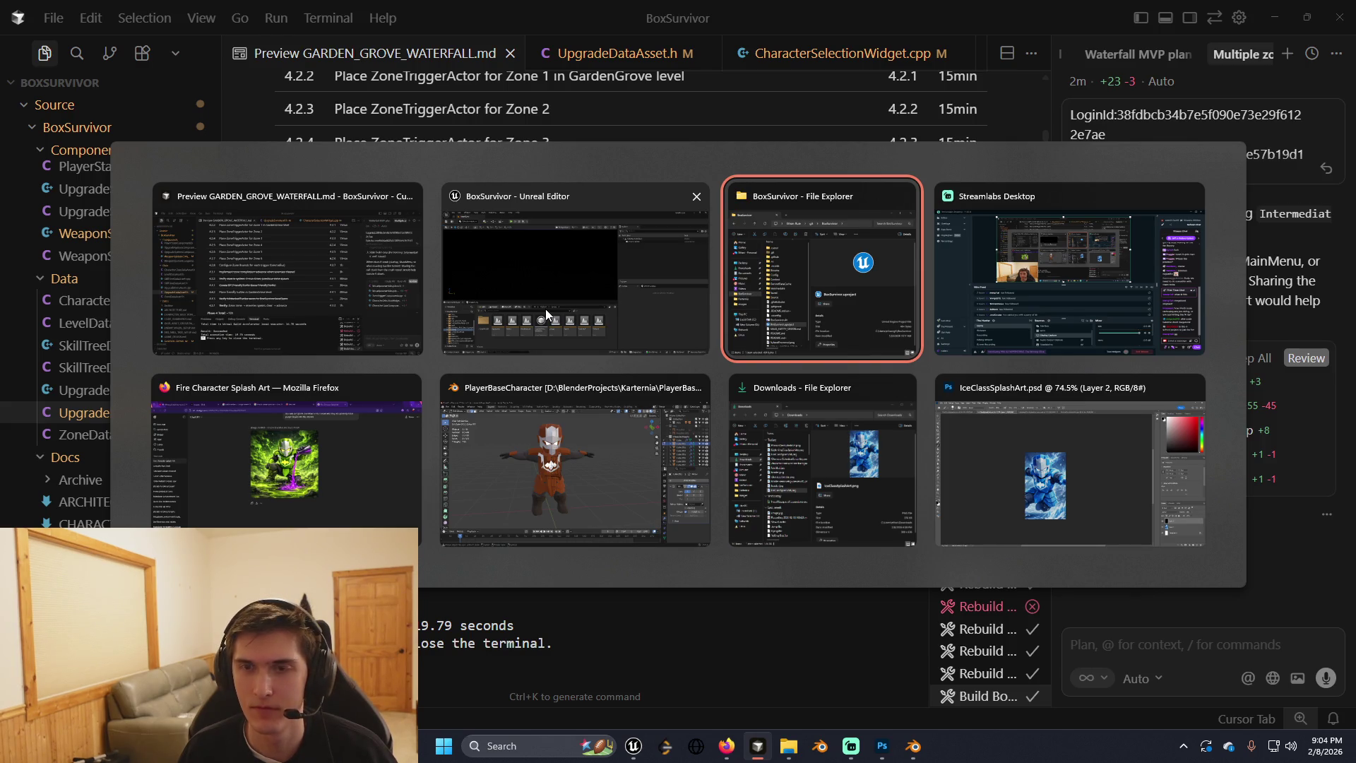
pyautogui.click(545, 308)
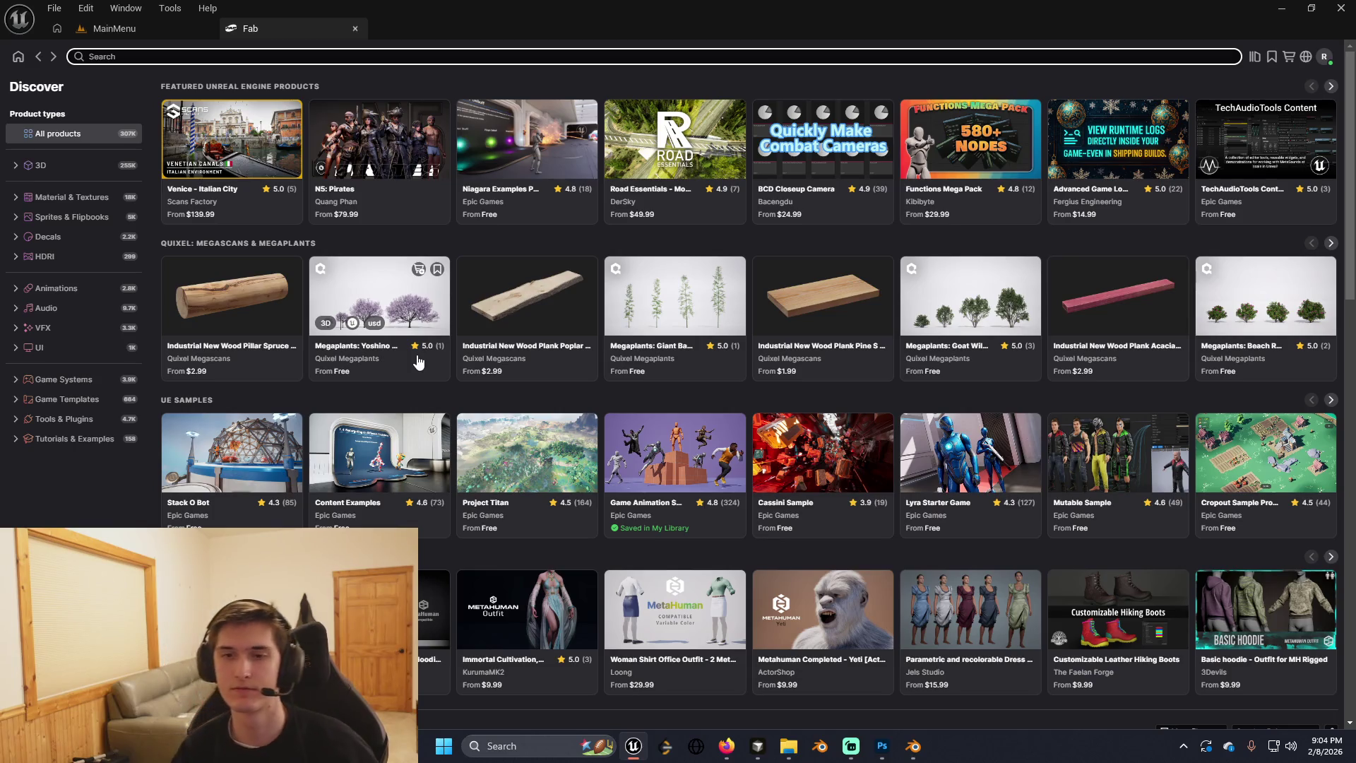
# Search Fab for 'turtle' and filter the results to free products only.
pyautogui.click(193, 61)
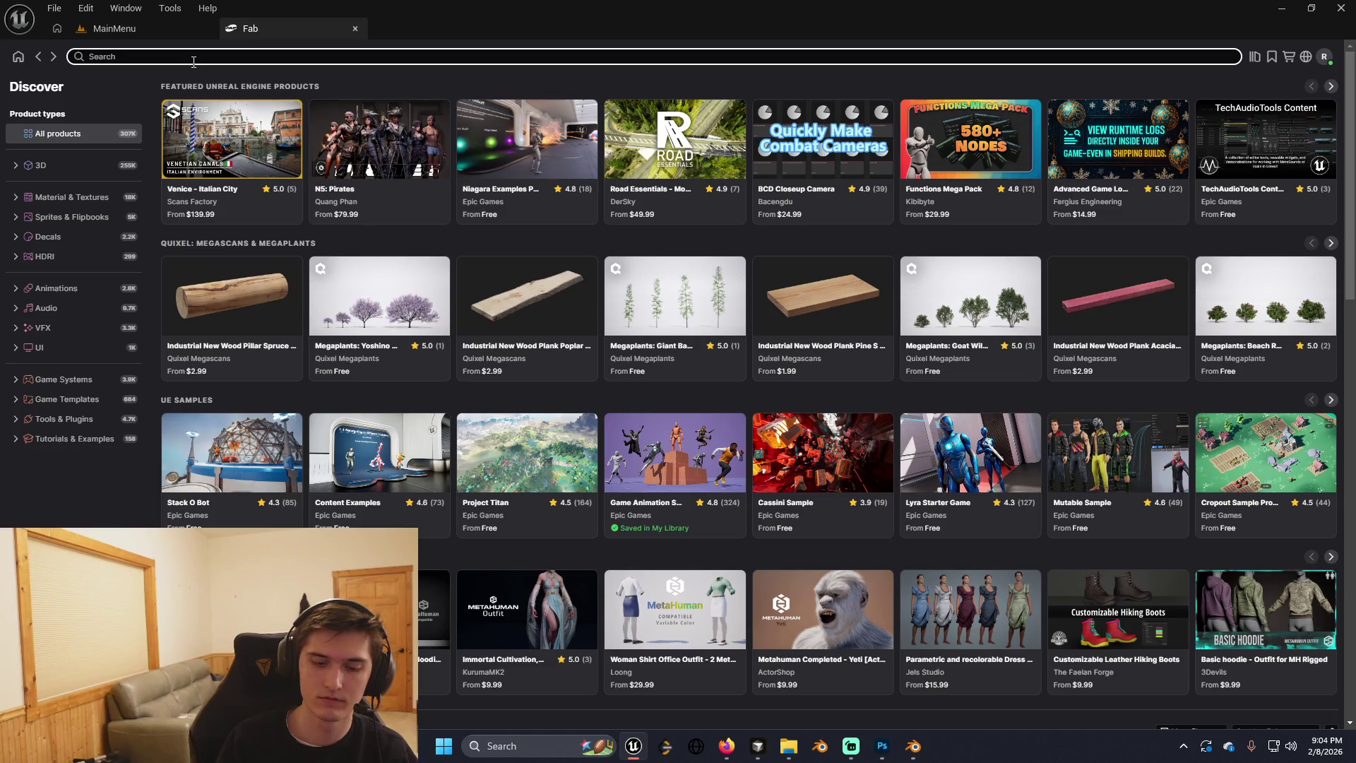
pyautogui.click(43, 165)
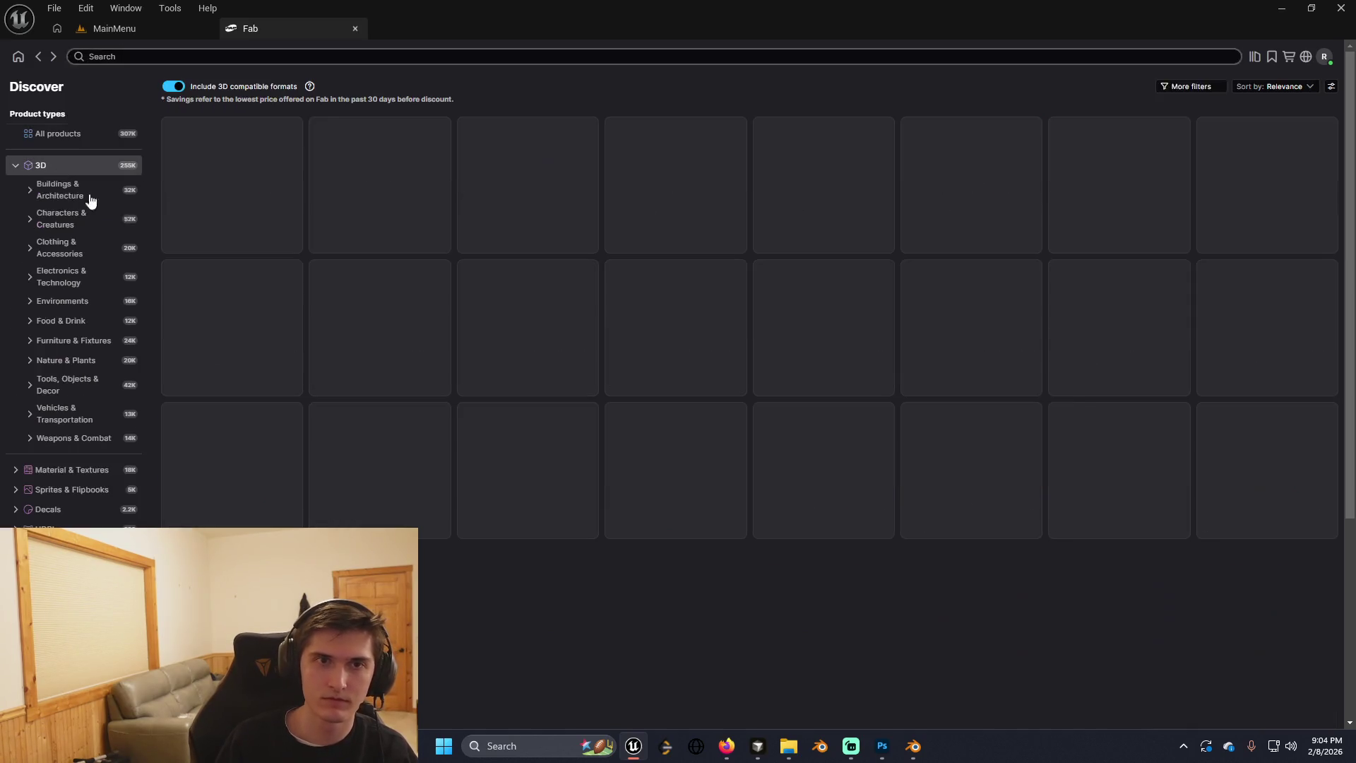
pyautogui.click(125, 56)
pyautogui.write('turtle')
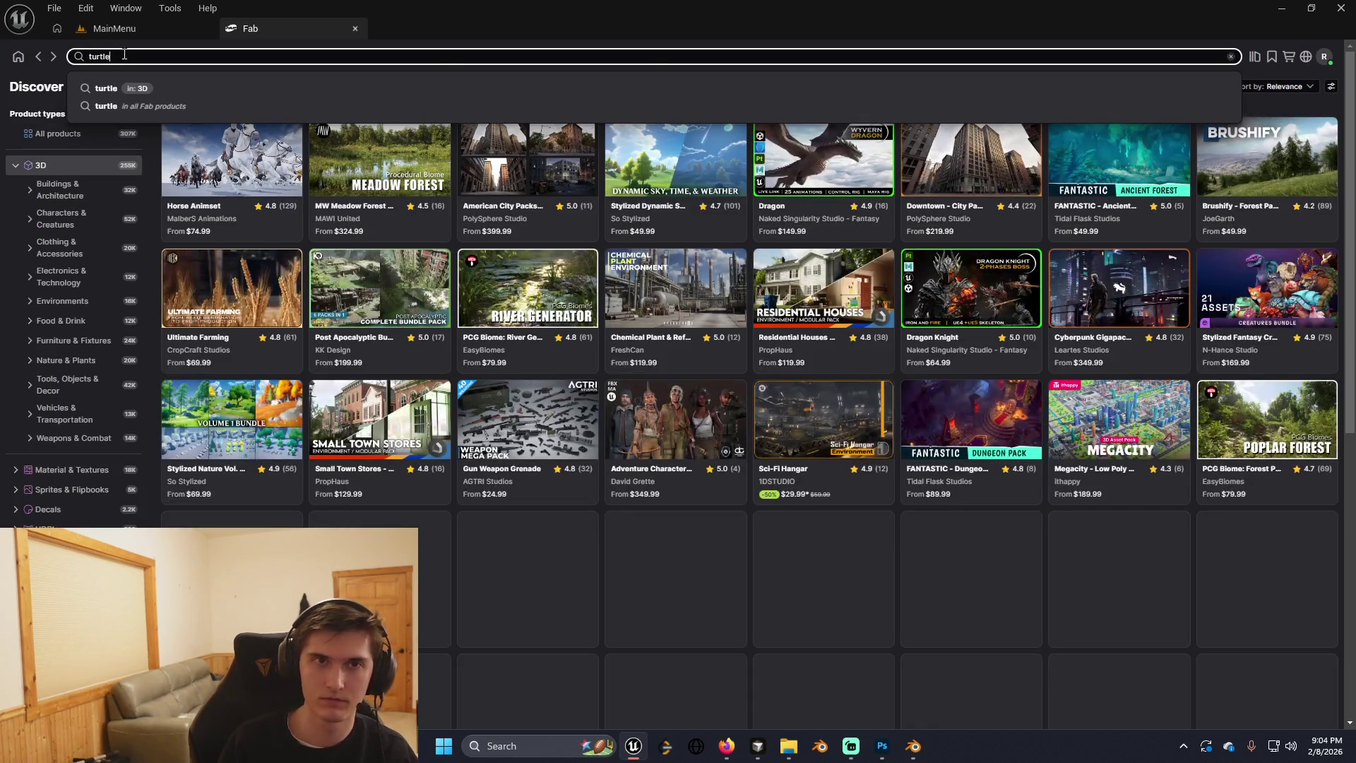
pyautogui.press('Return')
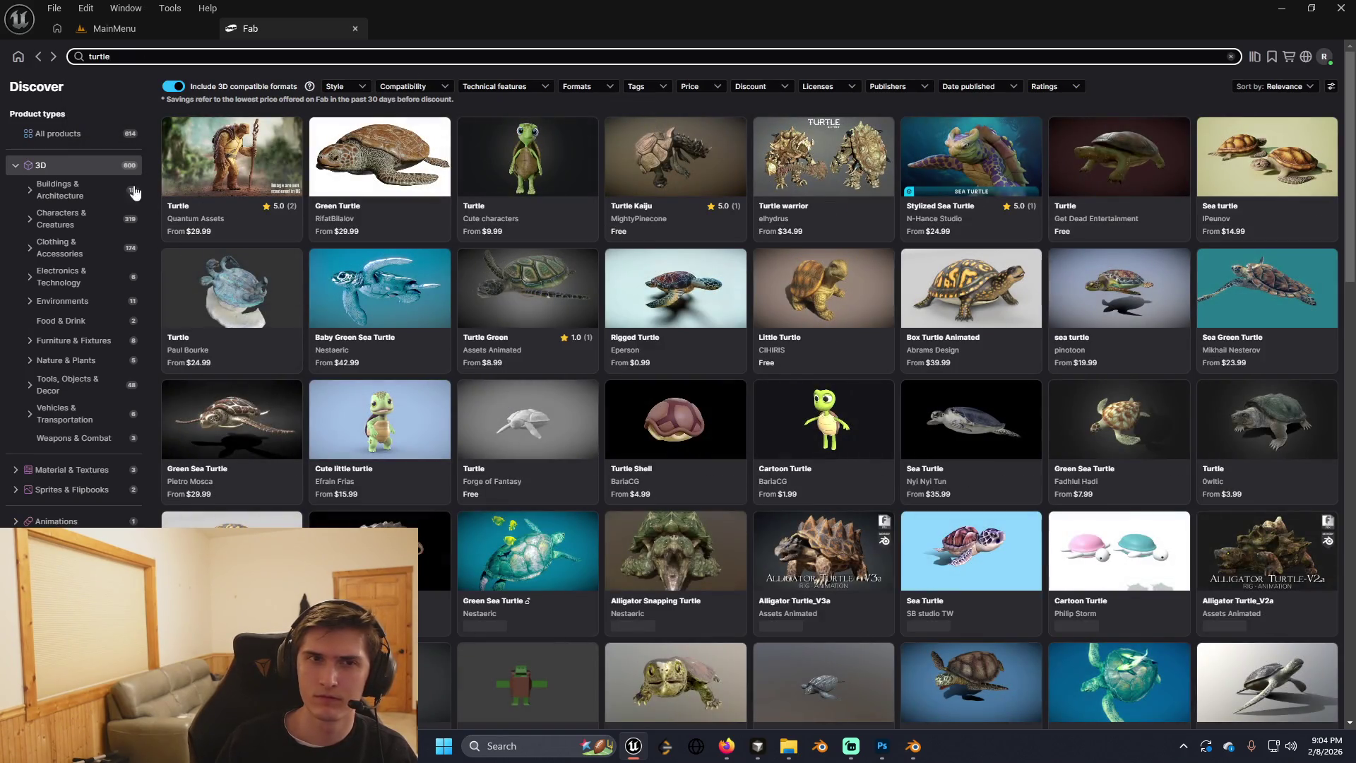
pyautogui.click(15, 164)
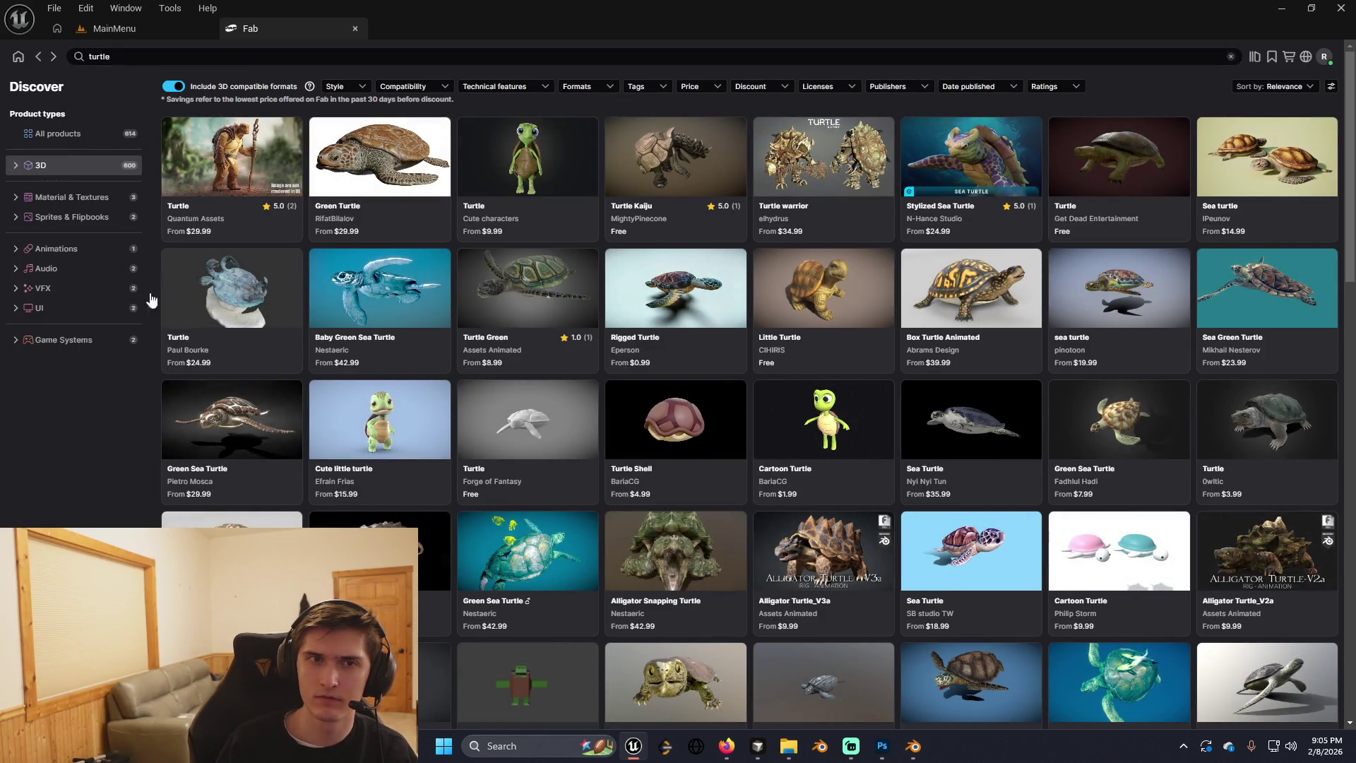
pyautogui.click(61, 133)
pyautogui.click(157, 57)
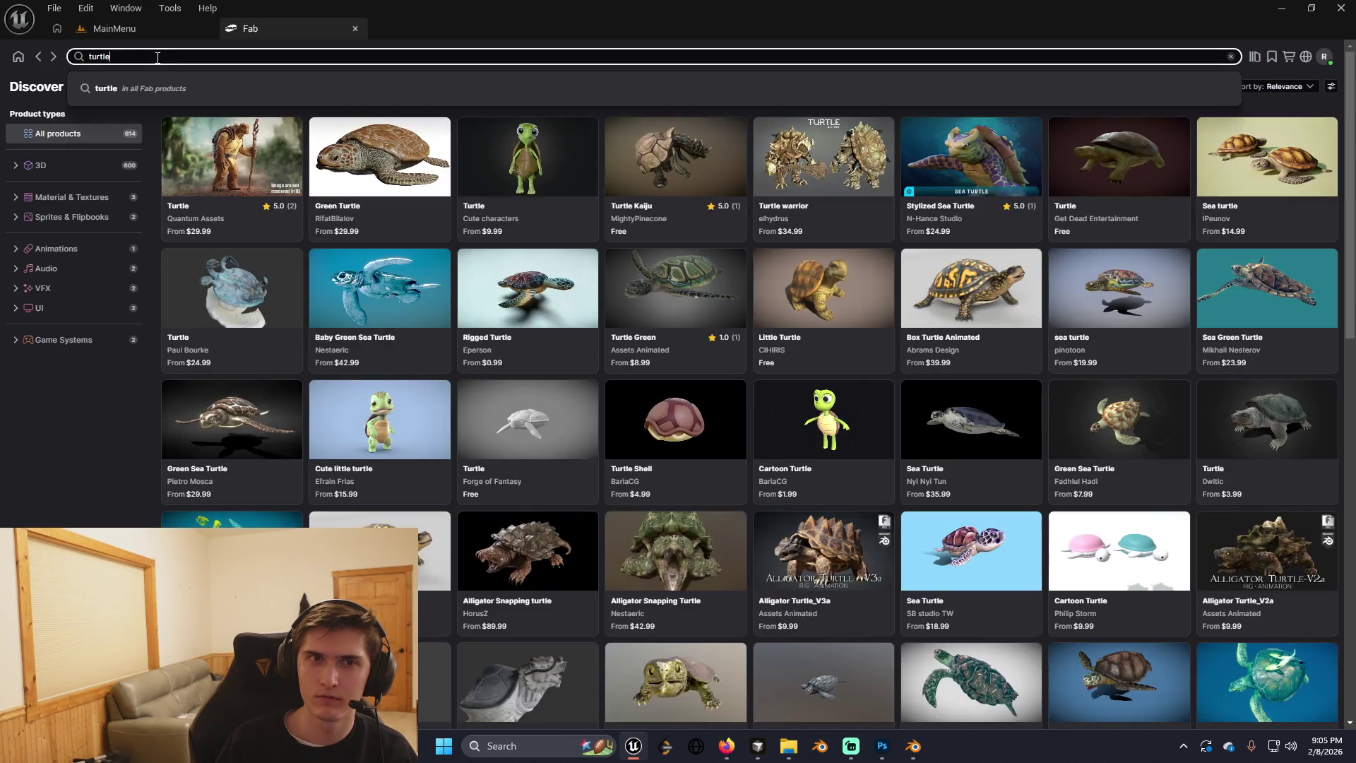
pyautogui.click(272, 95)
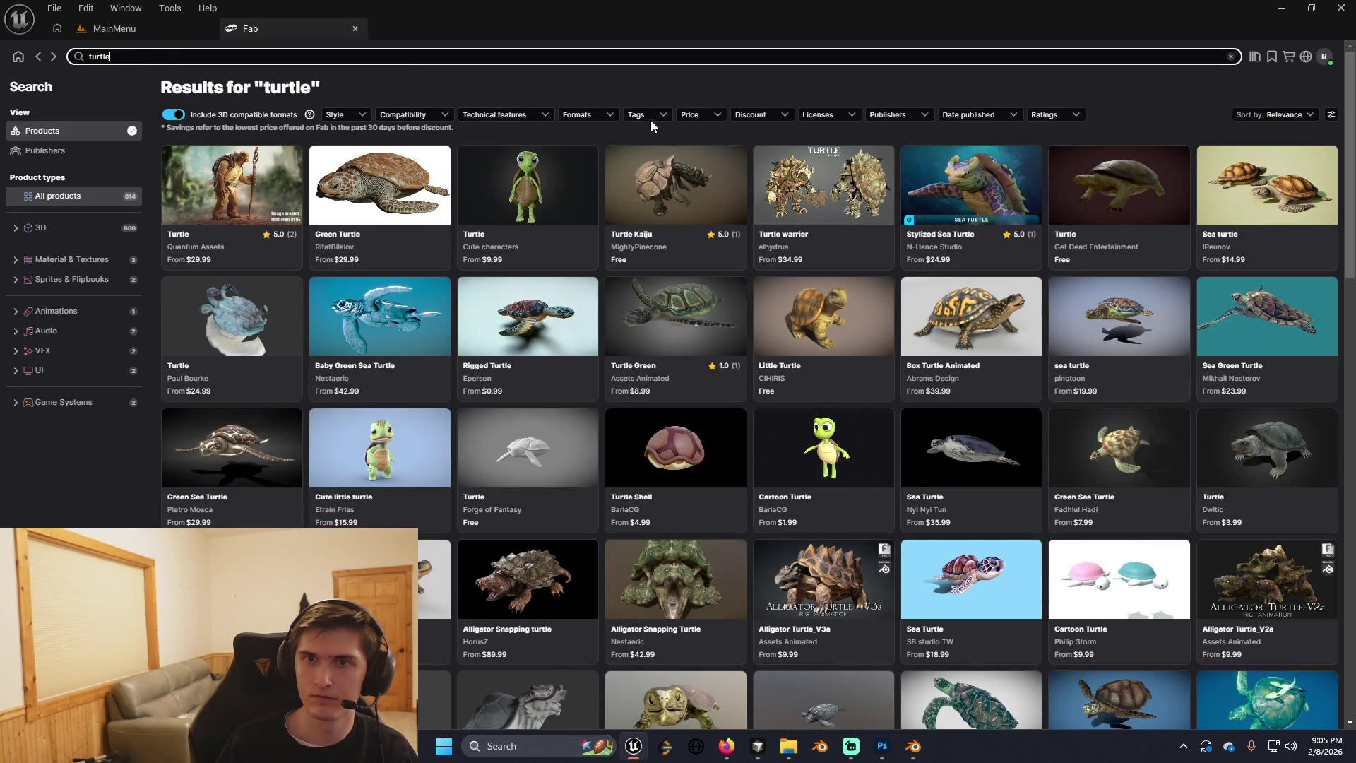
pyautogui.click(690, 115)
pyautogui.click(681, 178)
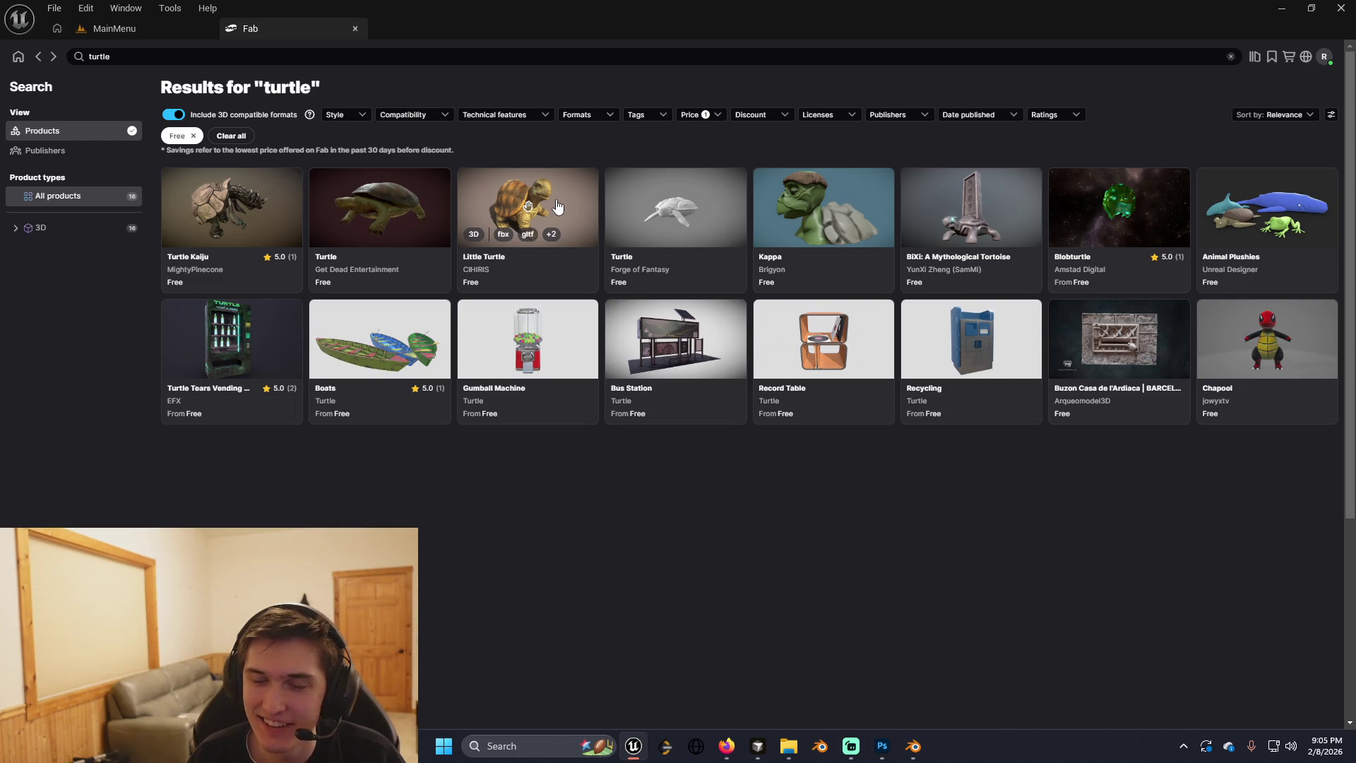
# Browse the free grey Turtle, Little Turtle and Animal Plushies listings.
pyautogui.click(669, 215)
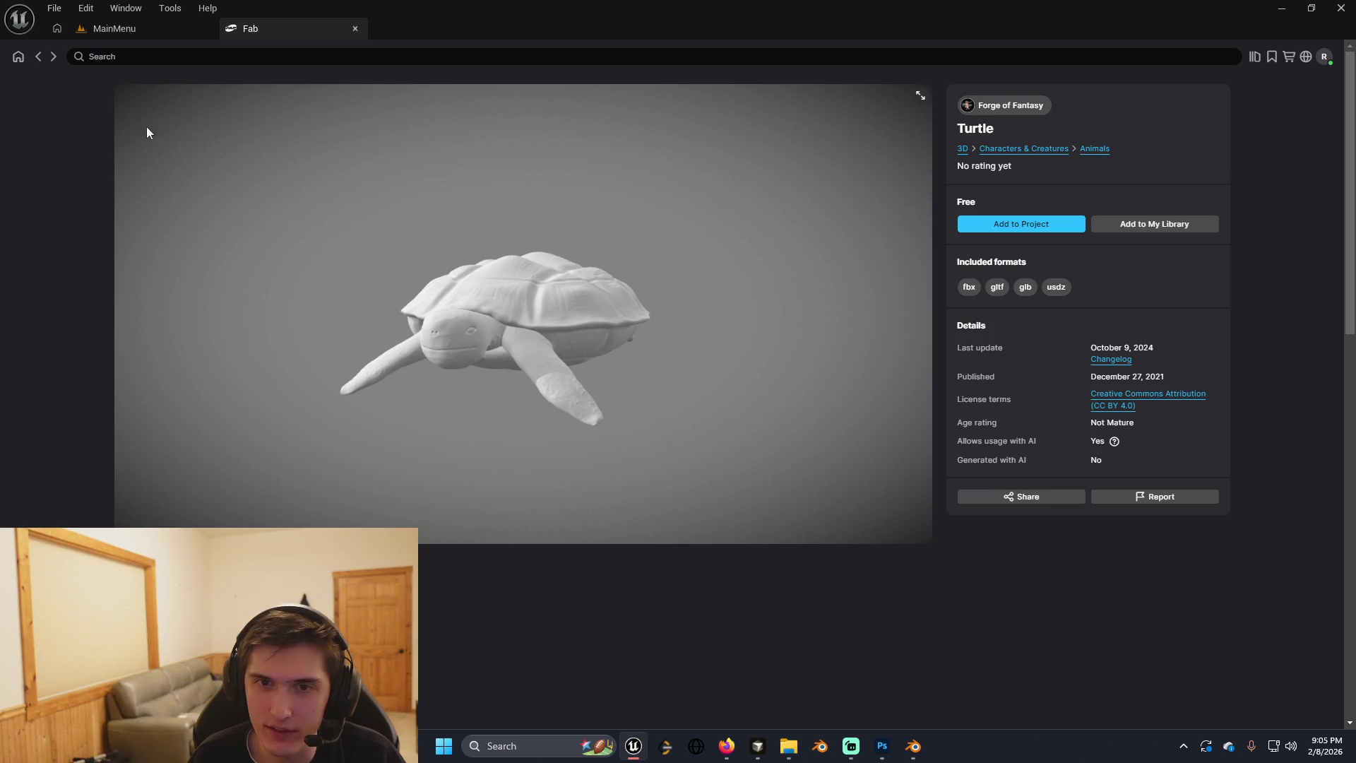
pyautogui.click(37, 57)
pyautogui.click(494, 200)
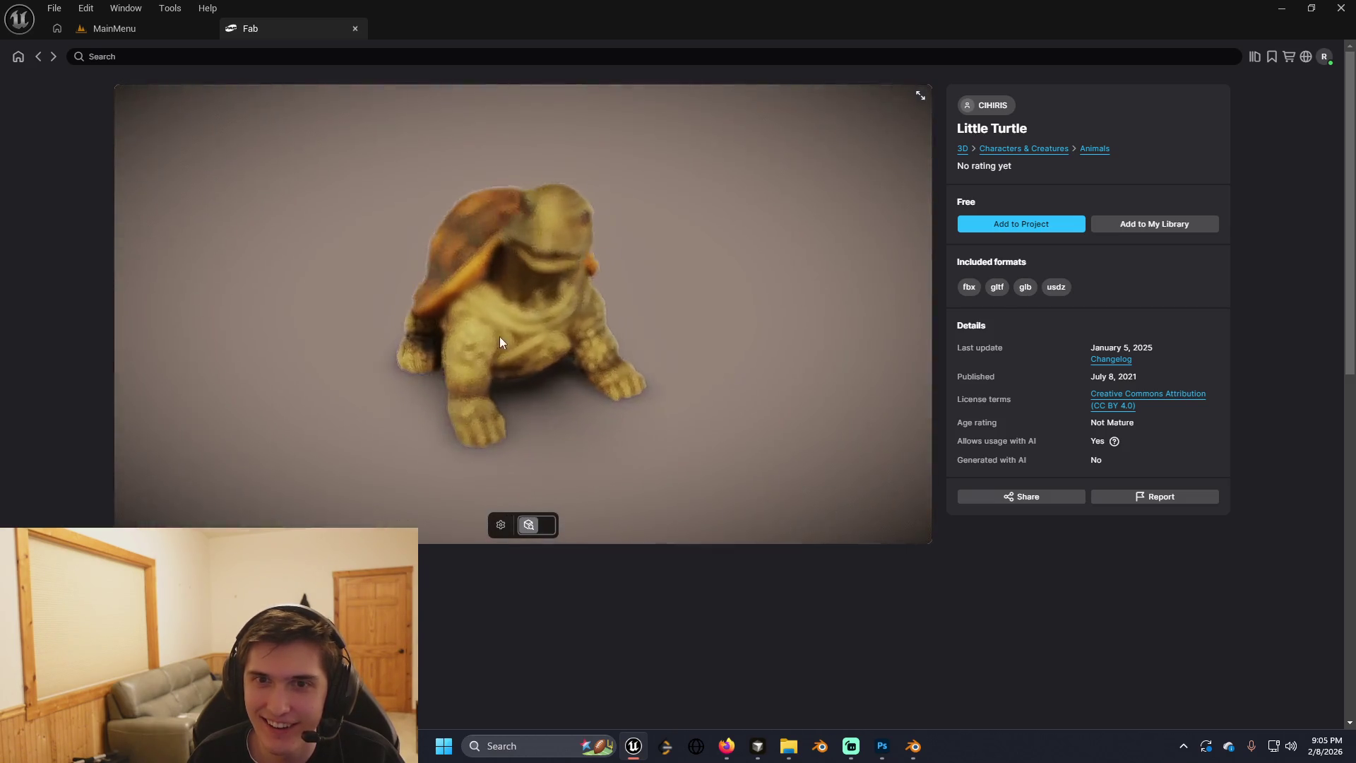
pyautogui.moveTo(575, 315)
pyautogui.mouseDown()
pyautogui.moveTo(583, 359)
pyautogui.moveTo(456, 325)
pyautogui.moveTo(447, 273)
pyautogui.moveTo(498, 269)
pyautogui.moveTo(591, 295)
pyautogui.moveTo(574, 322)
pyautogui.moveTo(494, 337)
pyautogui.moveTo(358, 326)
pyautogui.moveTo(499, 336)
pyautogui.mouseUp()
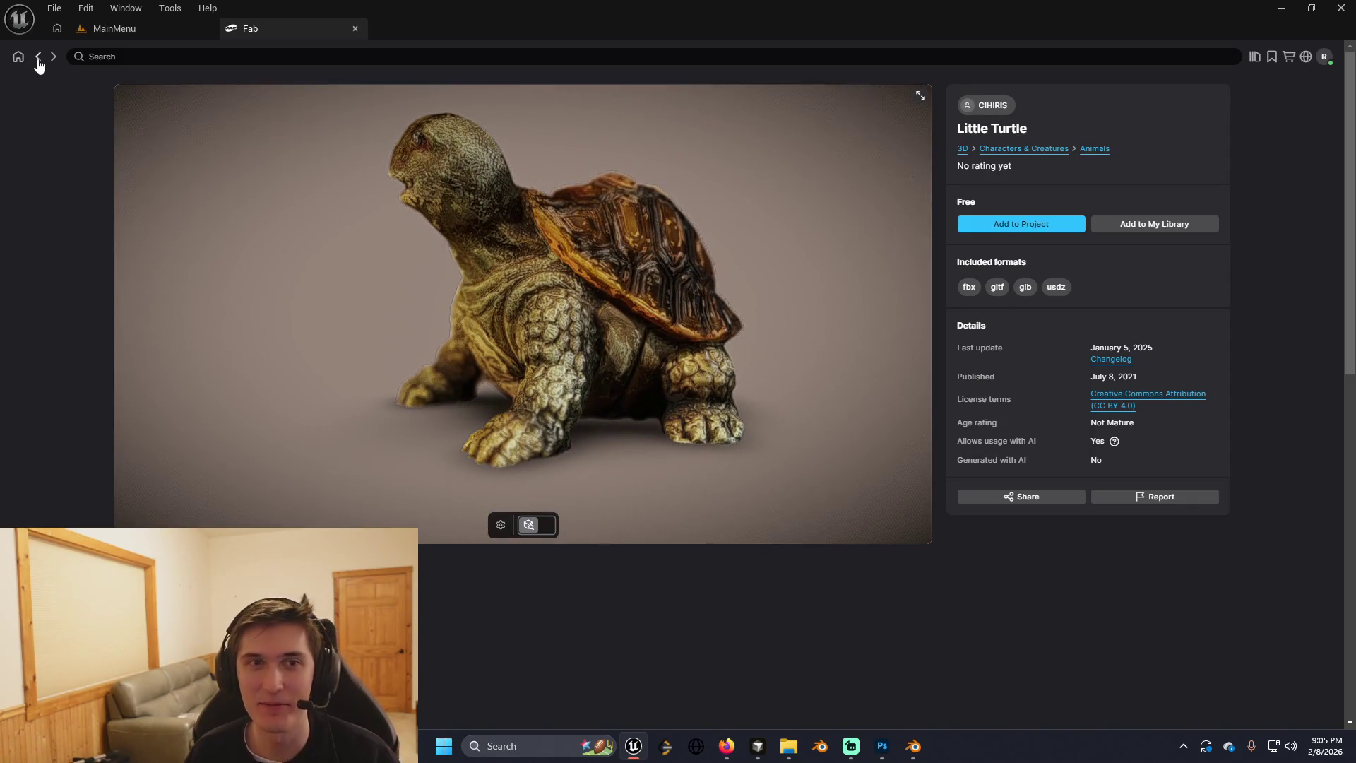
pyautogui.click(38, 58)
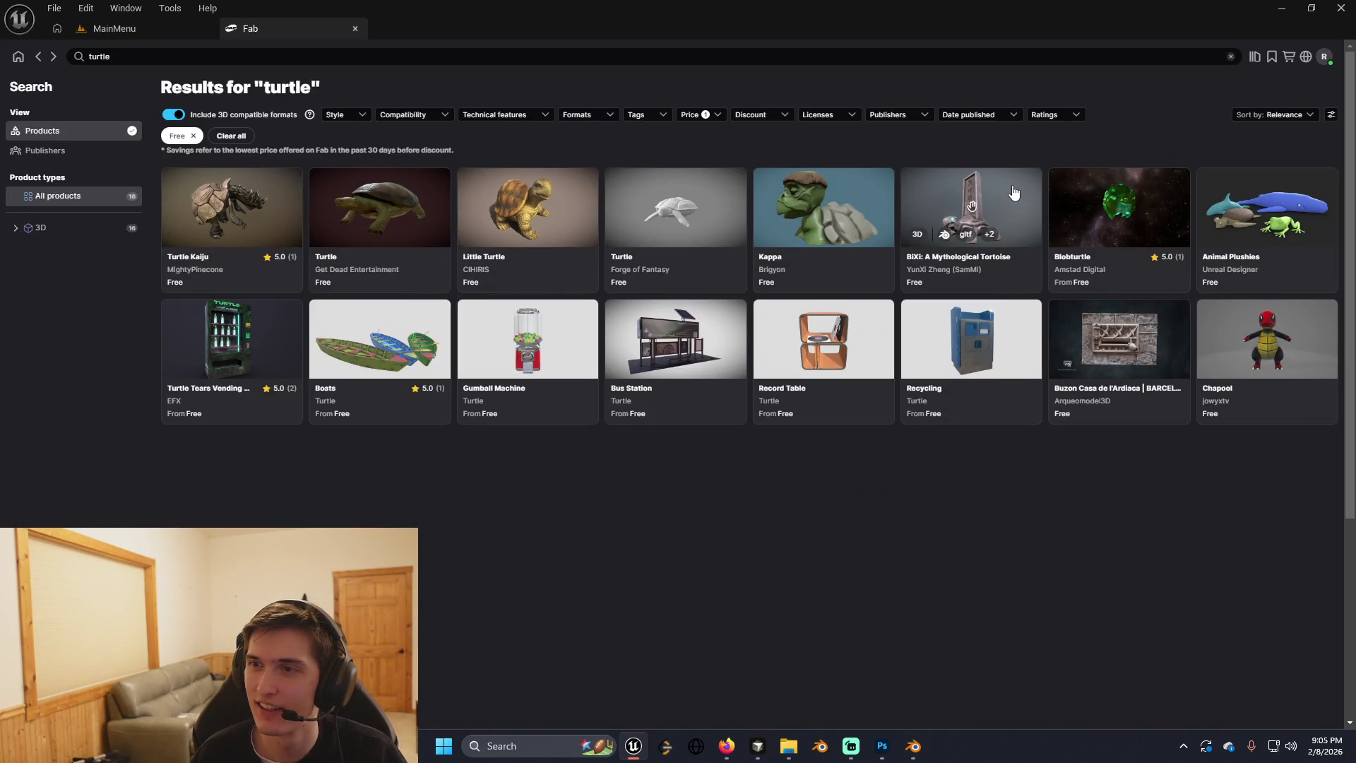
pyautogui.click(1264, 206)
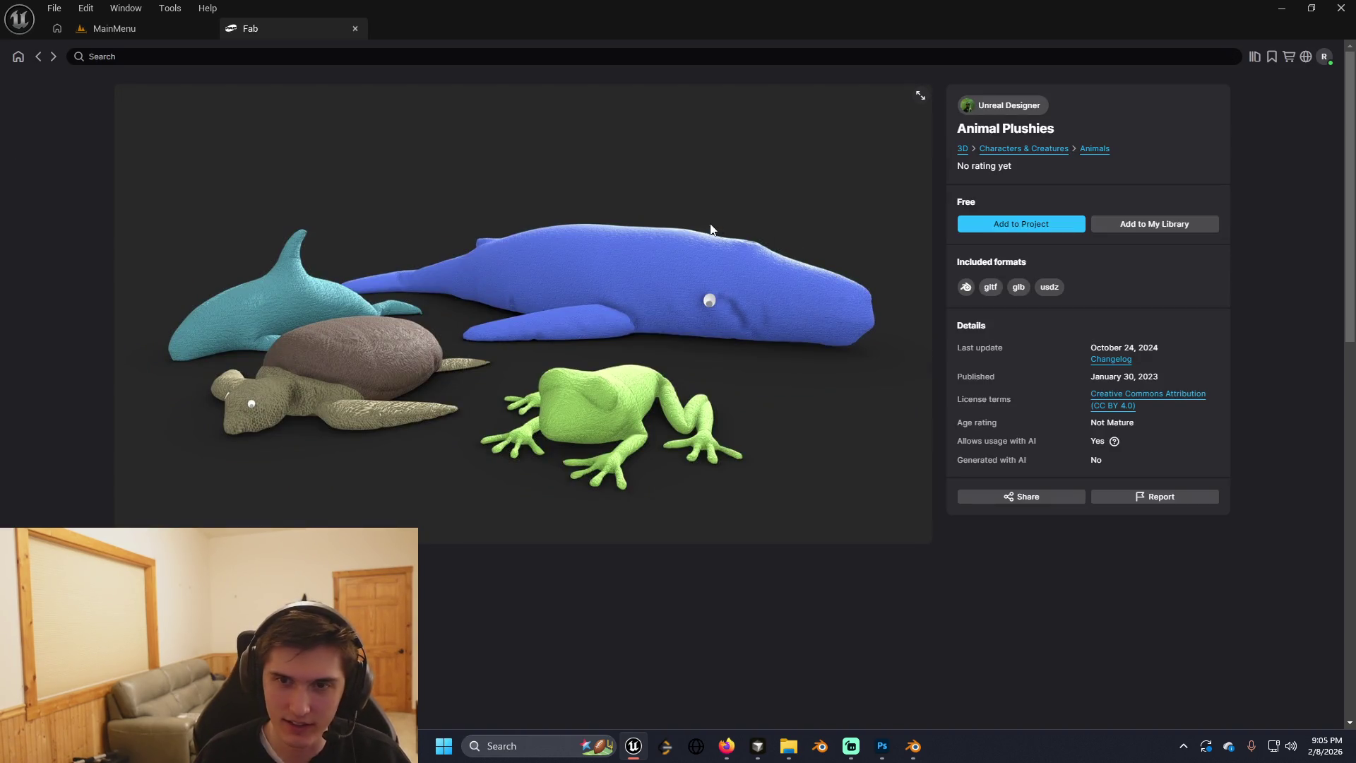
pyautogui.click(39, 56)
# Open the Forge of Fantasy Turtle page and turn its interactive 3D preview.
pyautogui.click(674, 171)
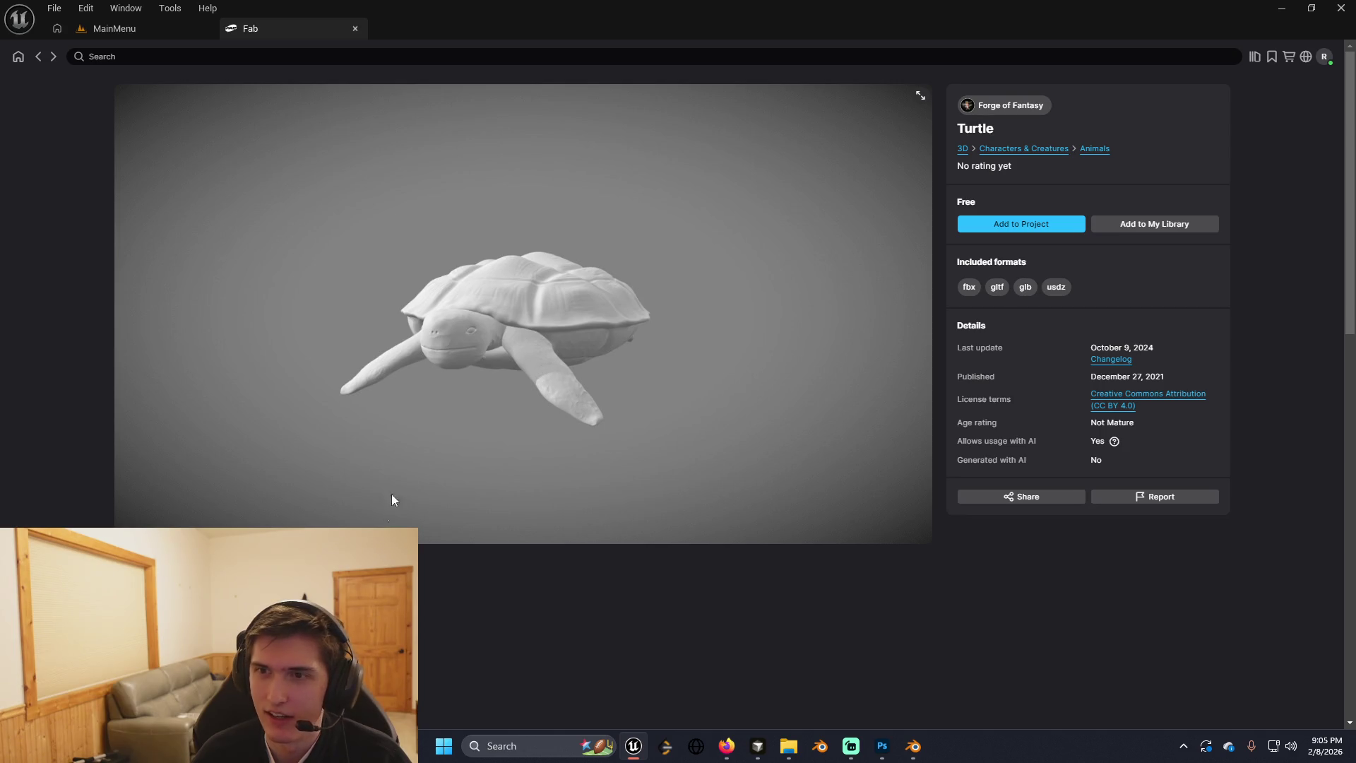
pyautogui.click(531, 334)
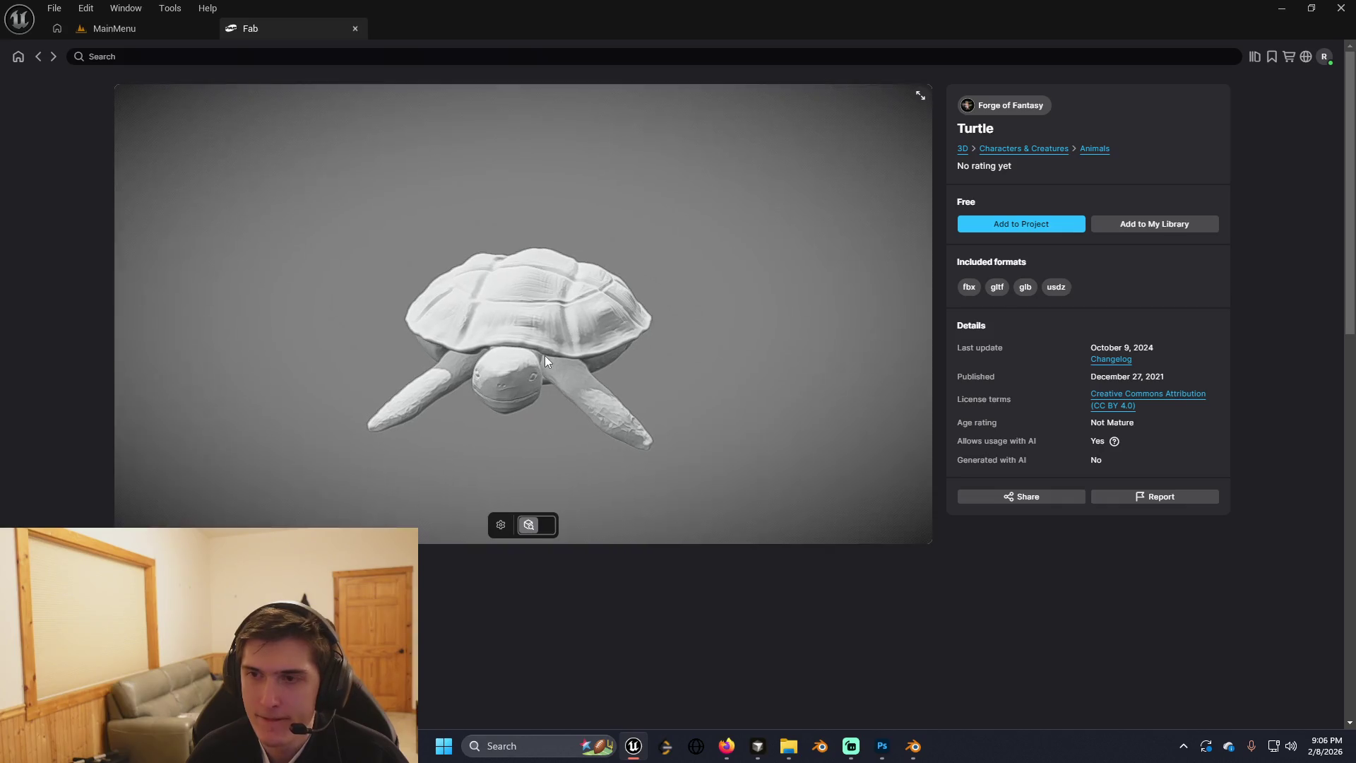
pyautogui.moveTo(551, 355); pyautogui.dragTo(615, 350)
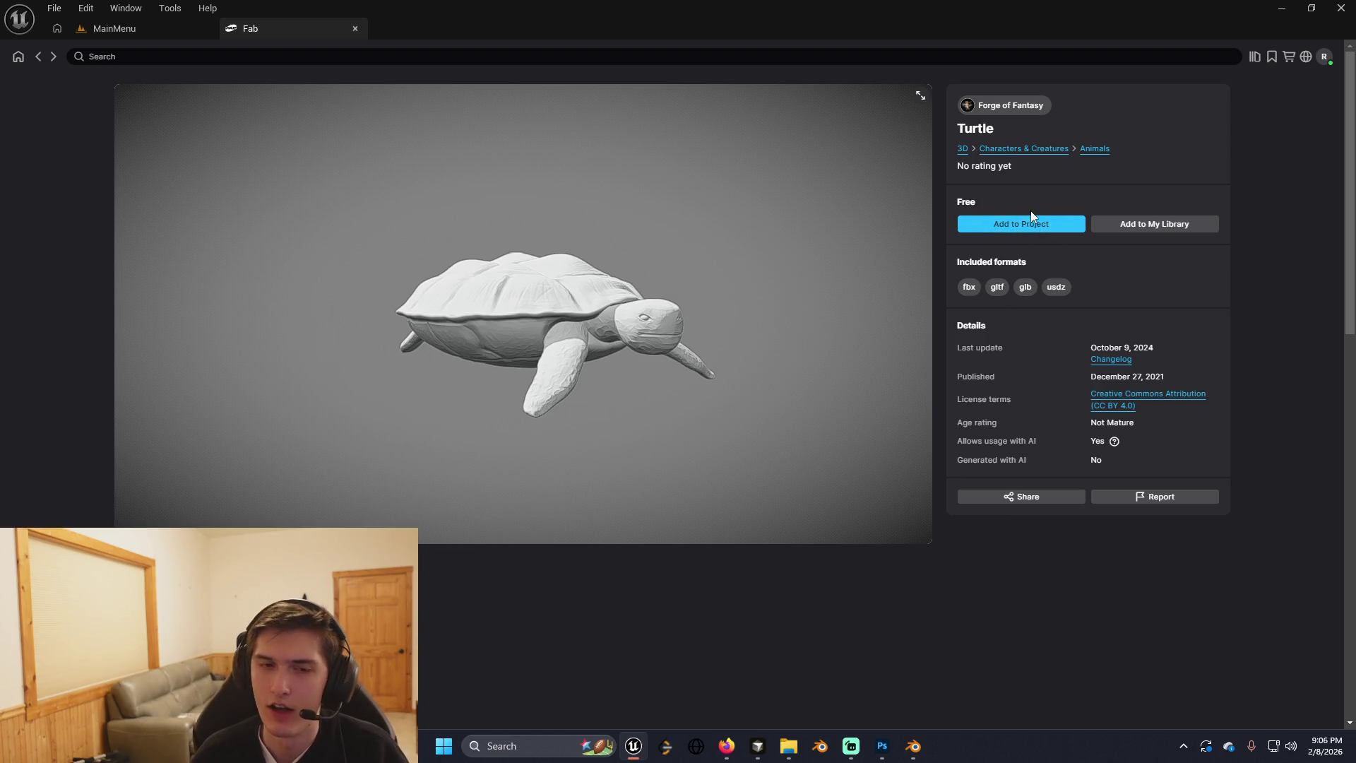
# Add the Forge of Fantasy Turtle model to the project.
pyautogui.click(1034, 233)
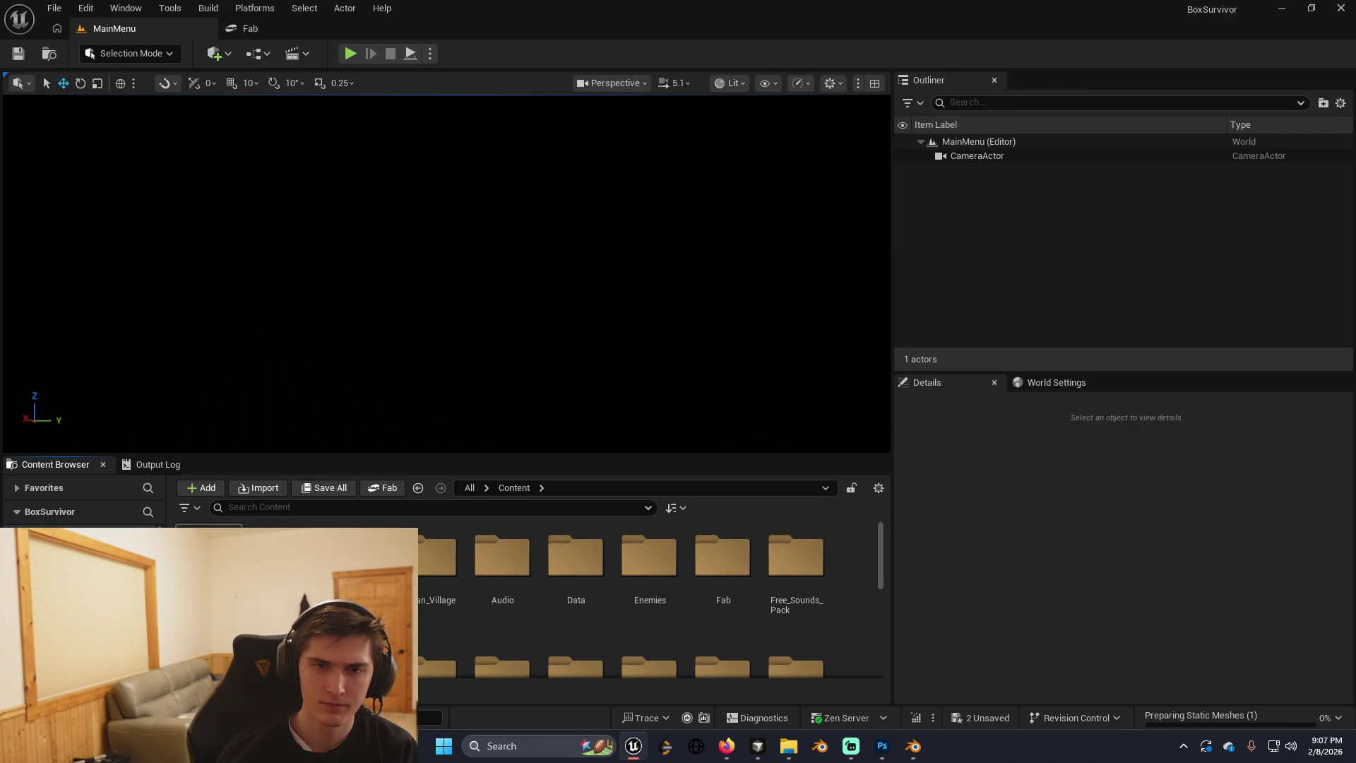
# Enlarge the Content Browser, open Fab > turtle > StaticMeshes and save the turtle mesh.
pyautogui.moveTo(539, 455); pyautogui.dragTo(584, 206)
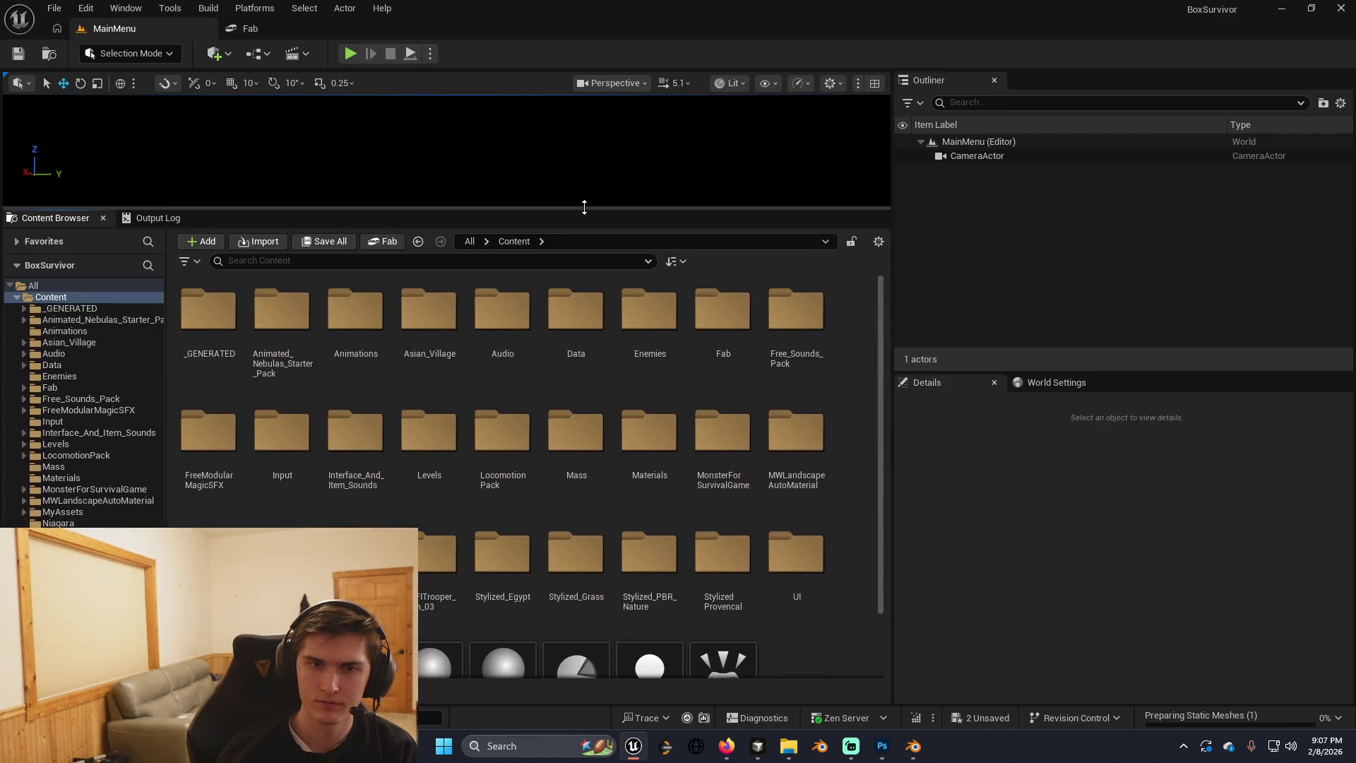
pyautogui.scroll(-2, 515, 558)
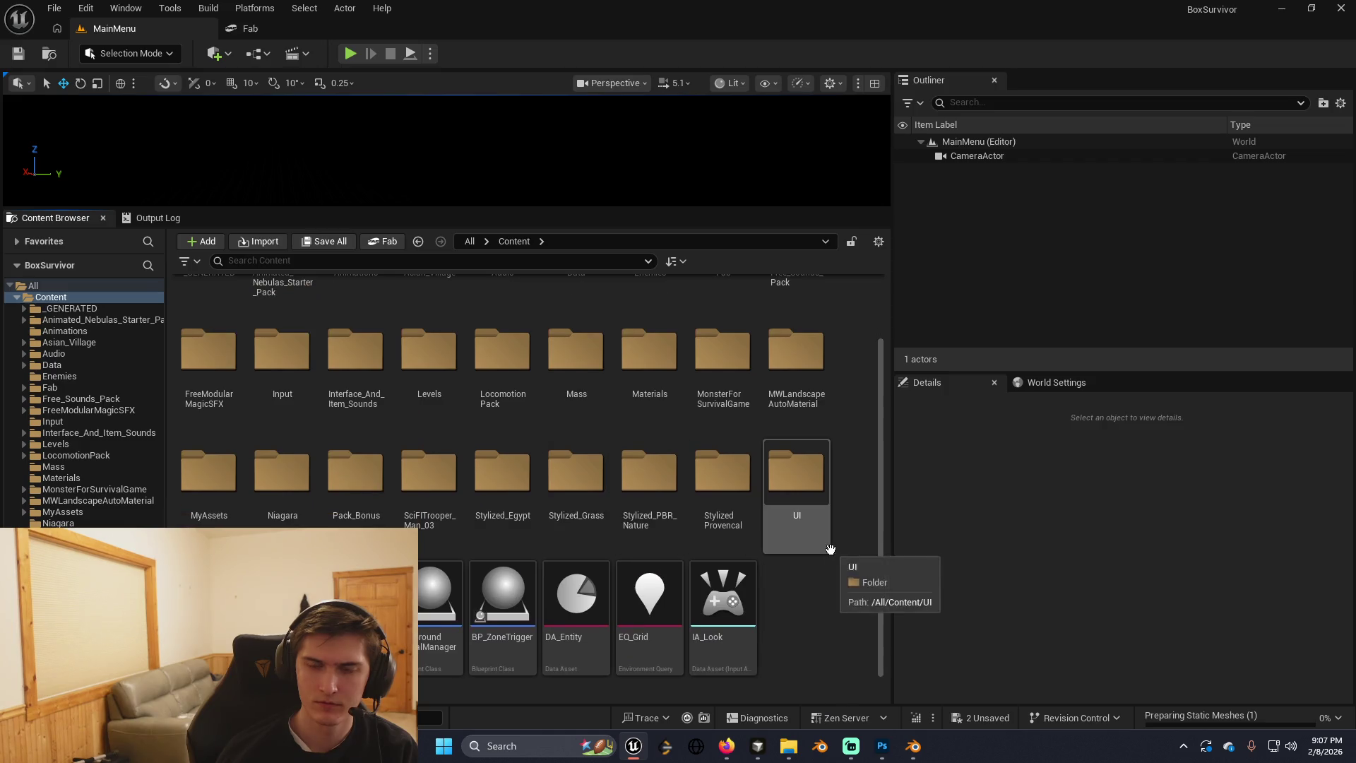
pyautogui.scroll(1, 595, 539)
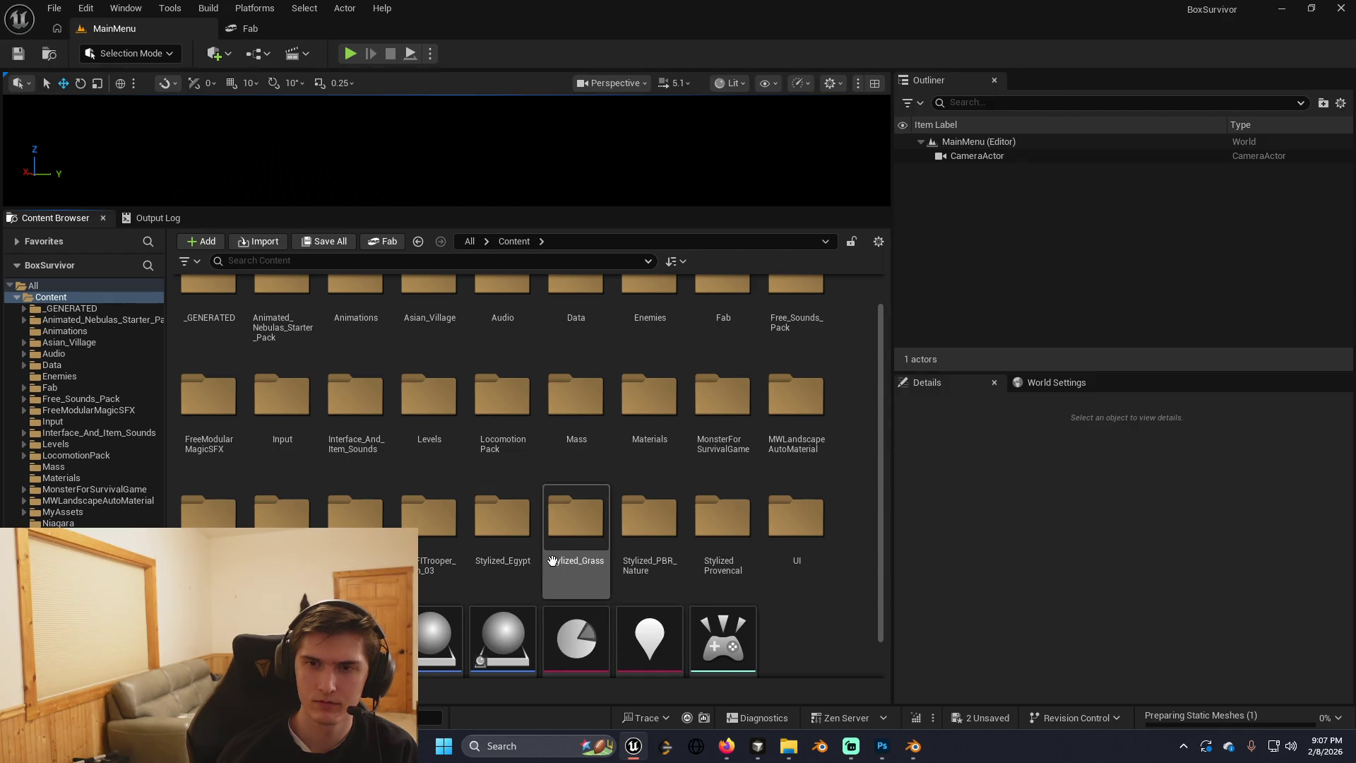
pyautogui.doubleClick(734, 332)
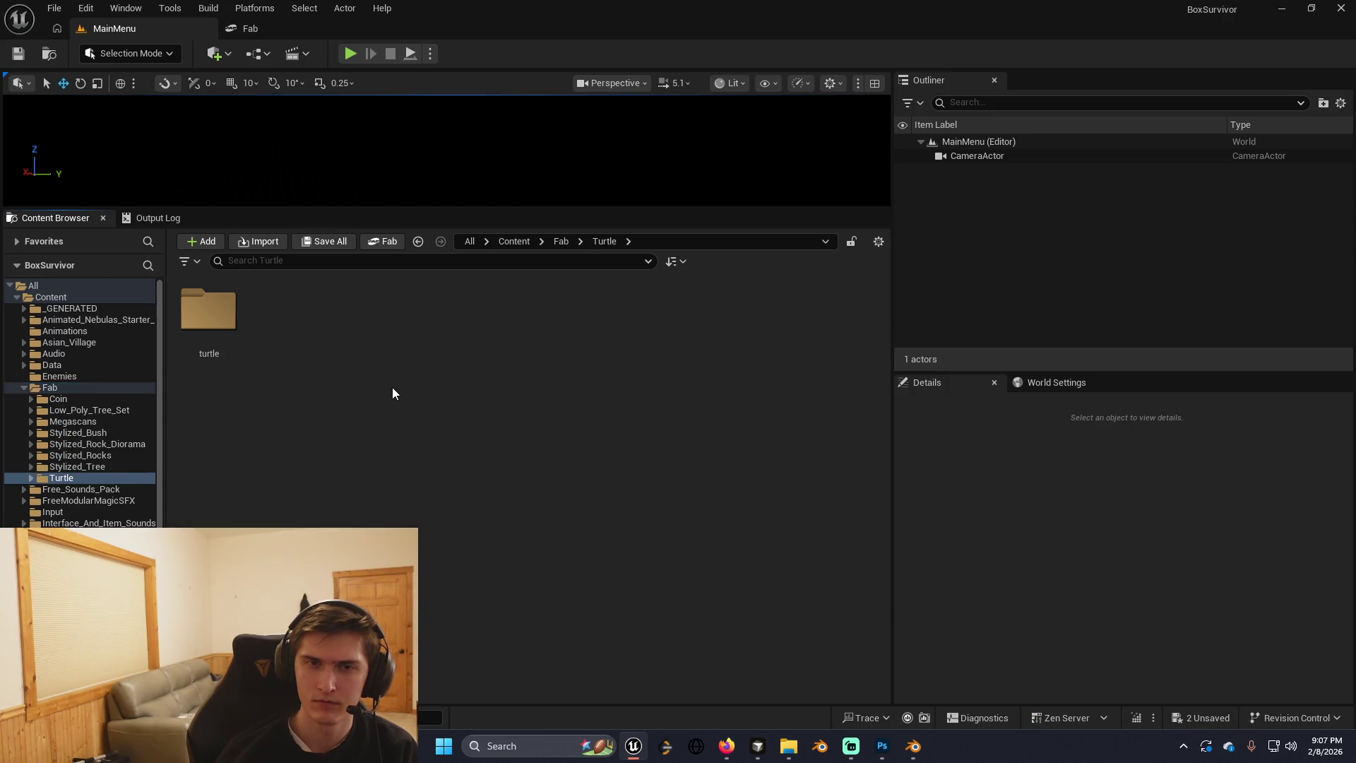
pyautogui.doubleClick(233, 353)
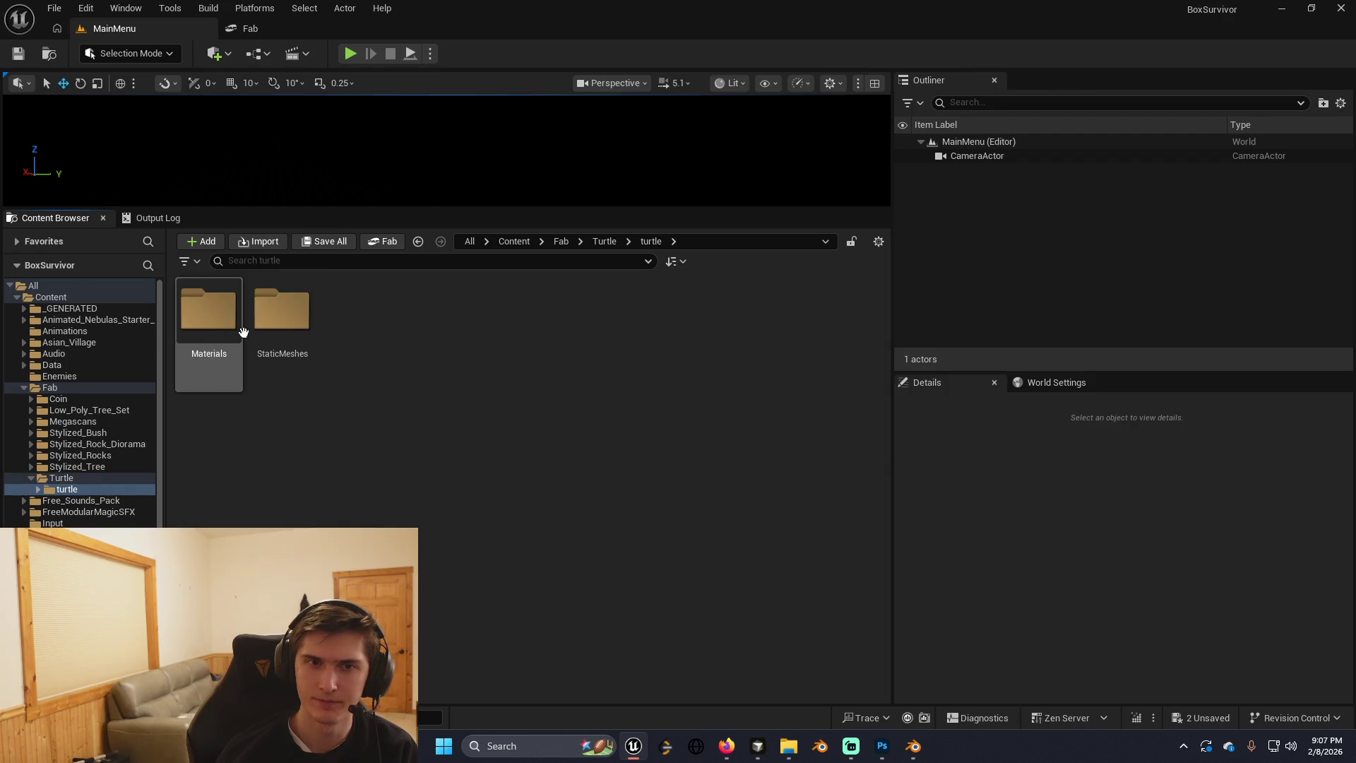
pyautogui.click(303, 357)
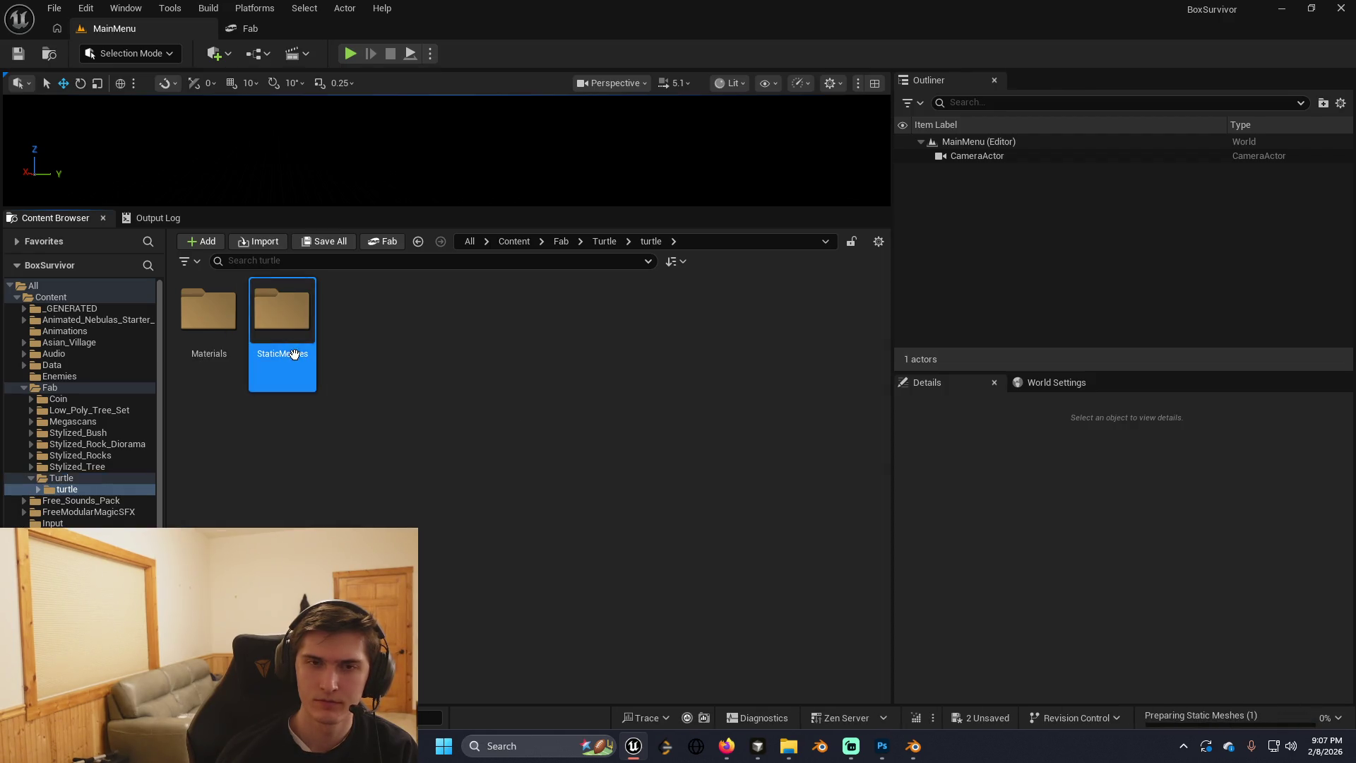
pyautogui.doubleClick(297, 351)
pyautogui.click(233, 360)
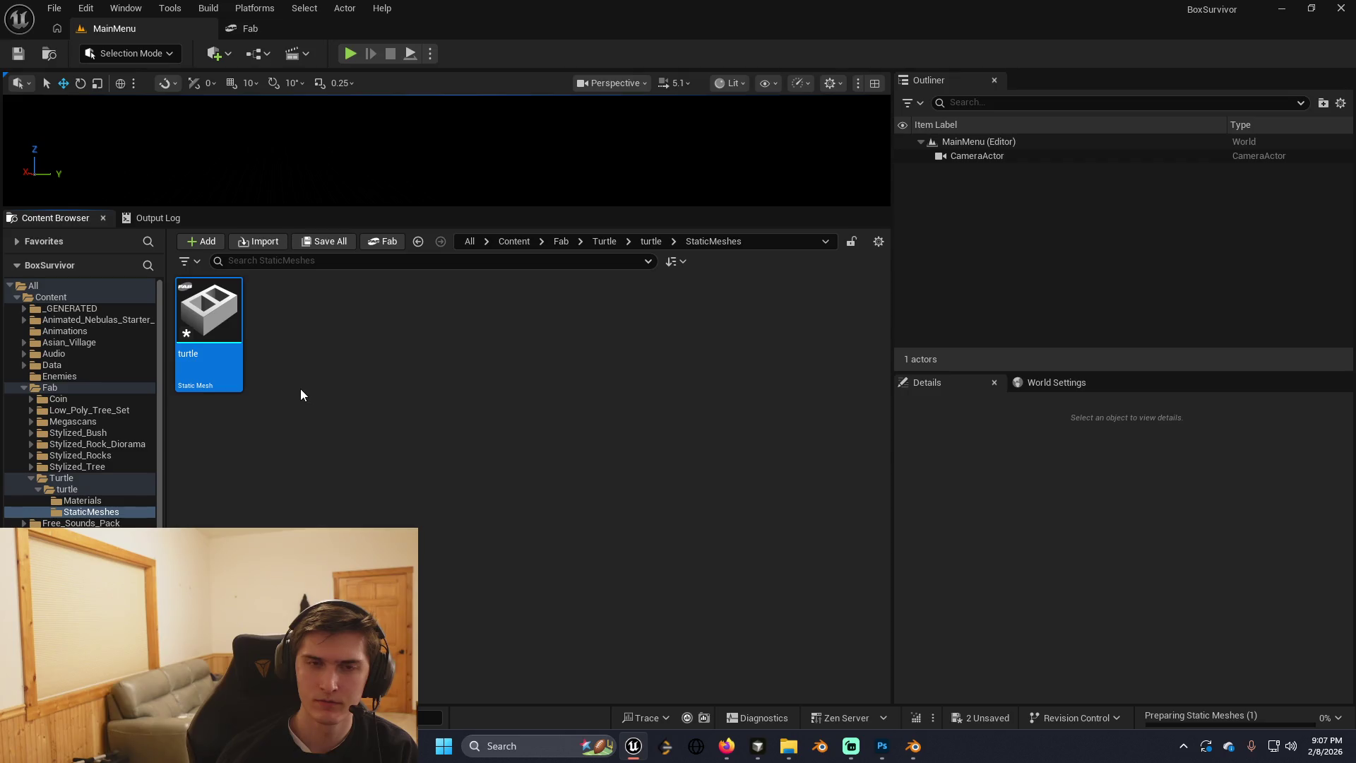
pyautogui.hotkey('ctrl', 's')
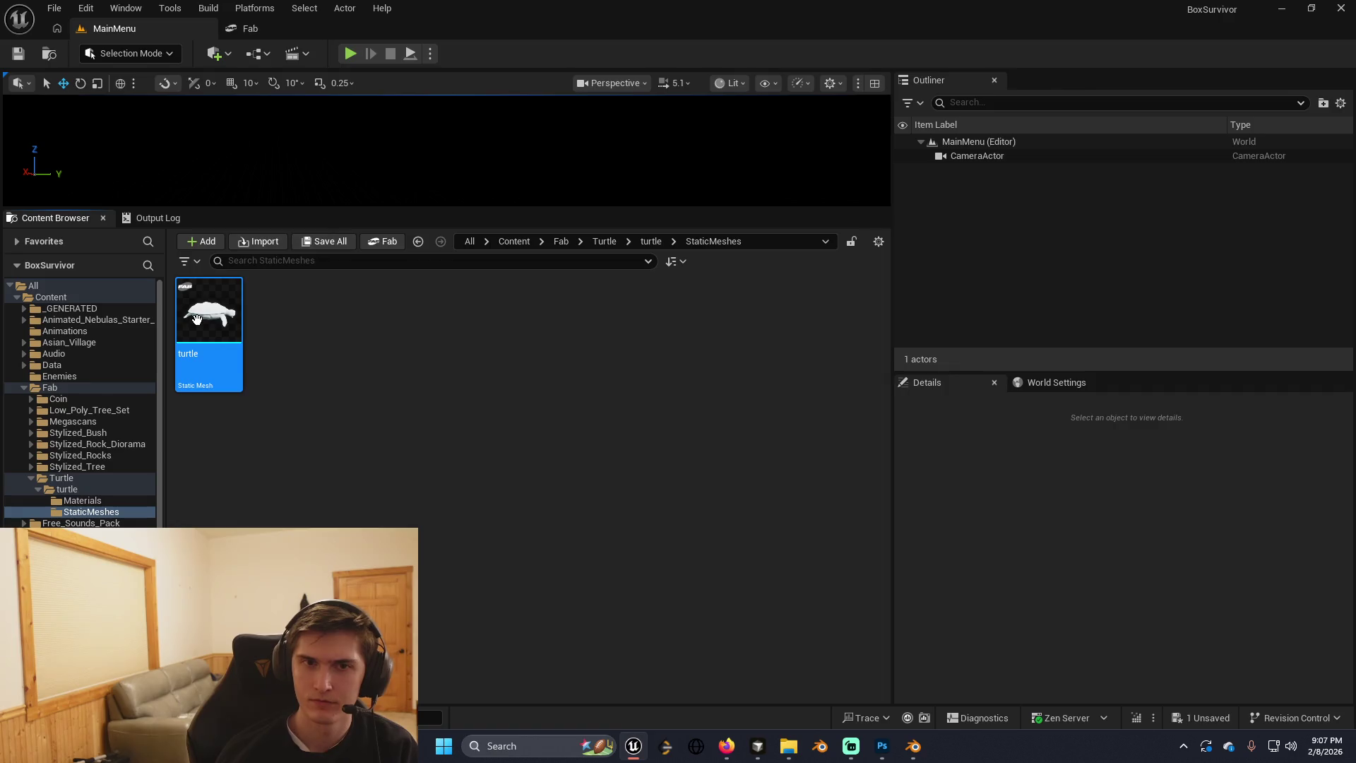
# Show the turtle mesh in Explorer and check the turtle's Materials folder.
pyautogui.rightClick(201, 326)
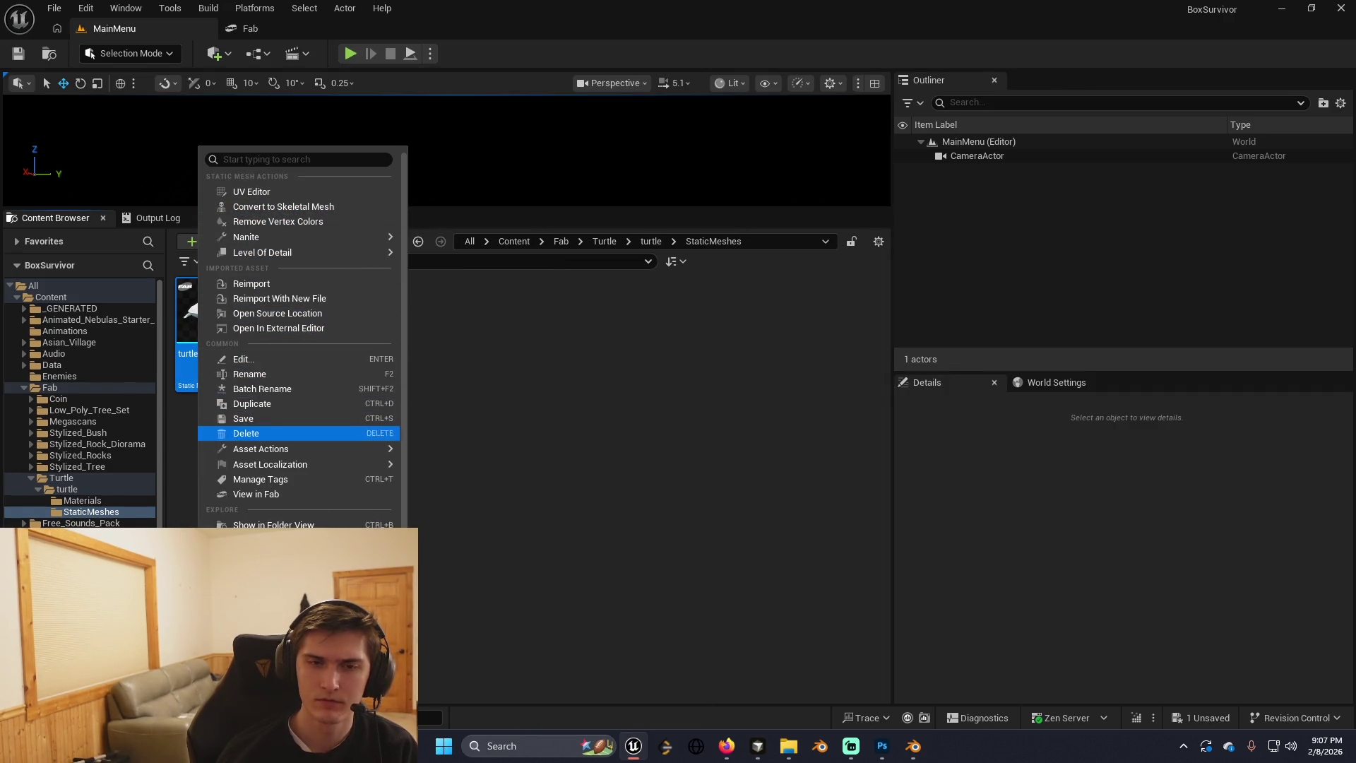
pyautogui.click(316, 341)
pyautogui.rightClick(225, 300)
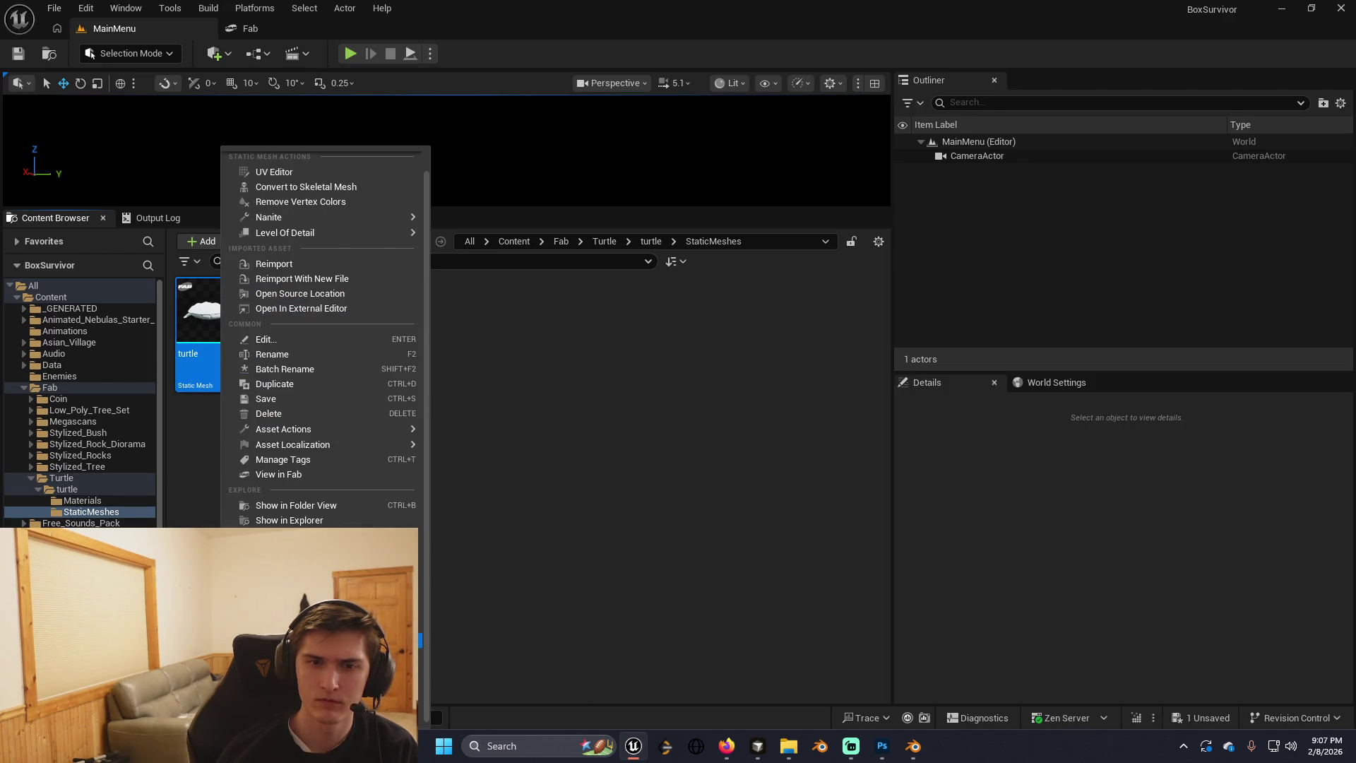
pyautogui.click(343, 519)
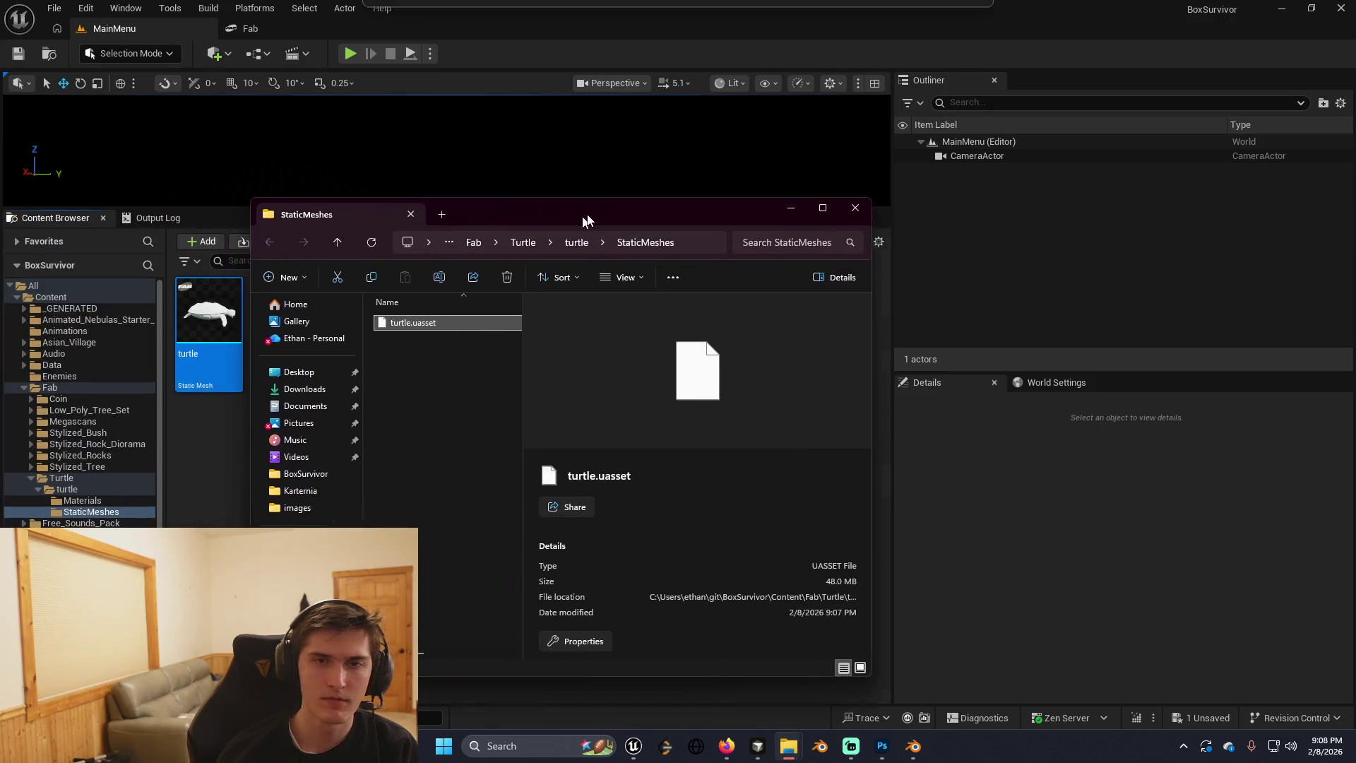
pyautogui.click(103, 508)
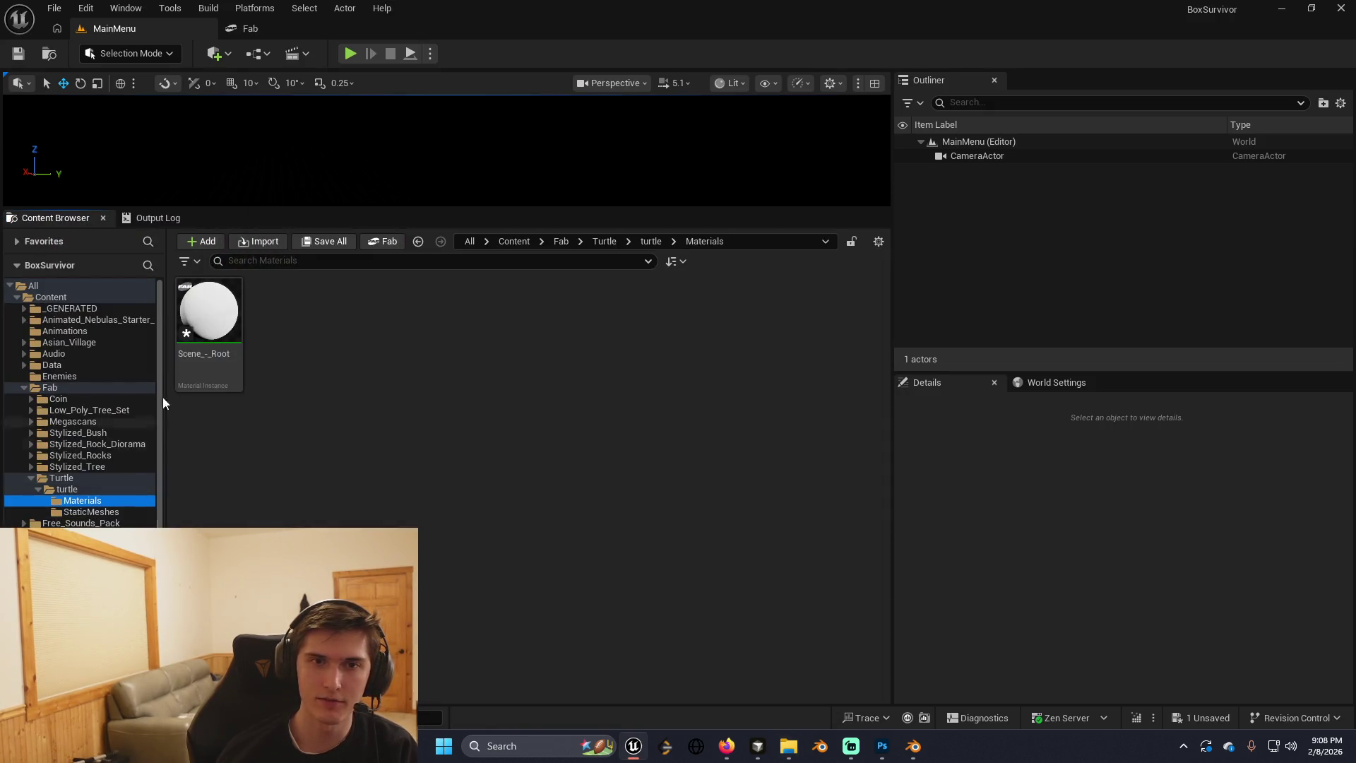
pyautogui.click(79, 489)
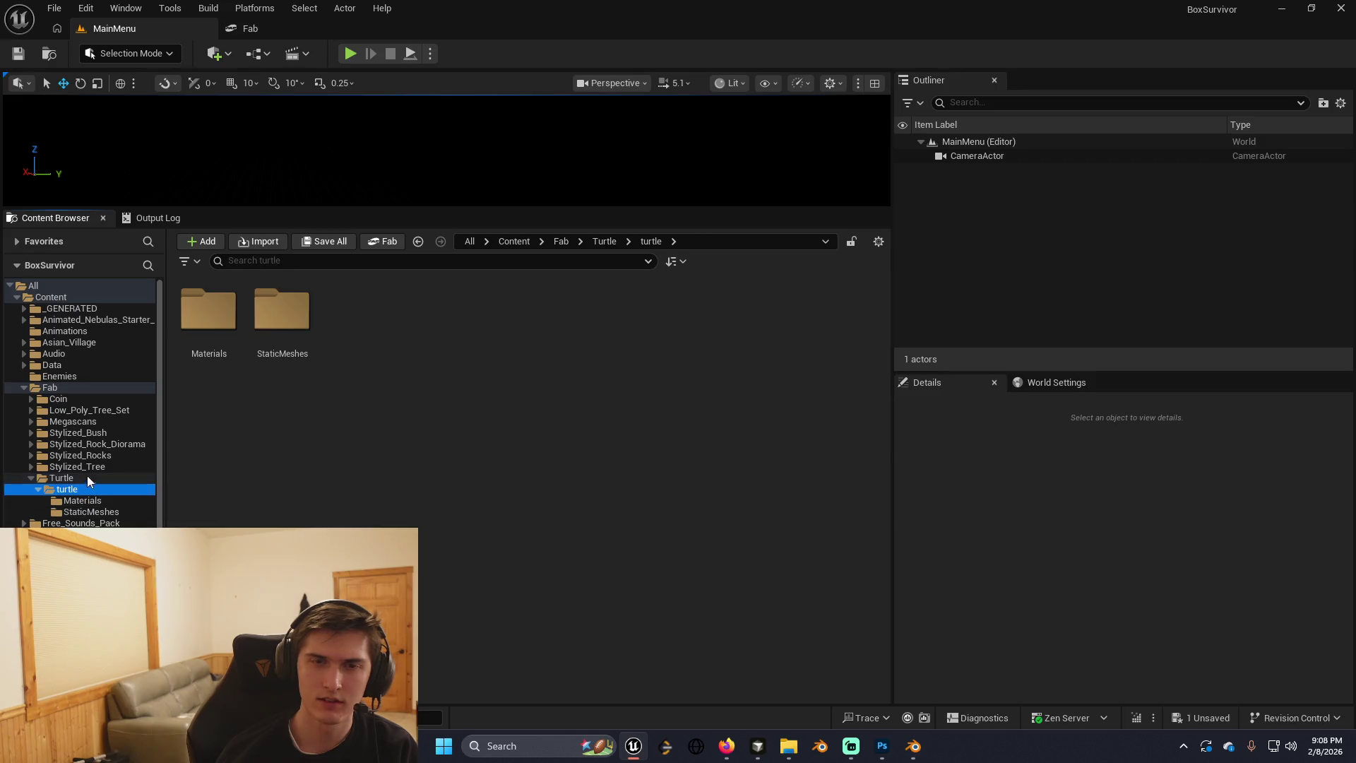
pyautogui.click(87, 476)
# Review the fbx format details on the Turtle's Fab page.
pyautogui.click(244, 30)
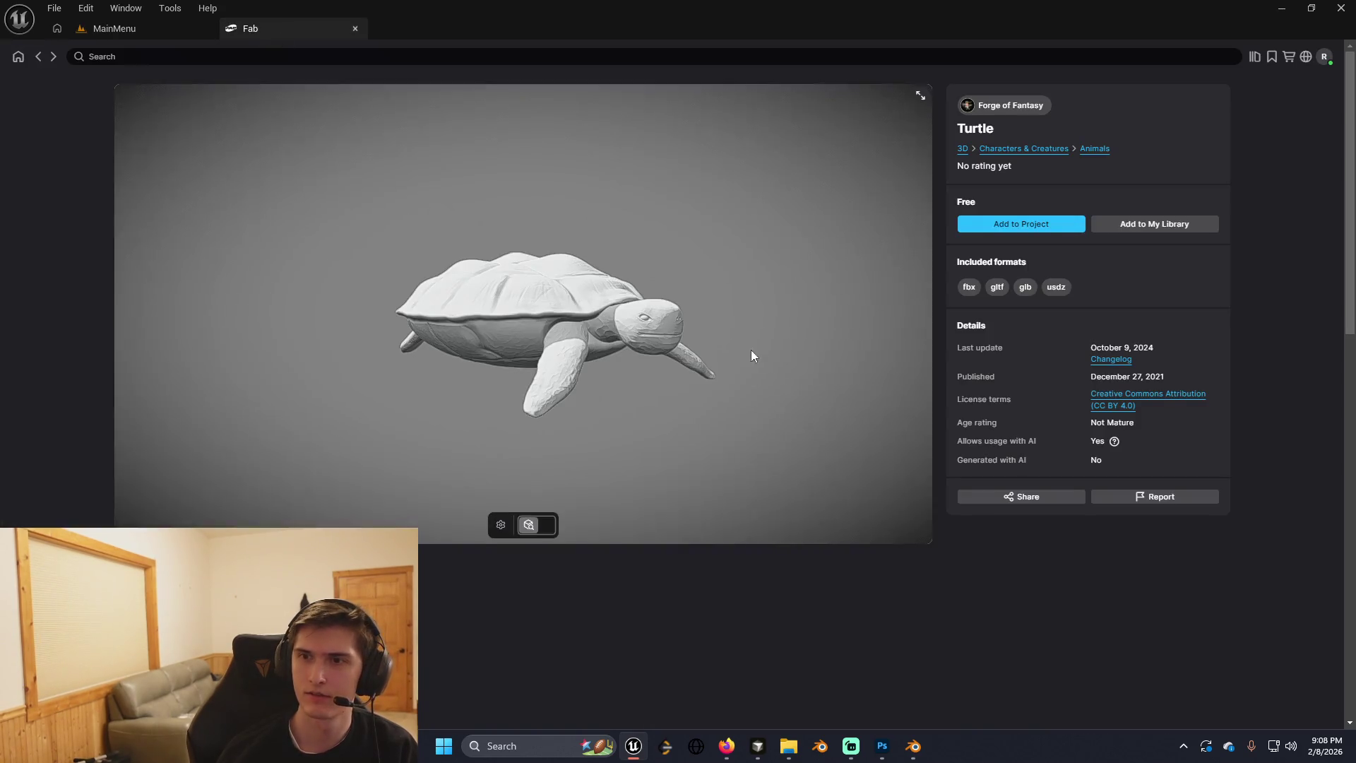
pyautogui.click(969, 288)
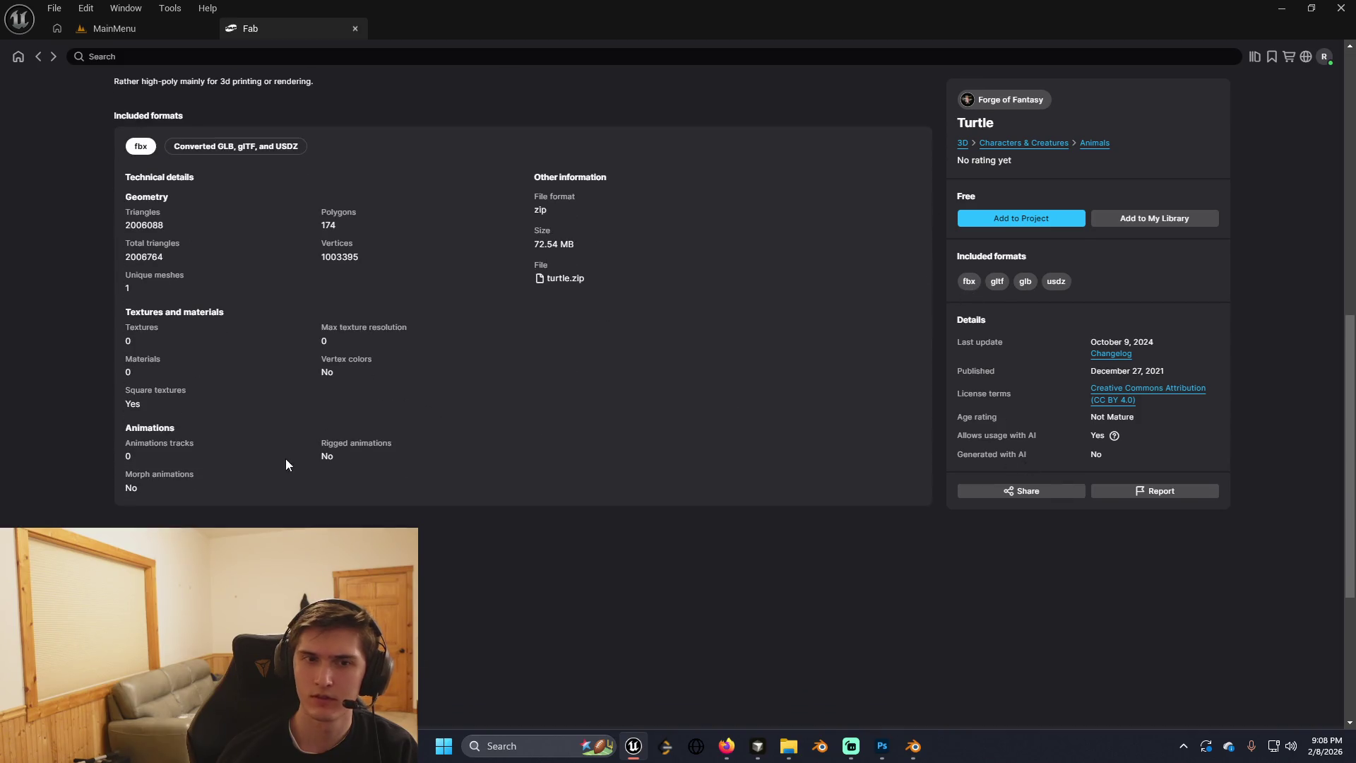
pyautogui.scroll(2, 569, 391)
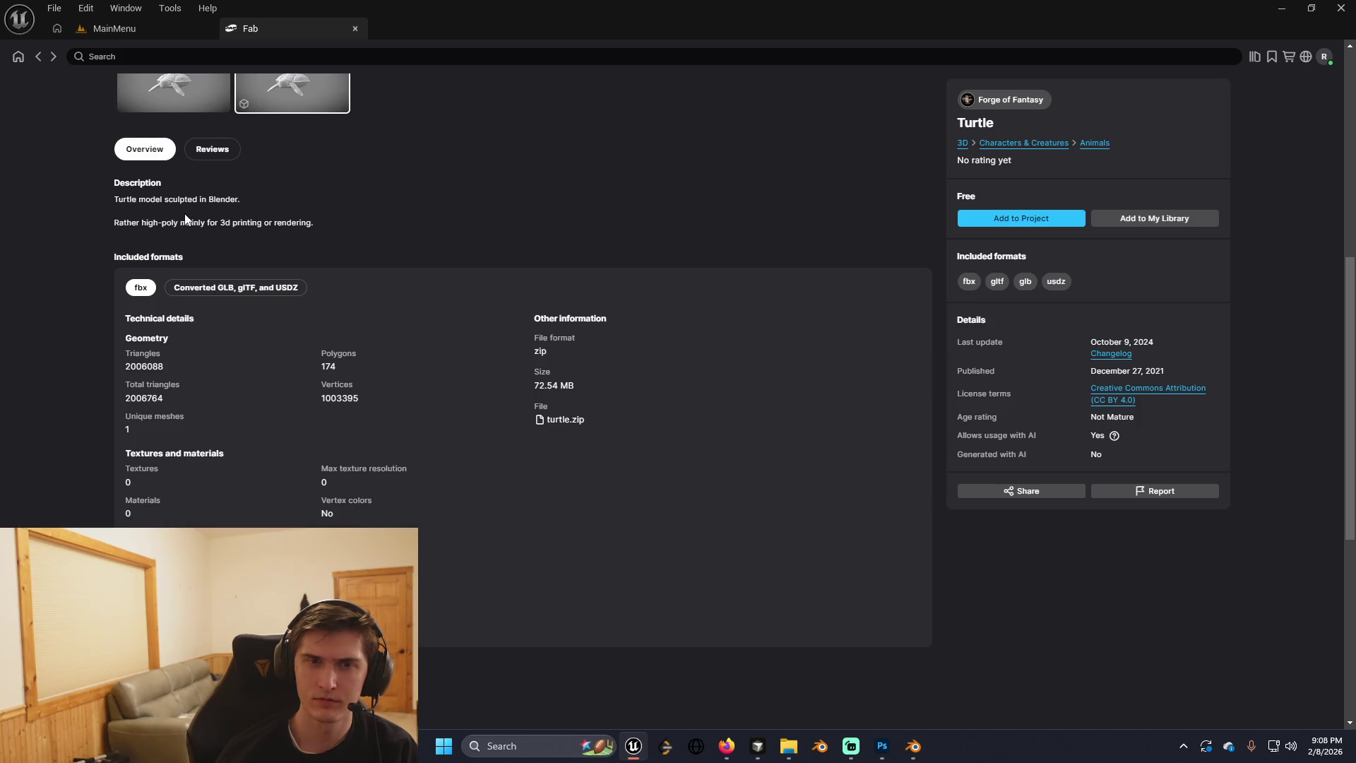
pyautogui.scroll(3, 409, 325)
pyautogui.scroll(3, 519, 370)
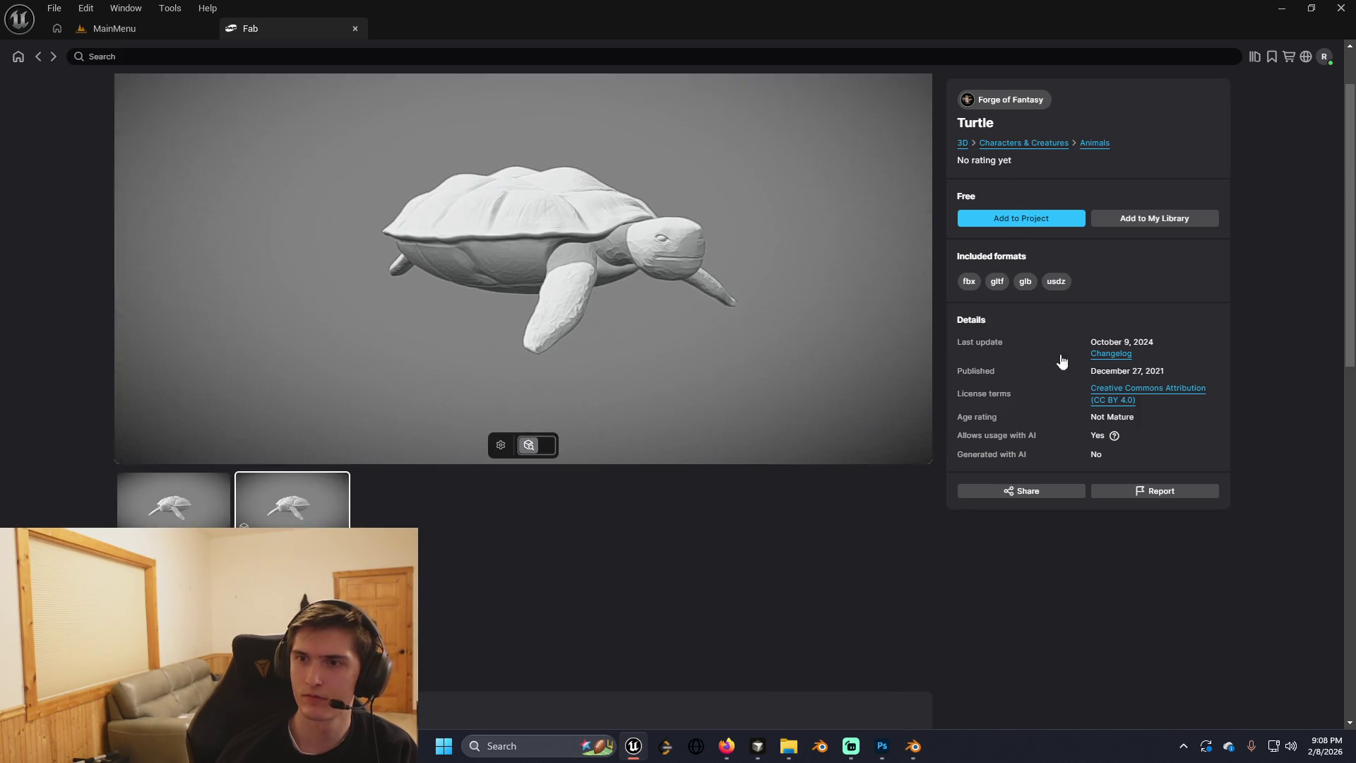
pyautogui.scroll(3, 519, 180)
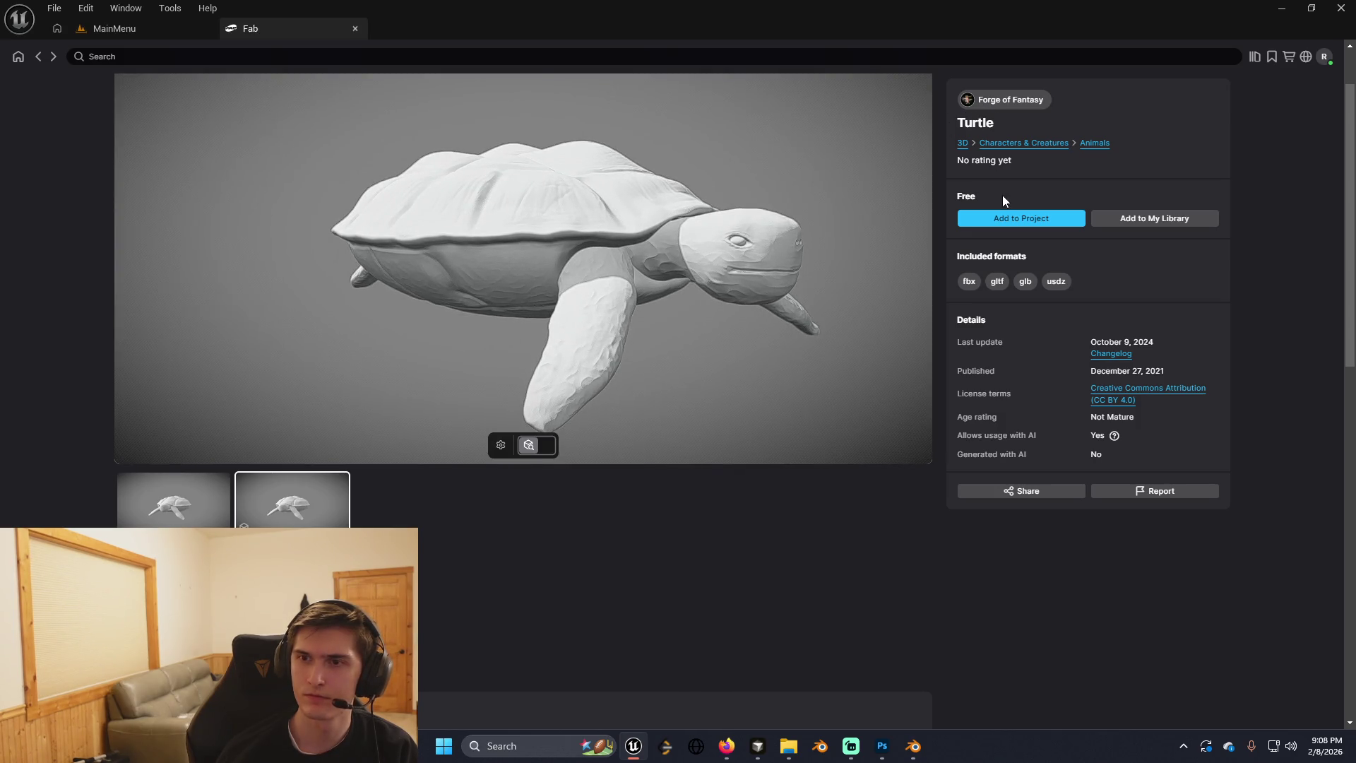
# Copy the Turtle listing's direct share link and close the share dialog.
pyautogui.click(1047, 494)
pyautogui.click(863, 394)
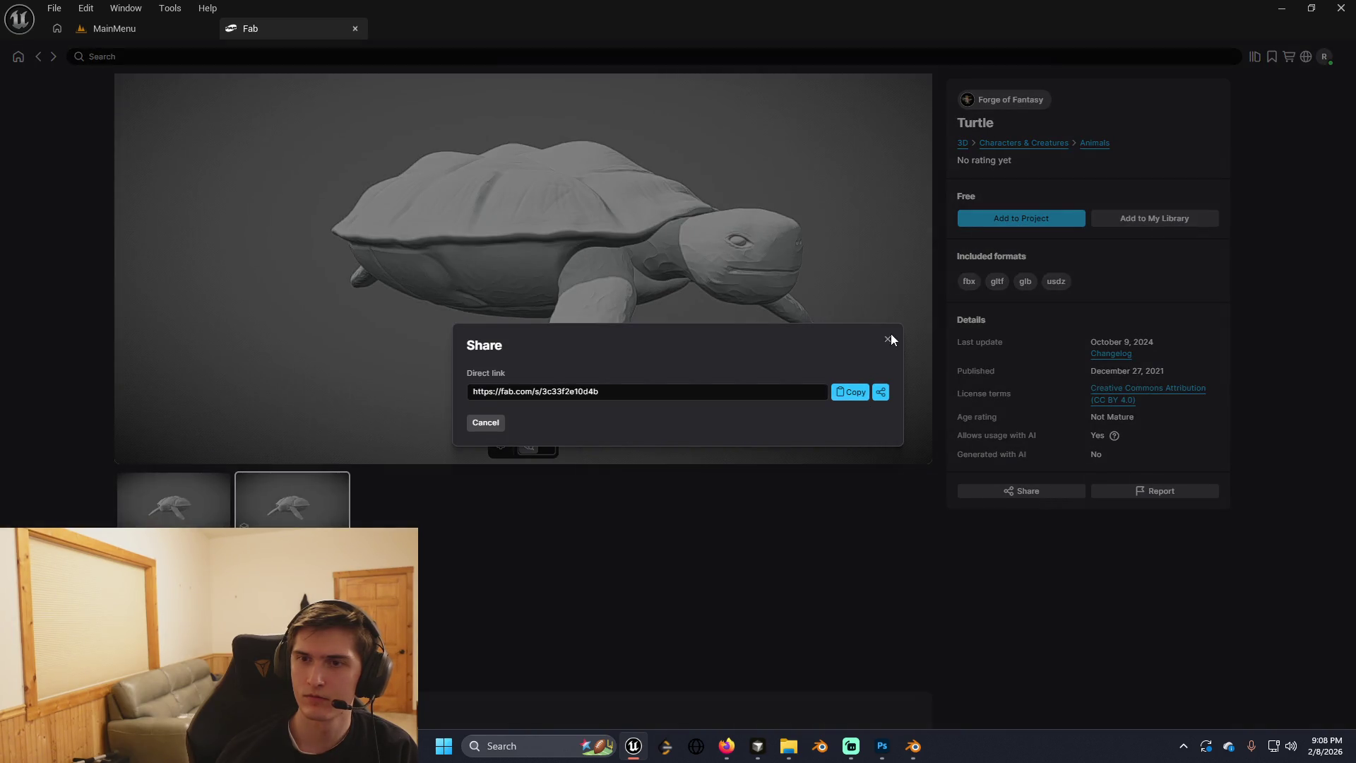
pyautogui.click(889, 339)
pyautogui.click(1006, 489)
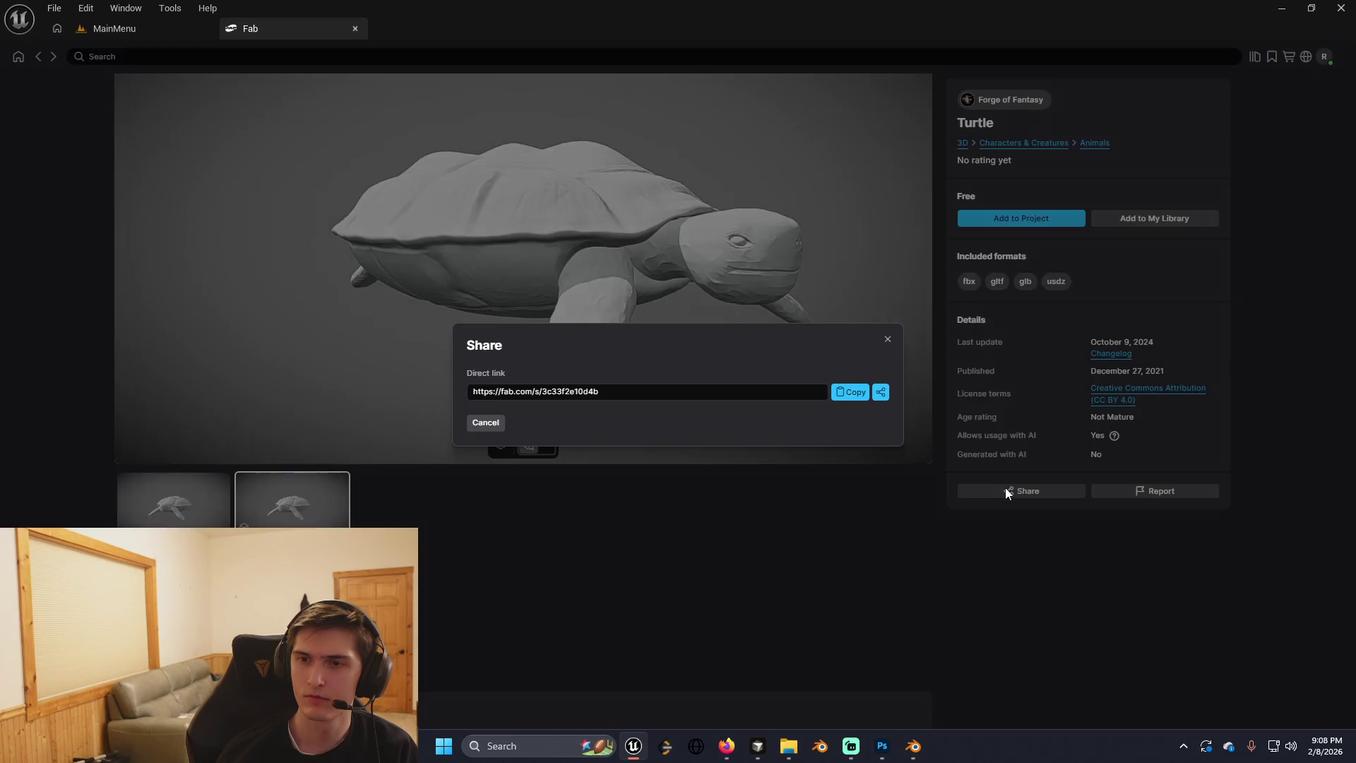
pyautogui.click(643, 387)
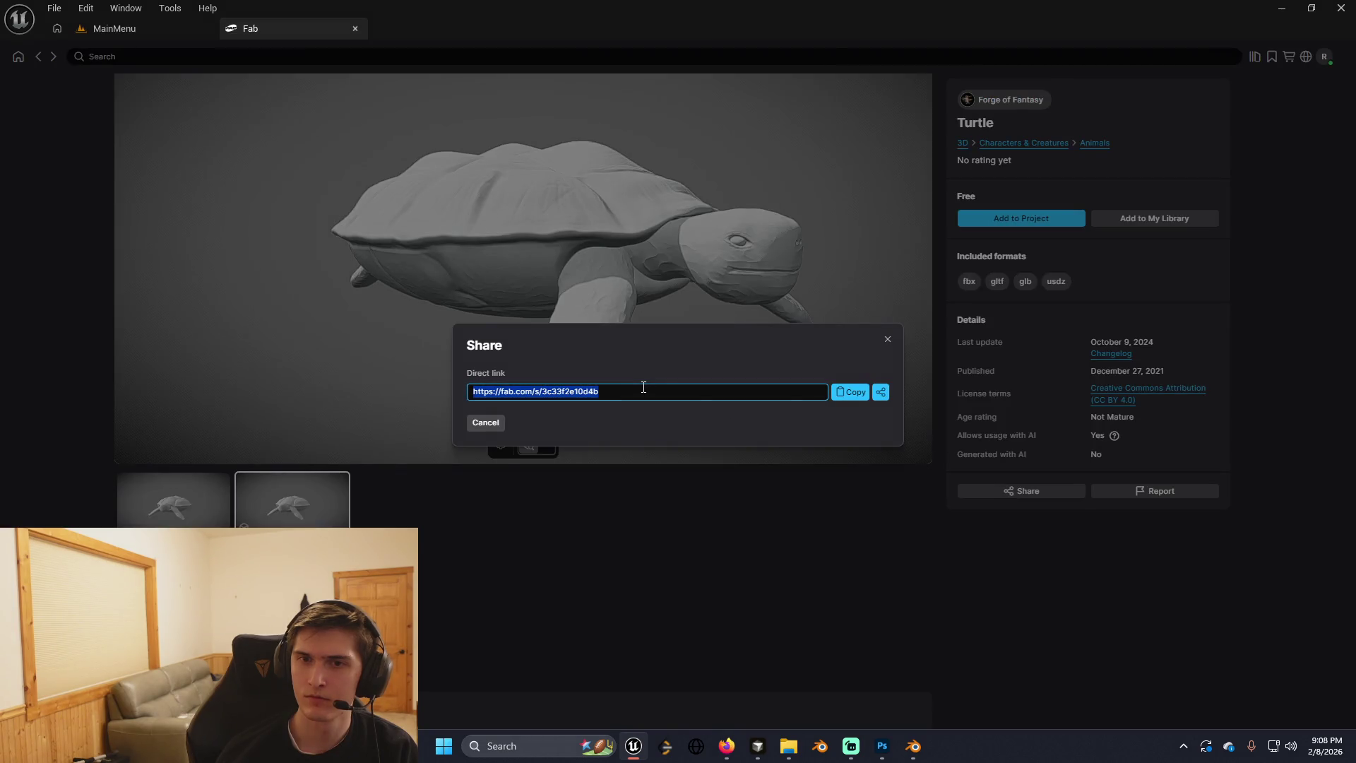
pyautogui.click(851, 393)
pyautogui.click(887, 340)
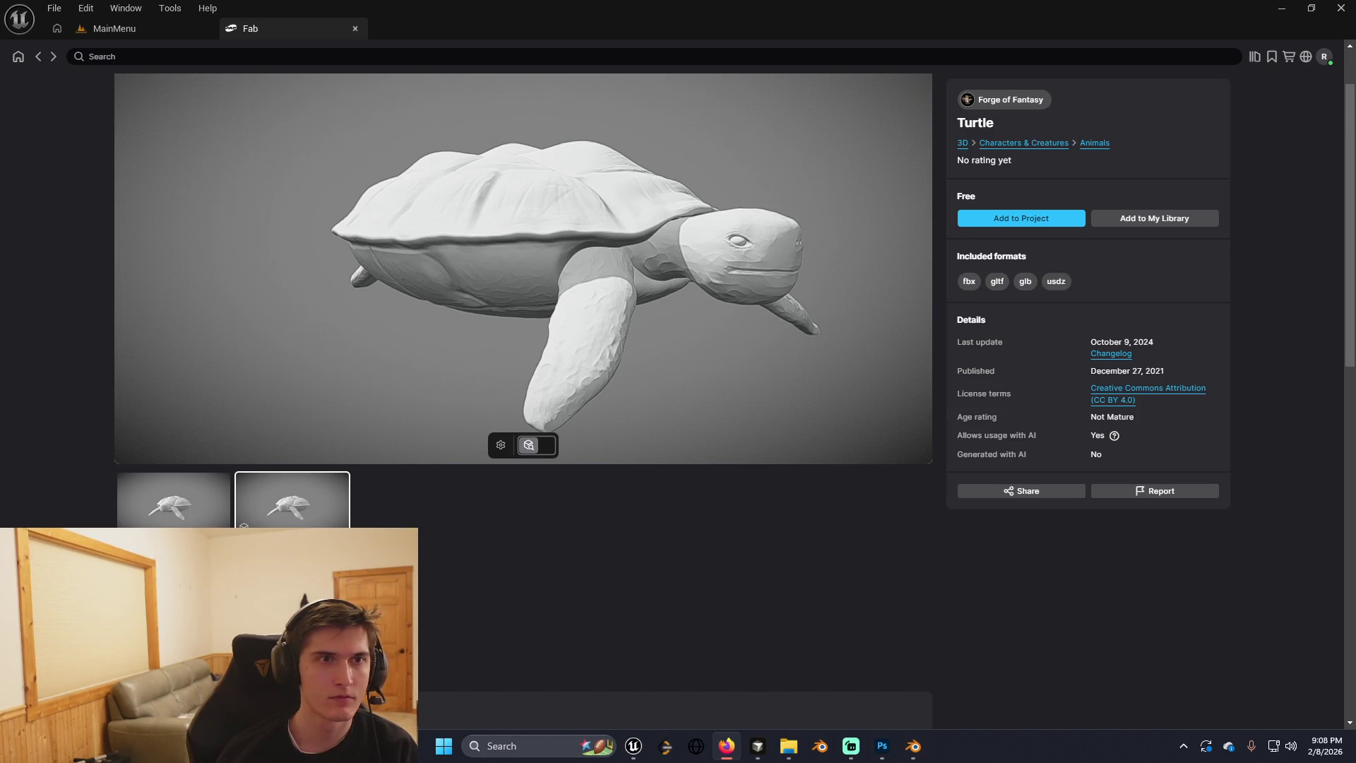
# Load the copied Turtle listing link in the web browser.
pyautogui.hotkey('alt', 'Tab')
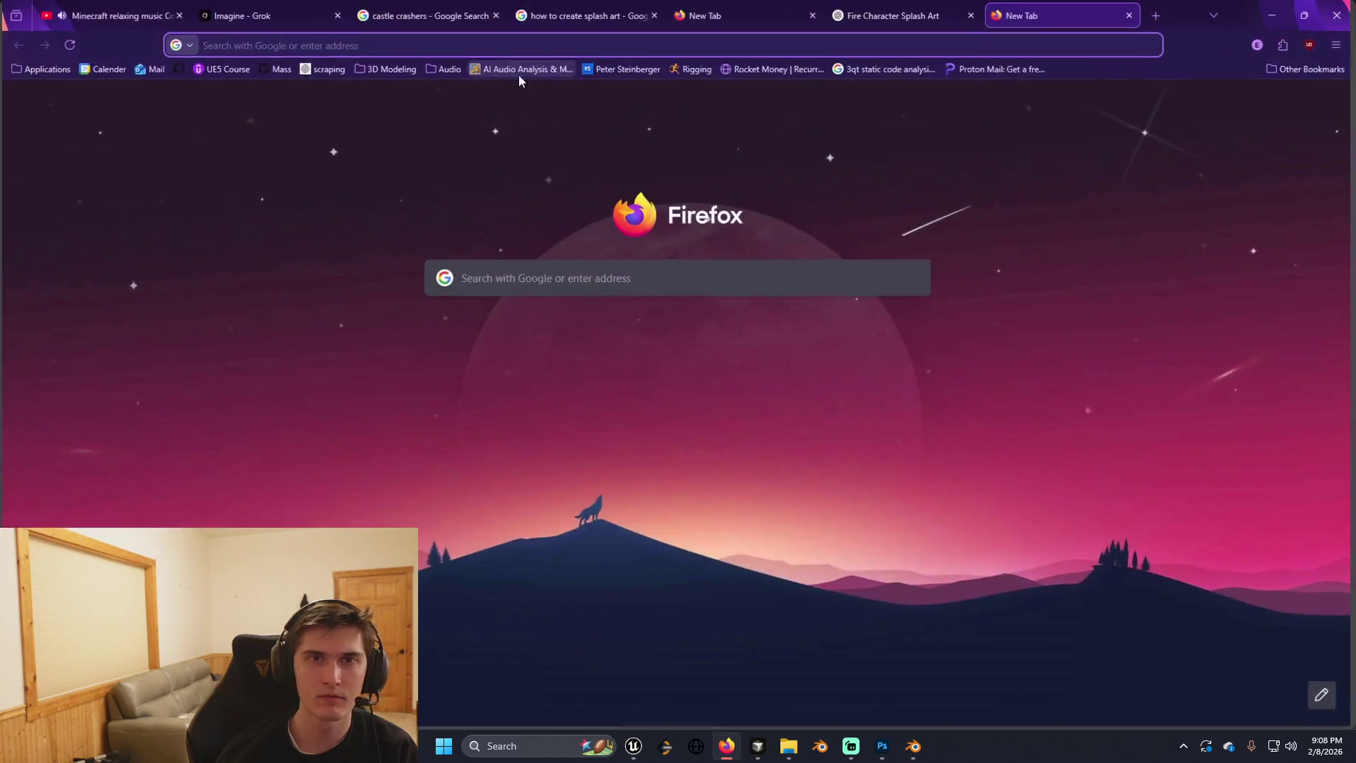
pyautogui.hotkey('ctrl', 'v')
pyautogui.click(399, 81)
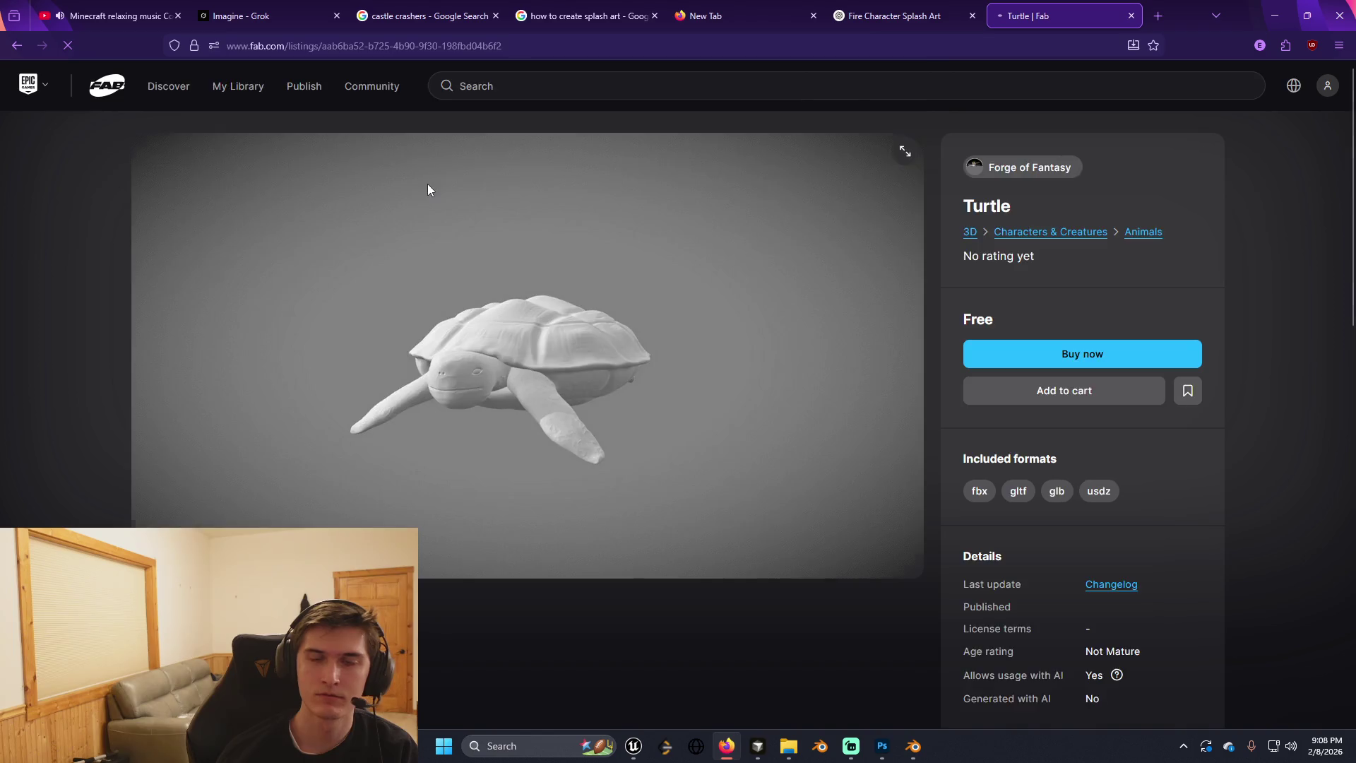
pyautogui.scroll(-3, 710, 391)
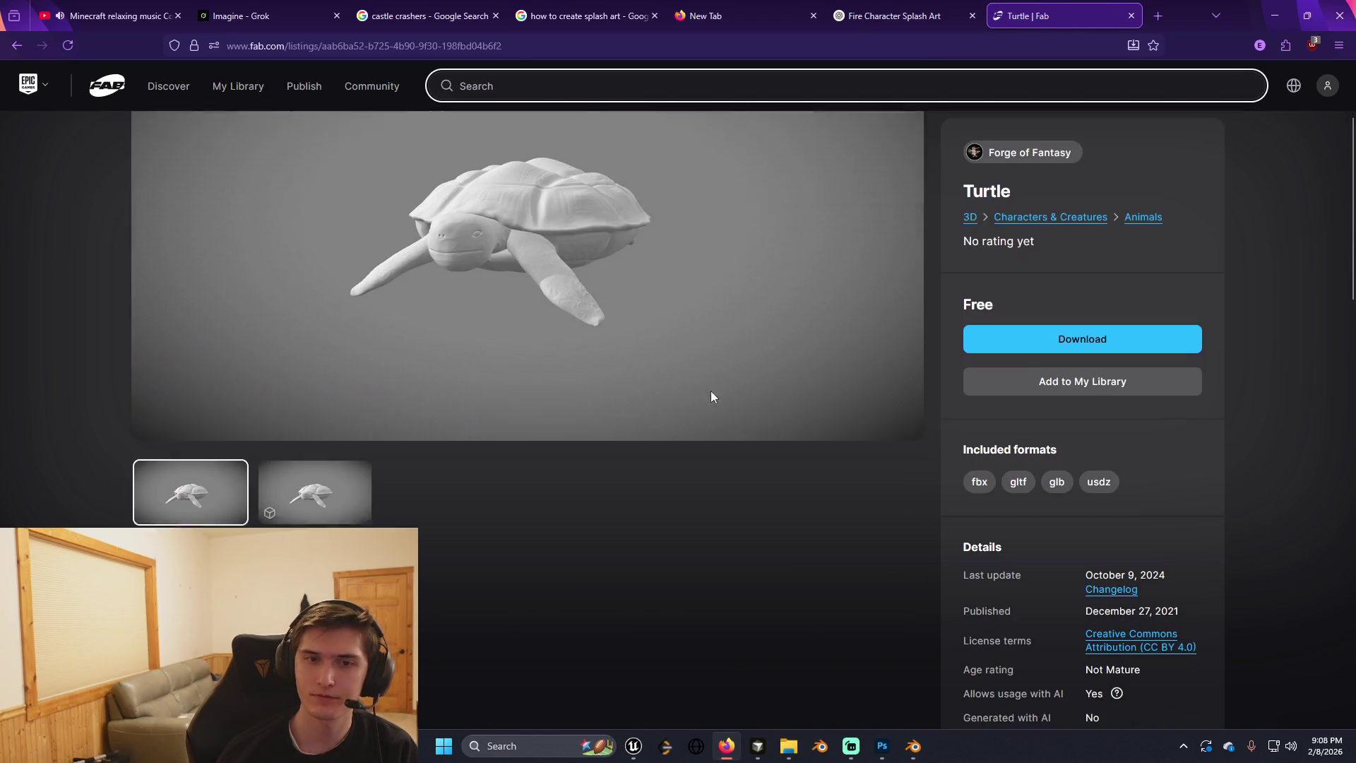
pyautogui.scroll(-3, 821, 382)
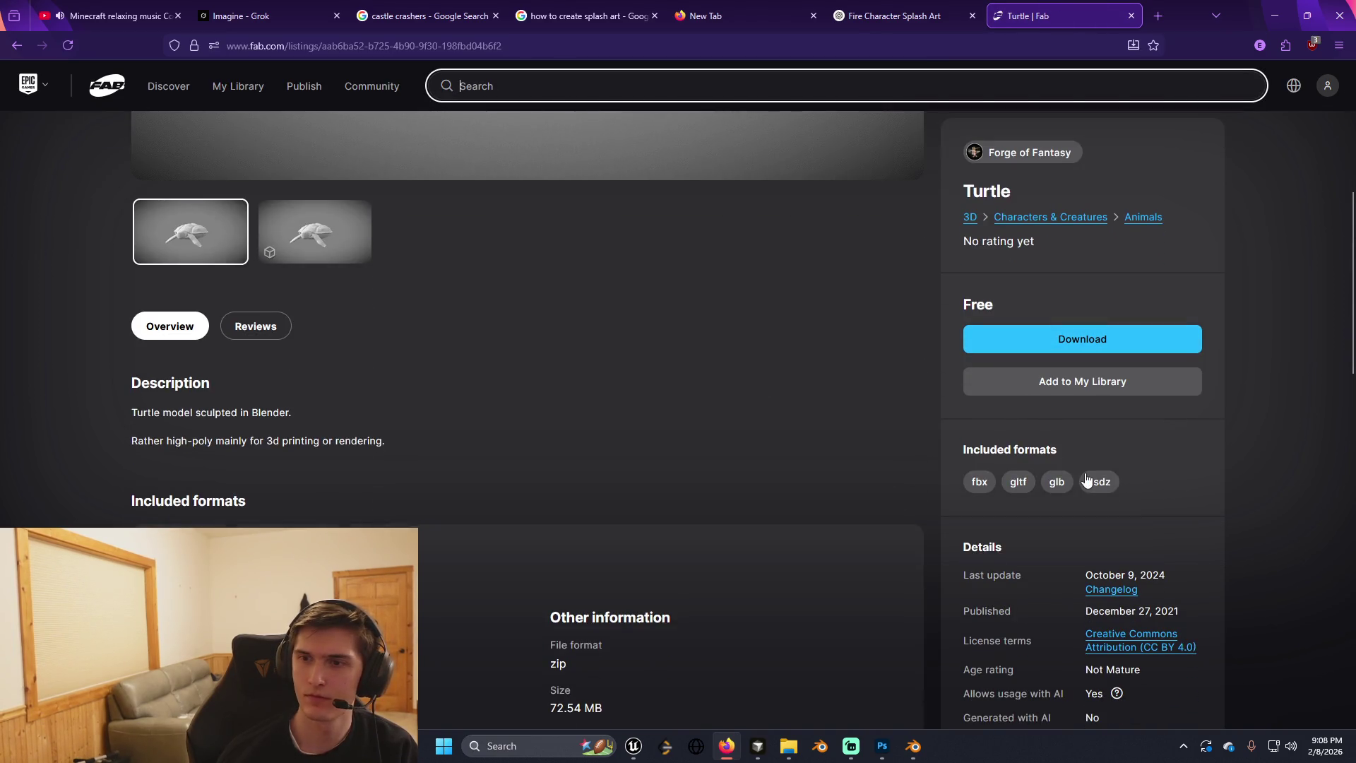
pyautogui.scroll(-6, 820, 392)
pyautogui.scroll(4, 528, 367)
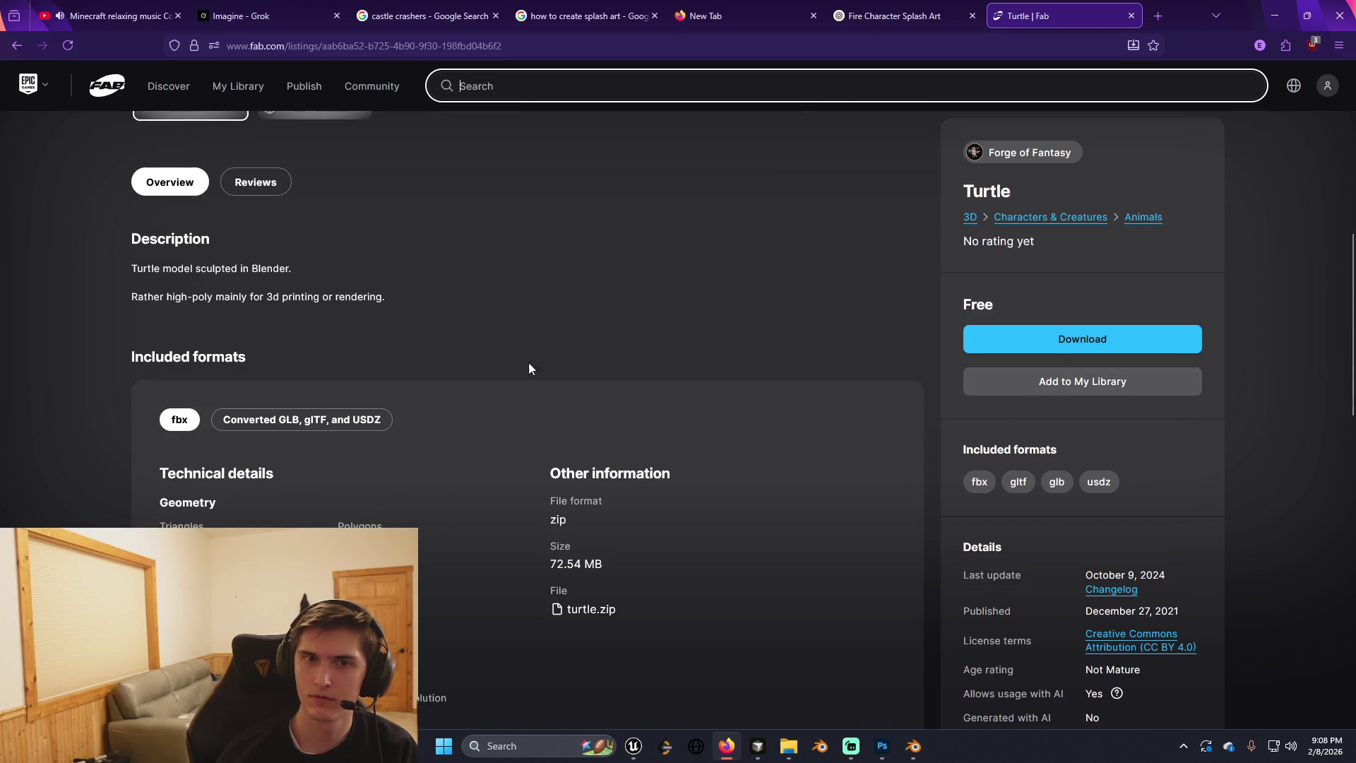
# Accept the Fab license and download the fbx turtle.zip file.
pyautogui.click(1051, 333)
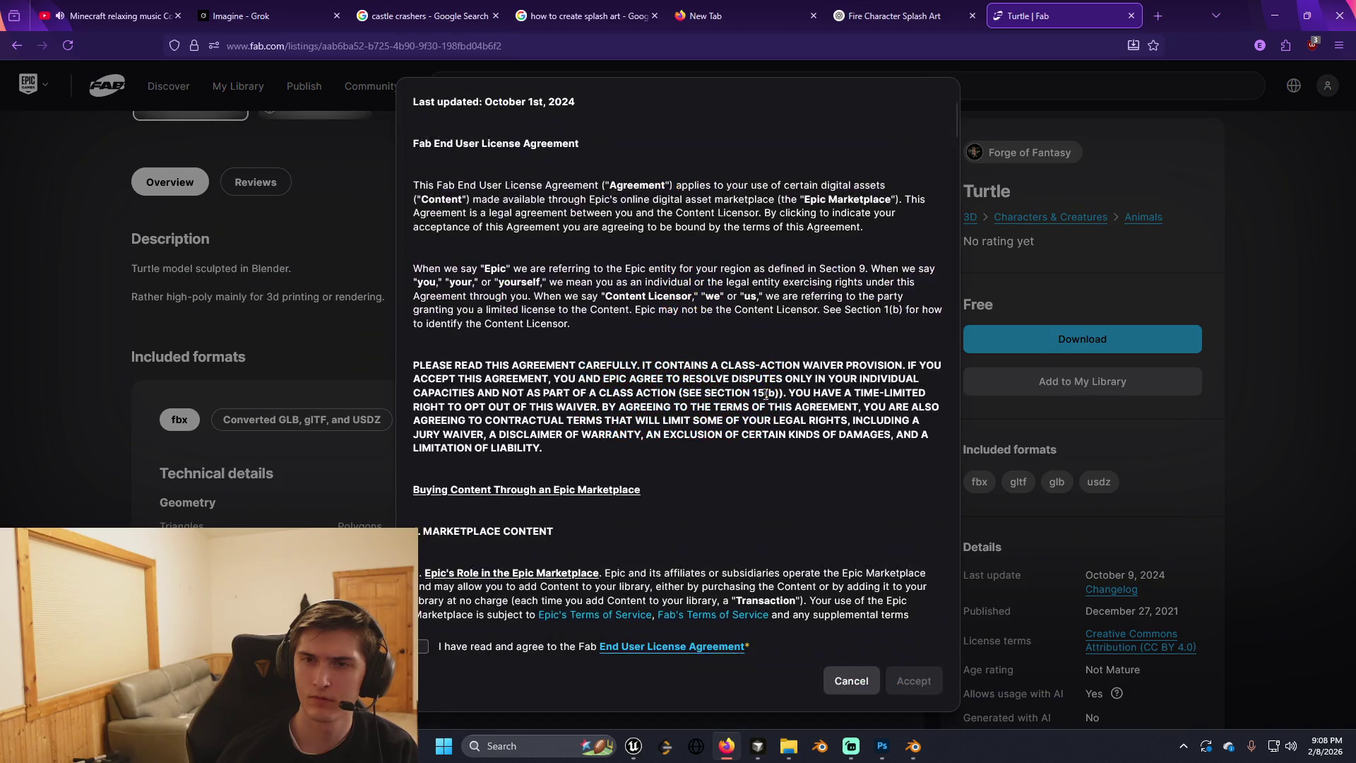
pyautogui.click(423, 646)
pyautogui.click(913, 680)
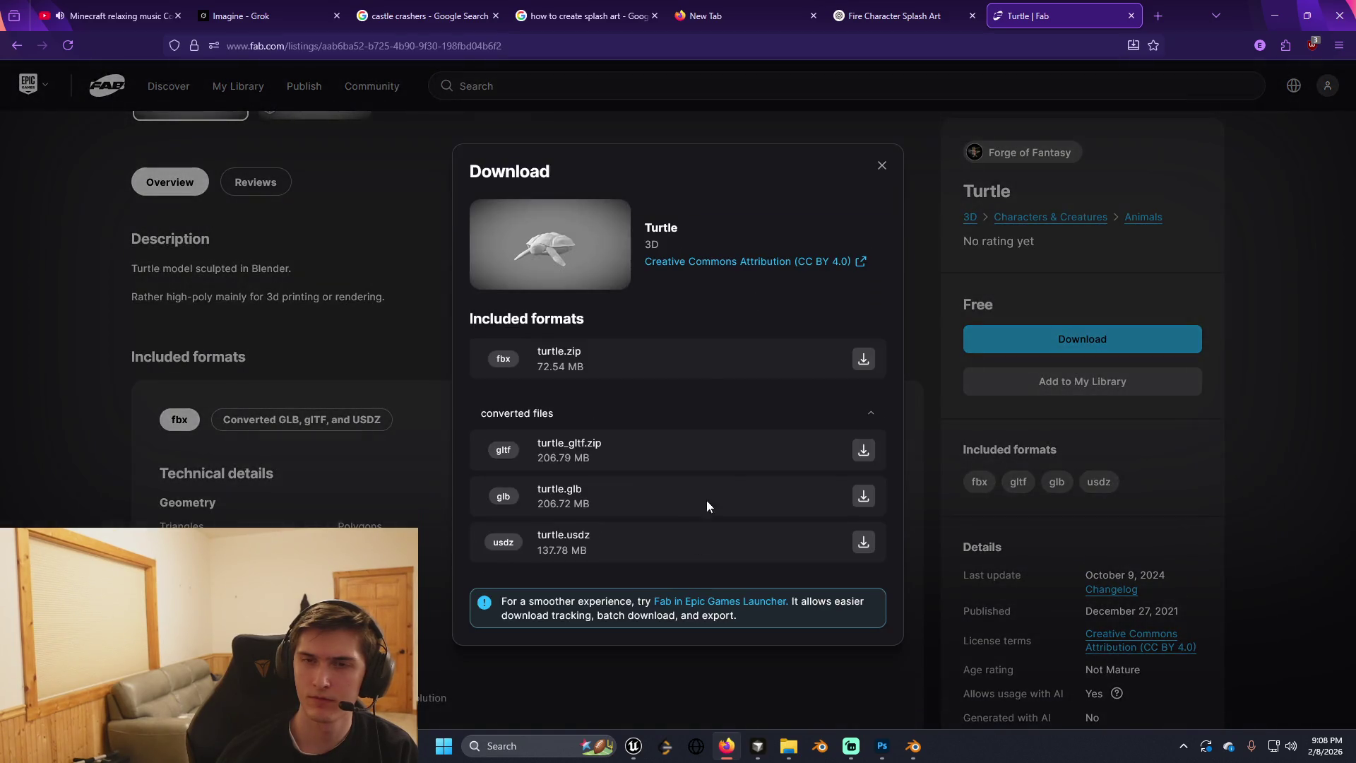
pyautogui.click(863, 360)
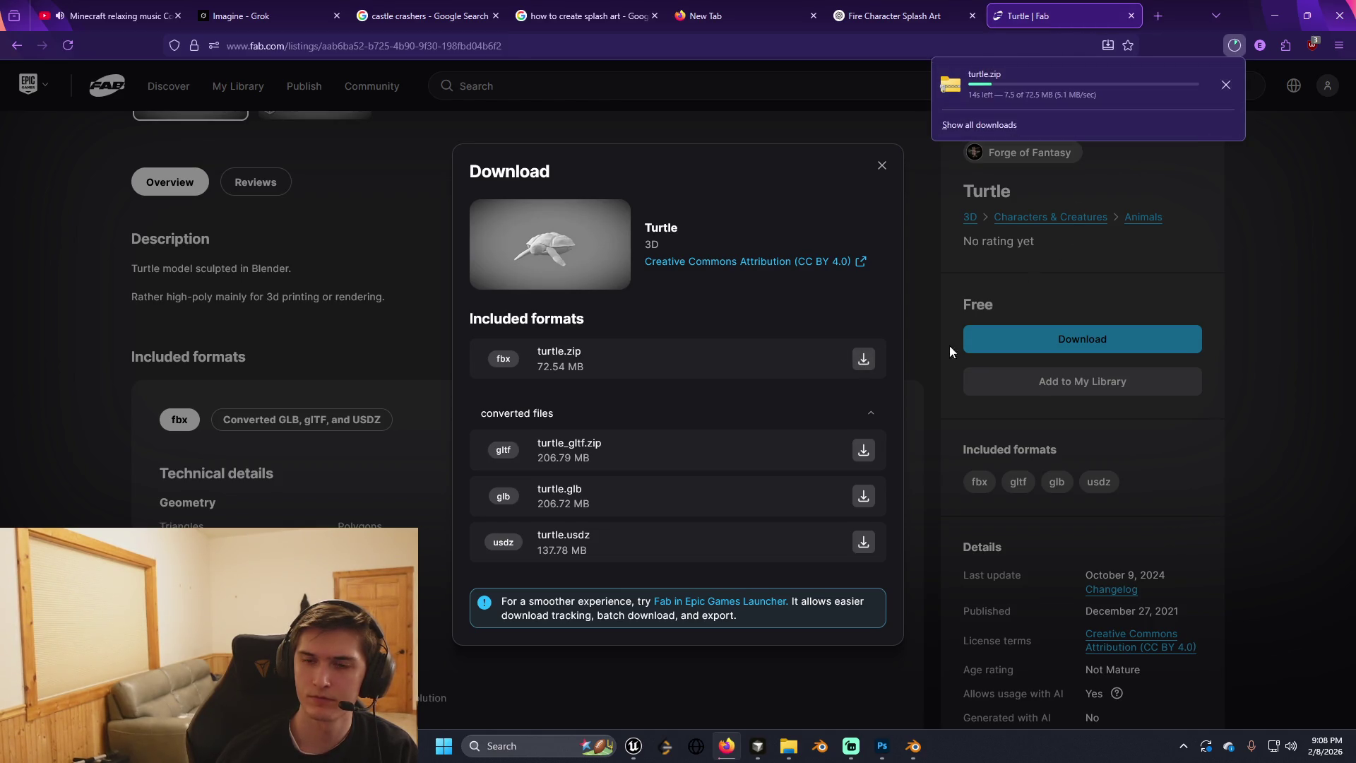
pyautogui.hotkey('alt', 'Tab')
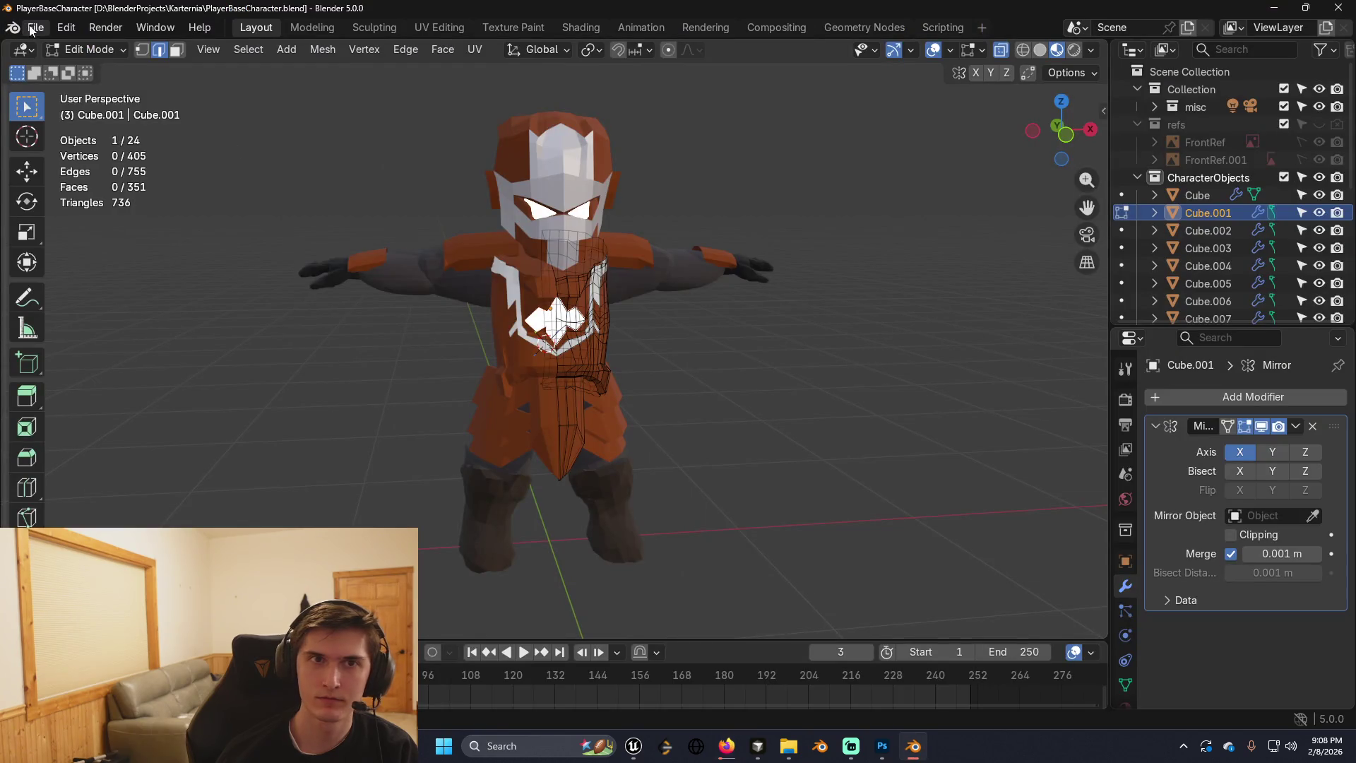
# Start a new General scene in Blender and delete the default cube.
pyautogui.click(35, 27)
pyautogui.click(63, 66)
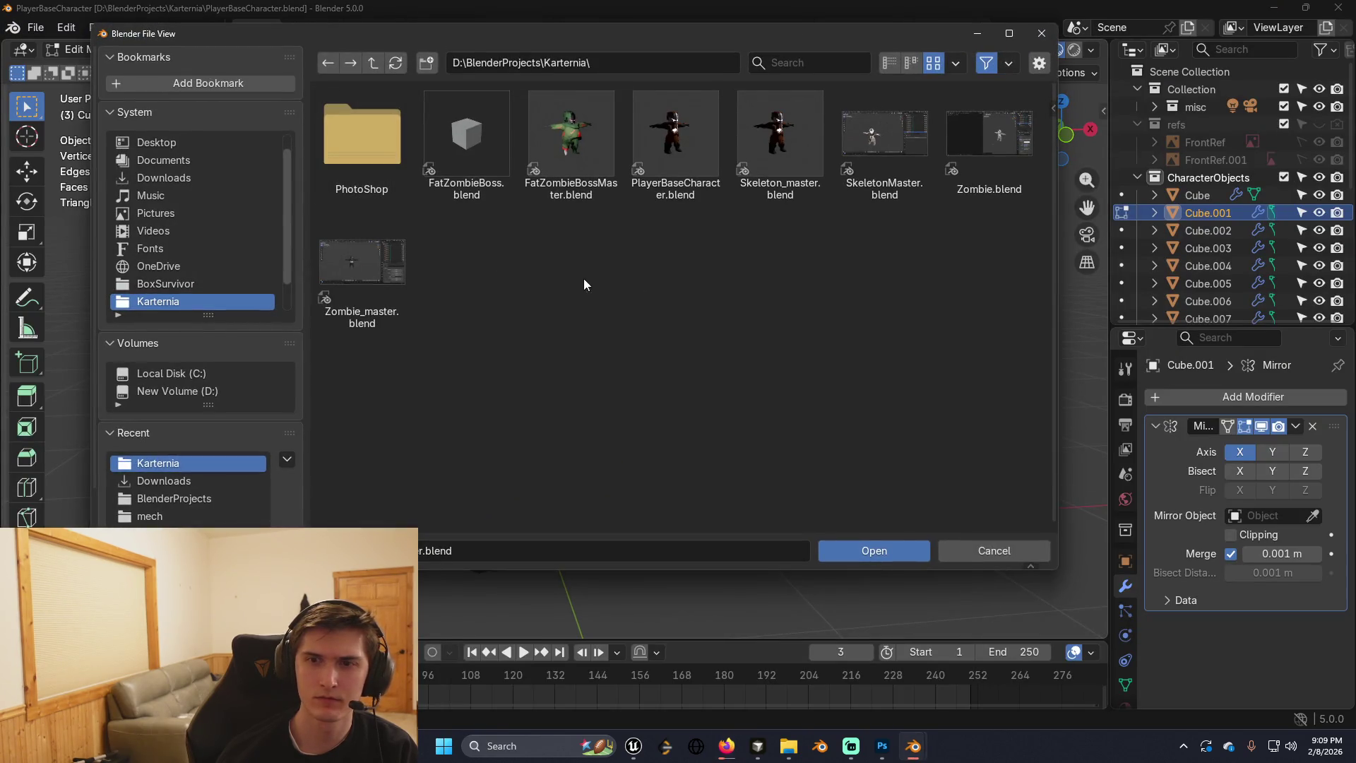
pyautogui.click(983, 553)
pyautogui.click(35, 27)
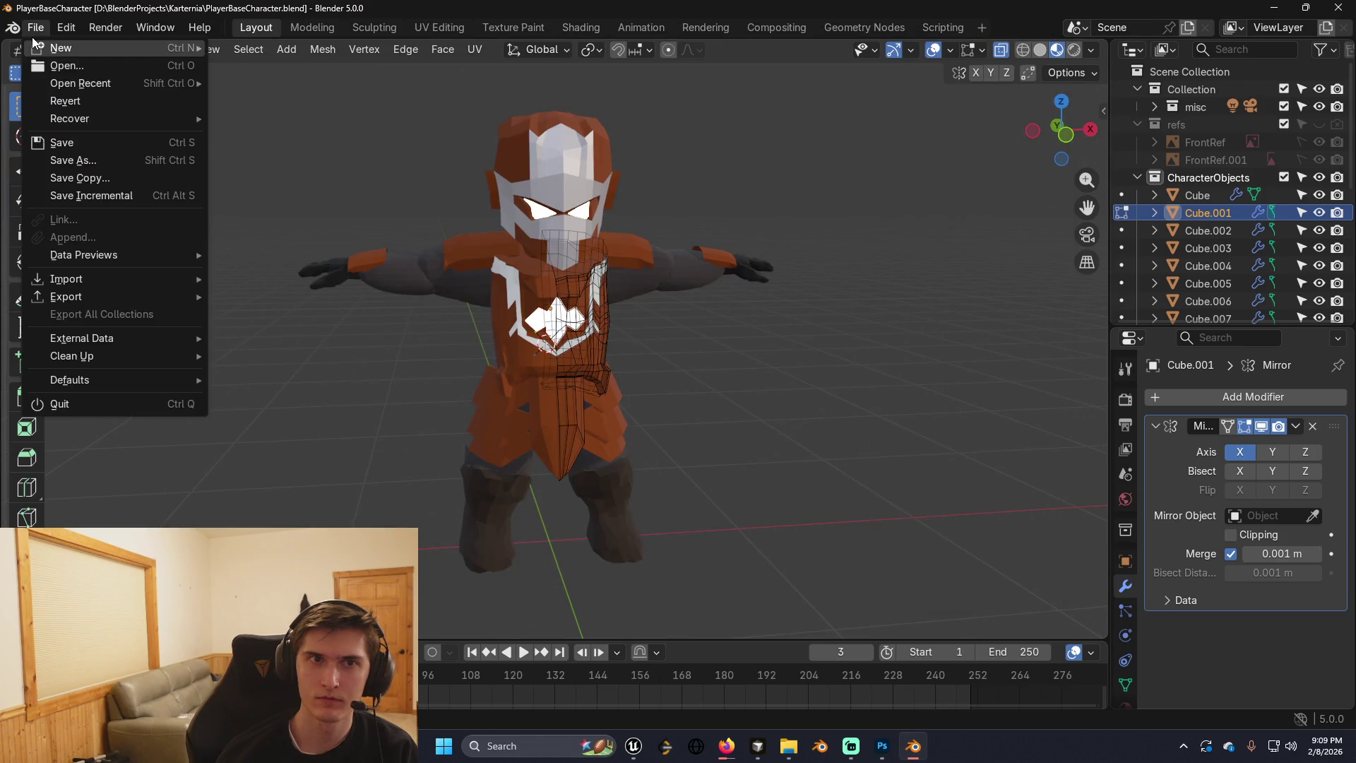
pyautogui.moveTo(143, 48)
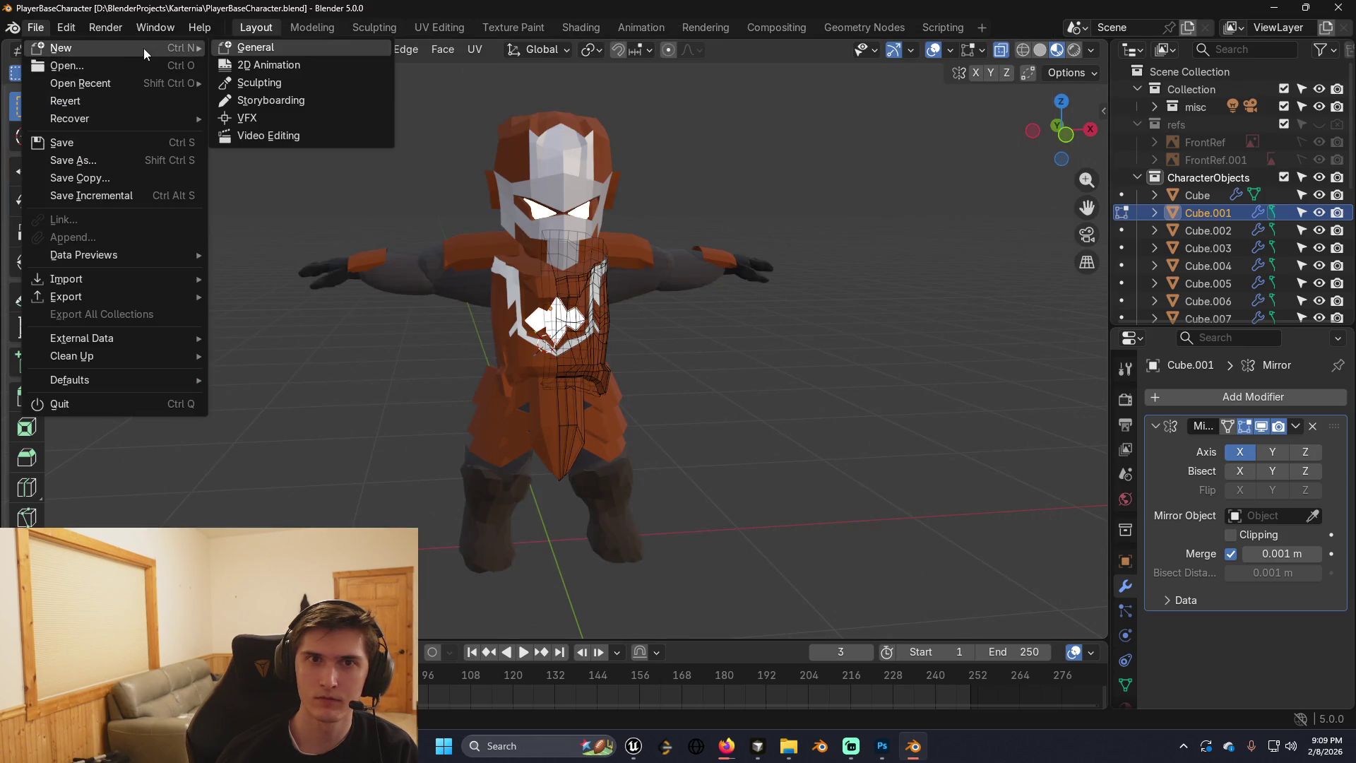
pyautogui.click(253, 48)
pyautogui.rightClick(694, 312)
pyautogui.click(612, 346)
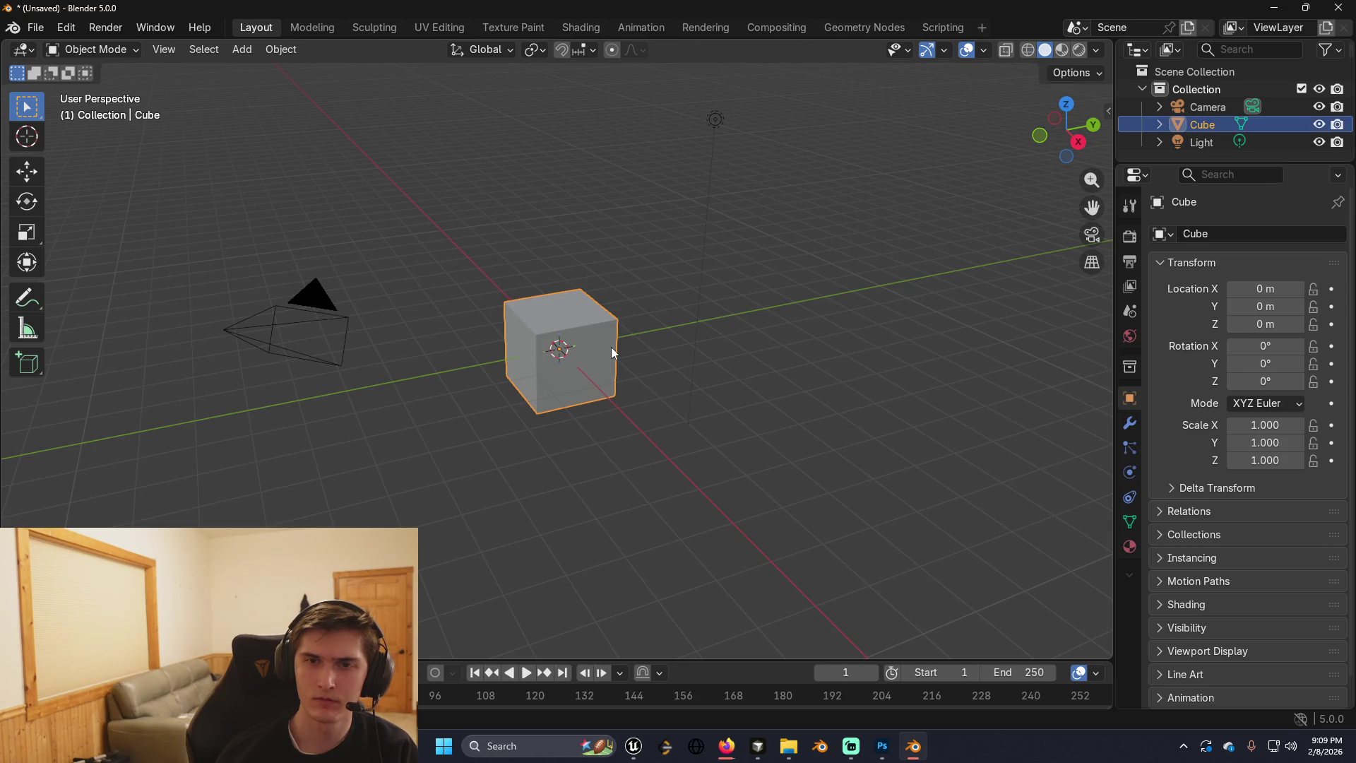
pyautogui.press('Delete')
pyautogui.hotkey('alt', 'Tab')
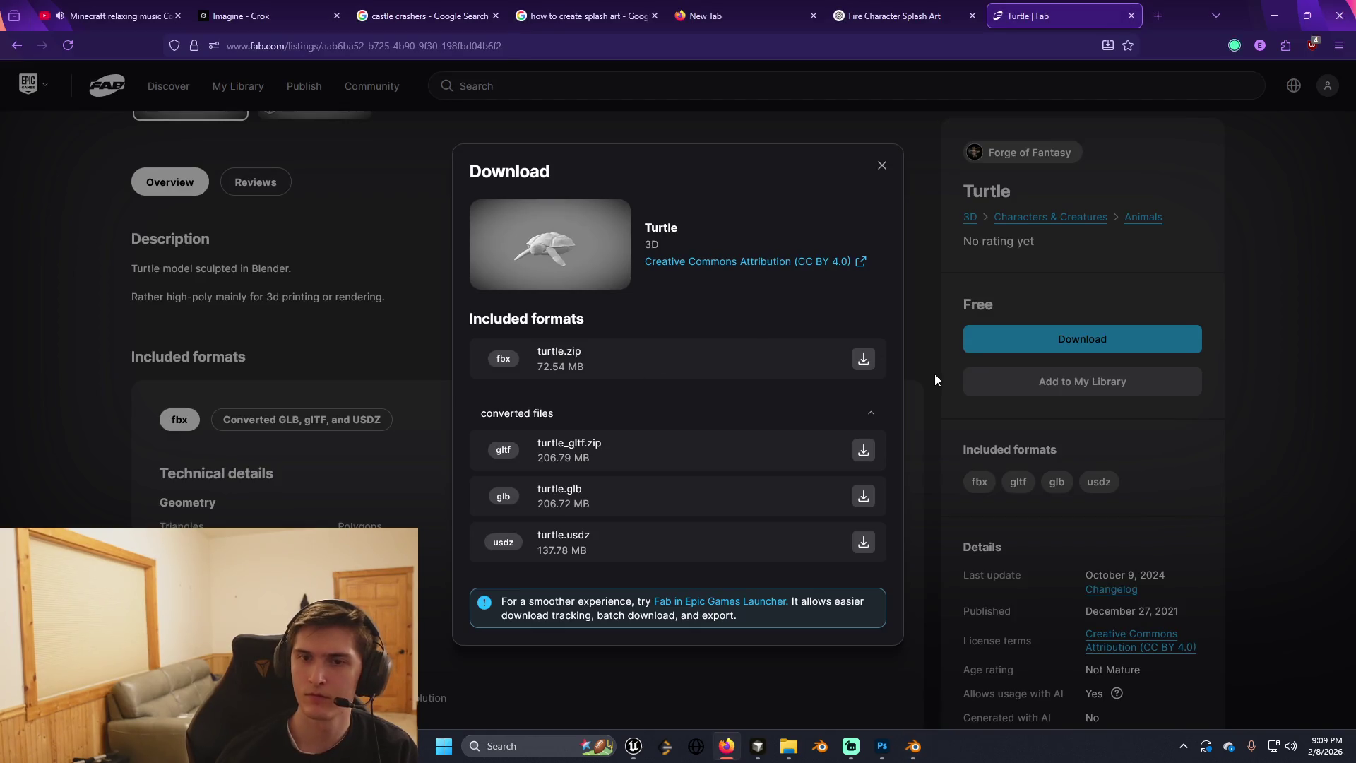
# Extract turtle.zip into a turtle folder and select Turtle.fbx in its source subfolder.
pyautogui.click(1236, 49)
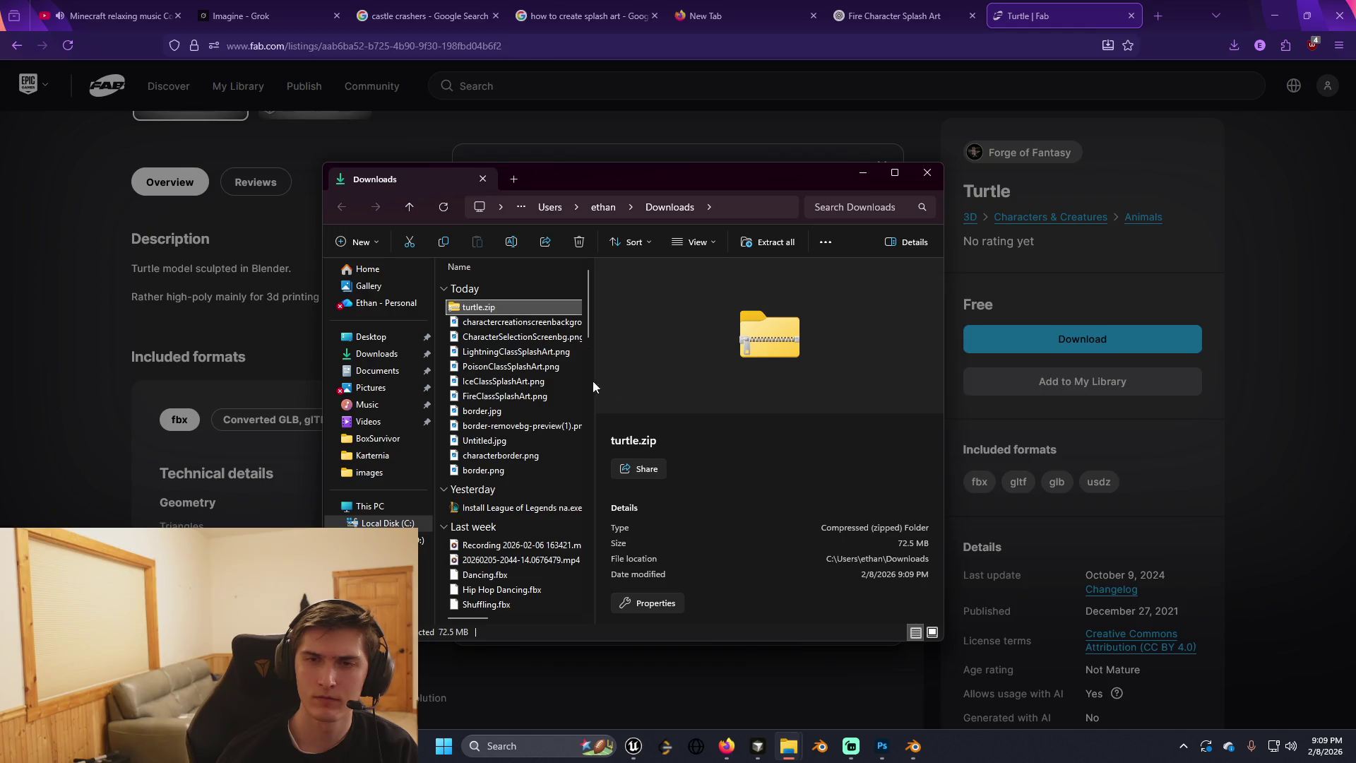
pyautogui.rightClick(519, 306)
pyautogui.click(565, 445)
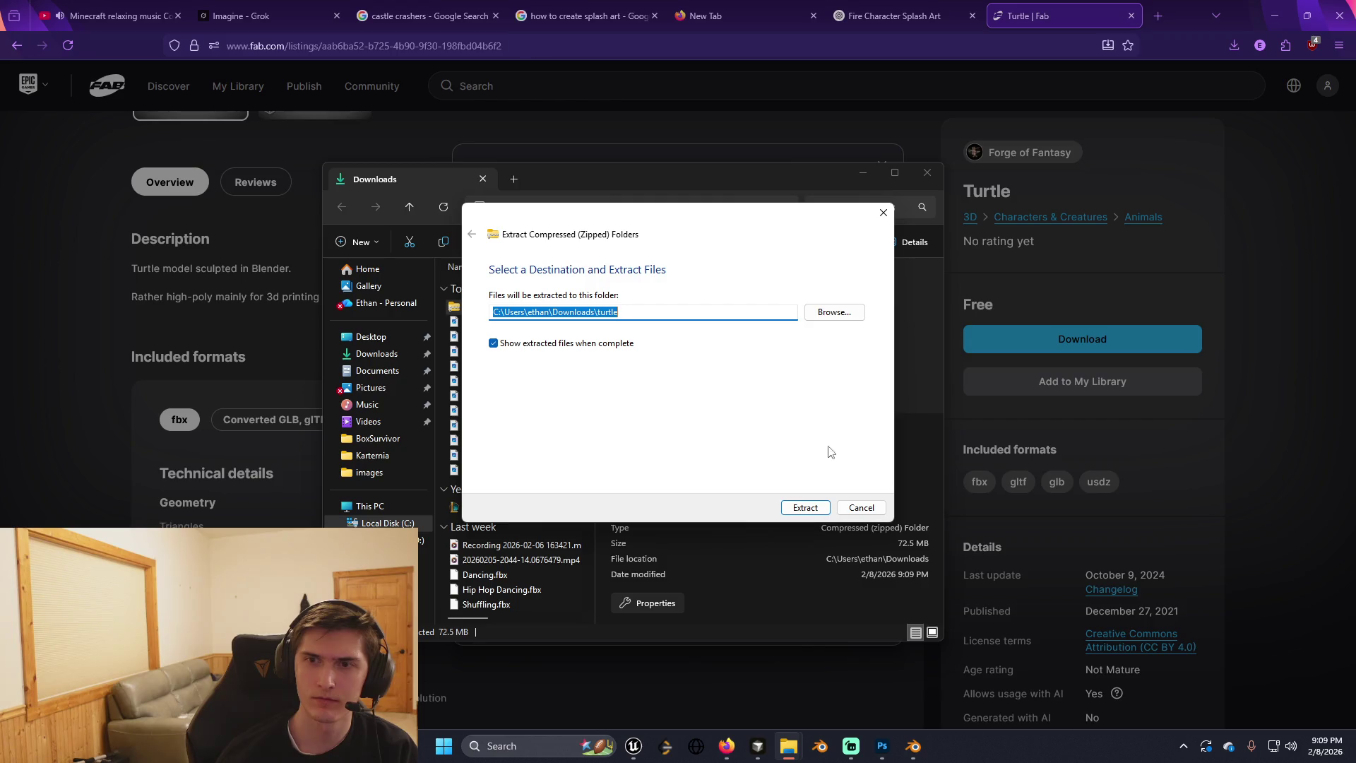
pyautogui.click(806, 507)
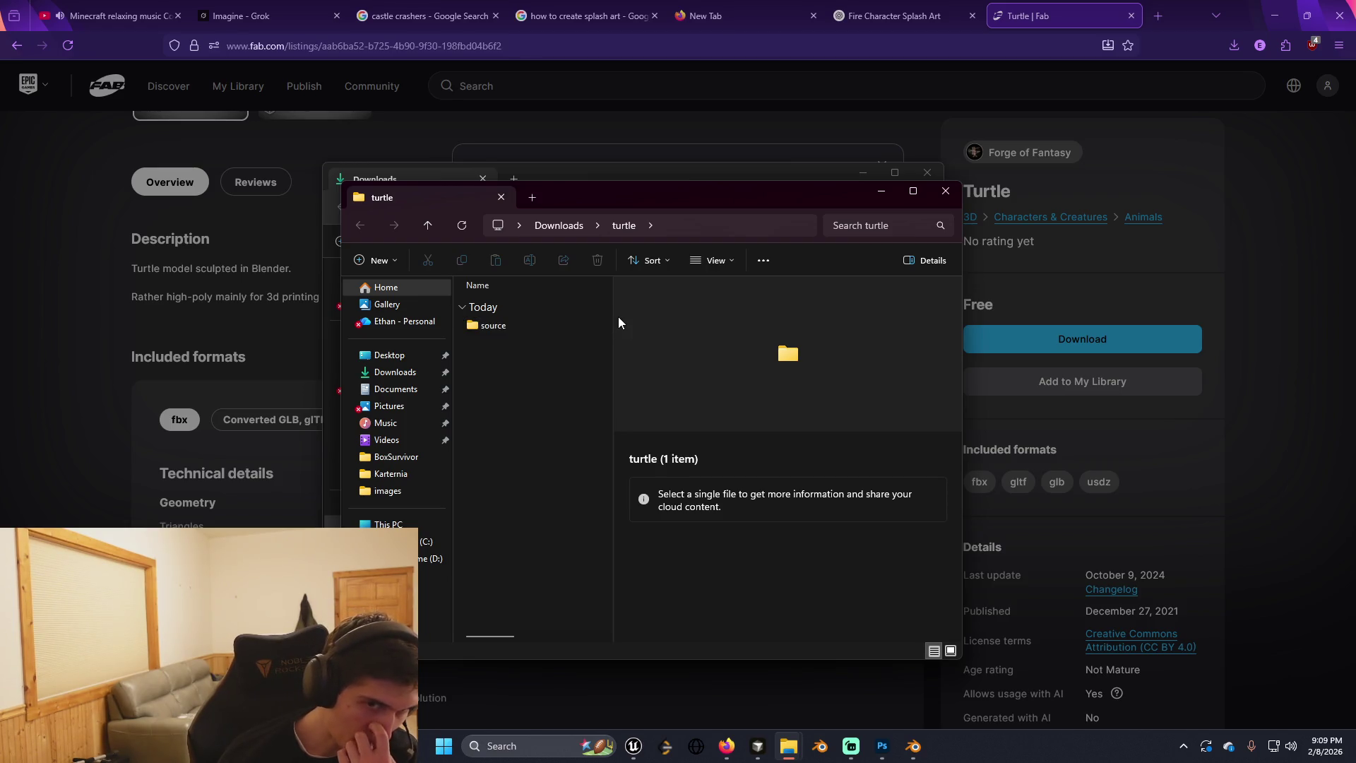
pyautogui.doubleClick(510, 325)
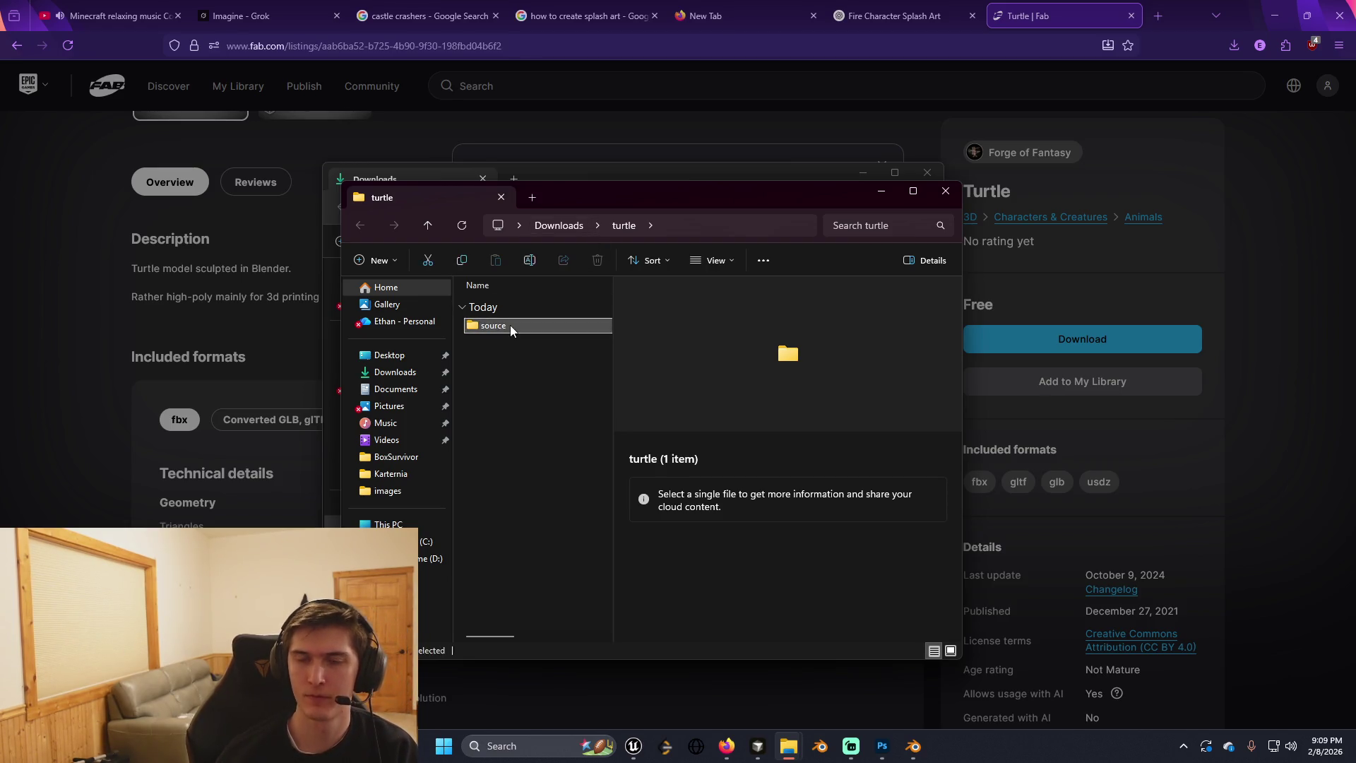
pyautogui.click(544, 325)
pyautogui.moveTo(646, 201); pyautogui.dragTo(658, 178)
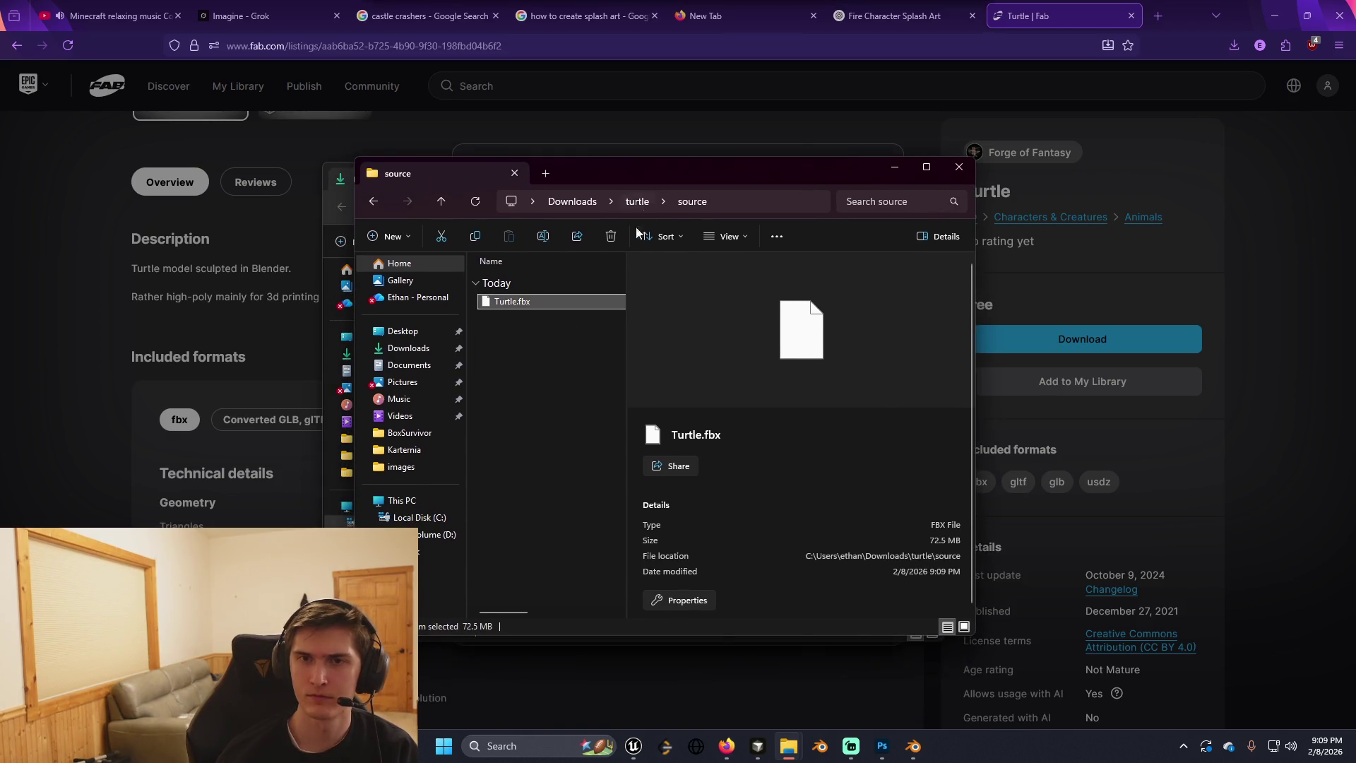
pyautogui.hotkey('alt', 'Tab')
pyautogui.hotkey('alt', 'Tab')
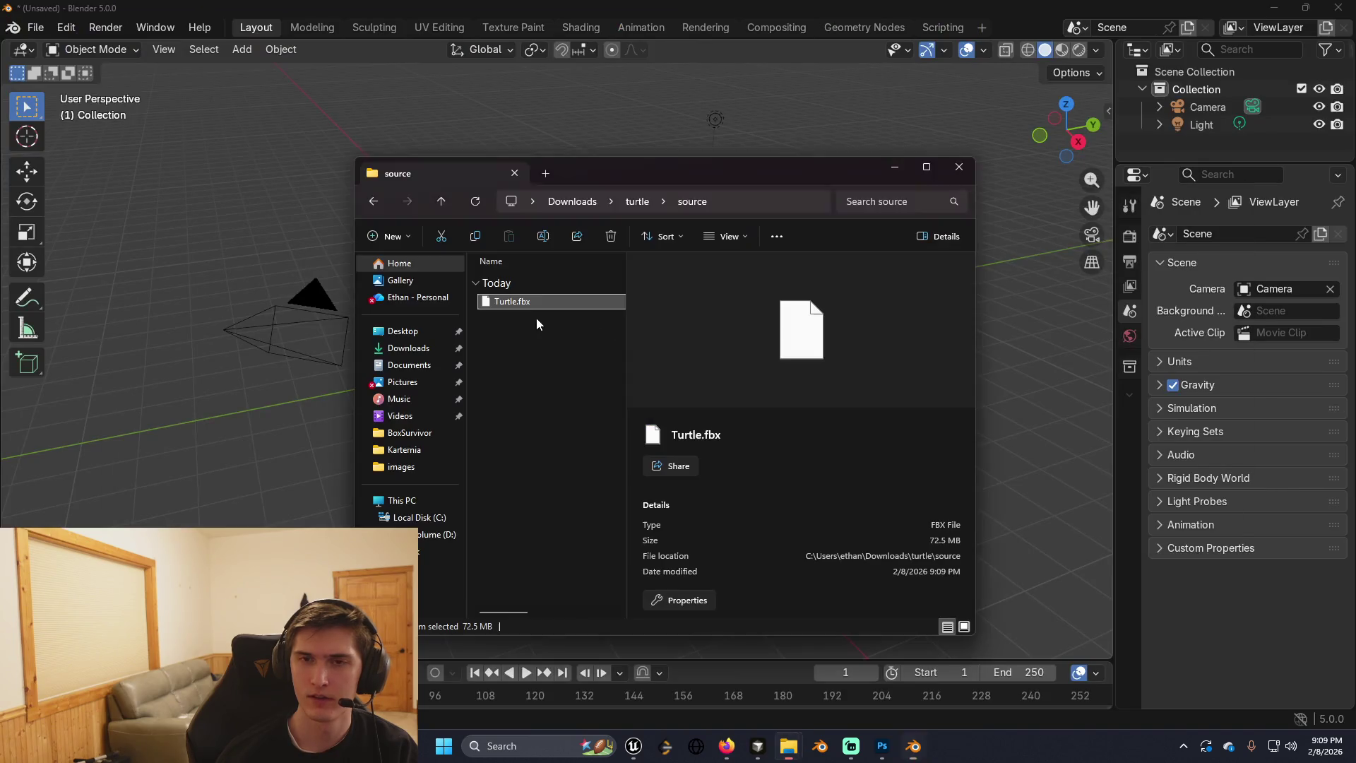
# Drag Turtle.fbx into the viewport and import it as FBX.
pyautogui.moveTo(516, 306); pyautogui.dragTo(300, 337)
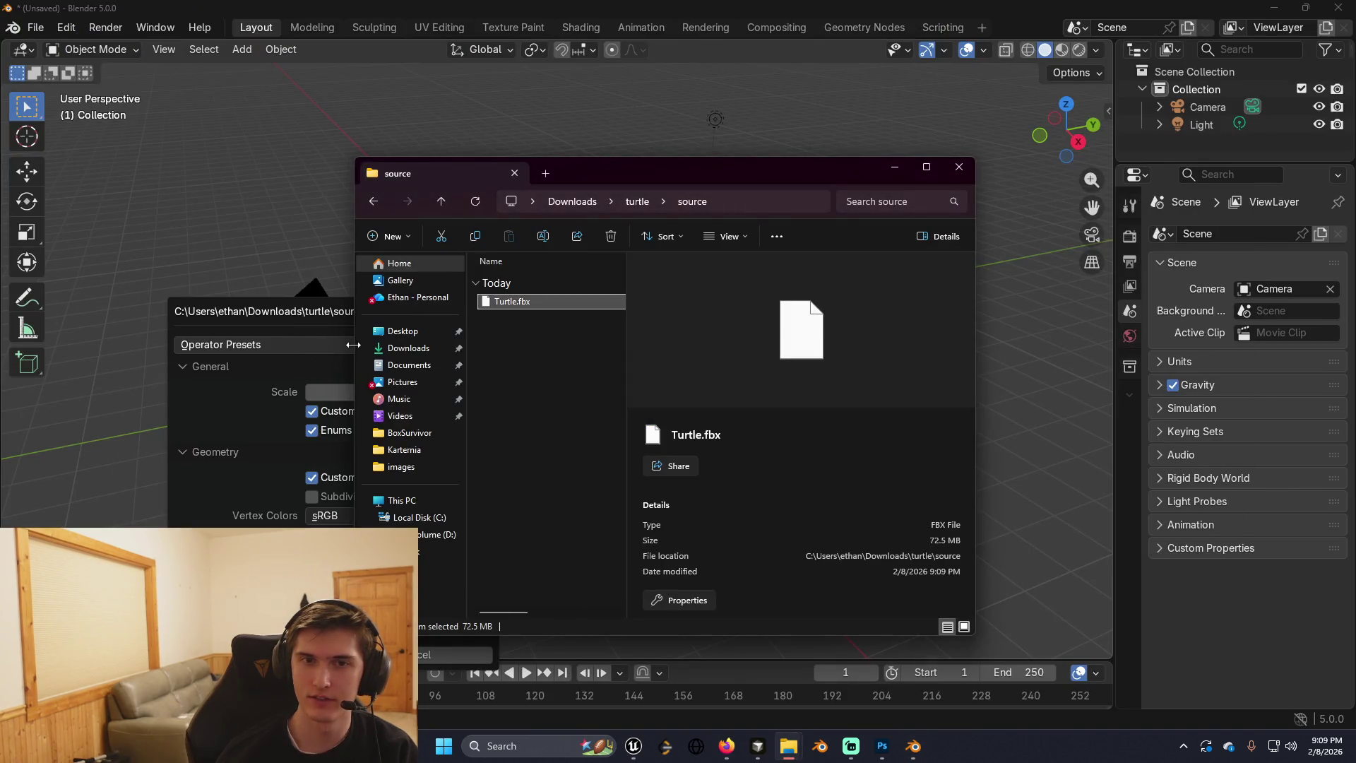
pyautogui.click(894, 166)
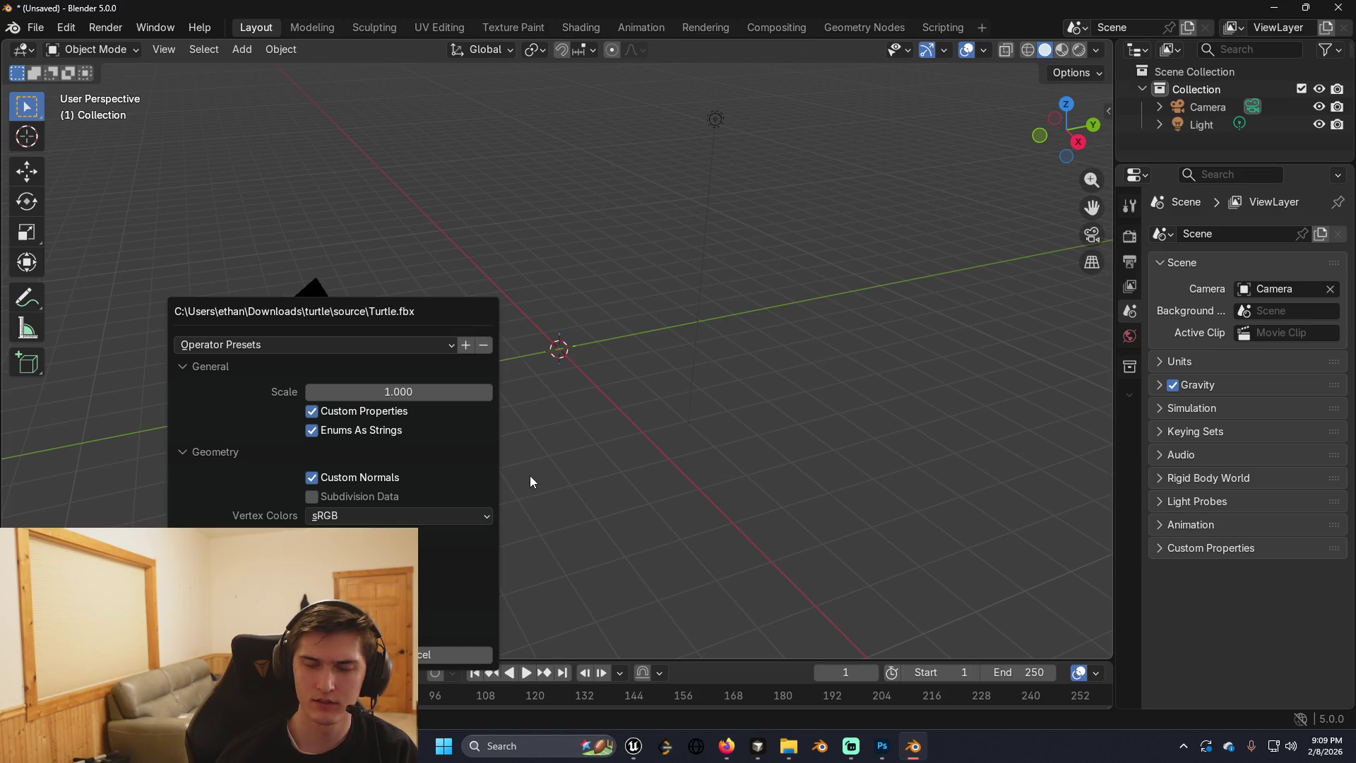
pyautogui.press('Return')
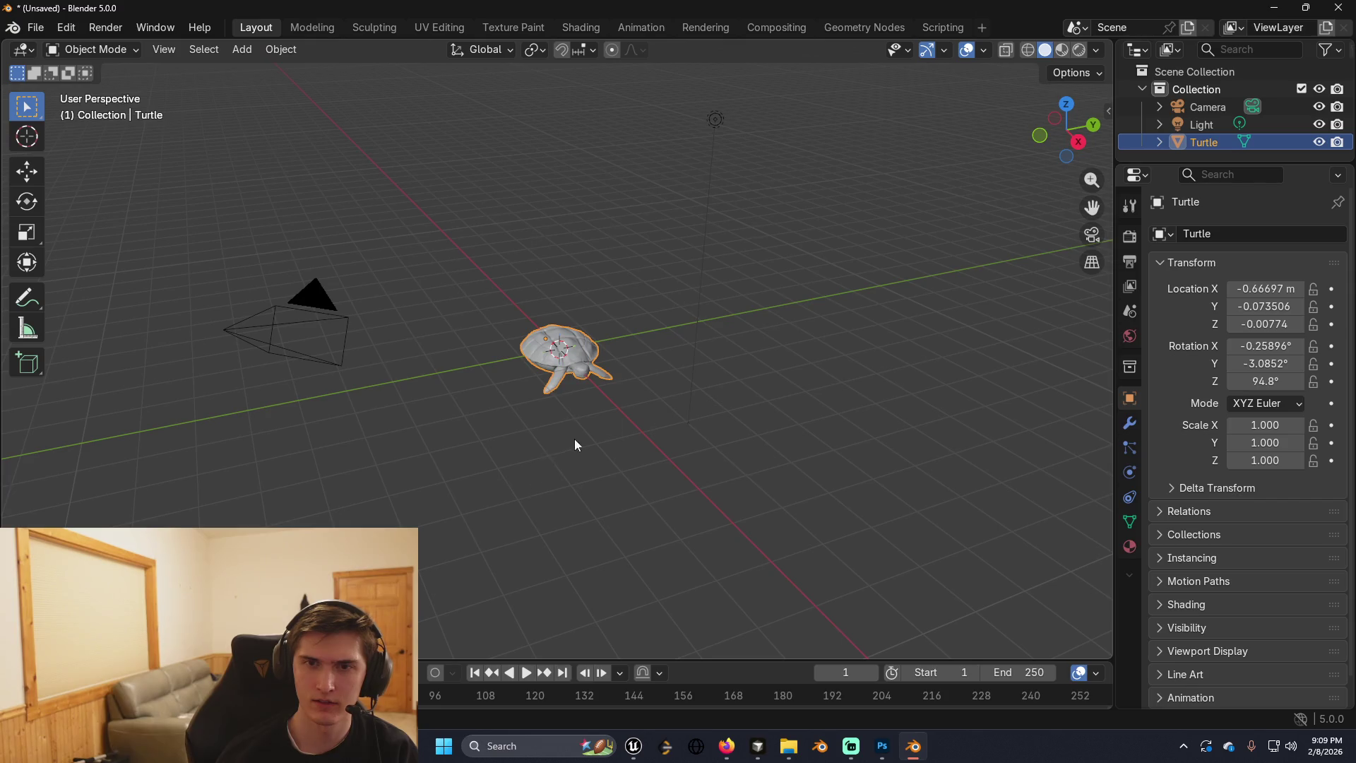
pyautogui.rightClick(574, 439)
pyautogui.moveTo(577, 383)
pyautogui.mouseDown()
pyautogui.moveTo(613, 358)
pyautogui.moveTo(541, 395)
pyautogui.moveTo(563, 349)
pyautogui.moveTo(465, 358)
pyautogui.moveTo(503, 289)
pyautogui.mouseUp()
pyautogui.scroll(4, 612, 386)
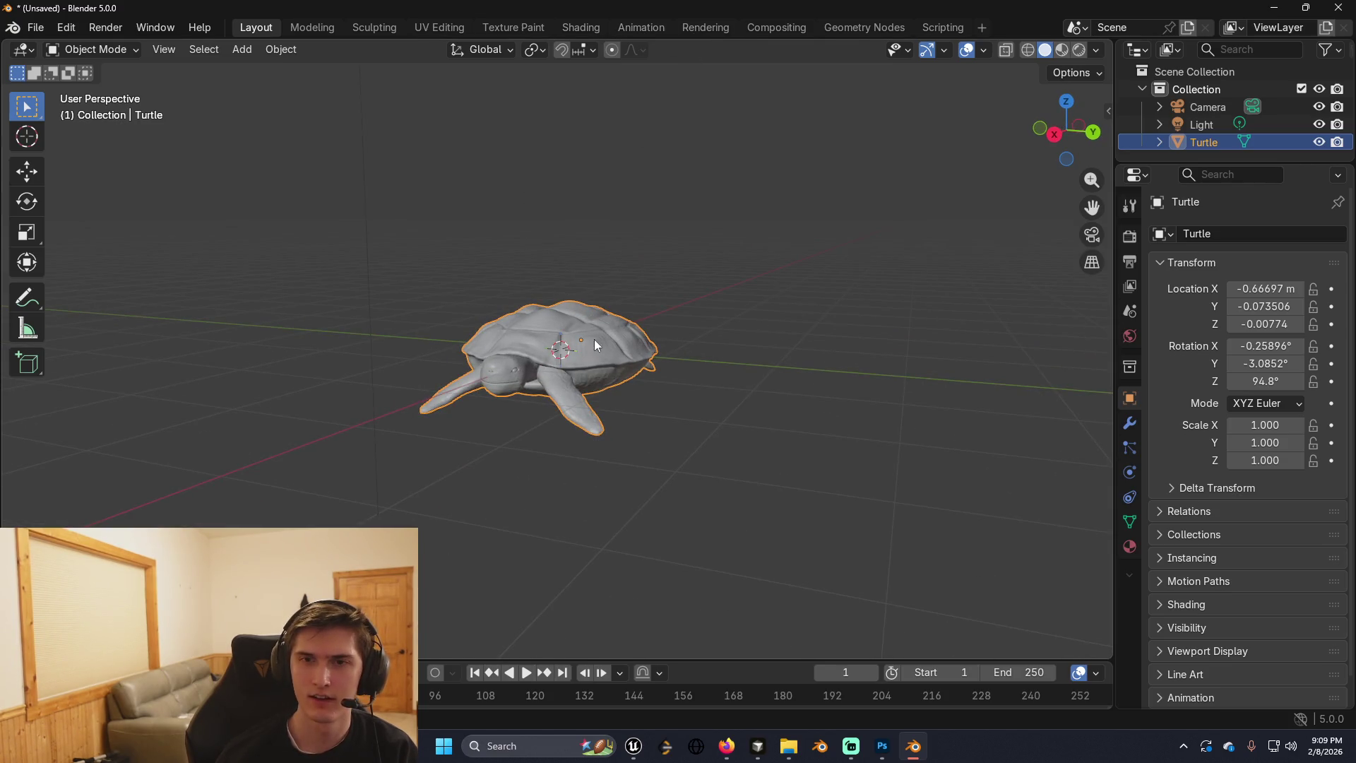
# Inspect the imported turtle mesh in Edit Mode, then move to the Sculpting workspace.
pyautogui.press('Tab')
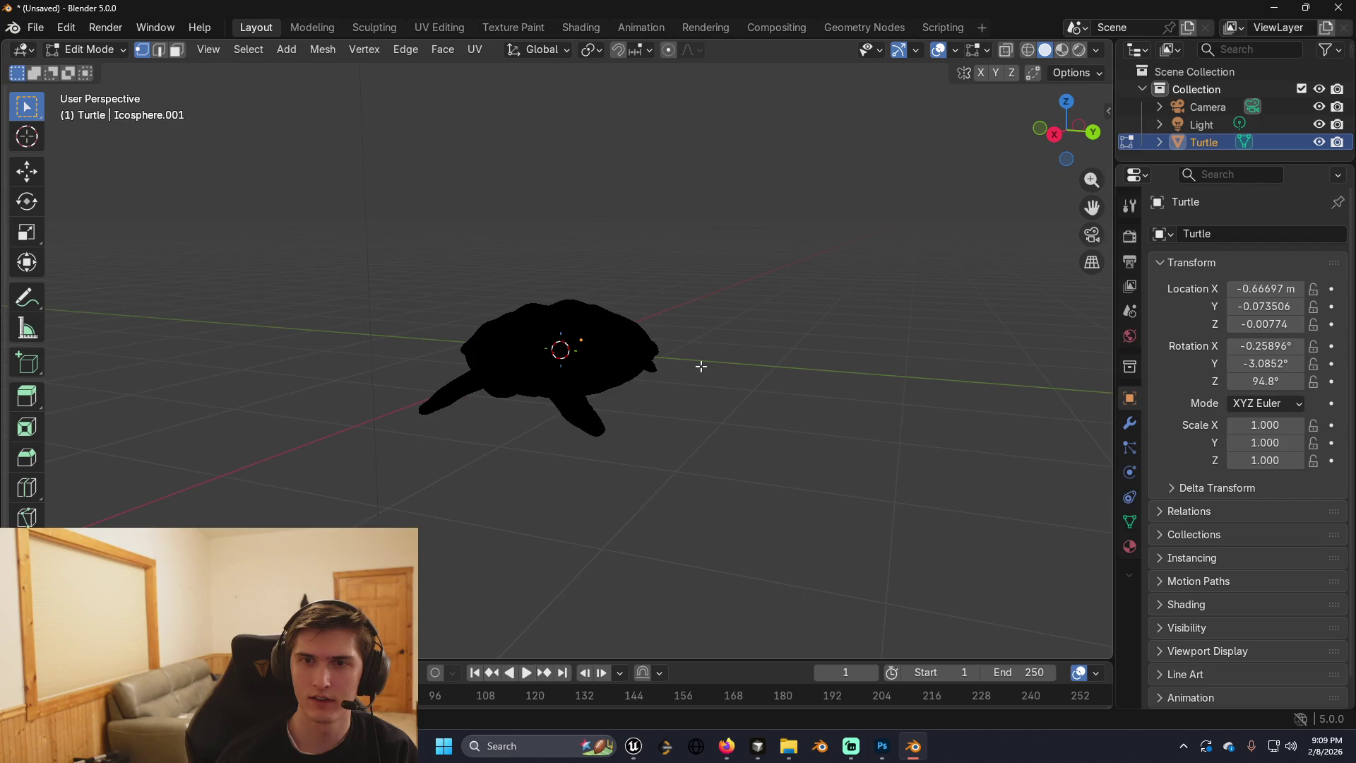
pyautogui.press('Tab')
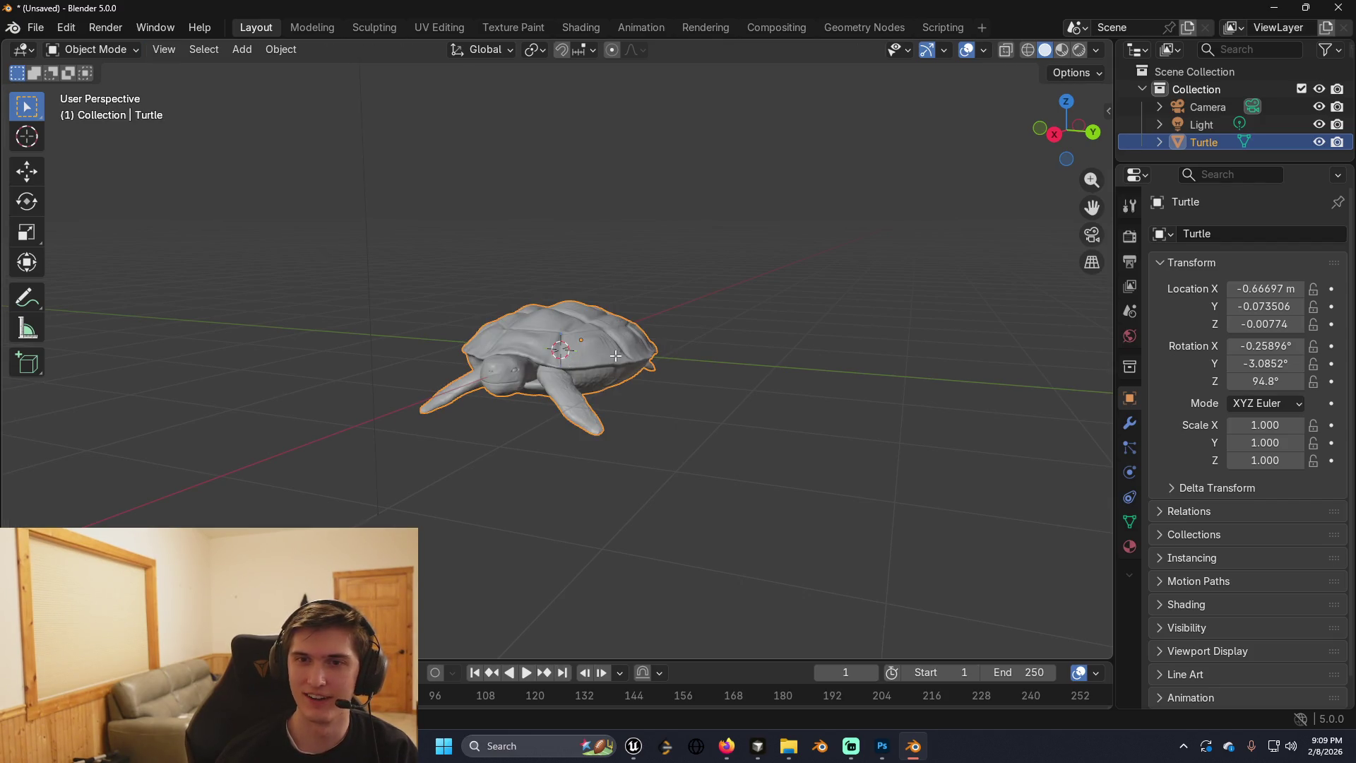
pyautogui.press('Tab')
pyautogui.moveTo(600, 334); pyautogui.dragTo(559, 392)
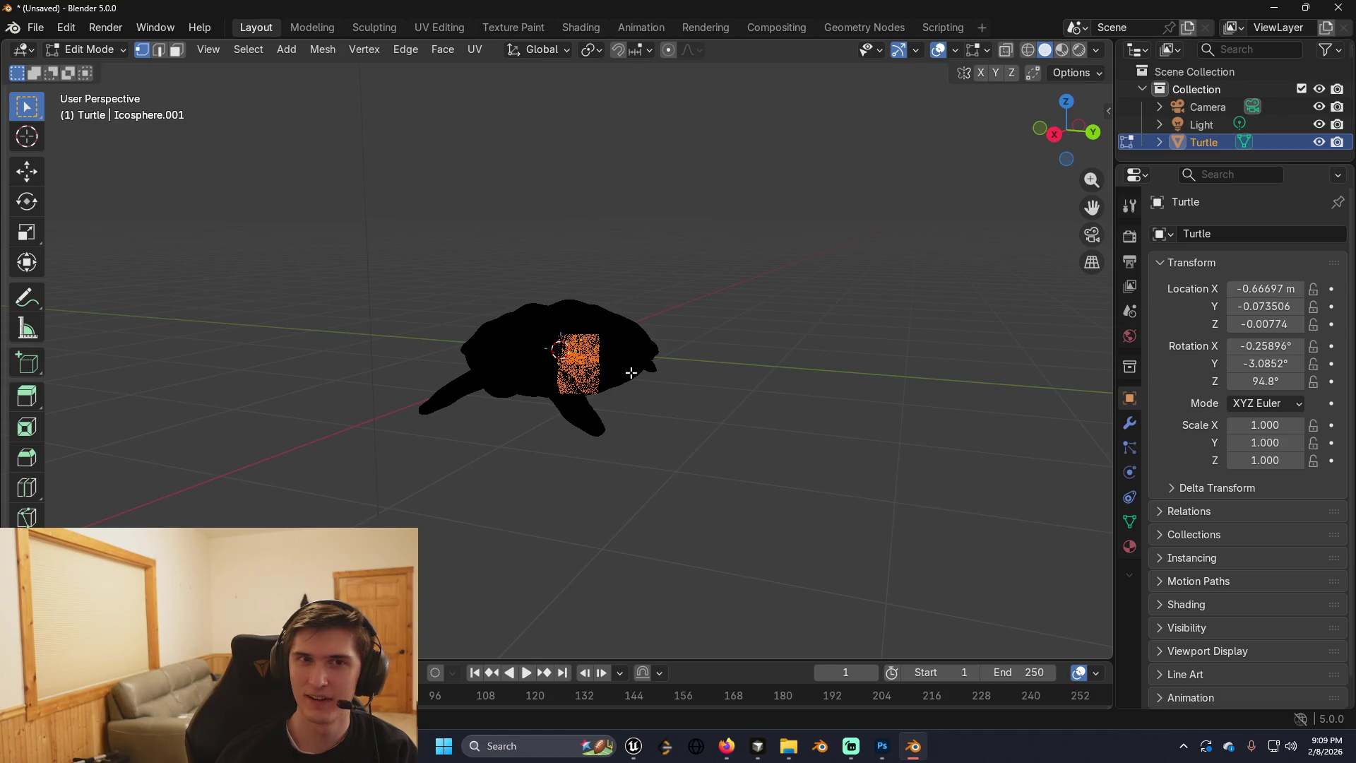
pyautogui.click(757, 341)
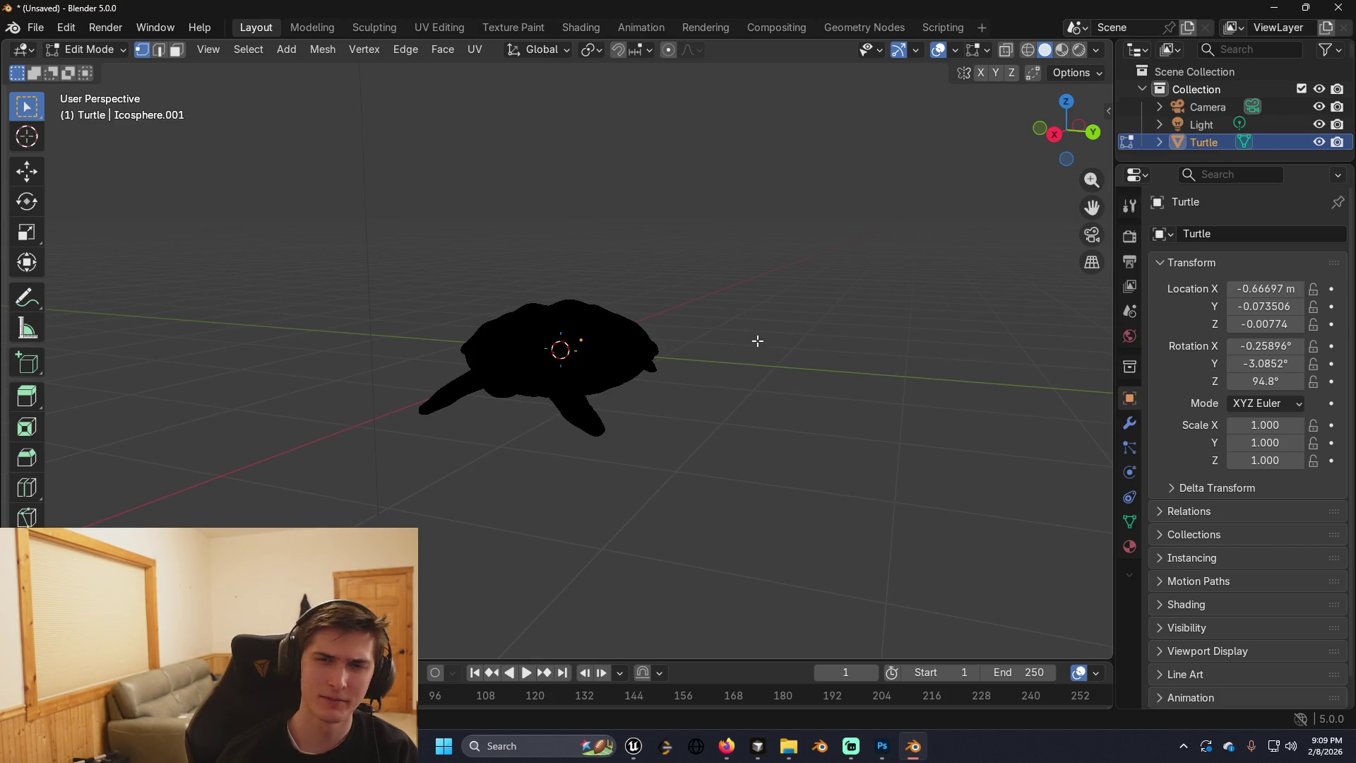
pyautogui.press('Tab')
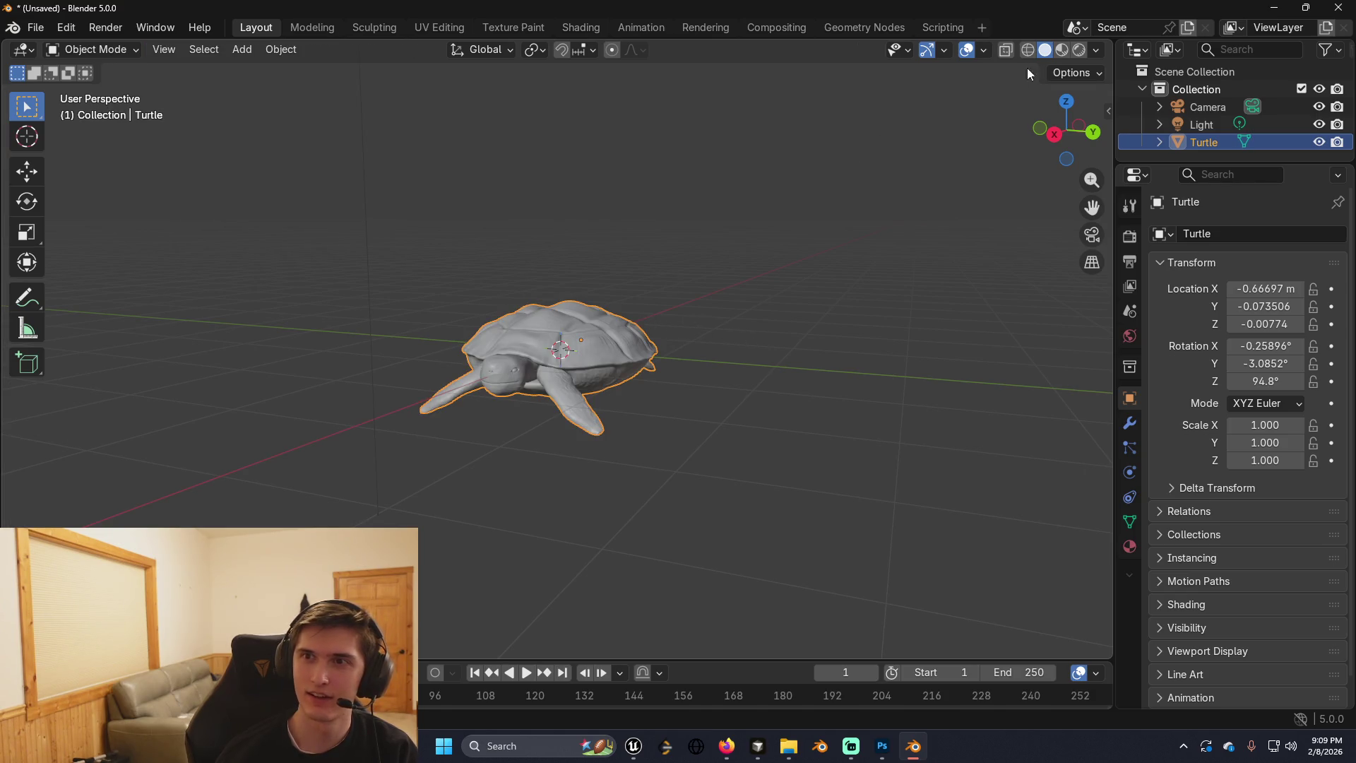
pyautogui.click(1096, 50)
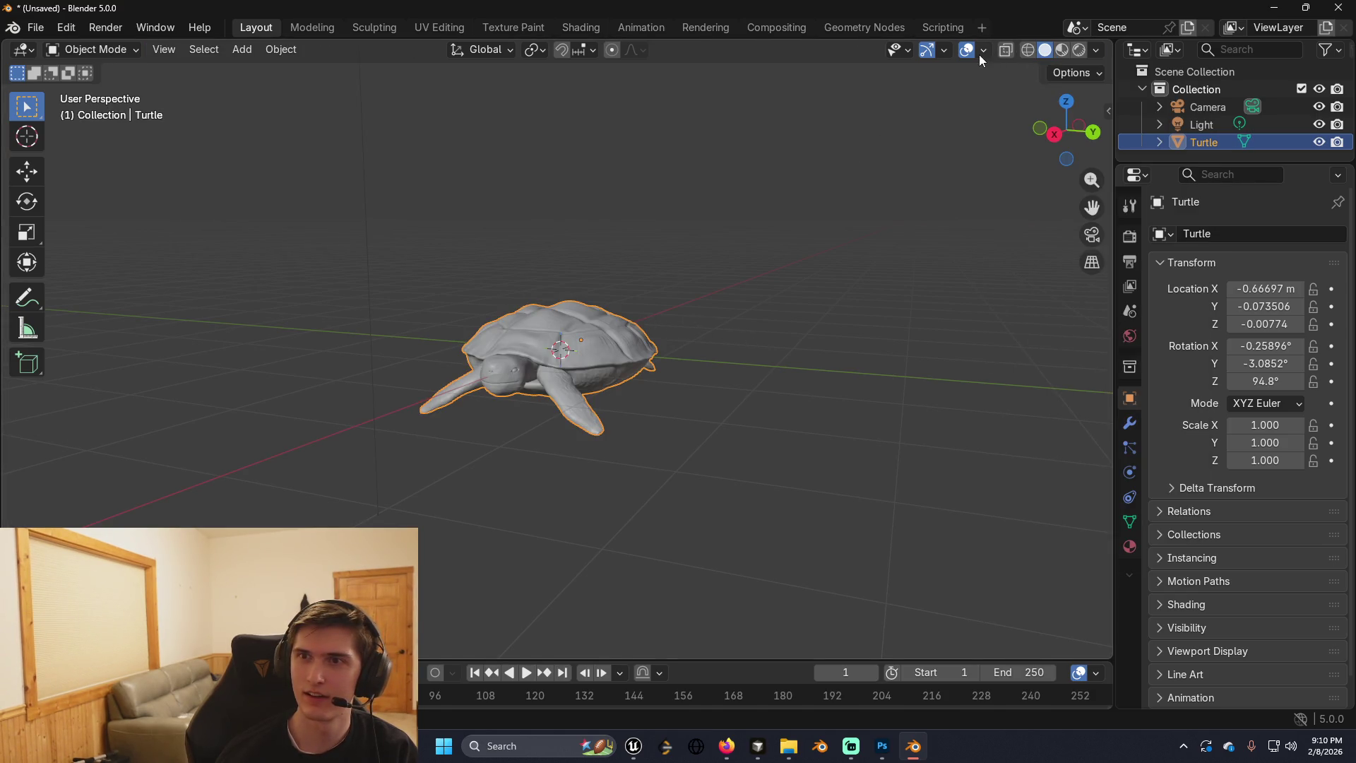
pyautogui.click(906, 54)
pyautogui.click(907, 53)
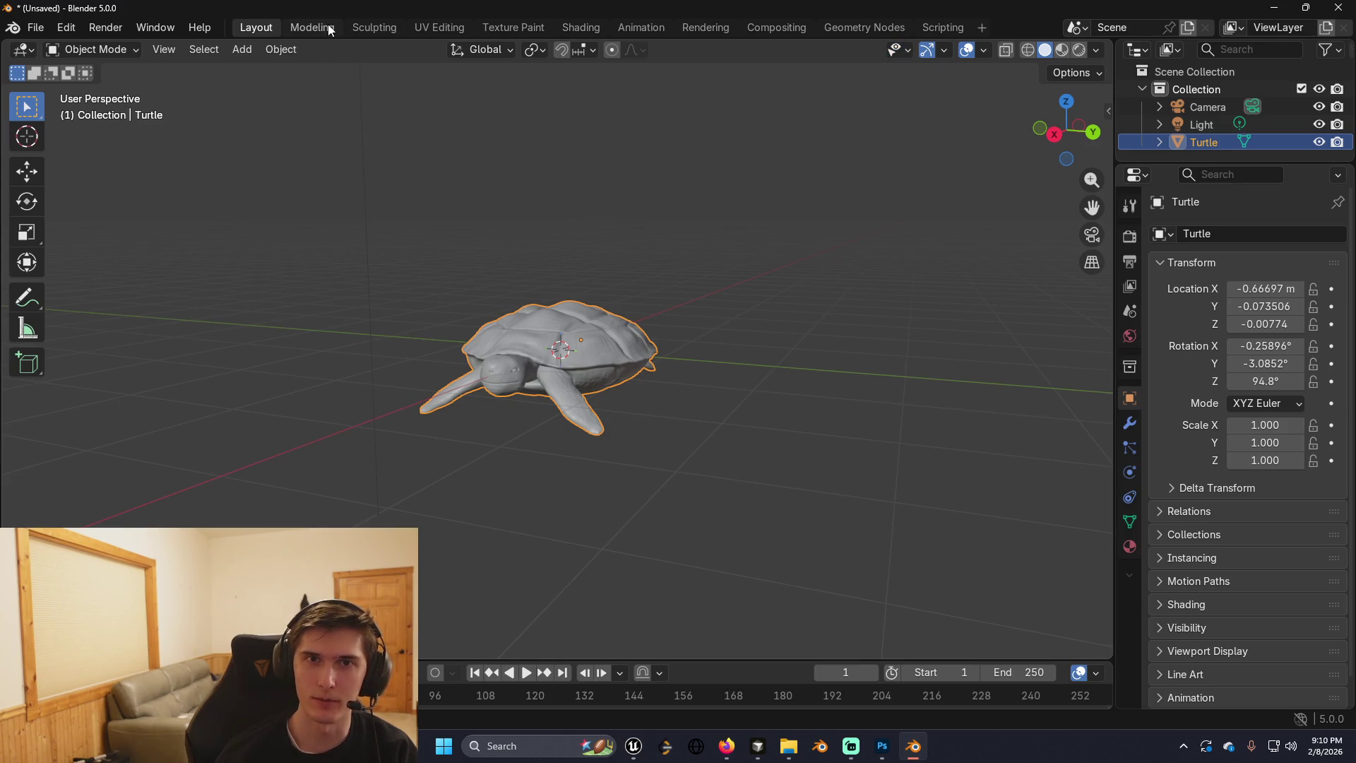
pyautogui.hotkey('ctrl', 'pagedown')
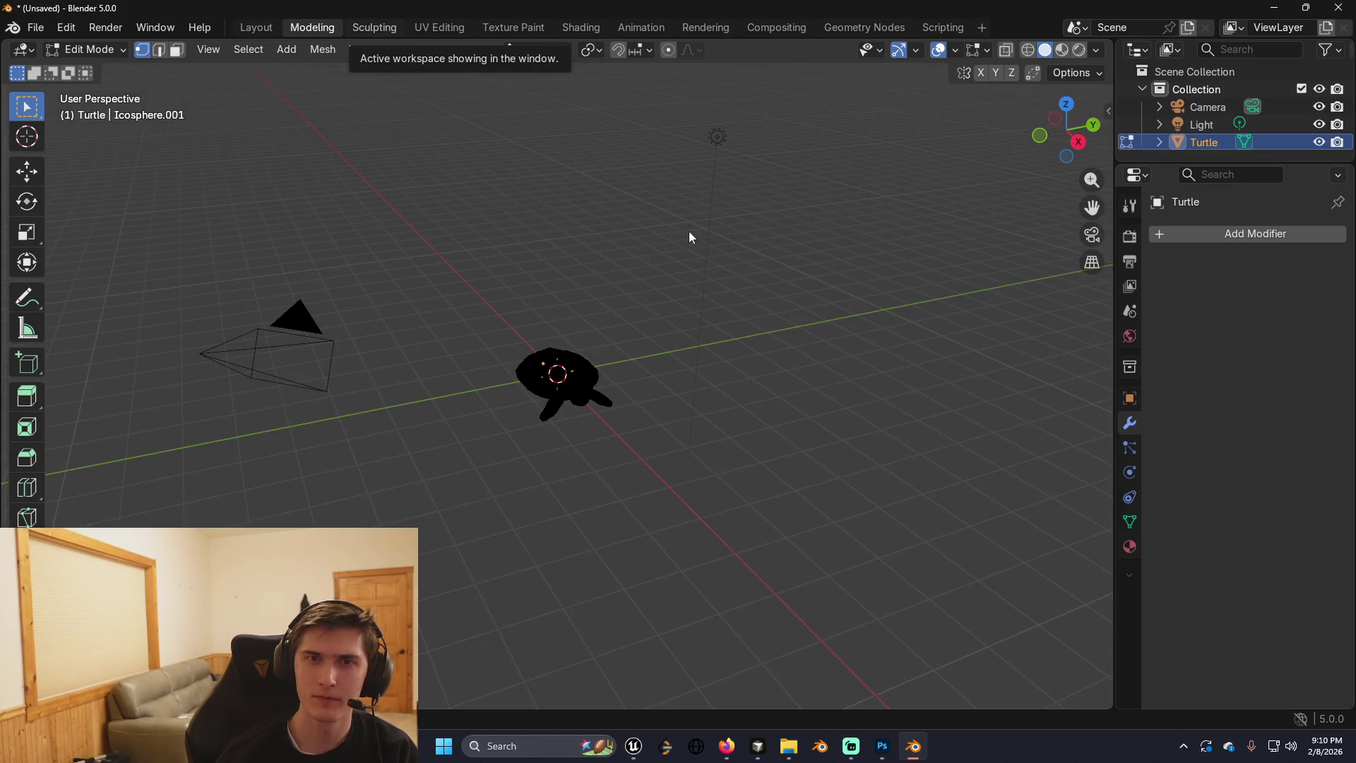
pyautogui.hotkey('ctrl', 'pagedown')
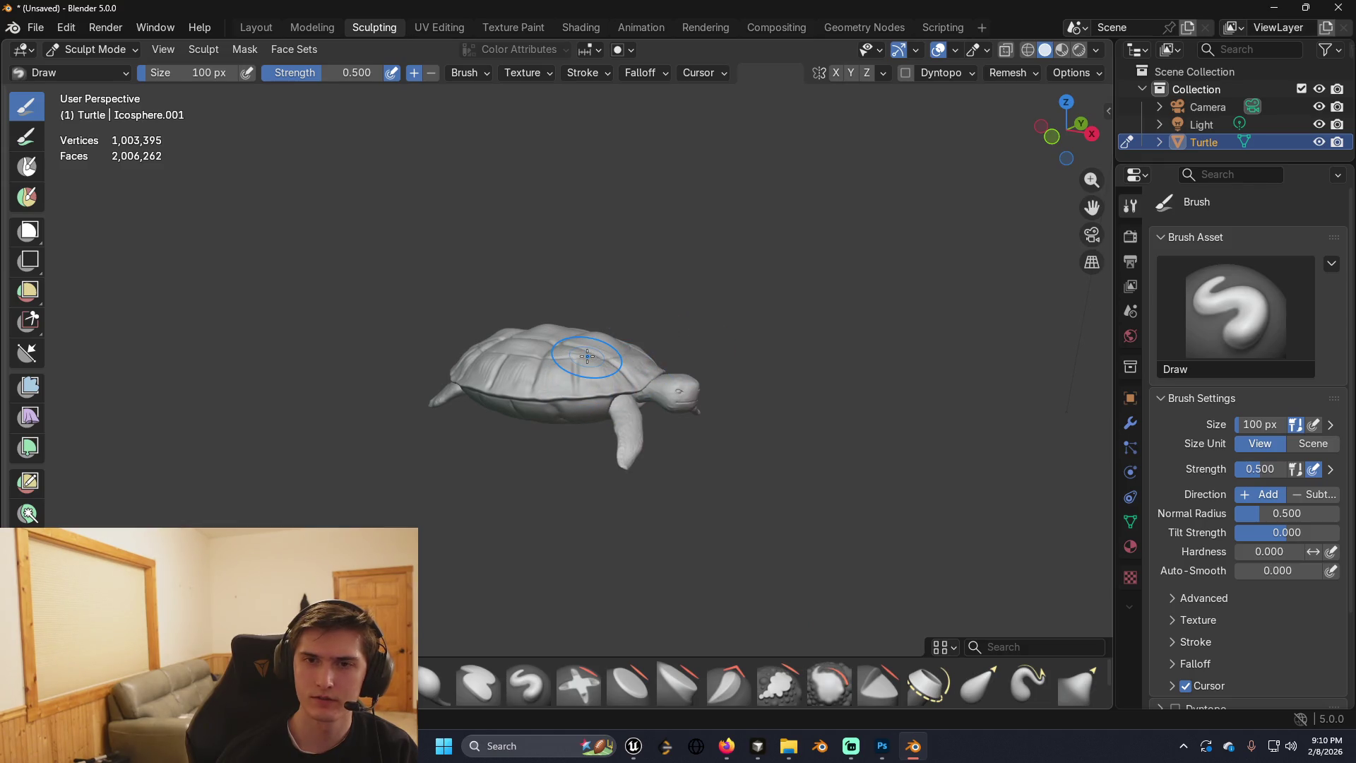
# Voxel-remesh the turtle, redoing it with a smaller 0.0885 m voxel size.
pyautogui.press('r')
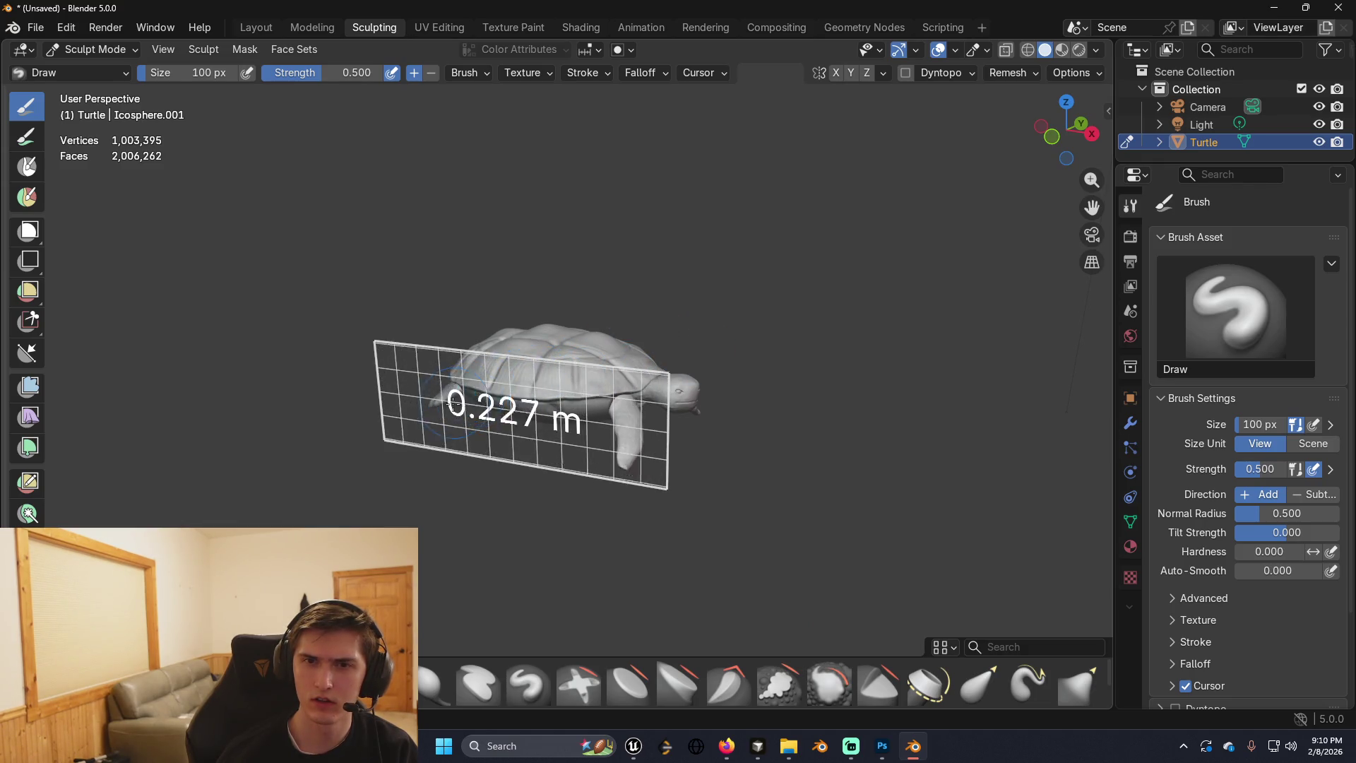
pyautogui.click(530, 362)
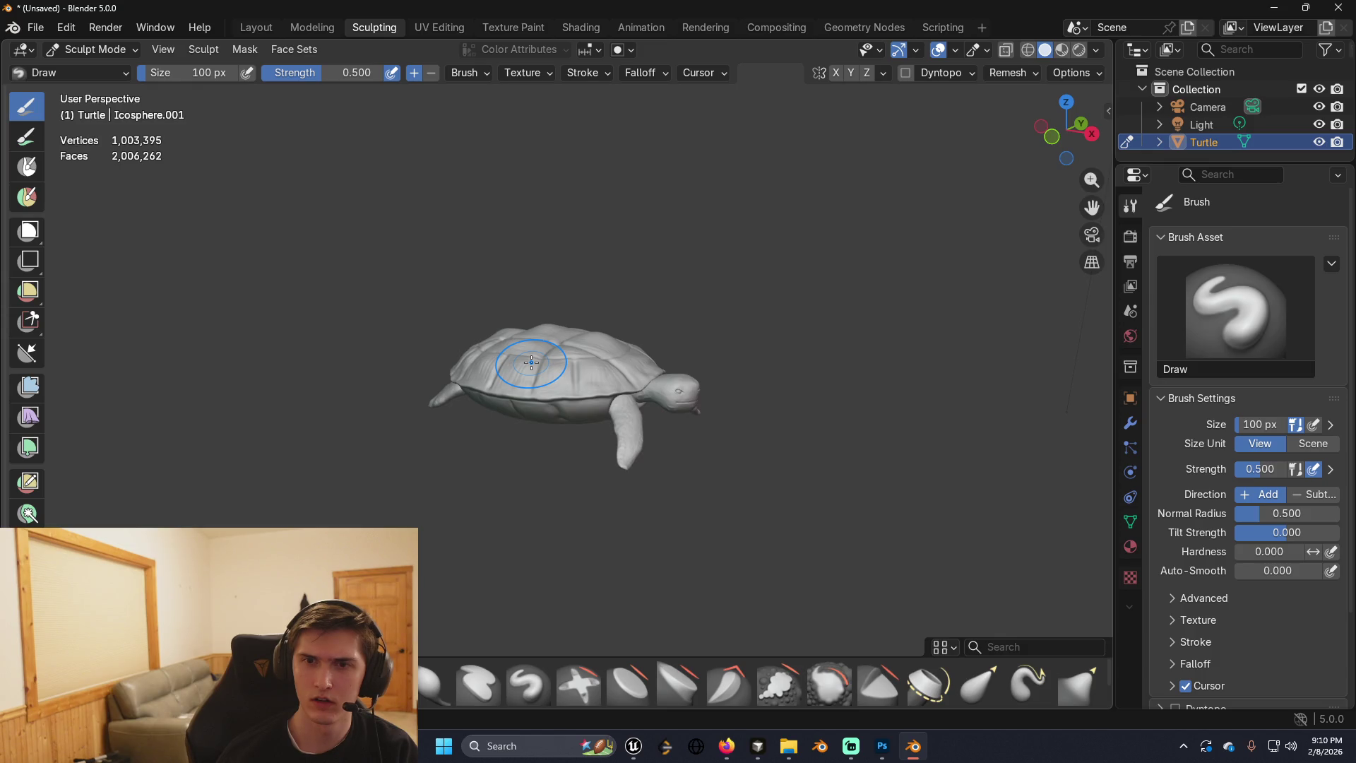
pyautogui.hotkey('ctrl', 'r')
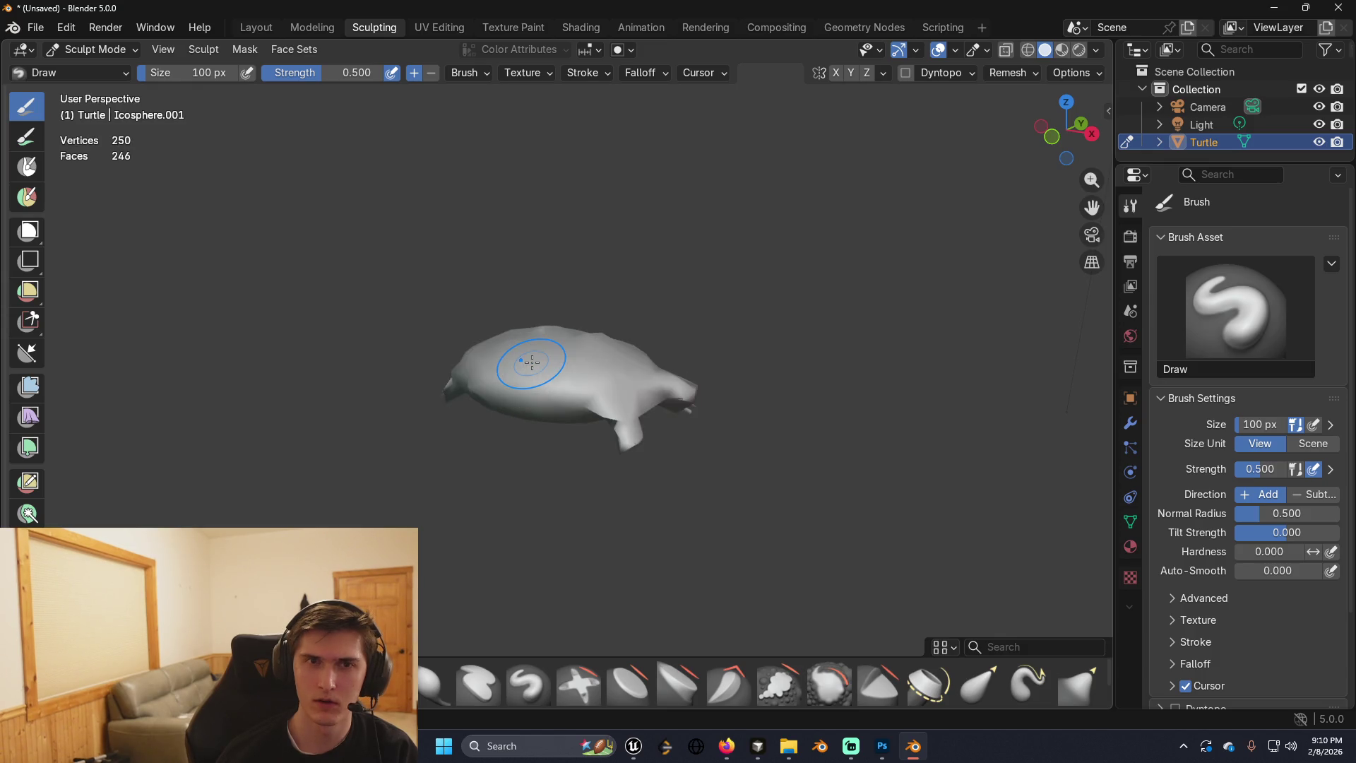
pyautogui.hotkey('ctrl', 'z')
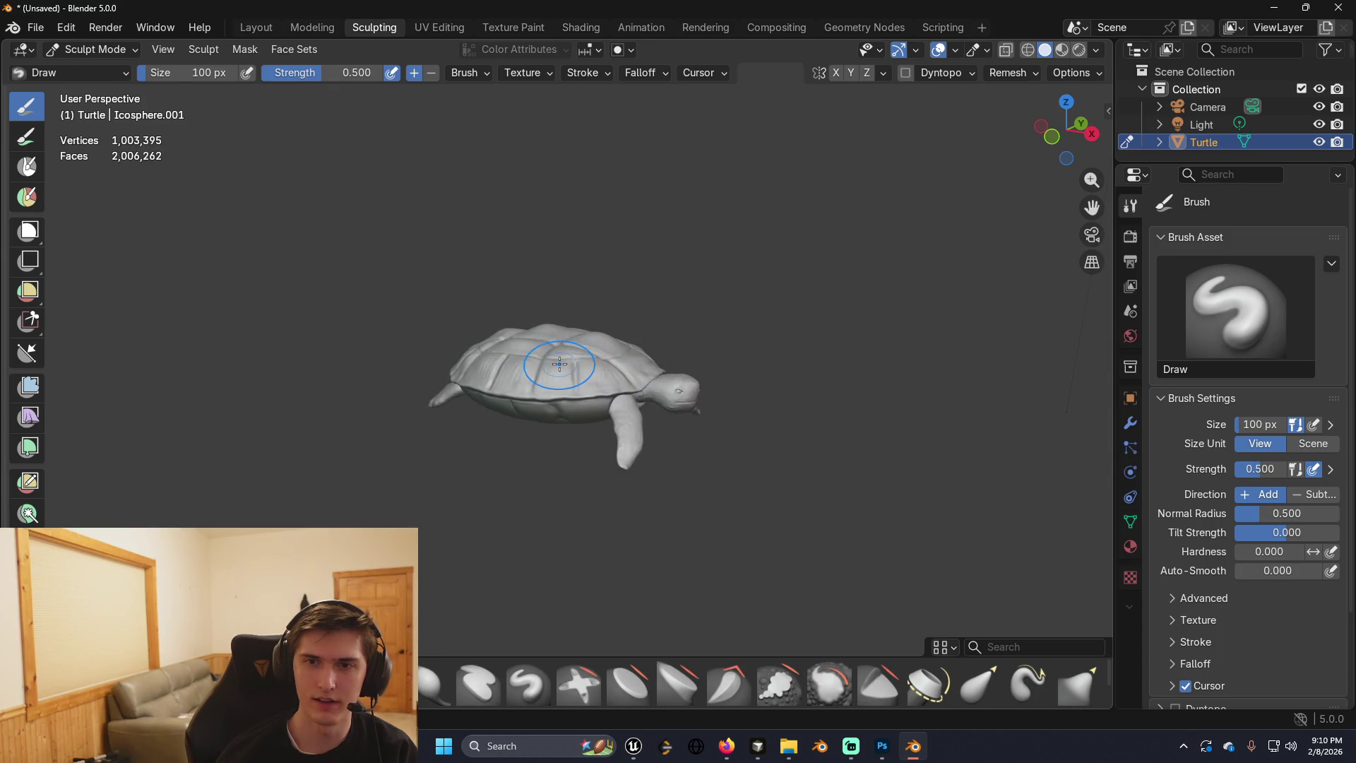
pyautogui.press('r')
pyautogui.click(723, 373)
pyautogui.press('r')
pyautogui.click(571, 368)
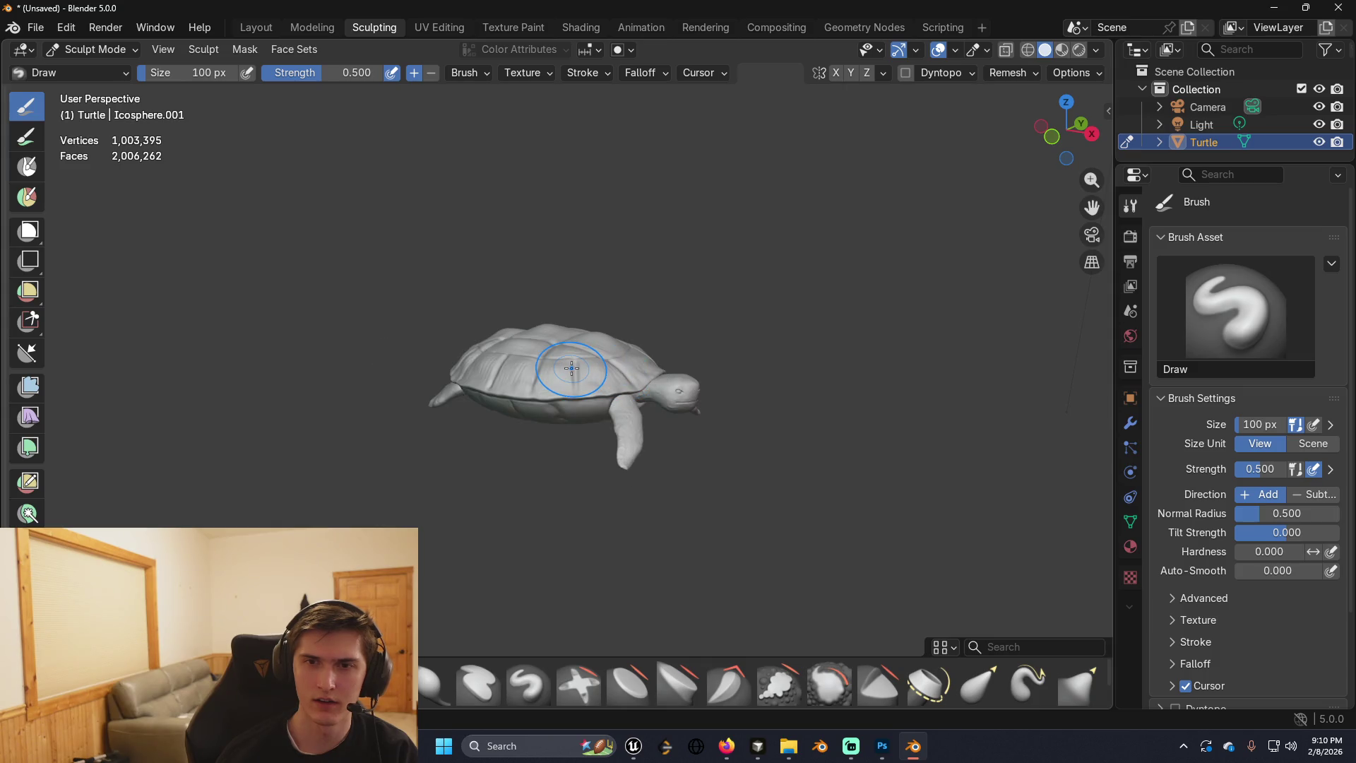
pyautogui.hotkey('ctrl', 'r')
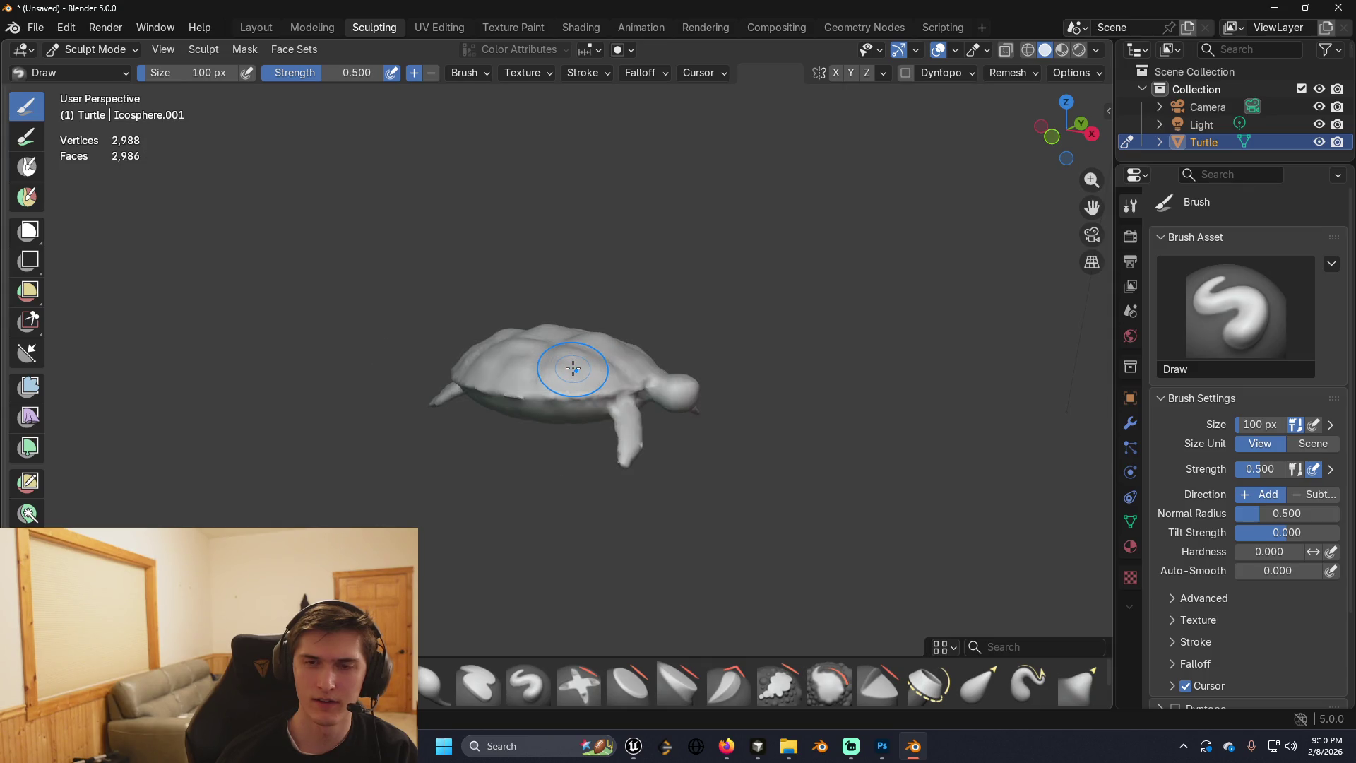
# Remesh the turtle at 0.125 m voxel size, undoing a coarser 0.177 m attempt.
pyautogui.moveTo(685, 396)
pyautogui.mouseDown()
pyautogui.moveTo(521, 364)
pyautogui.moveTo(636, 385)
pyautogui.mouseUp()
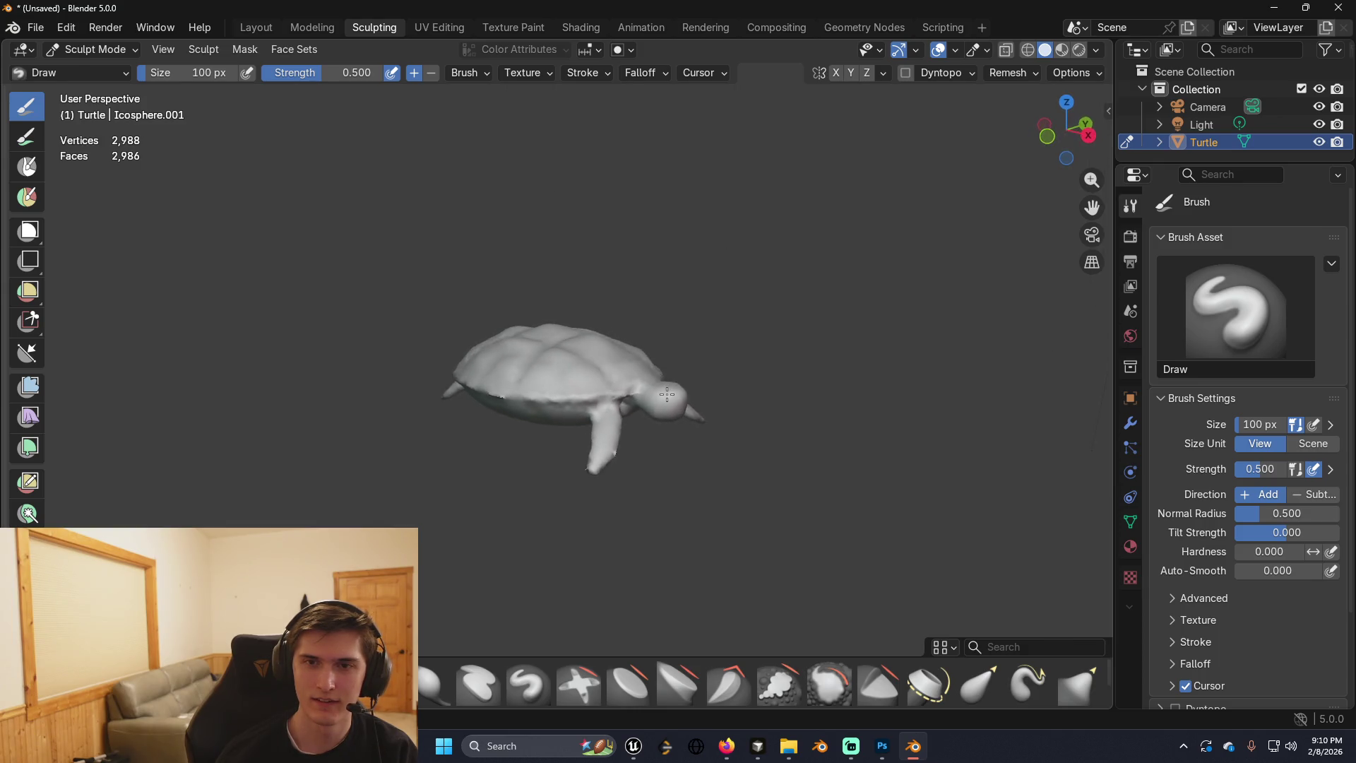
pyautogui.scroll(3, 639, 389)
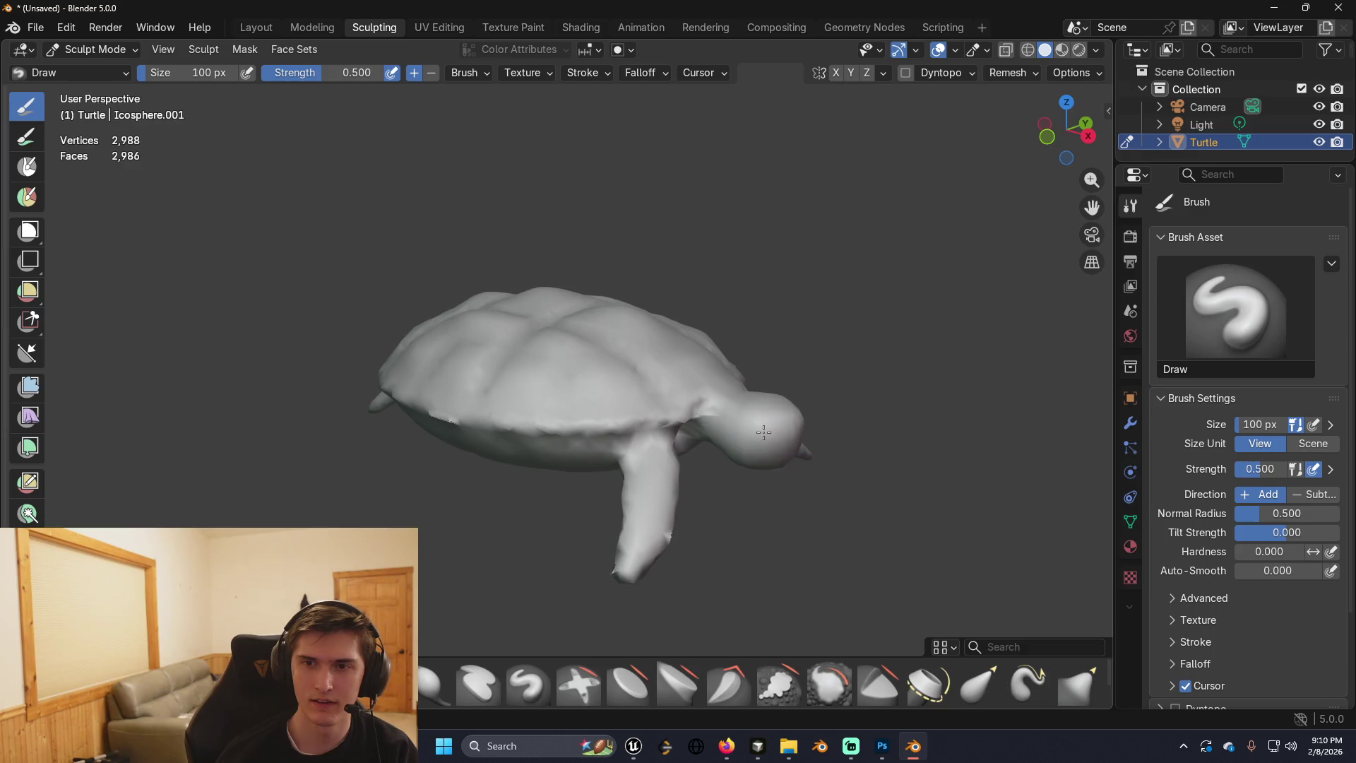
pyautogui.moveTo(777, 442)
pyautogui.mouseDown()
pyautogui.moveTo(606, 412)
pyautogui.moveTo(876, 413)
pyautogui.mouseUp()
pyautogui.hotkey('ctrl', 'o')
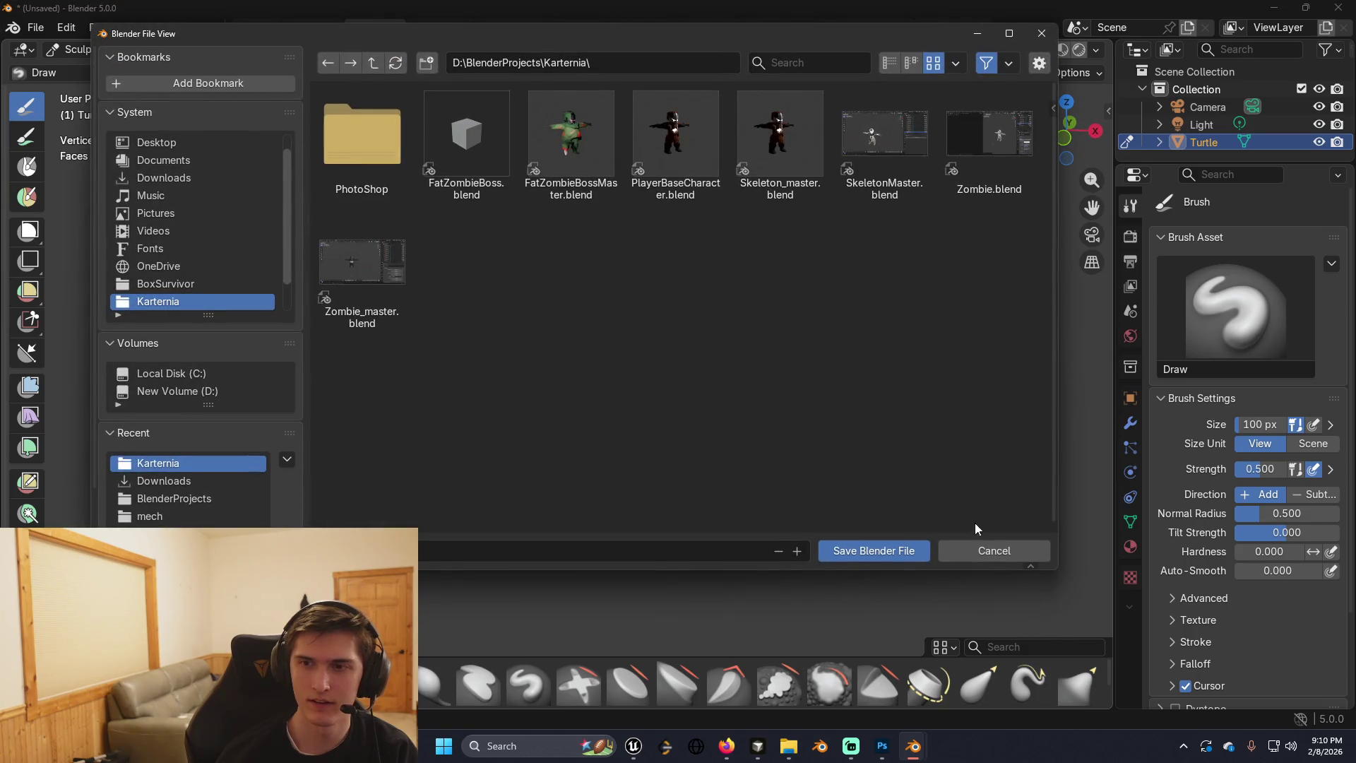
pyautogui.click(1017, 549)
pyautogui.hotkey('shift', 'r')
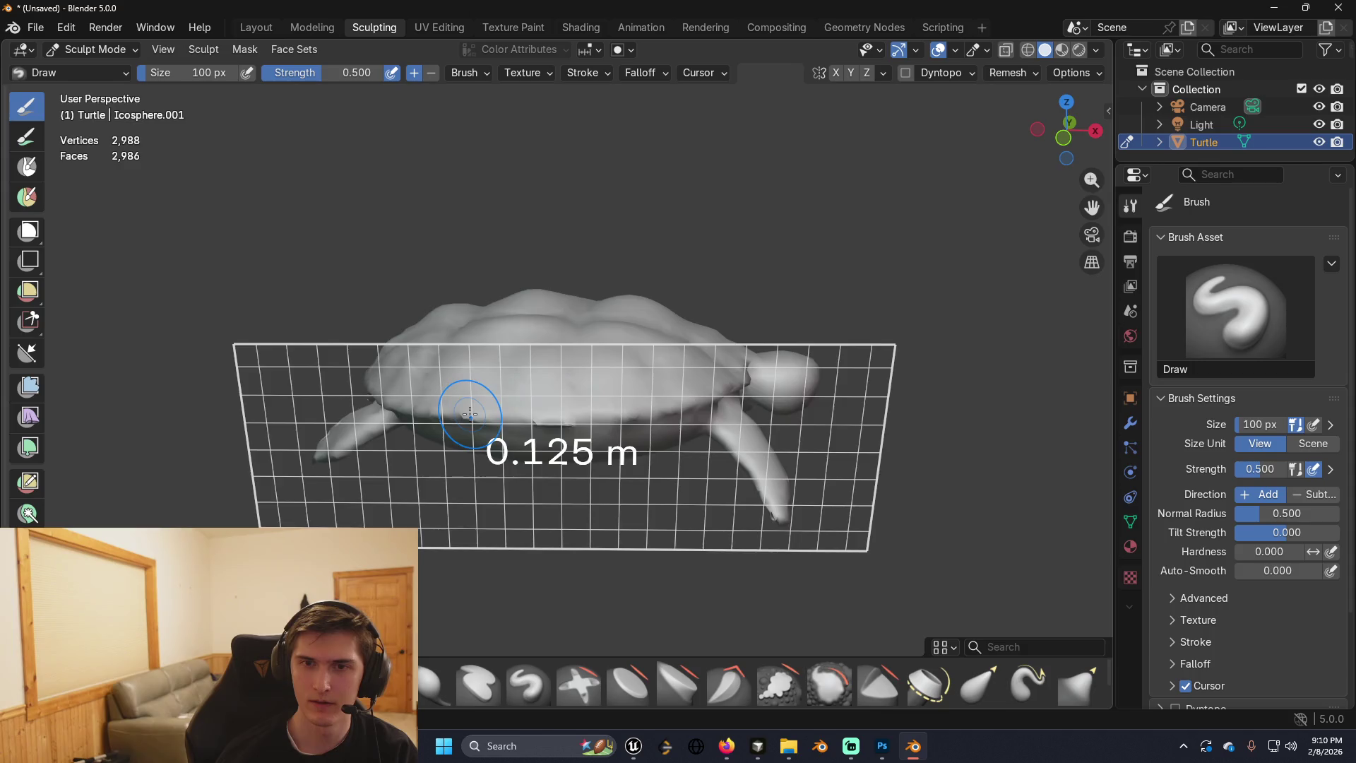
pyautogui.click(503, 379)
pyautogui.hotkey('shift', 'r')
pyautogui.click(460, 413)
pyautogui.hotkey('ctrl', 'r')
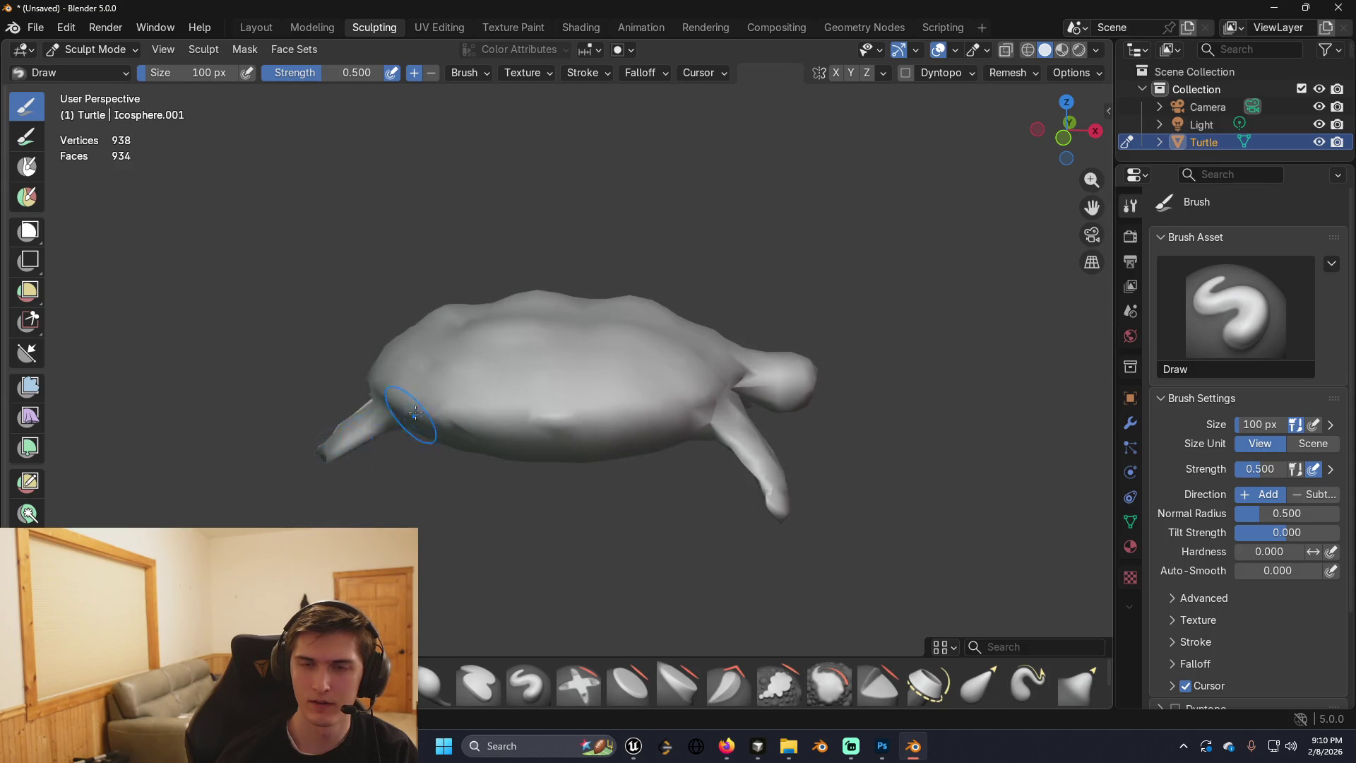
pyautogui.hotkey('ctrl', 'z')
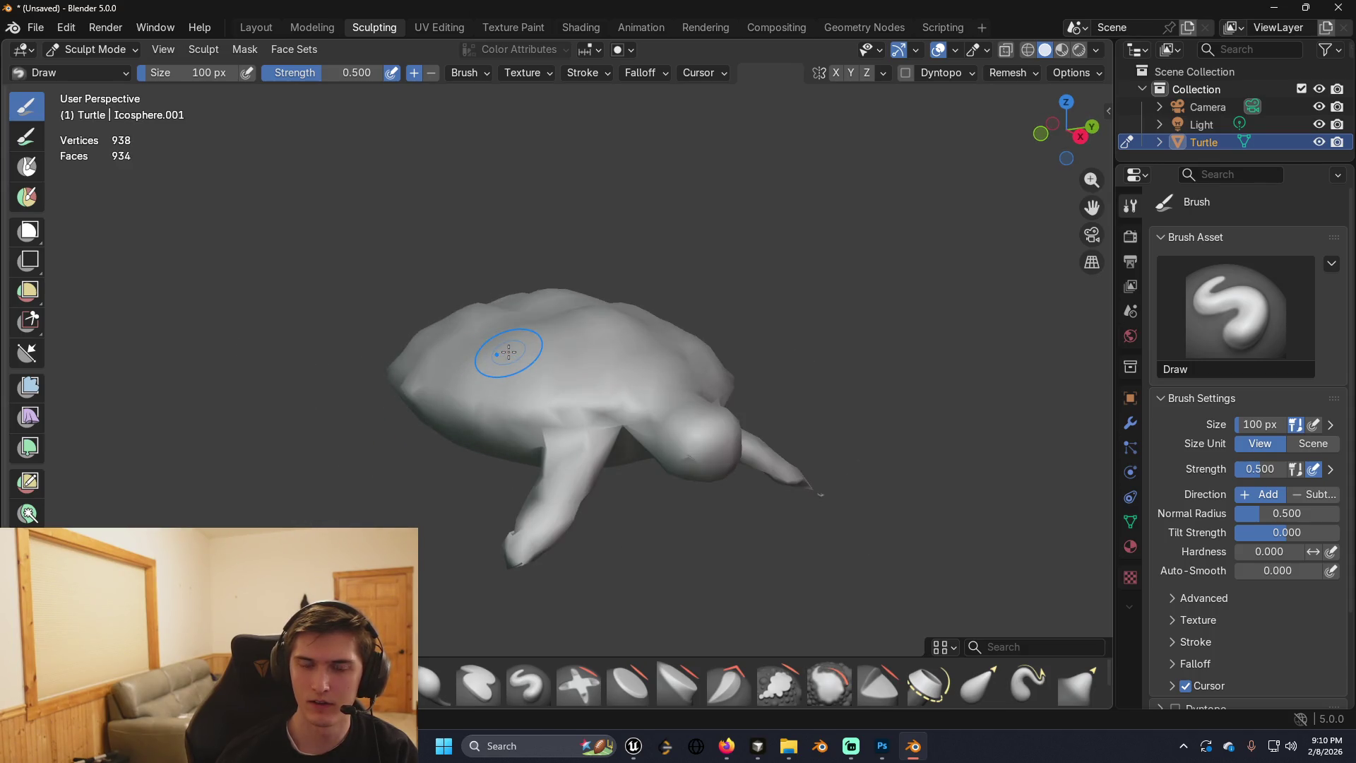
# Orbit around the remeshed low-poly turtle to inspect it from several angles.
pyautogui.moveTo(508, 351)
pyautogui.mouseDown()
pyautogui.moveTo(553, 360)
pyautogui.moveTo(586, 286)
pyautogui.mouseUp()
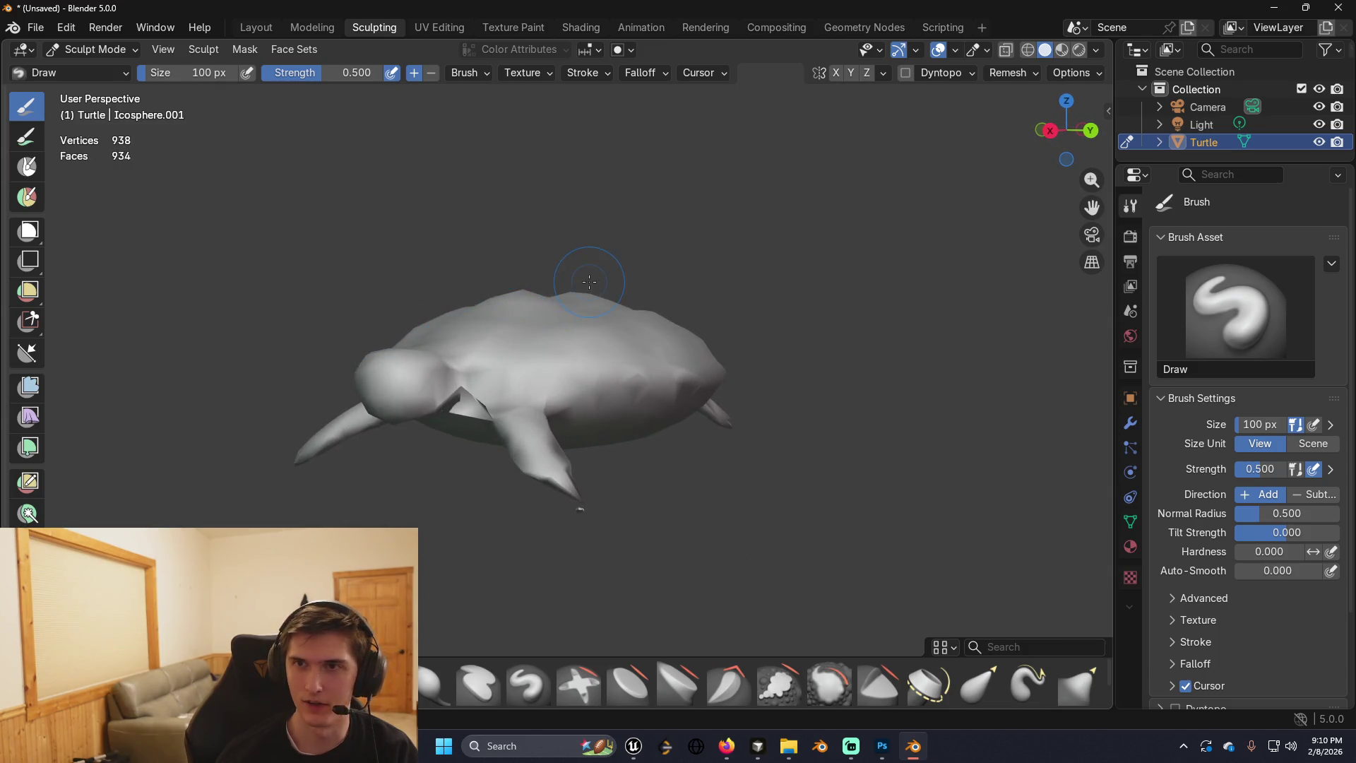
pyautogui.hotkey('ctrl', 'o')
pyautogui.click(989, 552)
pyautogui.moveTo(417, 212); pyautogui.dragTo(536, 198)
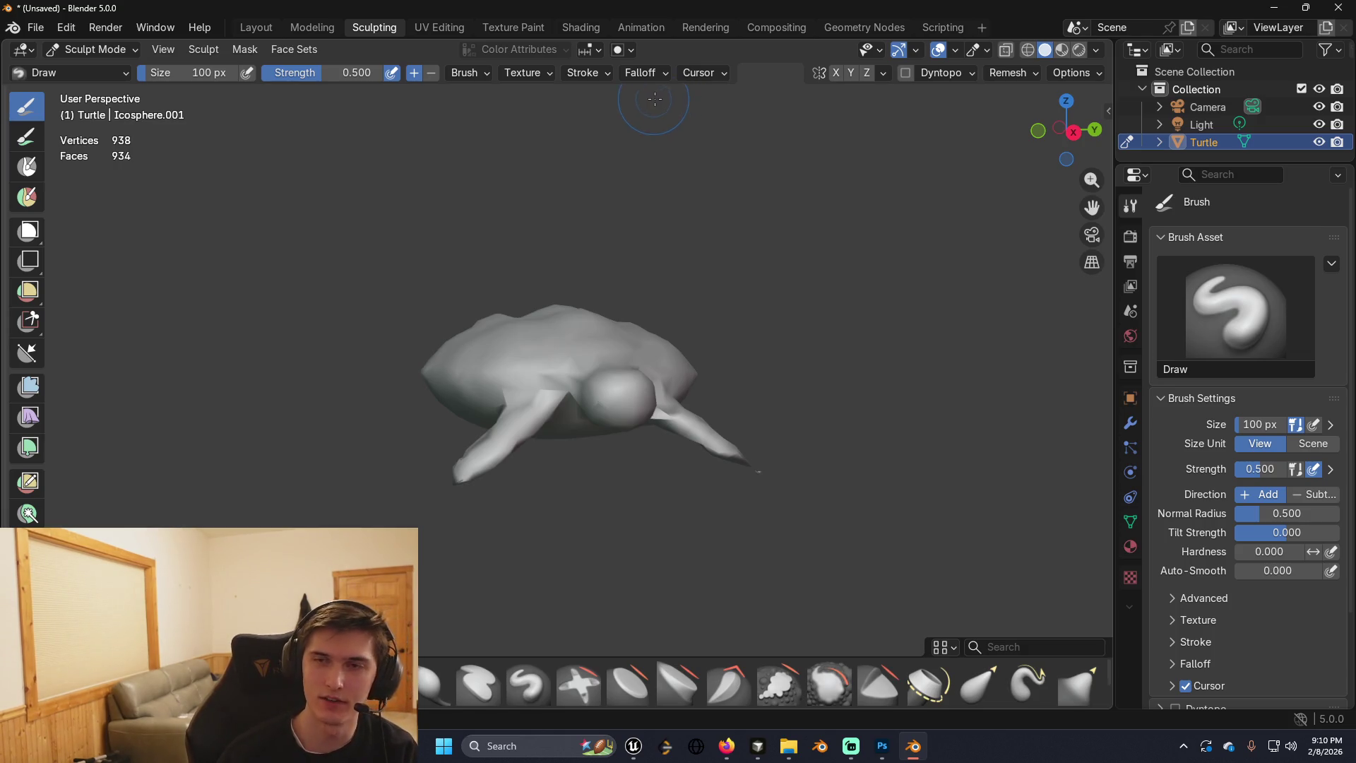
pyautogui.moveTo(751, 218)
pyautogui.mouseDown()
pyautogui.moveTo(432, 255)
pyautogui.moveTo(660, 248)
pyautogui.moveTo(452, 251)
pyautogui.moveTo(559, 249)
pyautogui.moveTo(643, 300)
pyautogui.mouseUp()
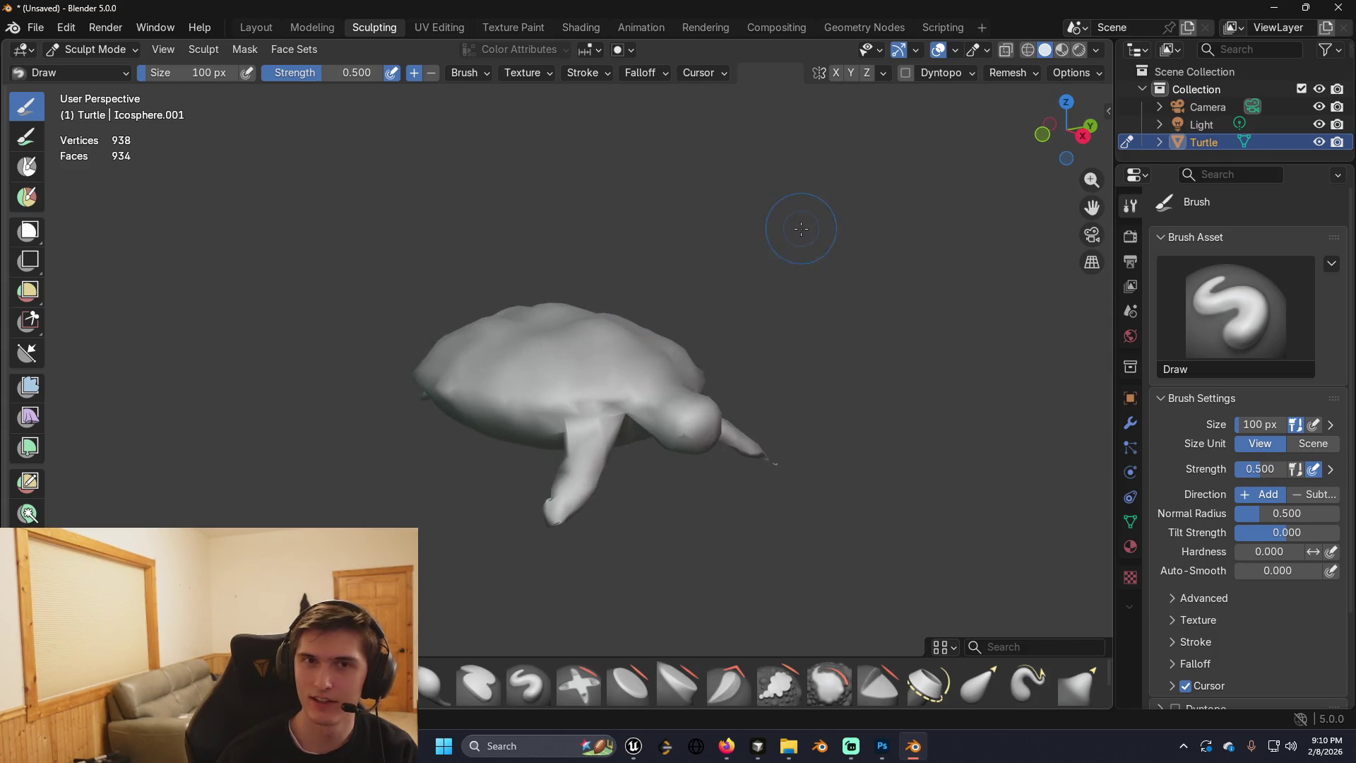
pyautogui.moveTo(801, 228); pyautogui.dragTo(564, 185)
pyautogui.moveTo(659, 212); pyautogui.dragTo(947, 114)
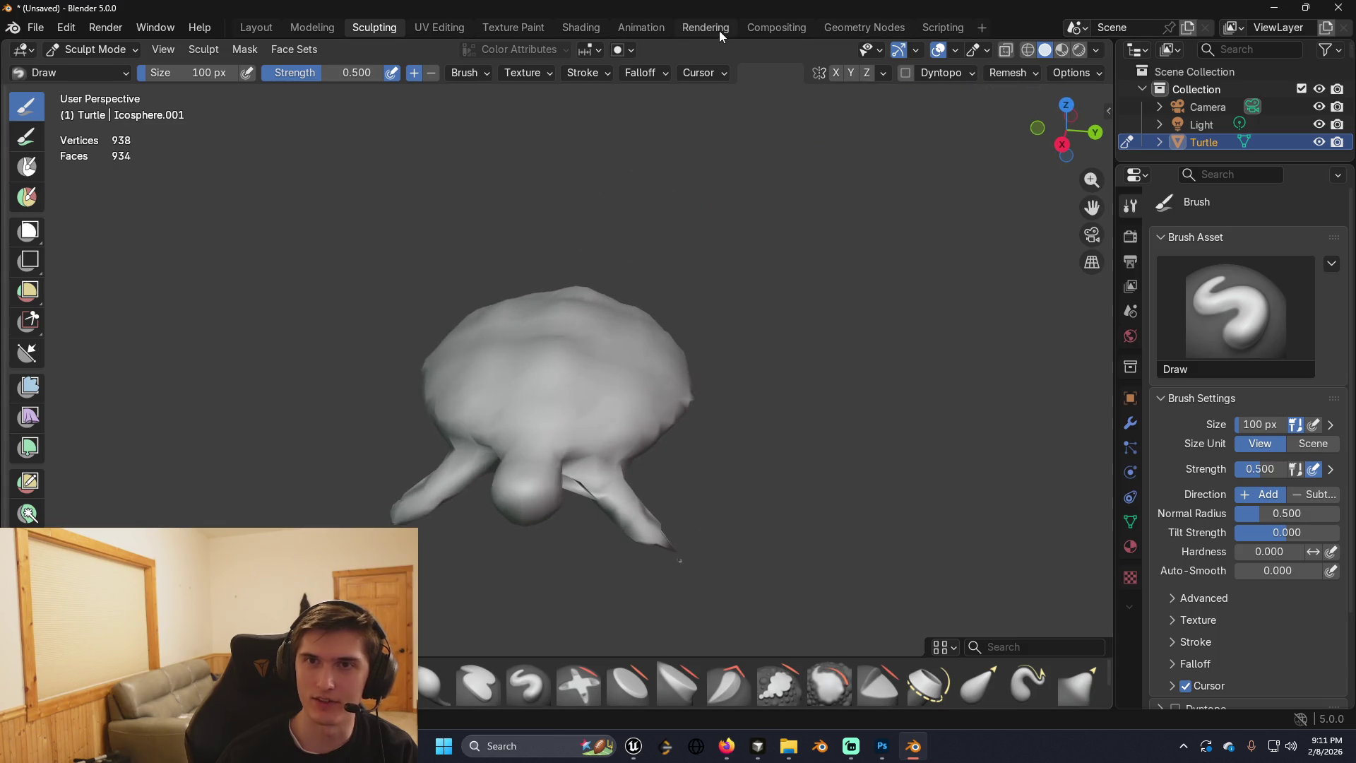
# Switch to the Shading workspace and put the turtle mesh into Edit Mode.
pyautogui.click(595, 32)
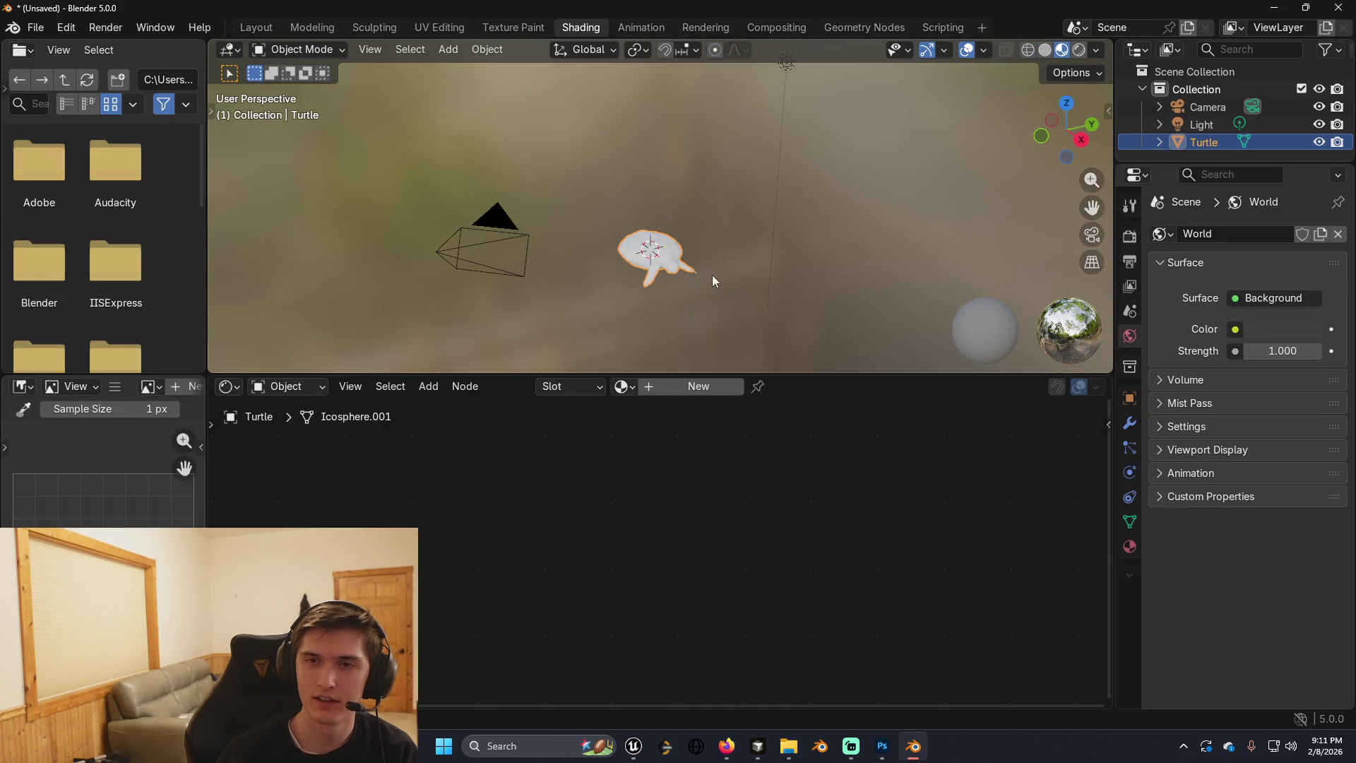
pyautogui.scroll(2, 712, 274)
pyautogui.moveTo(722, 307)
pyautogui.mouseDown()
pyautogui.moveTo(772, 222)
pyautogui.moveTo(734, 273)
pyautogui.moveTo(657, 317)
pyautogui.moveTo(721, 333)
pyautogui.moveTo(707, 358)
pyautogui.moveTo(781, 231)
pyautogui.moveTo(741, 268)
pyautogui.mouseUp()
pyautogui.press('Tab')
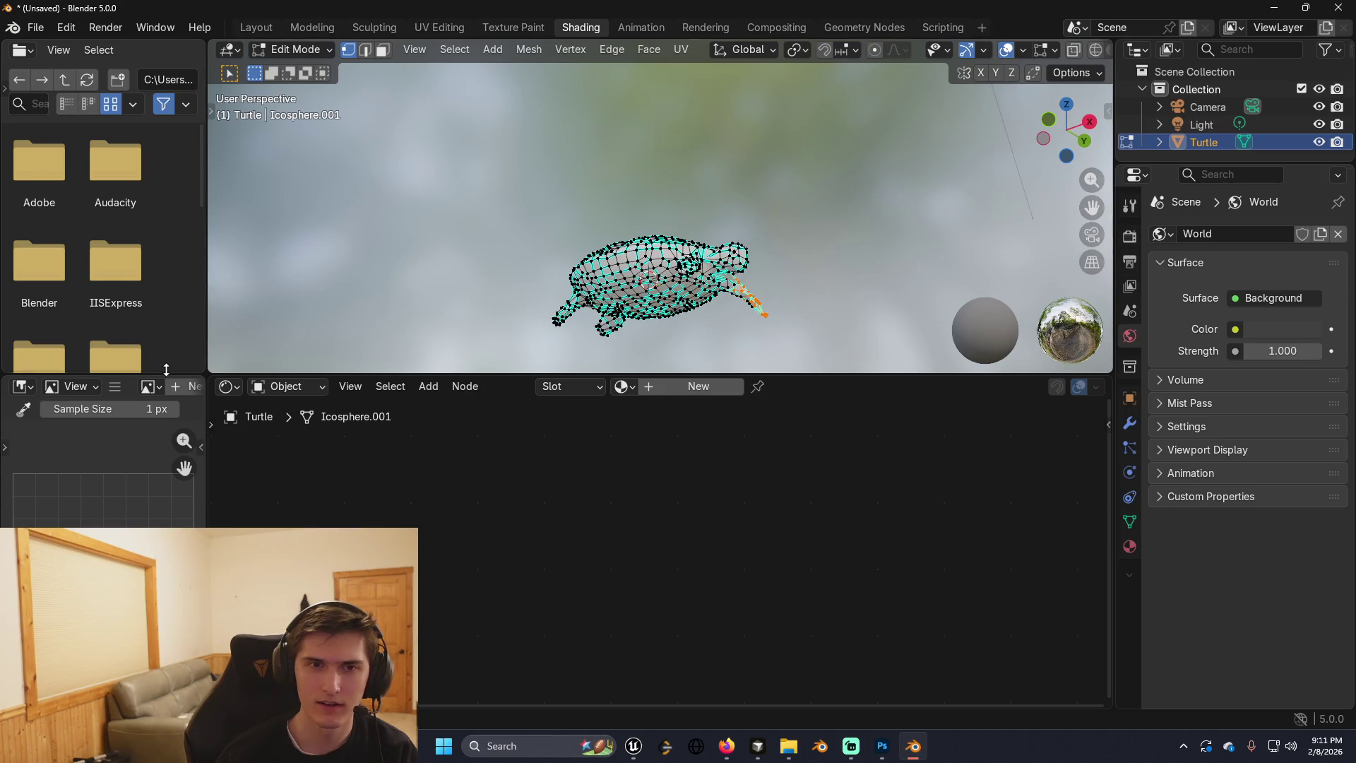
# Merge away the file browser and turn the left area into a Shader Editor.
pyautogui.rightClick(171, 373)
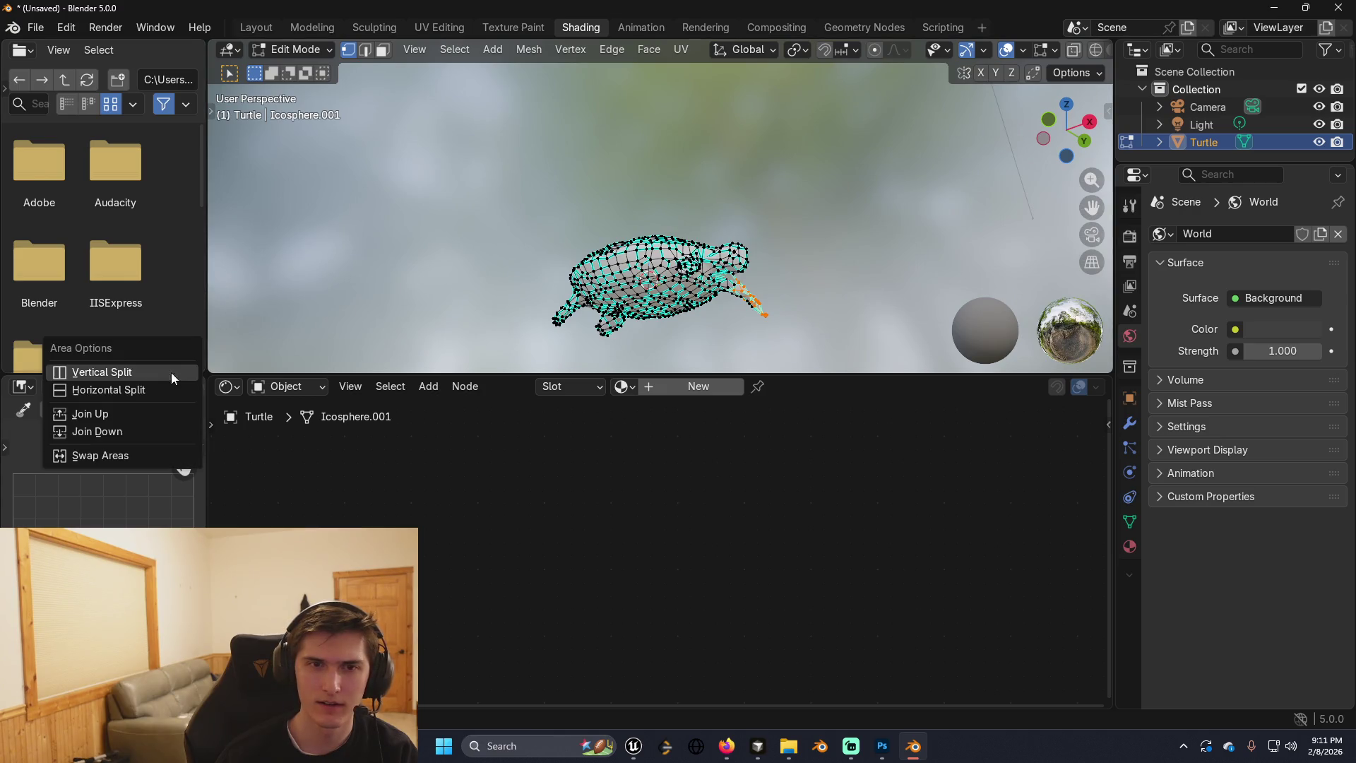
pyautogui.click(169, 413)
pyautogui.rightClick(211, 438)
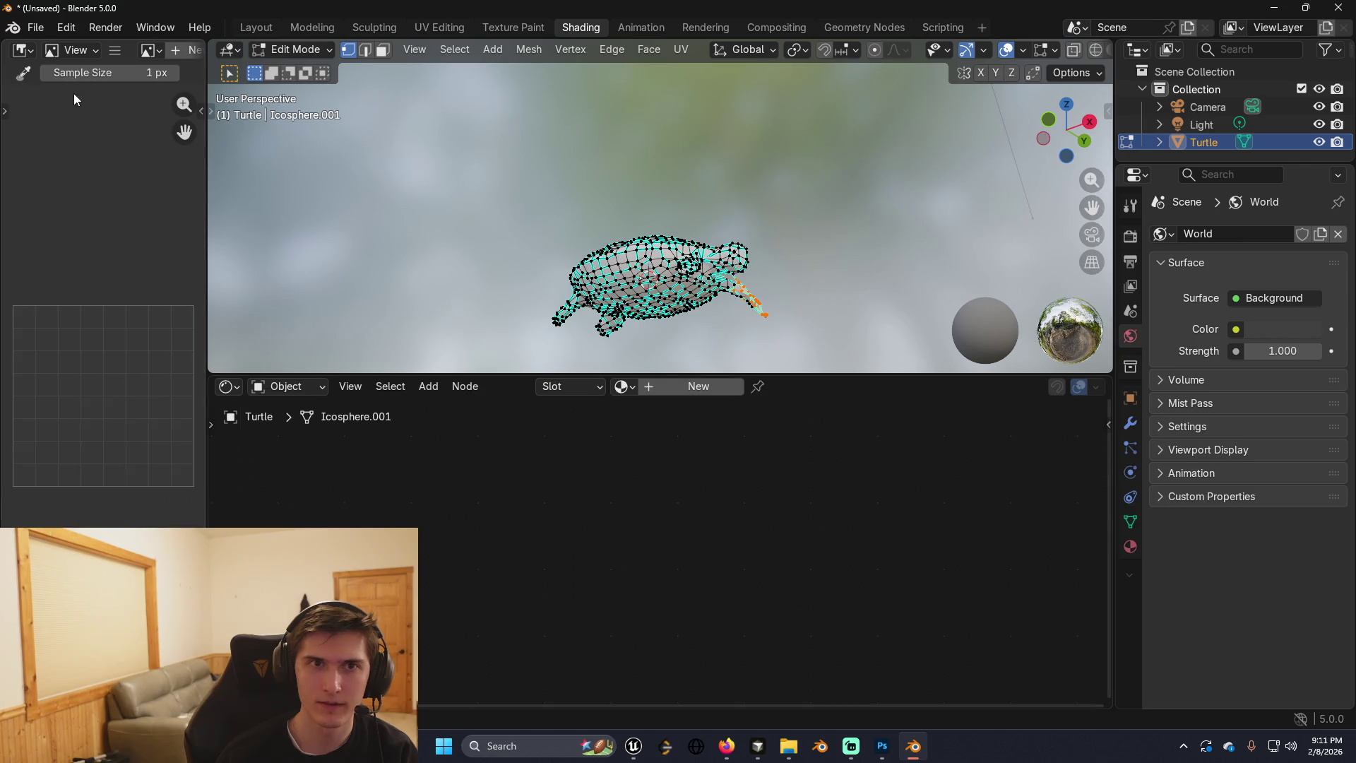
pyautogui.click(37, 48)
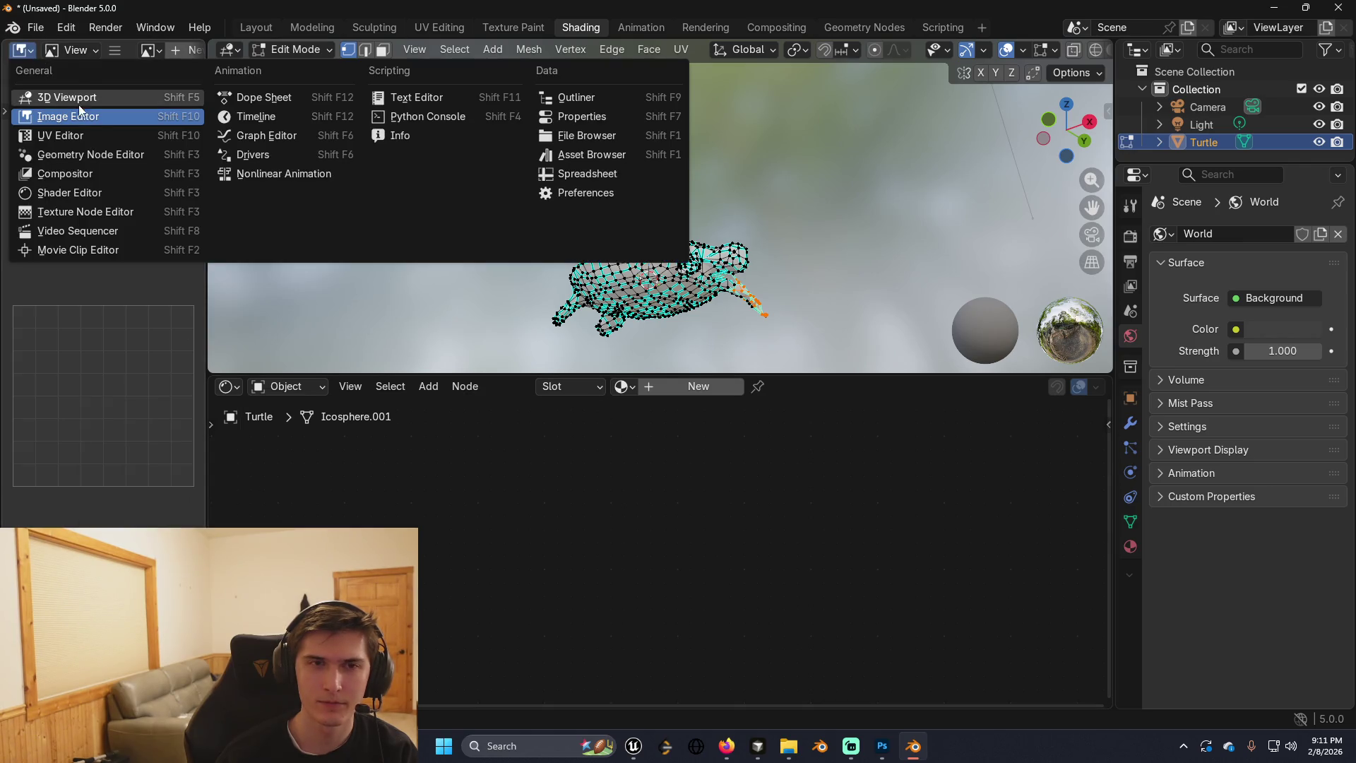
pyautogui.click(109, 192)
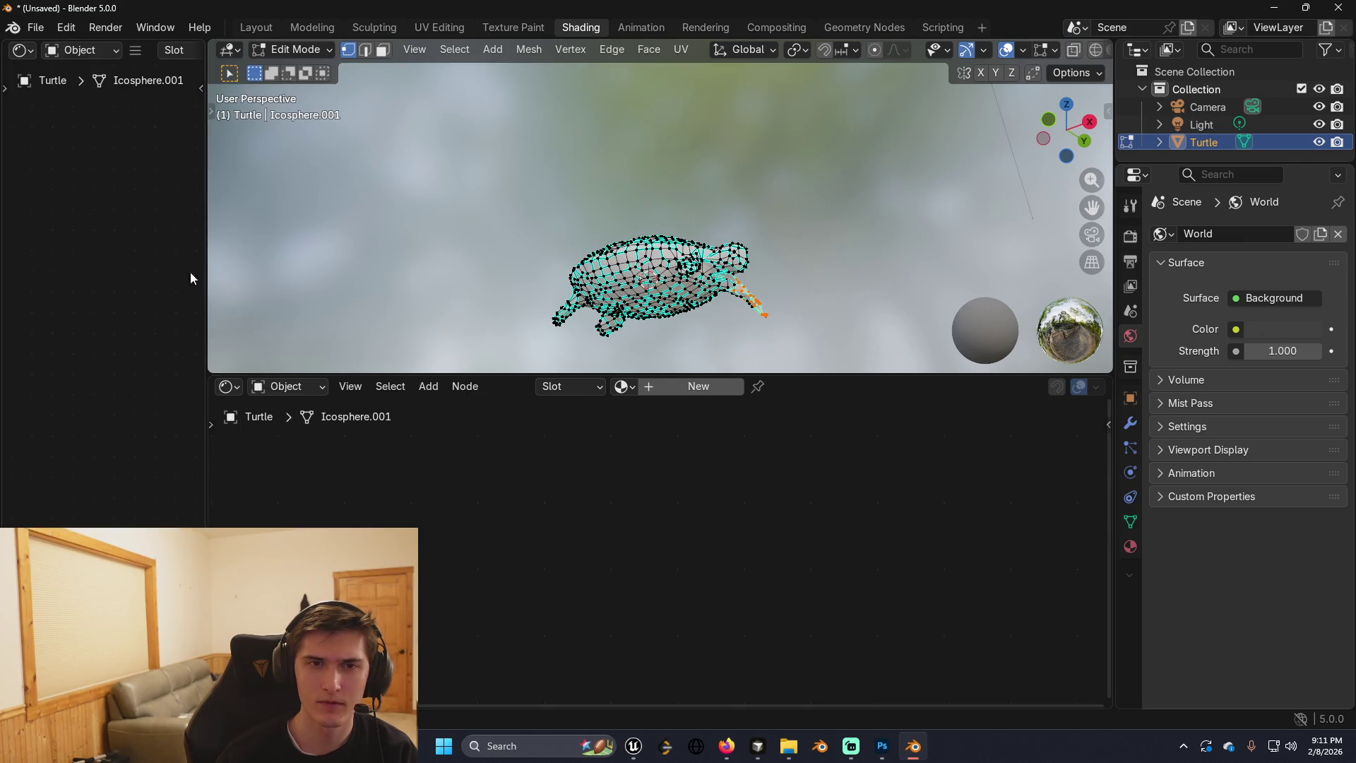
pyautogui.rightClick(315, 369)
pyautogui.click(273, 392)
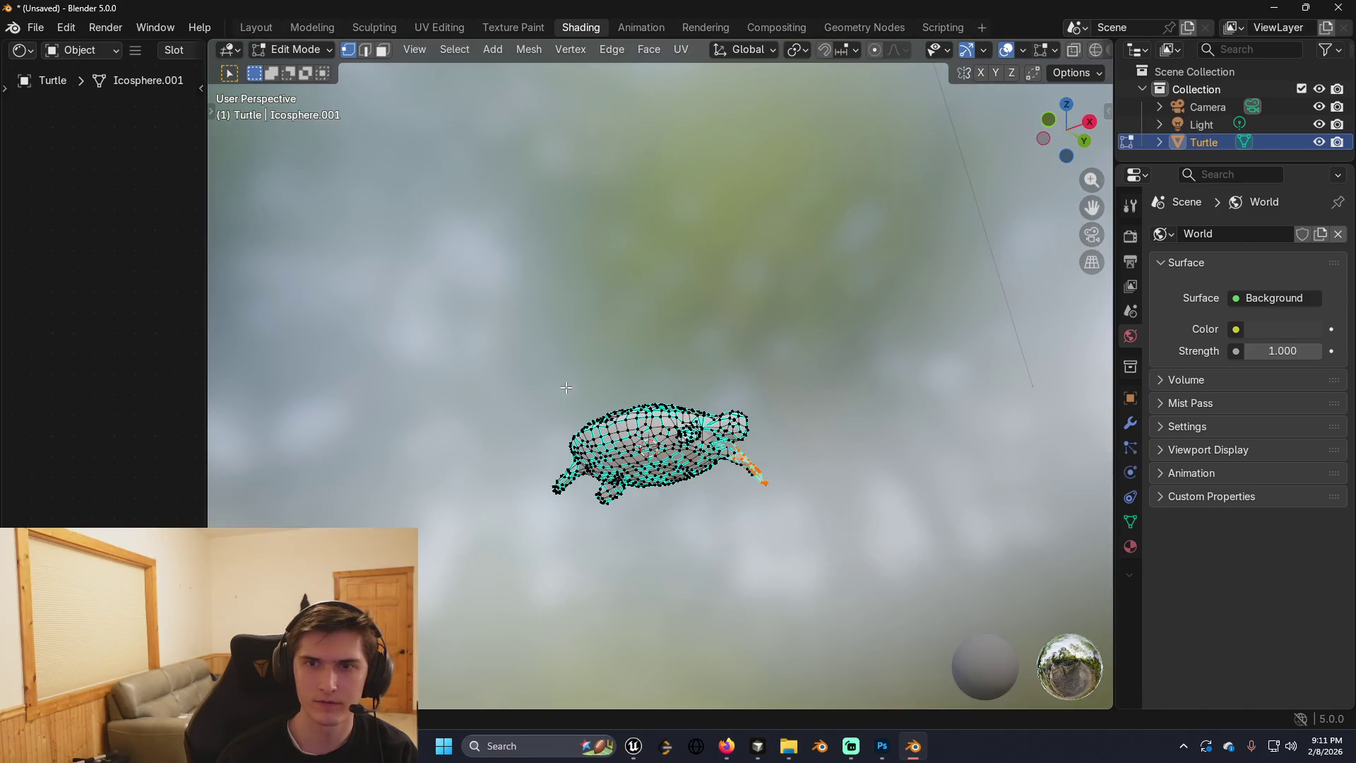
# Widen the Shader Editor panel while orbiting around the turtle.
pyautogui.moveTo(565, 387); pyautogui.dragTo(559, 406)
pyautogui.moveTo(203, 259)
pyautogui.mouseDown()
pyautogui.moveTo(273, 254)
pyautogui.moveTo(333, 226)
pyautogui.mouseUp()
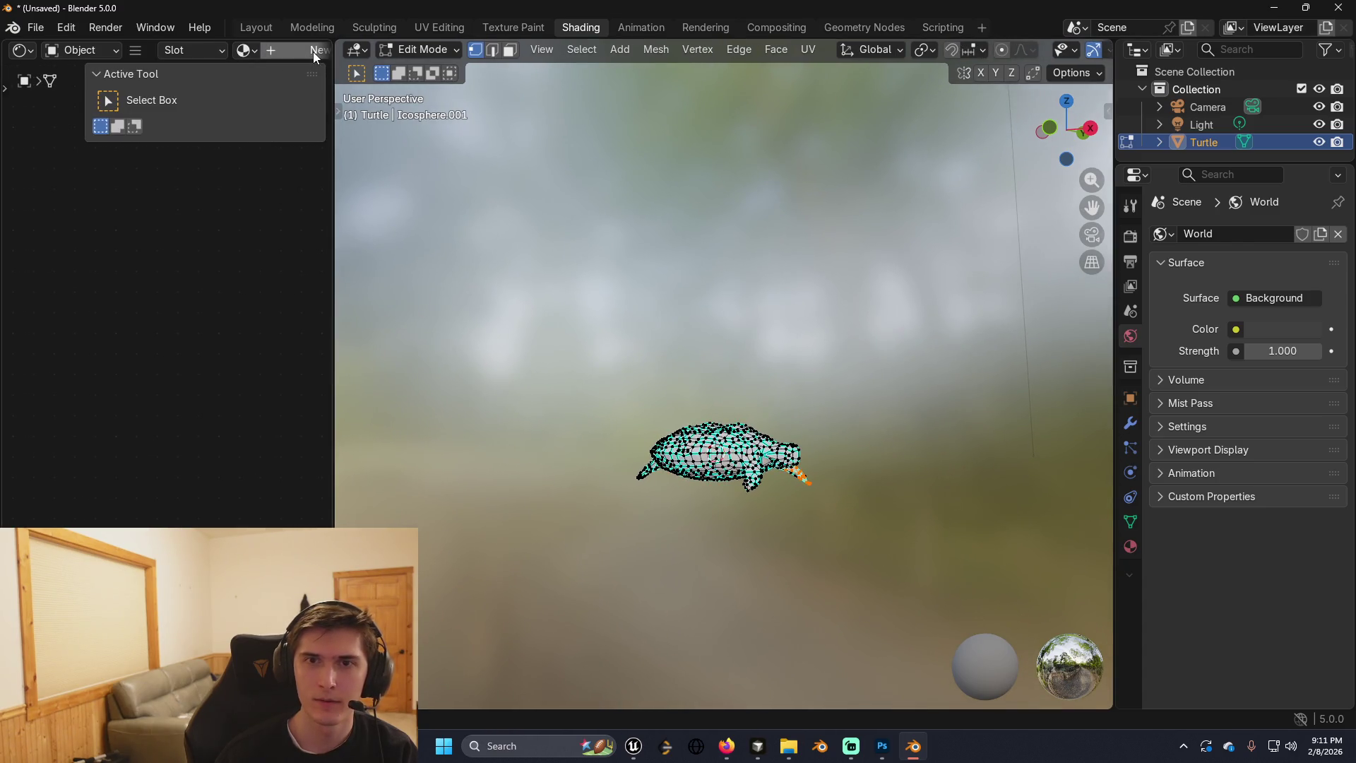
pyautogui.moveTo(743, 388)
pyautogui.mouseDown()
pyautogui.moveTo(828, 518)
pyautogui.moveTo(739, 406)
pyautogui.moveTo(663, 378)
pyautogui.moveTo(718, 367)
pyautogui.mouseUp()
pyautogui.scroll(3, 777, 417)
pyautogui.moveTo(777, 418)
pyautogui.mouseDown()
pyautogui.moveTo(716, 381)
pyautogui.moveTo(700, 388)
pyautogui.moveTo(735, 428)
pyautogui.mouseUp()
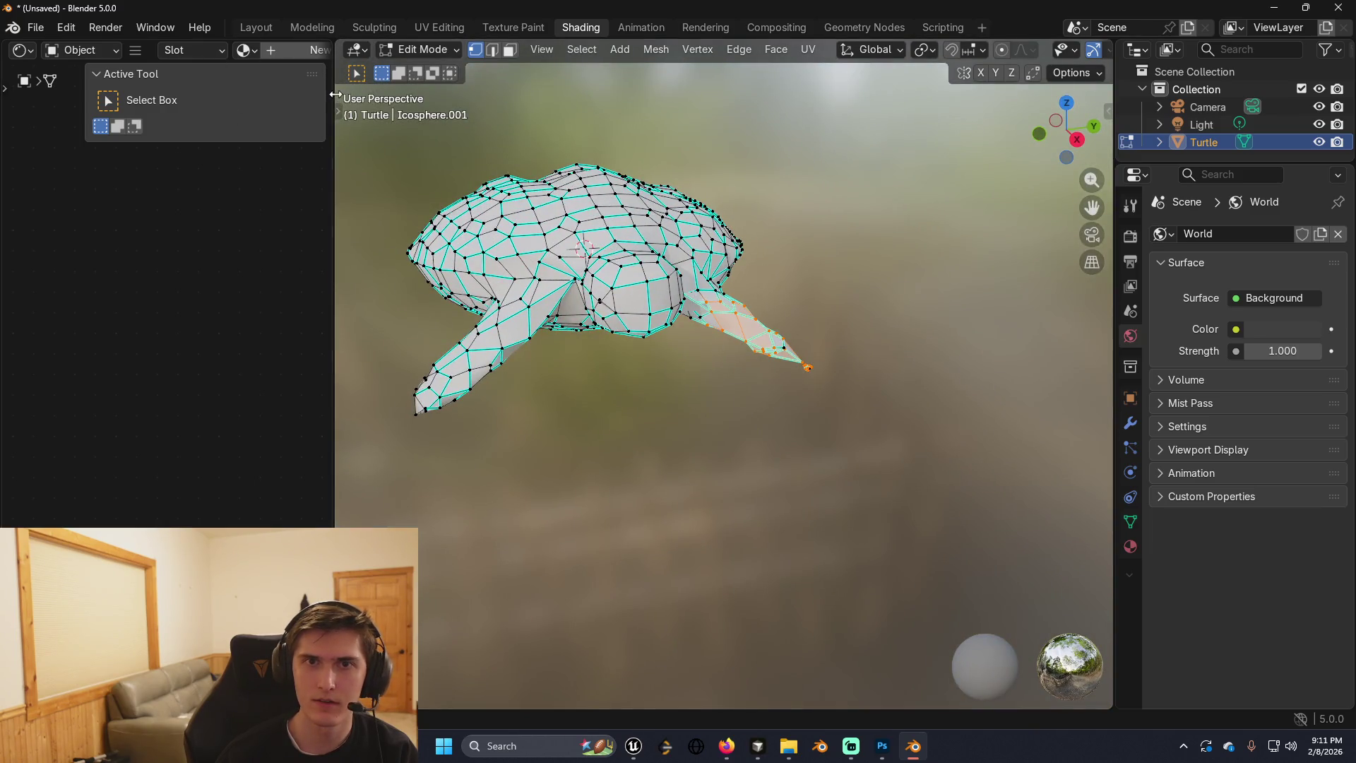
pyautogui.moveTo(336, 94); pyautogui.dragTo(406, 95)
# Create a new material for the turtle and tint its base colour yellow-green.
pyautogui.click(318, 50)
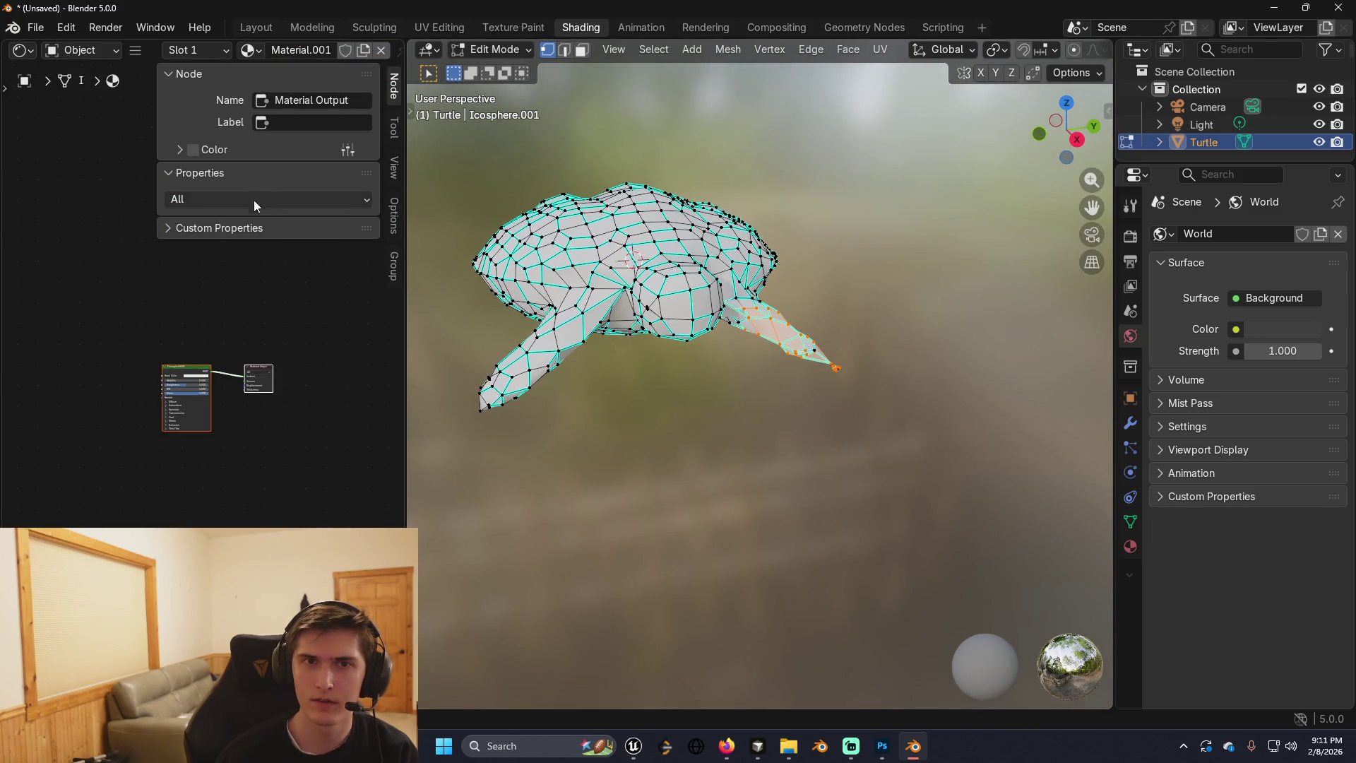
pyautogui.click(327, 99)
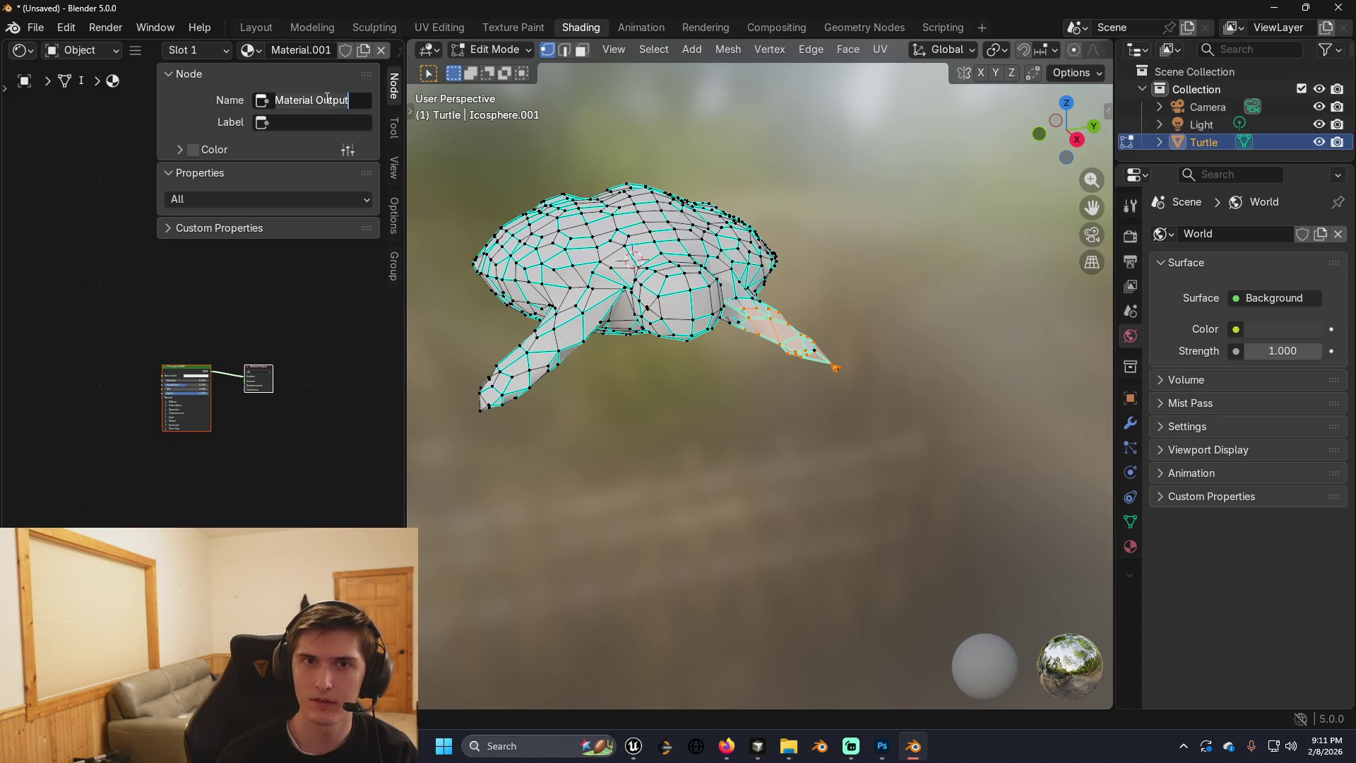
pyautogui.press('Escape')
pyautogui.scroll(5, 257, 375)
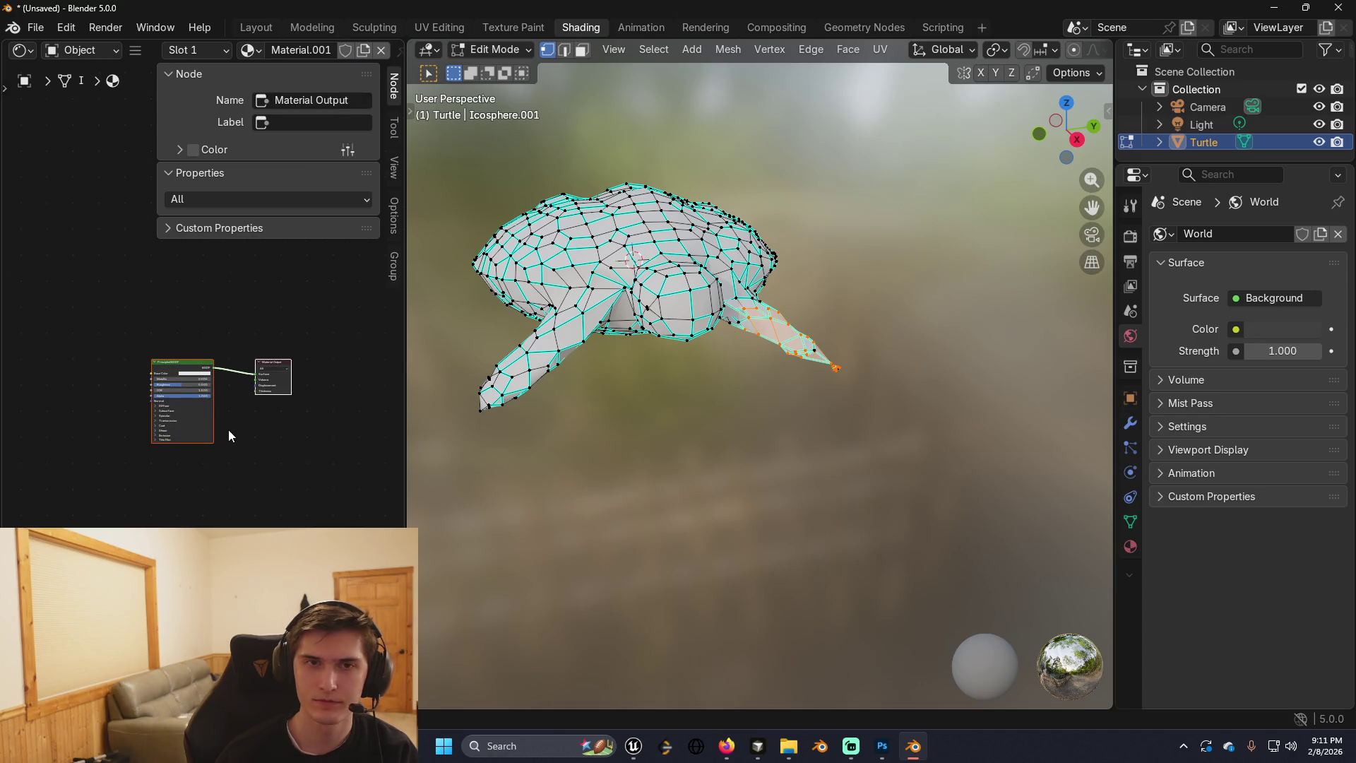
pyautogui.moveTo(232, 394); pyautogui.dragTo(241, 424)
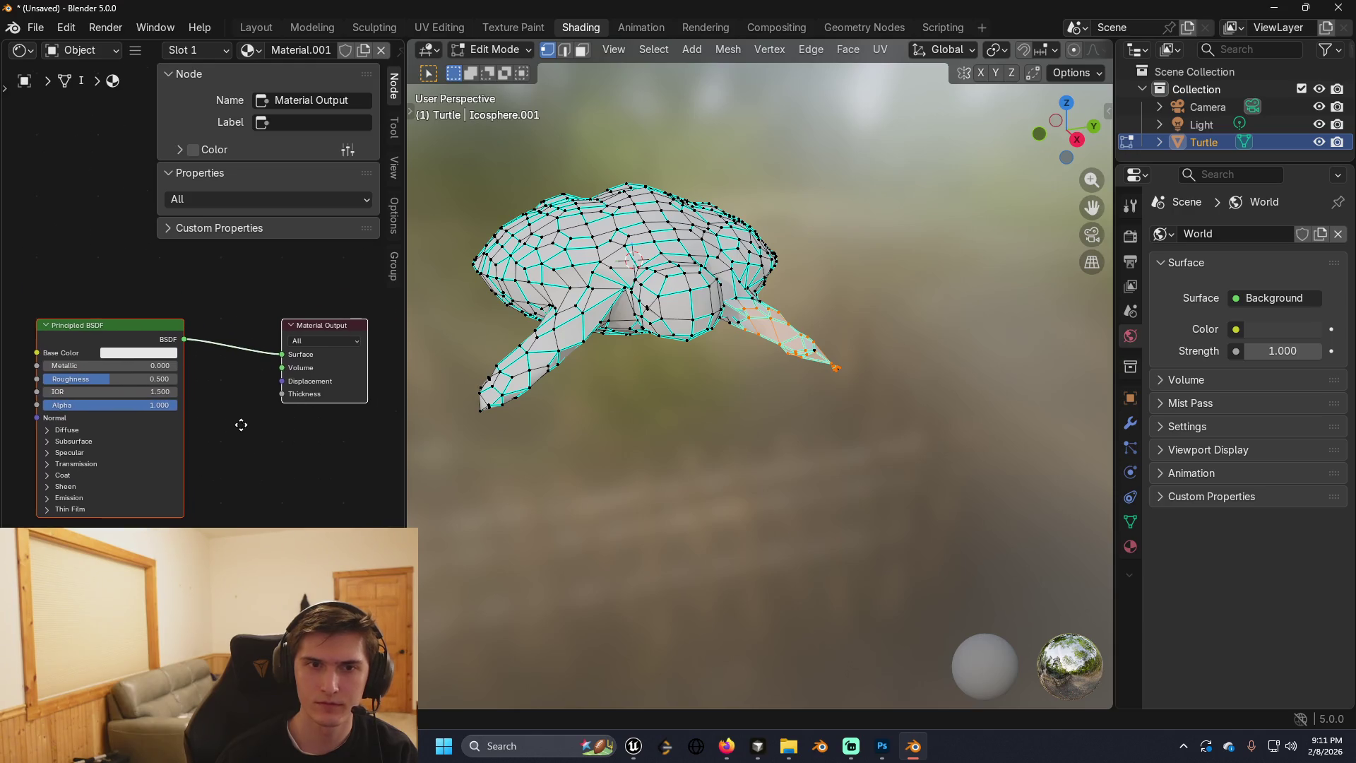
pyautogui.click(138, 352)
pyautogui.moveTo(142, 225)
pyautogui.mouseDown()
pyautogui.moveTo(131, 180)
pyautogui.moveTo(118, 202)
pyautogui.mouseUp()
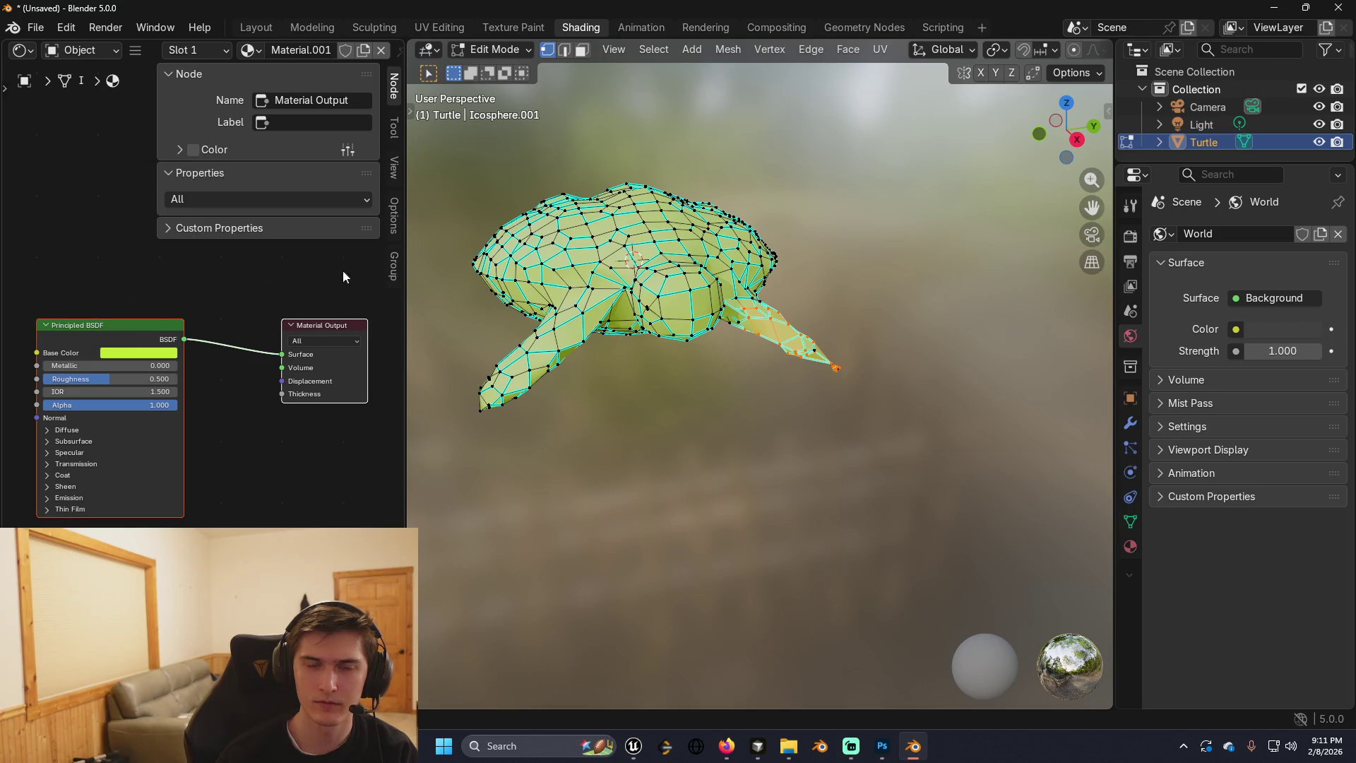
pyautogui.click(786, 329)
# Select the right fin vertices and add a second material slot.
pyautogui.moveTo(855, 331)
pyautogui.mouseDown()
pyautogui.moveTo(690, 424)
pyautogui.moveTo(693, 449)
pyautogui.mouseUp()
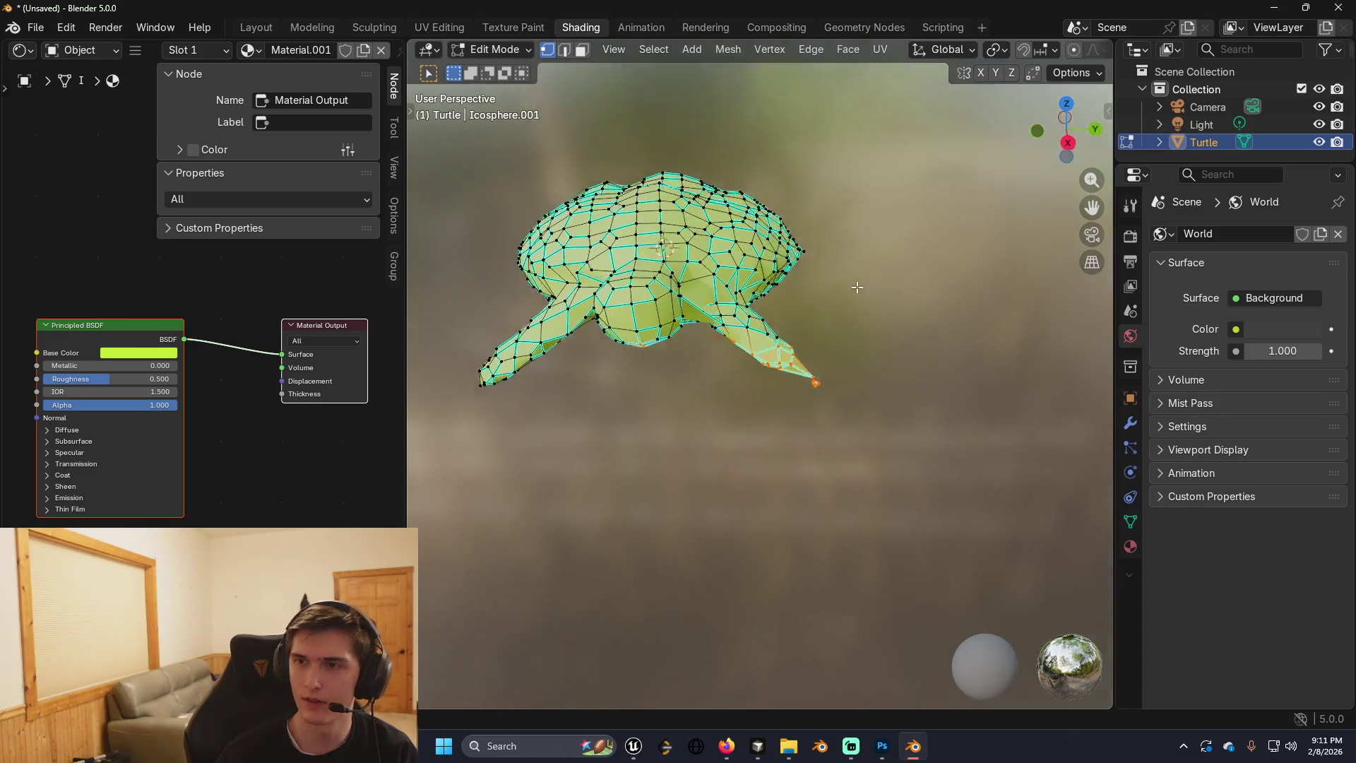
pyautogui.click(1130, 546)
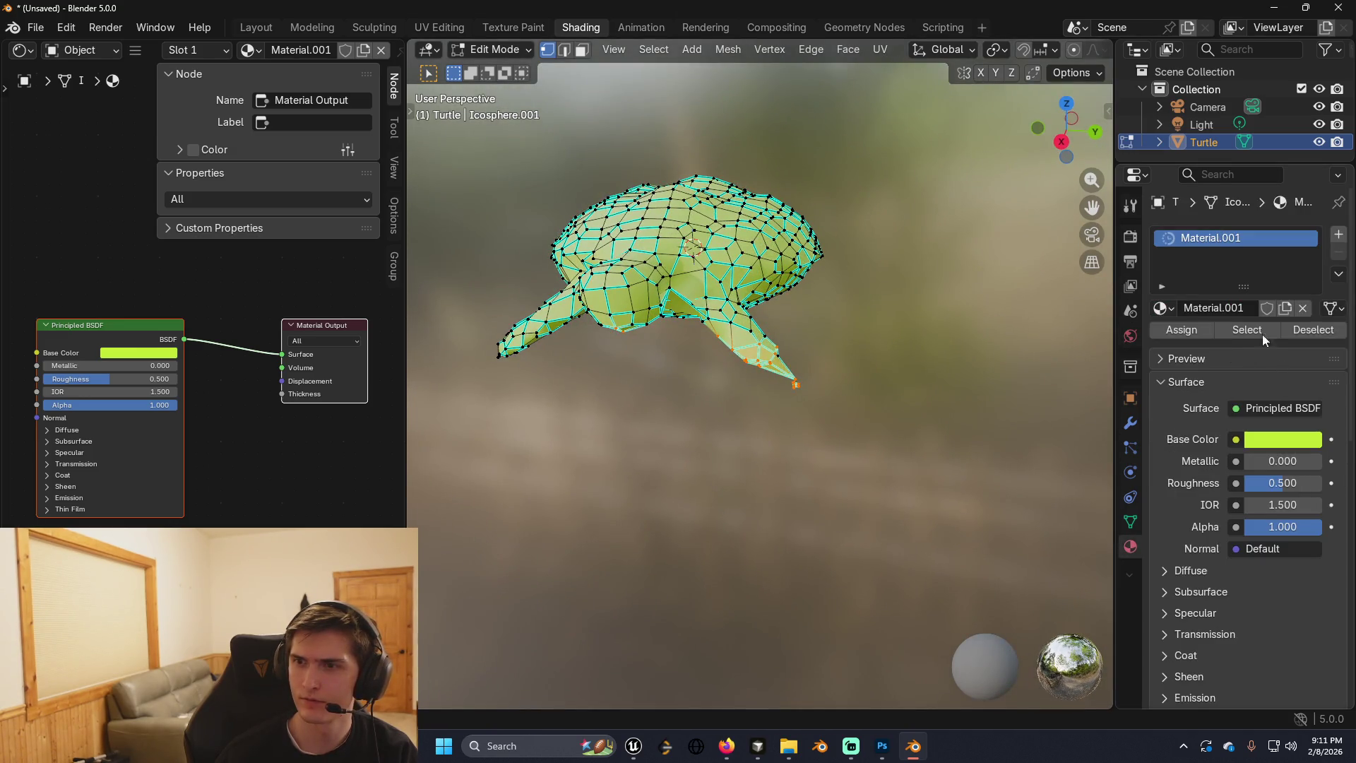
pyautogui.click(1330, 243)
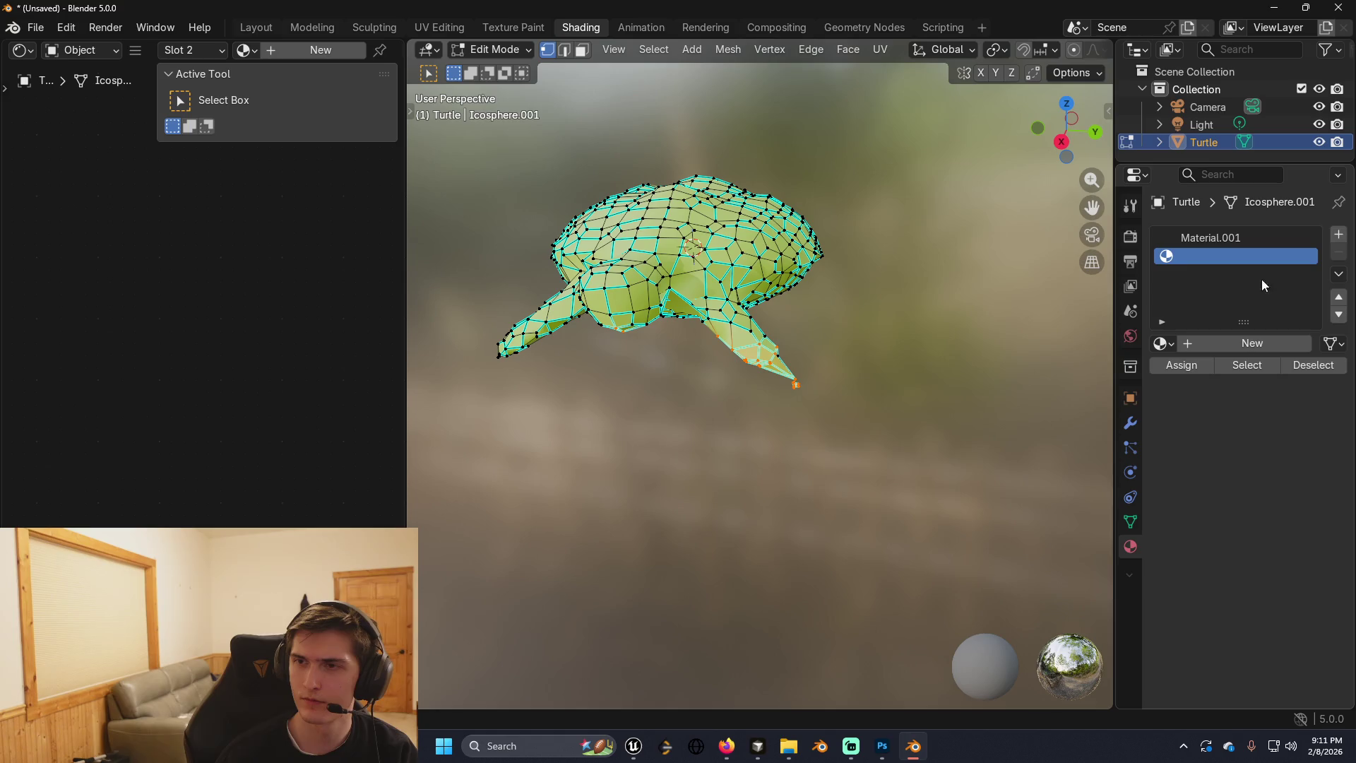
# Create Material.002 in the new slot with a dark brown base colour.
pyautogui.click(307, 61)
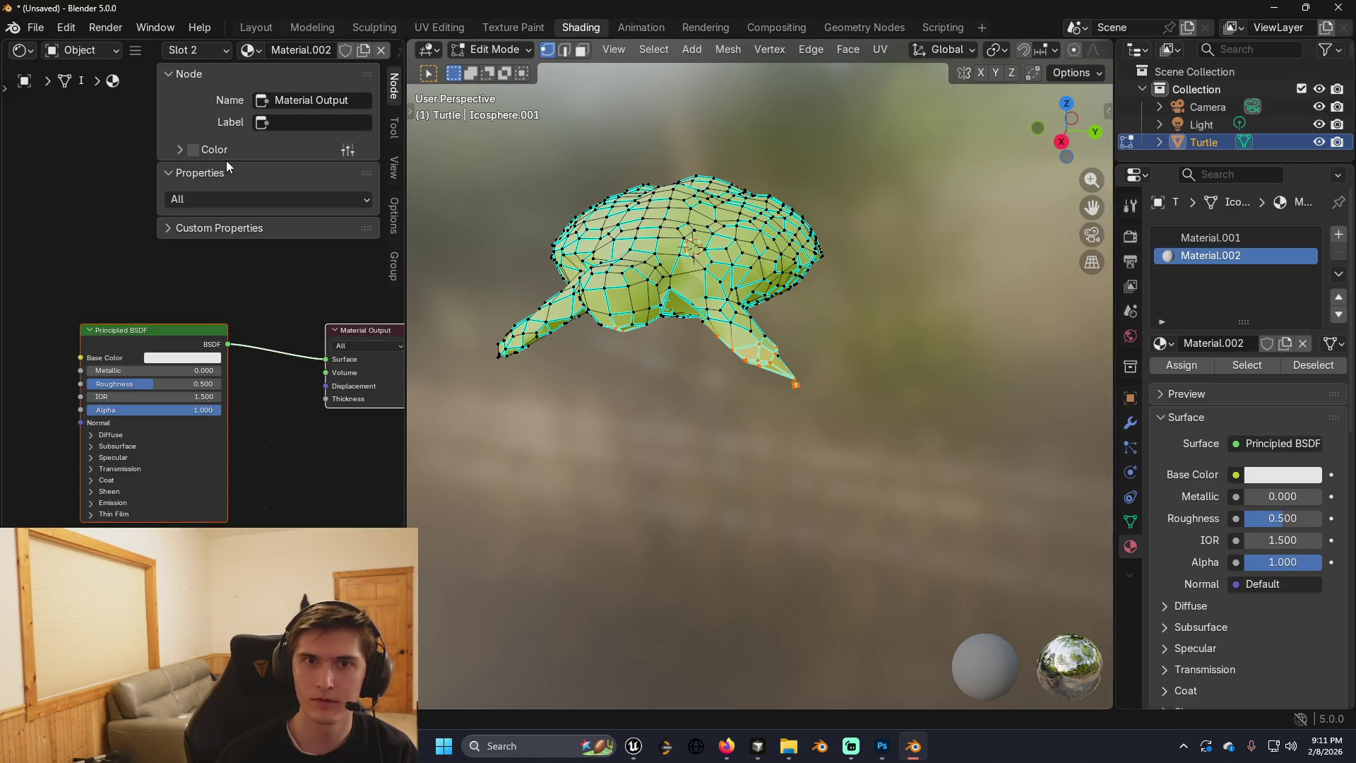
pyautogui.click(180, 359)
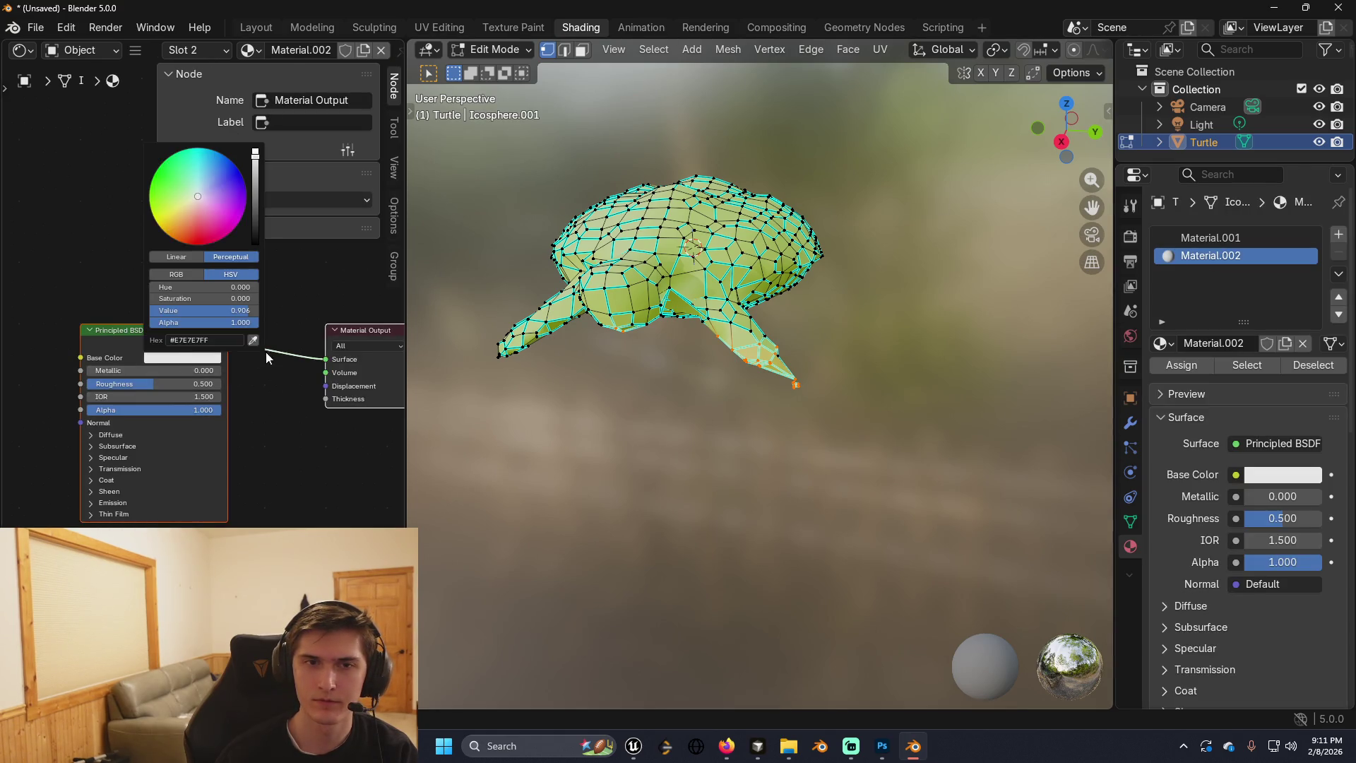
pyautogui.click(198, 224)
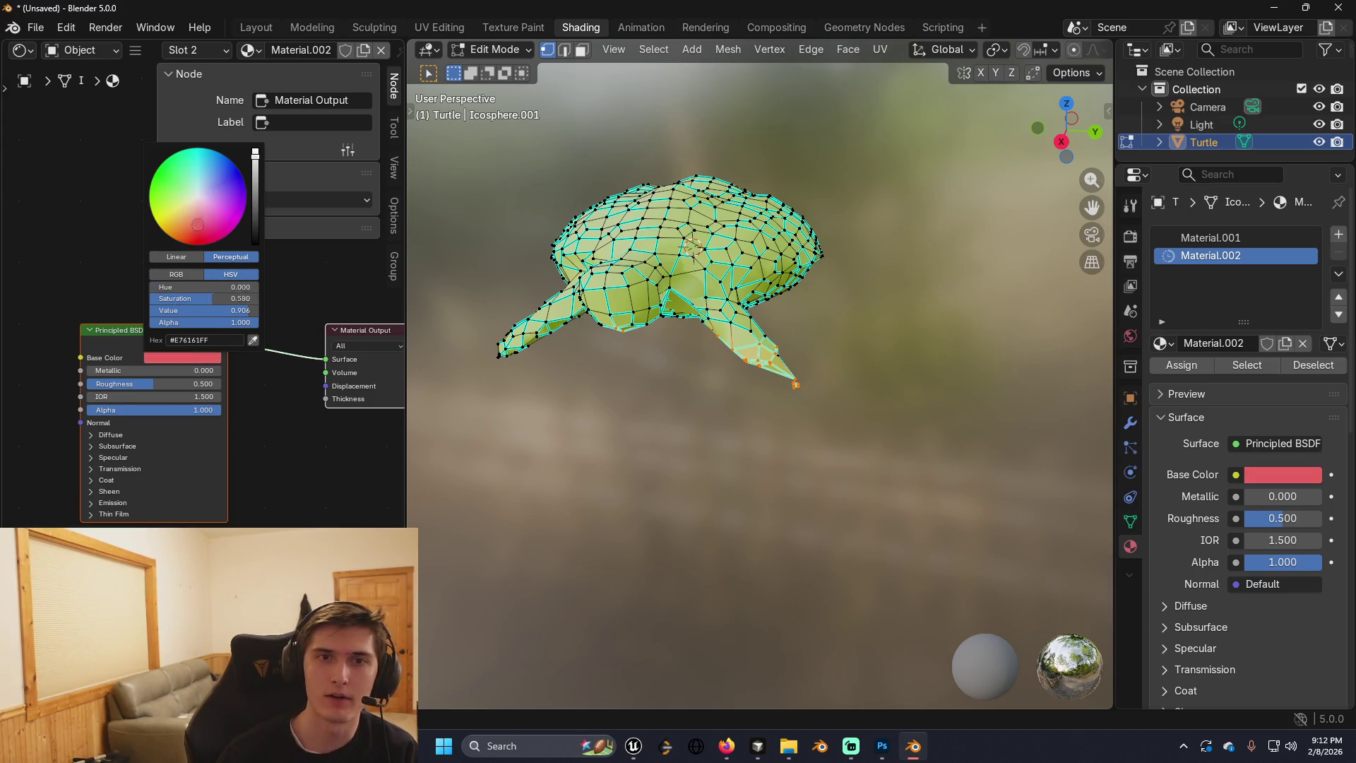
pyautogui.click(175, 239)
pyautogui.moveTo(255, 152); pyautogui.dragTo(255, 222)
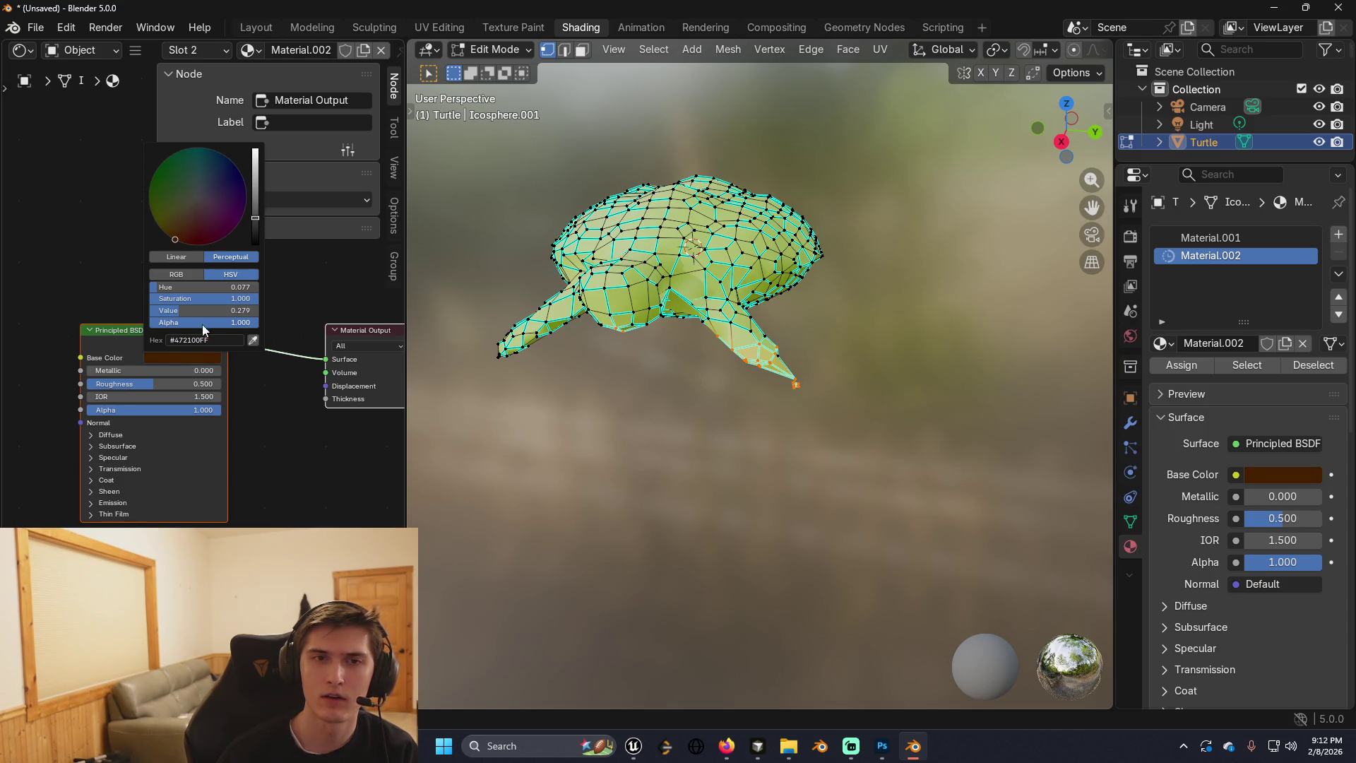
pyautogui.click(727, 248)
pyautogui.press('Tab')
pyautogui.press('Tab')
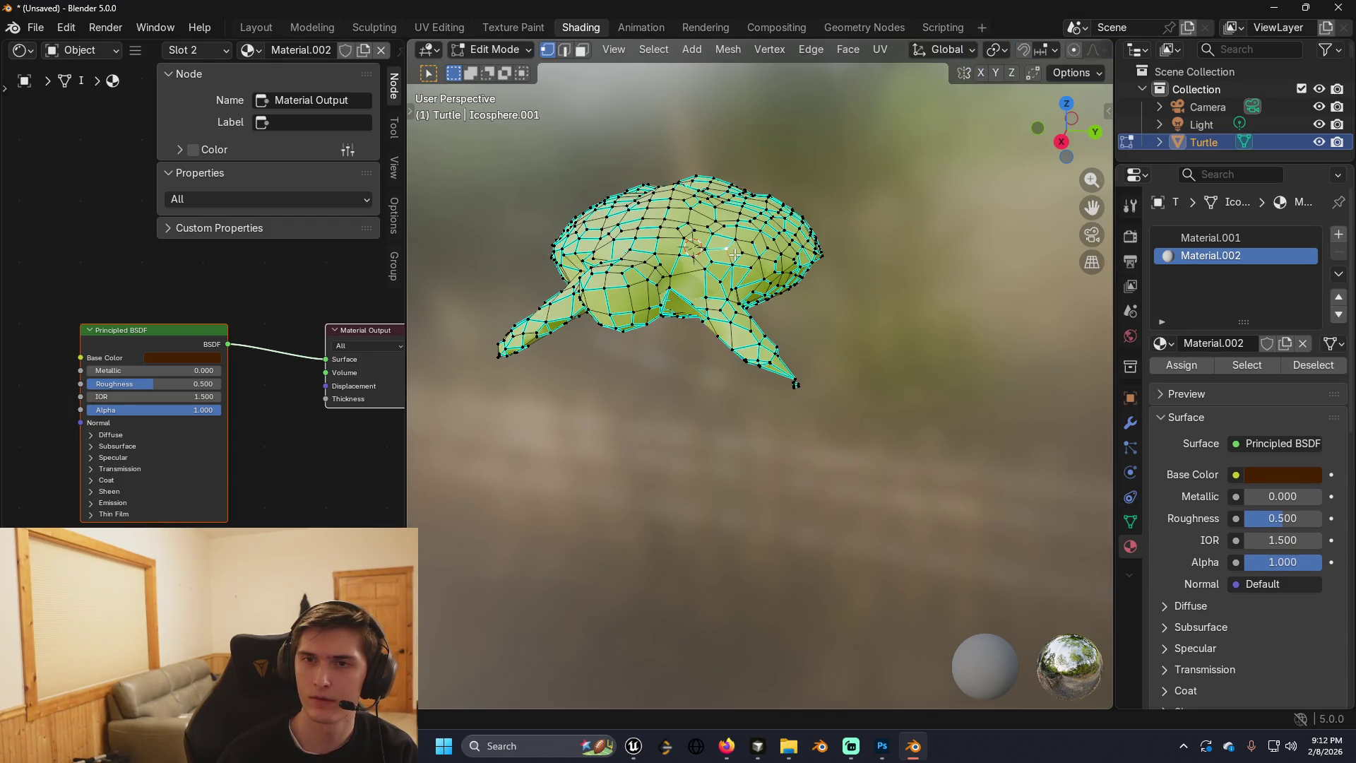
# In face select mode, select a group of faces across the shell top.
pyautogui.press('3')
pyautogui.click(735, 252)
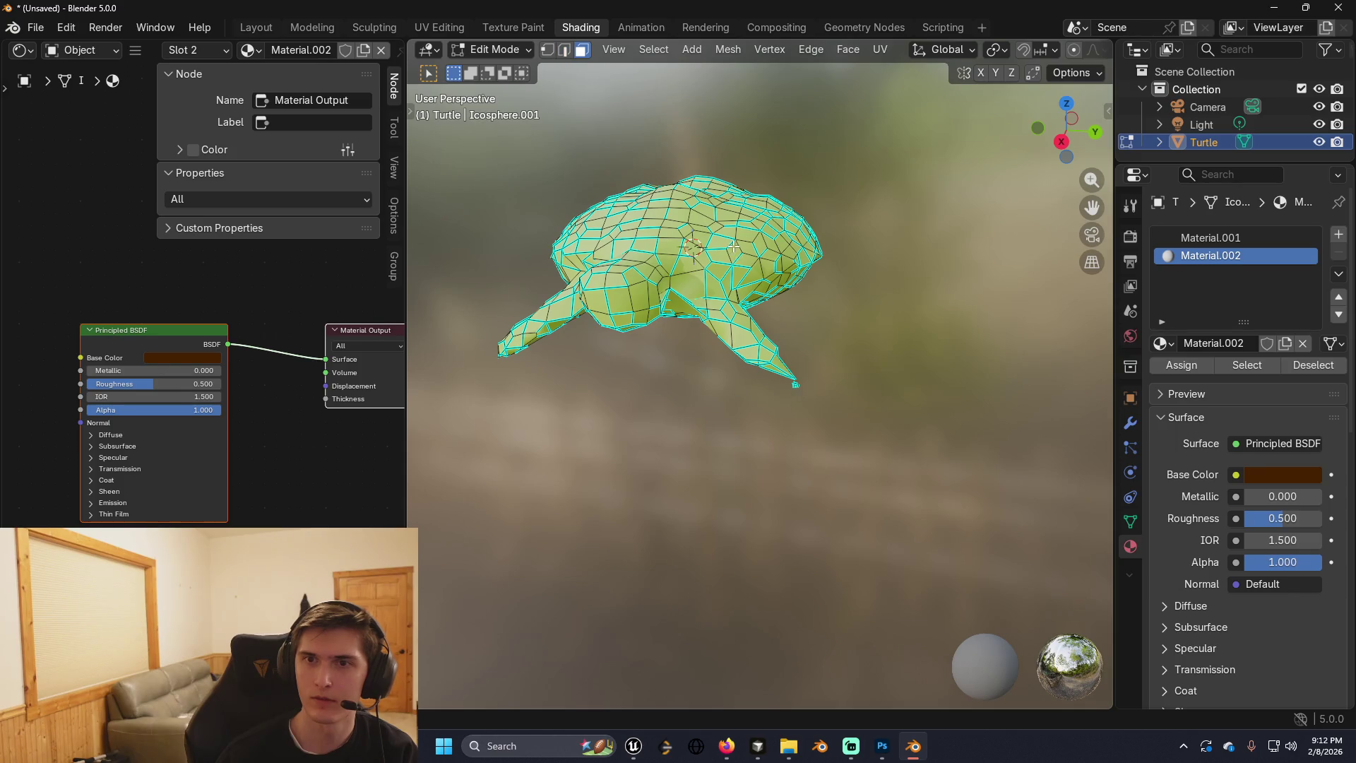
pyautogui.moveTo(823, 231); pyautogui.dragTo(867, 233)
pyautogui.press('l')
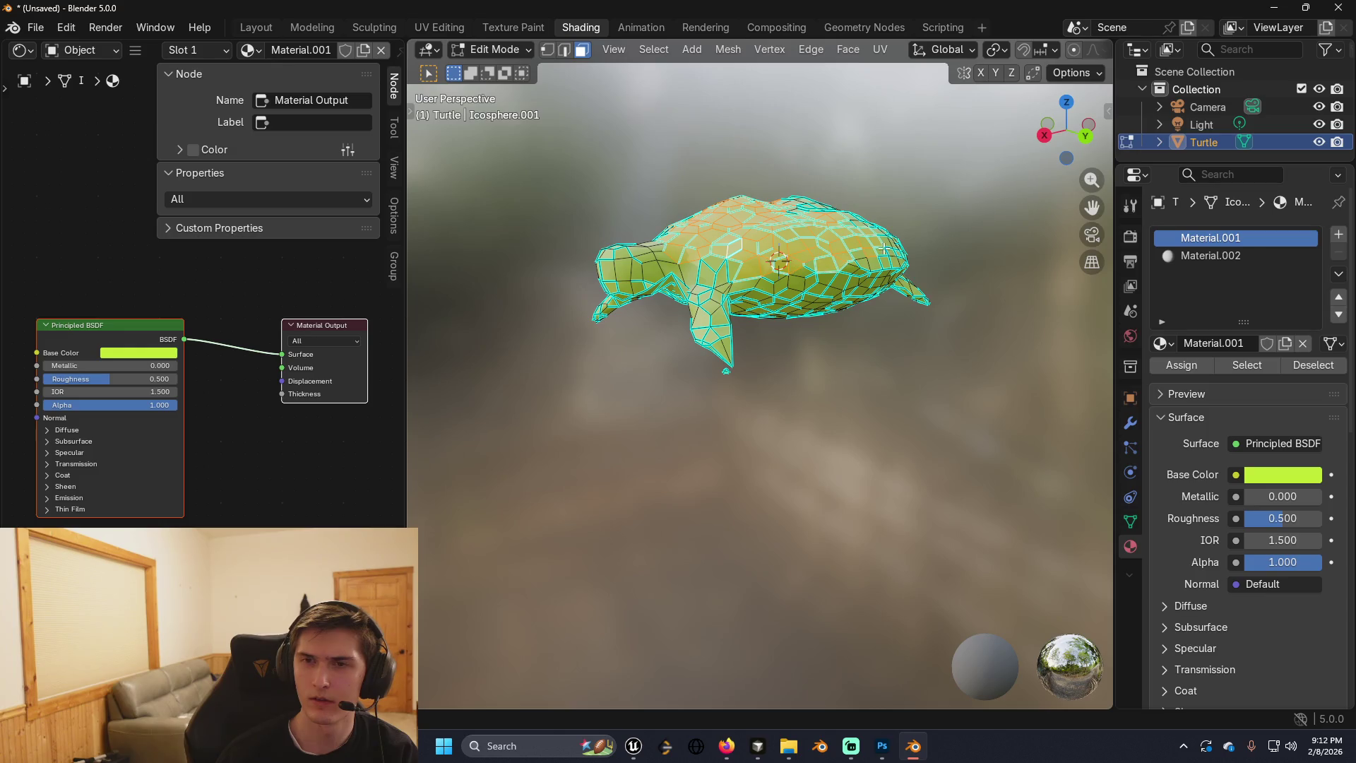
pyautogui.moveTo(1006, 236); pyautogui.dragTo(840, 269)
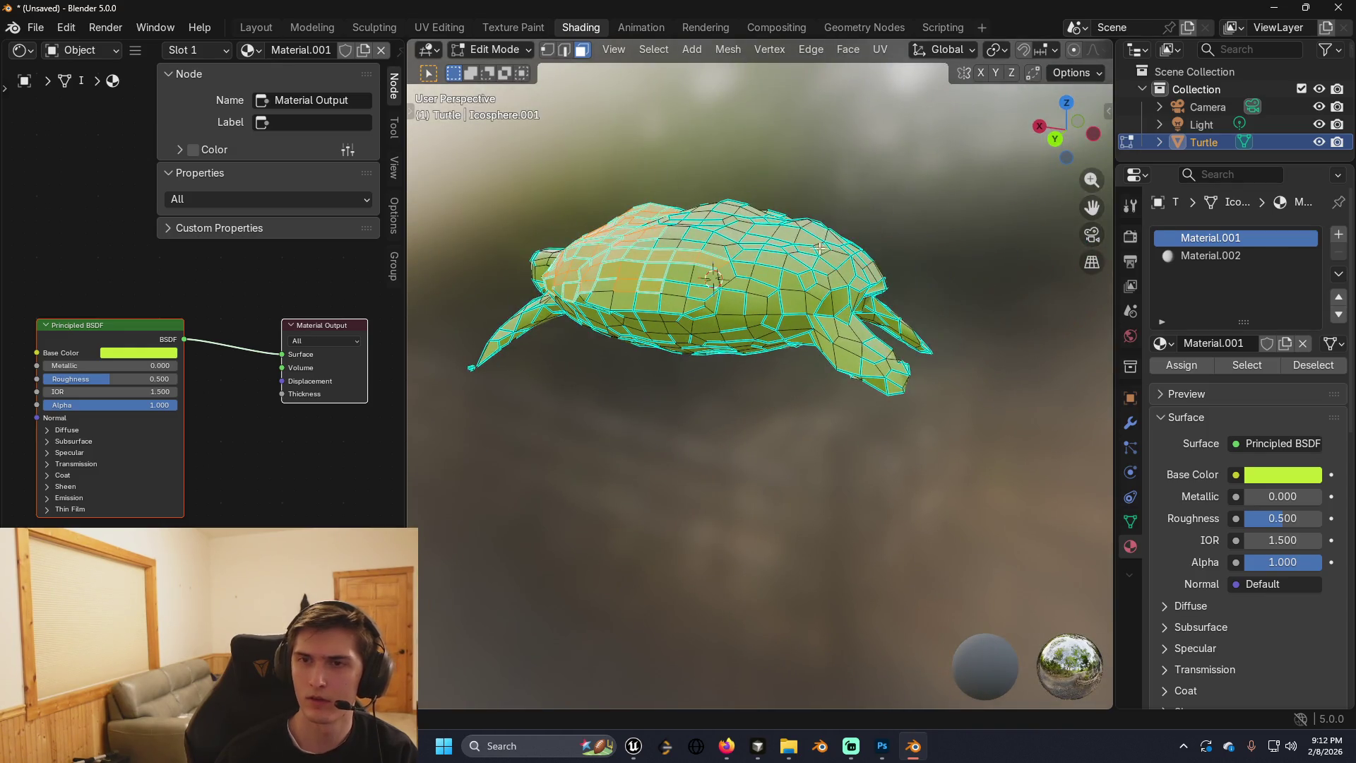
pyautogui.keyDown('alt'); pyautogui.keyDown('shift'); pyautogui.click(687, 285); pyautogui.keyUp('shift'); pyautogui.keyUp('alt')
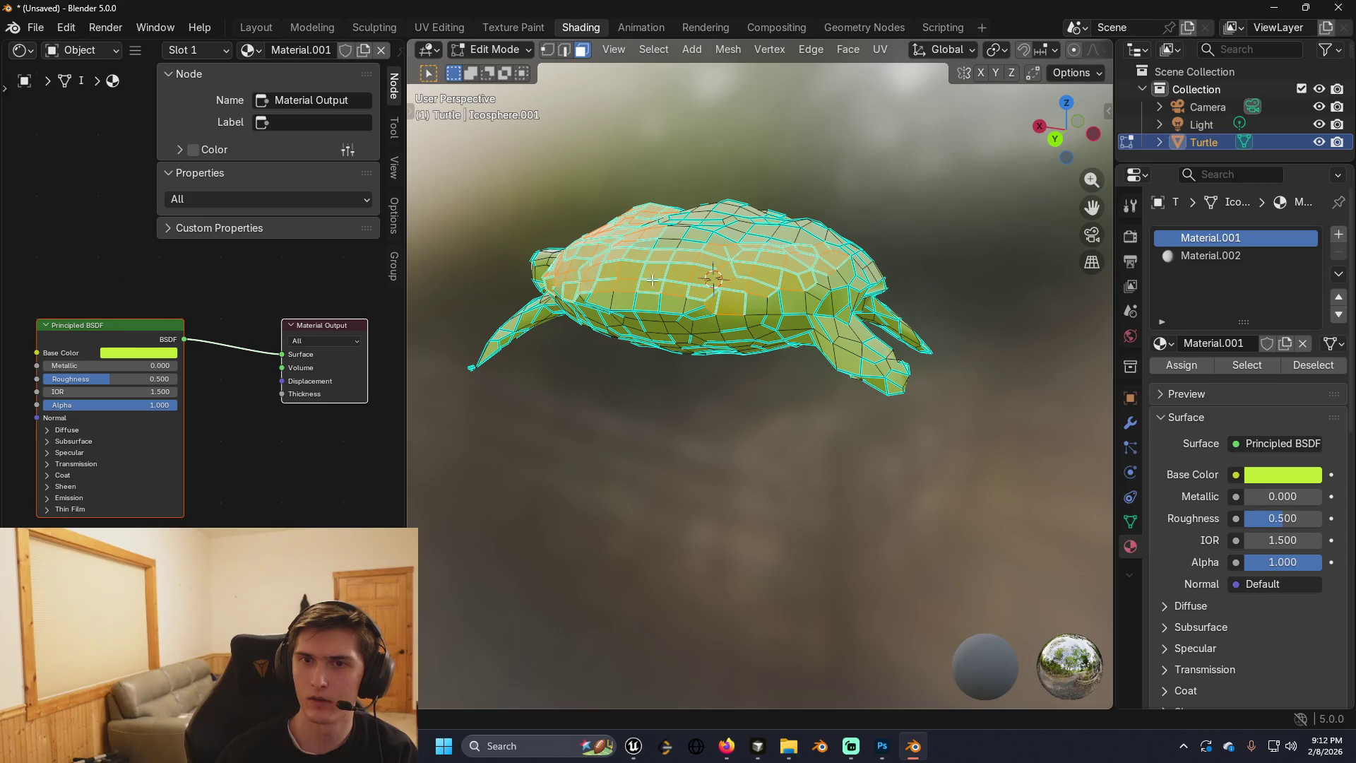
pyautogui.moveTo(876, 260)
pyautogui.mouseDown()
pyautogui.moveTo(749, 247)
pyautogui.moveTo(725, 302)
pyautogui.moveTo(824, 305)
pyautogui.mouseUp()
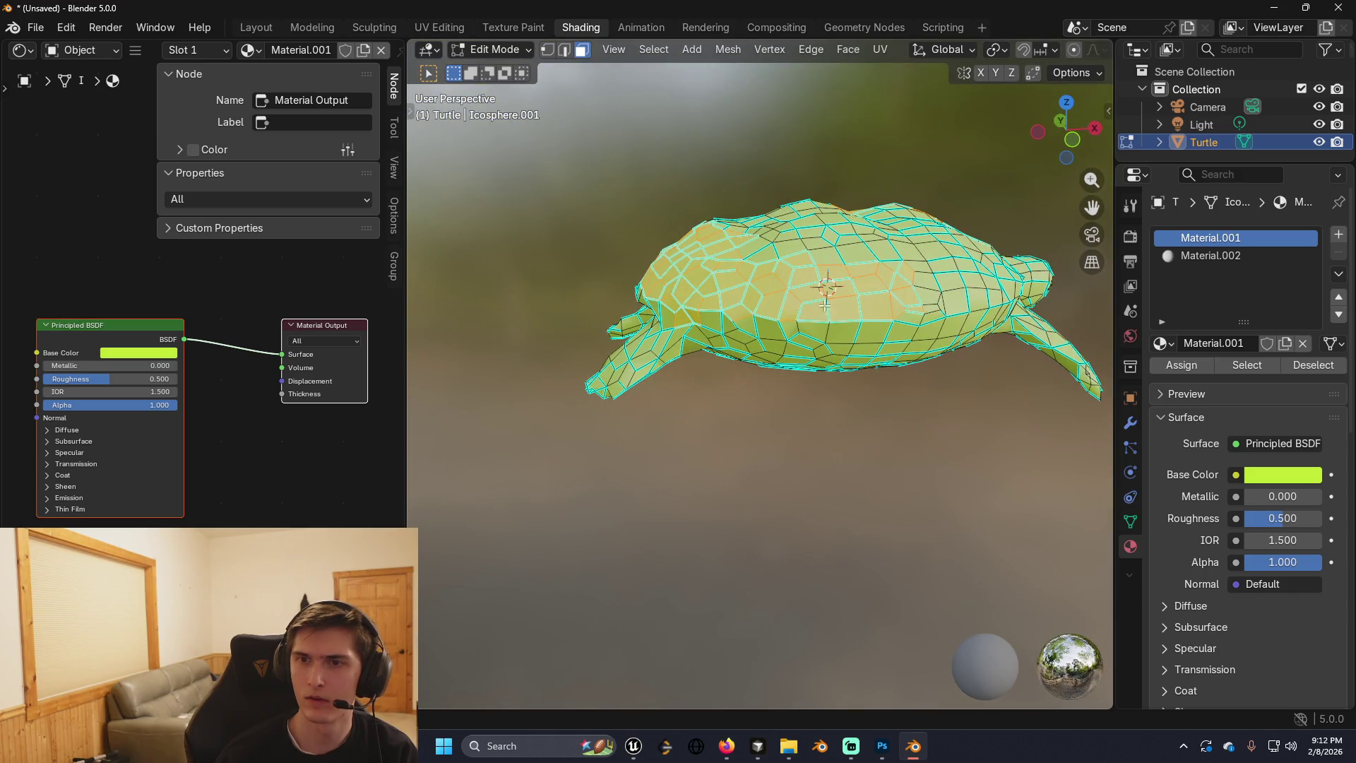
pyautogui.moveTo(989, 289)
pyautogui.mouseDown()
pyautogui.moveTo(883, 310)
pyautogui.moveTo(982, 315)
pyautogui.moveTo(891, 319)
pyautogui.moveTo(922, 403)
pyautogui.mouseUp()
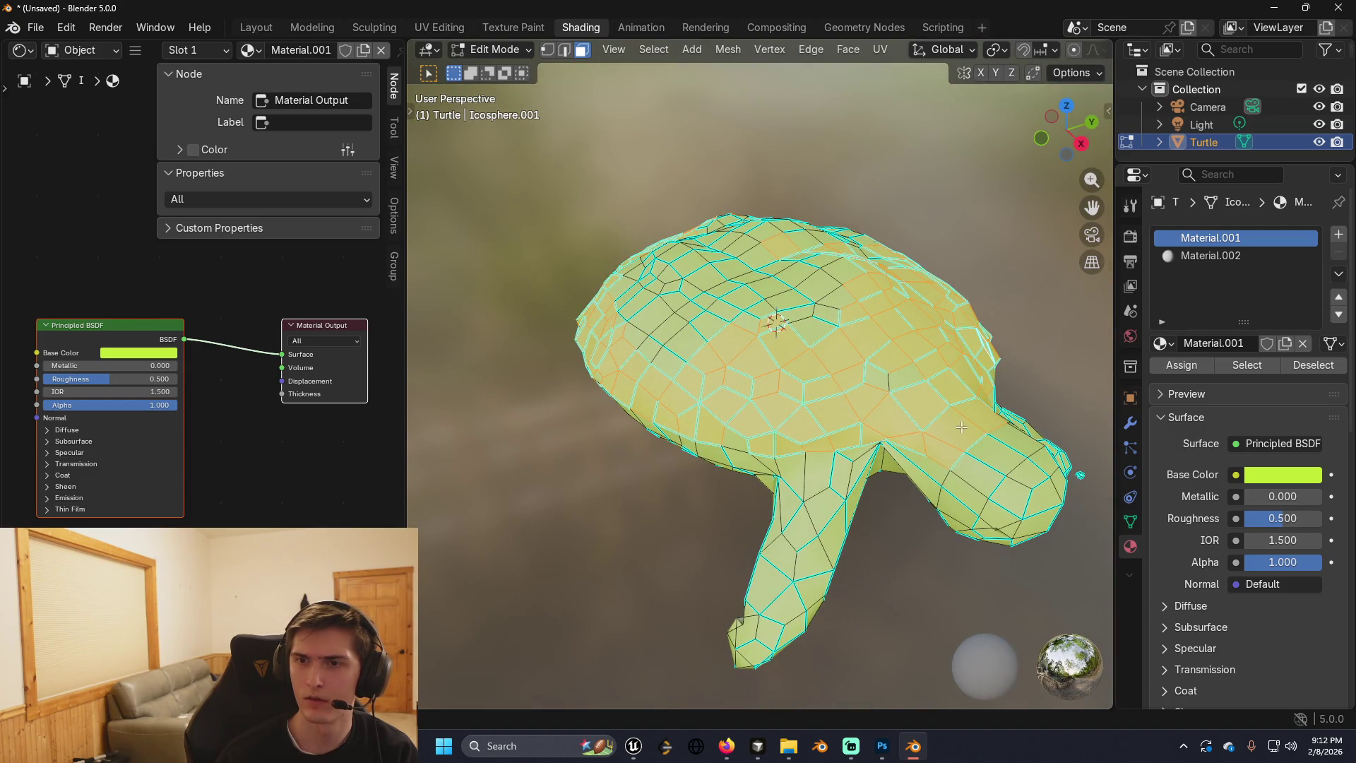
# Add more shell faces and assign the brown Material.002 to them.
pyautogui.click(926, 437)
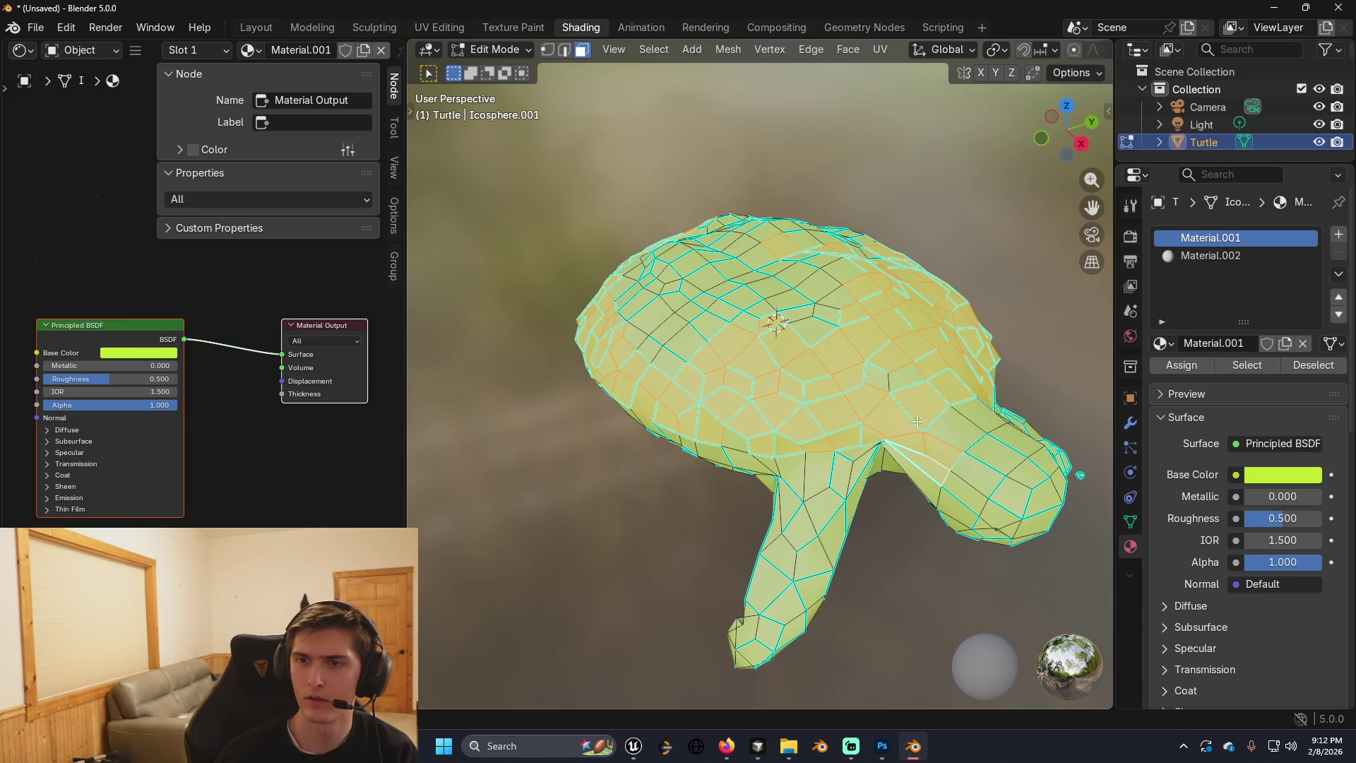
pyautogui.press('Escape')
pyautogui.moveTo(772, 318); pyautogui.dragTo(854, 275)
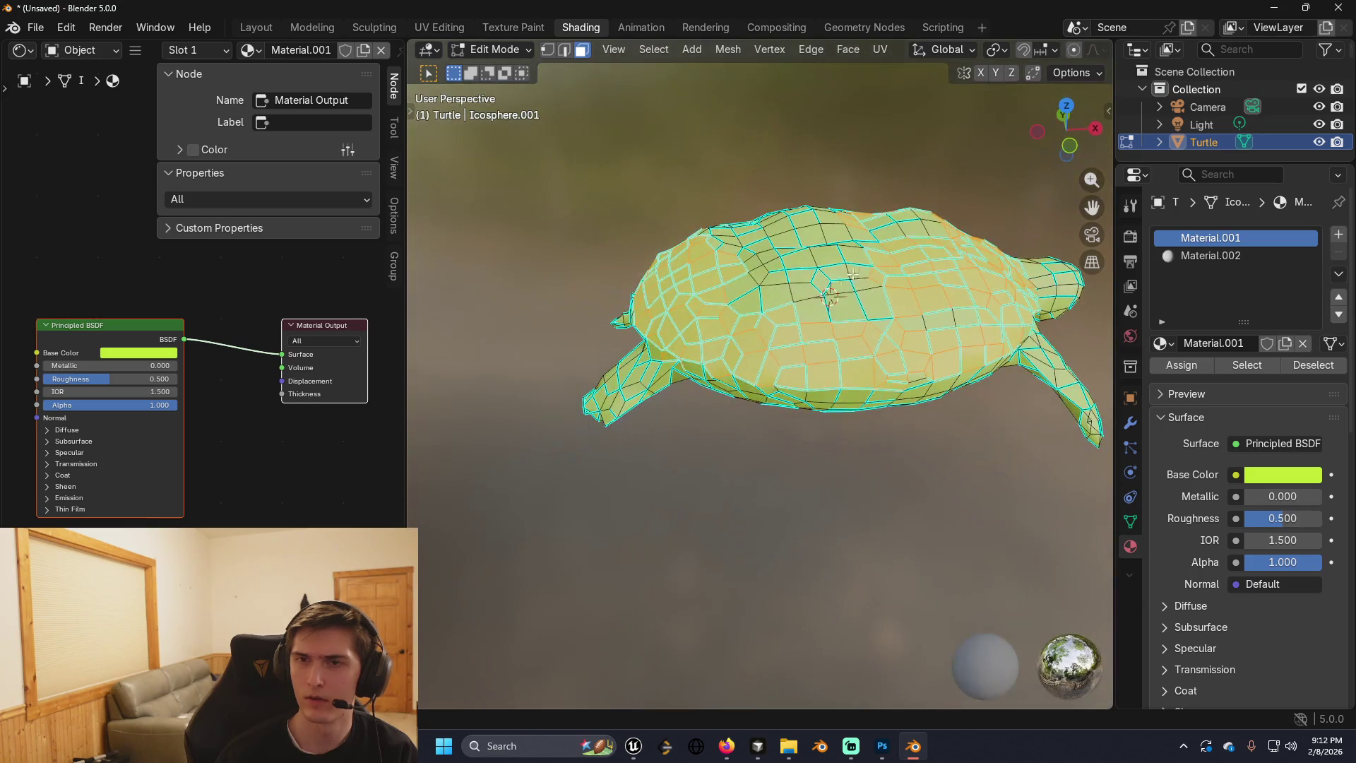
pyautogui.moveTo(954, 309)
pyautogui.mouseDown()
pyautogui.moveTo(823, 294)
pyautogui.moveTo(803, 272)
pyautogui.moveTo(678, 290)
pyautogui.mouseUp()
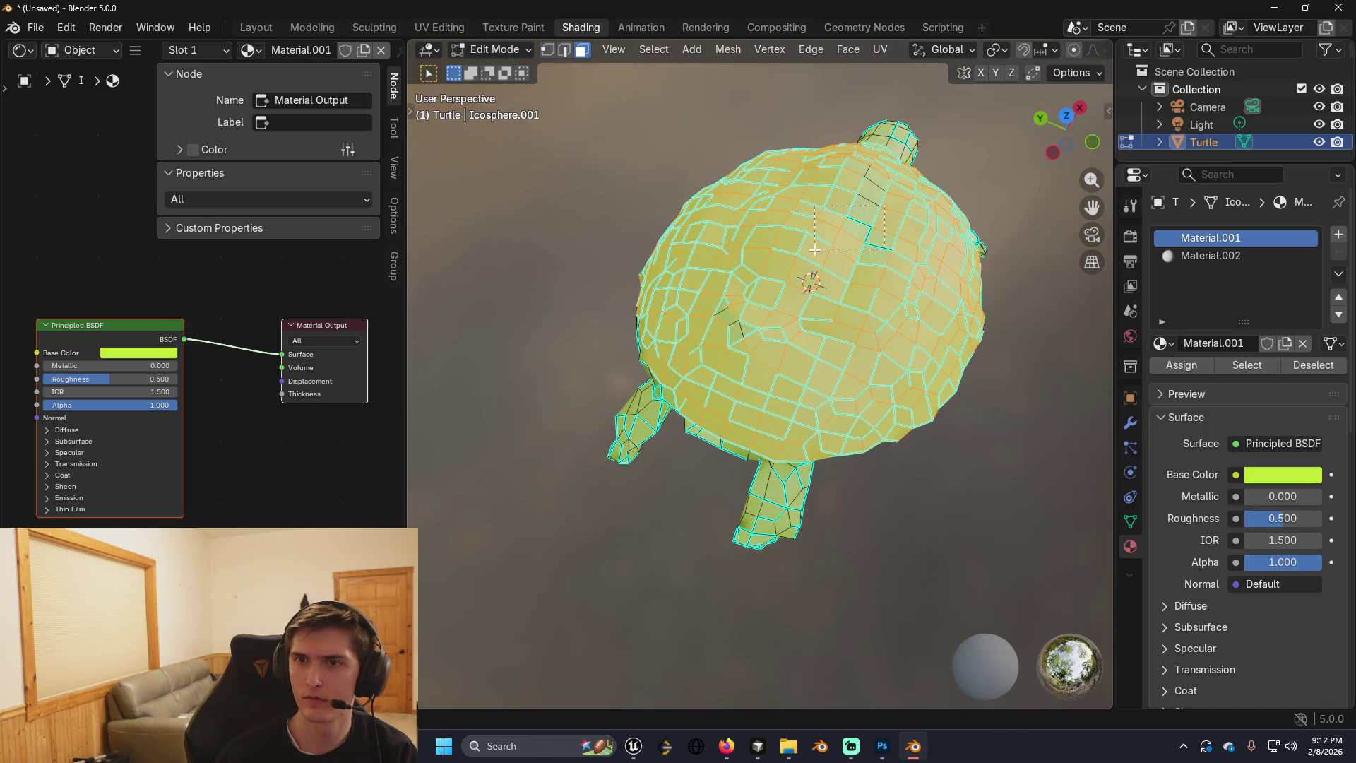
pyautogui.moveTo(859, 189); pyautogui.dragTo(827, 202)
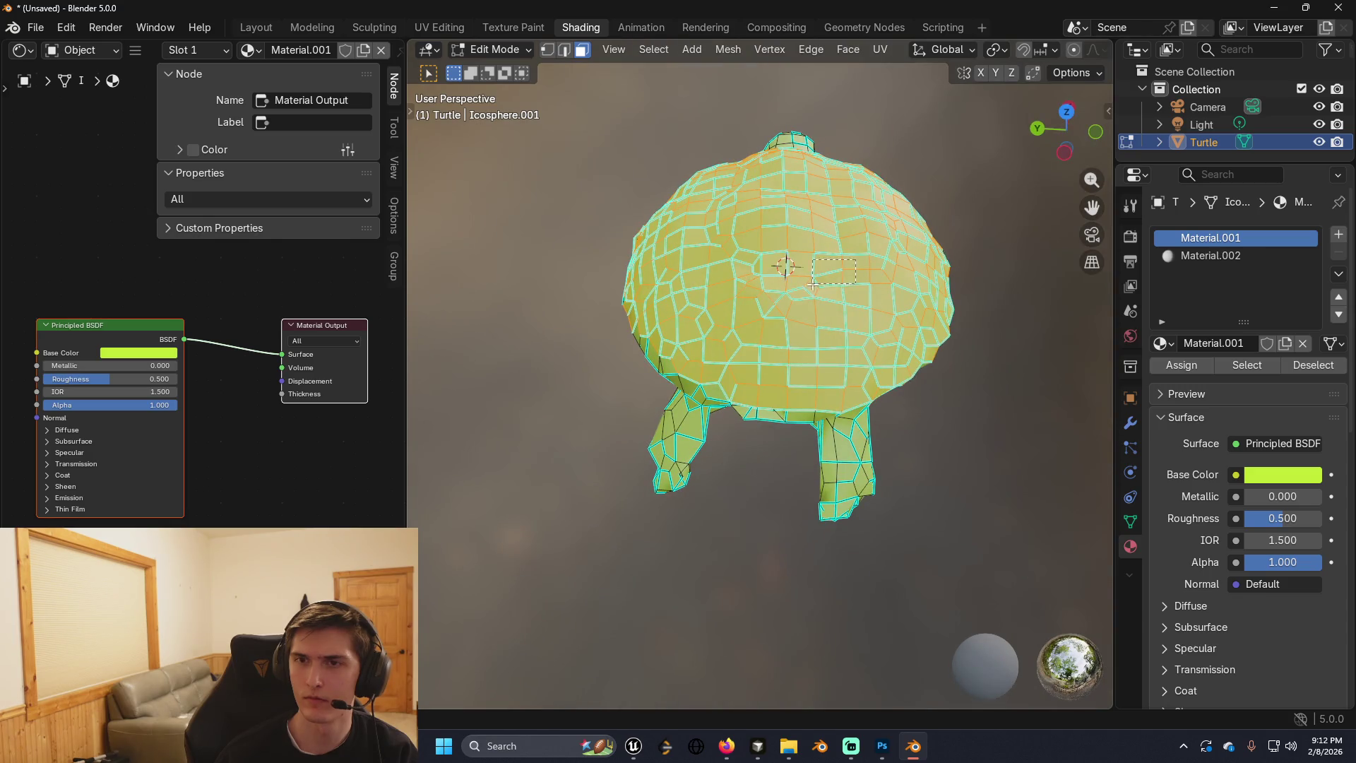
pyautogui.moveTo(780, 284)
pyautogui.mouseDown()
pyautogui.moveTo(699, 282)
pyautogui.moveTo(737, 222)
pyautogui.moveTo(778, 297)
pyautogui.moveTo(881, 276)
pyautogui.mouseUp()
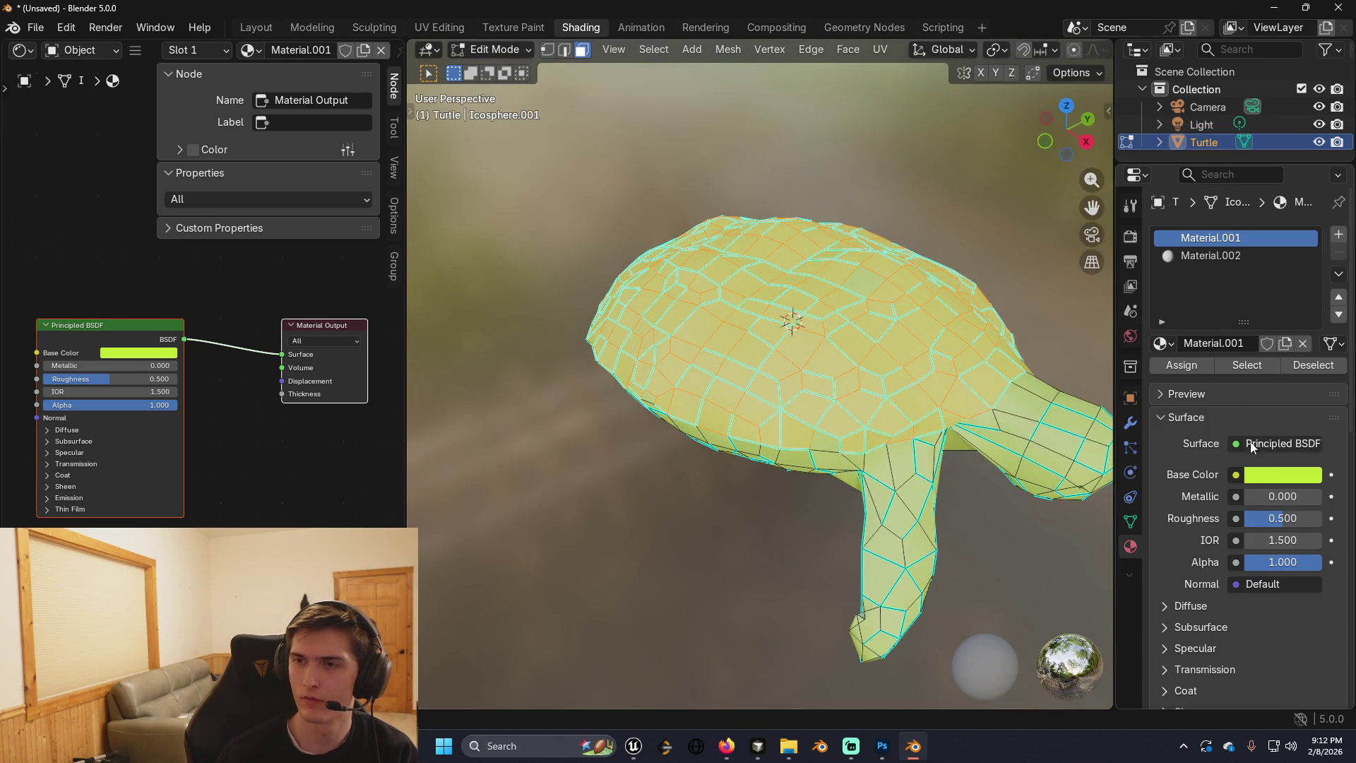
pyautogui.click(1200, 255)
pyautogui.click(1181, 368)
# Select the eye faces on the turtle's head and add a third, empty material slot.
pyautogui.moveTo(911, 282); pyautogui.dragTo(829, 240)
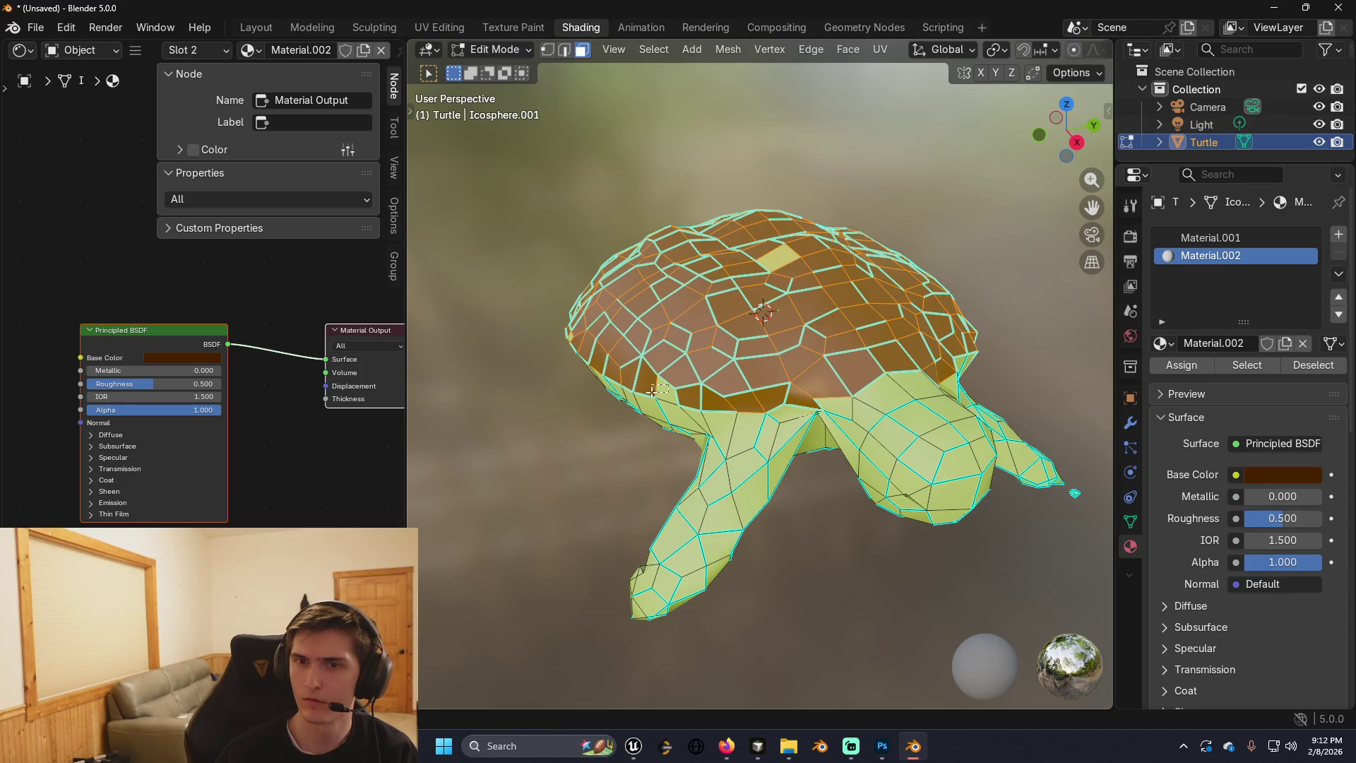
pyautogui.moveTo(653, 390); pyautogui.dragTo(918, 438)
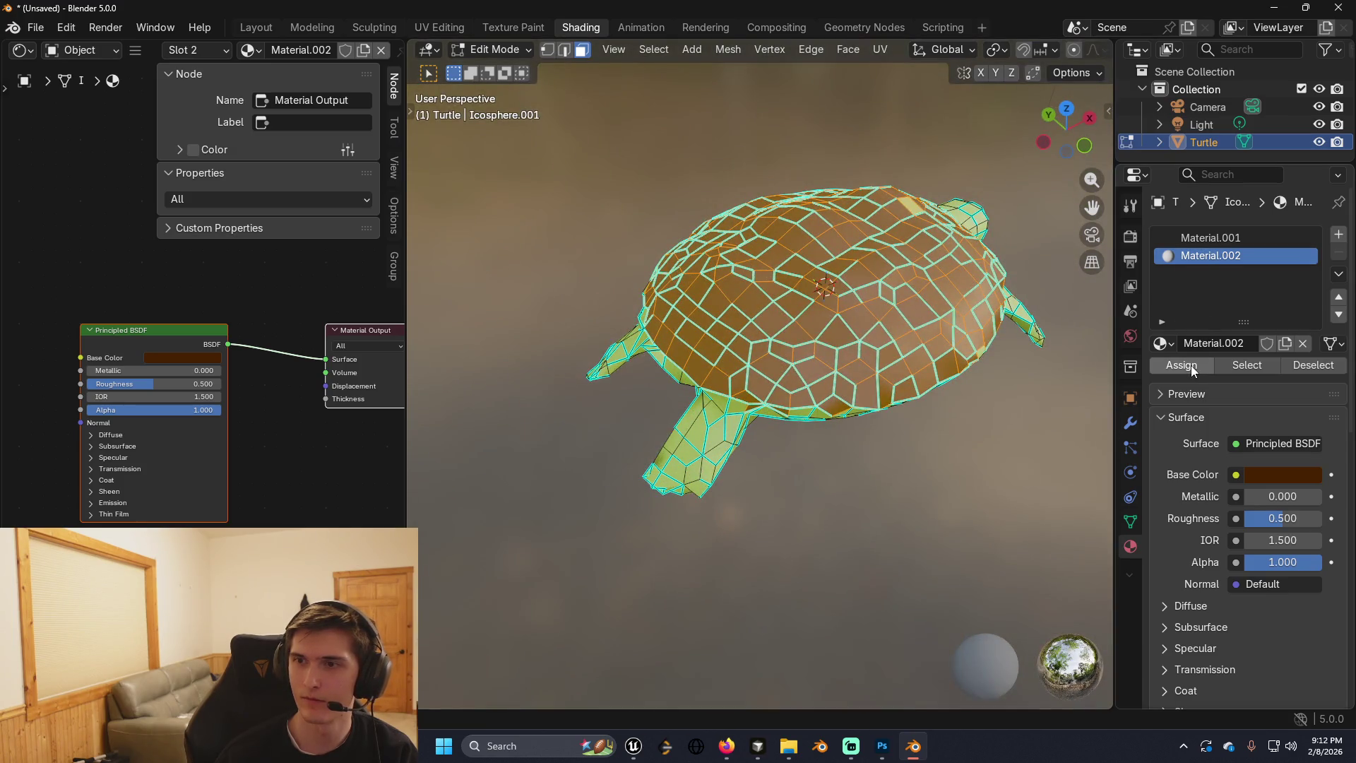
pyautogui.moveTo(883, 311)
pyautogui.mouseDown()
pyautogui.moveTo(829, 304)
pyautogui.moveTo(775, 325)
pyautogui.moveTo(807, 323)
pyautogui.mouseUp()
pyautogui.click(768, 279)
pyautogui.moveTo(777, 279)
pyautogui.mouseDown()
pyautogui.moveTo(782, 301)
pyautogui.moveTo(674, 295)
pyautogui.mouseUp()
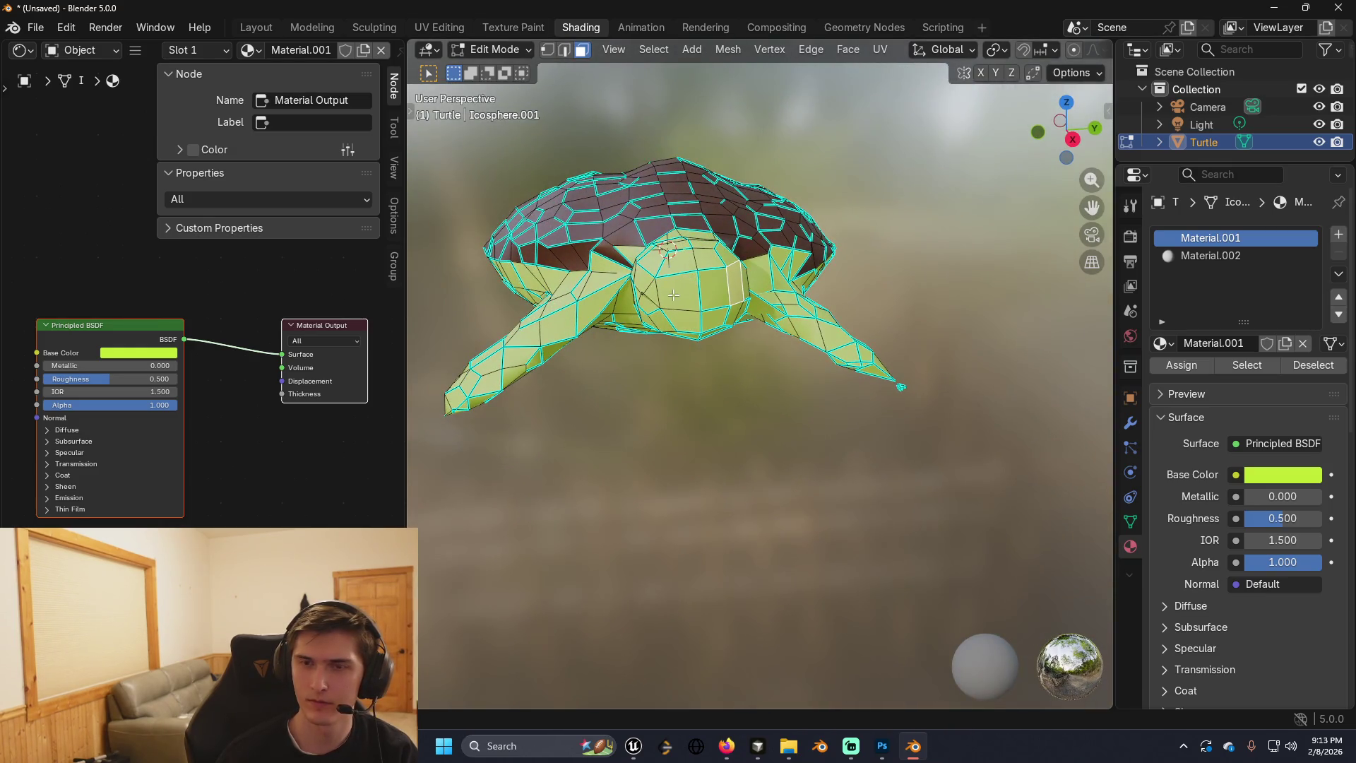
pyautogui.click(689, 292)
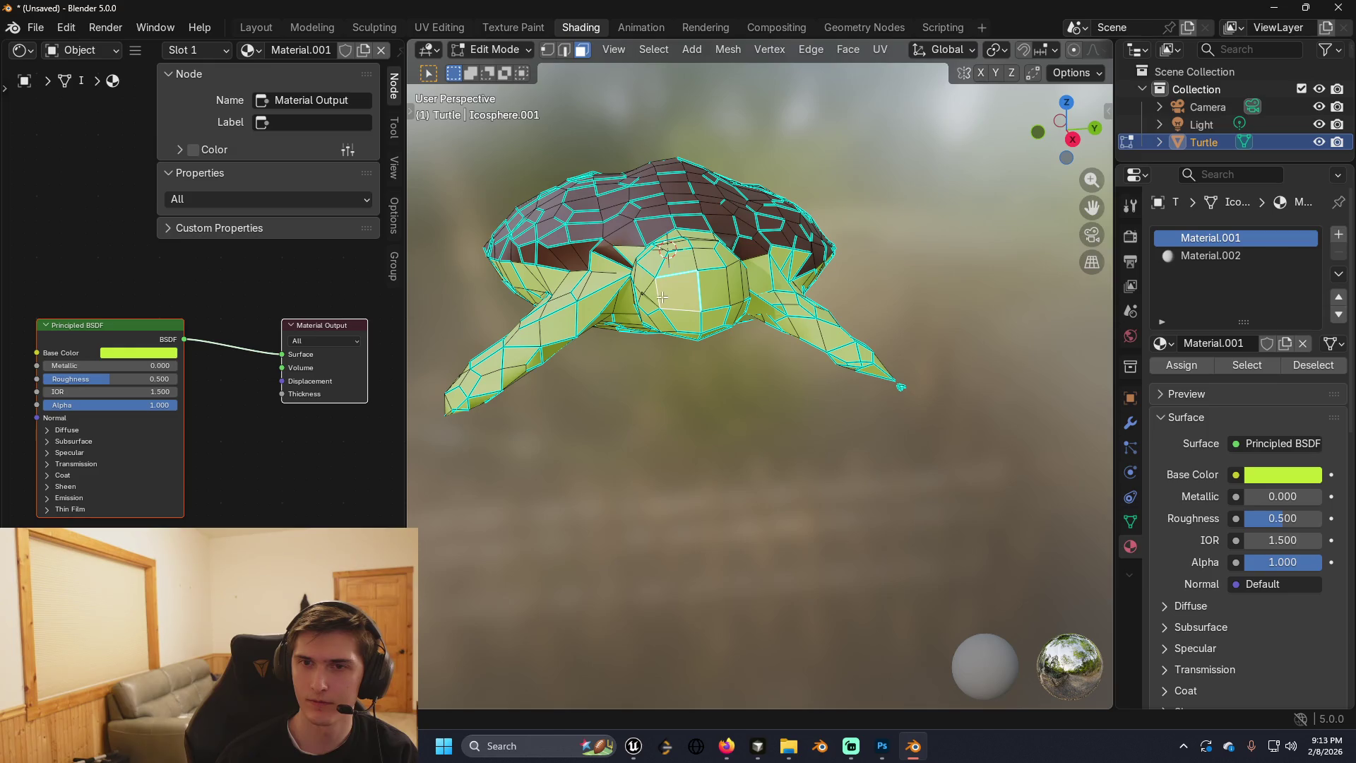
pyautogui.click(642, 283)
pyautogui.moveTo(723, 287)
pyautogui.mouseDown()
pyautogui.moveTo(700, 280)
pyautogui.moveTo(732, 307)
pyautogui.moveTo(709, 308)
pyautogui.mouseUp()
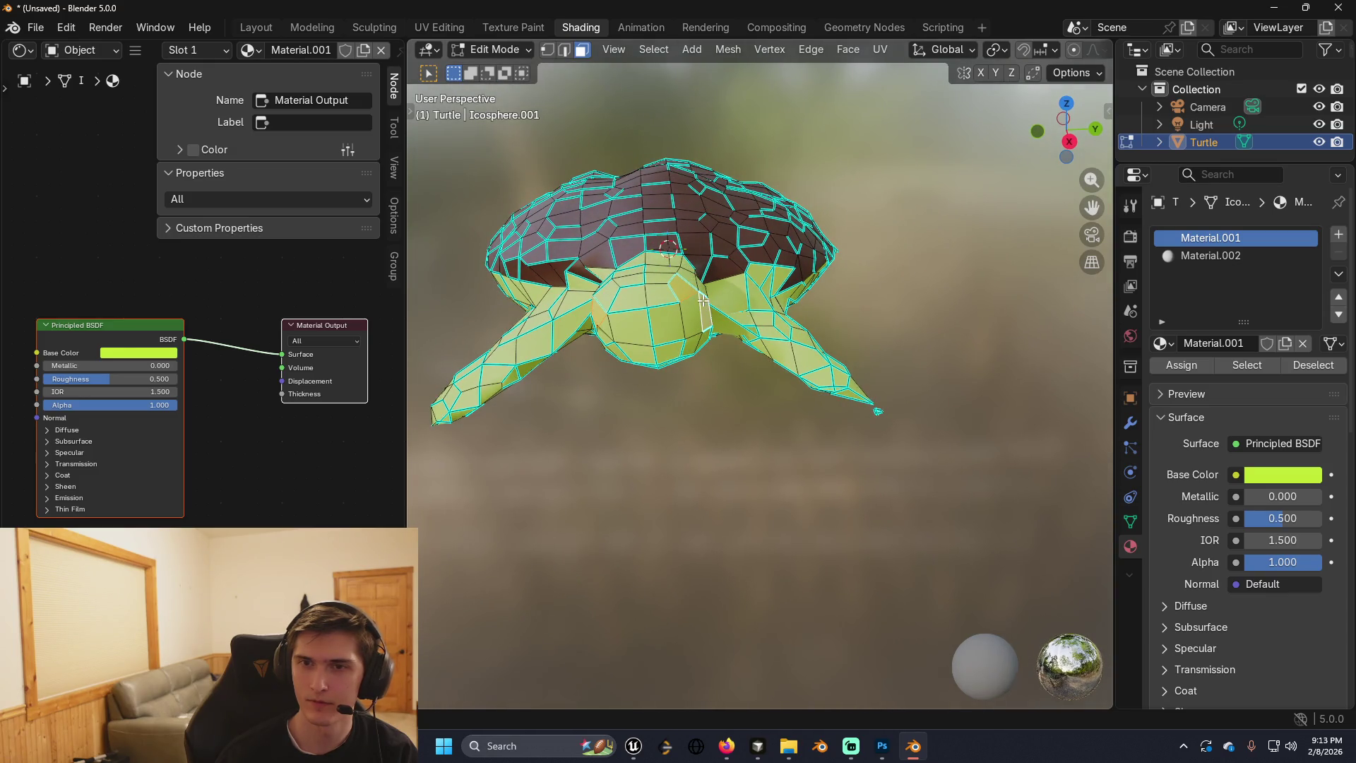
pyautogui.keyDown('shift'); pyautogui.click(608, 328); pyautogui.keyUp('shift')
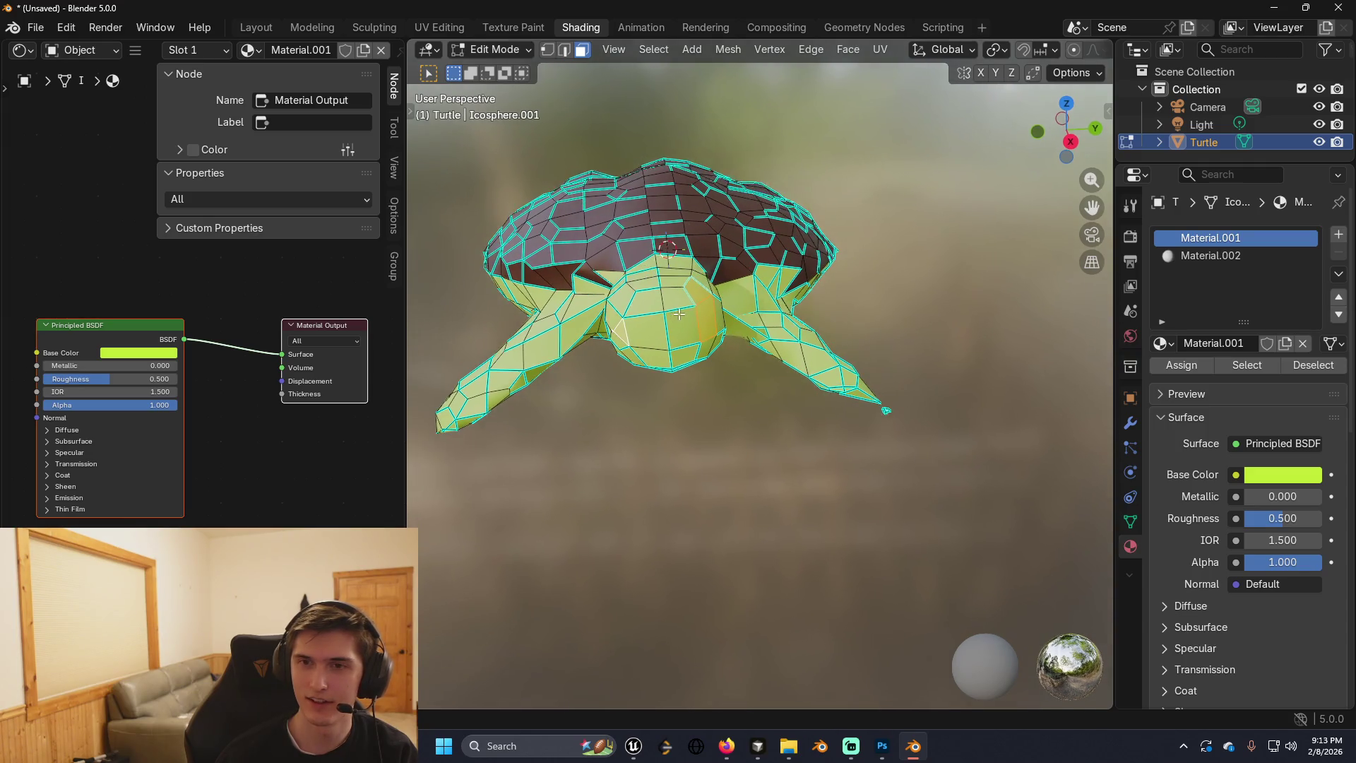
pyautogui.click(703, 295)
pyautogui.keyDown('shift'); pyautogui.click(620, 331); pyautogui.keyUp('shift')
pyautogui.click(1337, 236)
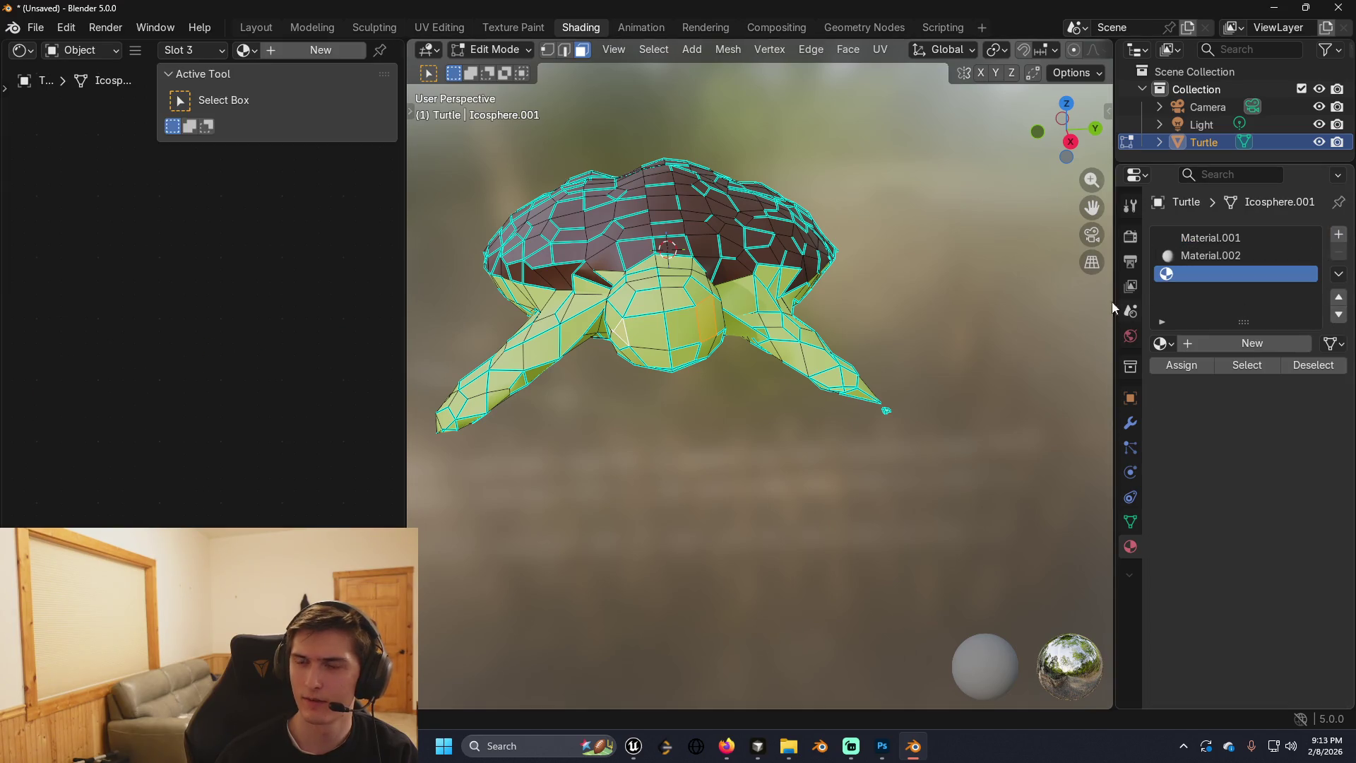
# Create Material.003 with a black base colour and assign it to the eye faces.
pyautogui.click(325, 50)
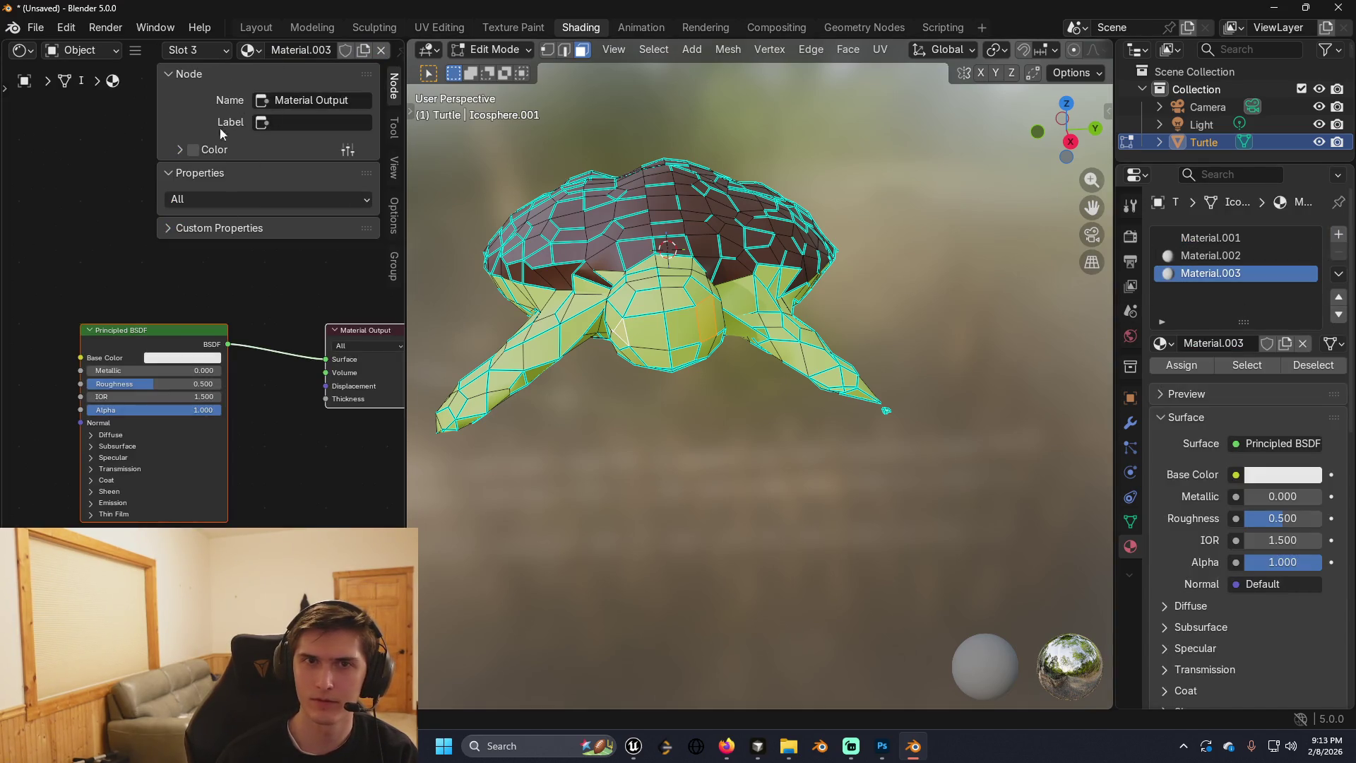
pyautogui.click(182, 358)
pyautogui.moveTo(197, 220); pyautogui.dragTo(180, 241)
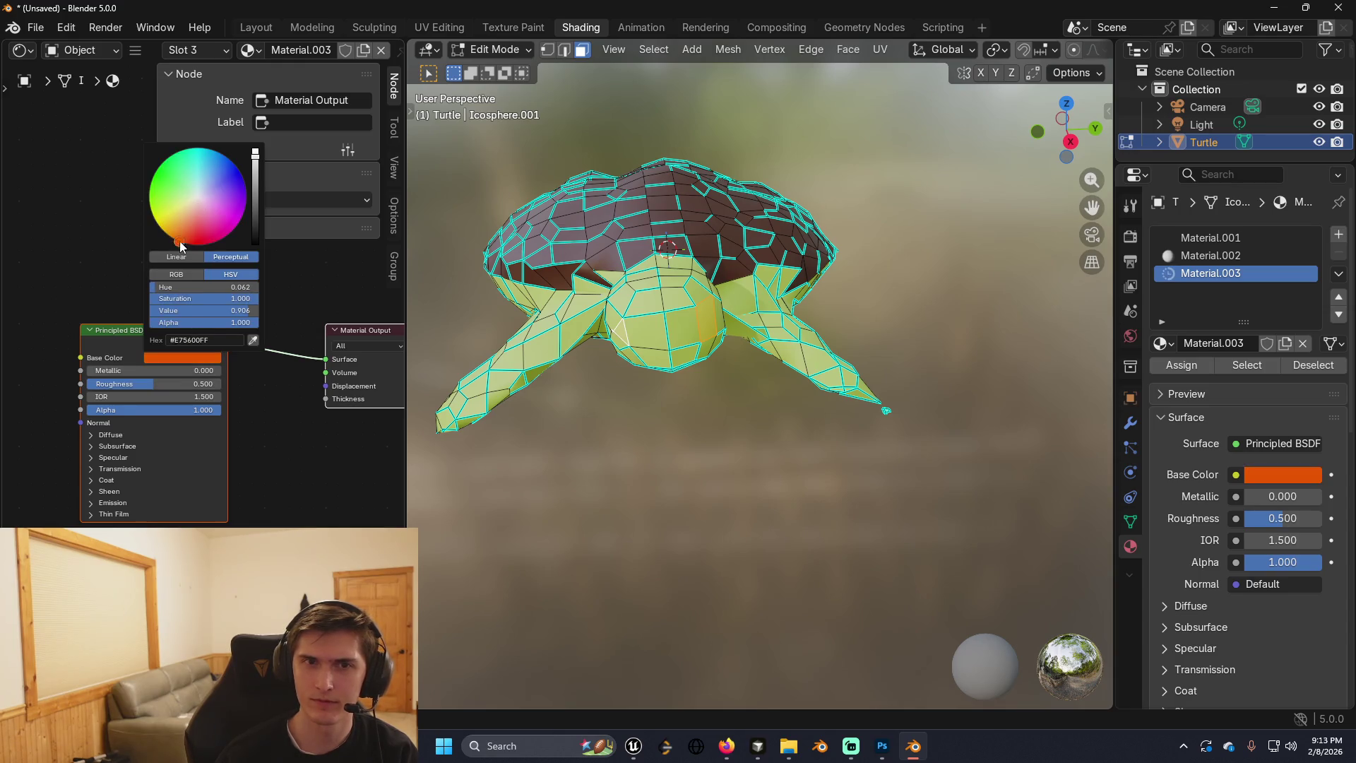
pyautogui.moveTo(260, 205); pyautogui.dragTo(265, 240)
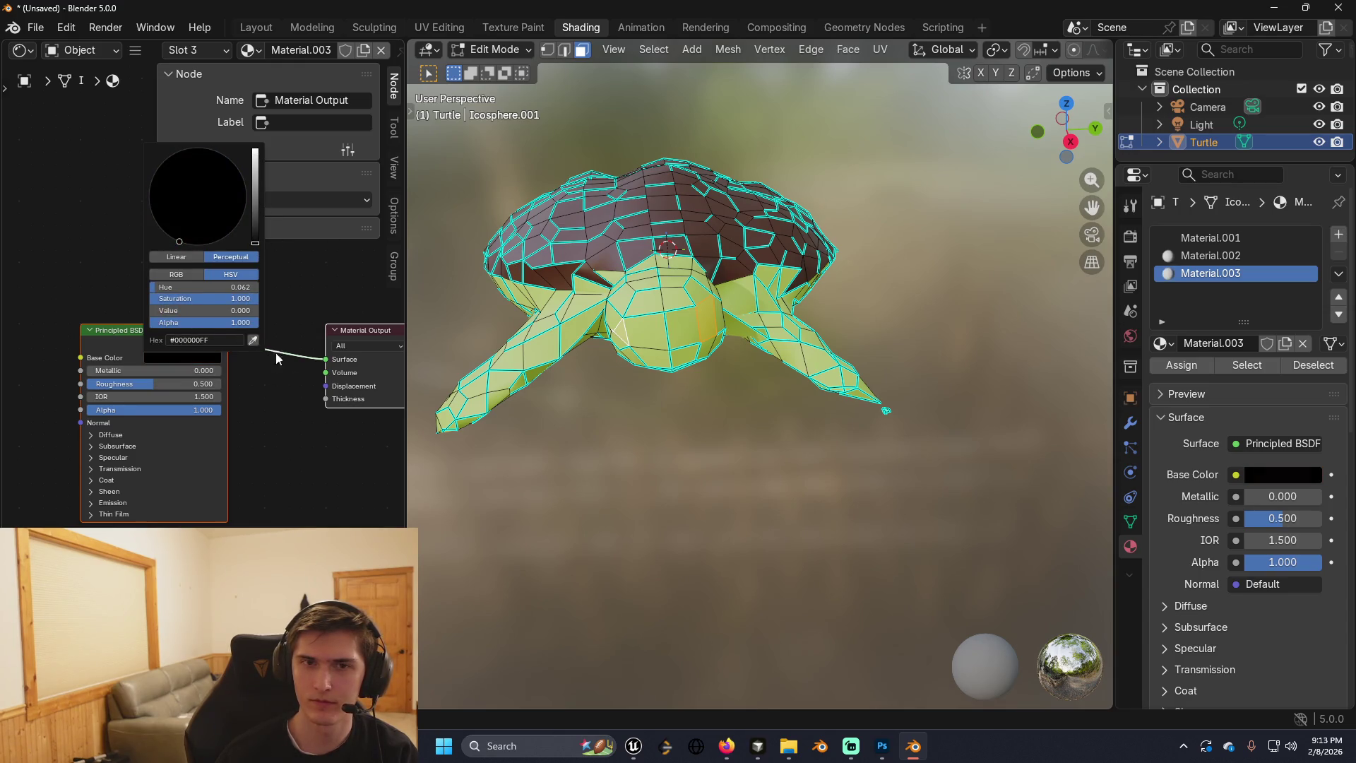
pyautogui.click(1182, 365)
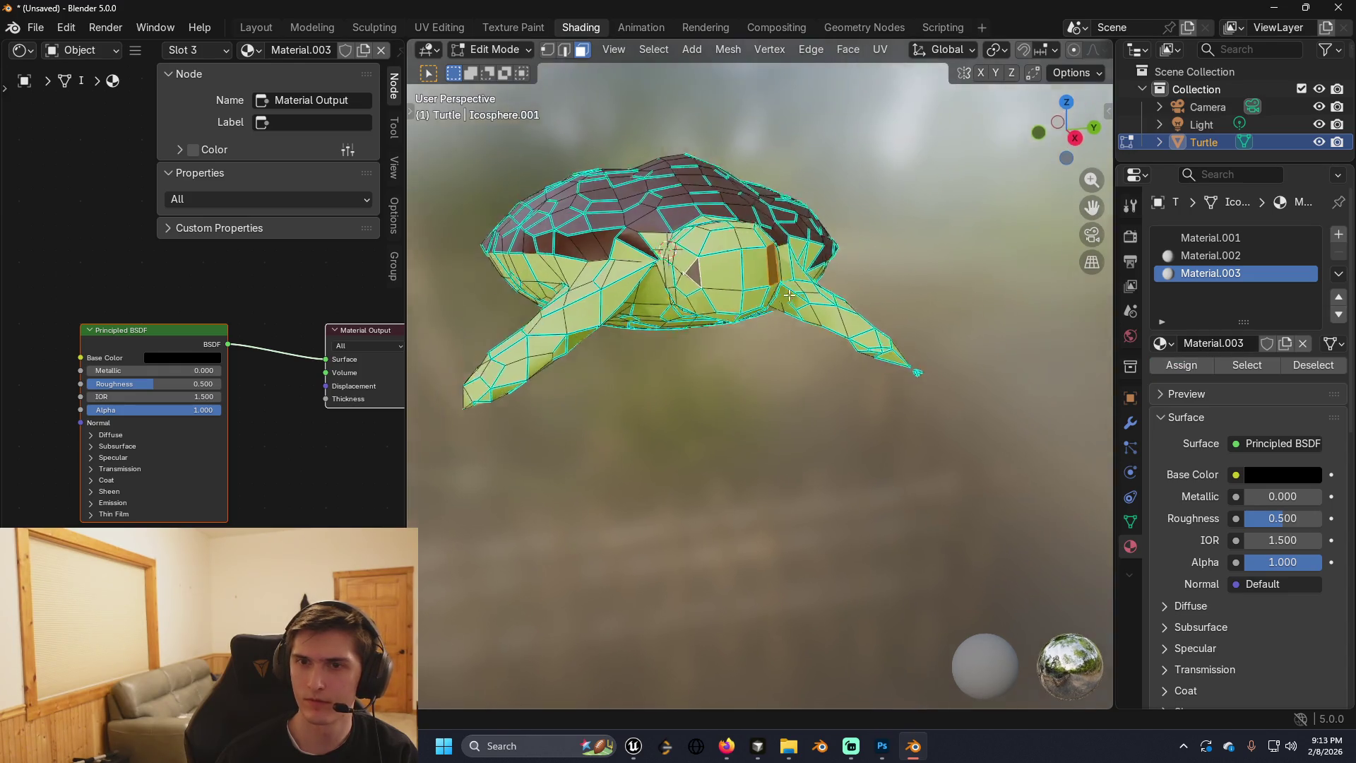
# Start a new selection of several faces on the turtle's shell.
pyautogui.moveTo(789, 295)
pyautogui.mouseDown()
pyautogui.moveTo(805, 384)
pyautogui.moveTo(755, 426)
pyautogui.mouseUp()
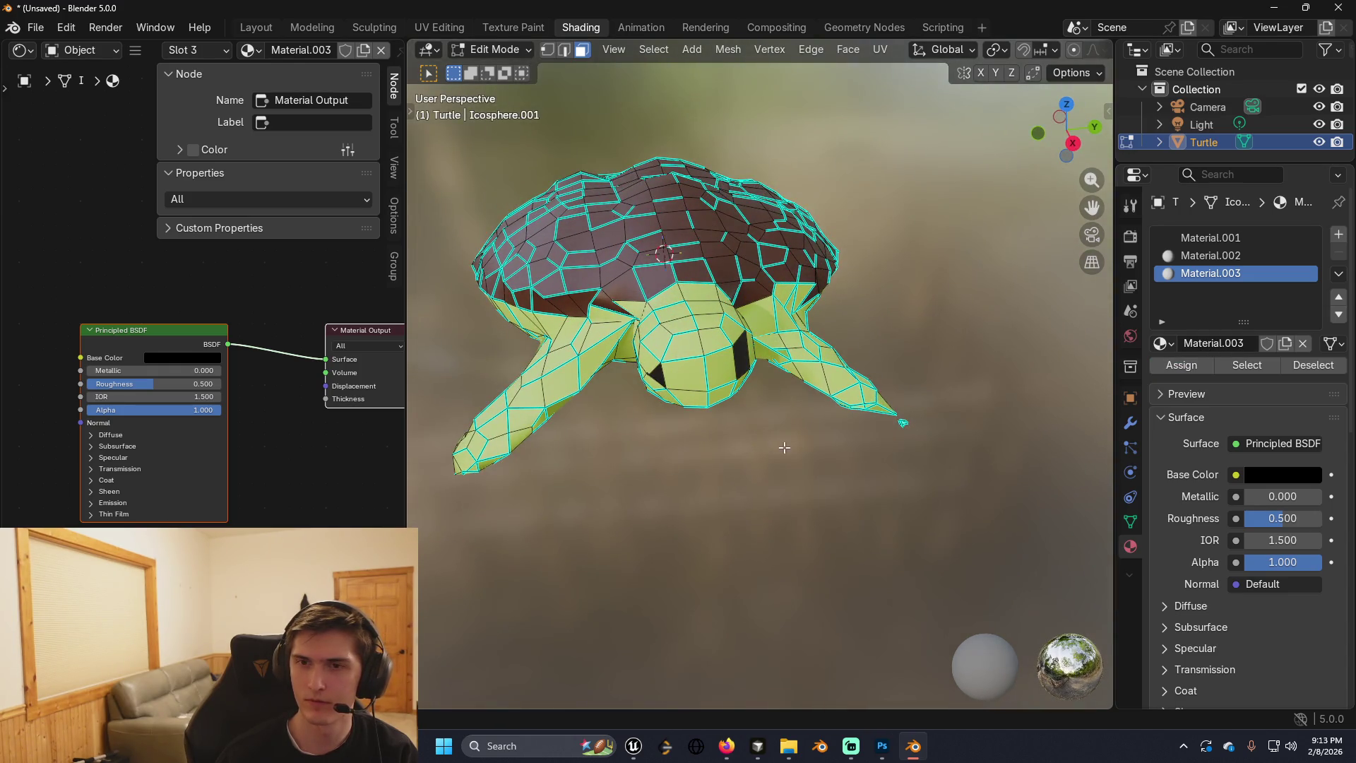
pyautogui.moveTo(750, 366); pyautogui.dragTo(918, 392)
pyautogui.click(919, 393)
pyautogui.keyDown('shift'); pyautogui.click(926, 428); pyautogui.keyUp('shift')
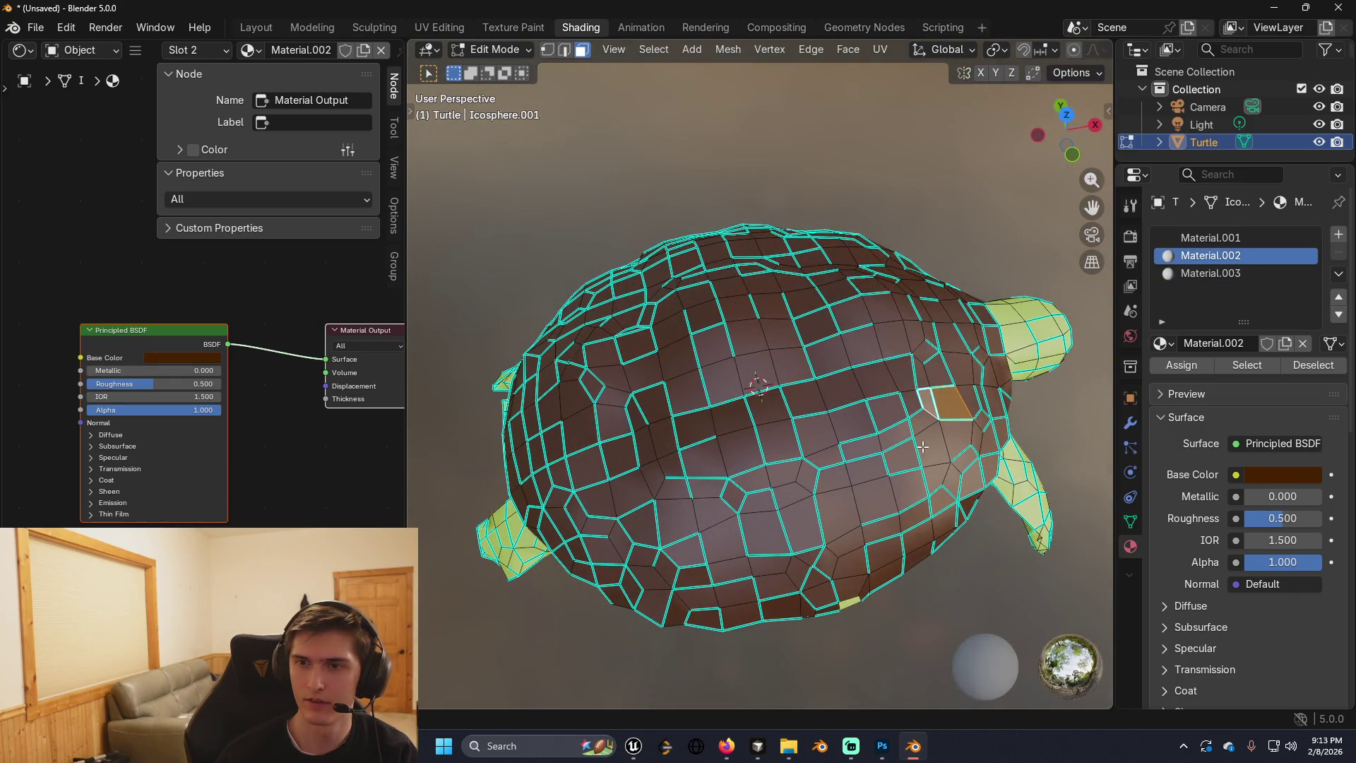
pyautogui.keyDown('shift'); pyautogui.click(933, 447); pyautogui.keyUp('shift')
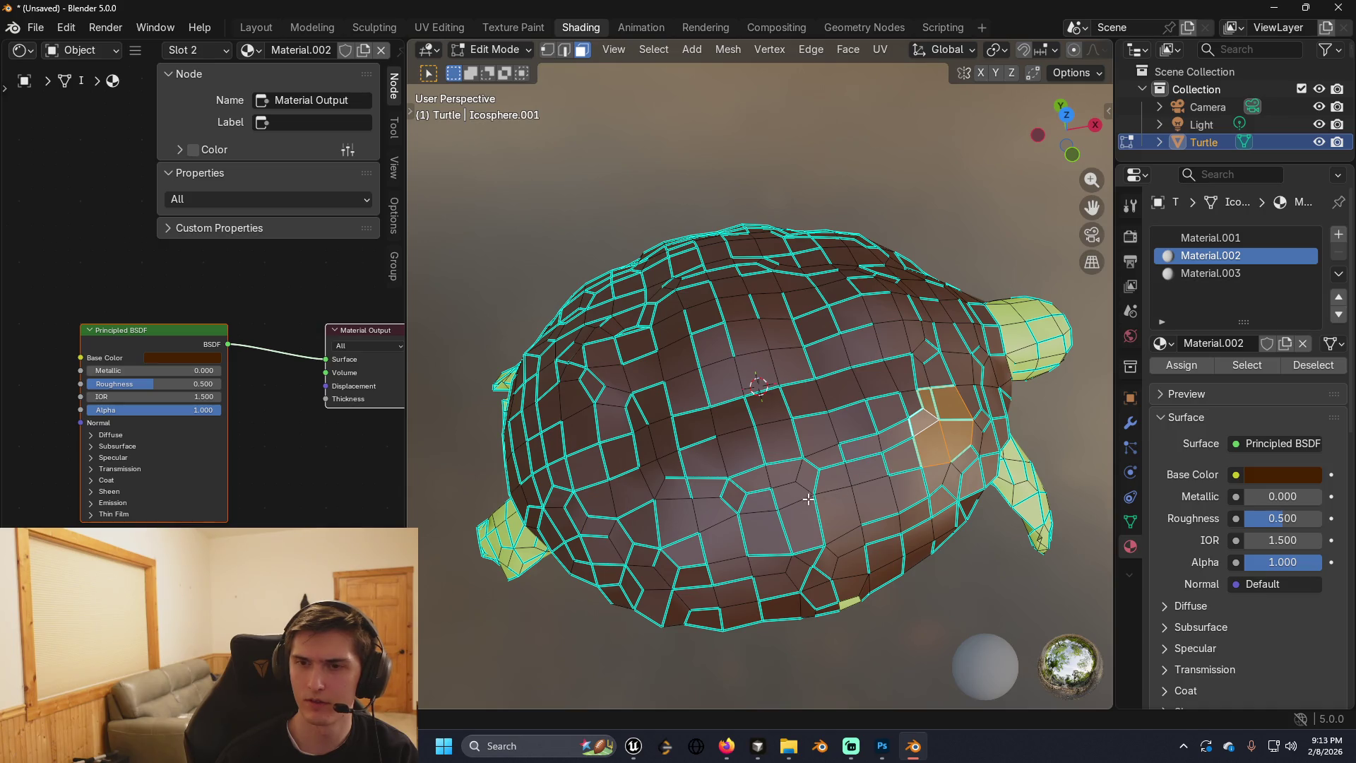
pyautogui.keyDown('shift'); pyautogui.click(842, 501); pyautogui.keyUp('shift')
pyautogui.keyDown('shift'); pyautogui.click(827, 469); pyautogui.keyUp('shift')
pyautogui.keyDown('shift'); pyautogui.click(805, 480); pyautogui.keyUp('shift')
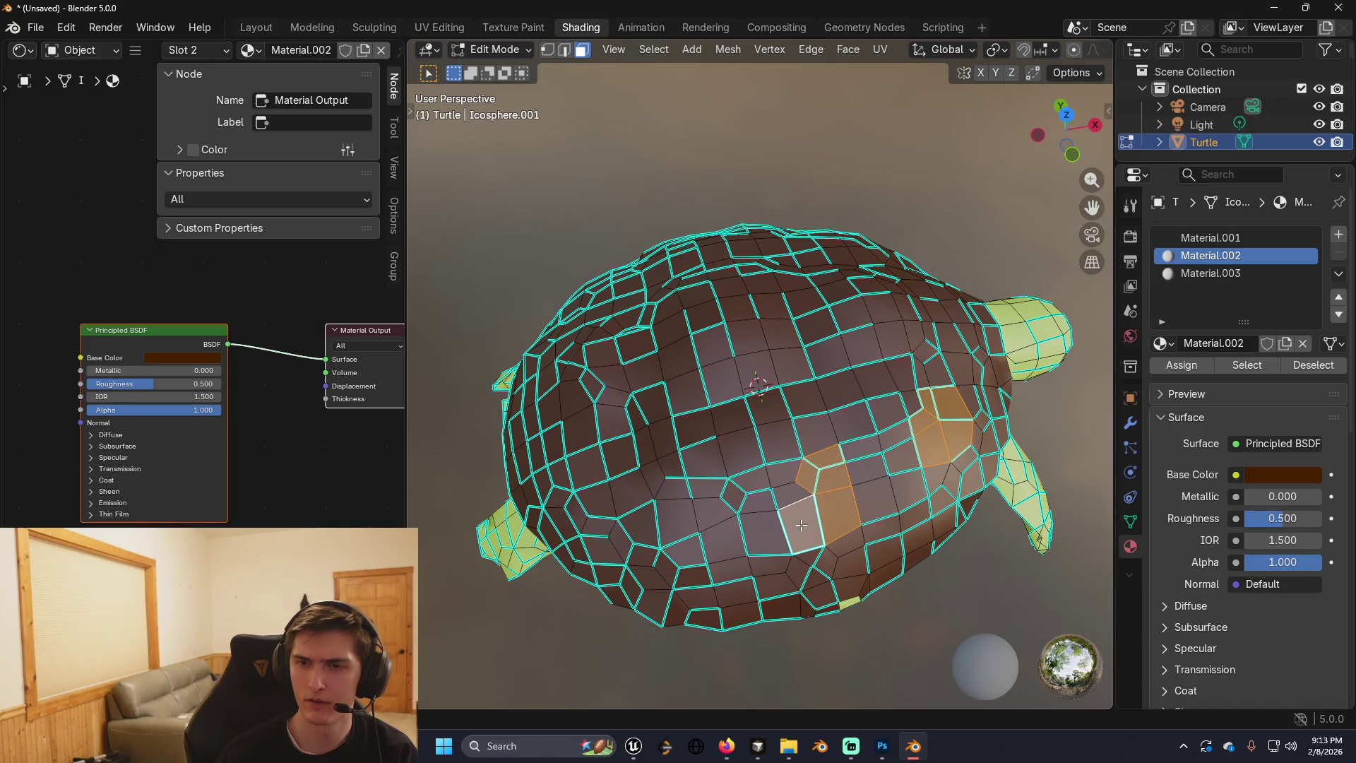
# Add scattered lower-left, middle and right shell faces to the selection.
pyautogui.keyDown('shift'); pyautogui.click(714, 537); pyautogui.keyUp('shift')
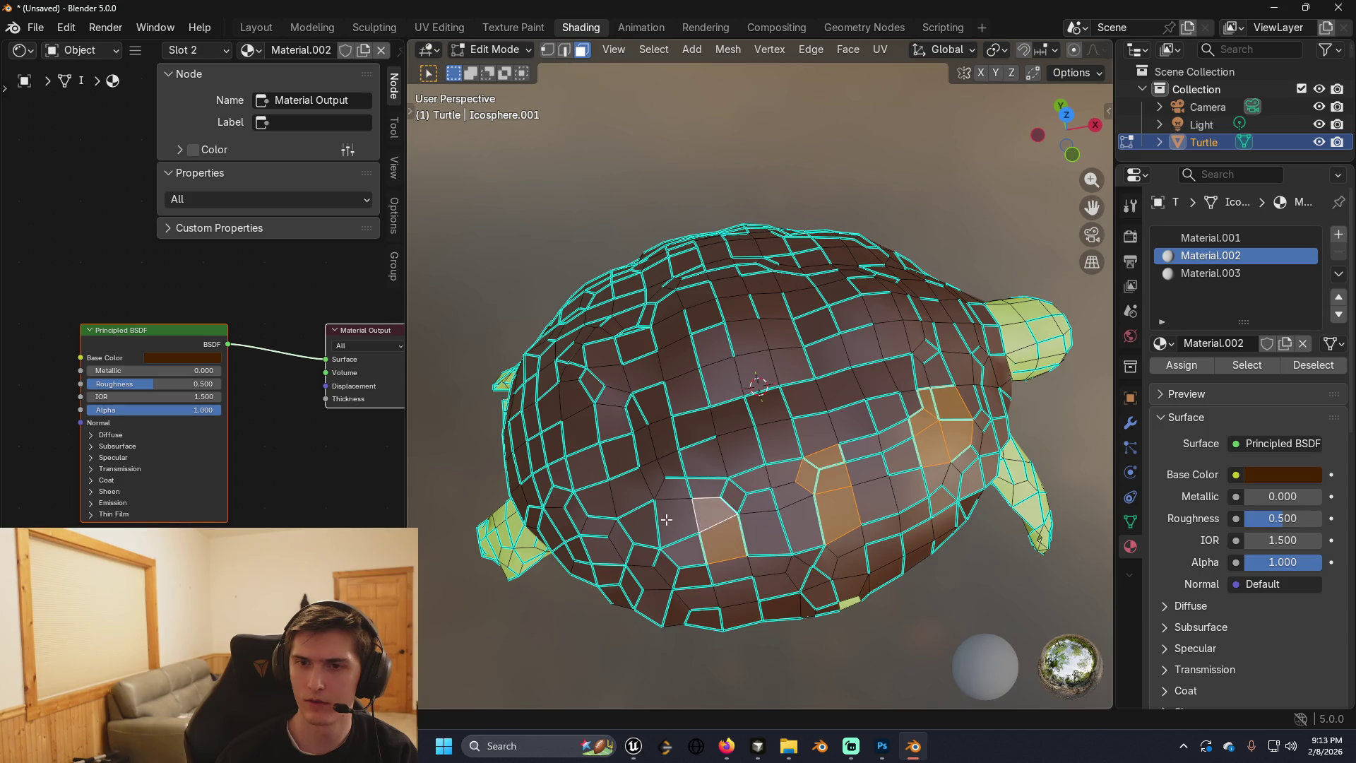
pyautogui.keyDown('shift'); pyautogui.click(677, 521); pyautogui.keyUp('shift')
pyautogui.keyDown('shift'); pyautogui.click(682, 550); pyautogui.keyUp('shift')
pyautogui.keyDown('shift'); pyautogui.click(647, 567); pyautogui.keyUp('shift')
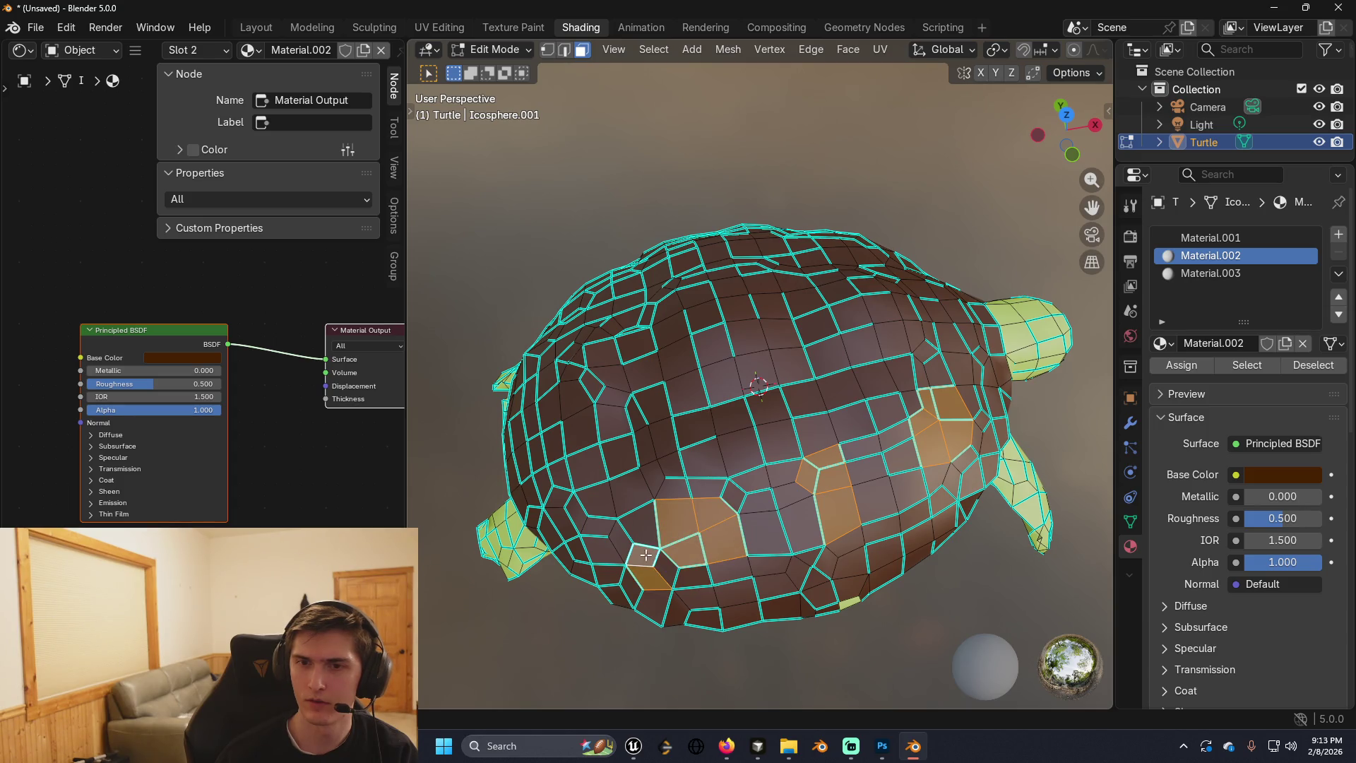
pyautogui.keyDown('shift'); pyautogui.click(597, 499); pyautogui.keyUp('shift')
pyautogui.keyDown('shift'); pyautogui.click(585, 467); pyautogui.keyUp('shift')
pyautogui.keyDown('shift'); pyautogui.click(619, 456); pyautogui.keyUp('shift')
pyautogui.keyDown('shift'); pyautogui.click(625, 494); pyautogui.keyUp('shift')
pyautogui.keyDown('shift'); pyautogui.click(695, 429); pyautogui.keyUp('shift')
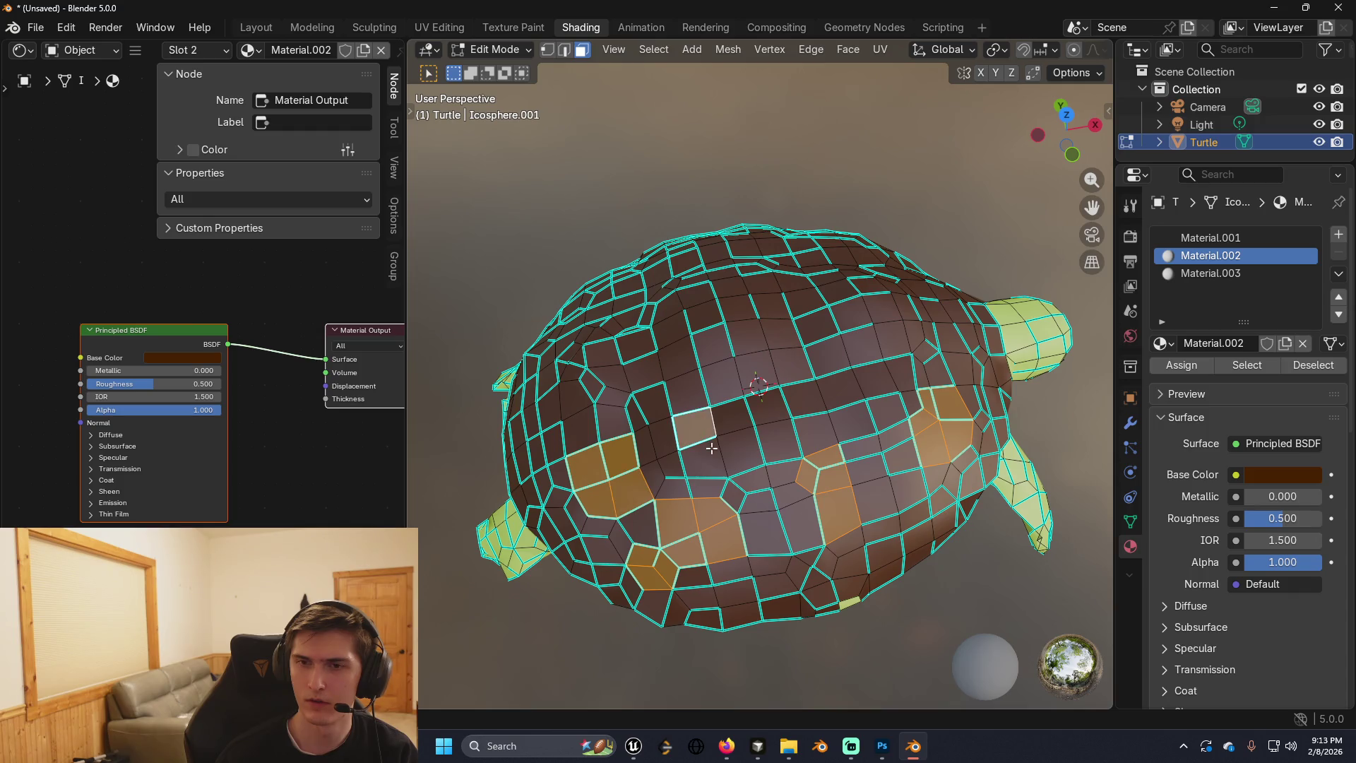
pyautogui.keyDown('shift'); pyautogui.click(697, 458); pyautogui.keyUp('shift')
pyautogui.keyDown('shift'); pyautogui.click(736, 451); pyautogui.keyUp('shift')
pyautogui.keyDown('shift'); pyautogui.click(764, 404); pyautogui.keyUp('shift')
pyautogui.keyDown('shift'); pyautogui.click(803, 397); pyautogui.keyUp('shift')
pyautogui.keyDown('shift'); pyautogui.click(776, 440); pyautogui.keyUp('shift')
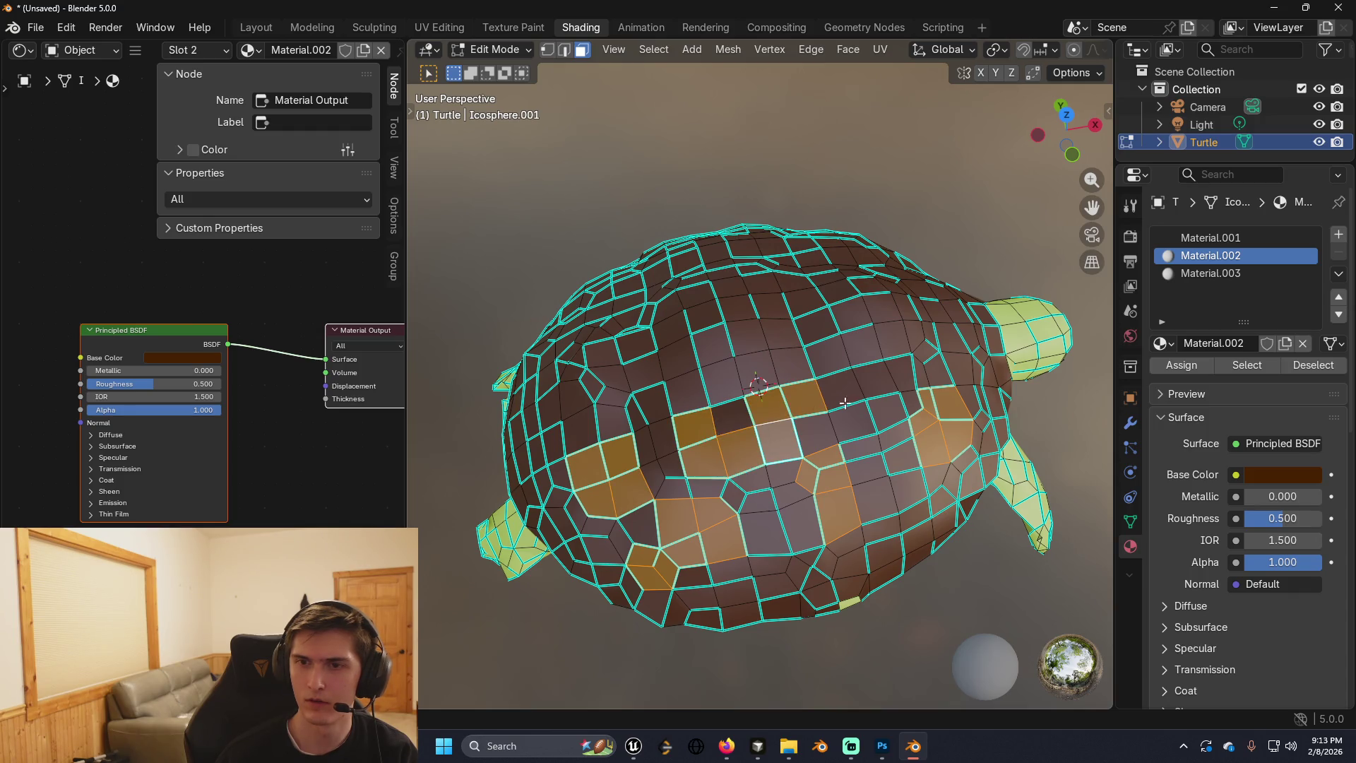
pyautogui.keyDown('shift'); pyautogui.click(876, 377); pyautogui.keyUp('shift')
pyautogui.keyDown('shift'); pyautogui.click(858, 346); pyautogui.keyUp('shift')
pyautogui.keyDown('shift'); pyautogui.click(891, 338); pyautogui.keyUp('shift')
pyautogui.keyDown('shift'); pyautogui.click(918, 338); pyautogui.keyUp('shift')
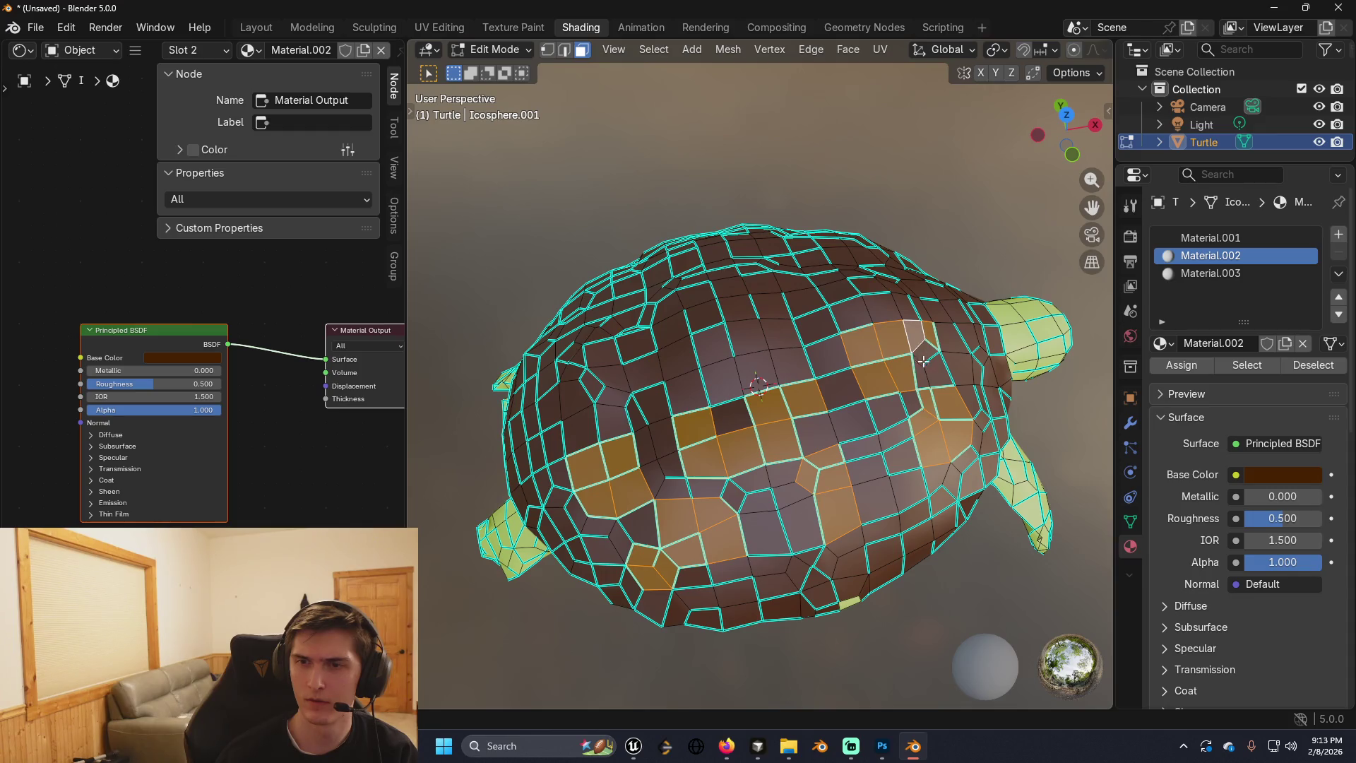
pyautogui.keyDown('shift'); pyautogui.click(840, 289); pyautogui.keyUp('shift')
pyautogui.keyDown('shift'); pyautogui.click(870, 282); pyautogui.keyUp('shift')
pyautogui.keyDown('shift'); pyautogui.click(840, 286); pyautogui.keyUp('shift')
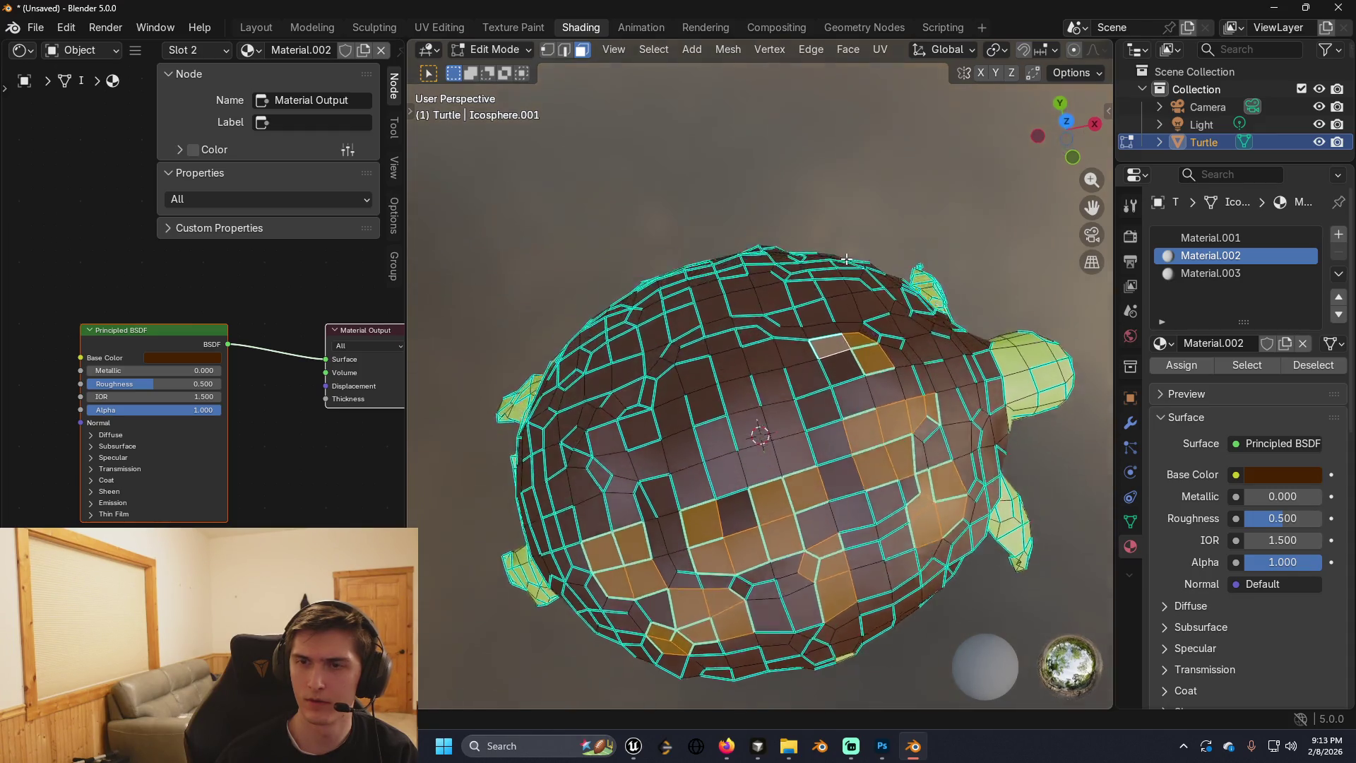
pyautogui.keyDown('shift'); pyautogui.click(848, 408); pyautogui.keyUp('shift')
pyautogui.keyDown('shift'); pyautogui.click(844, 343); pyautogui.keyUp('shift')
pyautogui.keyDown('shift'); pyautogui.click(885, 356); pyautogui.keyUp('shift')
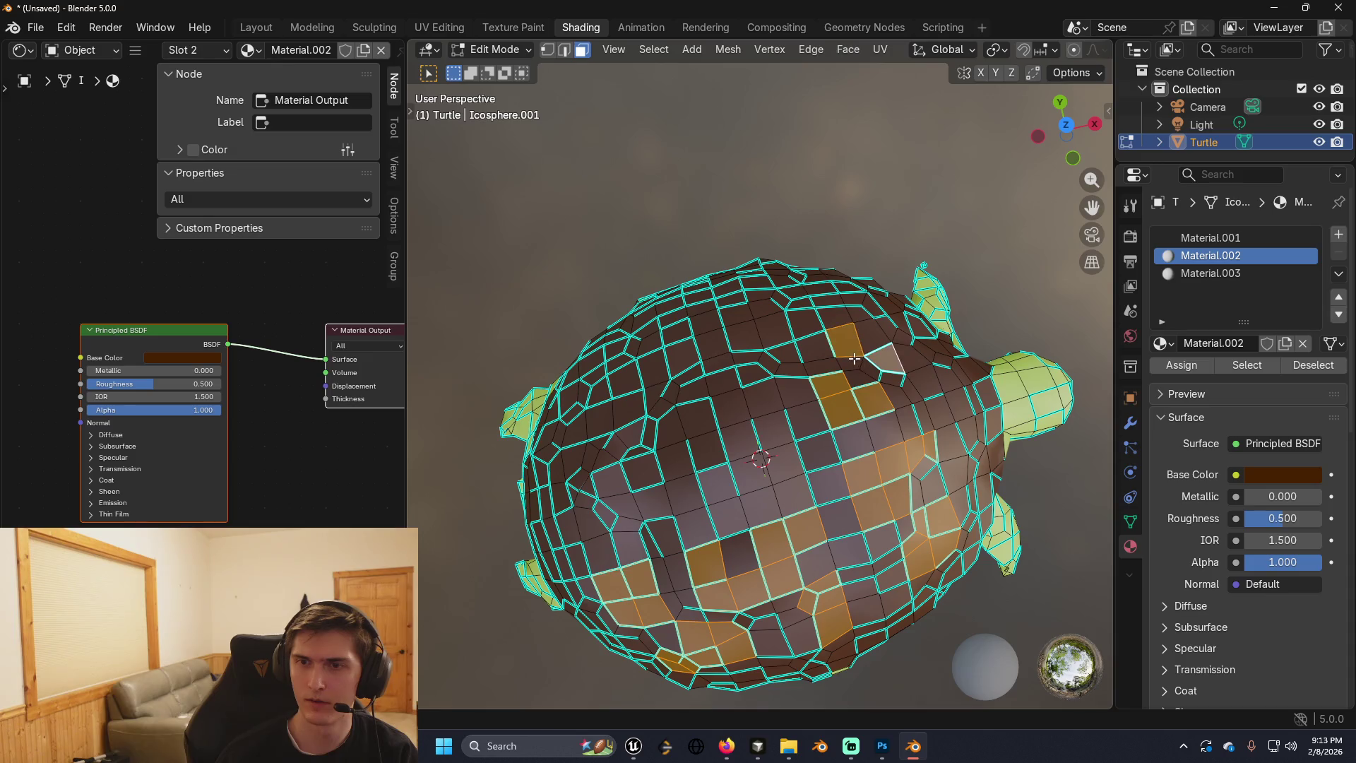
pyautogui.keyDown('shift'); pyautogui.click(866, 371); pyautogui.keyUp('shift')
# Add upper-left and left-edge shell faces to the selection.
pyautogui.keyDown('shift'); pyautogui.click(764, 400); pyautogui.keyUp('shift')
pyautogui.keyDown('shift'); pyautogui.click(754, 377); pyautogui.keyUp('shift')
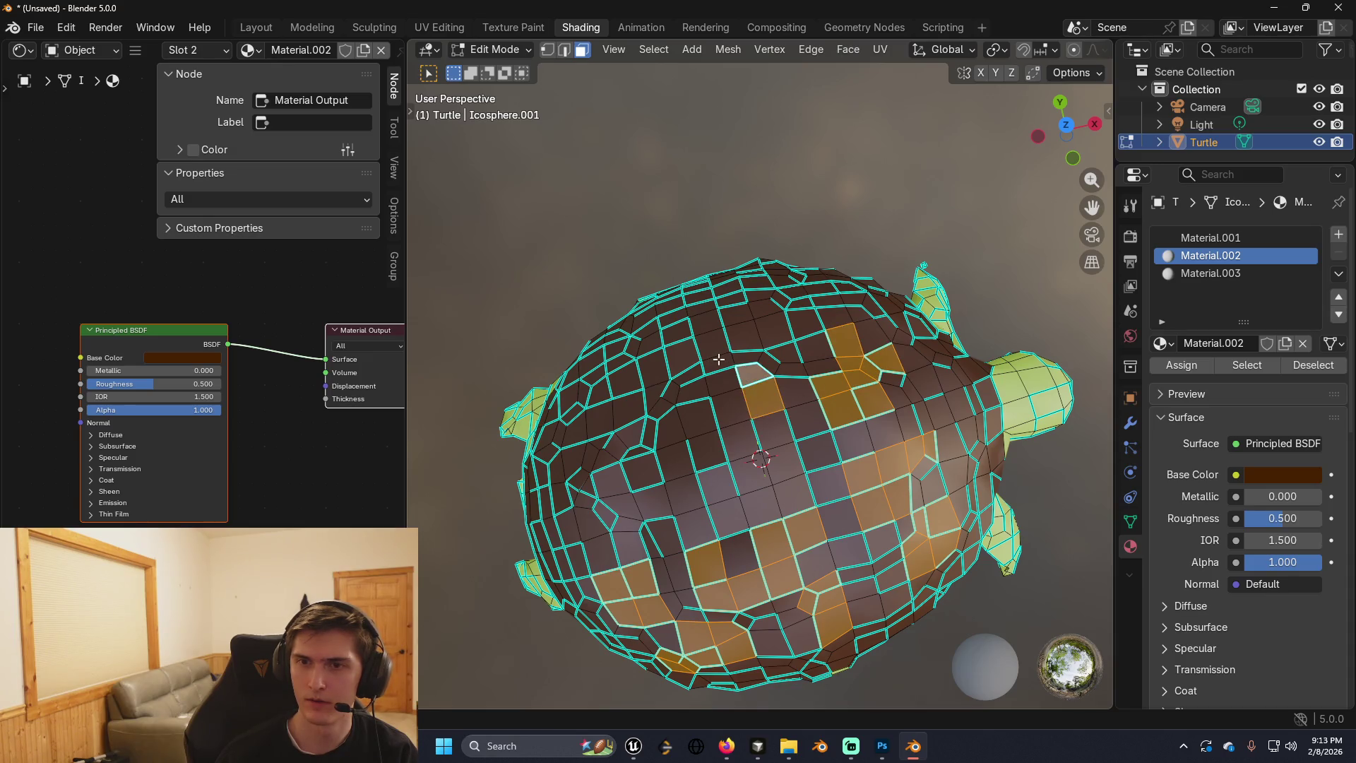
pyautogui.keyDown('shift'); pyautogui.click(717, 364); pyautogui.keyUp('shift')
pyautogui.keyDown('shift'); pyautogui.click(723, 382); pyautogui.keyUp('shift')
pyautogui.keyDown('shift'); pyautogui.click(729, 406); pyautogui.keyUp('shift')
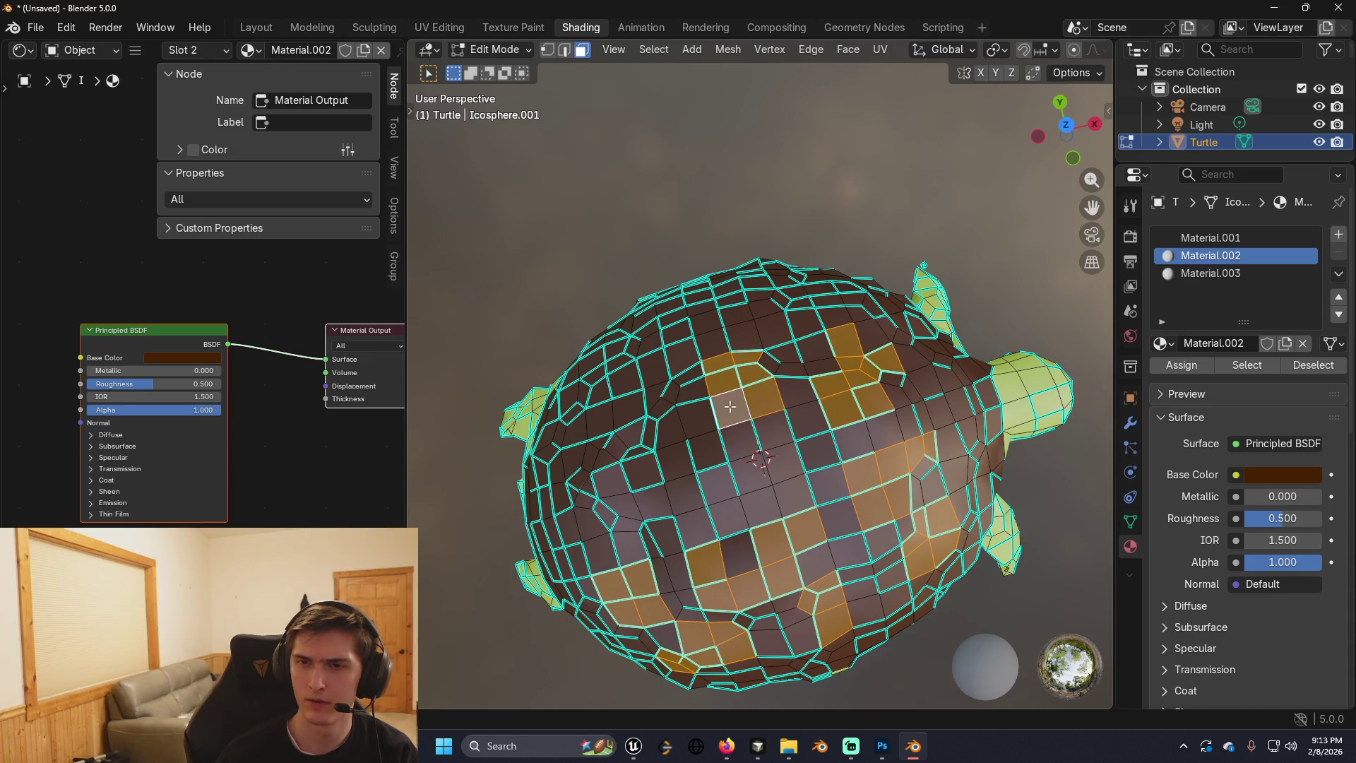
pyautogui.keyDown('shift'); pyautogui.click(675, 393); pyautogui.keyUp('shift')
pyautogui.keyDown('shift'); pyautogui.click(696, 417); pyautogui.keyUp('shift')
pyautogui.keyDown('shift'); pyautogui.click(657, 423); pyautogui.keyUp('shift')
pyautogui.keyDown('shift'); pyautogui.click(691, 391); pyautogui.keyUp('shift')
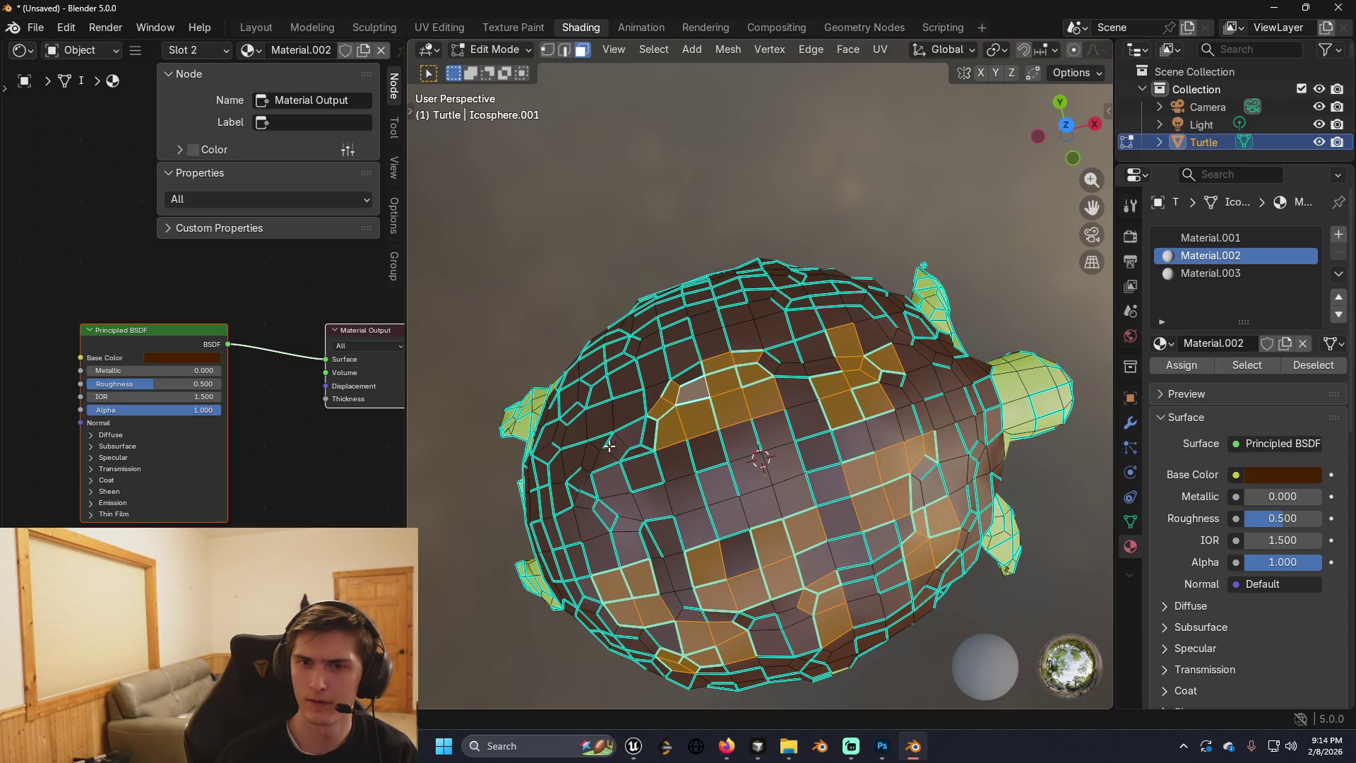
pyautogui.keyDown('shift'); pyautogui.click(599, 423); pyautogui.keyUp('shift')
pyautogui.keyDown('shift'); pyautogui.click(572, 428); pyautogui.keyUp('shift')
pyautogui.keyDown('shift'); pyautogui.click(558, 466); pyautogui.keyUp('shift')
pyautogui.keyDown('shift'); pyautogui.click(593, 458); pyautogui.keyUp('shift')
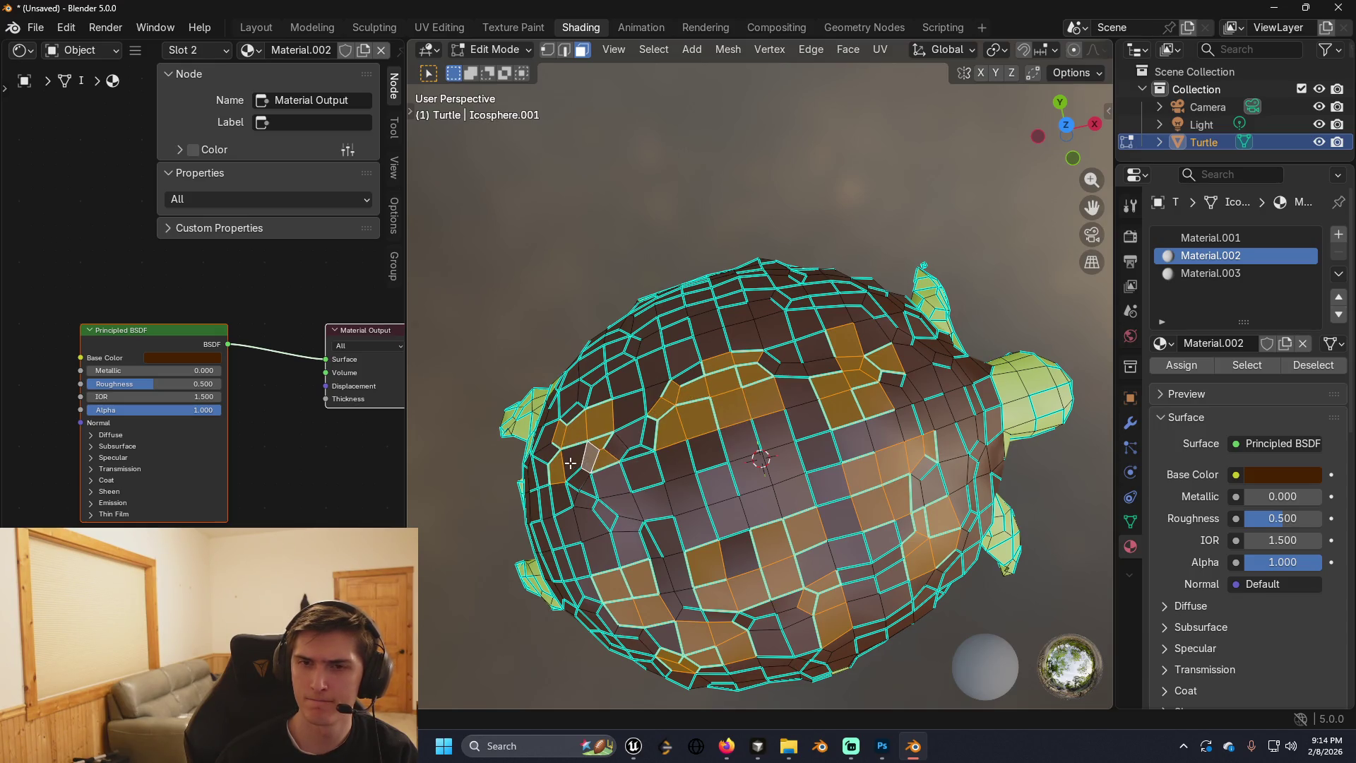
pyautogui.keyDown('shift'); pyautogui.click(576, 466); pyautogui.keyUp('shift')
pyautogui.keyDown('shift'); pyautogui.click(601, 480); pyautogui.keyUp('shift')
# Add side and lower-rim shell faces from other angles, then add a fourth material slot.
pyautogui.moveTo(600, 480); pyautogui.dragTo(760, 370)
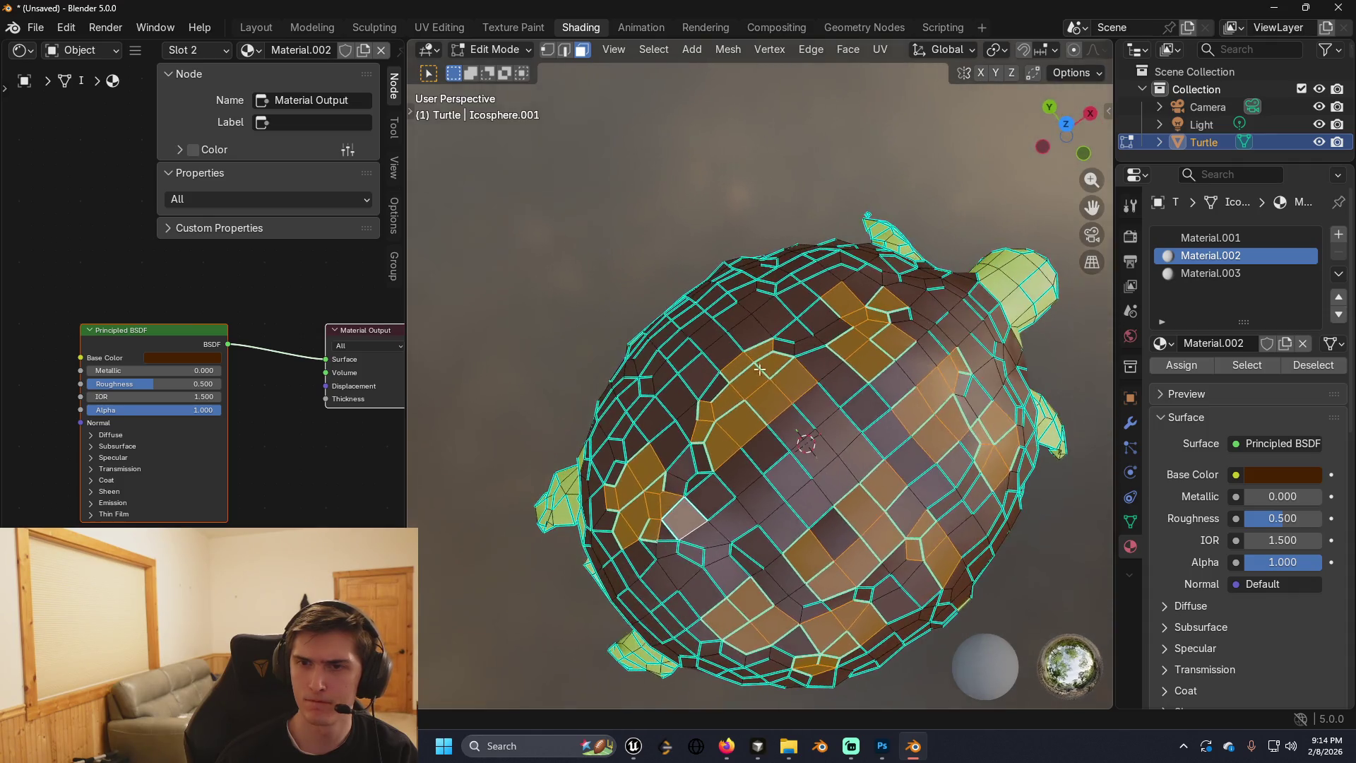
pyautogui.keyDown('shift'); pyautogui.click(777, 467); pyautogui.keyUp('shift')
pyautogui.moveTo(777, 467)
pyautogui.mouseDown()
pyautogui.moveTo(697, 349)
pyautogui.moveTo(767, 275)
pyautogui.moveTo(755, 286)
pyautogui.mouseUp()
pyautogui.keyDown('shift'); pyautogui.click(759, 282); pyautogui.keyUp('shift')
pyautogui.keyDown('shift'); pyautogui.click(795, 300); pyautogui.keyUp('shift')
pyautogui.keyDown('shift'); pyautogui.click(789, 321); pyautogui.keyUp('shift')
pyautogui.keyDown('shift'); pyautogui.click(769, 311); pyautogui.keyUp('shift')
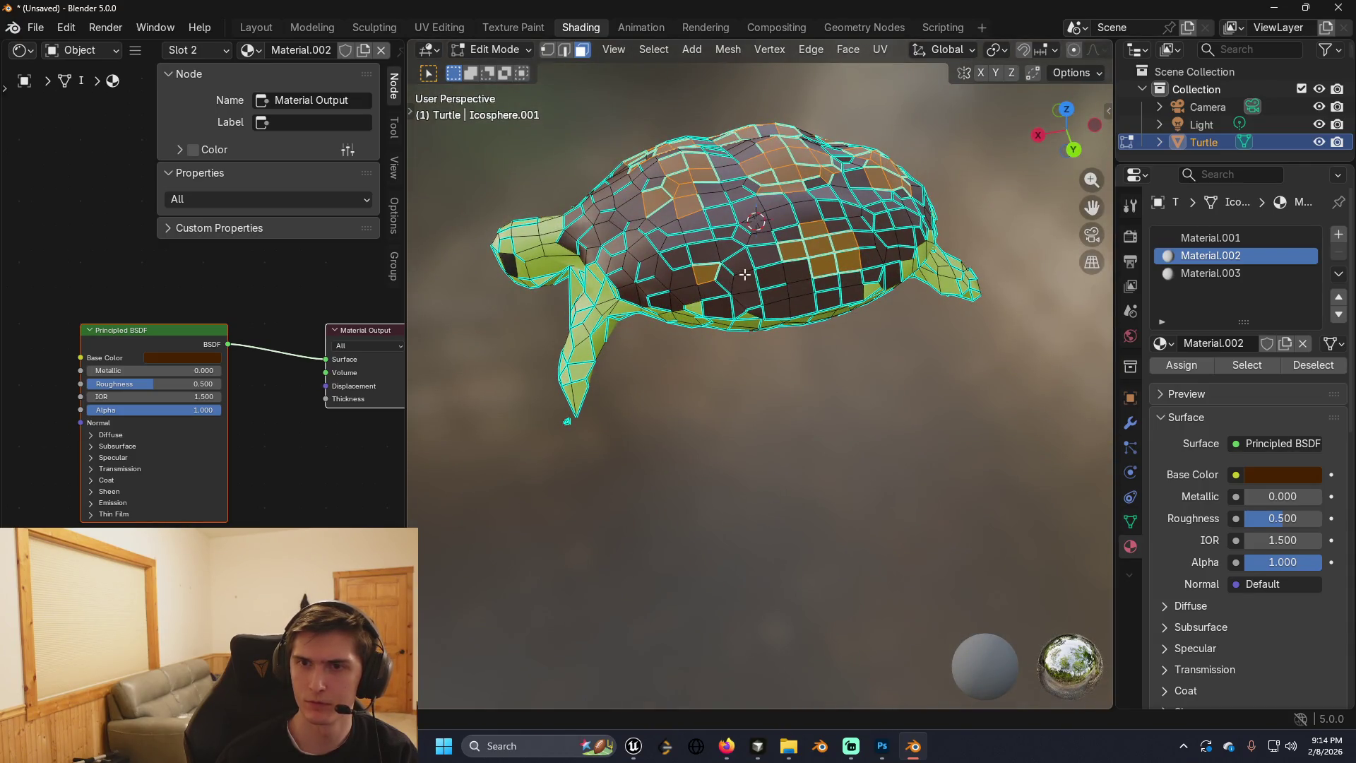
pyautogui.keyDown('shift'); pyautogui.click(721, 268); pyautogui.keyUp('shift')
pyautogui.keyDown('shift'); pyautogui.click(741, 307); pyautogui.keyUp('shift')
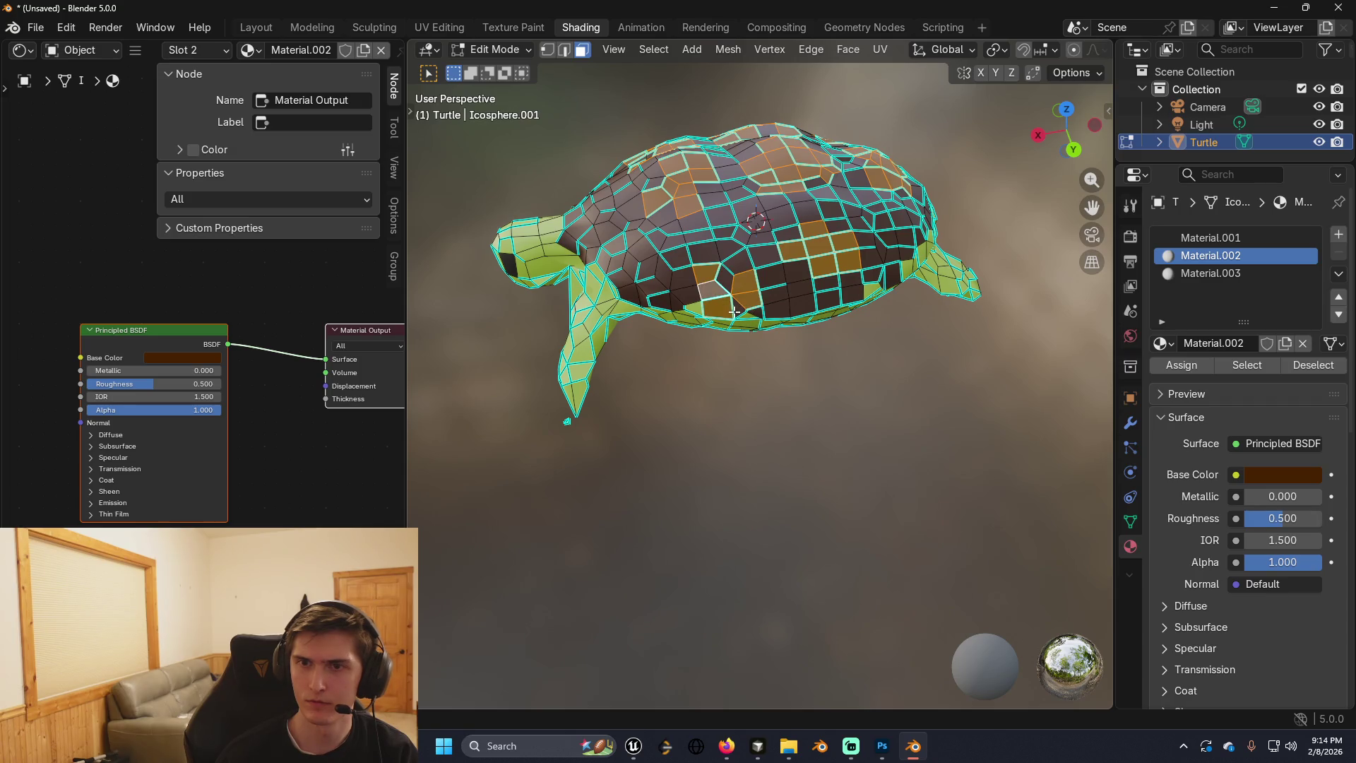
pyautogui.moveTo(741, 307)
pyautogui.mouseDown()
pyautogui.moveTo(557, 228)
pyautogui.moveTo(860, 348)
pyautogui.mouseUp()
pyautogui.keyDown('shift'); pyautogui.click(654, 324); pyautogui.keyUp('shift')
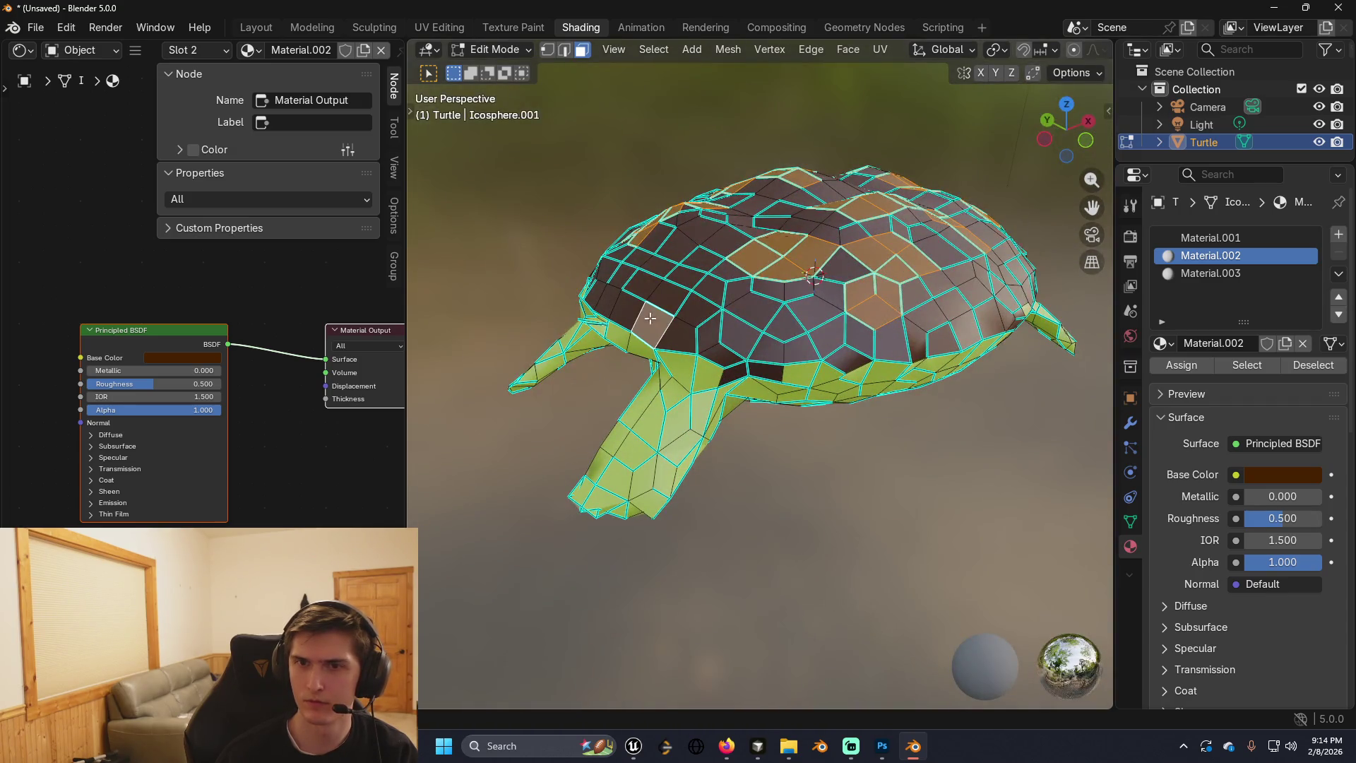
pyautogui.keyDown('shift'); pyautogui.click(695, 305); pyautogui.keyUp('shift')
pyautogui.keyDown('shift'); pyautogui.click(644, 311); pyautogui.keyUp('shift')
pyautogui.moveTo(643, 311); pyautogui.dragTo(755, 326)
pyautogui.keyDown('shift'); pyautogui.click(724, 289); pyautogui.keyUp('shift')
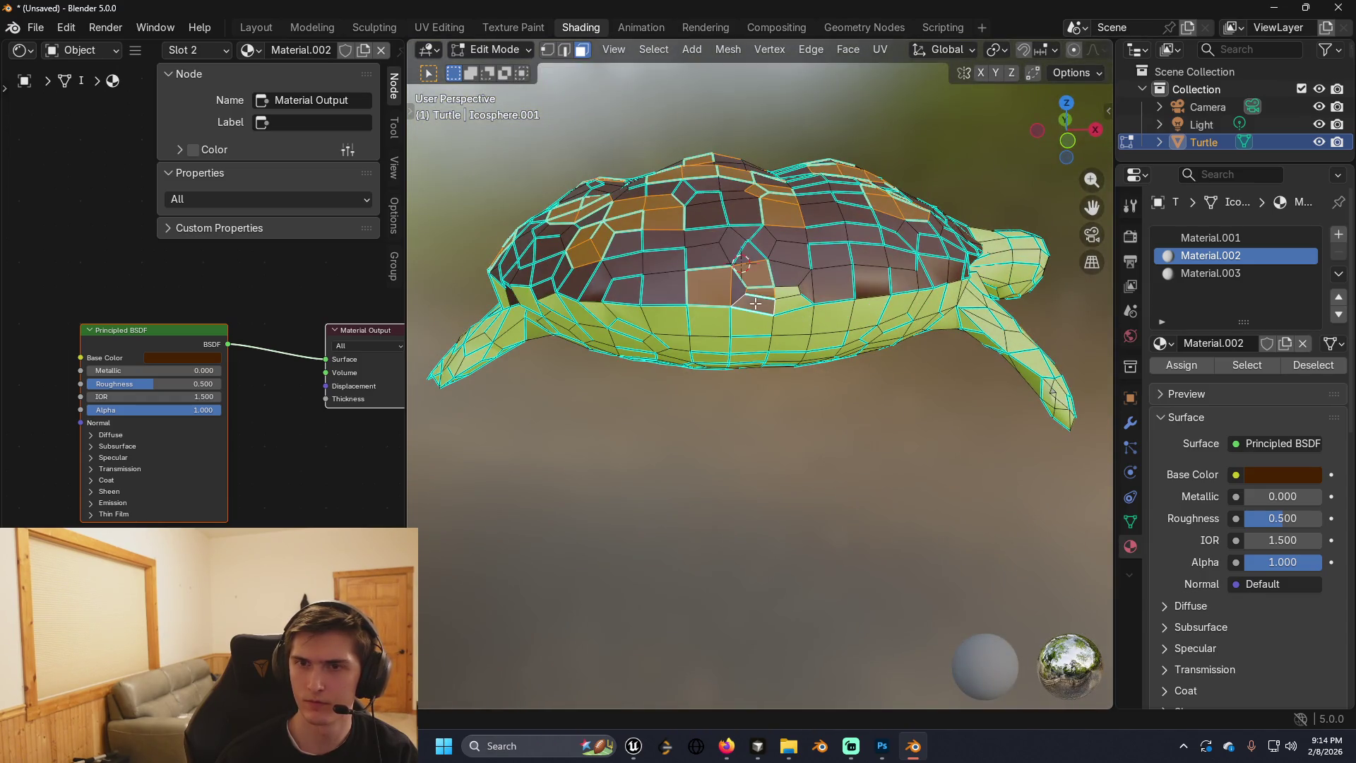
pyautogui.keyDown('shift'); pyautogui.click(756, 303); pyautogui.keyUp('shift')
pyautogui.keyDown('shift'); pyautogui.click(786, 294); pyautogui.keyUp('shift')
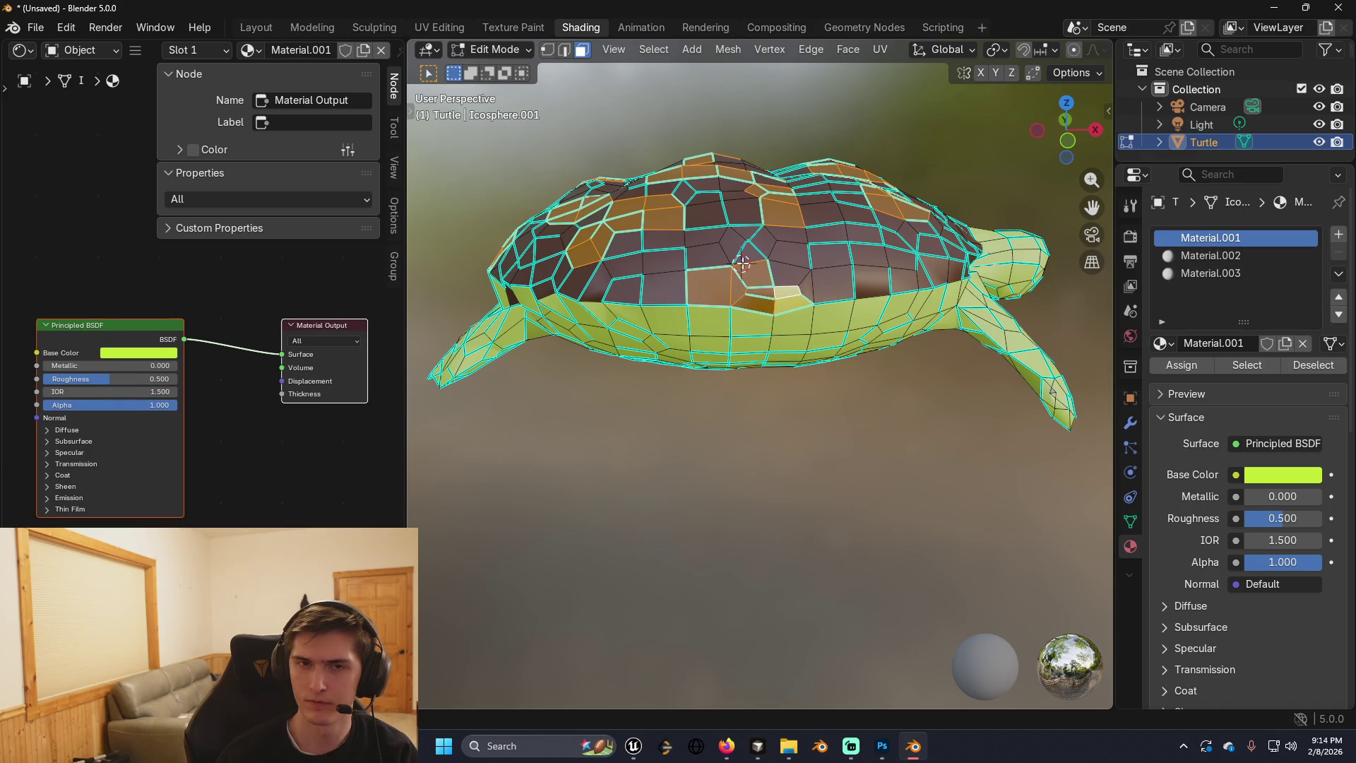
pyautogui.moveTo(788, 294); pyautogui.dragTo(773, 389)
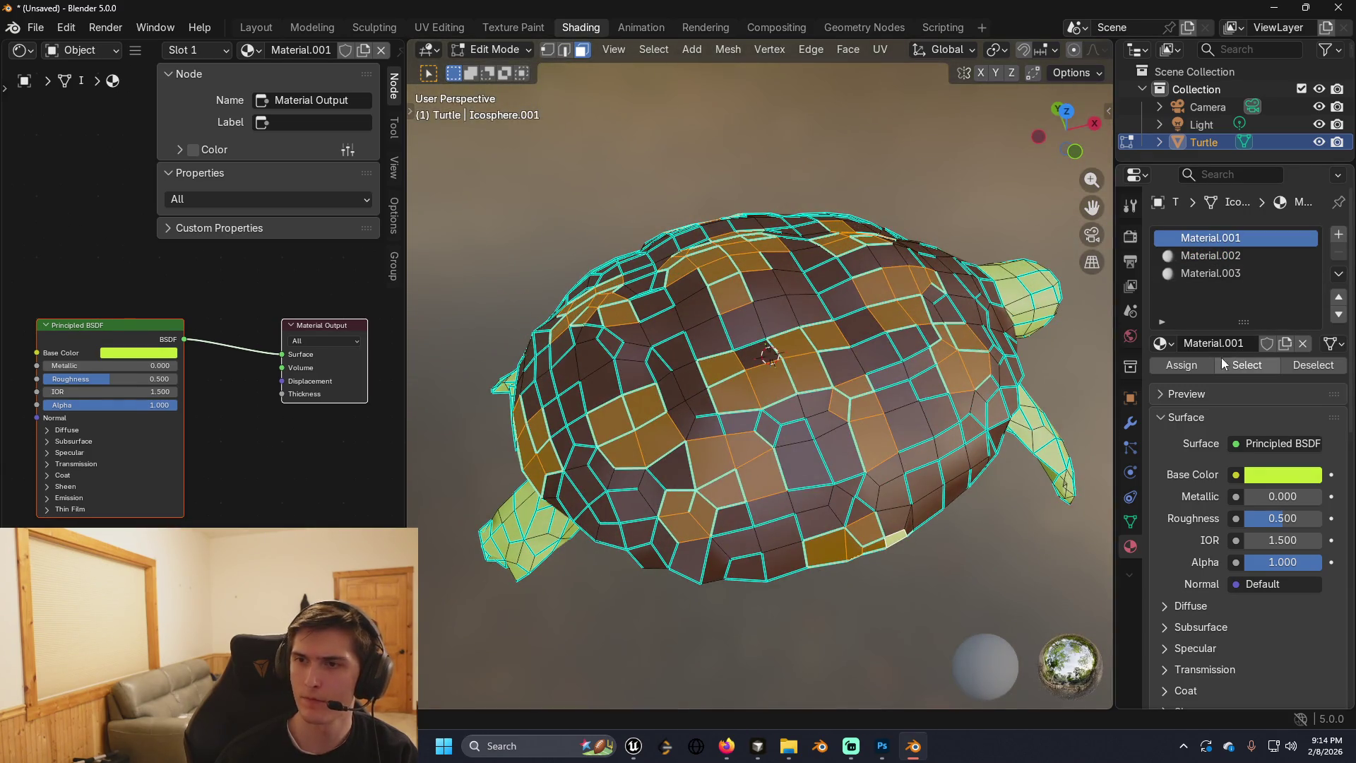
pyautogui.click(1338, 233)
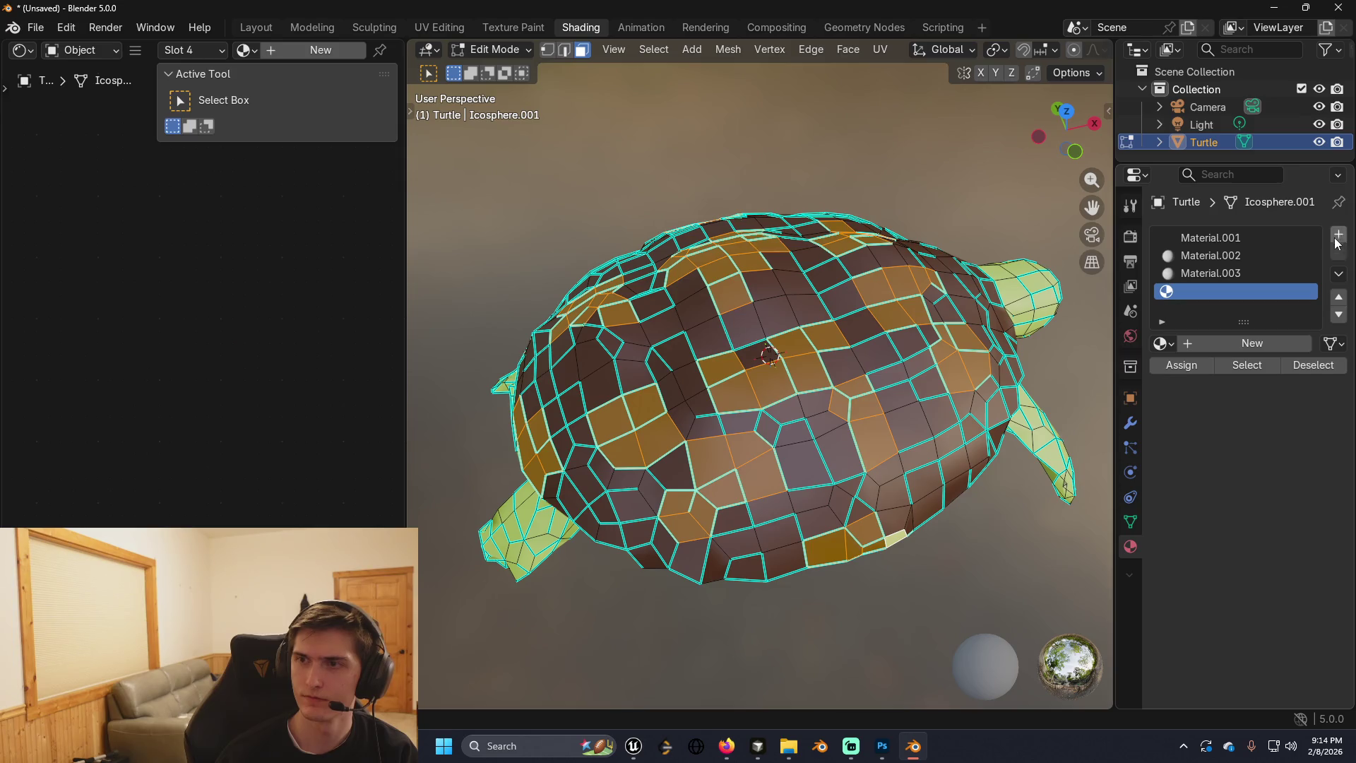
# Create a new material, Material.004, and set its base colour to a dark olive green.
pyautogui.click(298, 49)
pyautogui.click(174, 358)
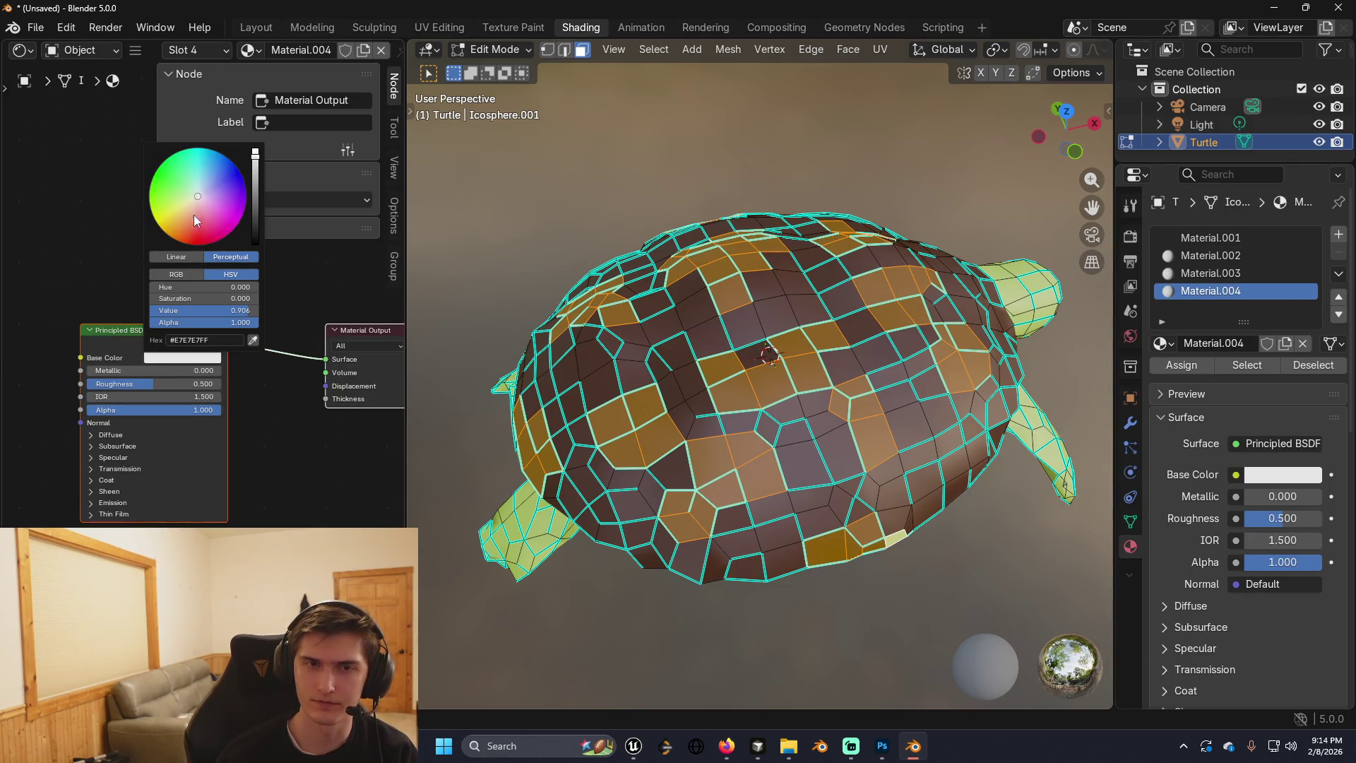
pyautogui.click(172, 238)
pyautogui.moveTo(255, 153)
pyautogui.mouseDown()
pyautogui.moveTo(254, 240)
pyautogui.moveTo(255, 190)
pyautogui.mouseUp()
pyautogui.click(167, 224)
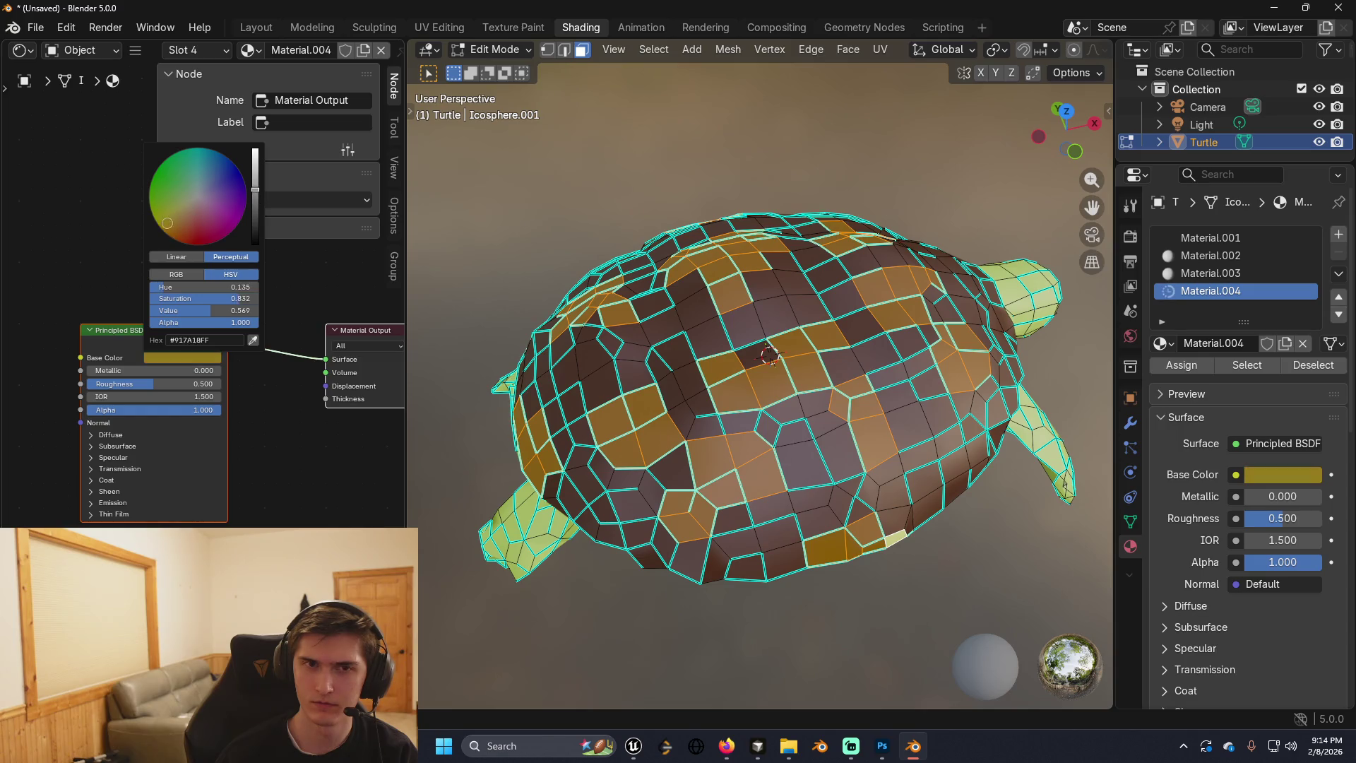
pyautogui.moveTo(155, 206)
pyautogui.mouseDown()
pyautogui.moveTo(155, 225)
pyautogui.moveTo(149, 202)
pyautogui.mouseUp()
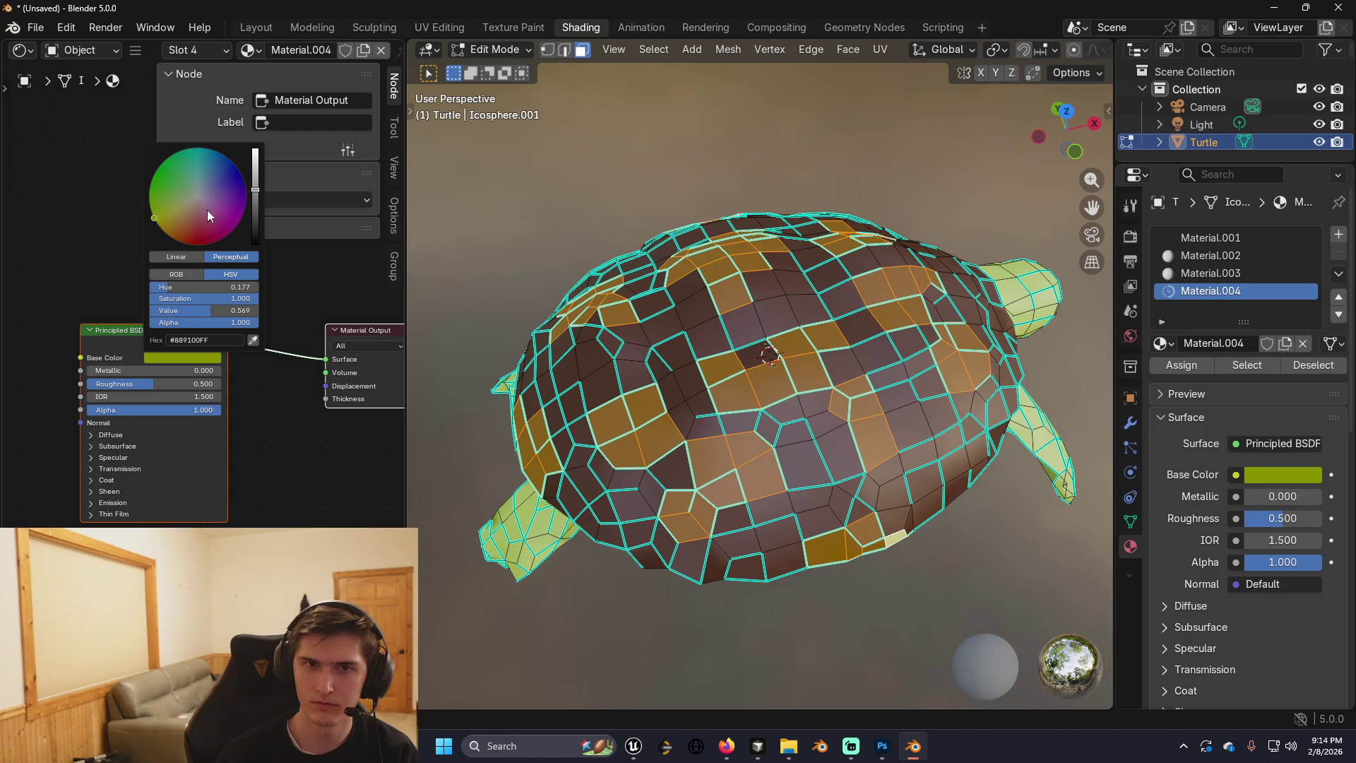
pyautogui.moveTo(255, 187); pyautogui.dragTo(255, 200)
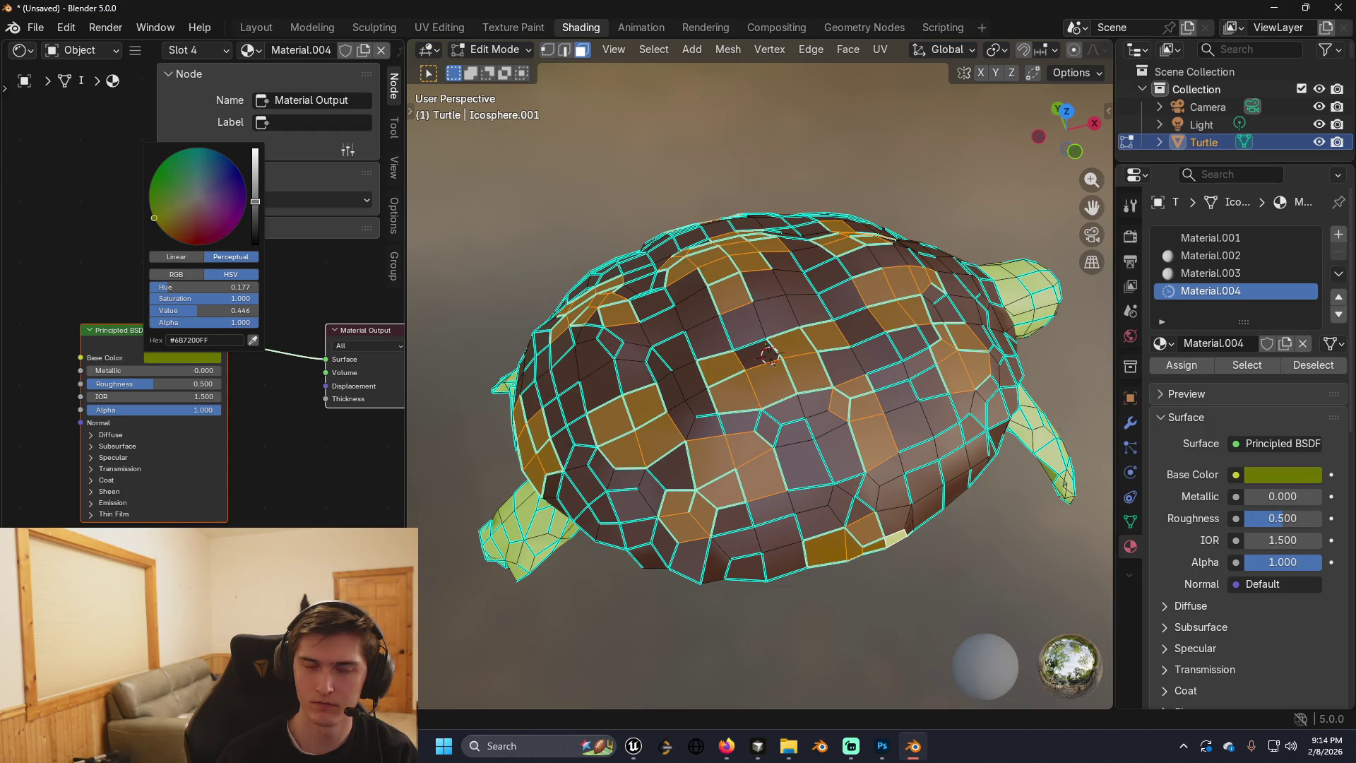
# Assign Material.004 to the selected scattered shell faces and clear the selection.
pyautogui.click(1178, 368)
pyautogui.hotkey('alt', 'a')
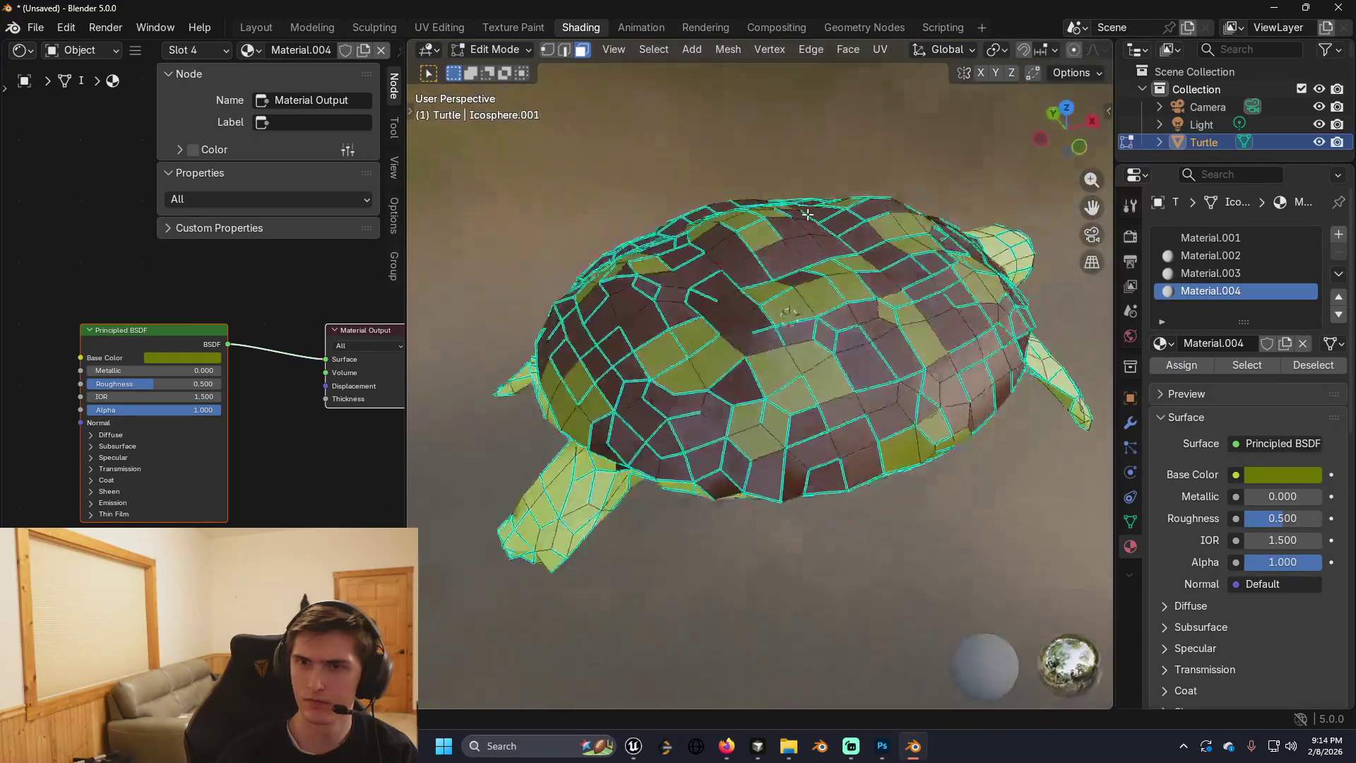
pyautogui.moveTo(806, 214)
pyautogui.mouseDown()
pyautogui.moveTo(669, 185)
pyautogui.moveTo(763, 253)
pyautogui.moveTo(749, 241)
pyautogui.moveTo(764, 250)
pyautogui.moveTo(618, 236)
pyautogui.moveTo(706, 268)
pyautogui.moveTo(823, 272)
pyautogui.mouseUp()
# Cancel the save file browser without saving, viewing the turtle from above.
pyautogui.hotkey('ctrl', 's')
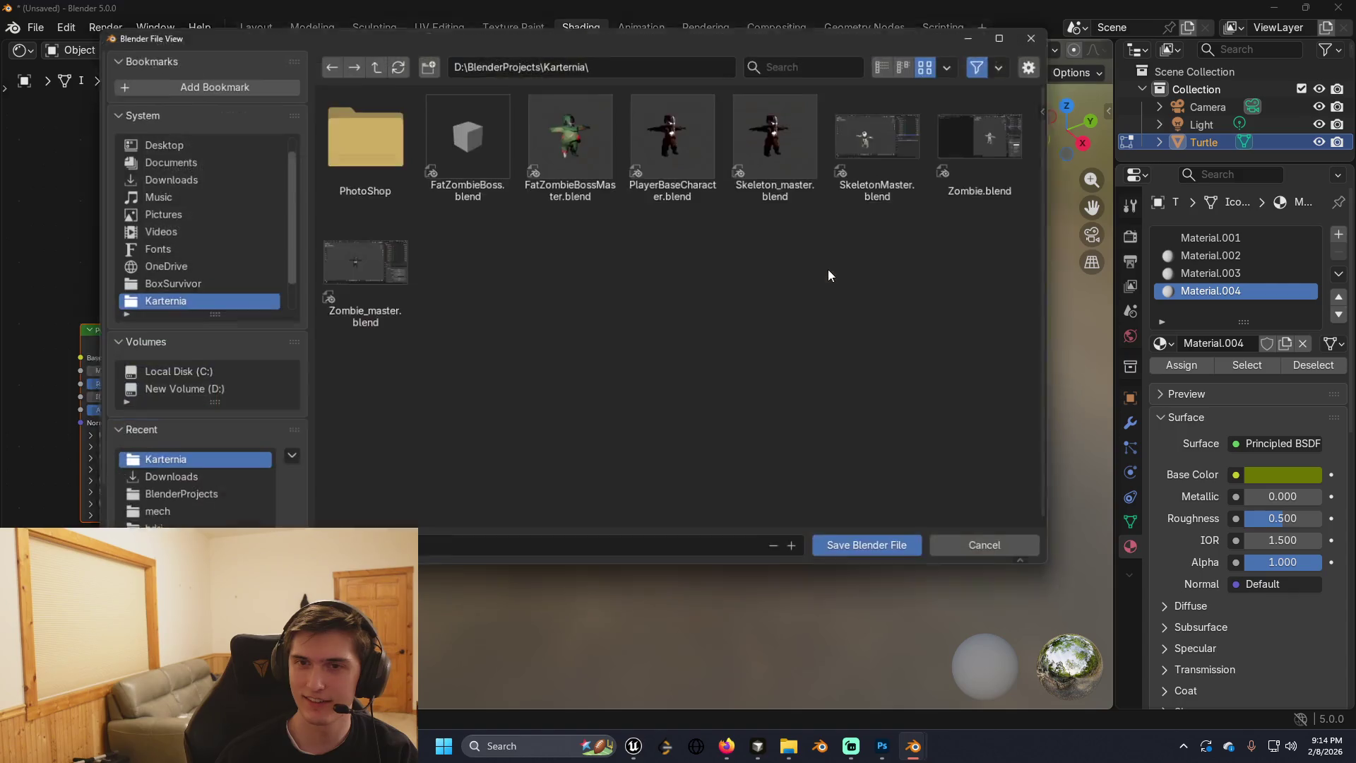
pyautogui.click(989, 558)
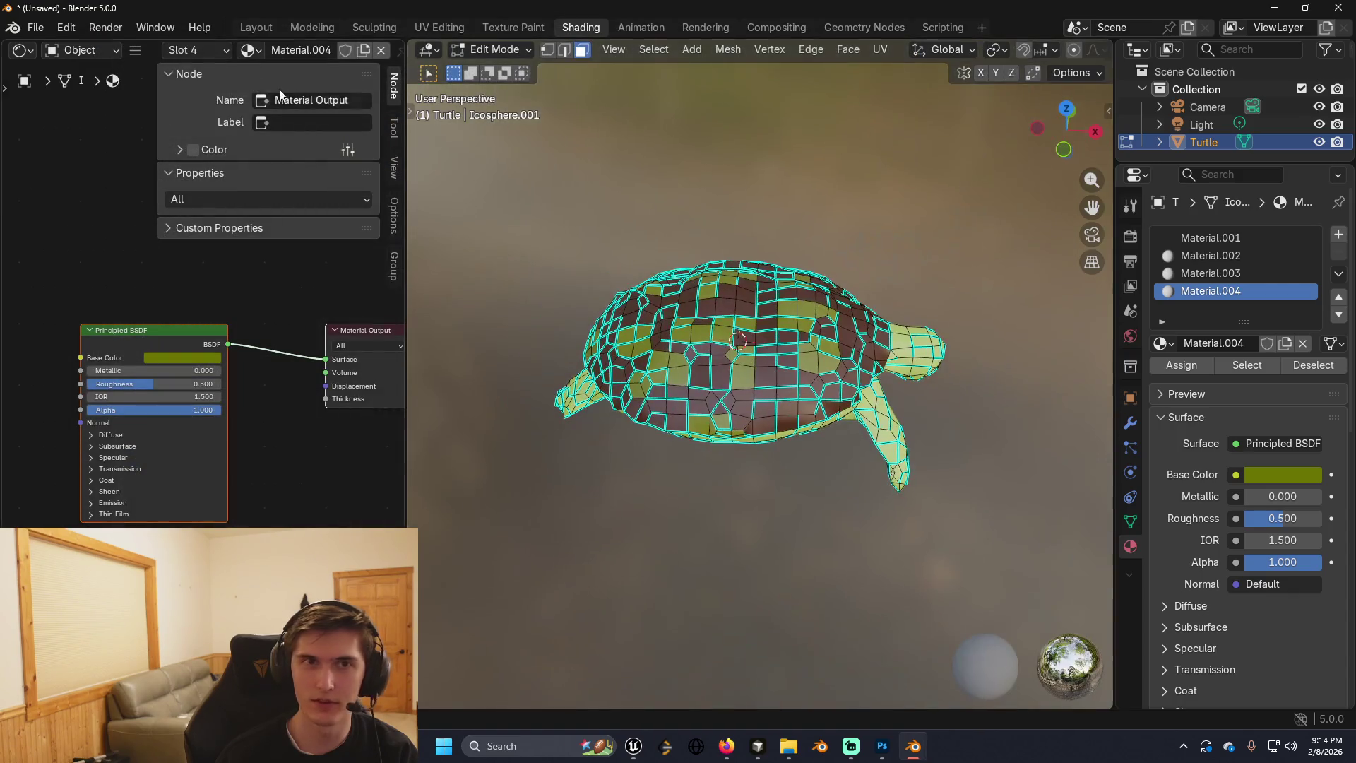
pyautogui.moveTo(724, 196); pyautogui.dragTo(439, 88)
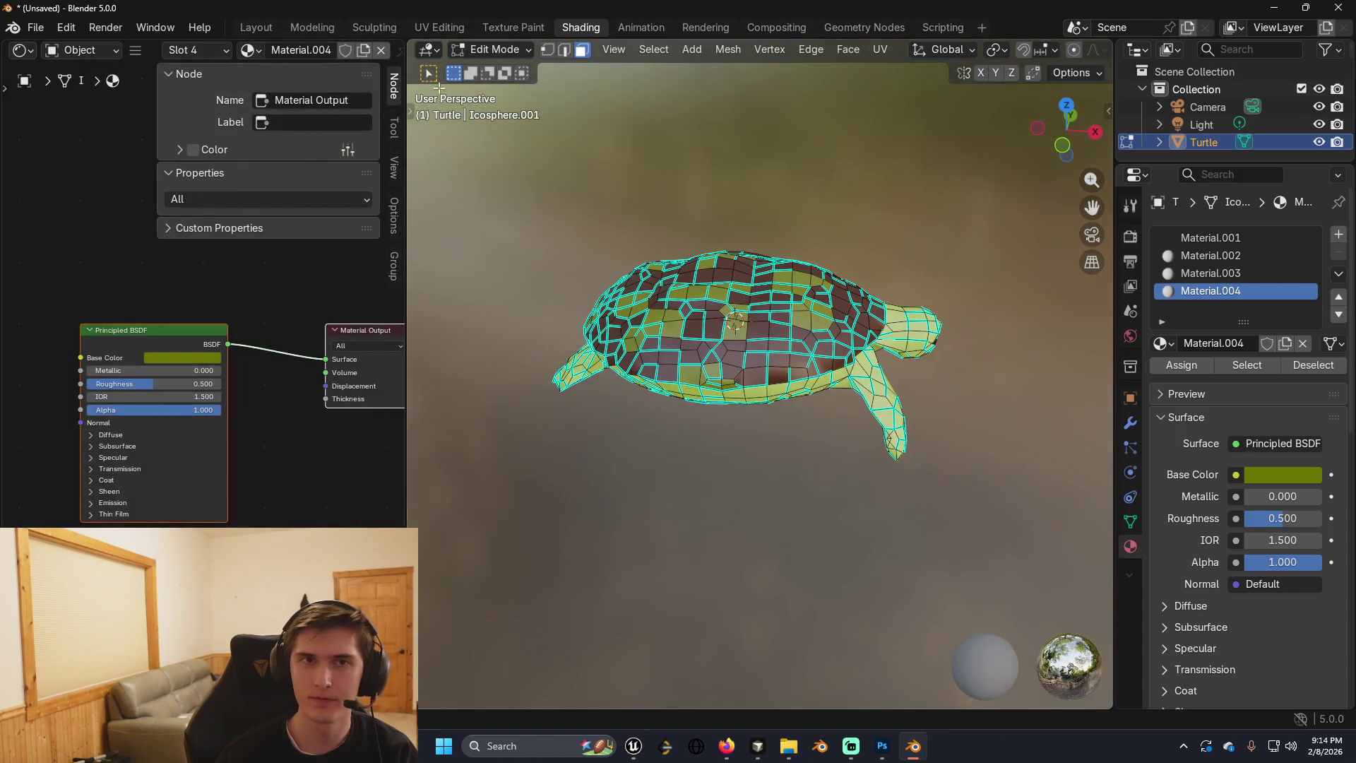
# Export the turtle as an FBX file into the Karternia folder, then bring Unreal Editor forward.
pyautogui.click(41, 31)
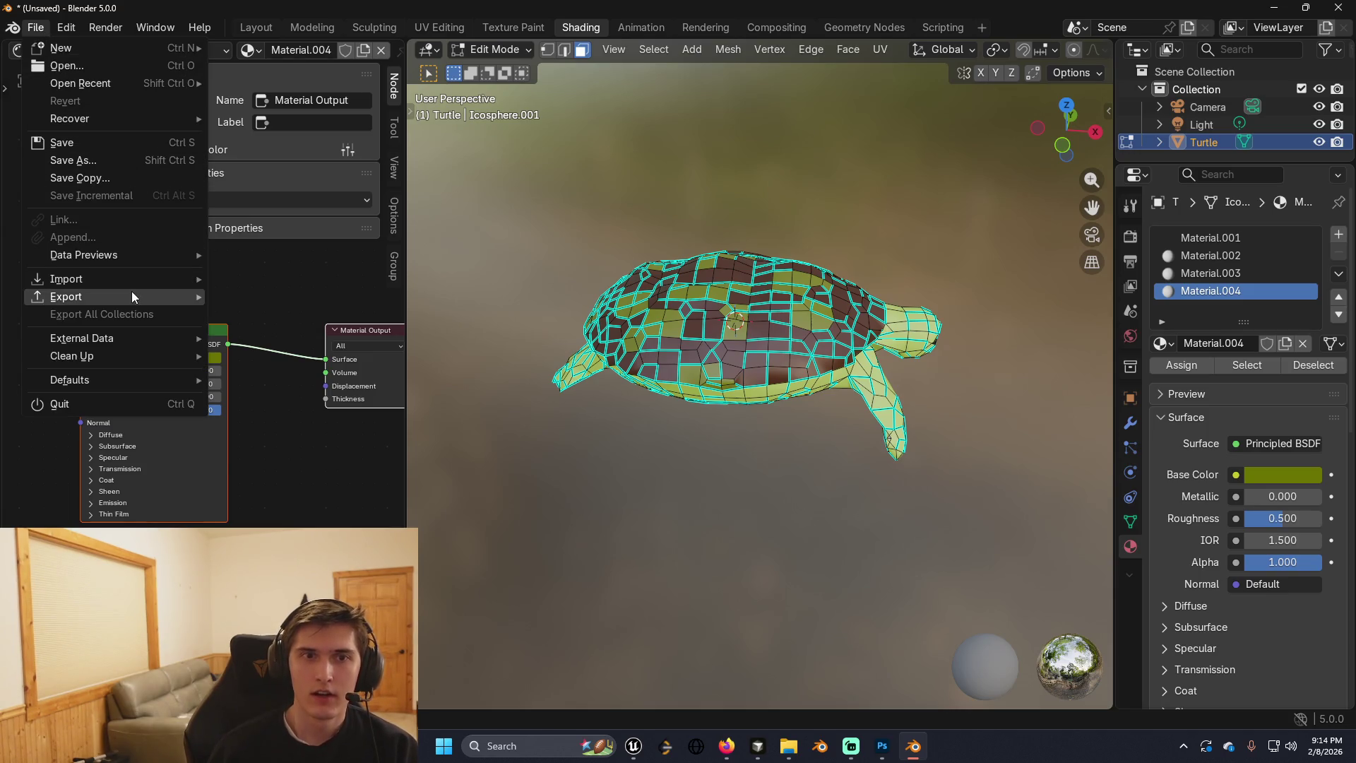
pyautogui.moveTo(131, 293)
pyautogui.click(299, 438)
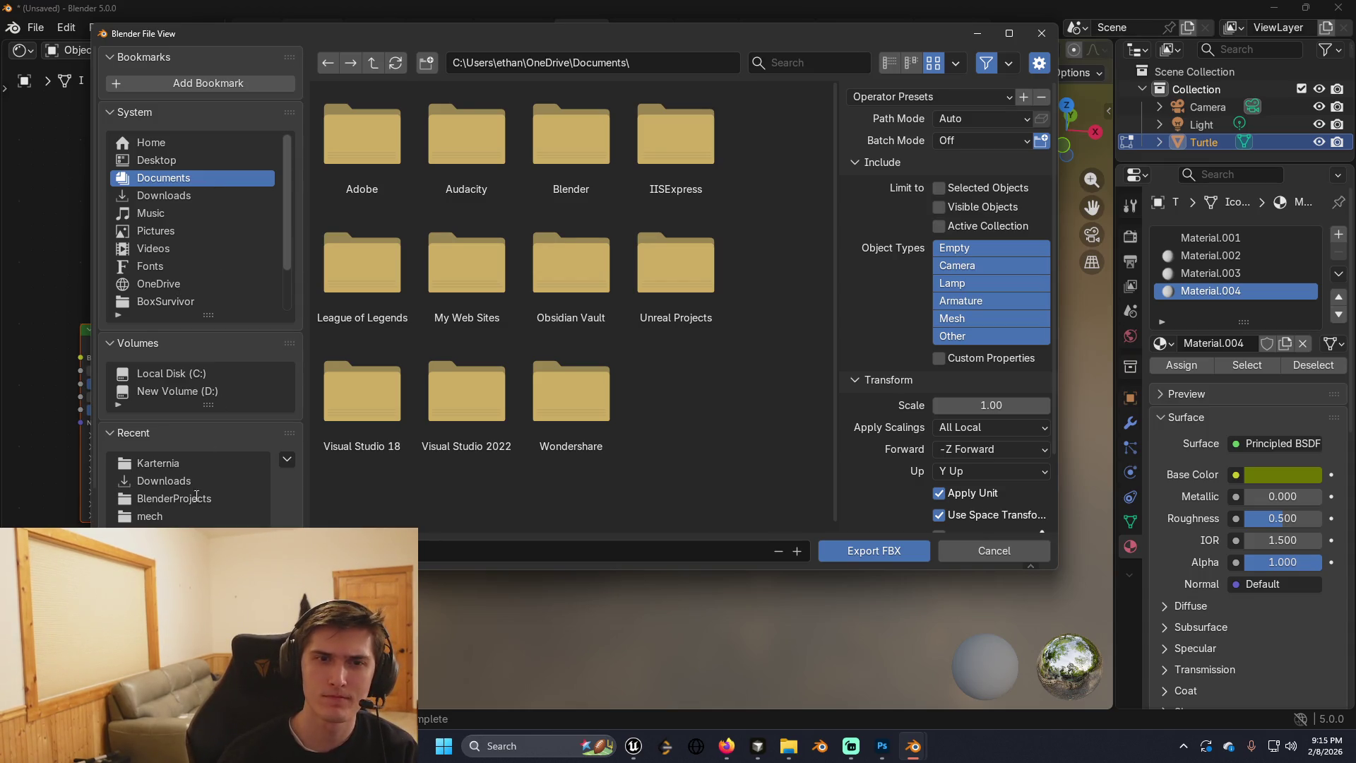
pyautogui.click(195, 461)
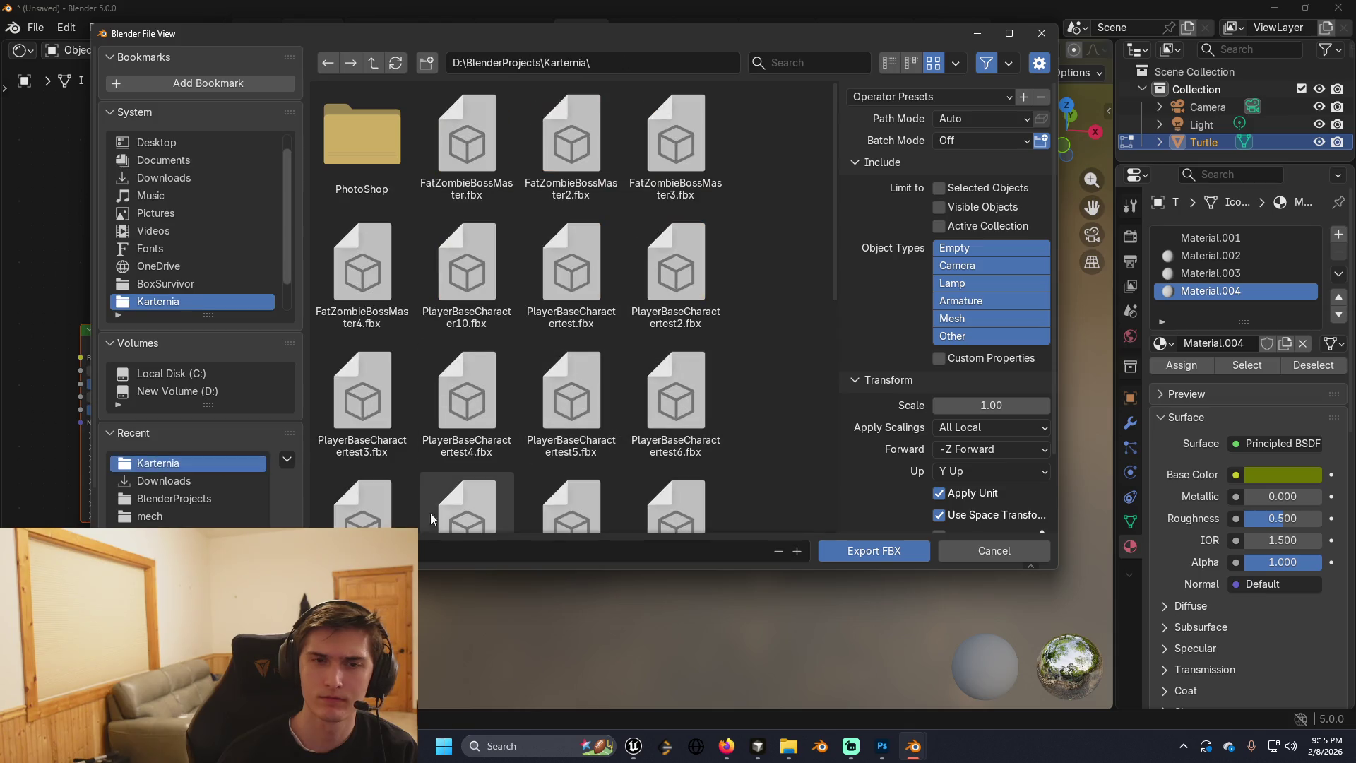
pyautogui.click(847, 551)
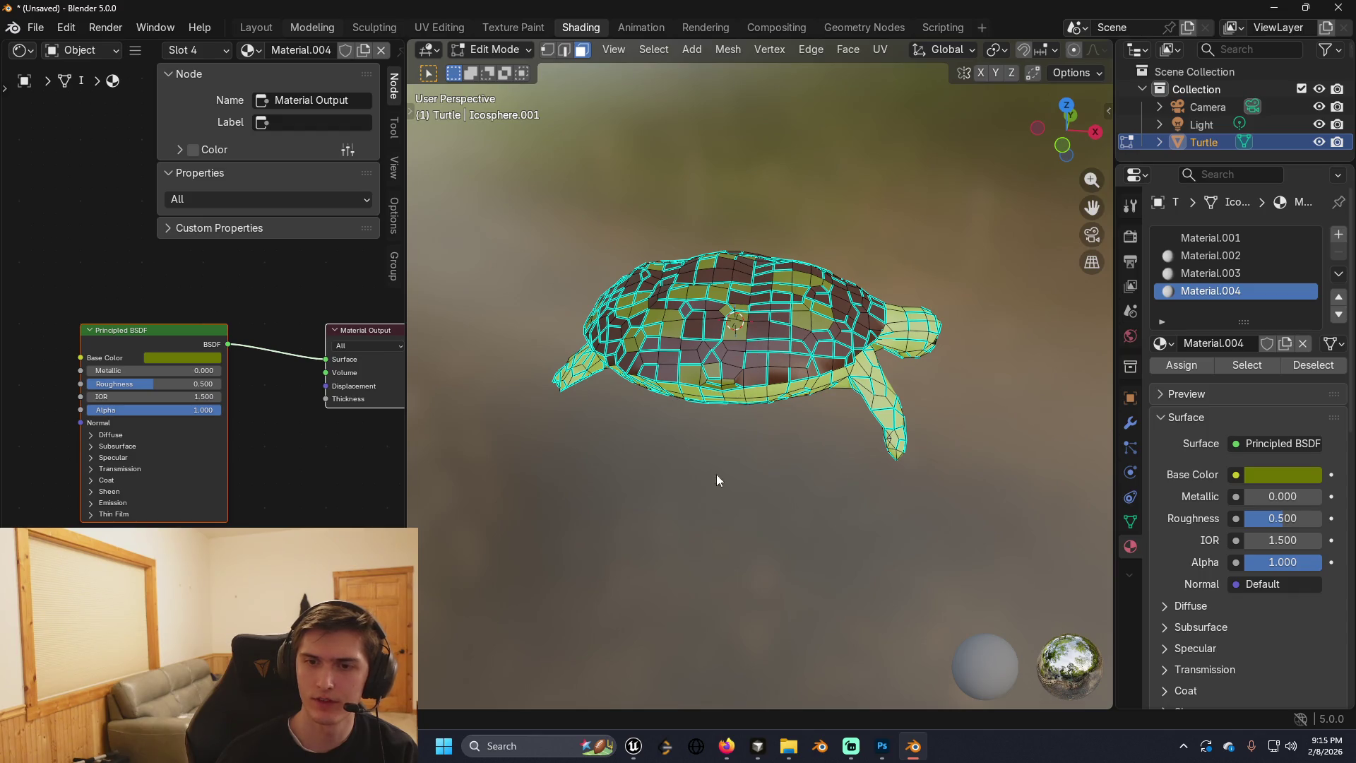
pyautogui.click(634, 748)
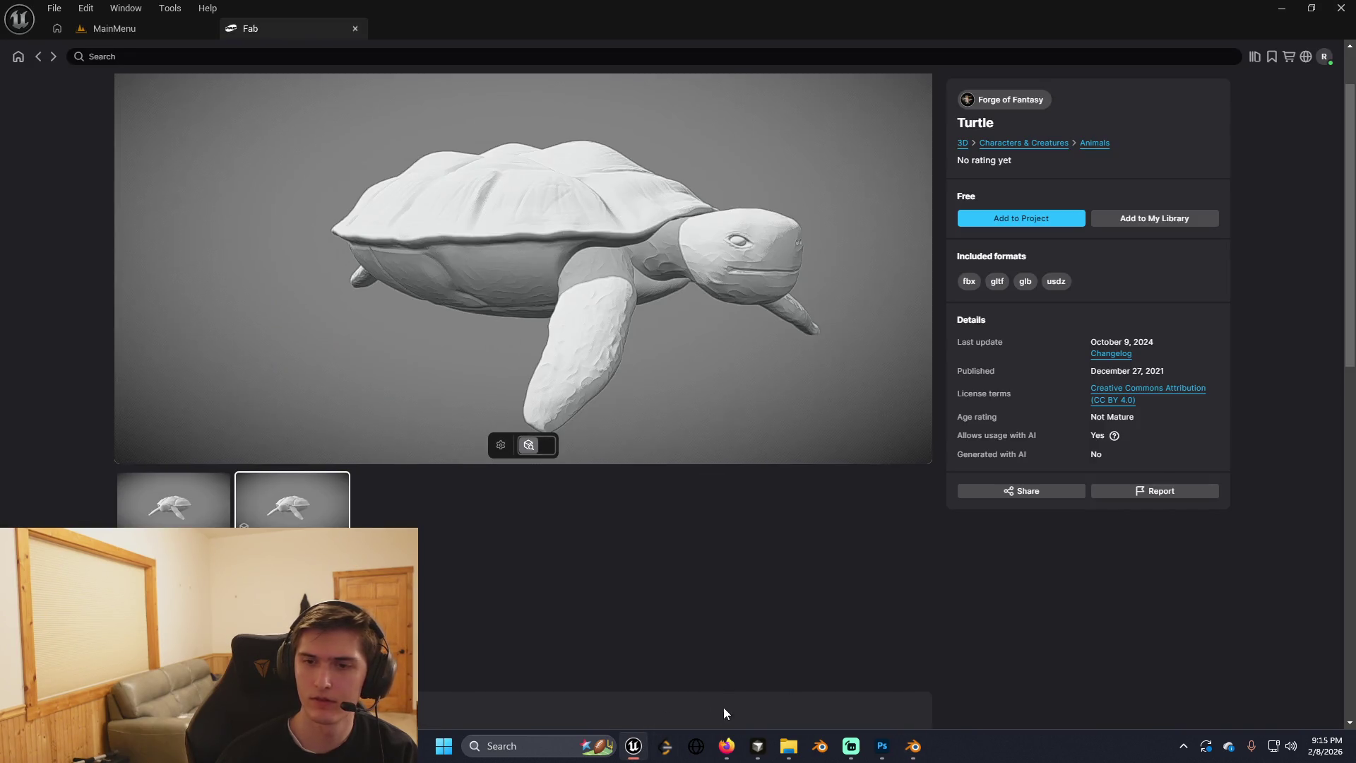
# Delete the downloaded turtle static mesh and its Scene_-_Root material.
pyautogui.click(144, 35)
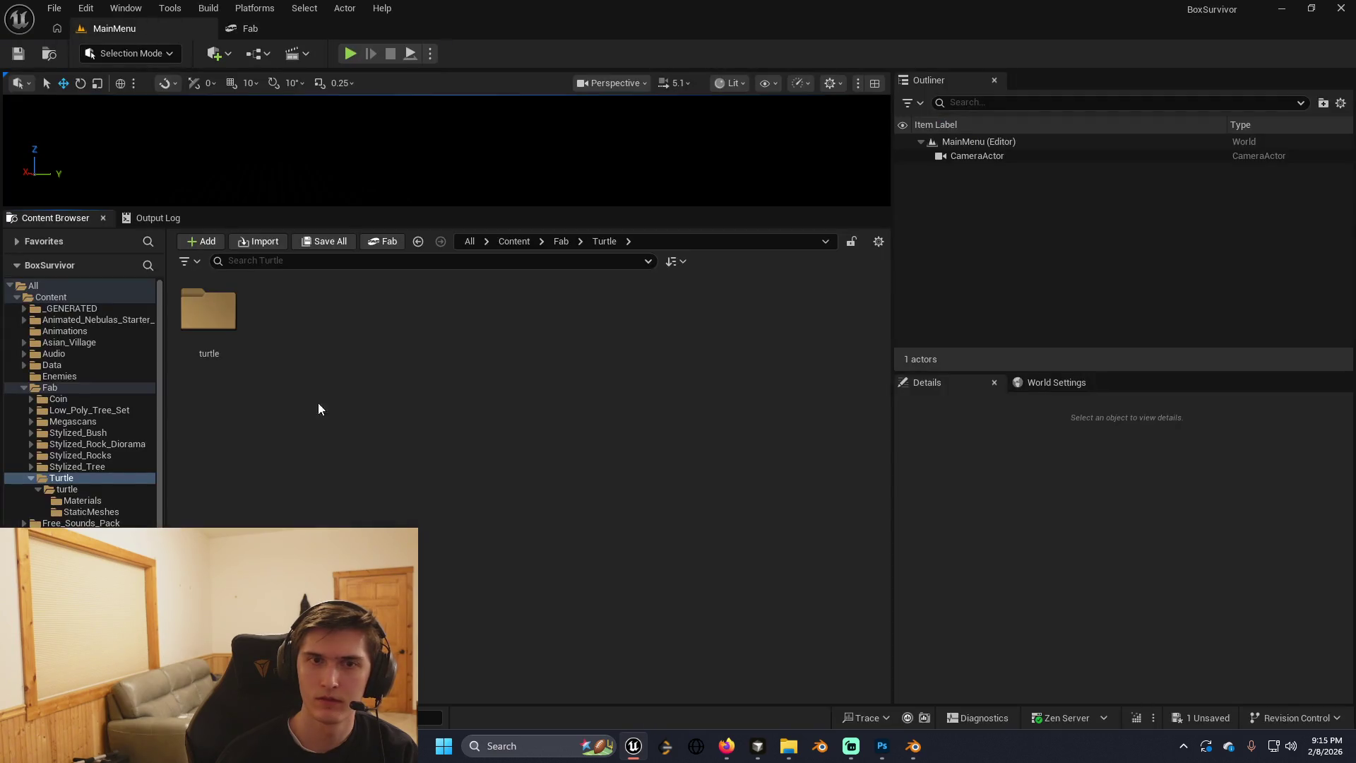
pyautogui.press('Down')
pyautogui.press('Down')
pyautogui.press('Down')
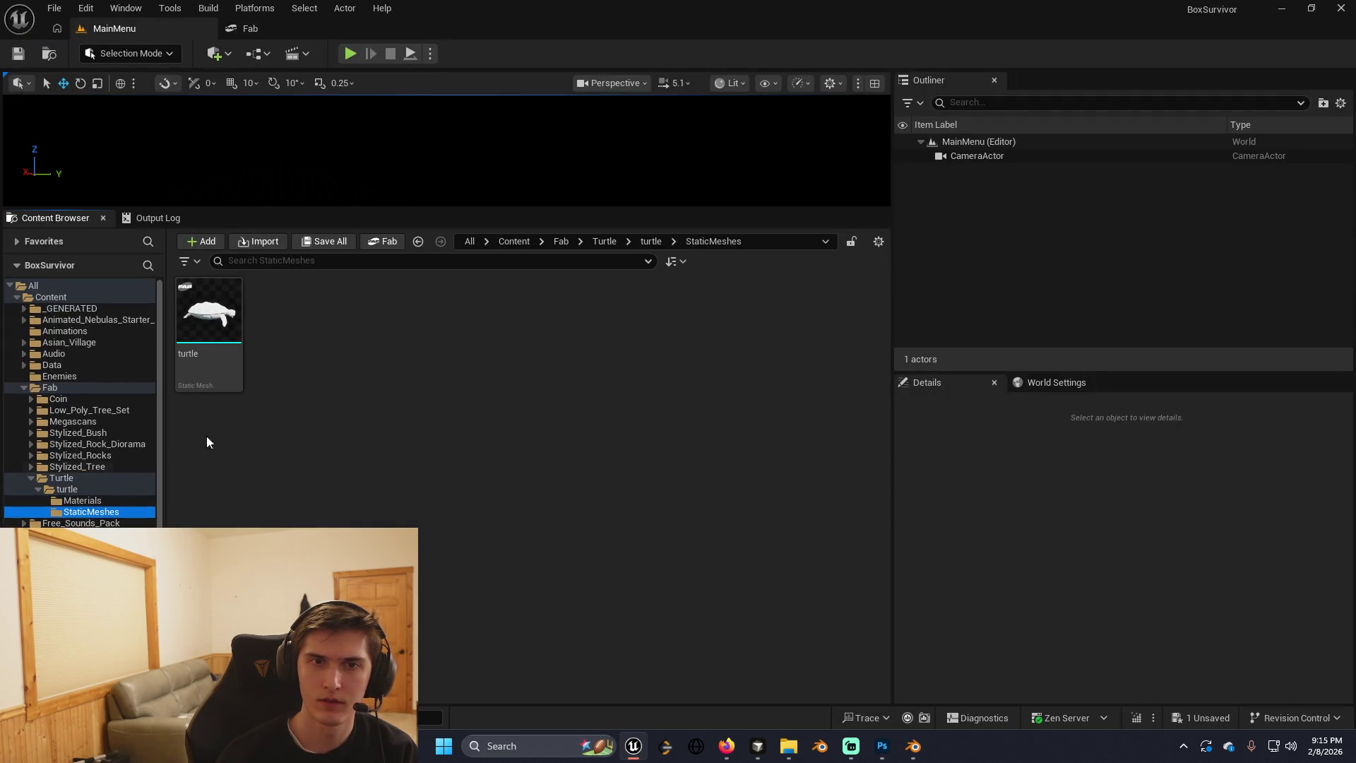
pyautogui.click(209, 311)
pyautogui.press('Delete')
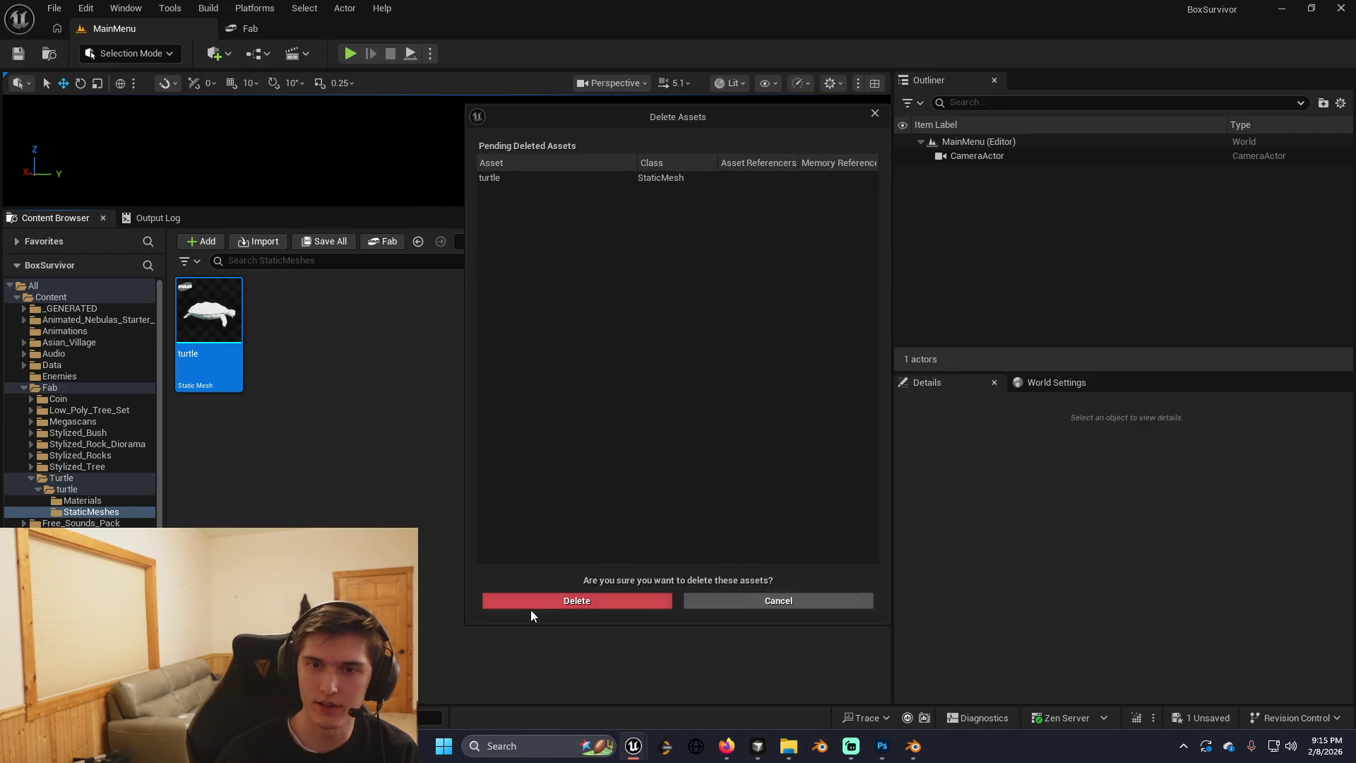
pyautogui.click(531, 604)
pyautogui.click(115, 502)
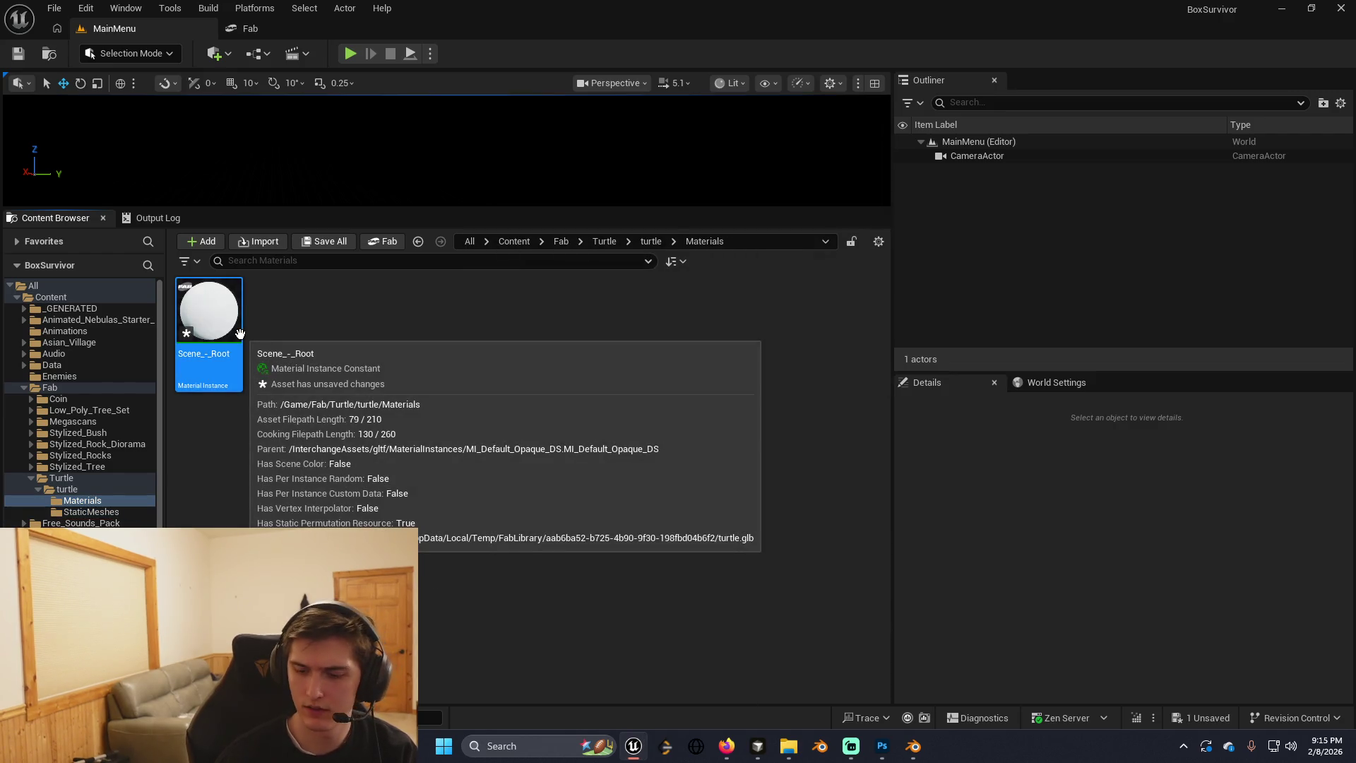
pyautogui.press('Delete')
pyautogui.click(544, 602)
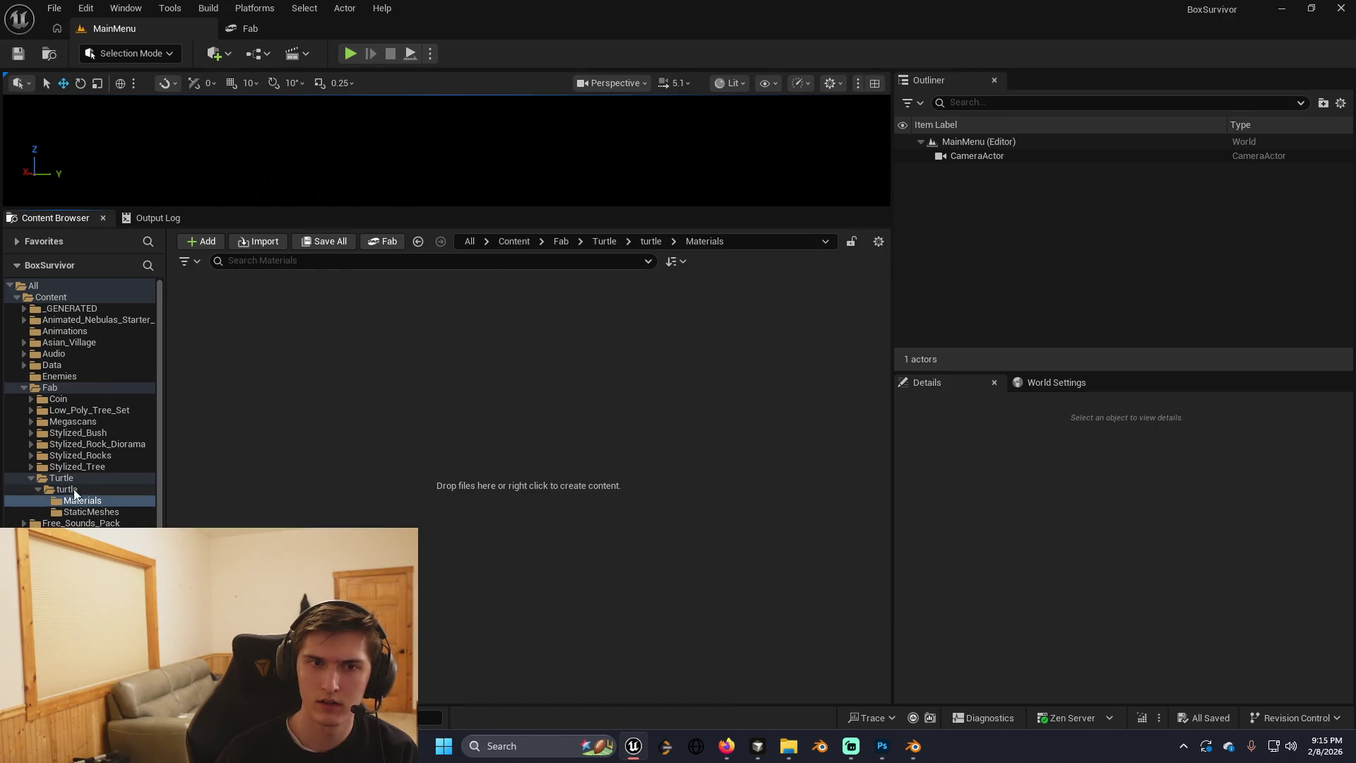
# Delete the now-empty Fab Turtle folder.
pyautogui.press('Up')
pyautogui.click(240, 317)
pyautogui.click(115, 473)
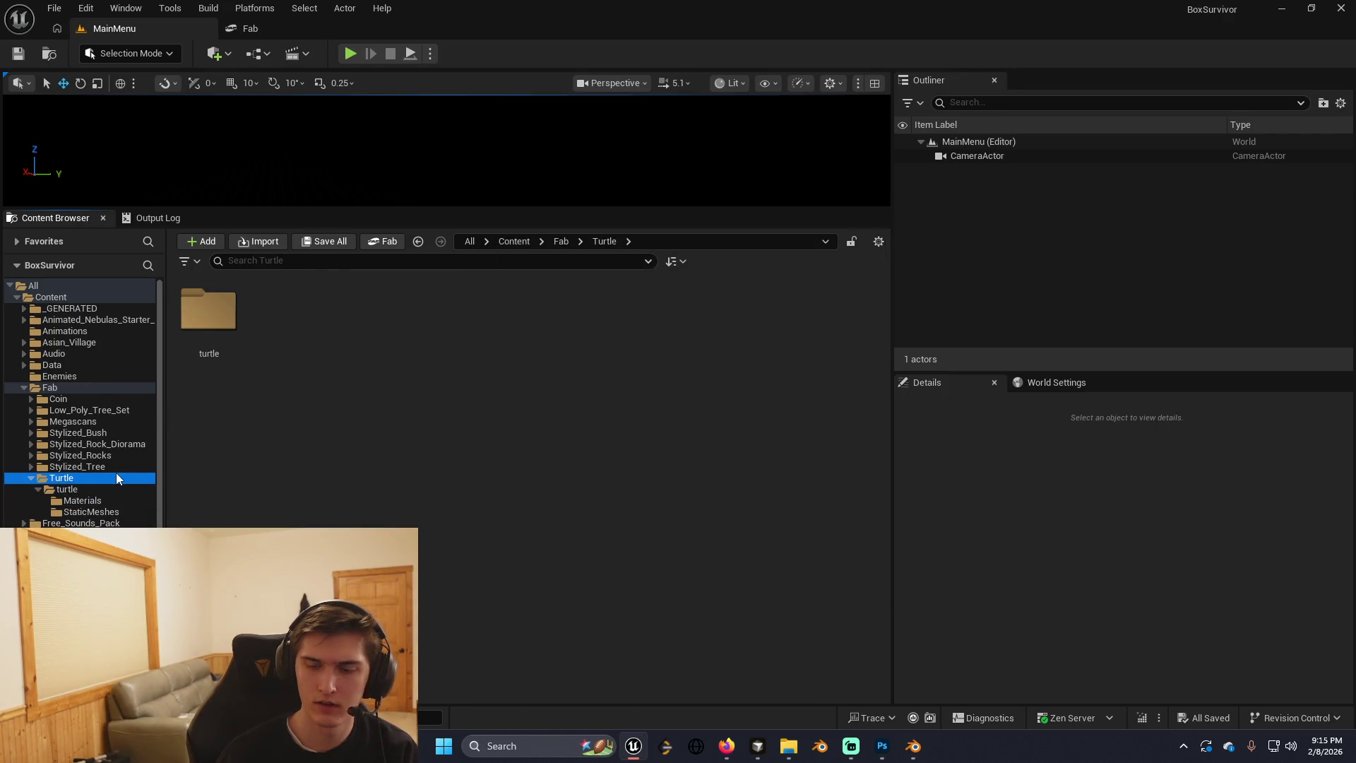
pyautogui.press('Delete')
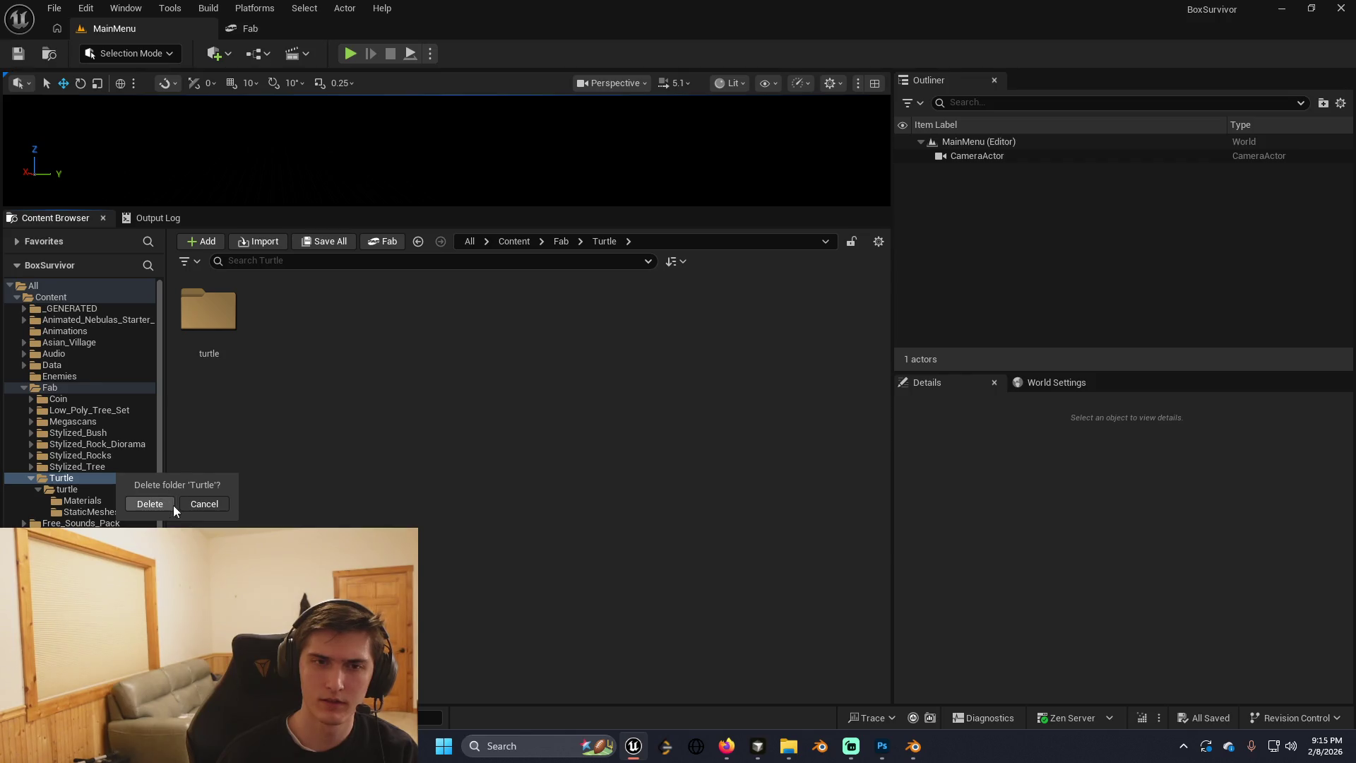
pyautogui.click(172, 505)
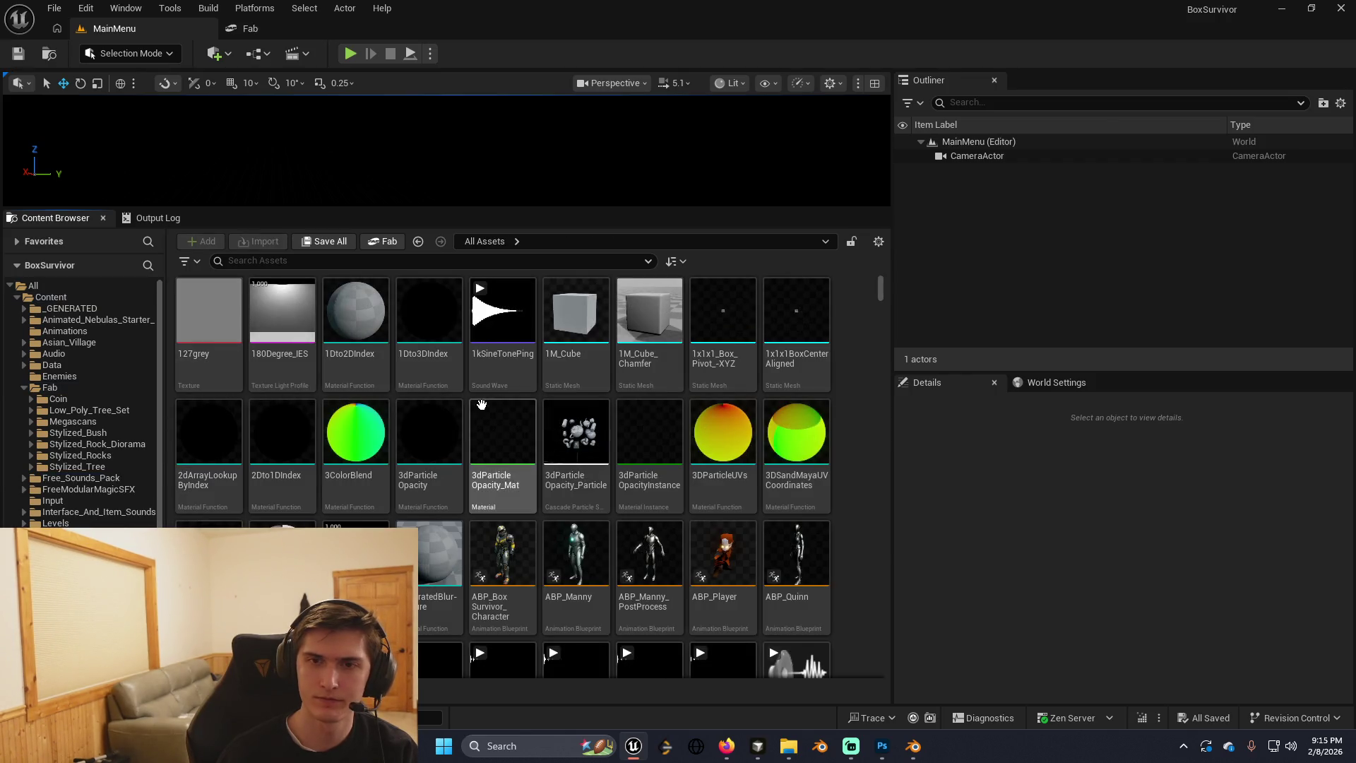
# List the subfolders of the Content folder.
pyautogui.hotkey('alt', 'Tab')
pyautogui.hotkey('alt', 'Tab')
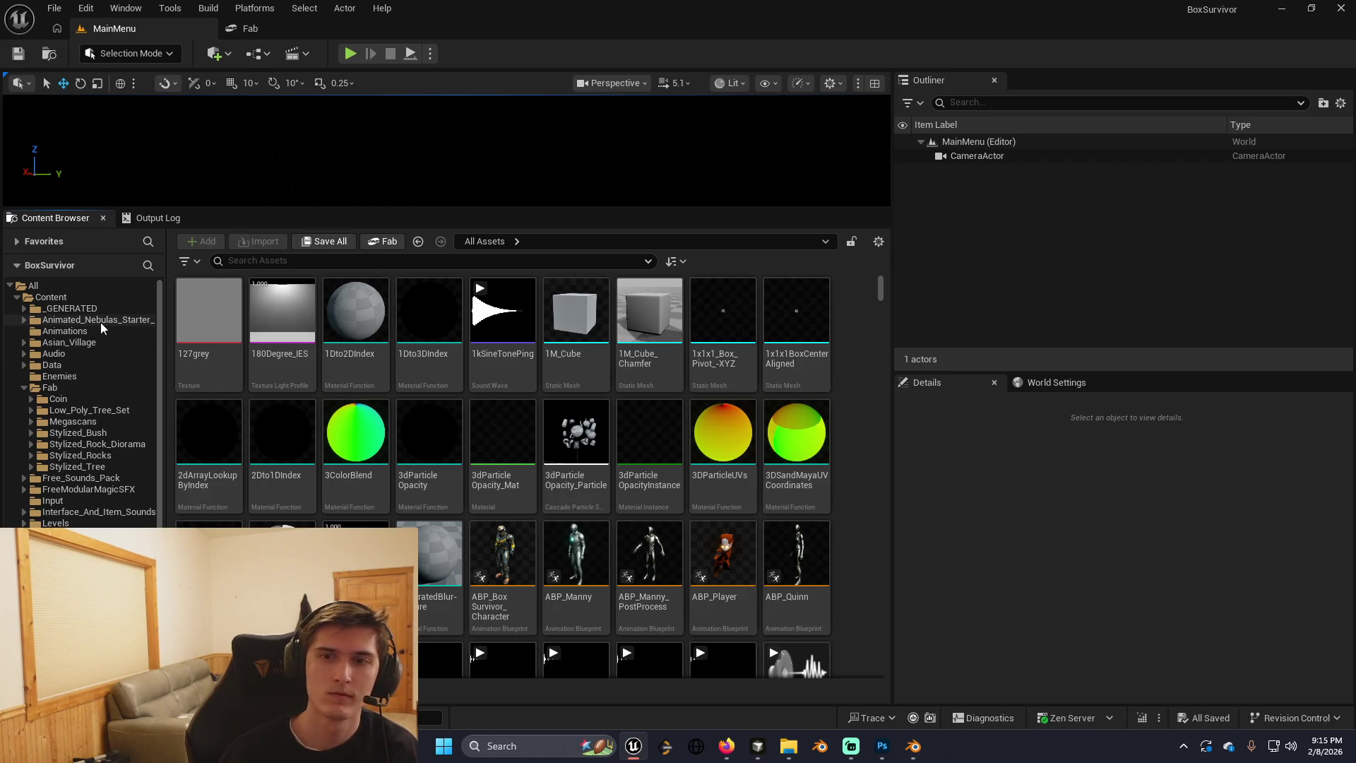
pyautogui.click(93, 298)
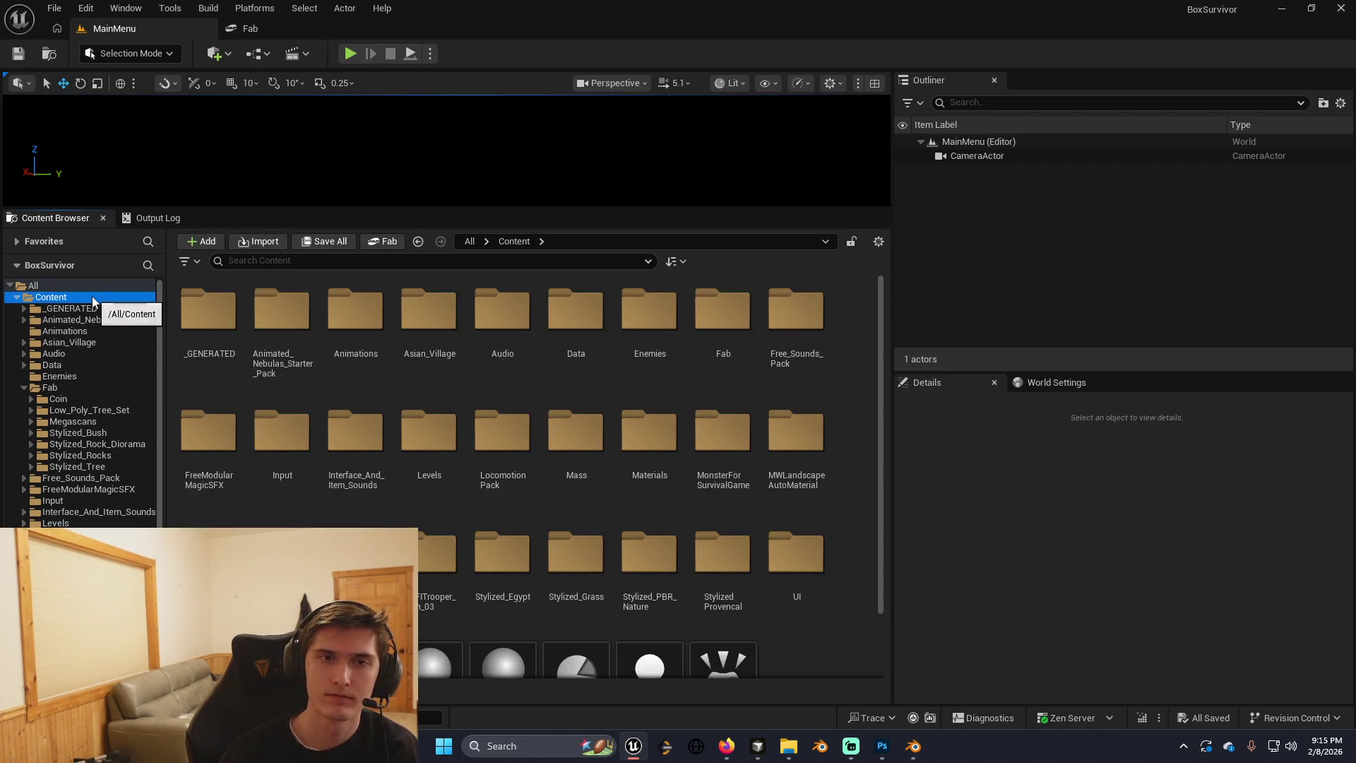
pyautogui.scroll(-2, 88, 459)
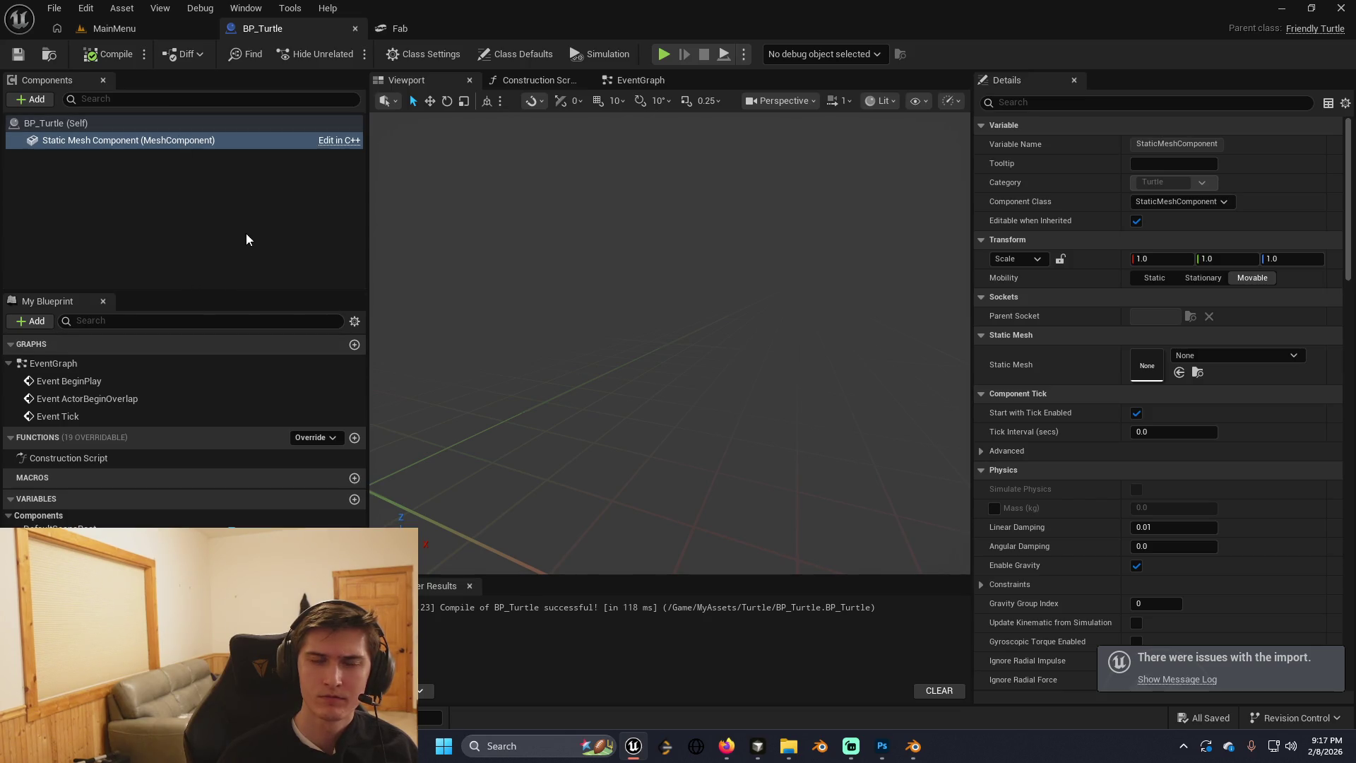
# Set BP_Turtle's mesh component Static Mesh to Turtle, found by searching 'turt'.
pyautogui.click(1197, 360)
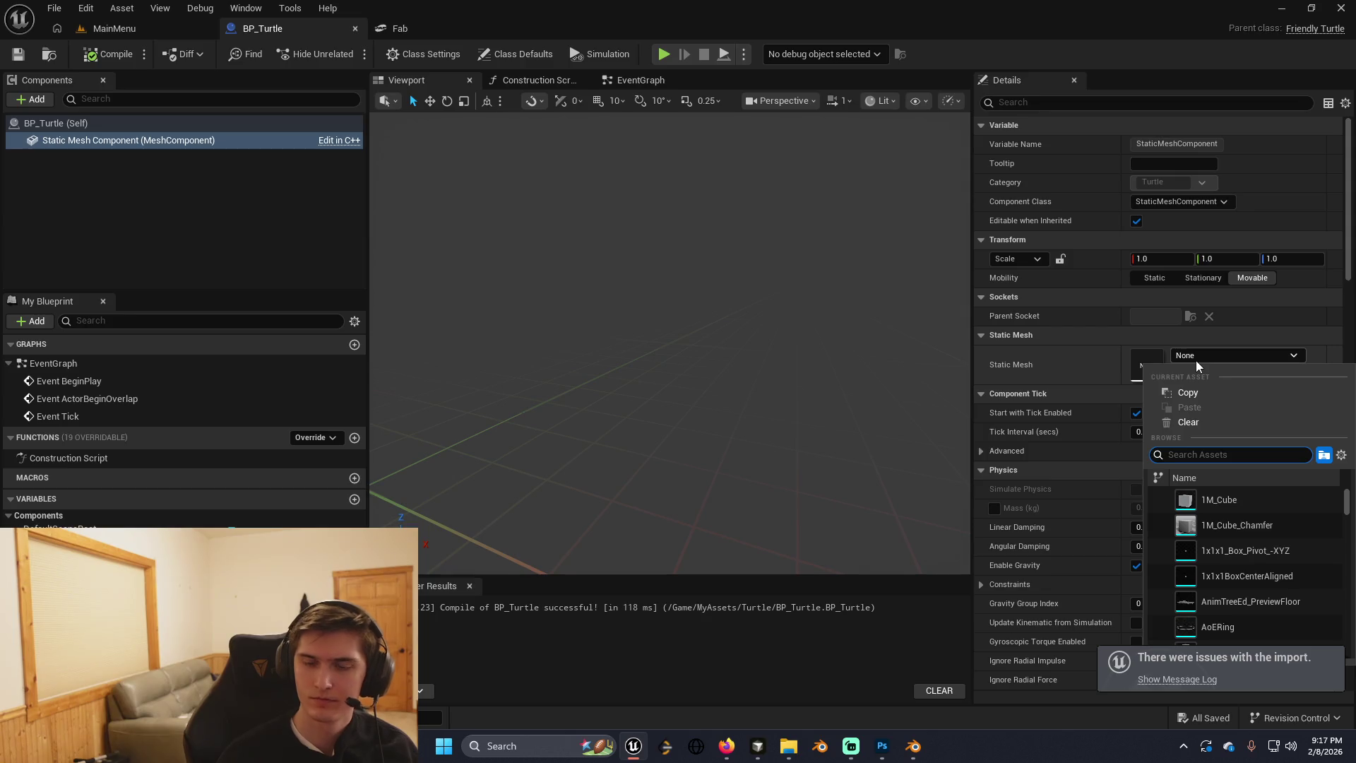
pyautogui.write('turt')
pyautogui.click(1232, 496)
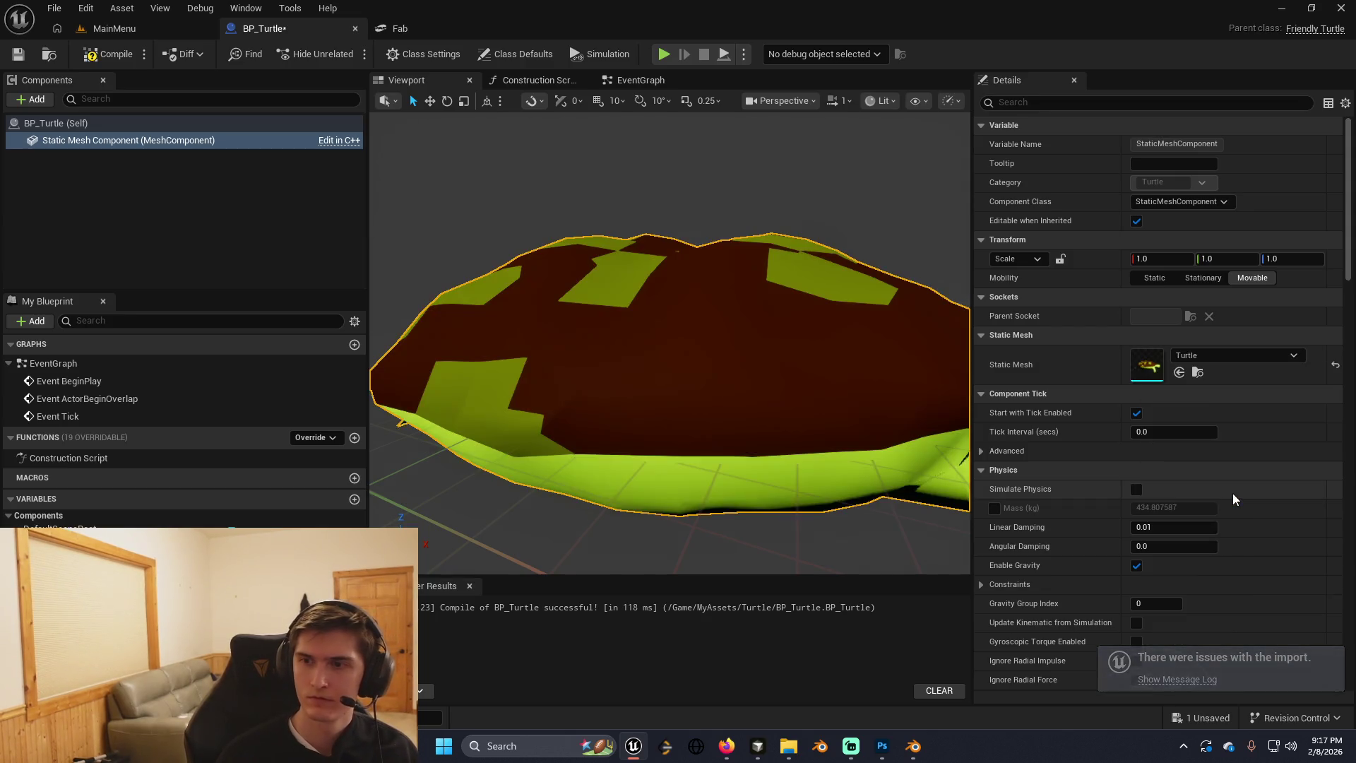
pyautogui.scroll(-5, 669, 339)
pyautogui.moveTo(824, 379)
pyautogui.mouseDown()
pyautogui.moveTo(777, 378)
pyautogui.moveTo(827, 382)
pyautogui.moveTo(774, 364)
pyautogui.mouseUp()
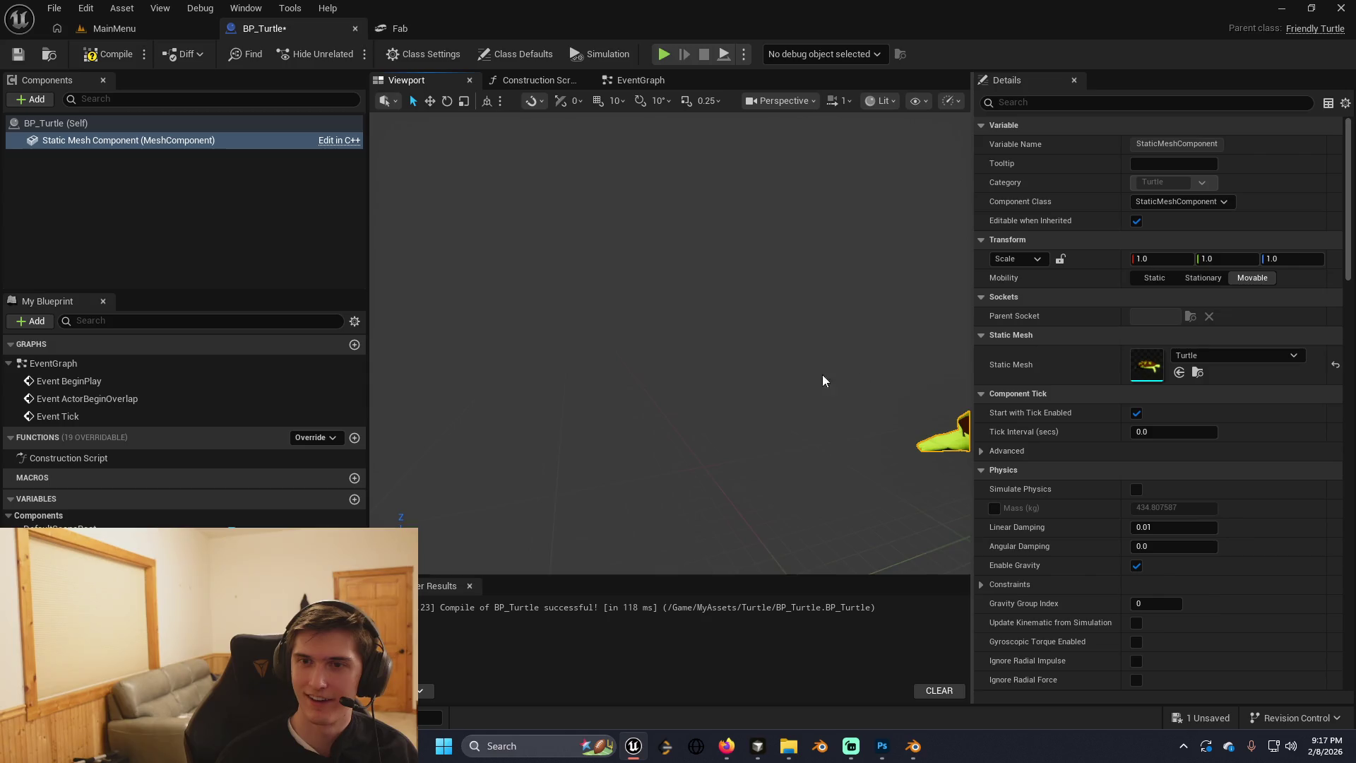
# Save the BP_Turtle blueprint and return to the MainMenu level.
pyautogui.hotkey('ctrl', 's')
pyautogui.scroll(-5, 635, 348)
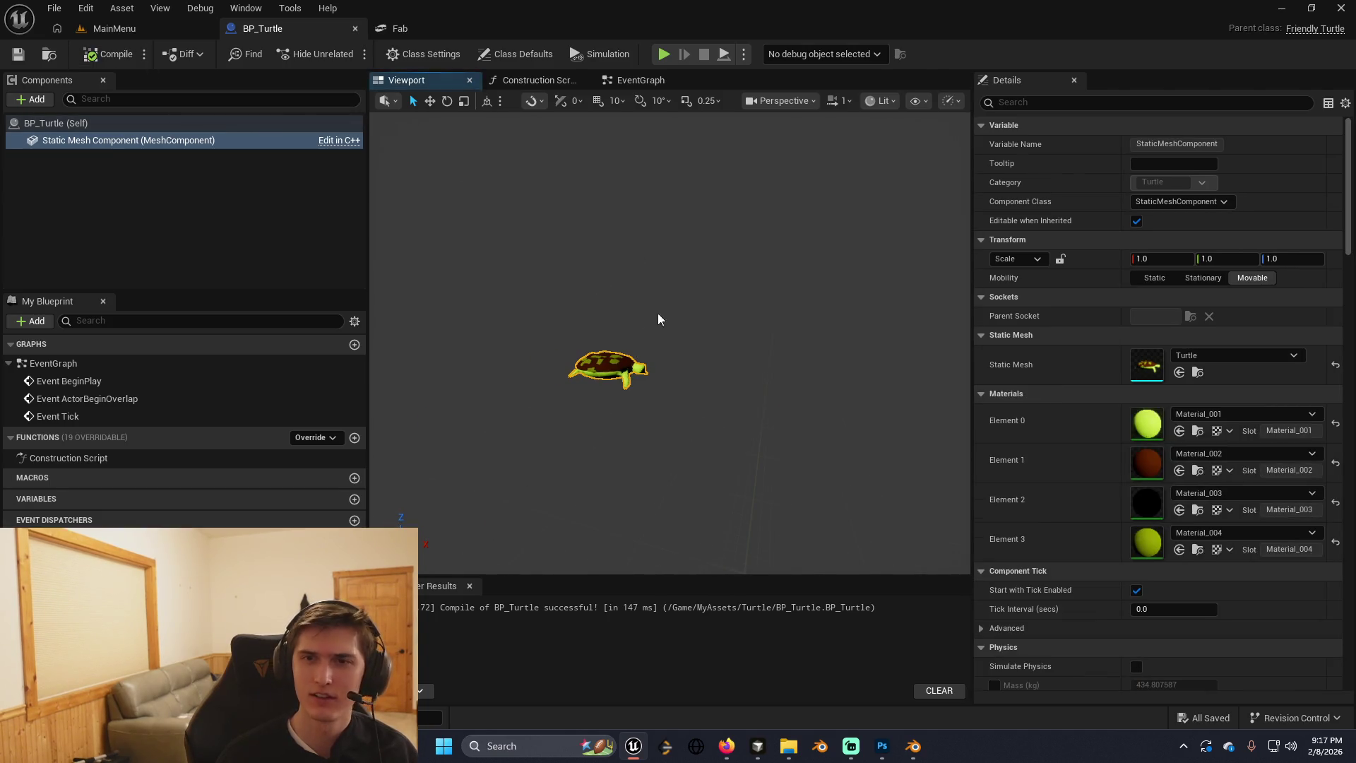
pyautogui.click(115, 28)
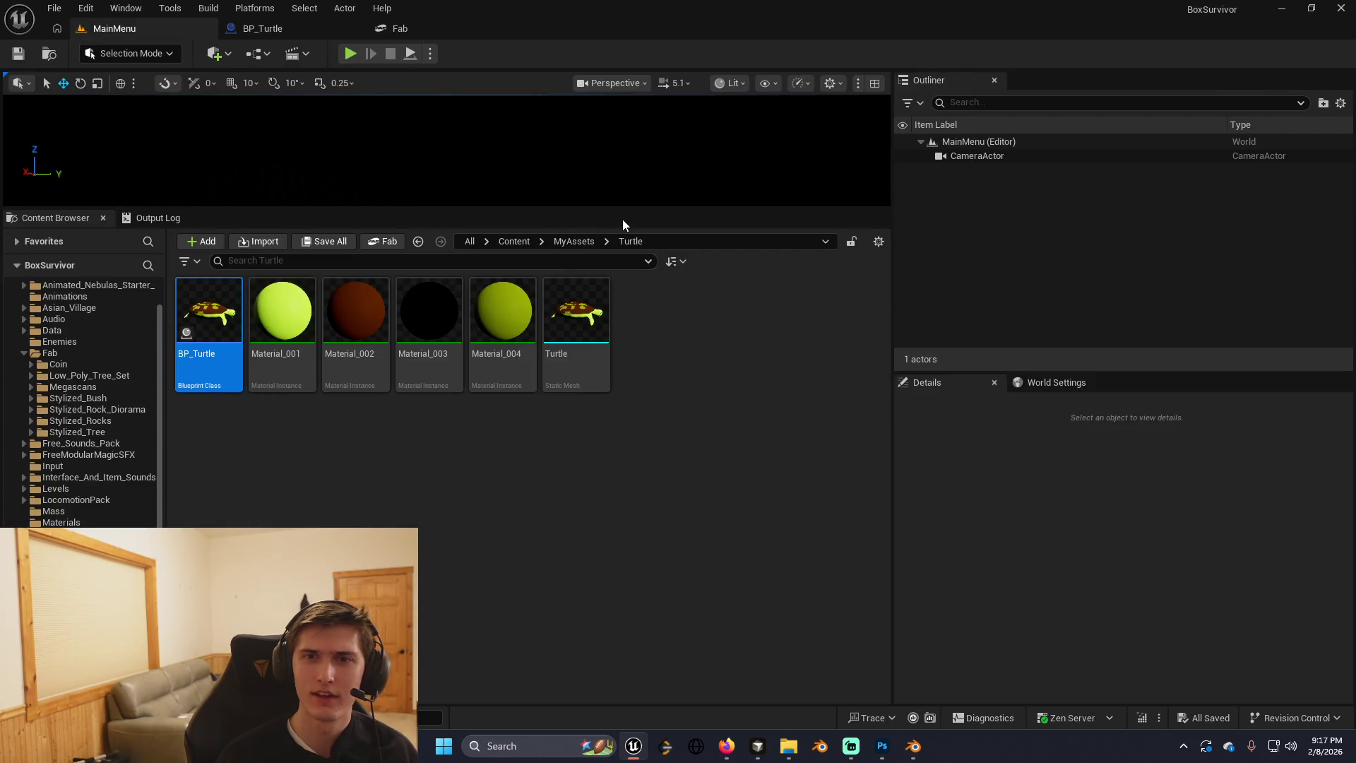
# Make the MainMenu level viewport taller.
pyautogui.moveTo(615, 210); pyautogui.dragTo(621, 336)
pyautogui.click(291, 32)
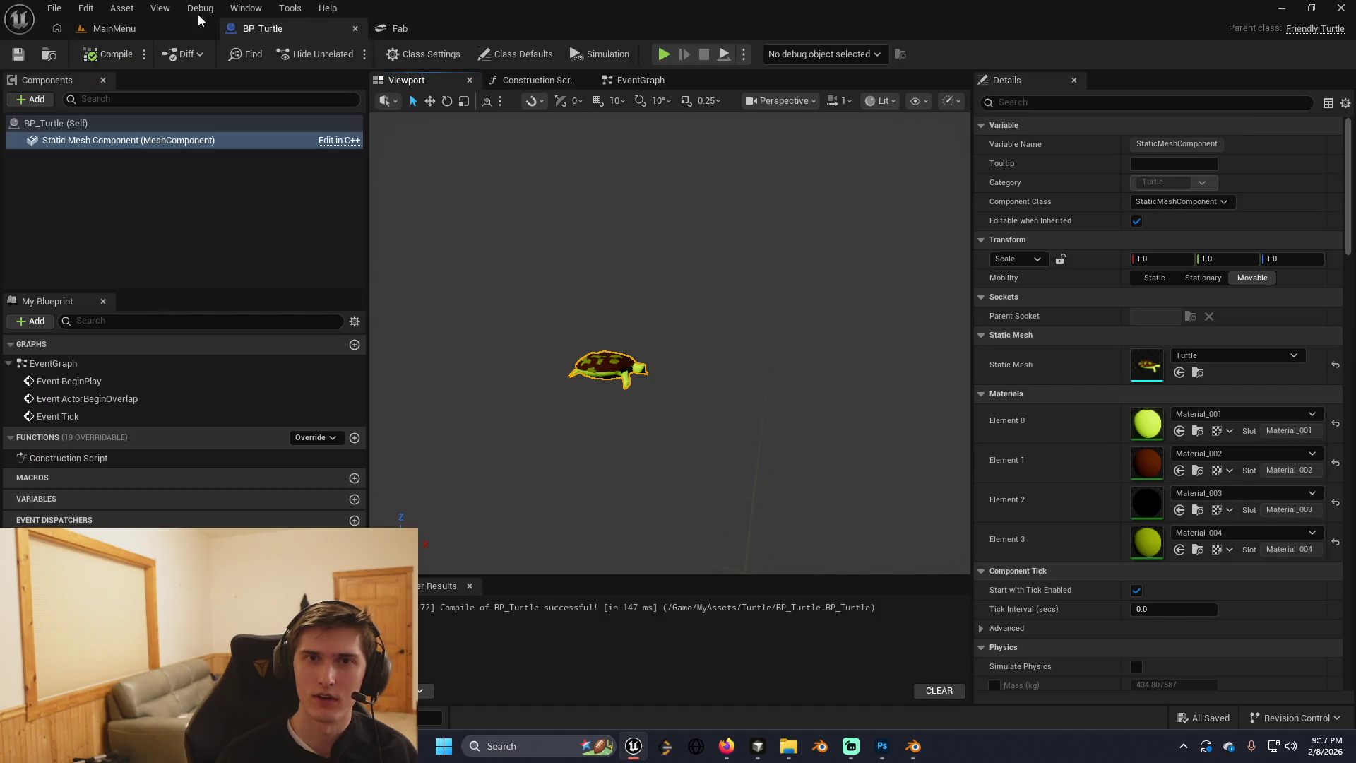
pyautogui.click(113, 28)
# List the top-level Content folders, _GENERATED through MWLandscapeAutoMaterial, then switch programs with Alt+Tab.
pyautogui.scroll(2, 109, 483)
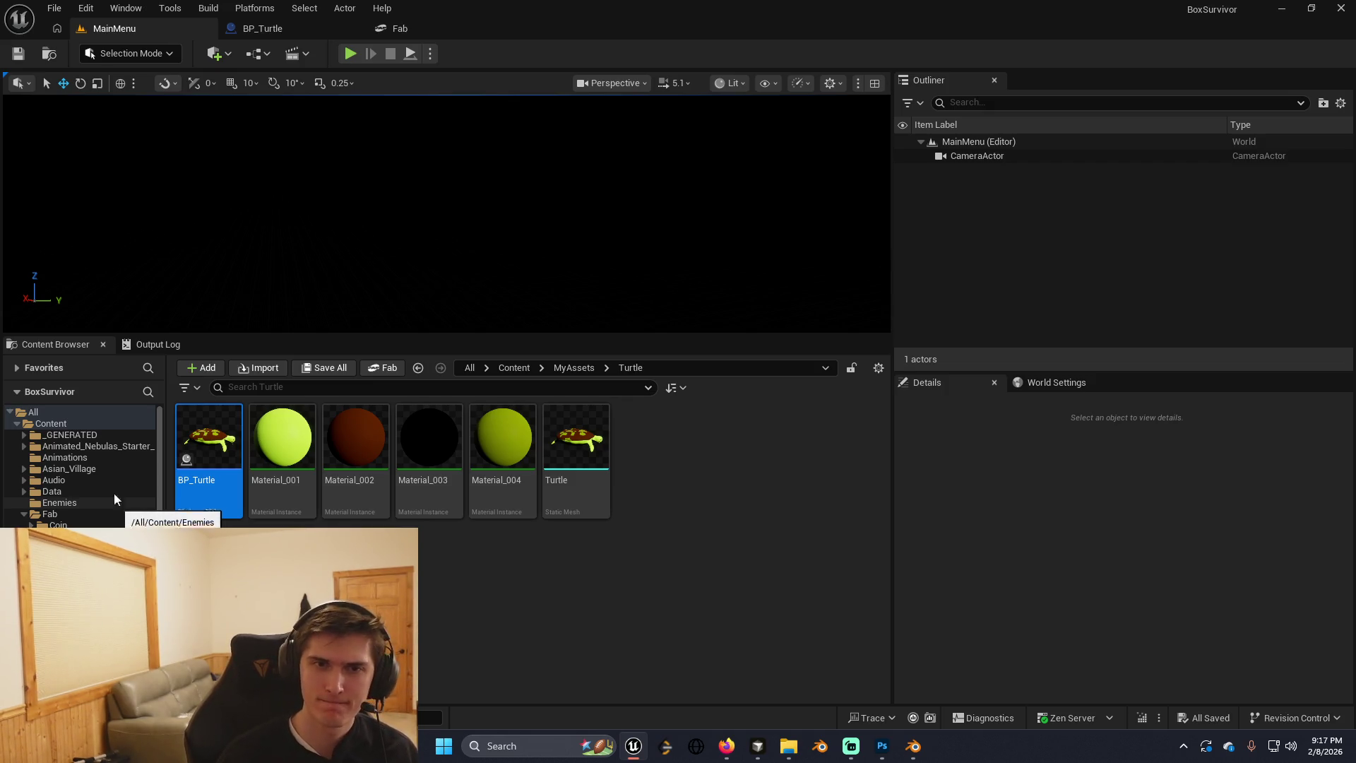
pyautogui.click(69, 412)
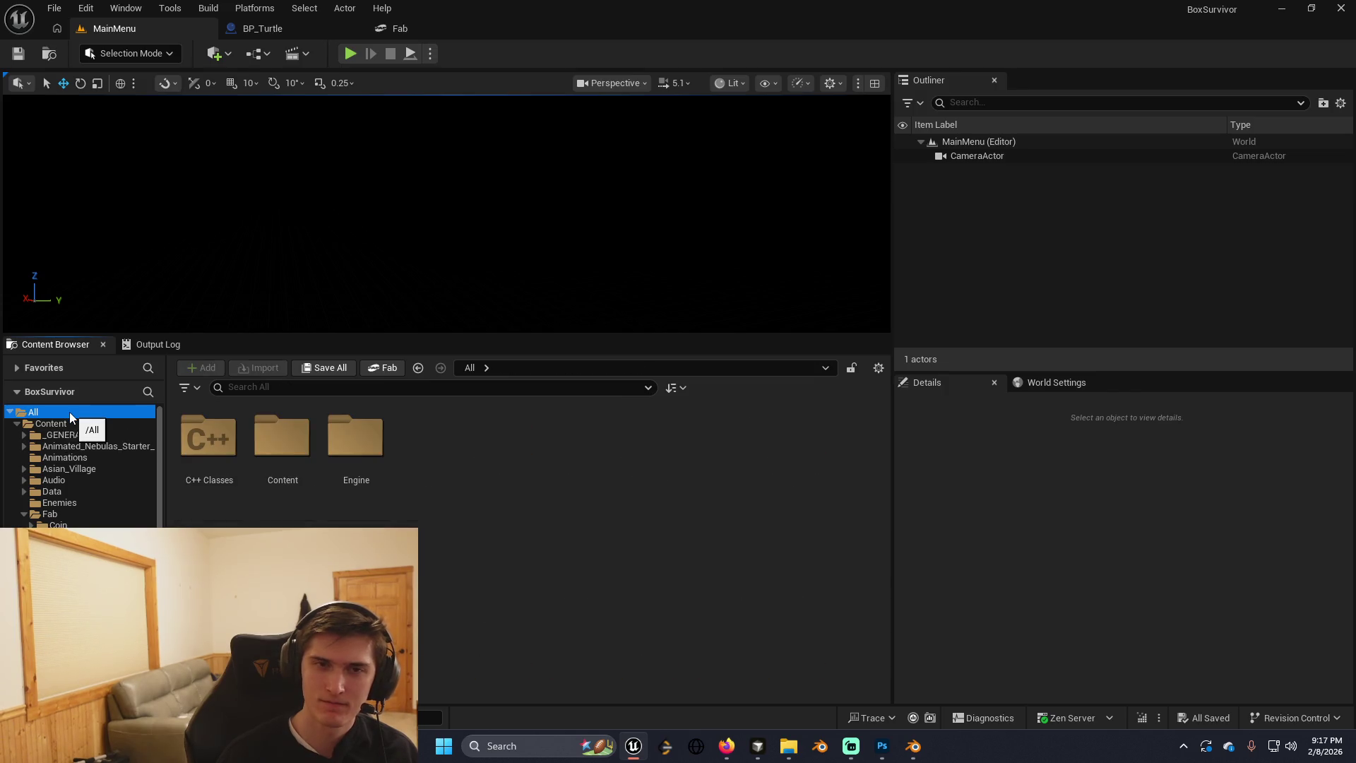
pyautogui.click(91, 422)
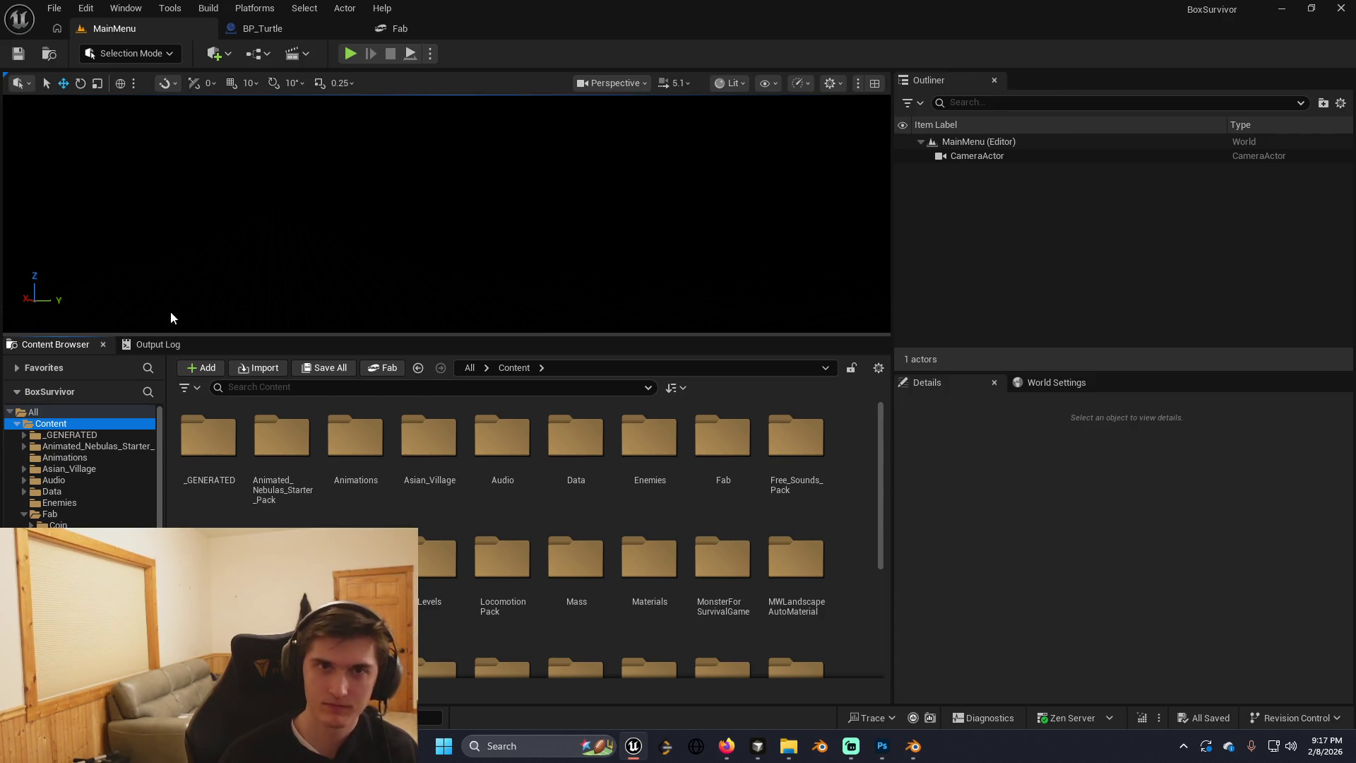
pyautogui.hotkey('alt', 'Tab')
pyautogui.hotkey('alt', 'Tab')
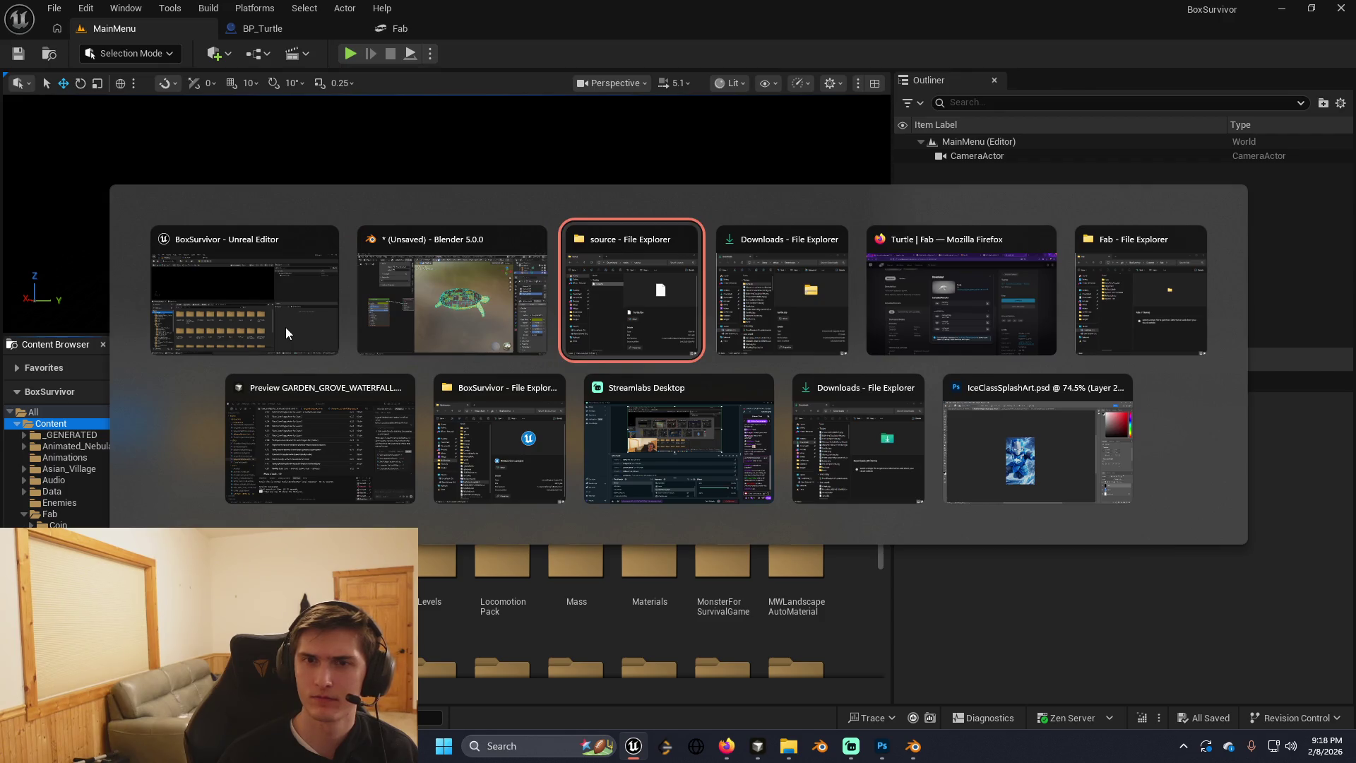
pyautogui.click(324, 499)
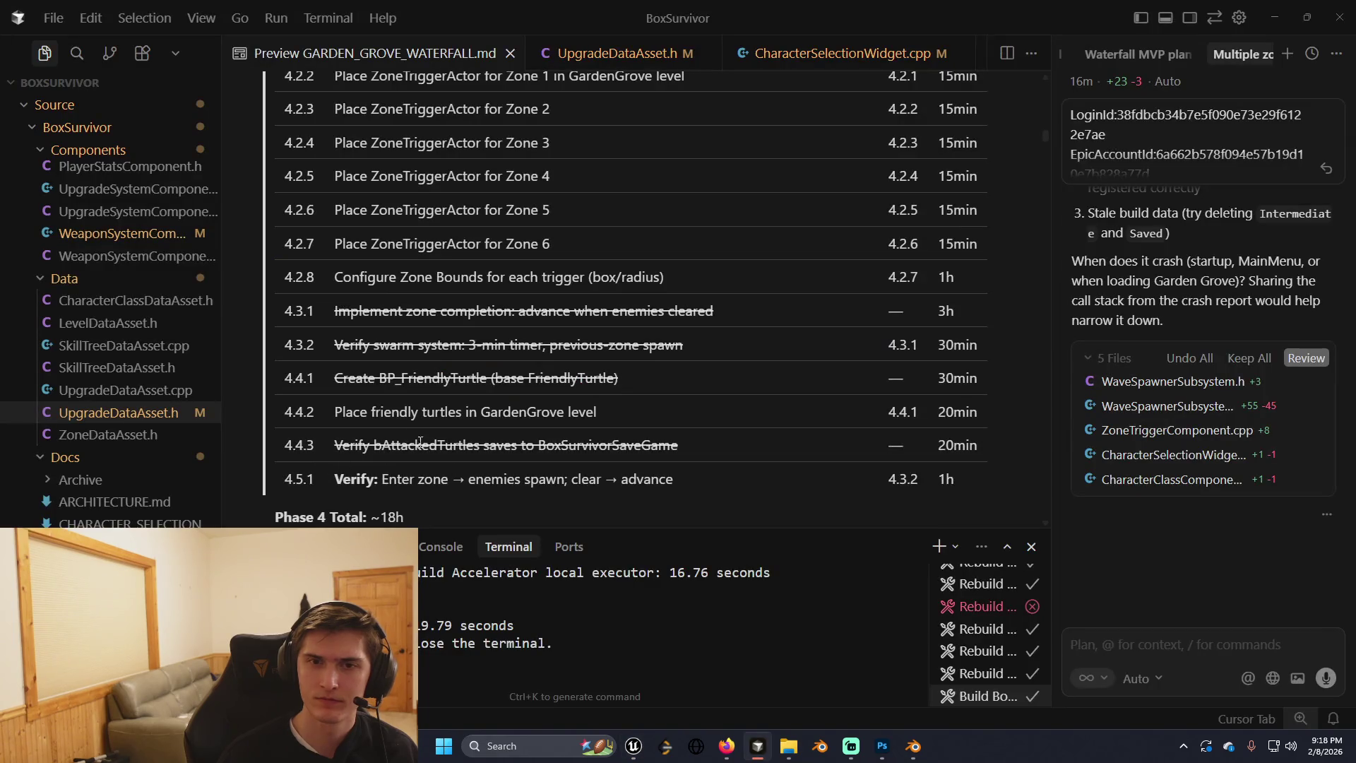
pyautogui.scroll(3, 488, 478)
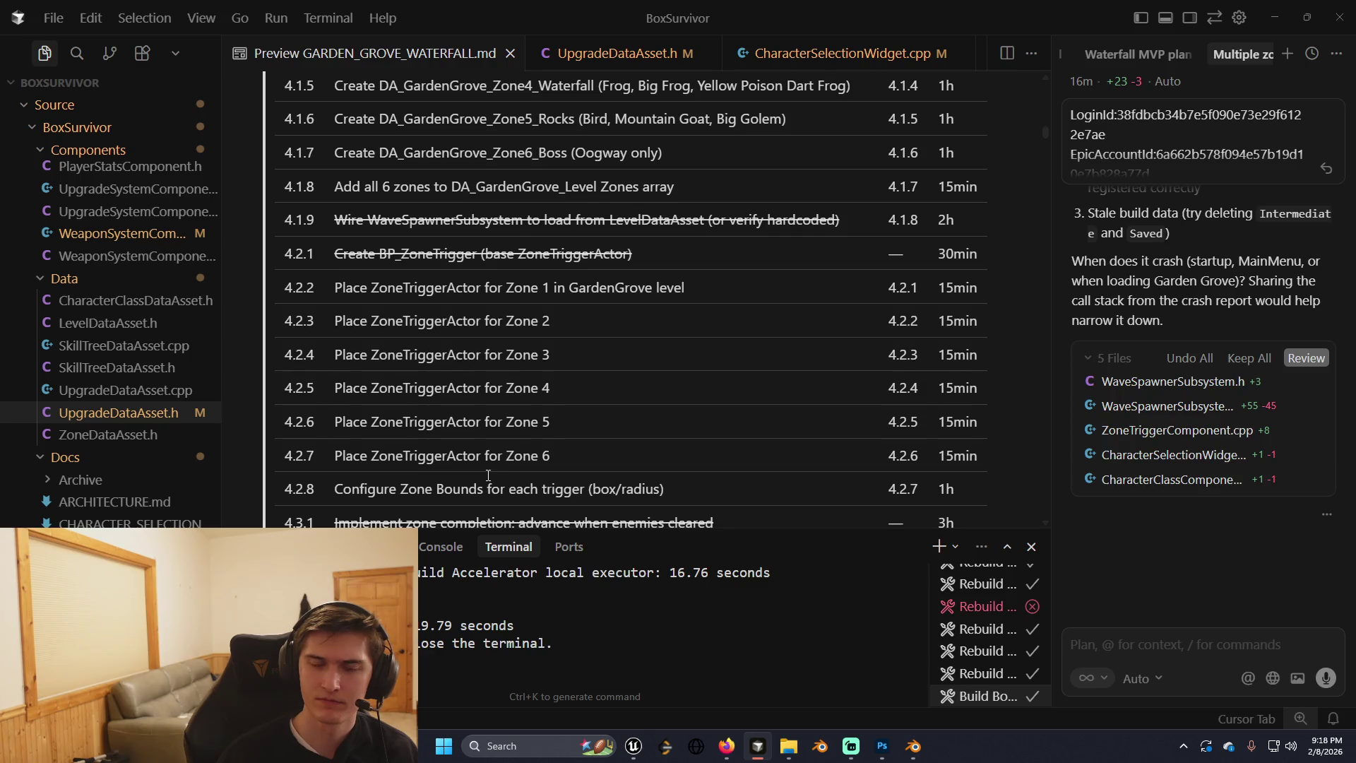
pyautogui.scroll(-2, 488, 475)
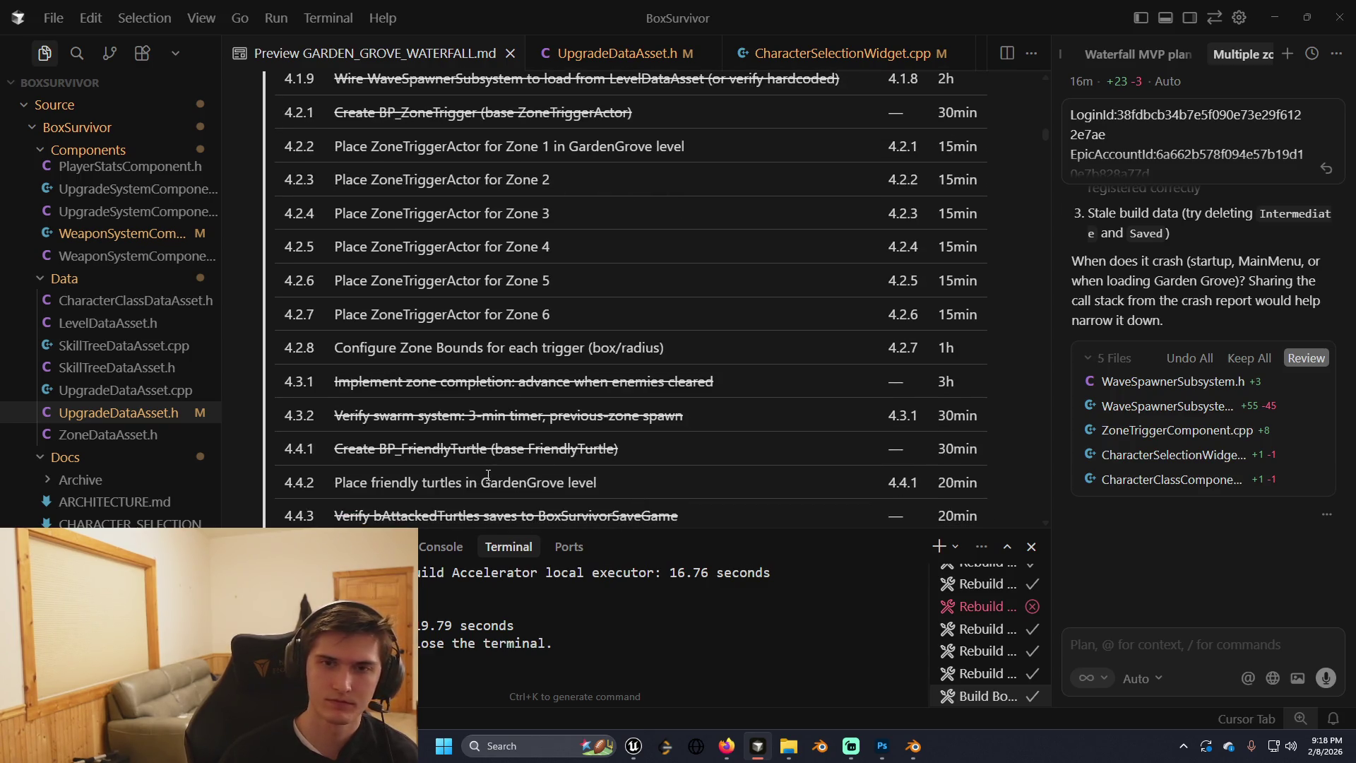
pyautogui.scroll(-2, 487, 475)
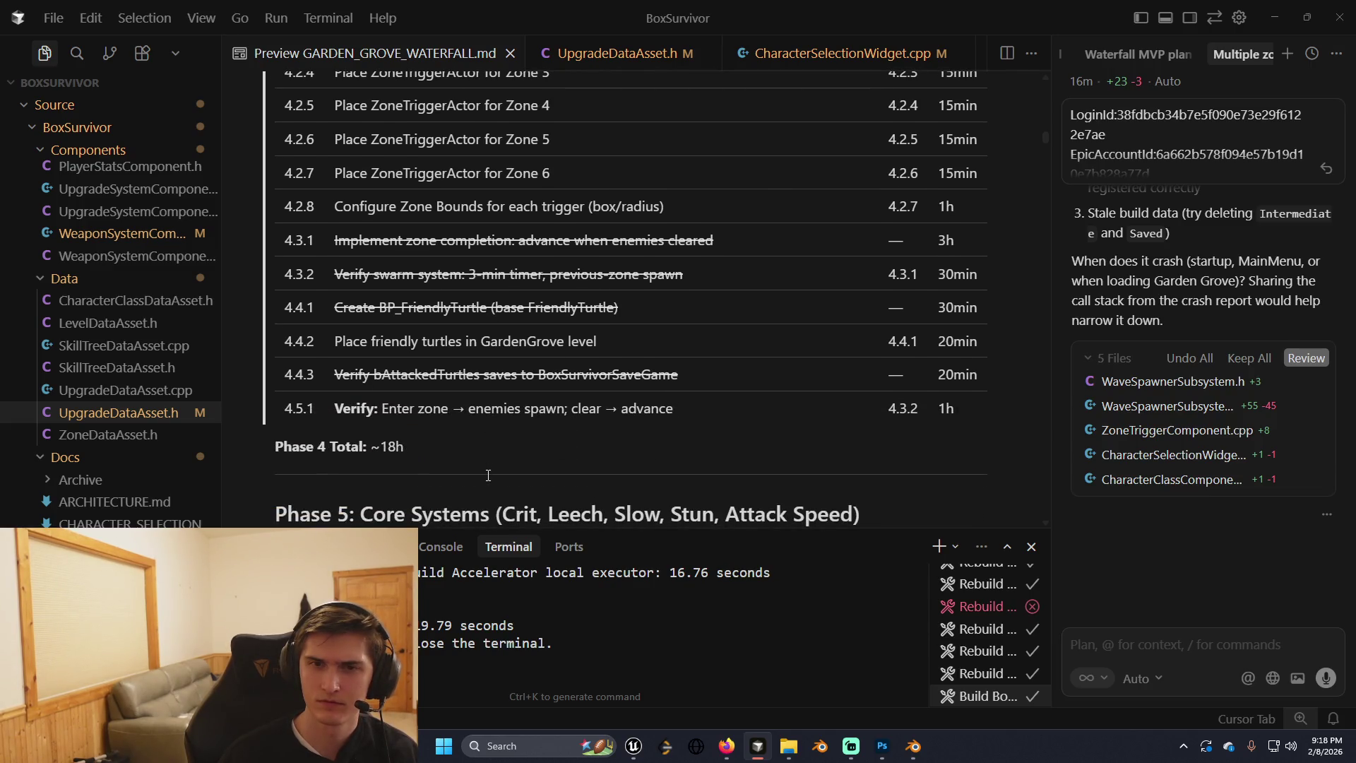
pyautogui.scroll(-1, 487, 476)
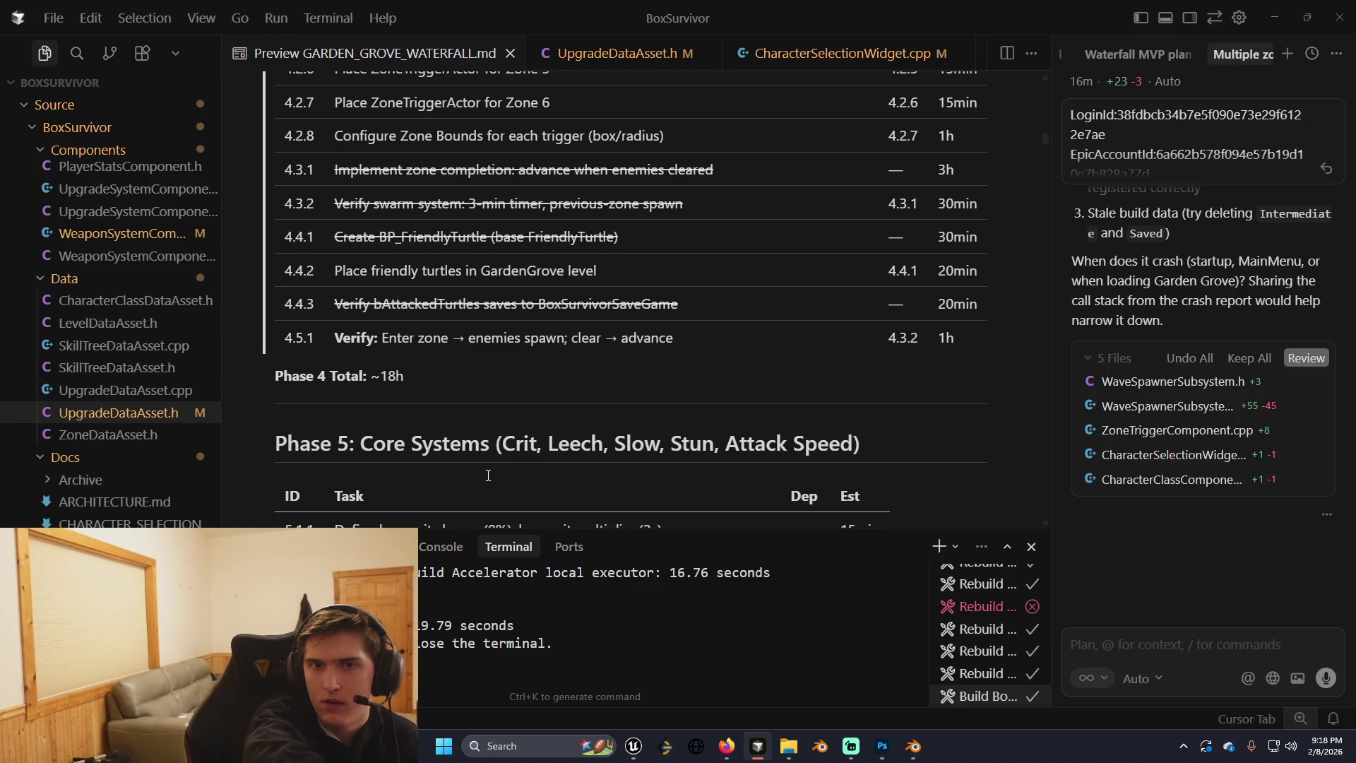
pyautogui.scroll(1, 498, 423)
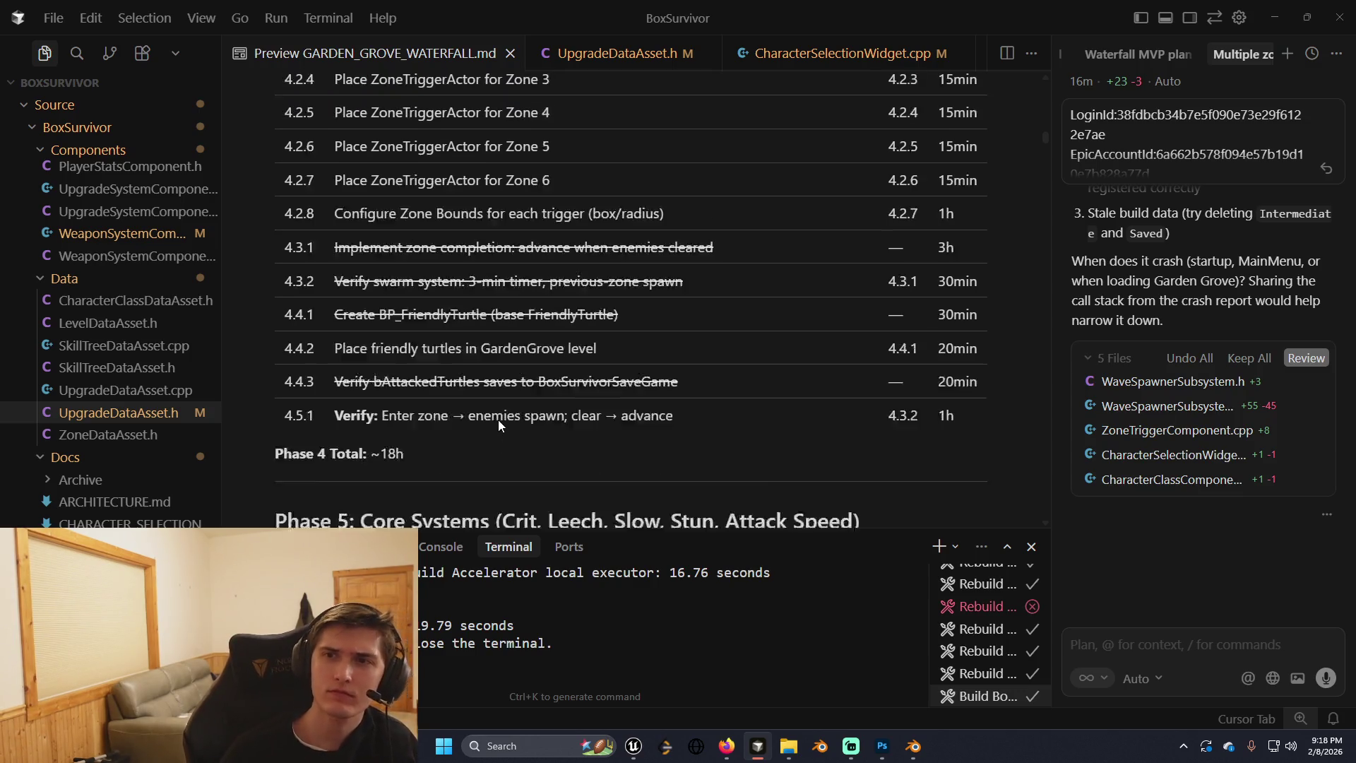
pyautogui.scroll(1, 497, 423)
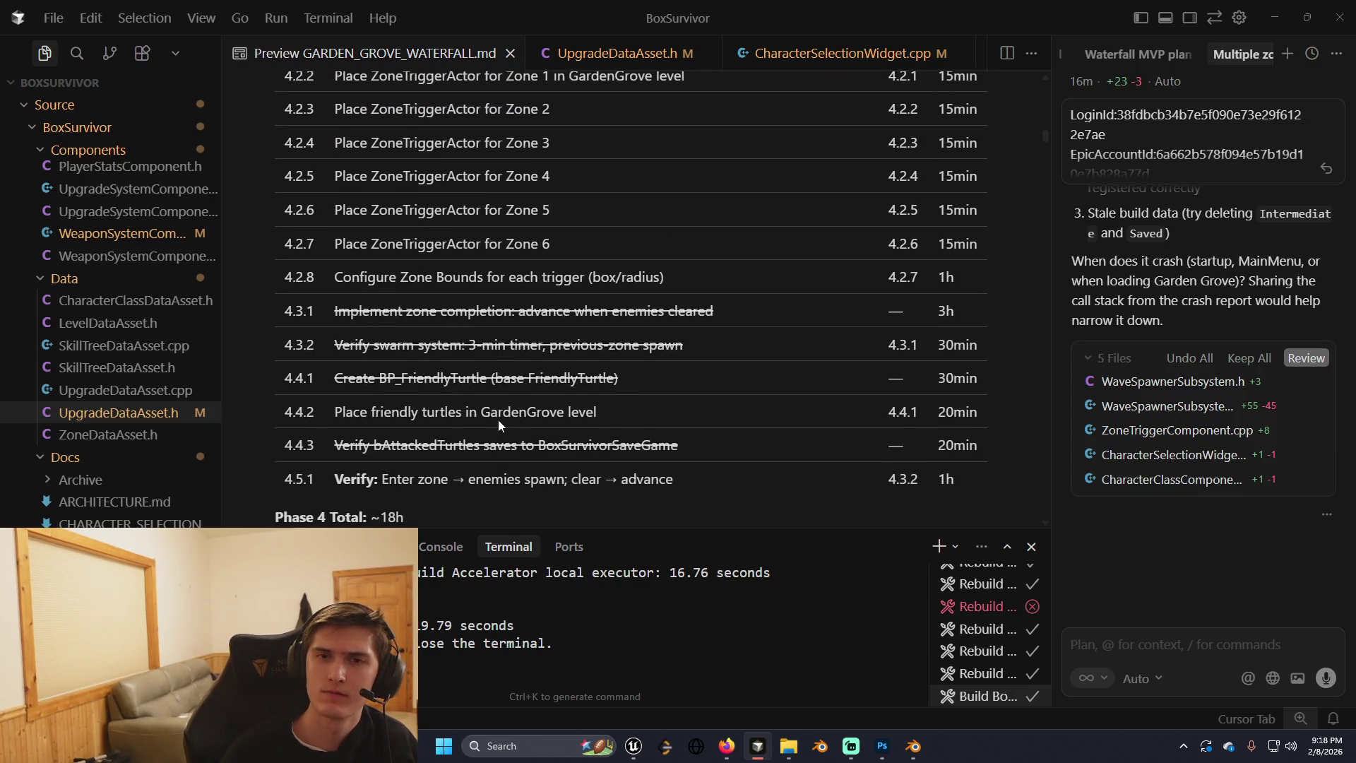
pyautogui.scroll(5, 498, 423)
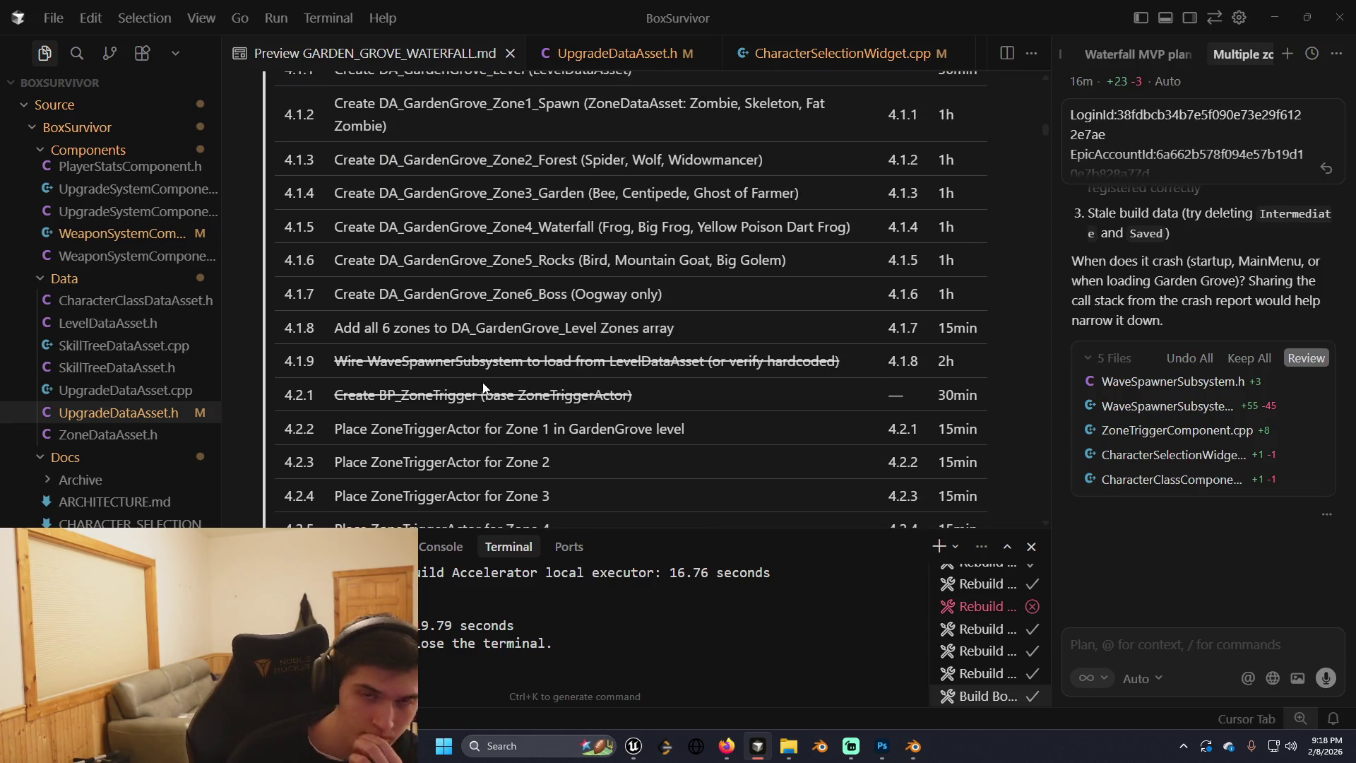
pyautogui.scroll(2, 485, 384)
pyautogui.scroll(-7, 484, 384)
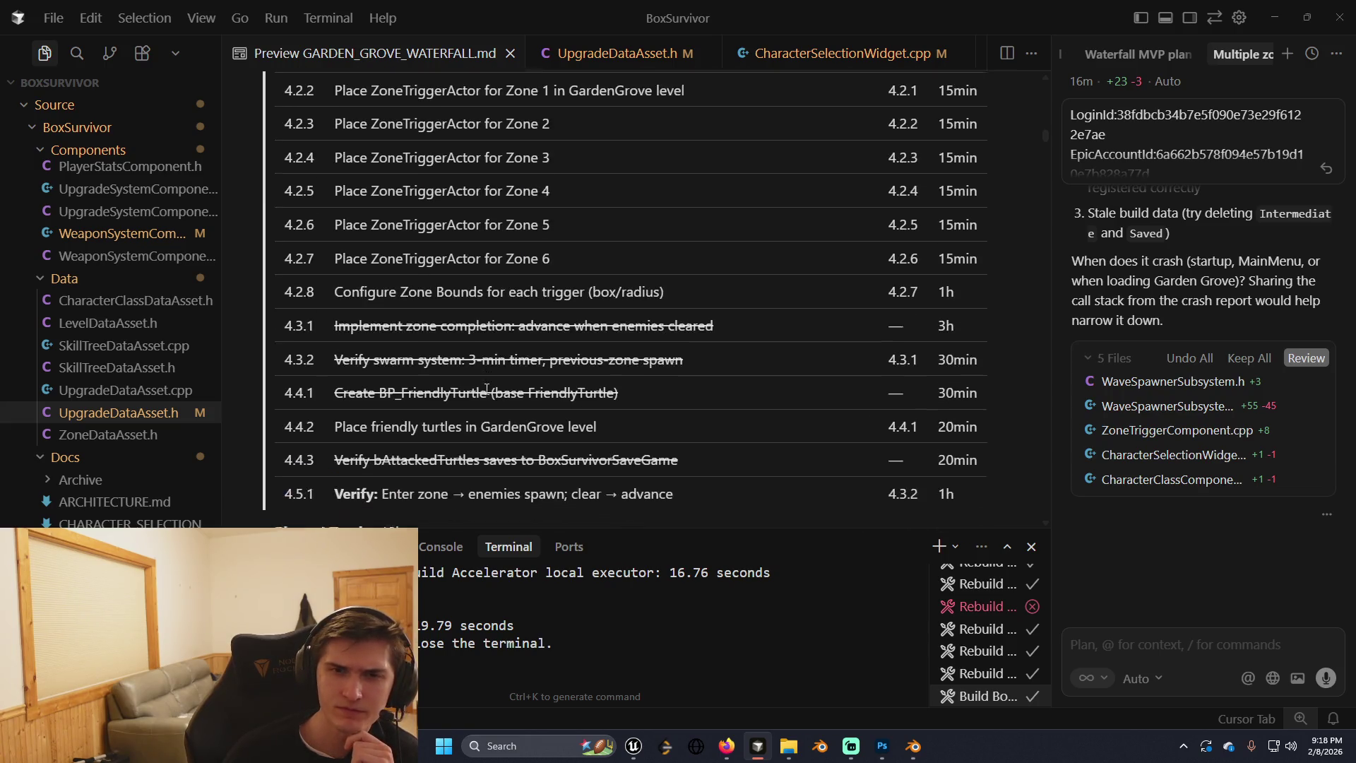
pyautogui.scroll(-1, 486, 388)
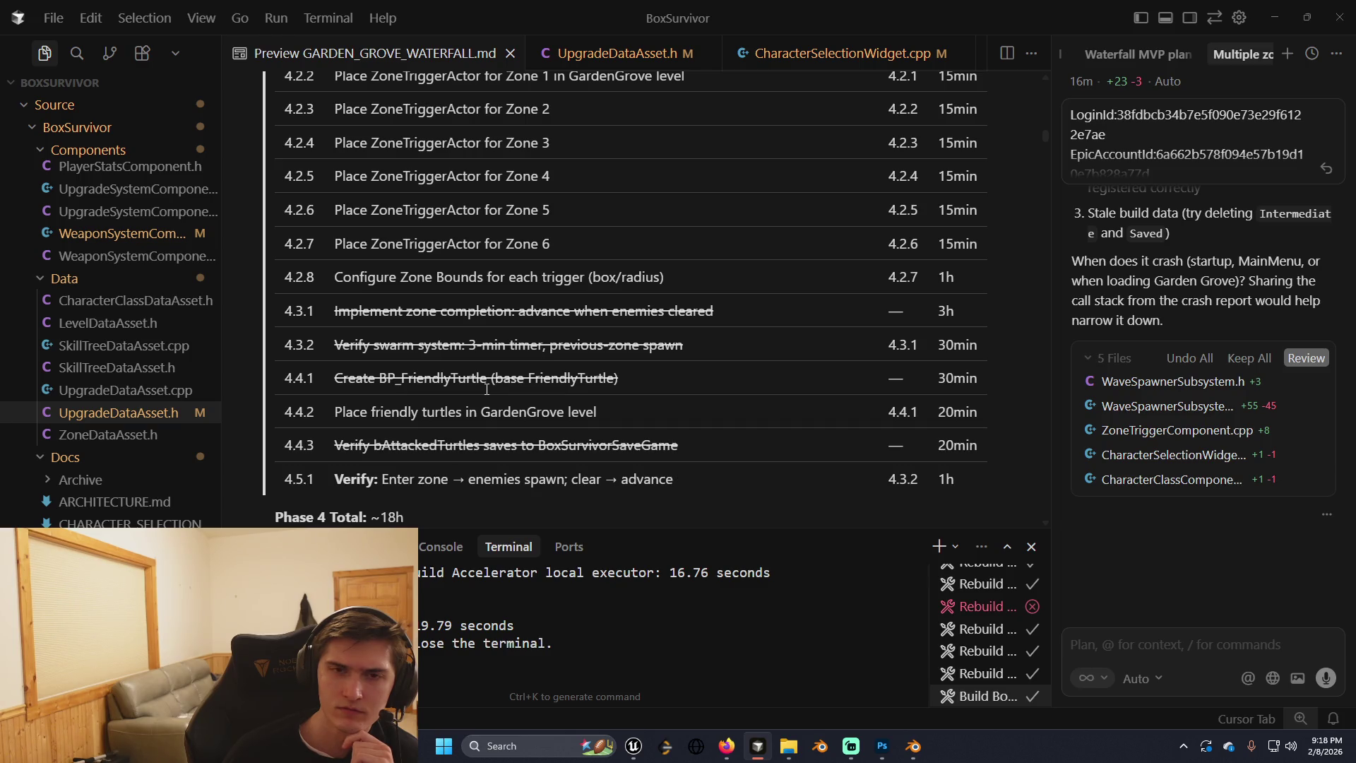
pyautogui.scroll(5, 487, 389)
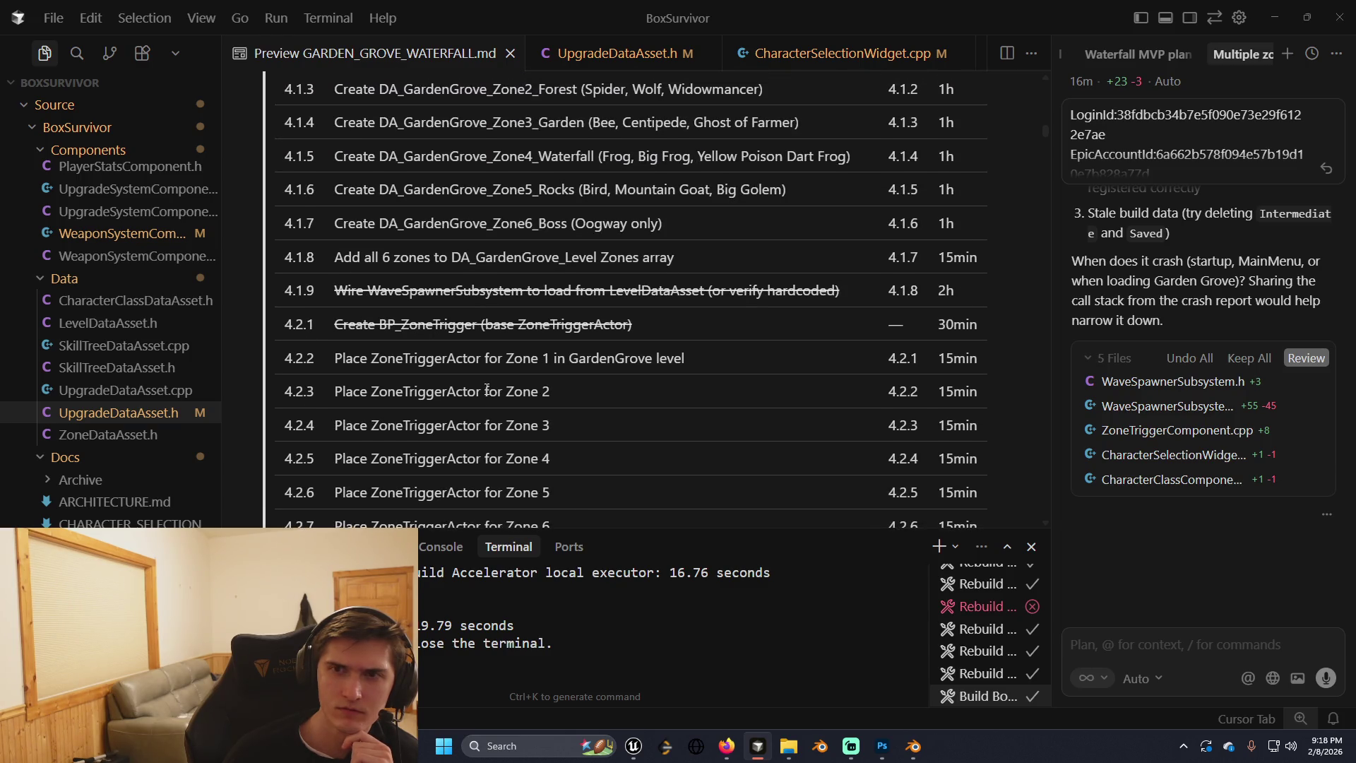
pyautogui.scroll(1, 730, 428)
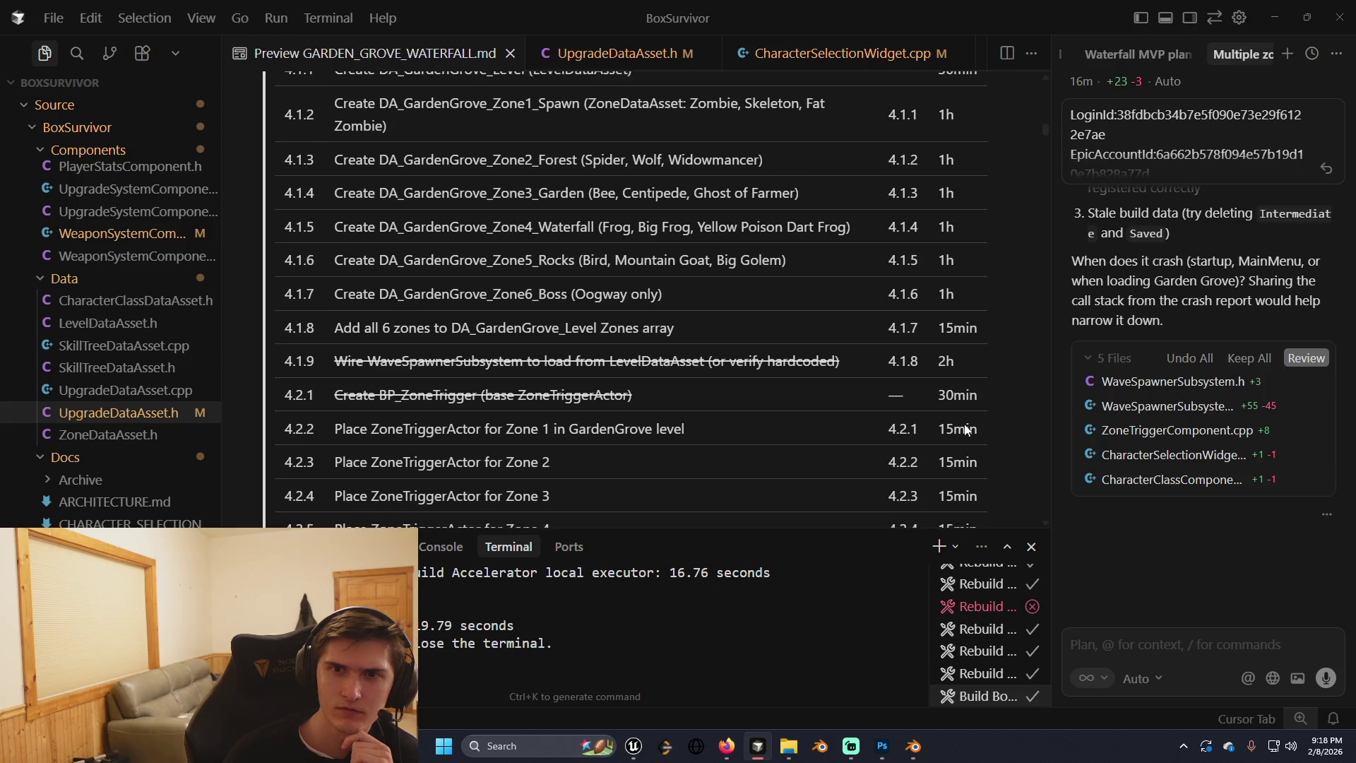
# Dictate and send a request to remove zone 1–6 data-asset tasks and check off zone placement tasks.
pyautogui.click(1326, 678)
pyautogui.scroll(2, 623, 358)
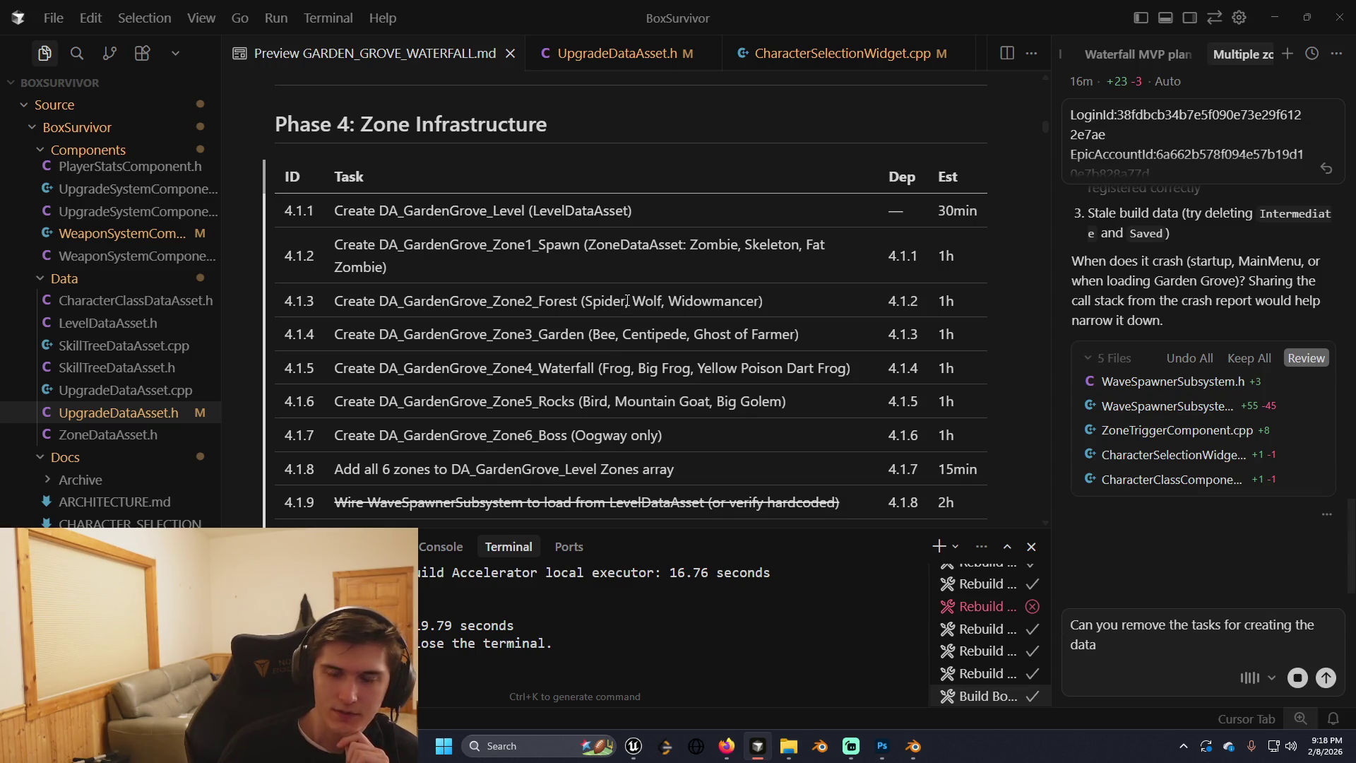
pyautogui.scroll(-1, 592, 340)
pyautogui.scroll(1, 592, 340)
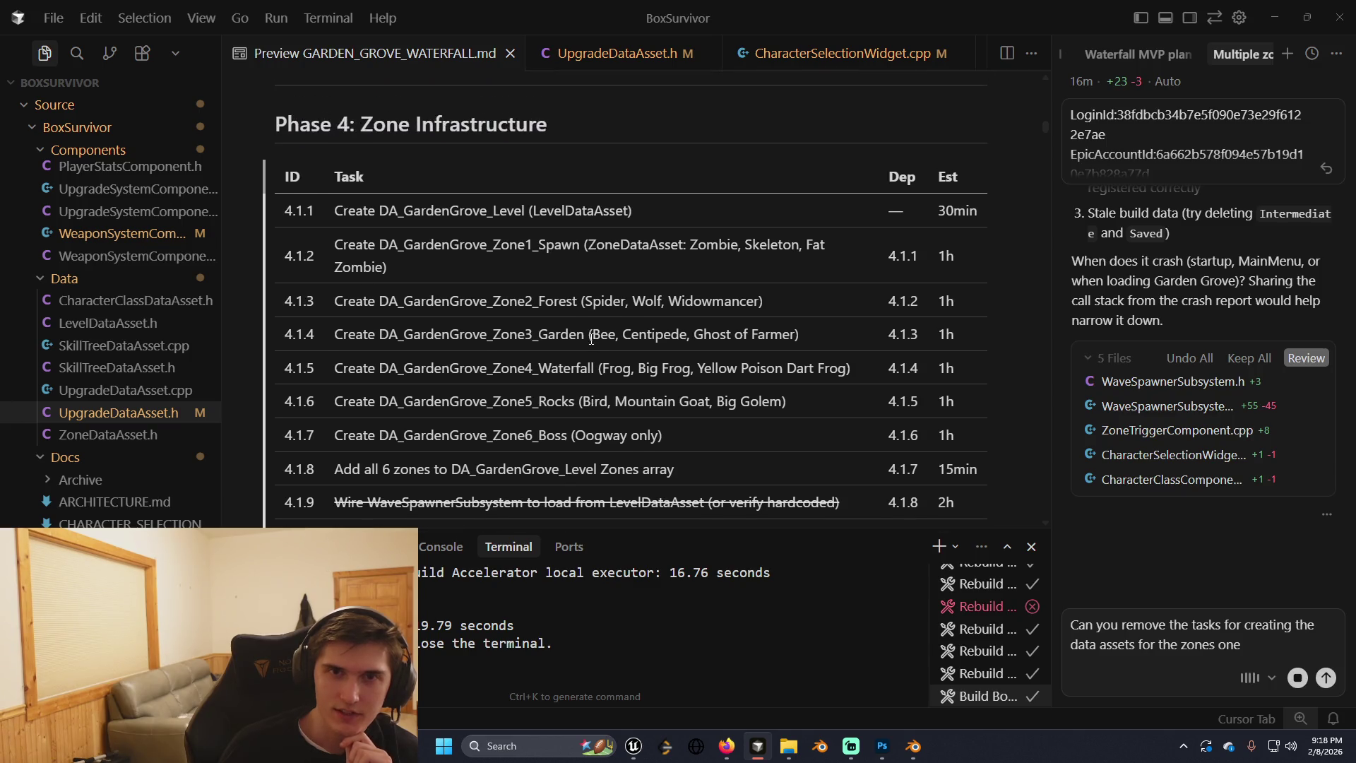
pyautogui.scroll(-2, 592, 339)
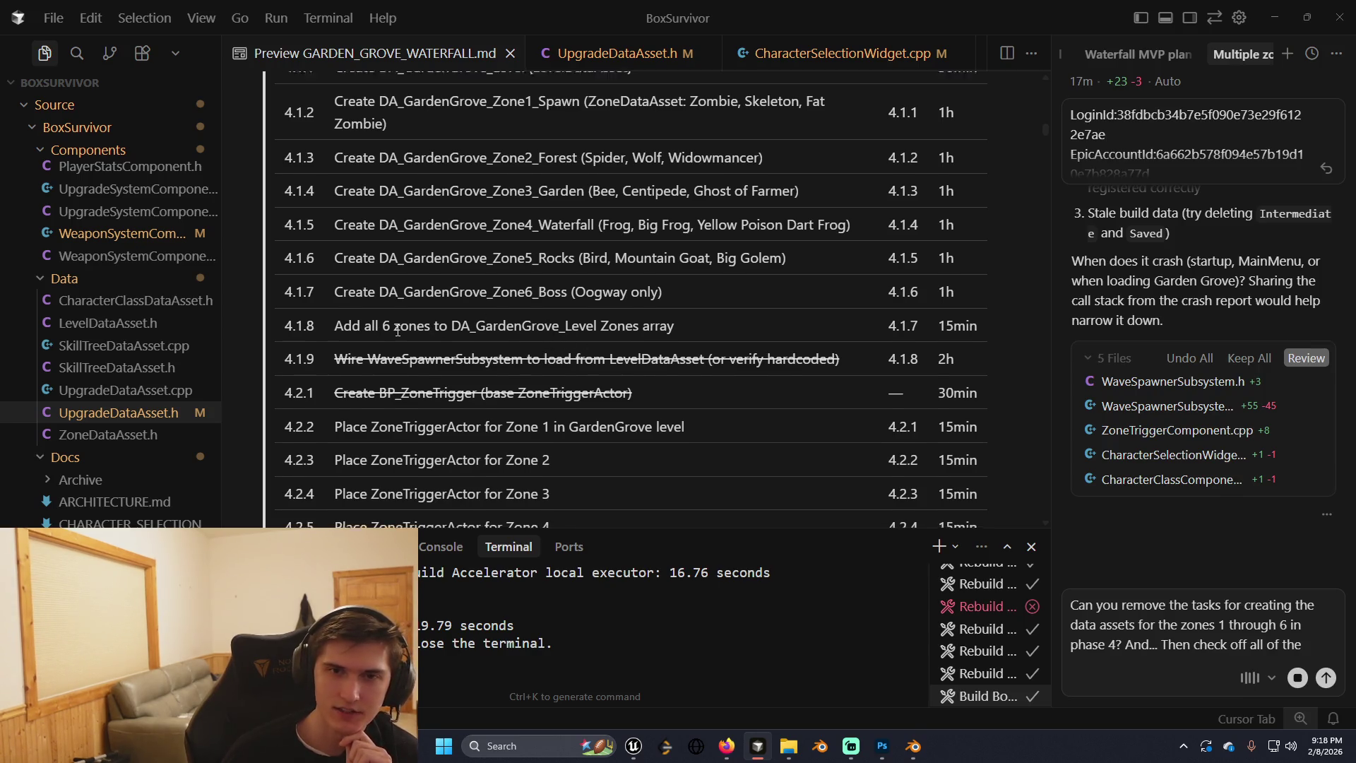
pyautogui.scroll(-2, 390, 331)
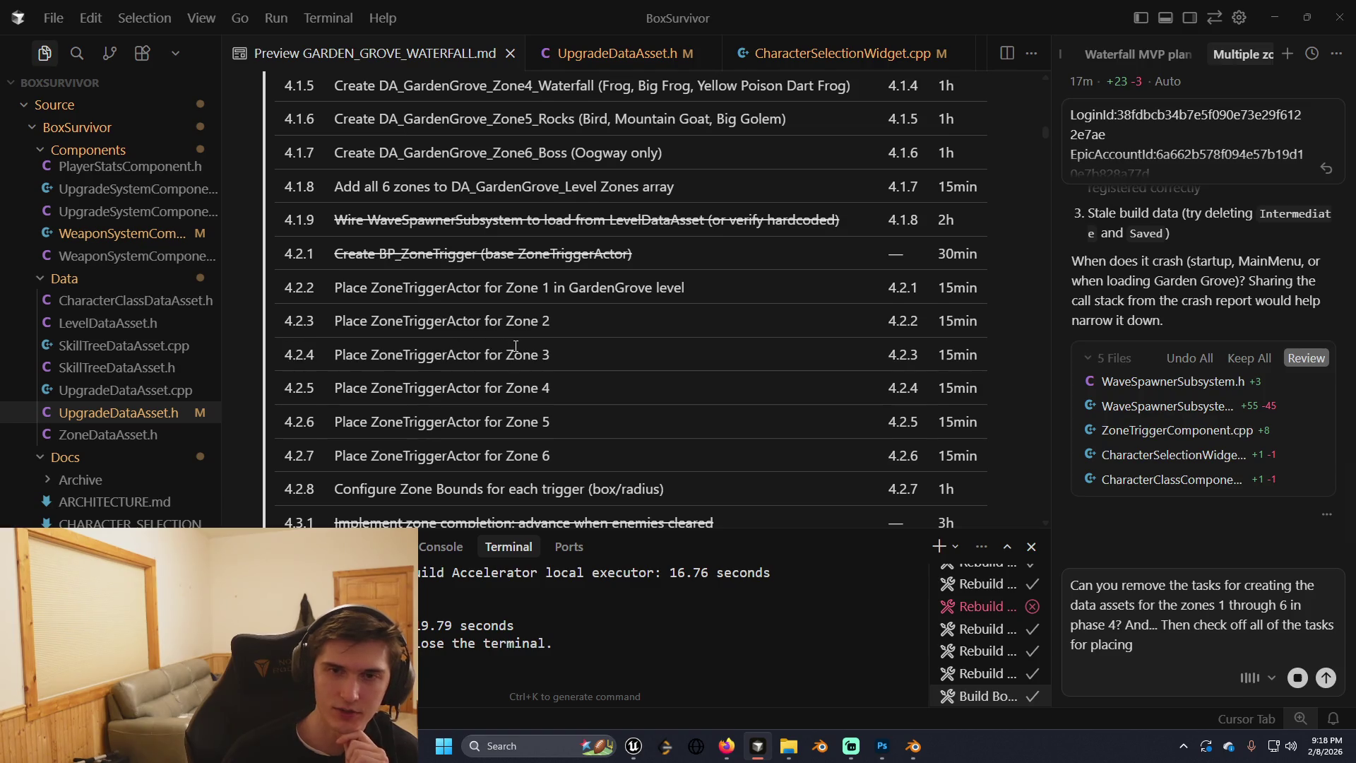
pyautogui.scroll(-3, 515, 346)
pyautogui.scroll(-1, 516, 346)
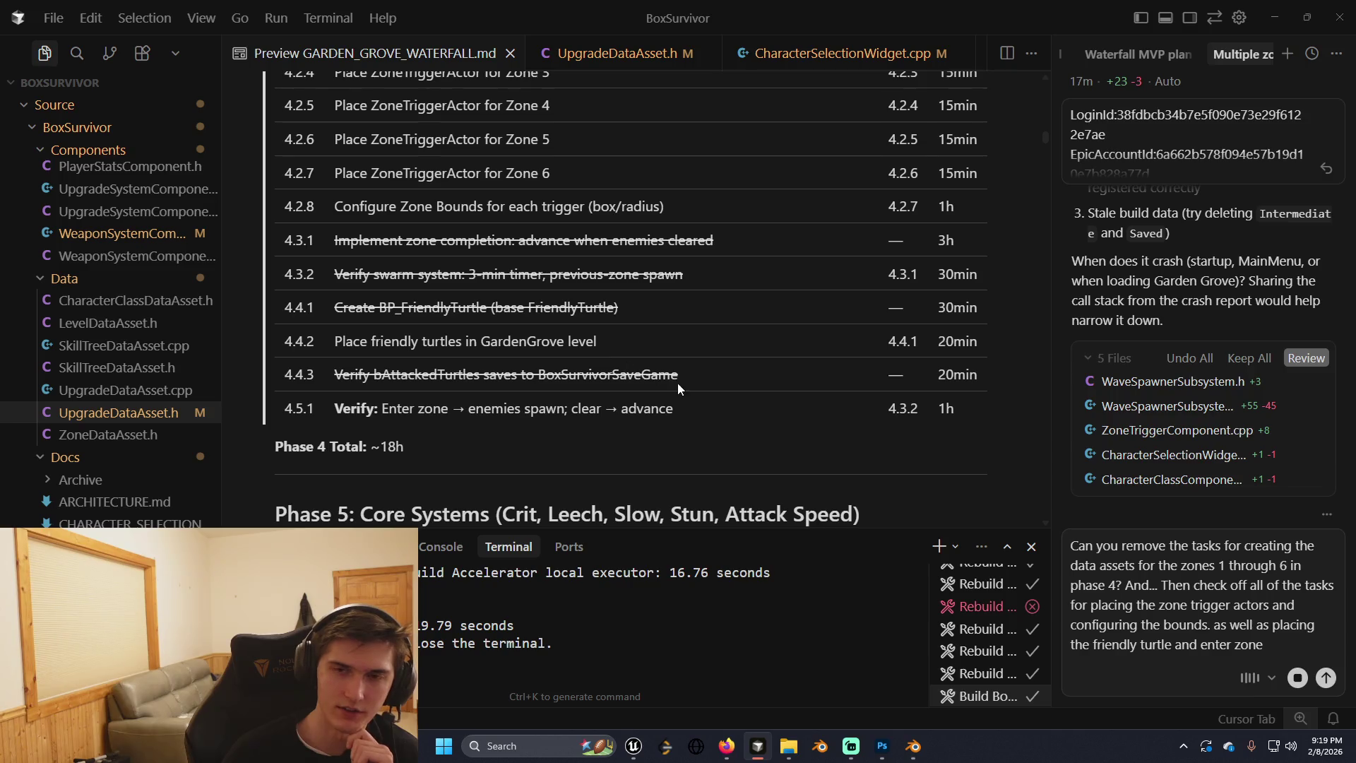
pyautogui.scroll(-4, 677, 382)
pyautogui.scroll(3, 565, 379)
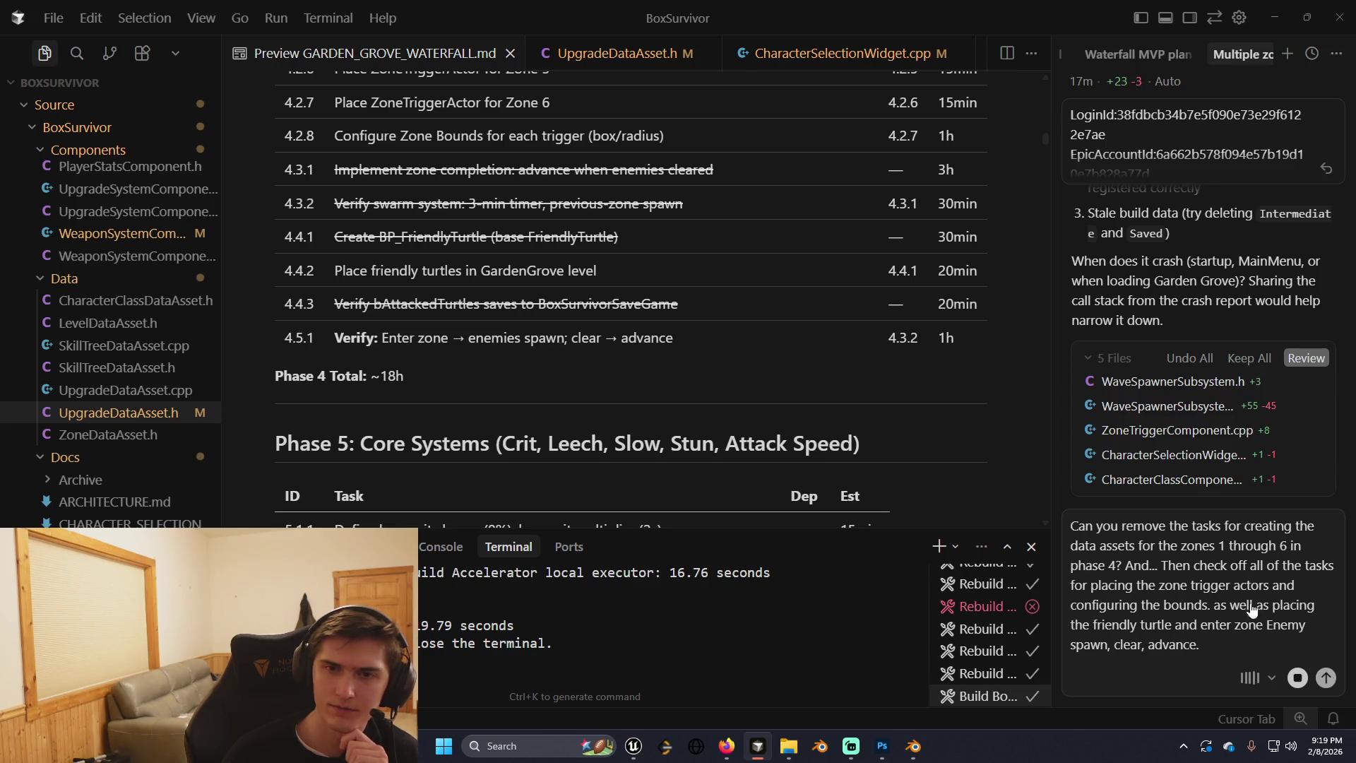
pyautogui.press('Return')
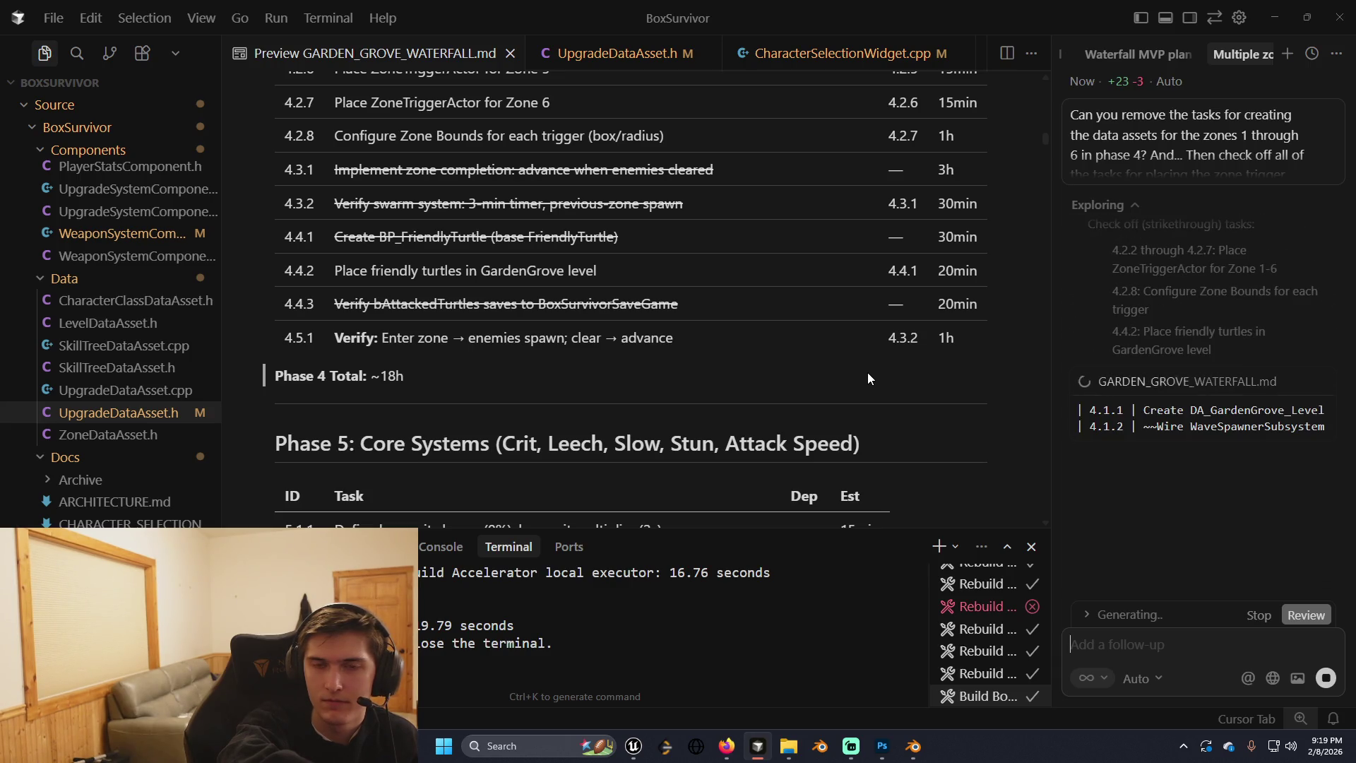
# Review the Phase 4 edits, now ~12h instead of ~18h, then return to Unreal Editor.
pyautogui.scroll(-3, 867, 372)
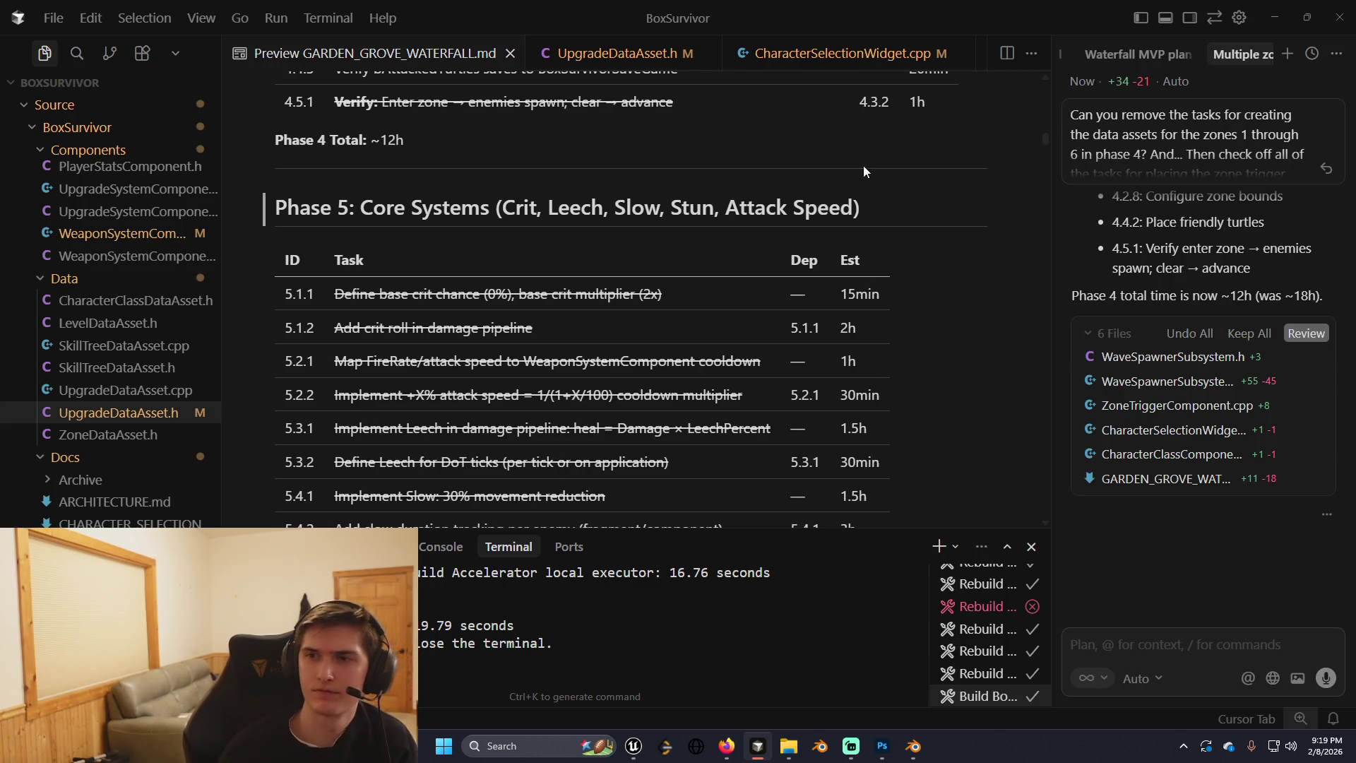
pyautogui.scroll(3, 1202, 372)
pyautogui.scroll(1, 1201, 372)
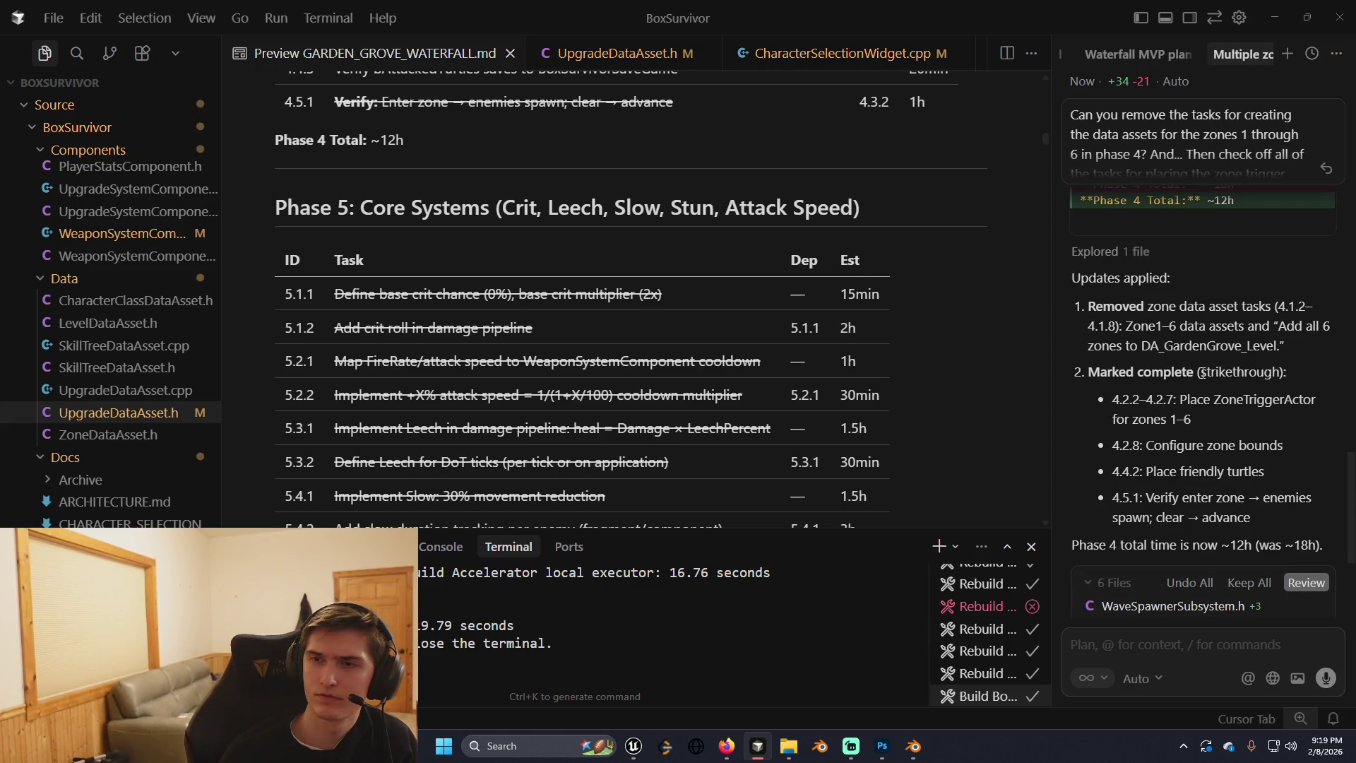
pyautogui.scroll(-3, 1201, 372)
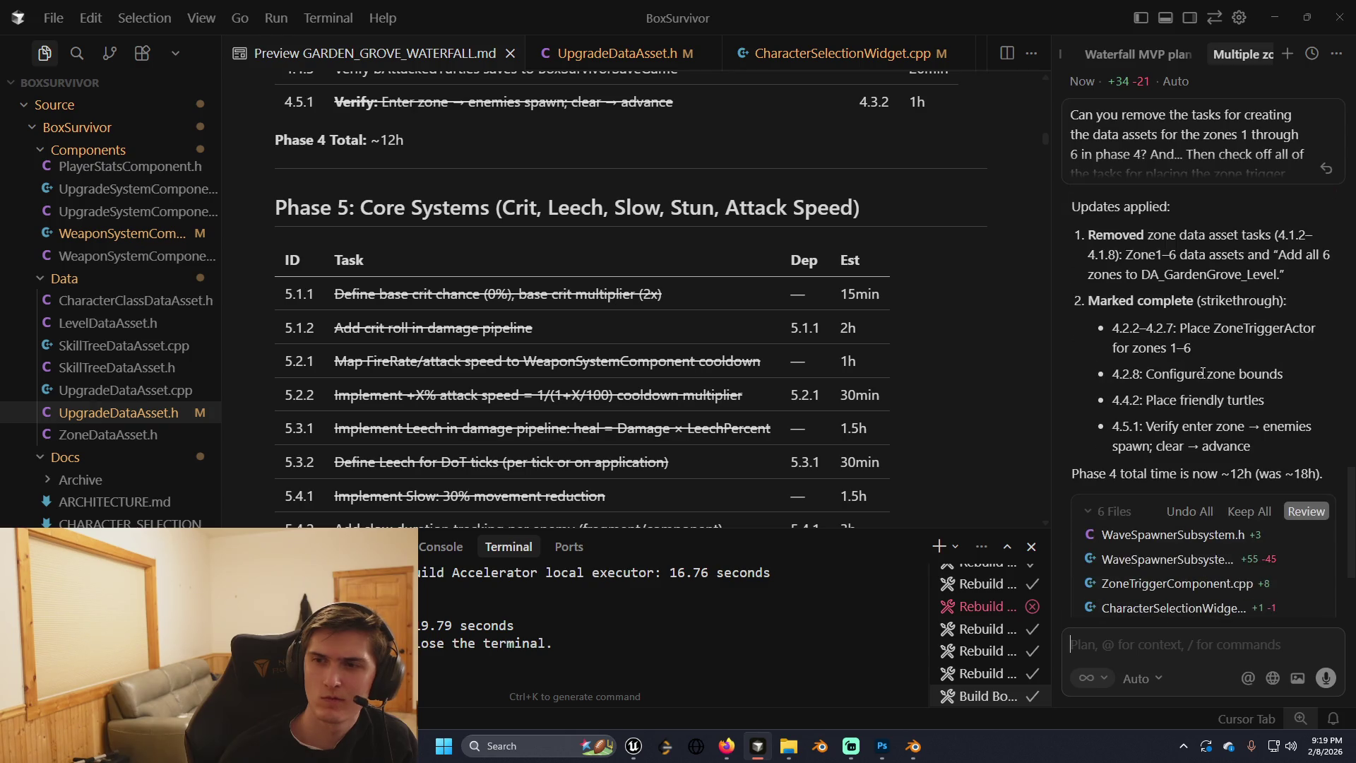
pyautogui.scroll(1, 711, 303)
pyautogui.scroll(5, 728, 304)
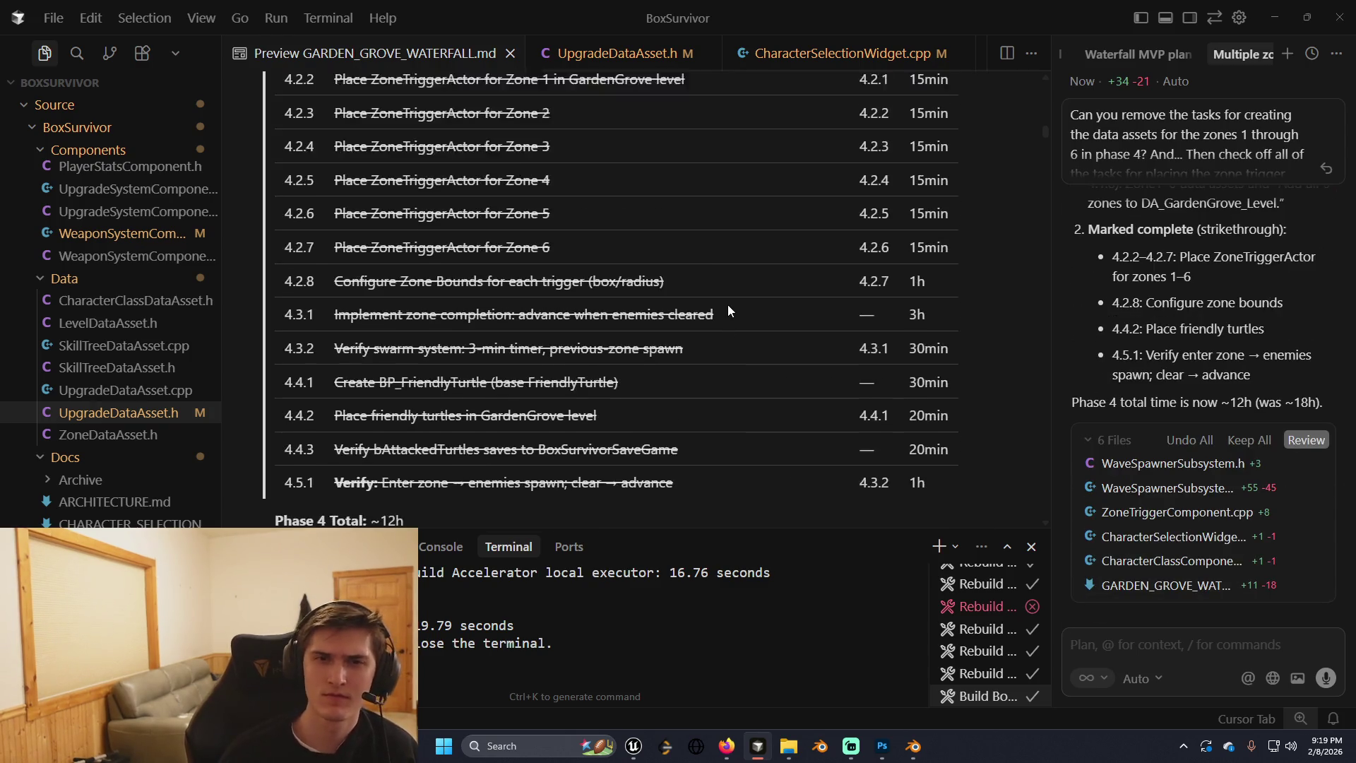
pyautogui.scroll(4, 728, 304)
pyautogui.scroll(6, 728, 307)
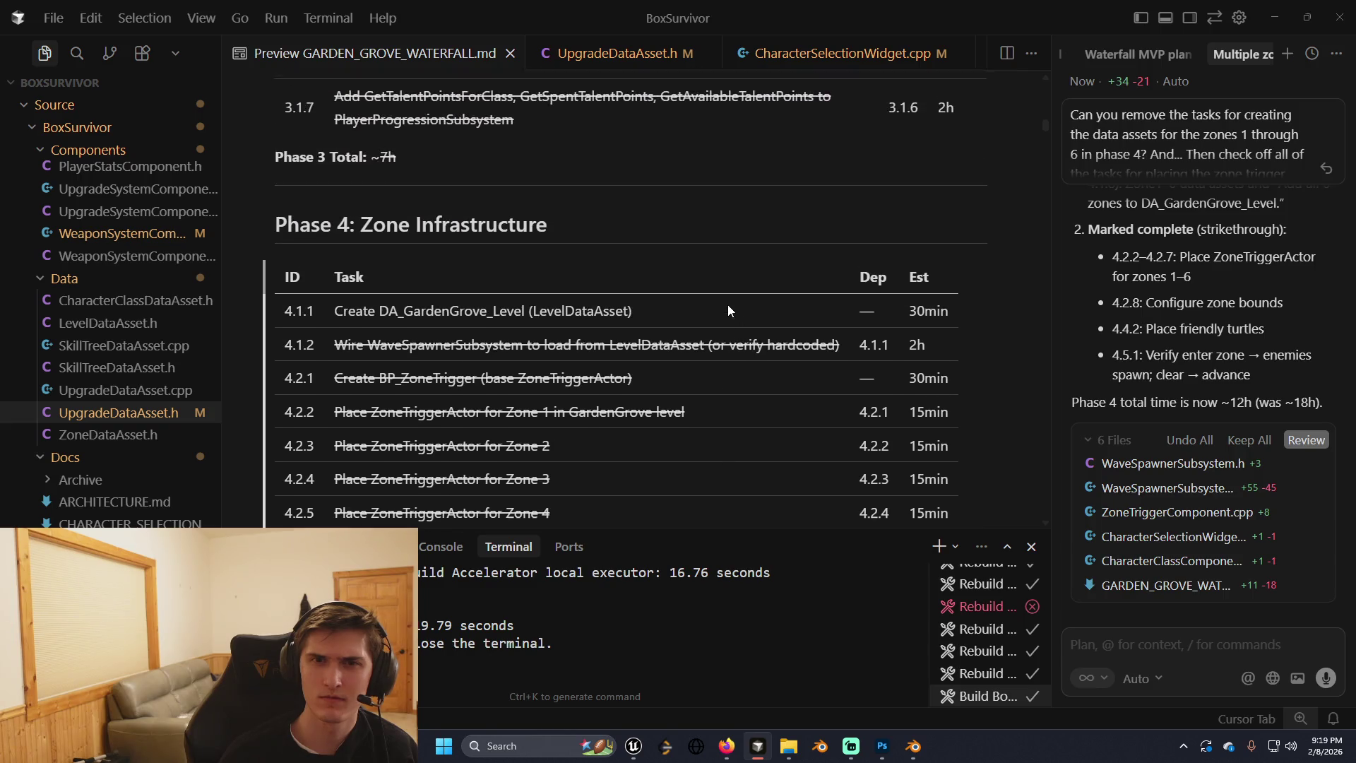
pyautogui.scroll(-12, 728, 306)
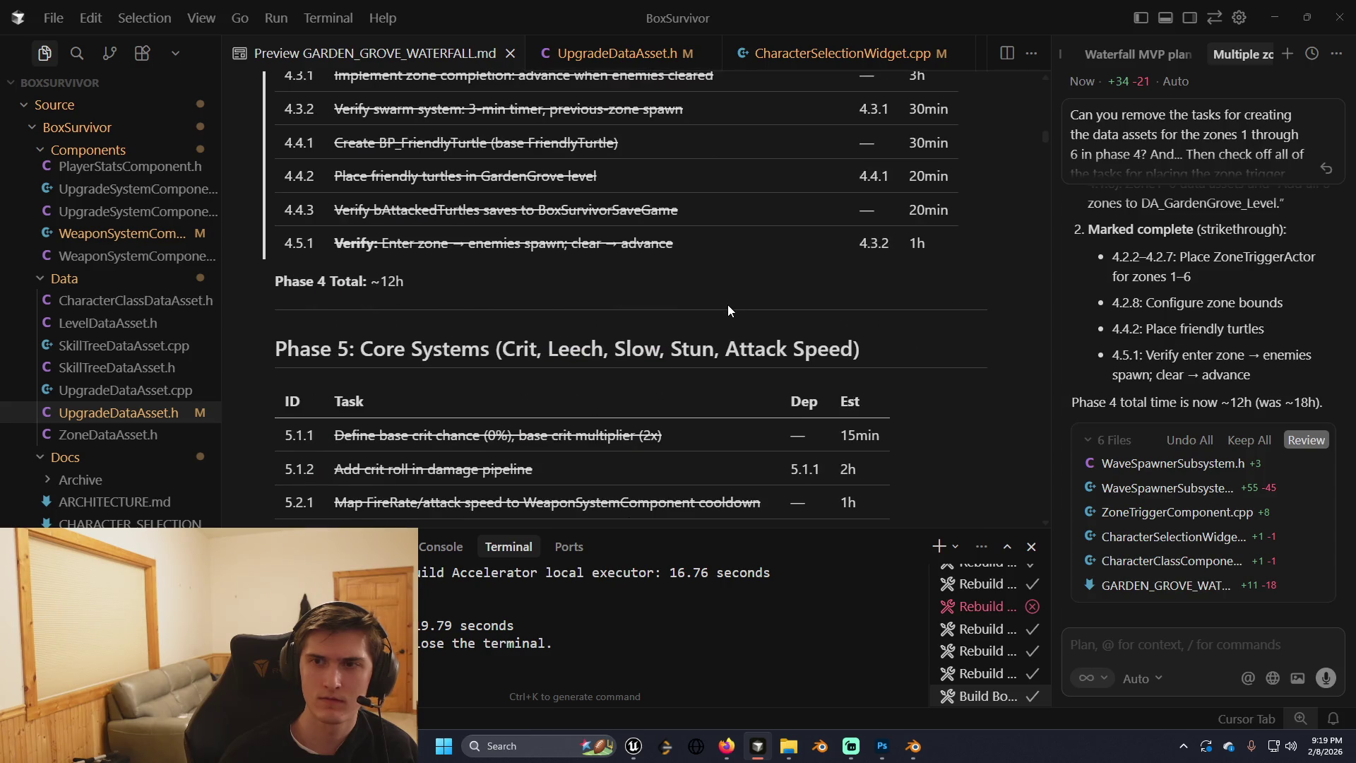
pyautogui.scroll(-2, 728, 309)
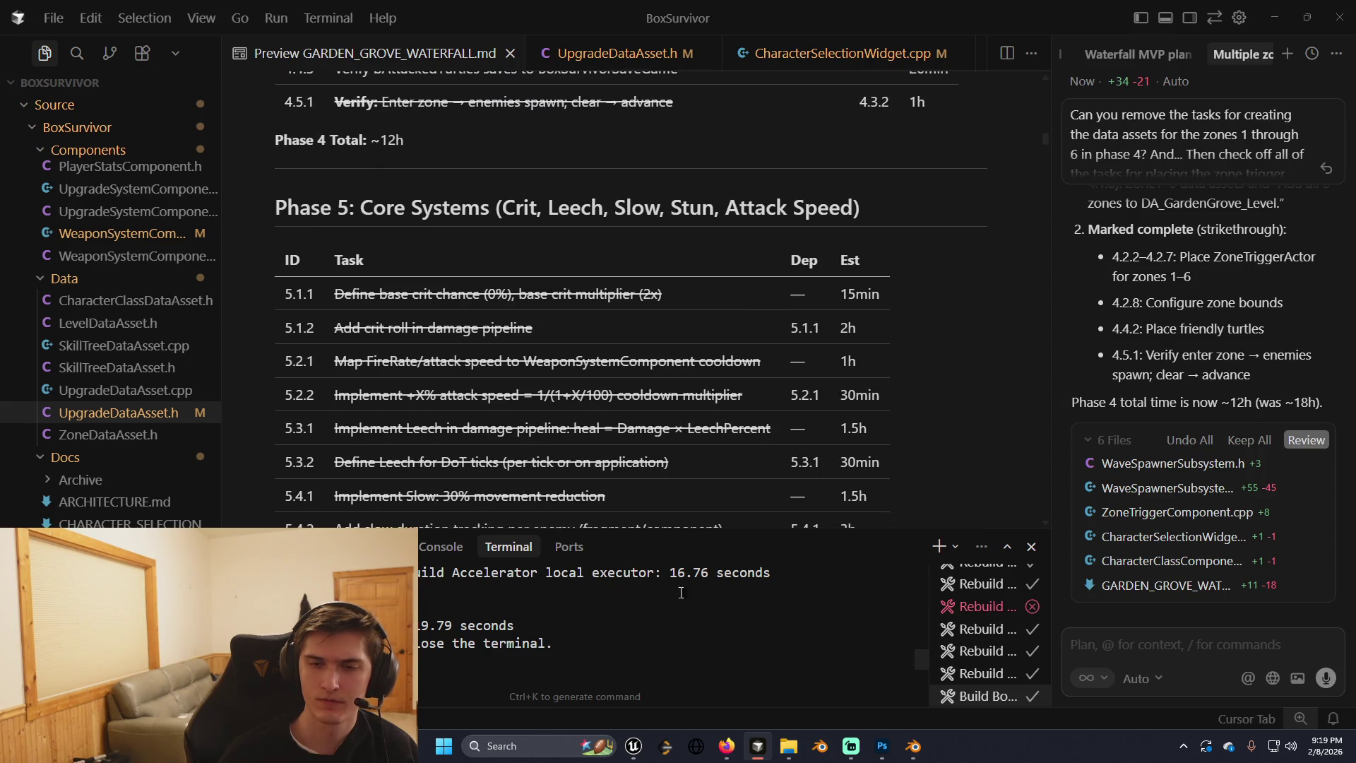
pyautogui.click(634, 746)
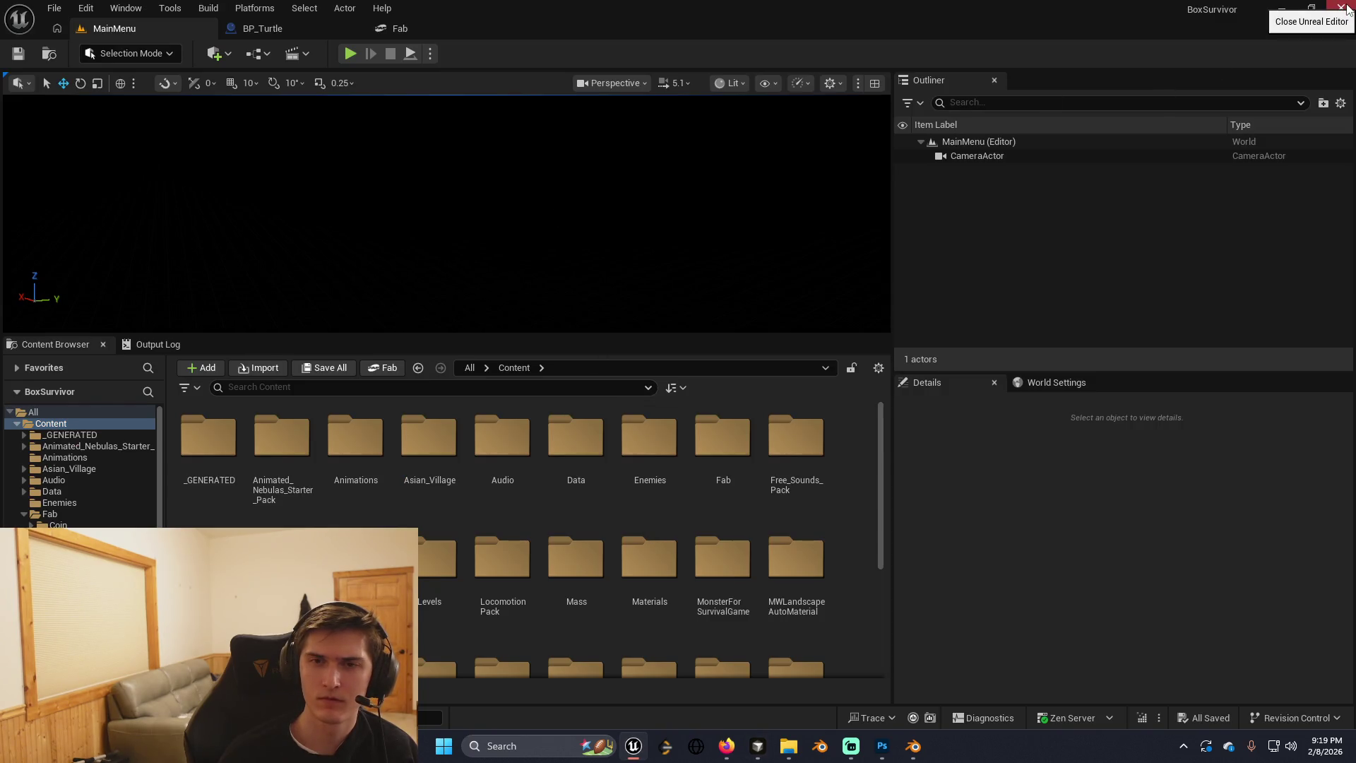
# Play in editor: start a Local Game with the chosen character and continue into GardenGrove.
pyautogui.hotkey('alt', 'p')
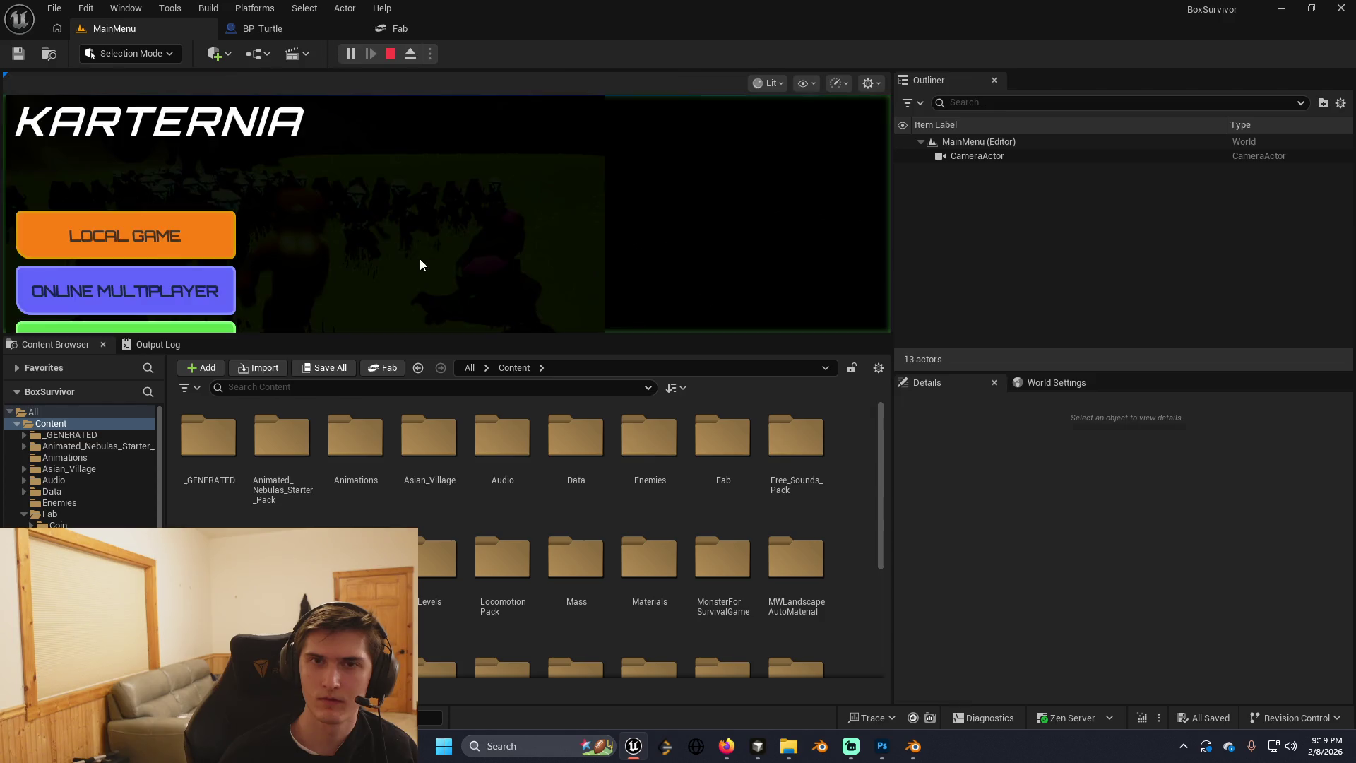
pyautogui.click(141, 240)
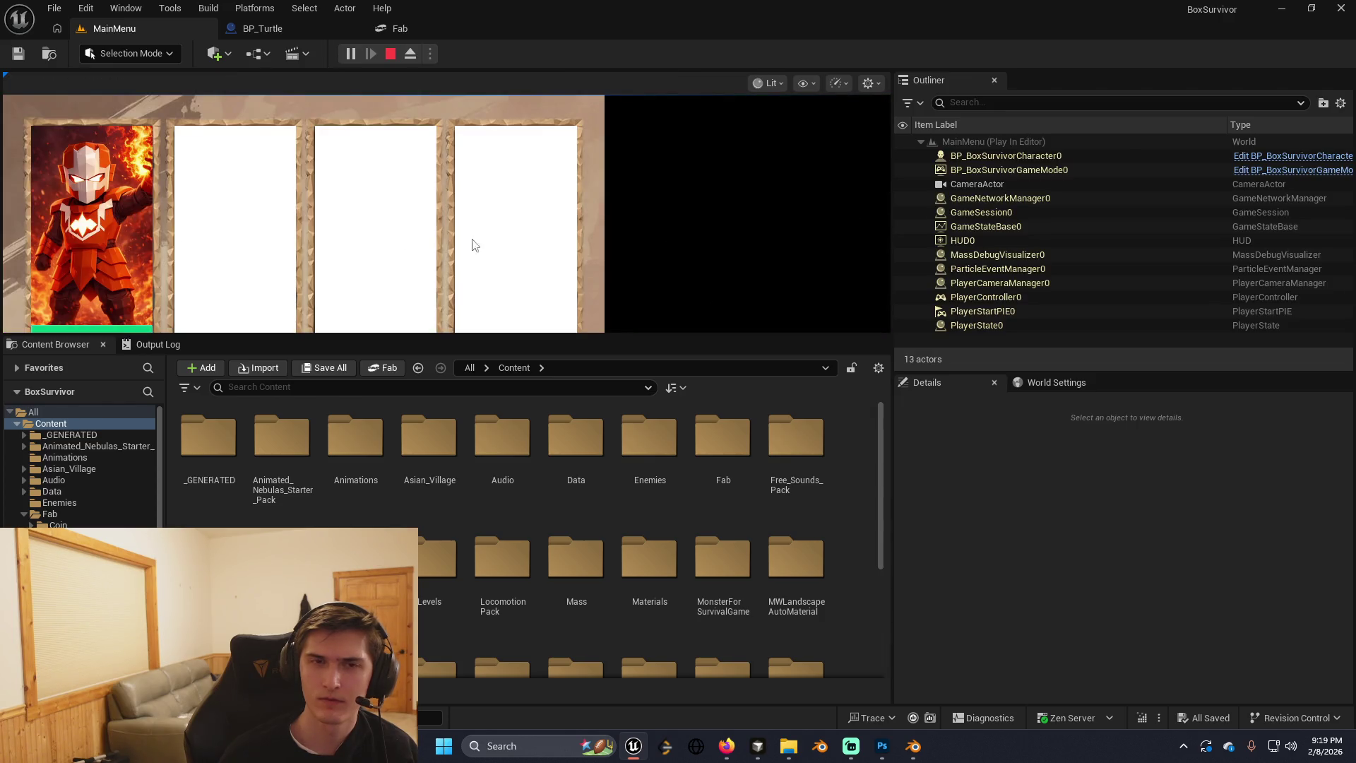
pyautogui.moveTo(550, 338); pyautogui.dragTo(550, 427)
pyautogui.click(538, 401)
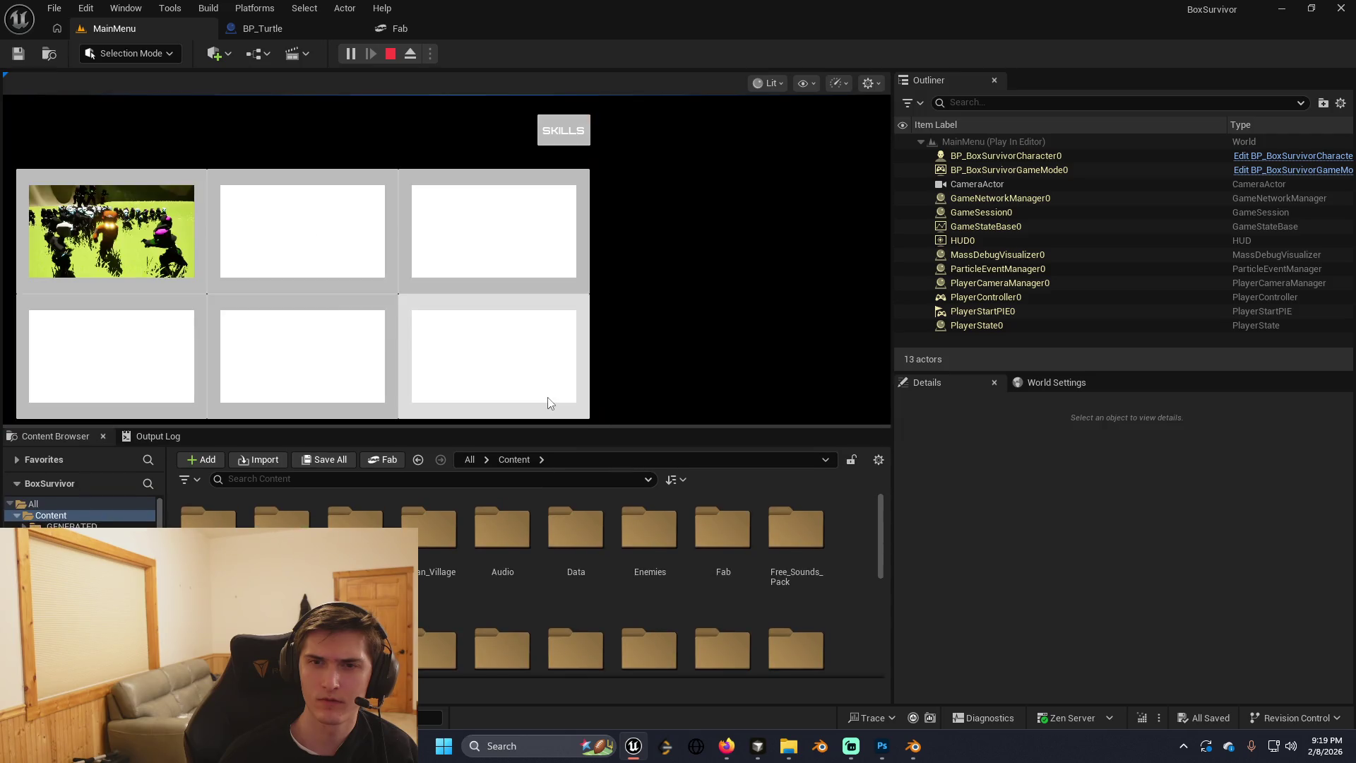
pyautogui.click(393, 228)
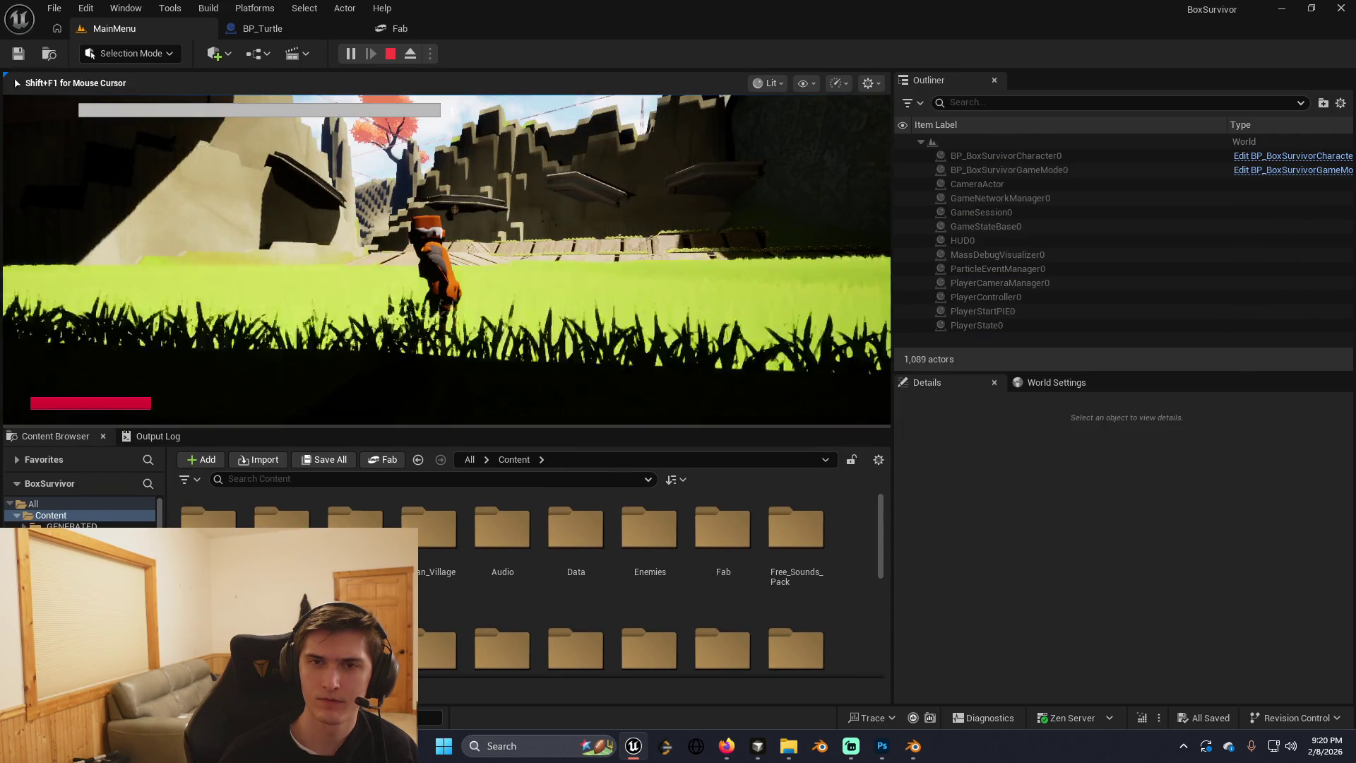
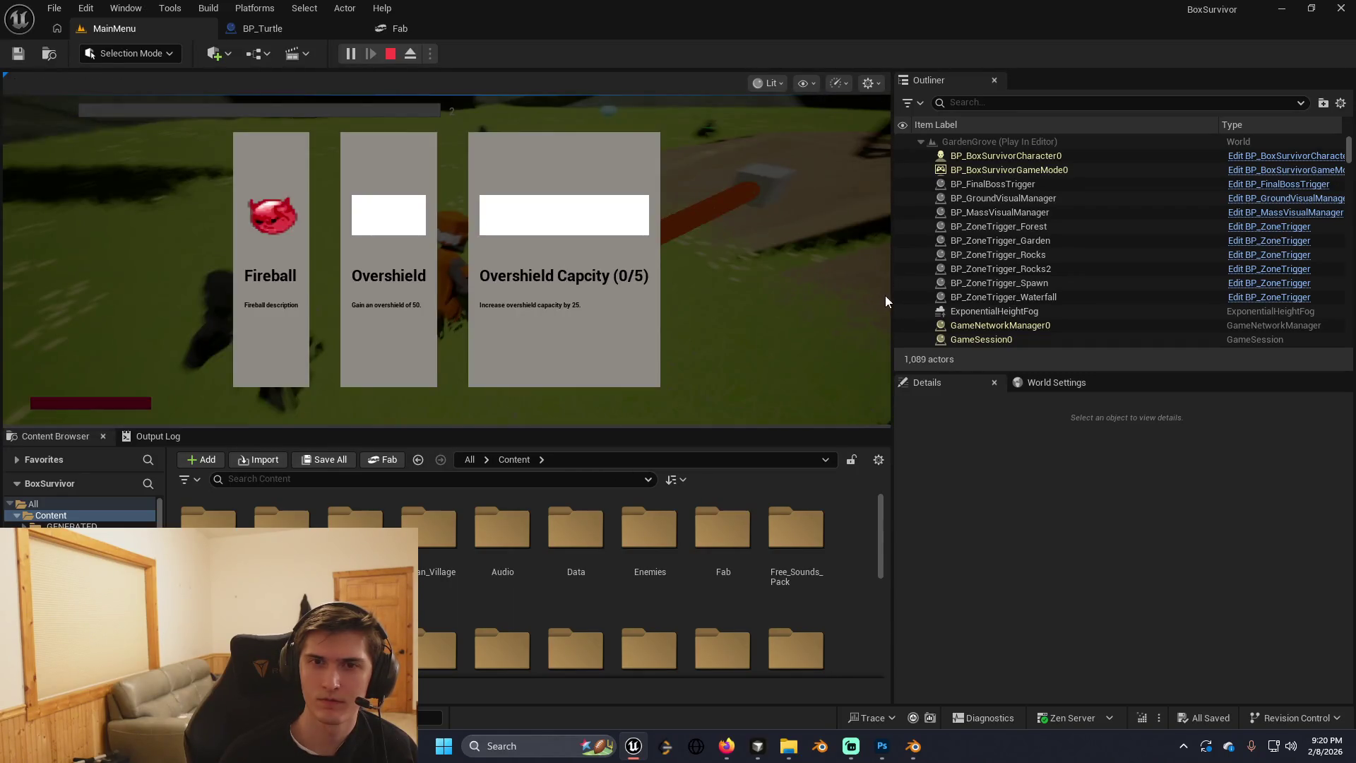
# Take the Overshield and another level-up upgrade, stop Play-in-Editor, and close Unreal Editor.
pyautogui.click(434, 270)
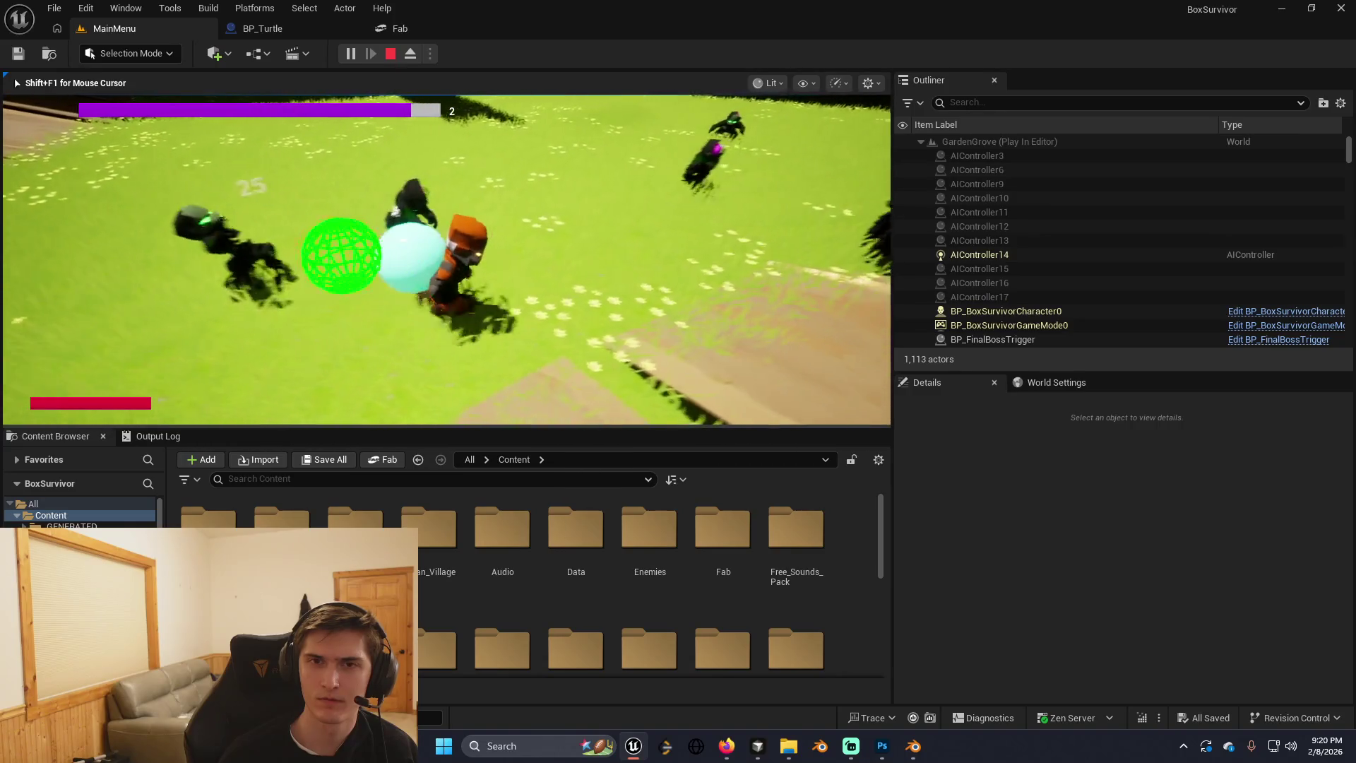
pyautogui.click(531, 274)
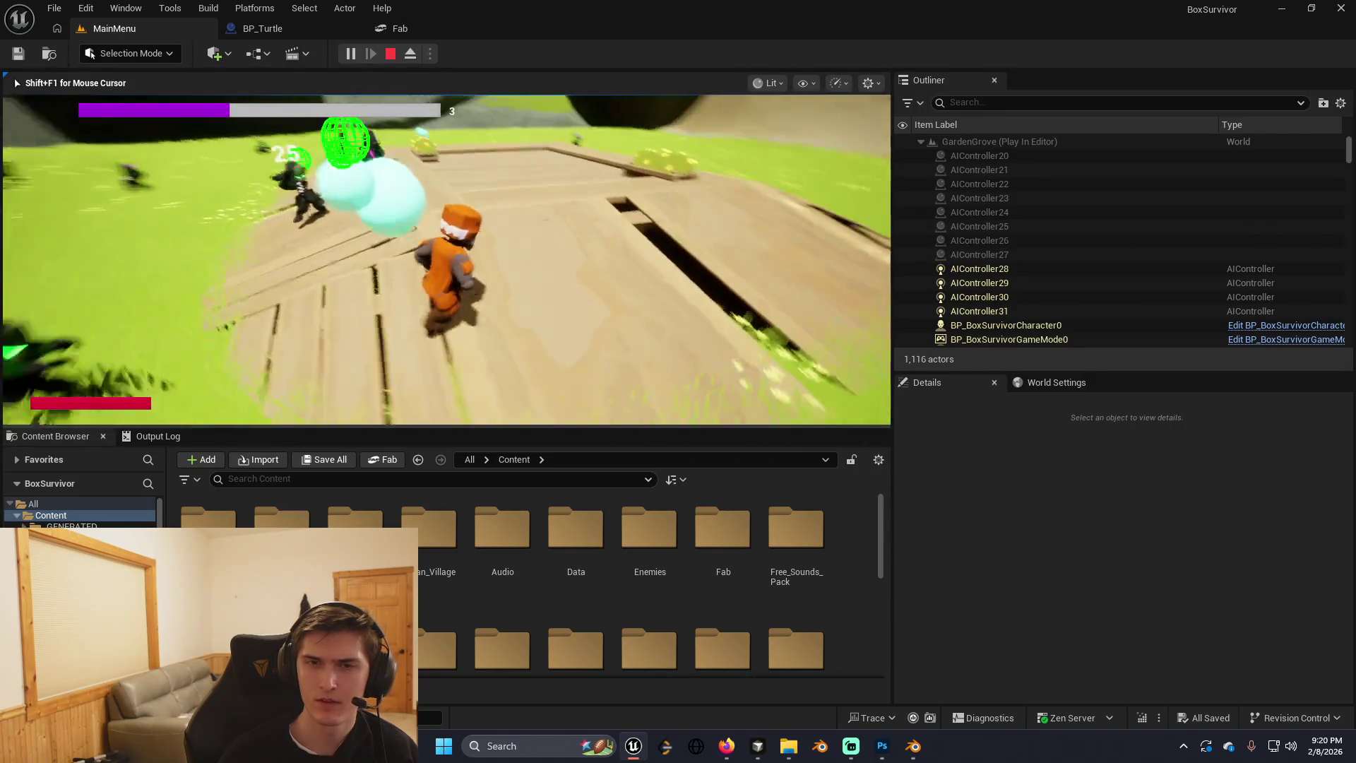
pyautogui.press('Escape')
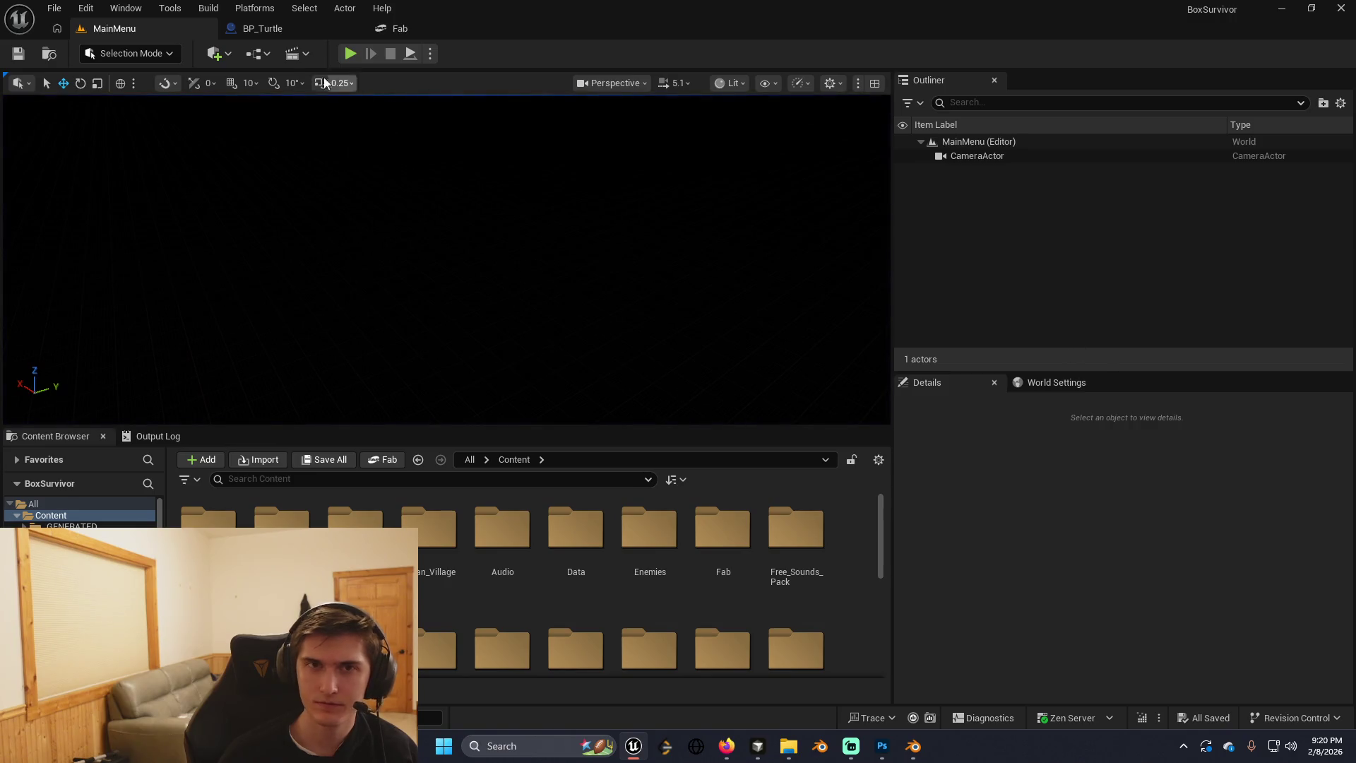
pyautogui.click(1340, 9)
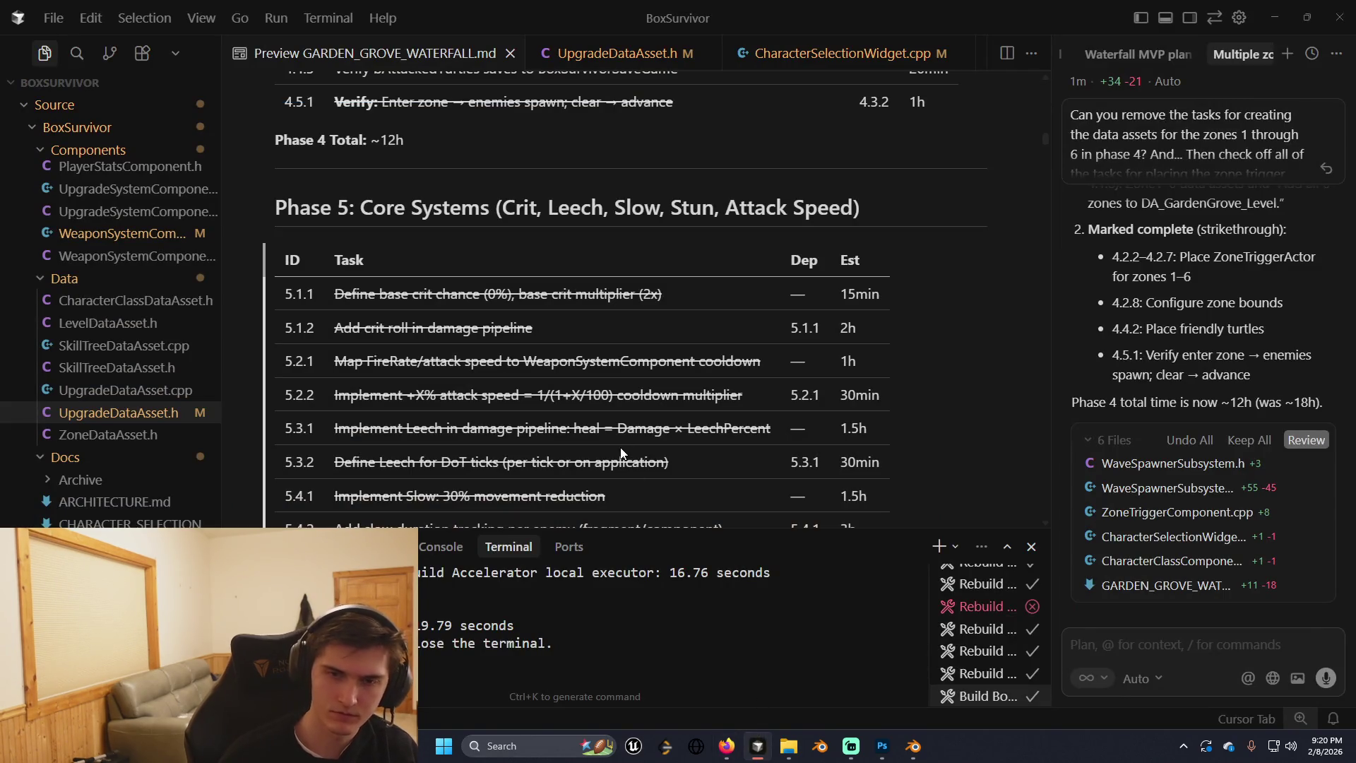
# Start a fresh BoxSurvivorEditor rebuild and delete the four old finished terminal sessions.
pyautogui.hotkey('ctrl', 'shift', 'b')
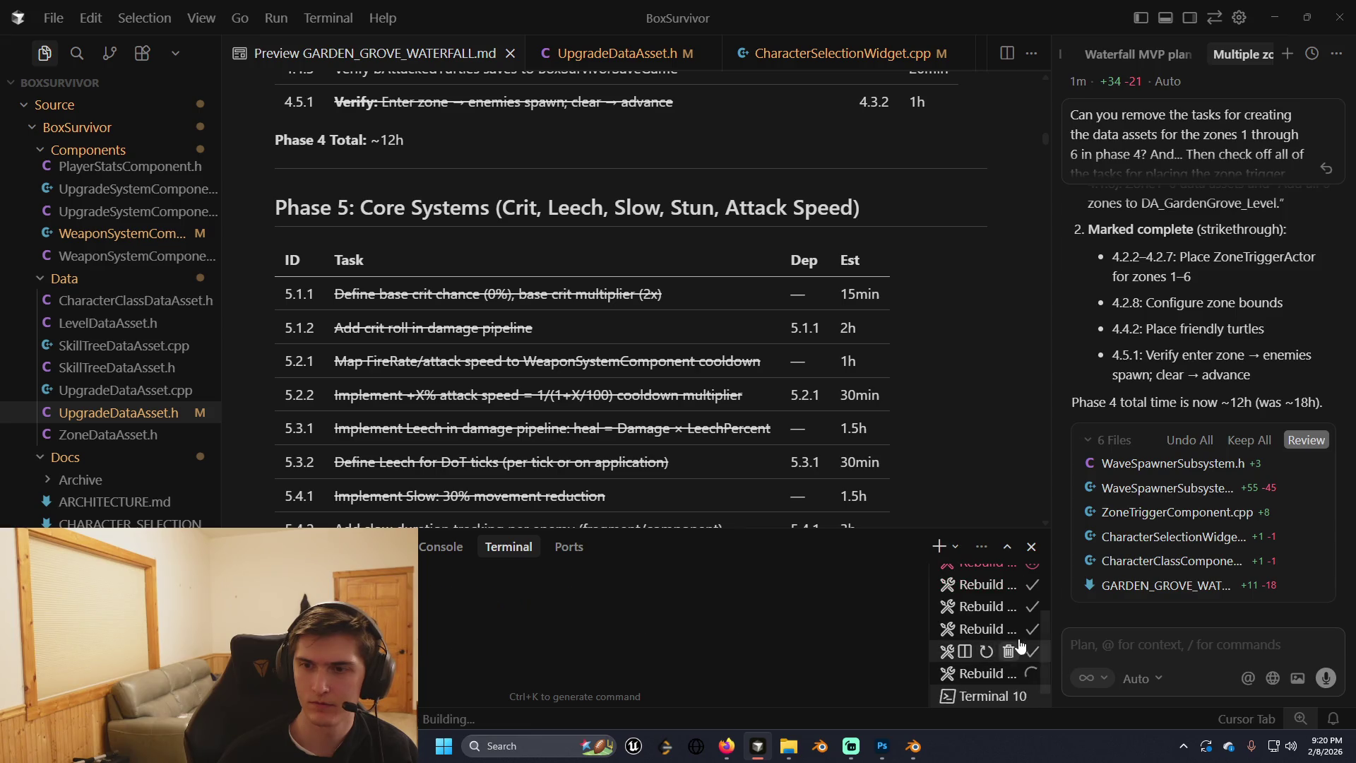
pyautogui.scroll(2, 1019, 647)
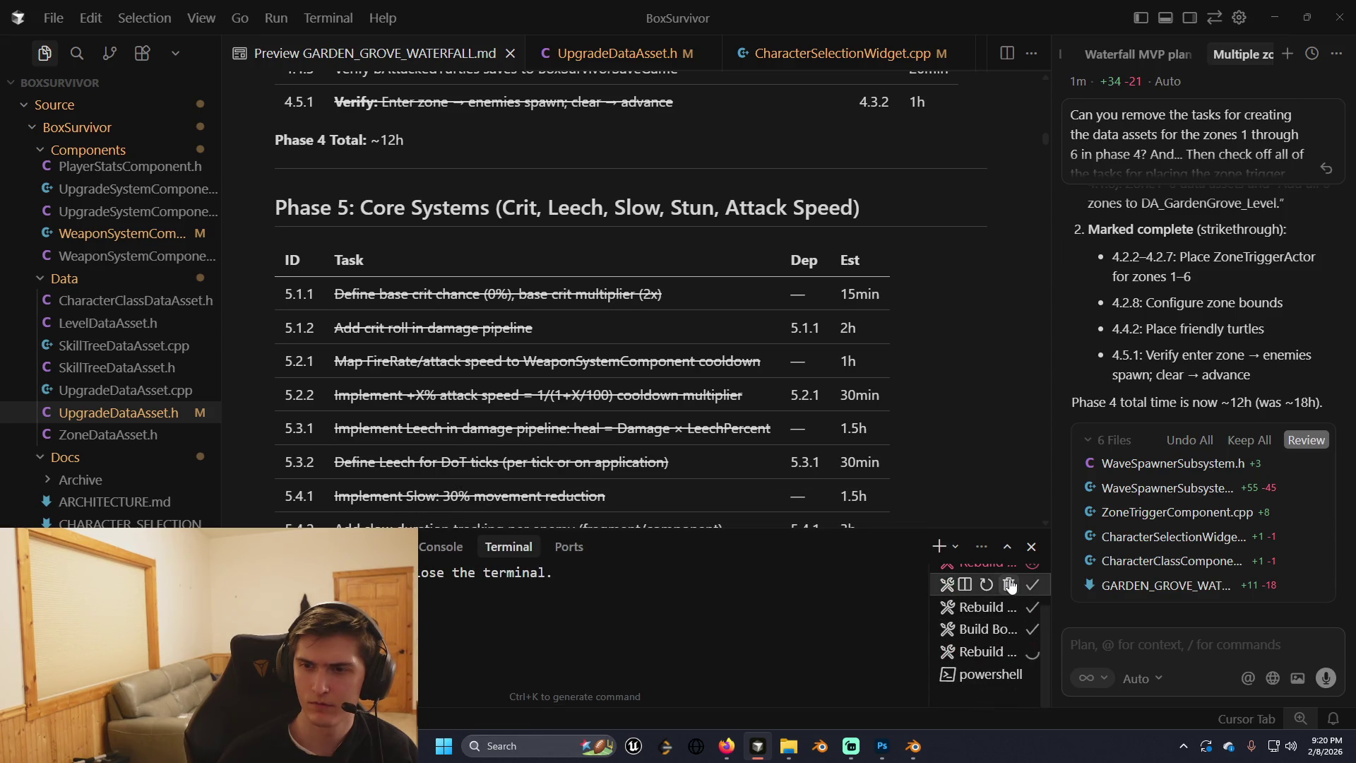
pyautogui.click(1010, 585)
pyautogui.click(1008, 576)
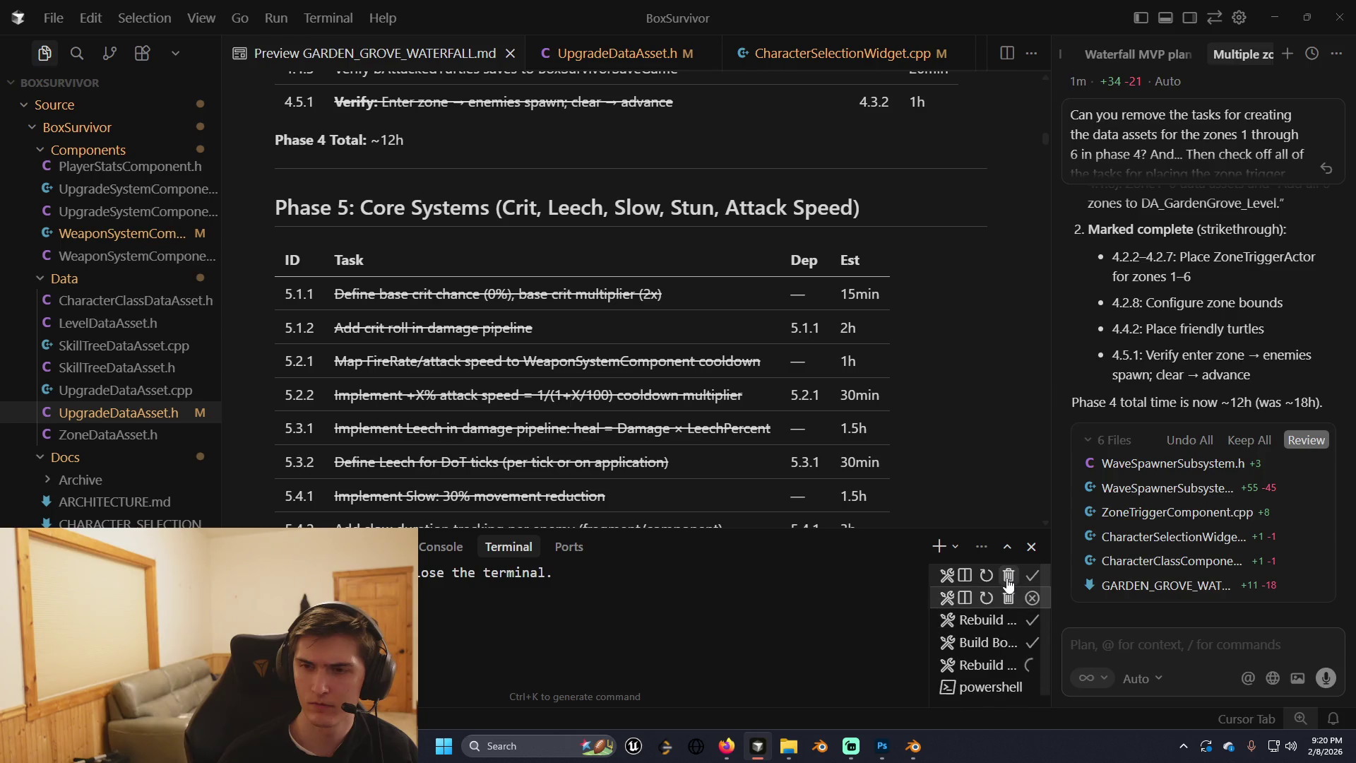
pyautogui.click(1008, 576)
pyautogui.click(1007, 577)
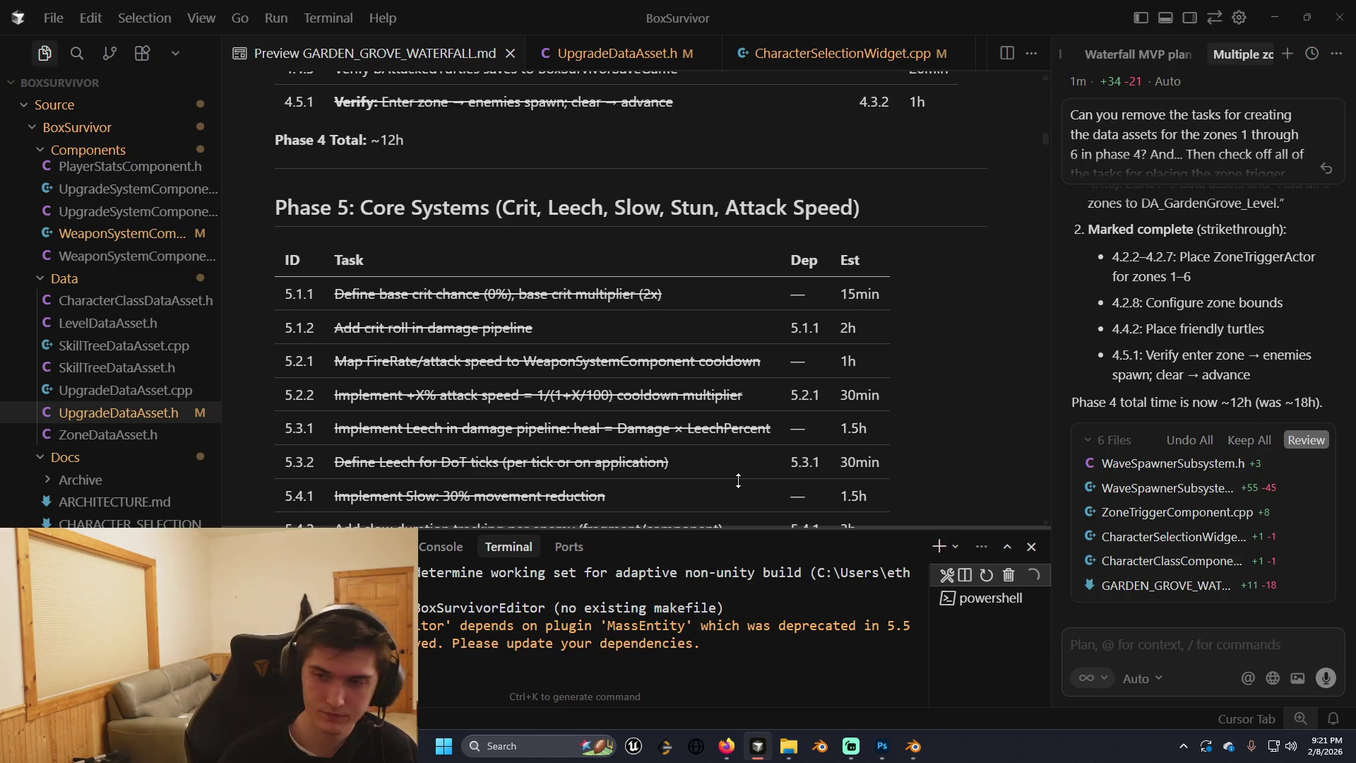
# In Firefox, open neetcode.io in a new tab.
pyautogui.click(728, 748)
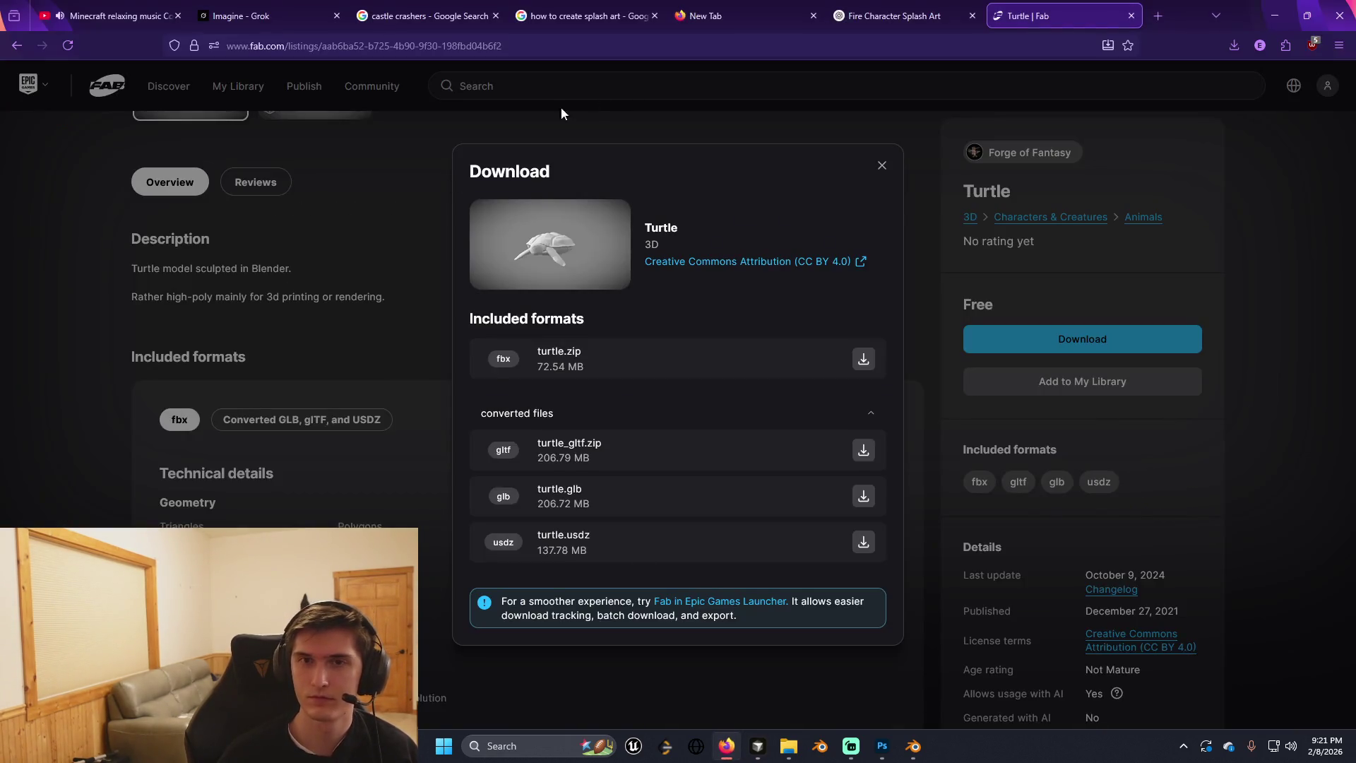
pyautogui.click(1157, 16)
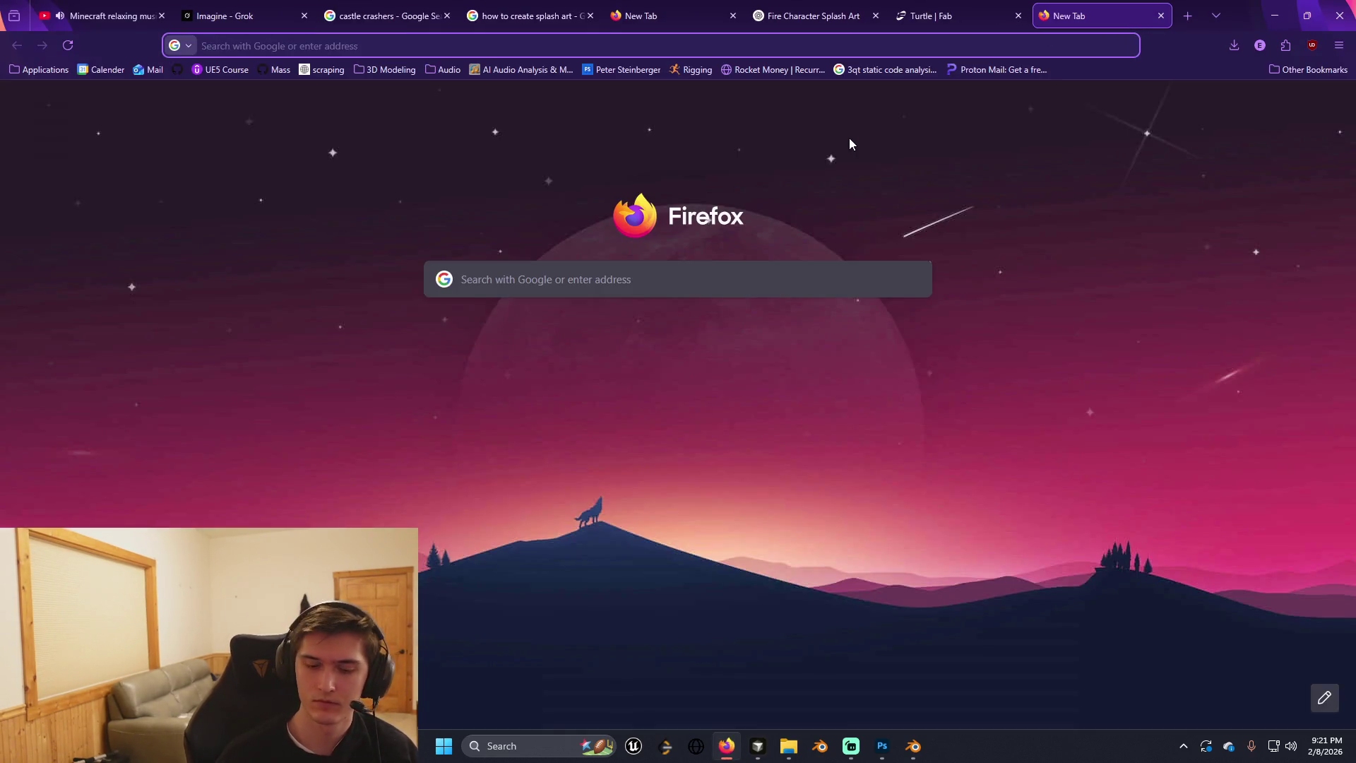
pyautogui.write('neetcode.io')
pyautogui.press('Return')
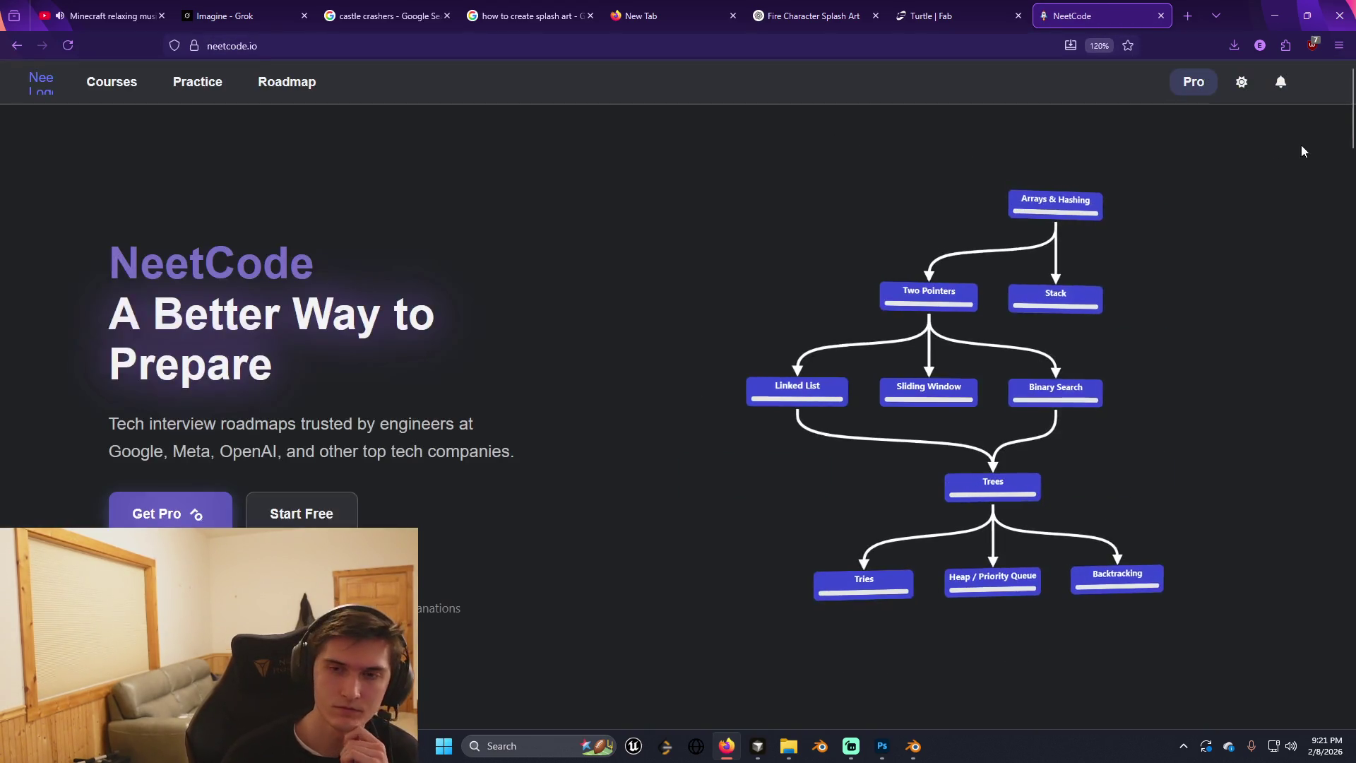
# Sign out of NeetCode, sign back in with Google, then sign out again.
pyautogui.click(1315, 94)
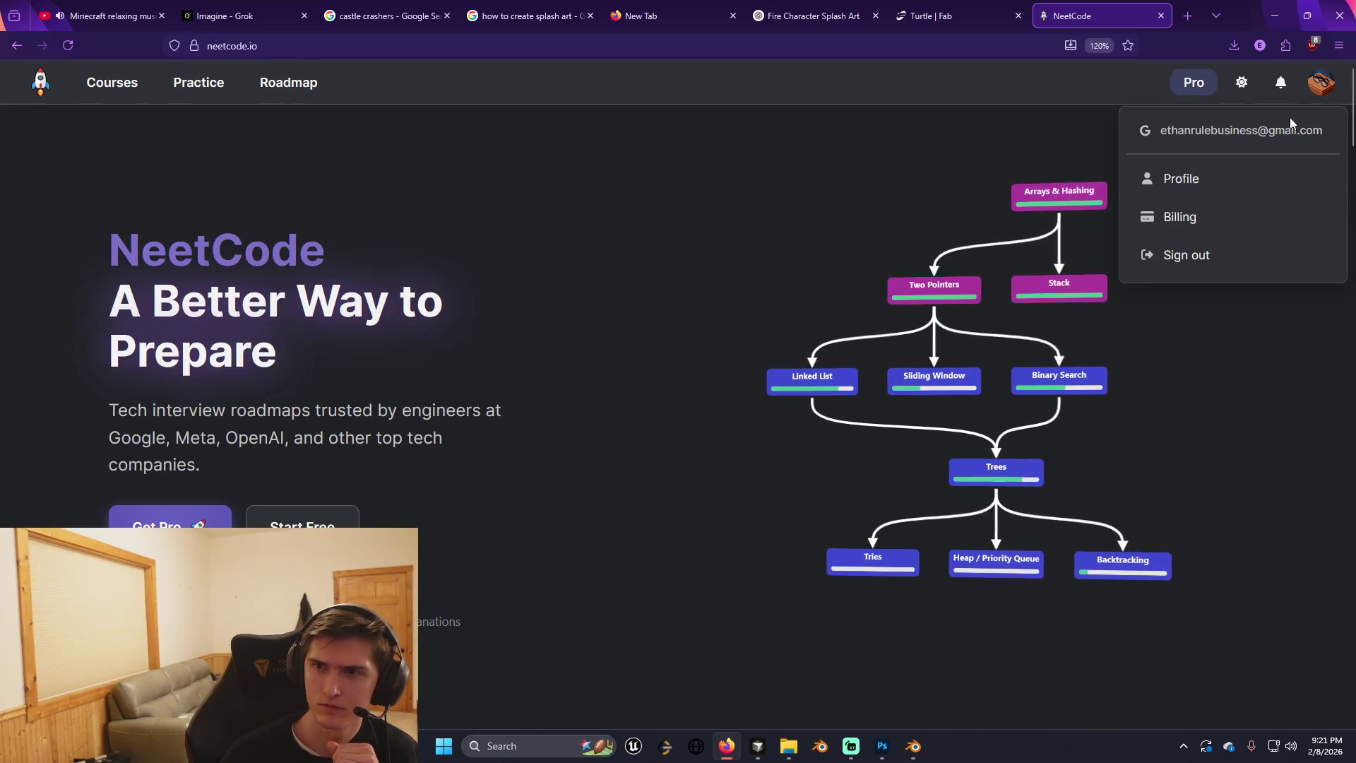
pyautogui.click(1227, 256)
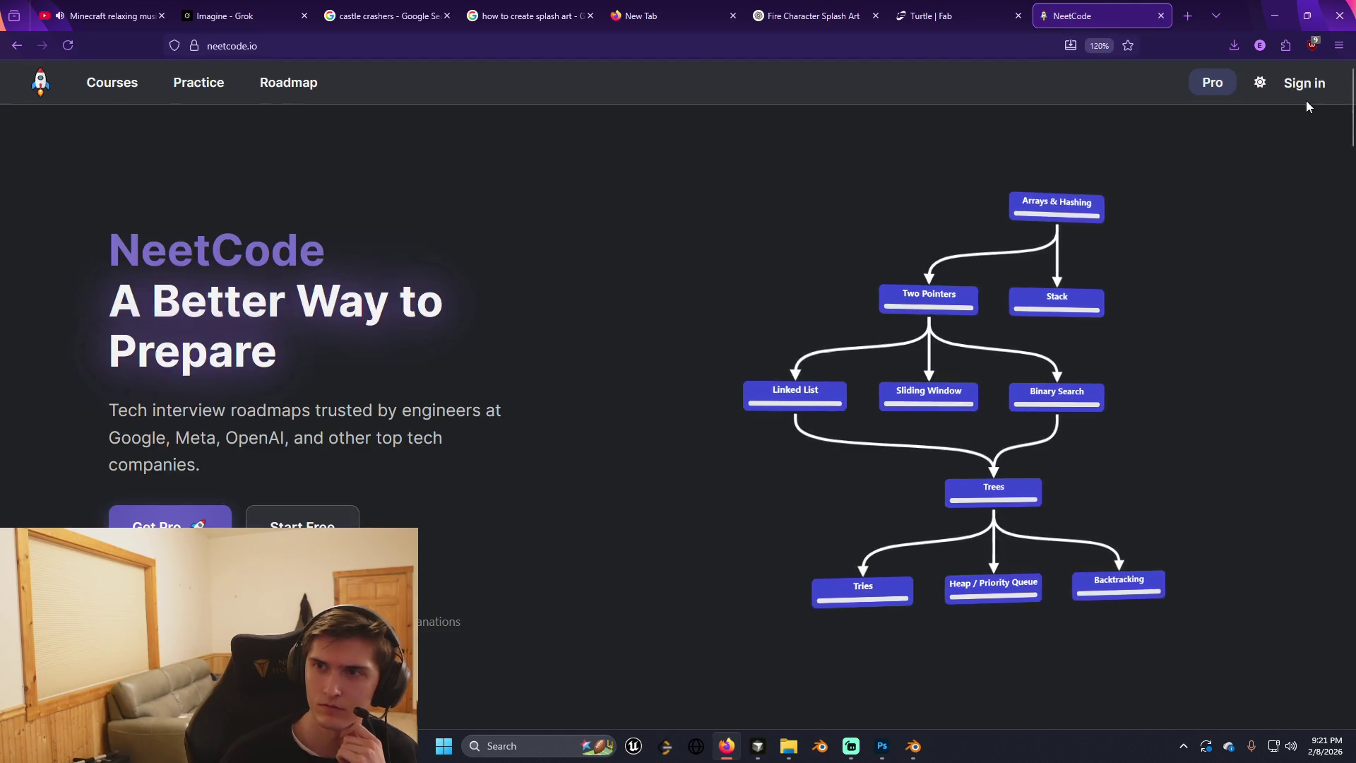
pyautogui.click(1305, 85)
pyautogui.click(1217, 176)
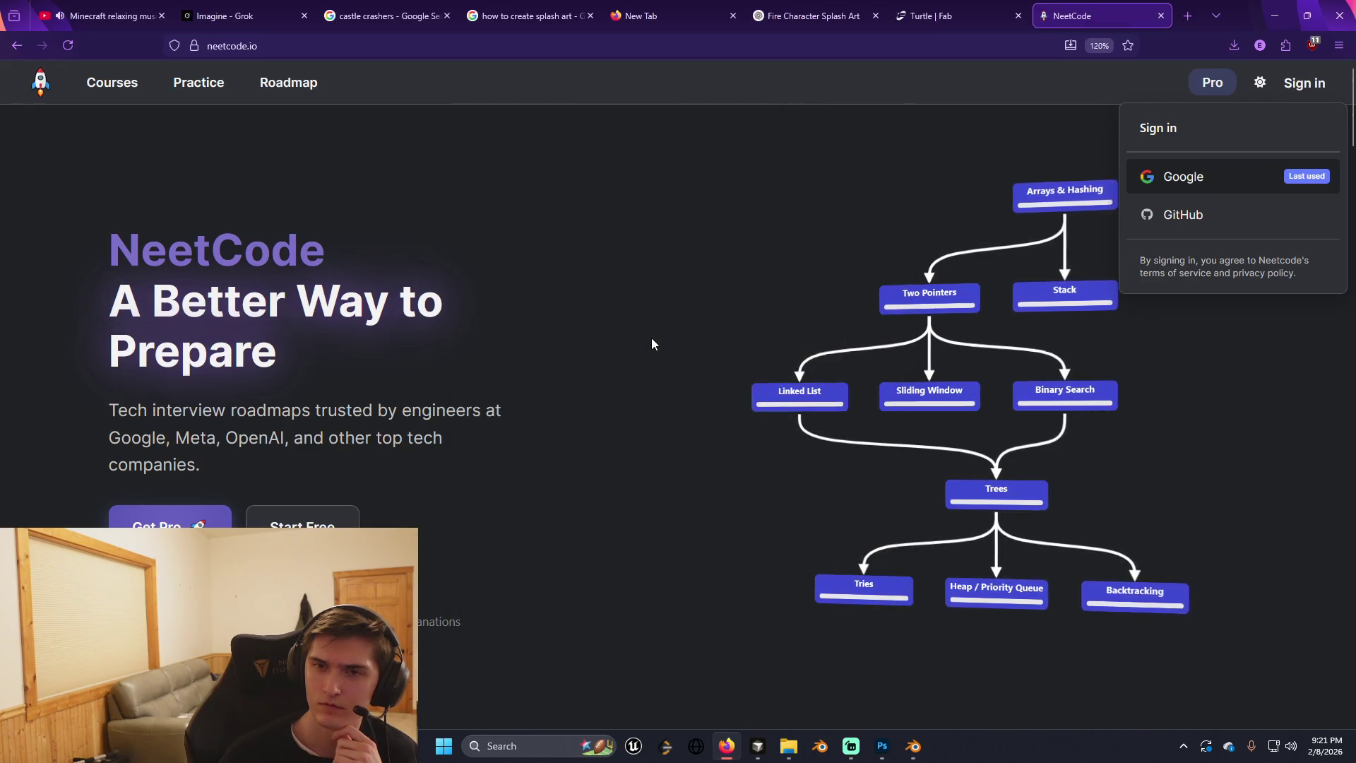
pyautogui.click(1319, 83)
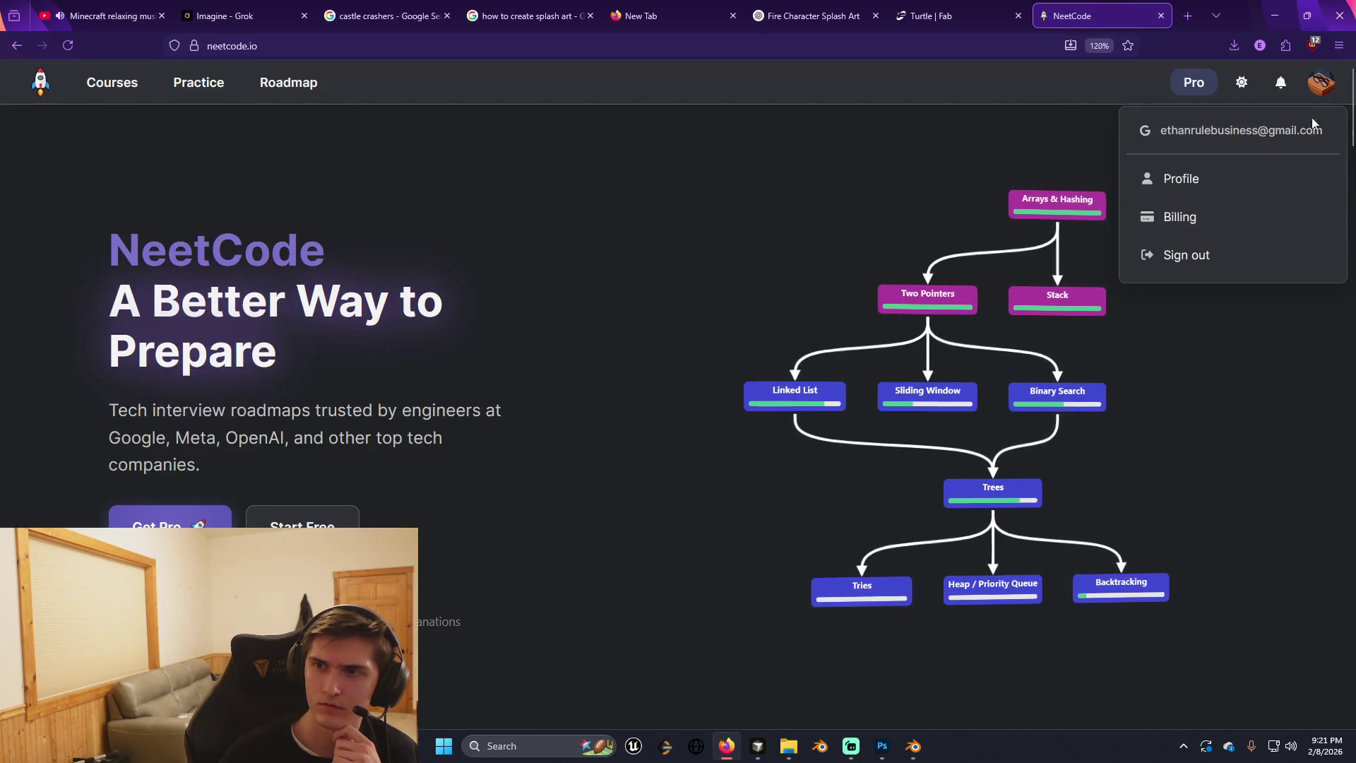
pyautogui.click(1232, 256)
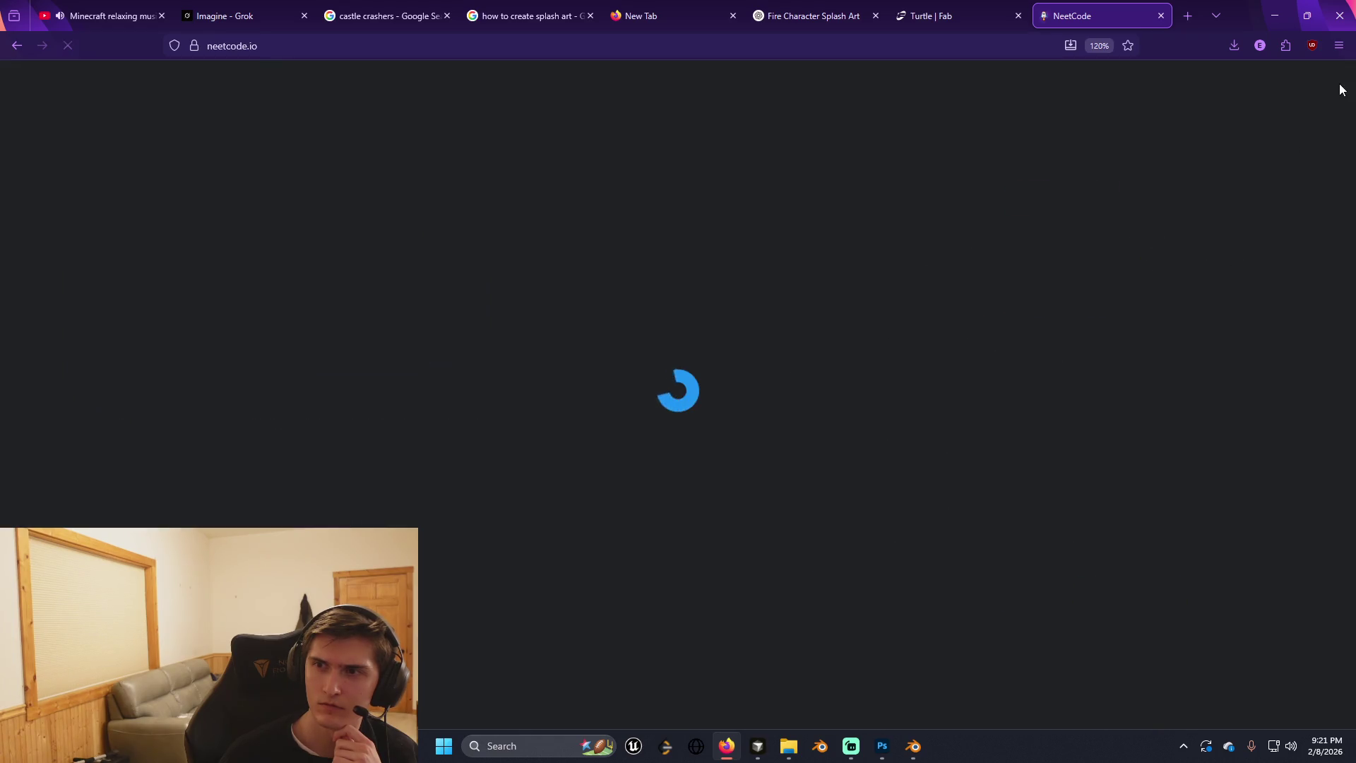
pyautogui.click(1323, 85)
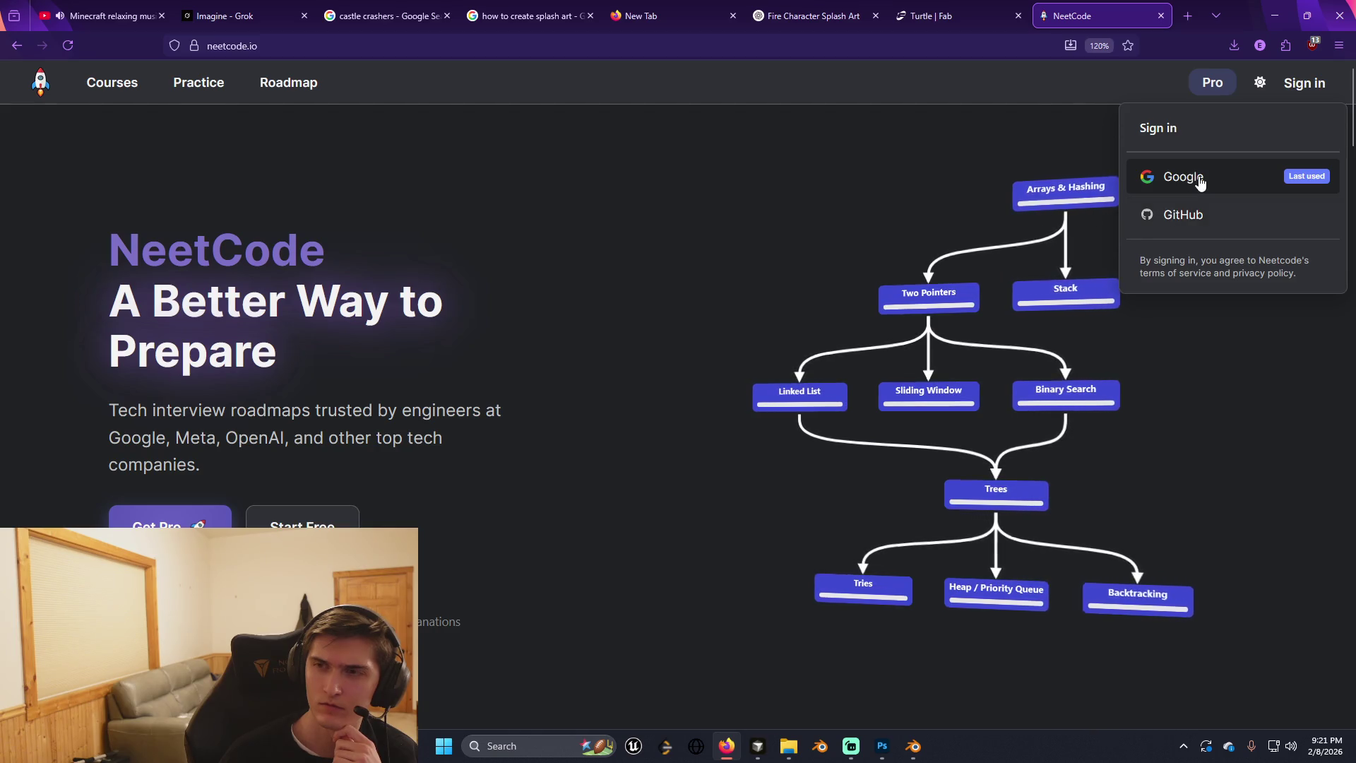
# Open Clear recent history from the Firefox menu's History submenu.
pyautogui.click(1339, 45)
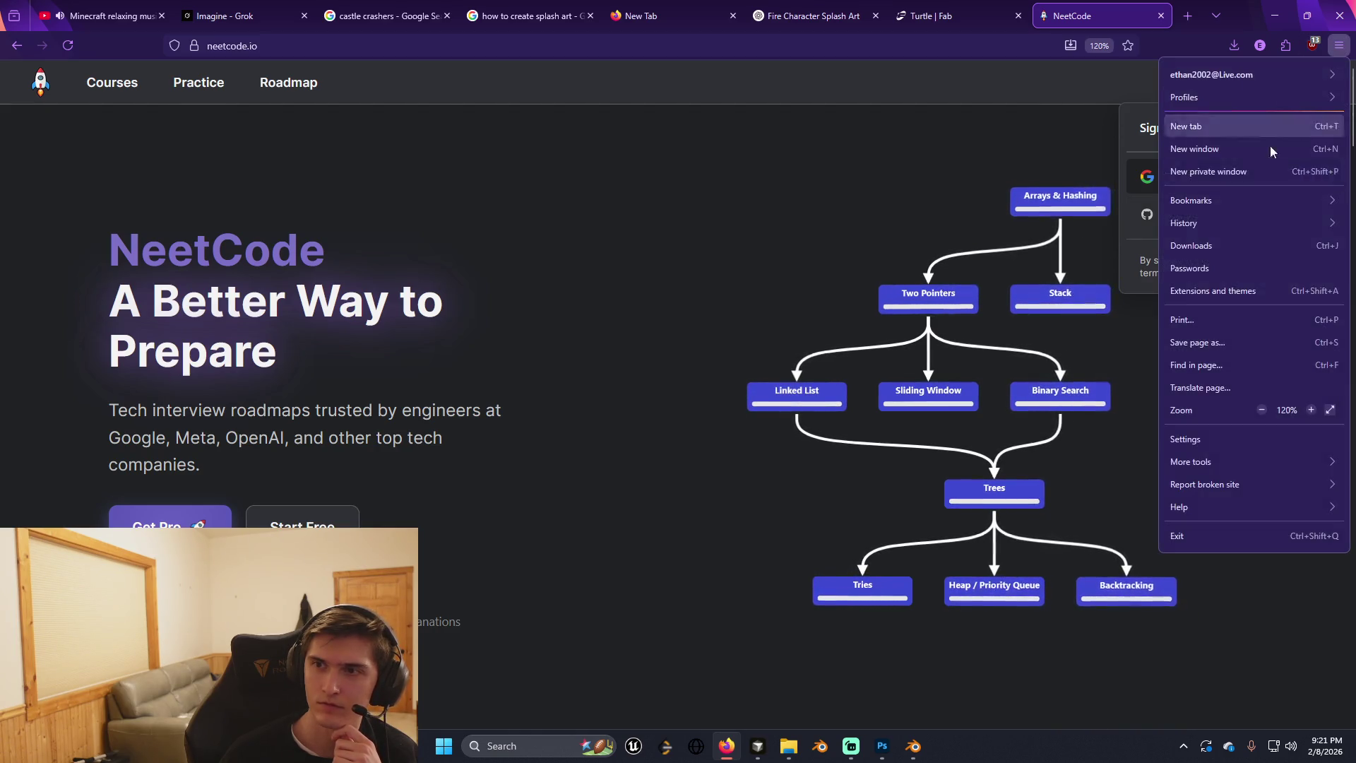
pyautogui.click(1228, 219)
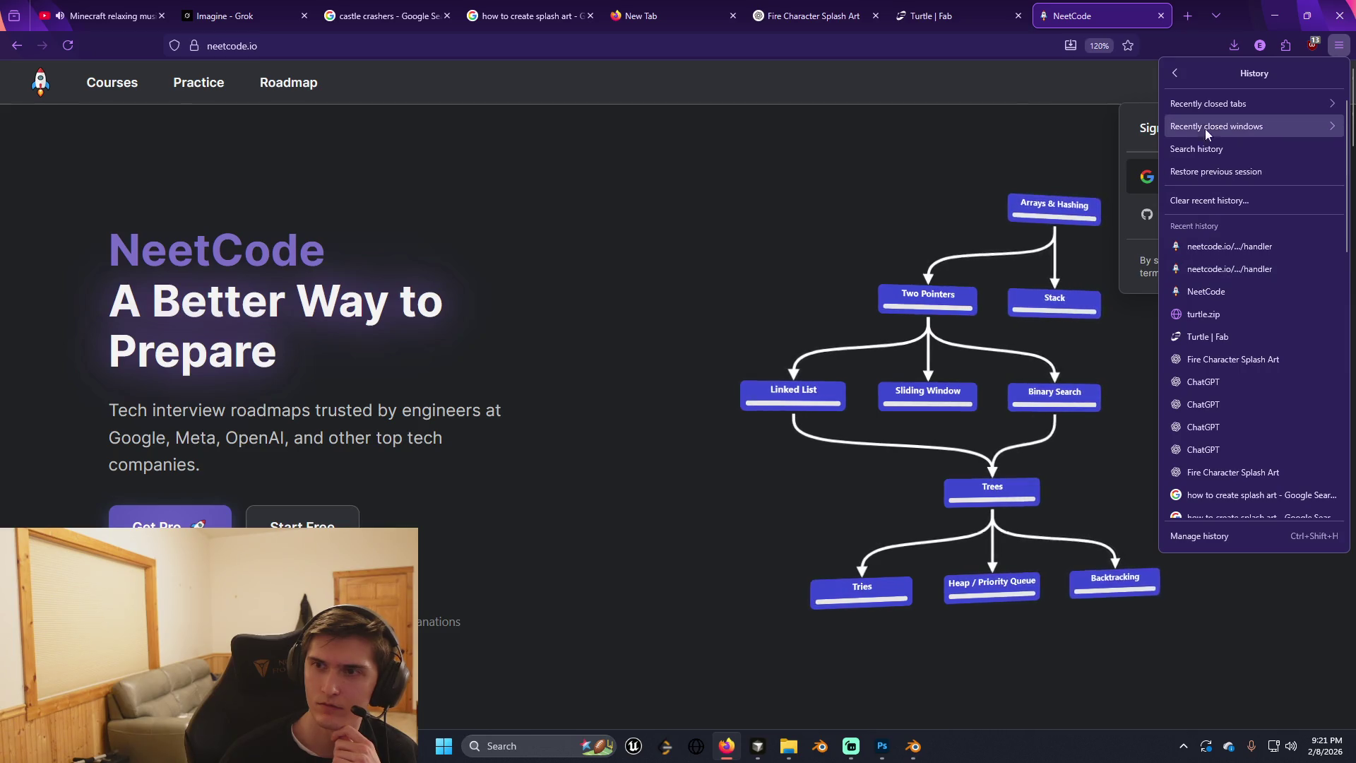
pyautogui.click(1216, 204)
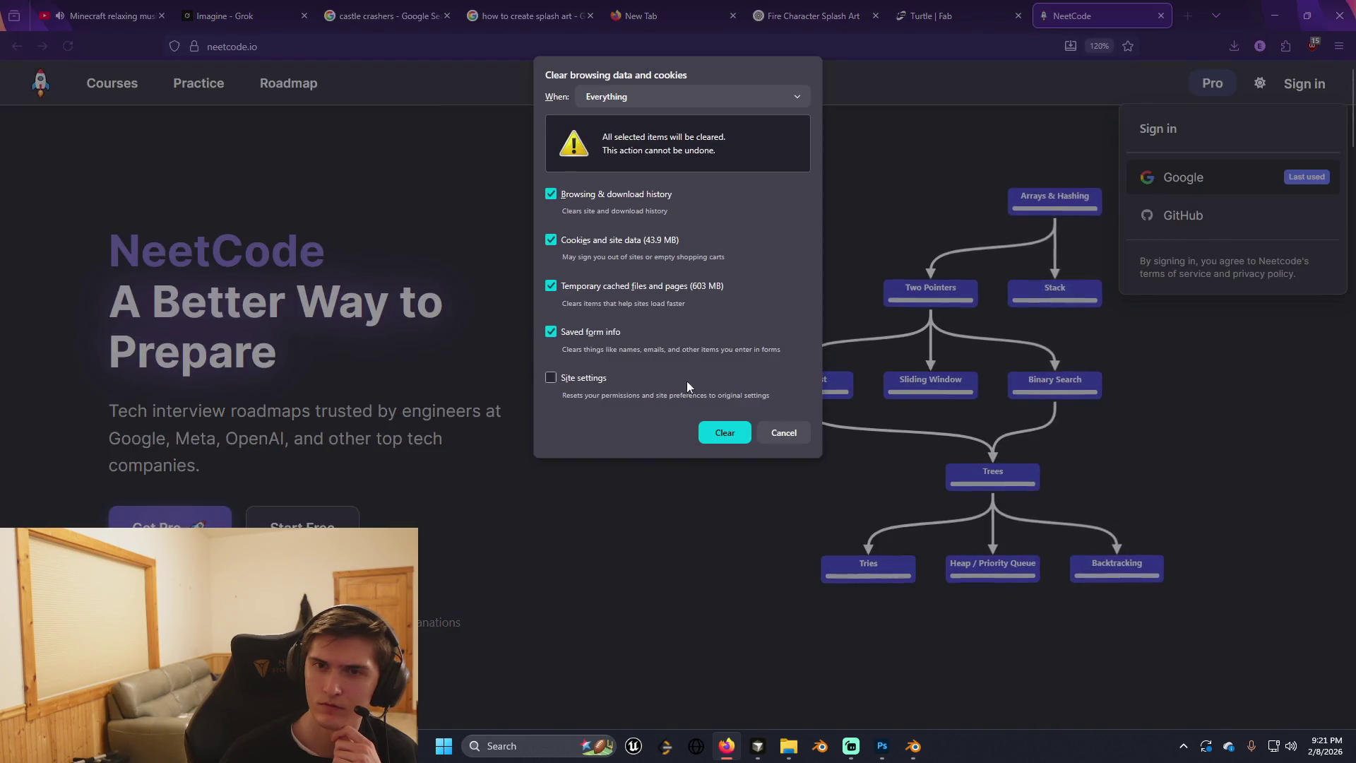
# Clear all browsing data and cookies, then start NeetCode's Sign in with Google.
pyautogui.click(722, 433)
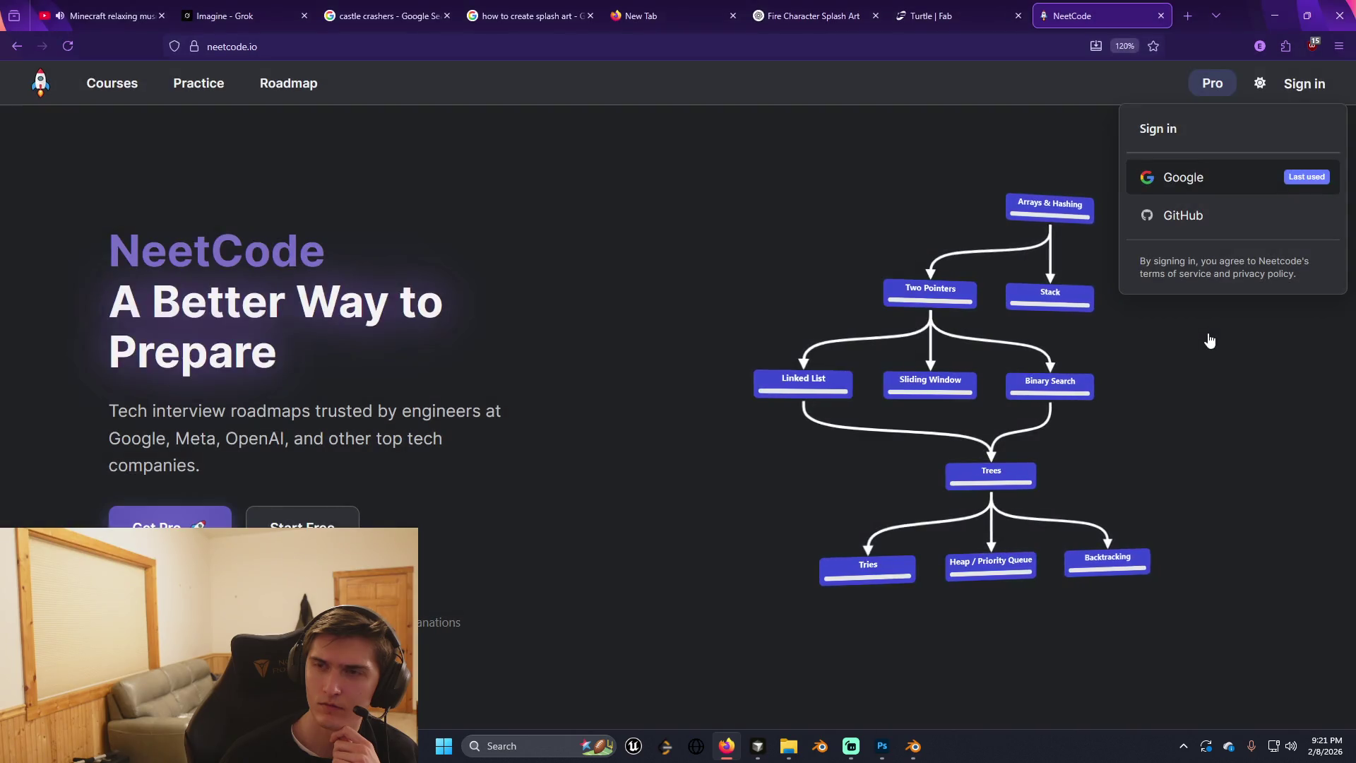
pyautogui.click(1298, 88)
pyautogui.click(1298, 87)
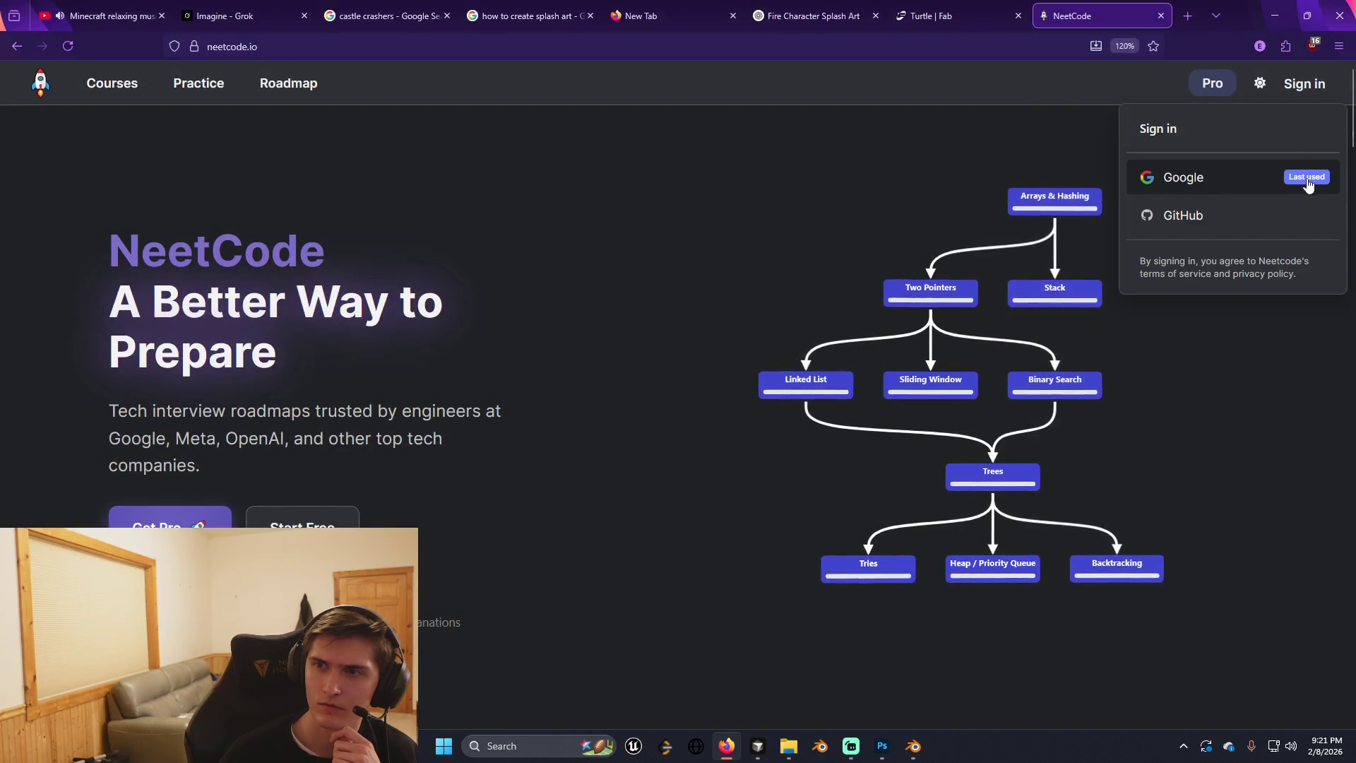
pyautogui.click(1219, 185)
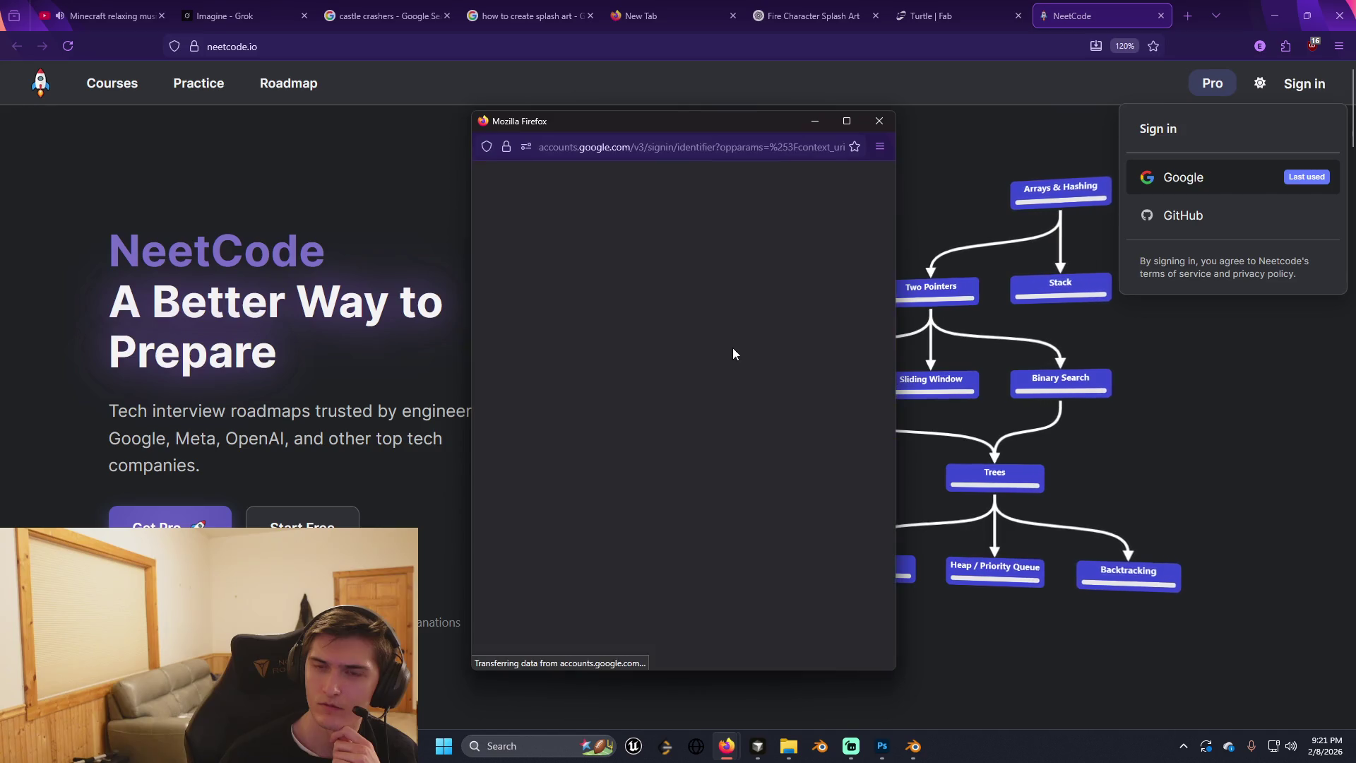
# Fill in the saved account e-mail, continue to the password step, and switch to Cursor.
pyautogui.click(634, 378)
pyautogui.click(622, 413)
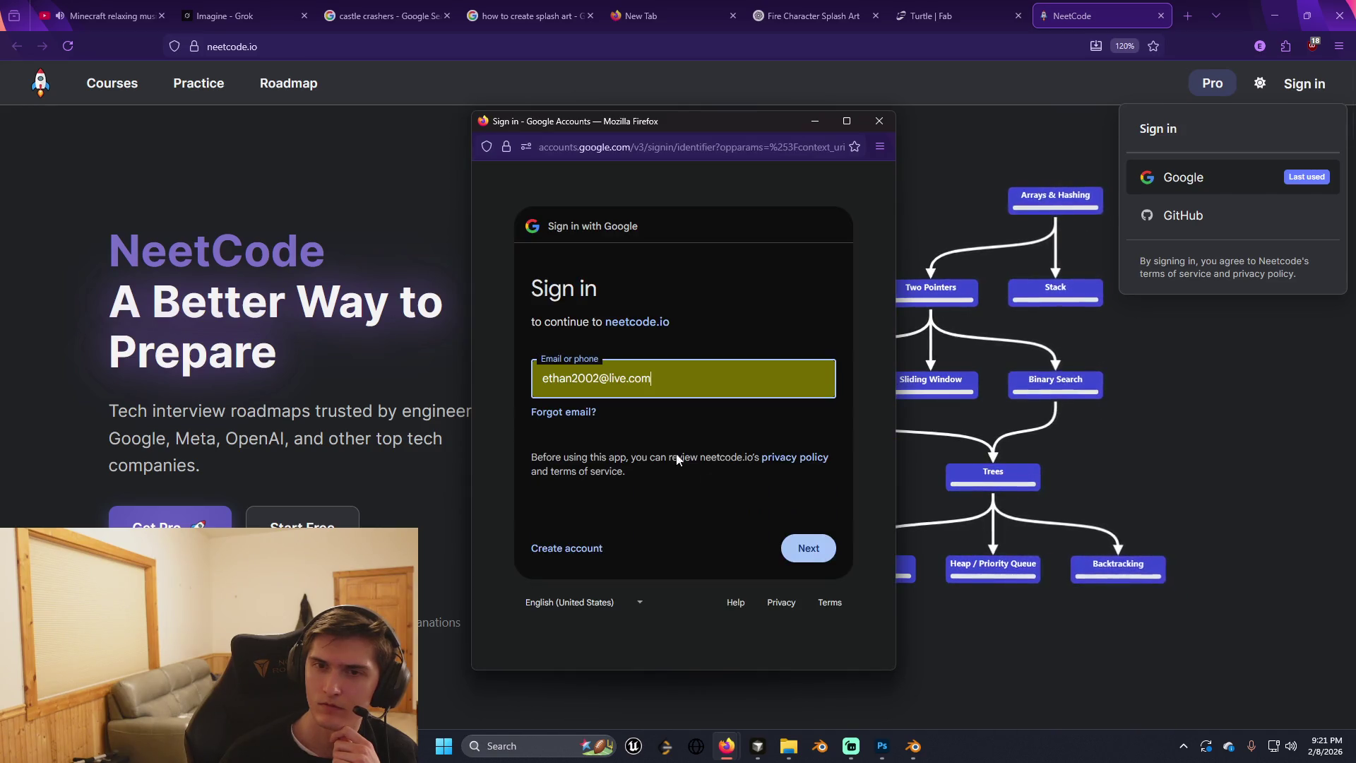
pyautogui.click(809, 551)
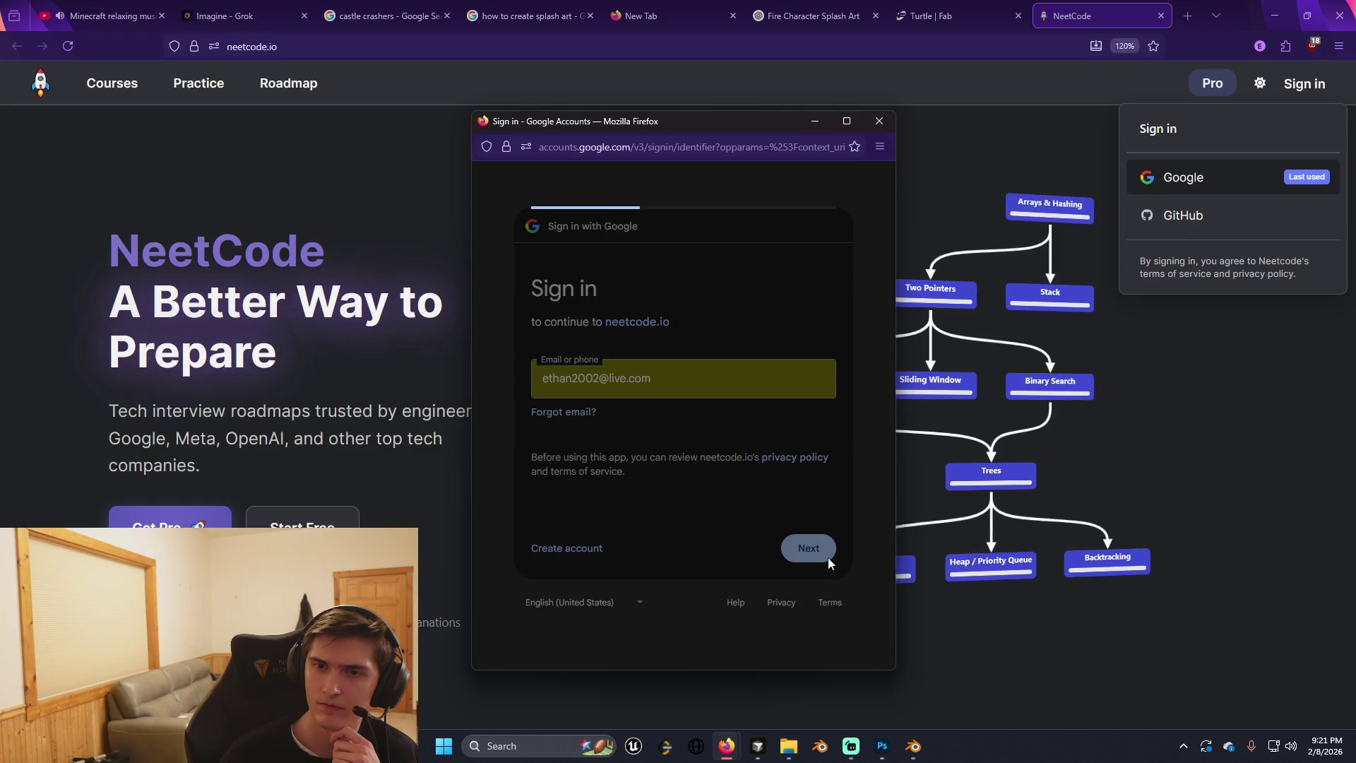
pyautogui.hotkey('alt', 'Tab')
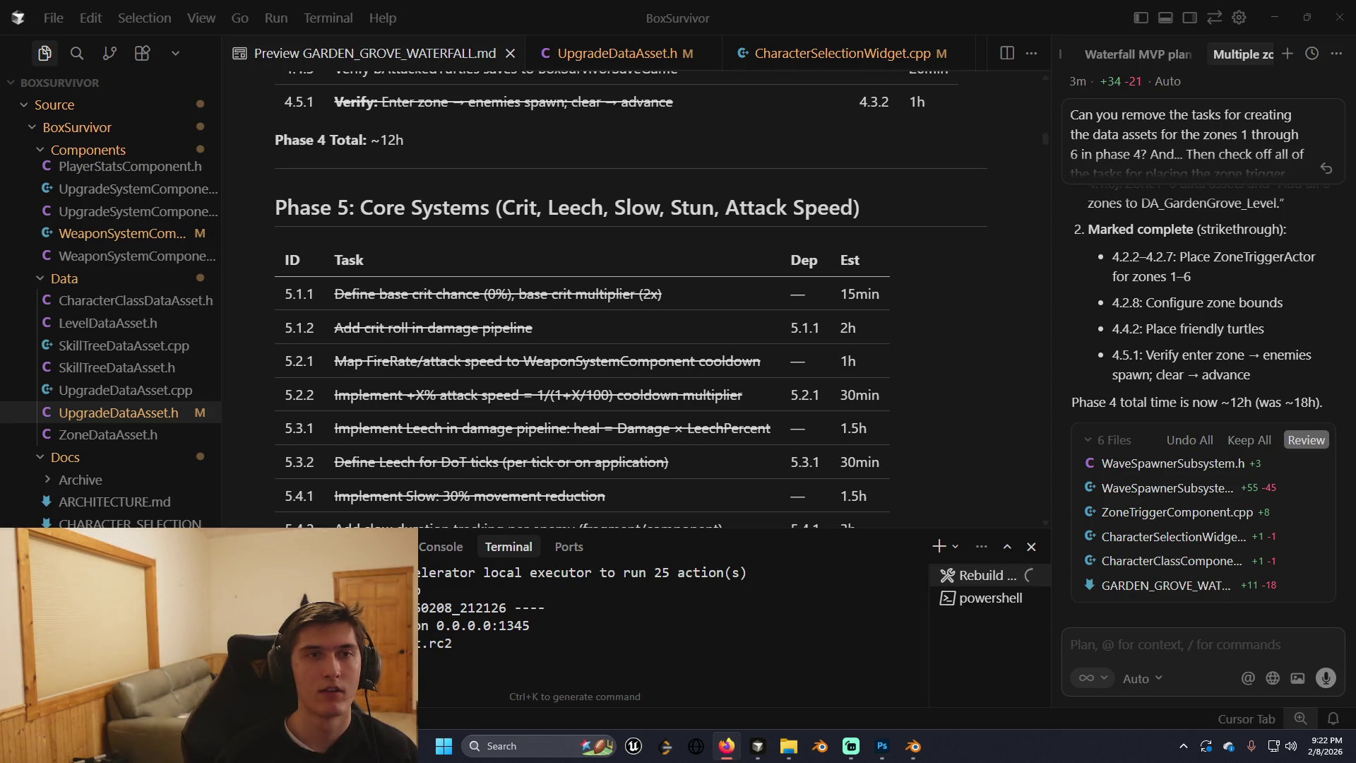
# Maximize the browser, search for 'leetcode', and open the LeetCode website.
pyautogui.moveTo(601, 0); pyautogui.dragTo(601, 0)
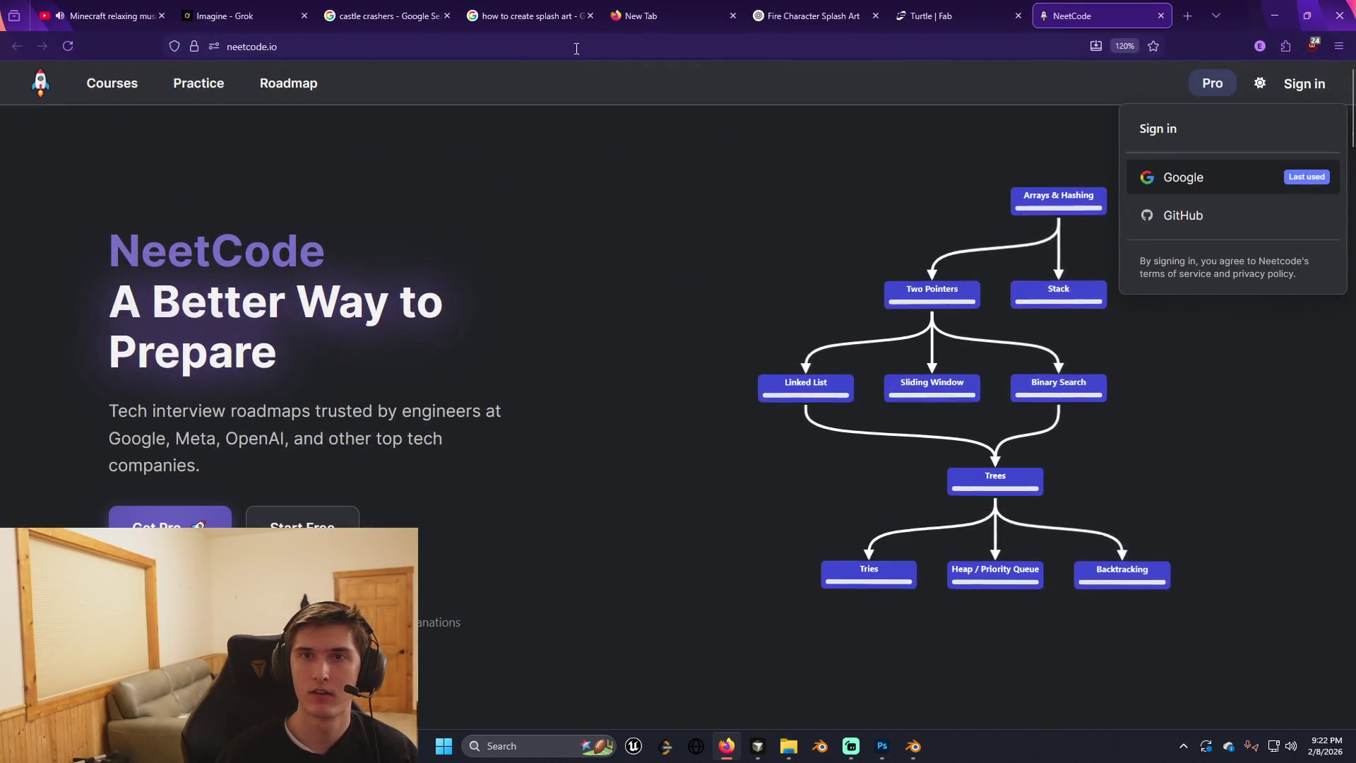
pyautogui.hotkey('ctrl', 'l')
pyautogui.write('leetcode')
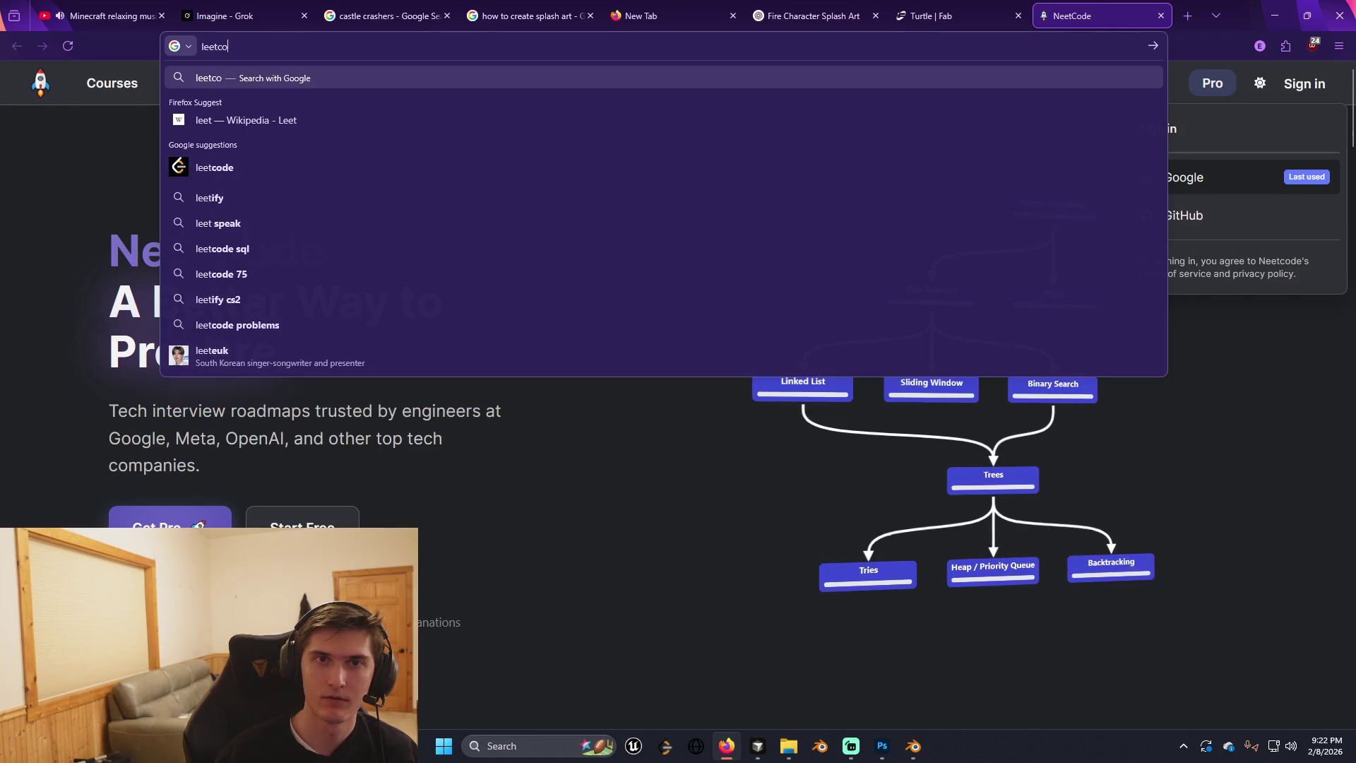
pyautogui.press('Return')
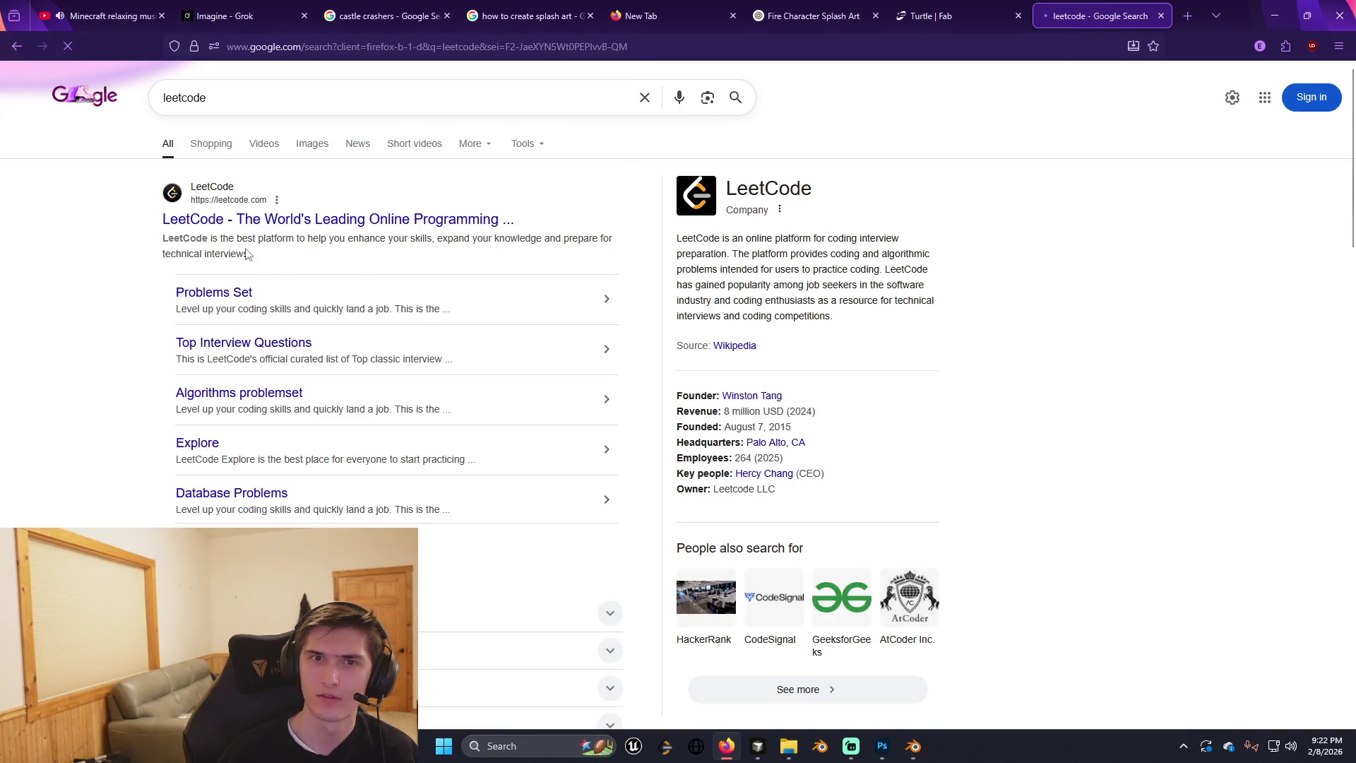
pyautogui.click(318, 228)
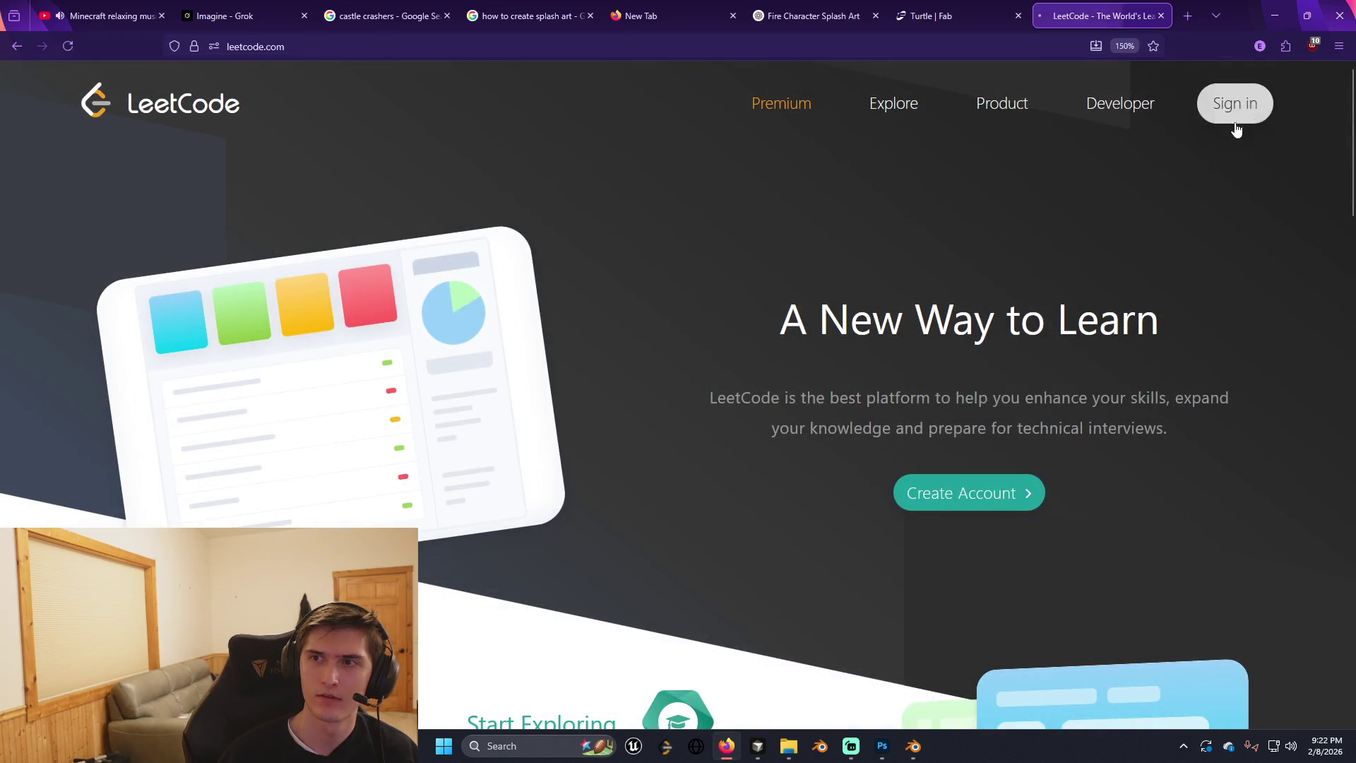
# Sign in to LeetCode with a saved autofilled login, then switch to Blender.
pyautogui.click(1234, 103)
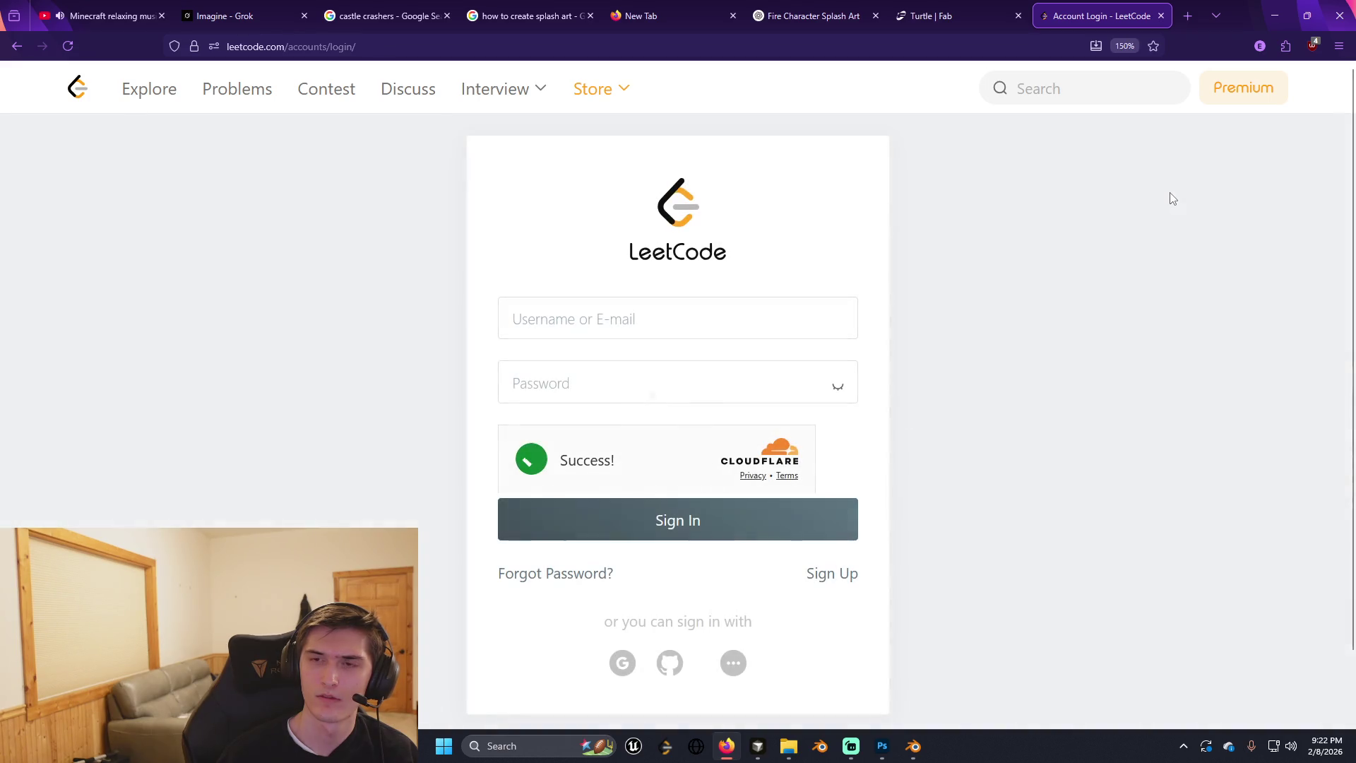
pyautogui.click(670, 304)
pyautogui.click(617, 405)
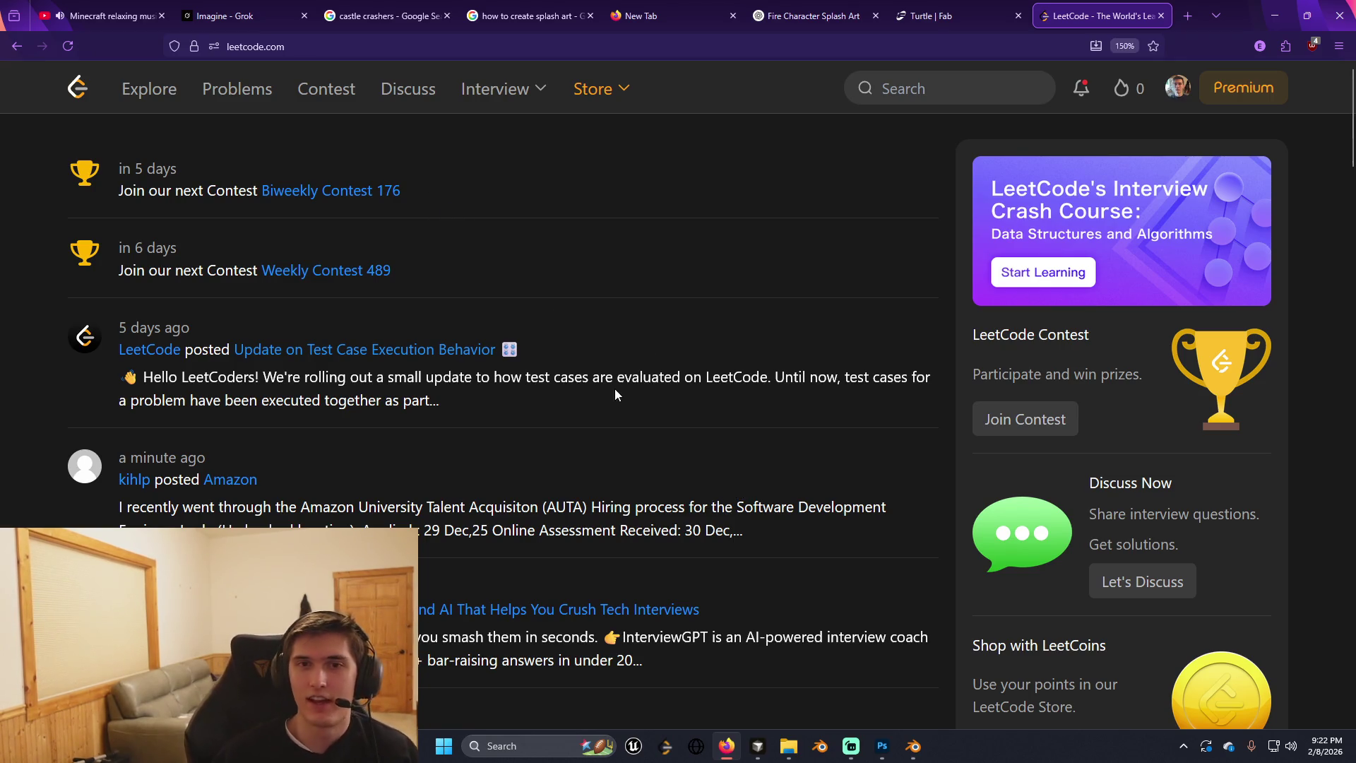
pyautogui.hotkey('alt', 'Tab')
pyautogui.hotkey('alt', 'Tab')
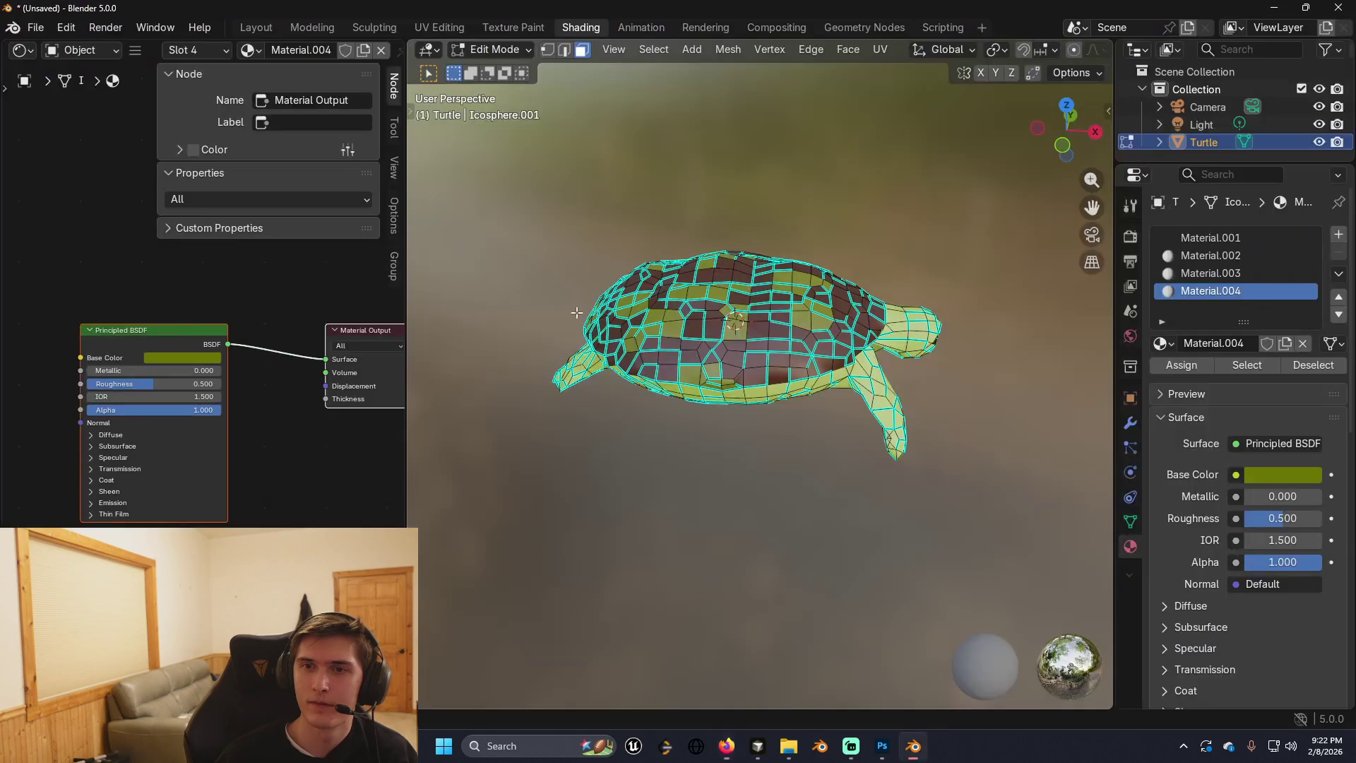
# Save the turtle scene as Turtle.blend in the Karternia folder and close Blender.
pyautogui.hotkey('ctrl', 'f')
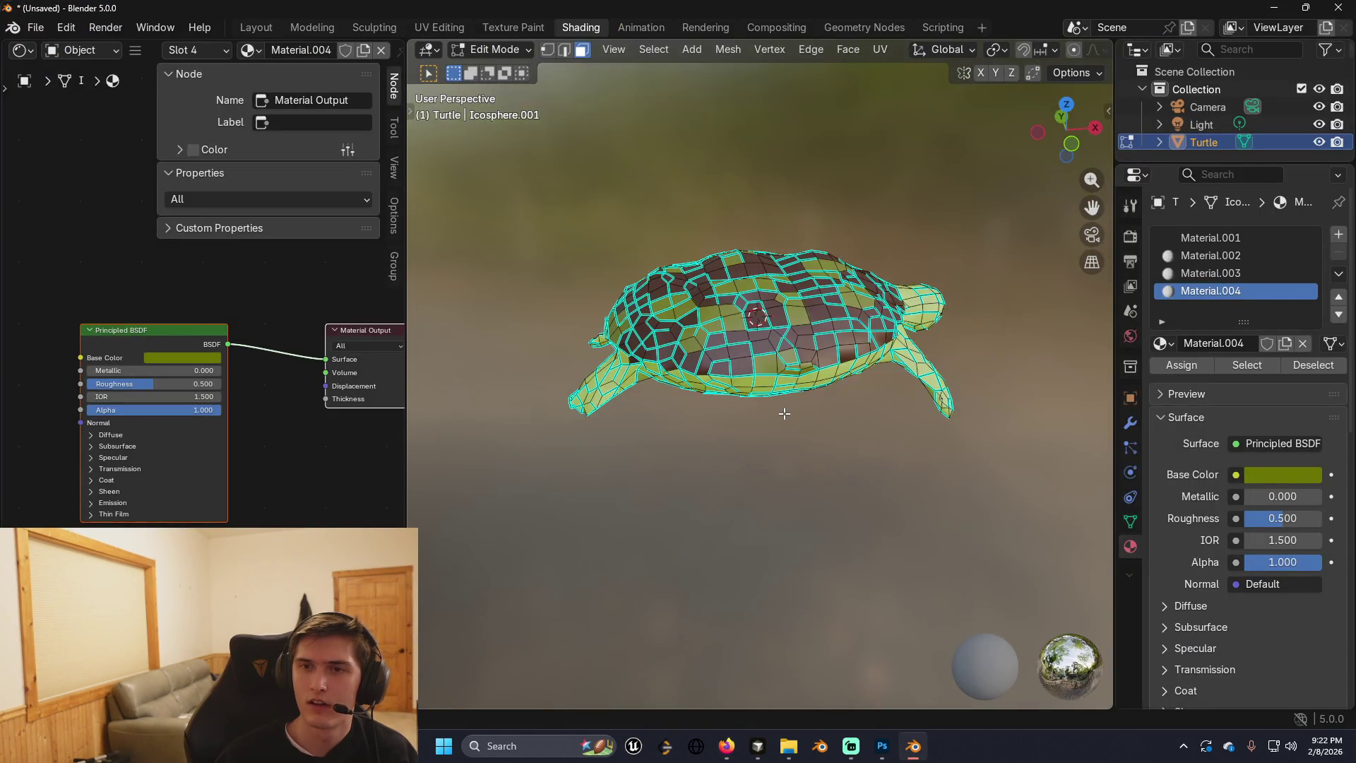
pyautogui.hotkey('ctrl', 's')
pyautogui.hotkey('alt', 'Tab')
pyautogui.press('Escape')
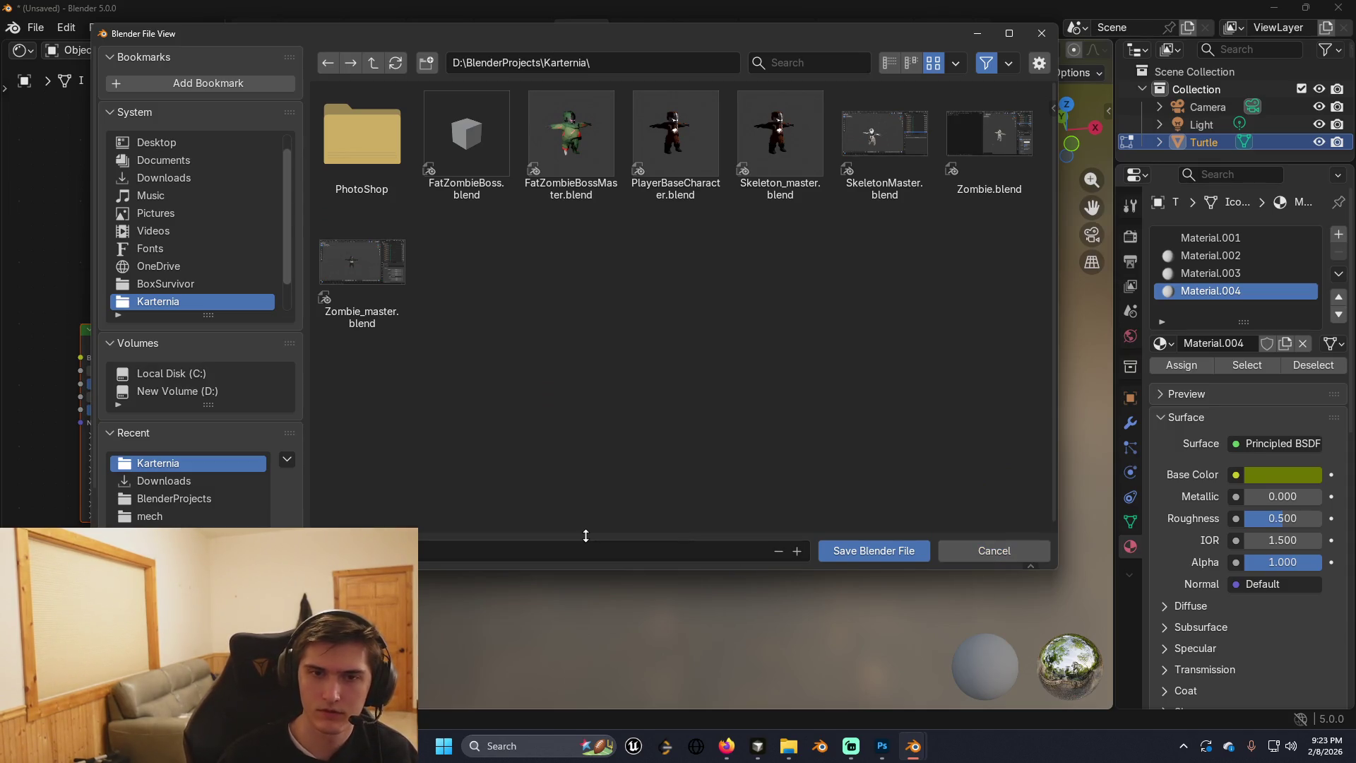
pyautogui.click(858, 550)
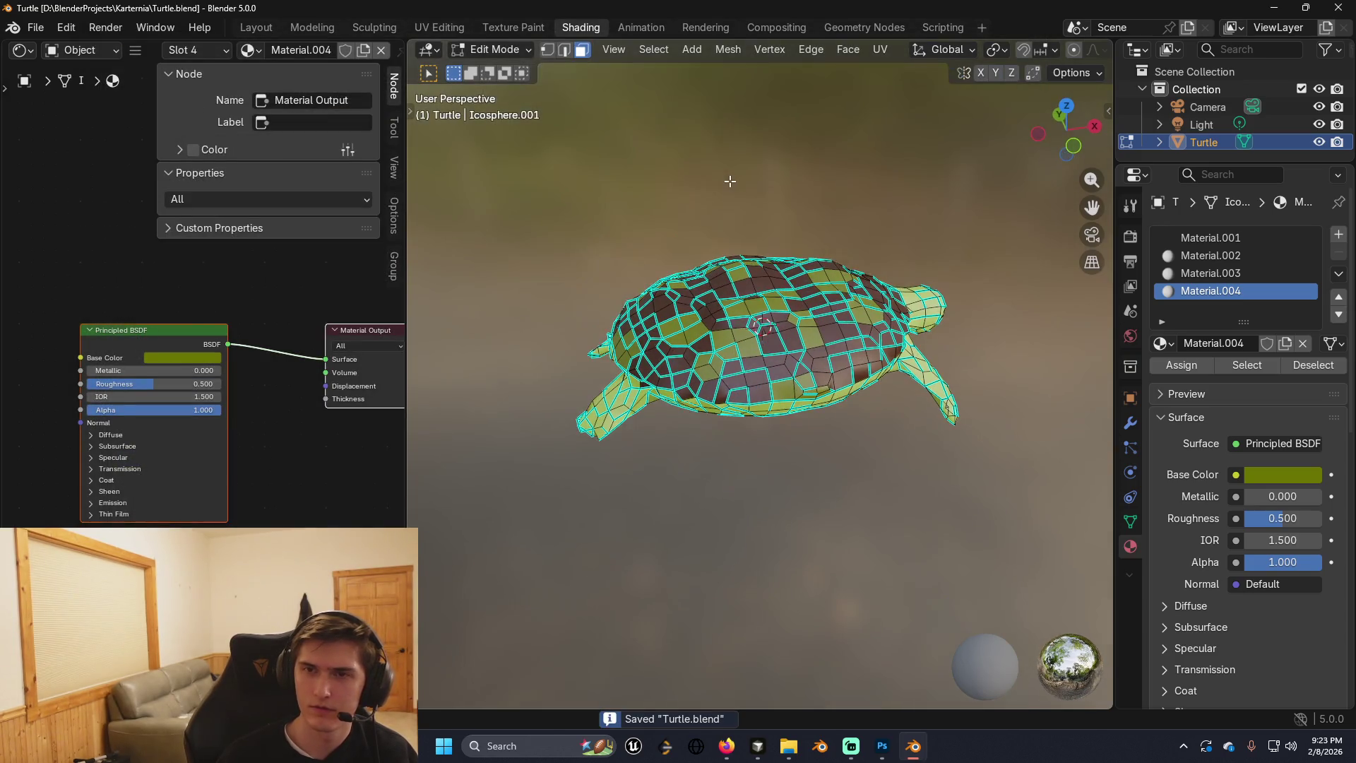
pyautogui.click(1346, 8)
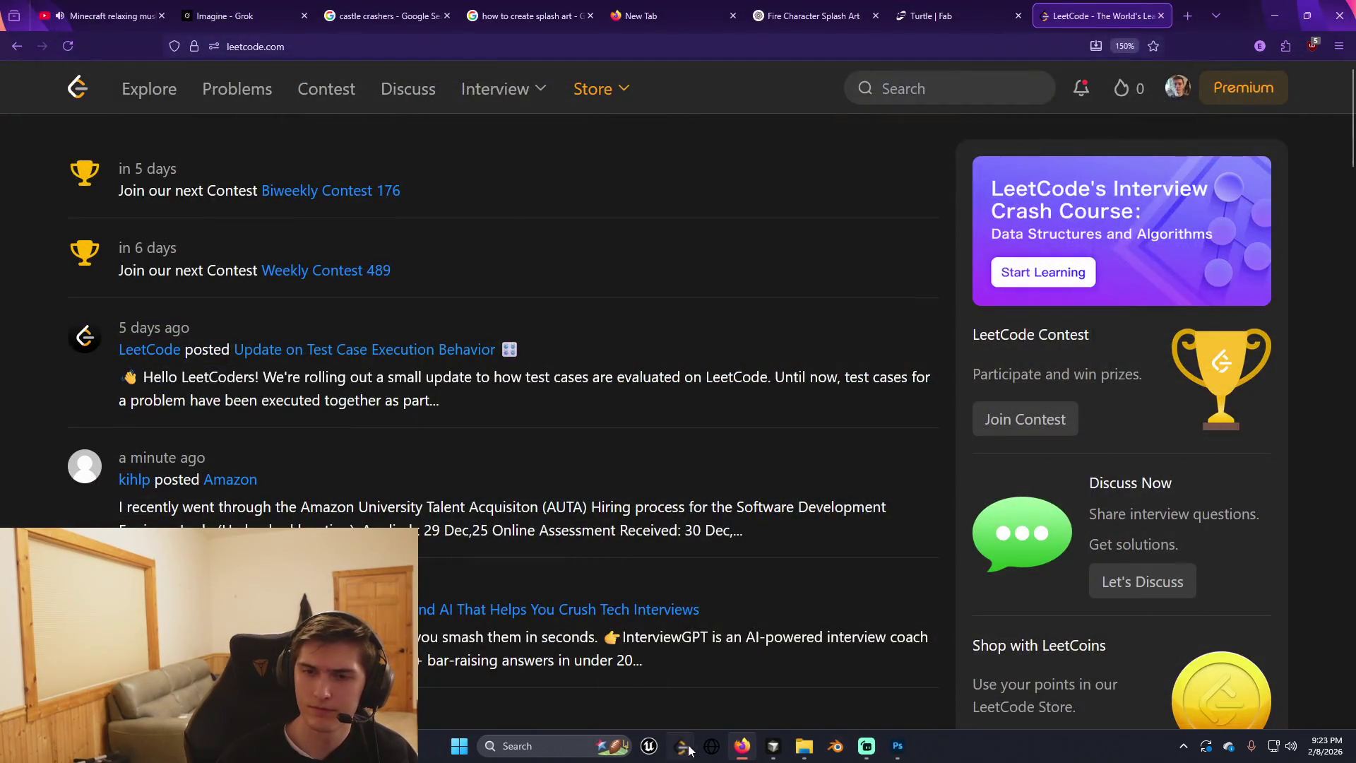
# In Cursor's powershell terminal, stage all changes and commit 'Phase 5, zones tidied up, and exp sps'.
pyautogui.click(774, 747)
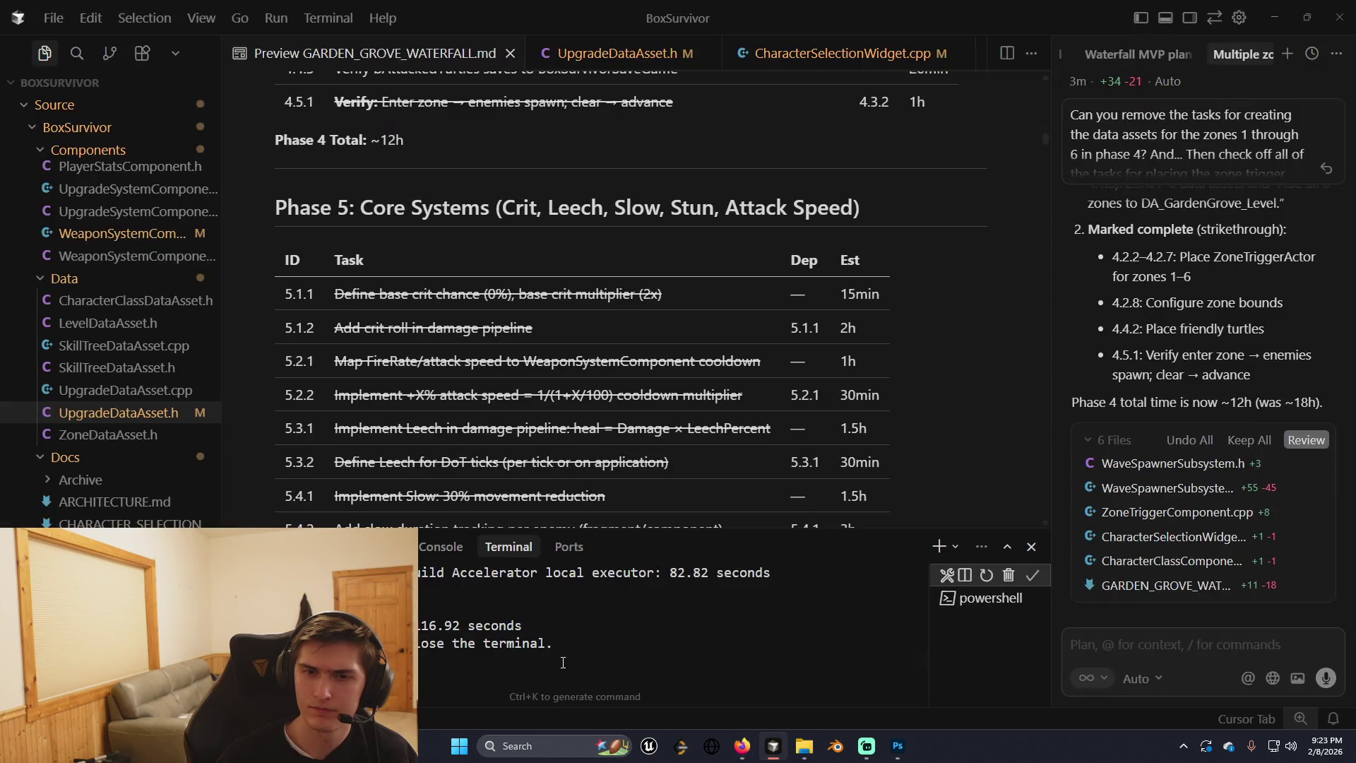
pyautogui.click(976, 602)
pyautogui.write('git add .')
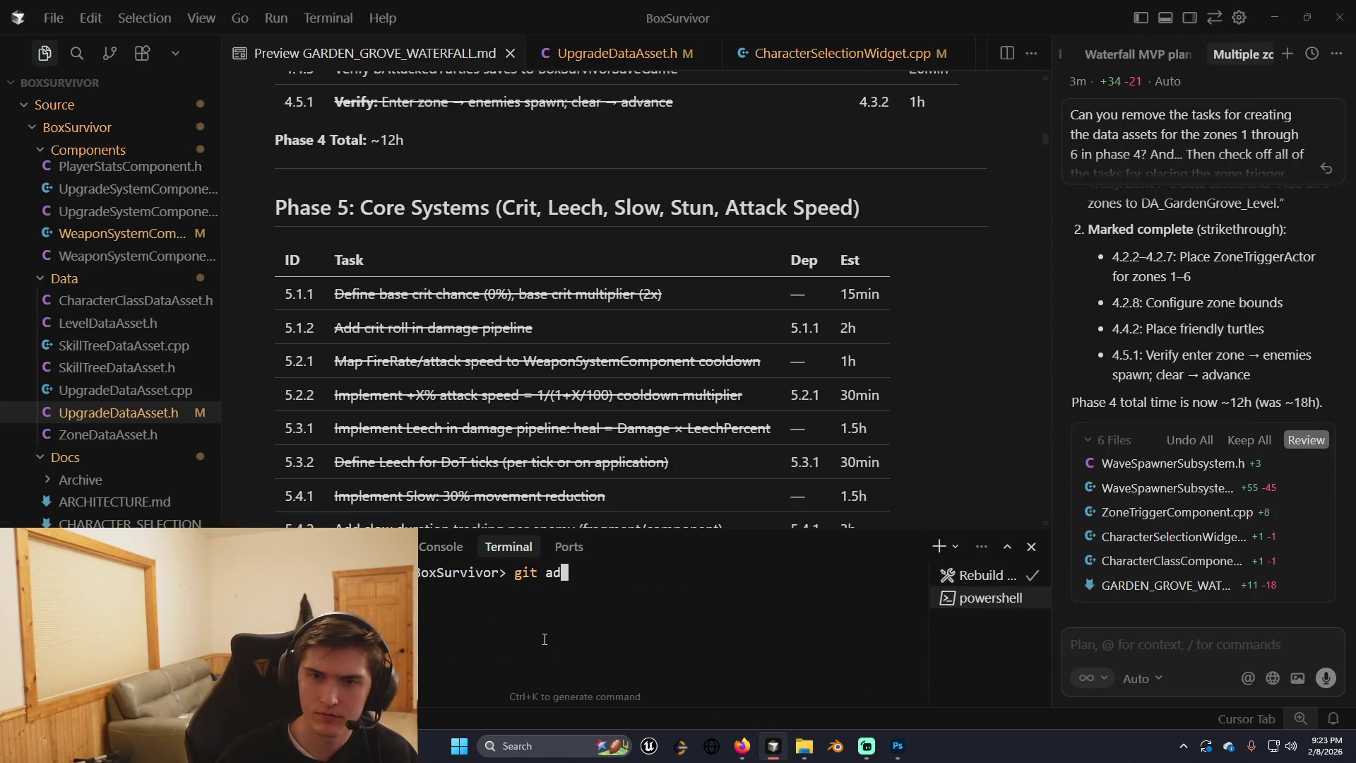
pyautogui.press('Return')
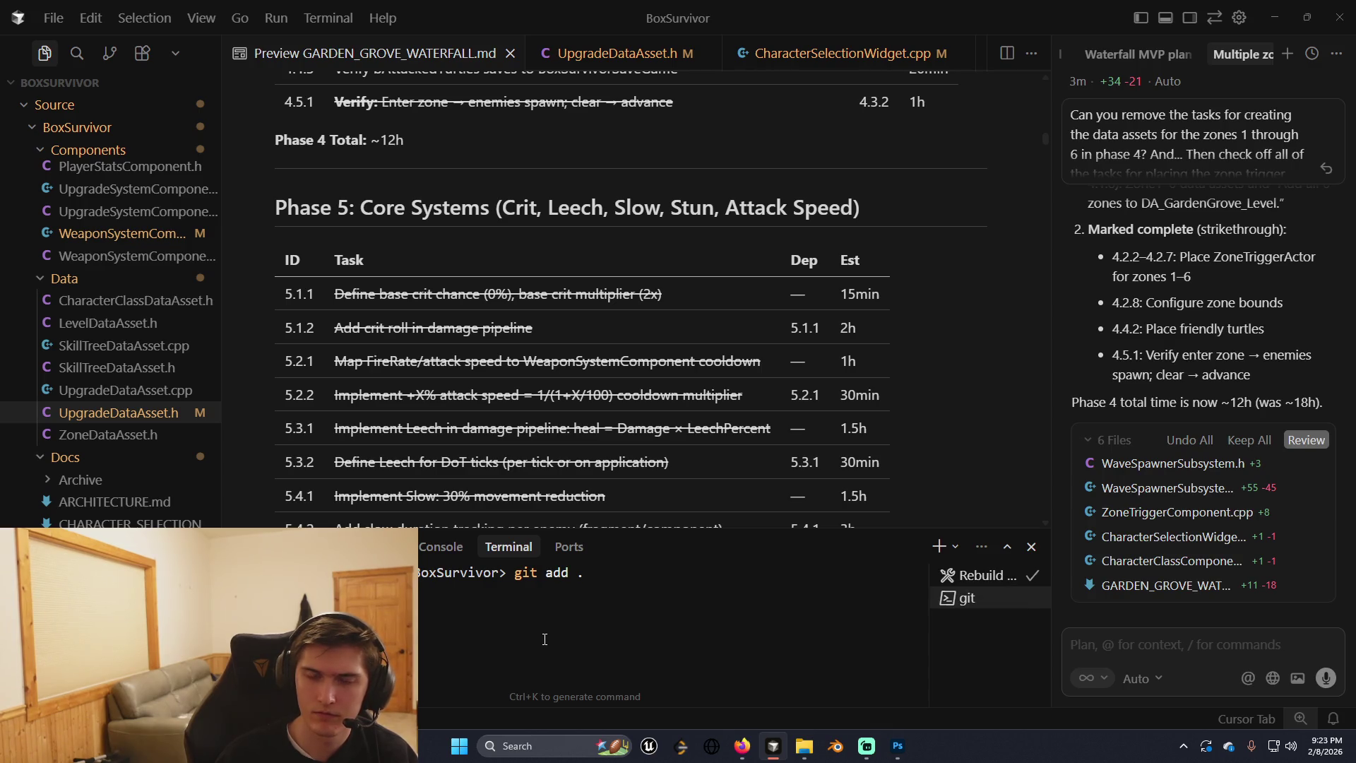
pyautogui.write('git commit -m "Phase 5')
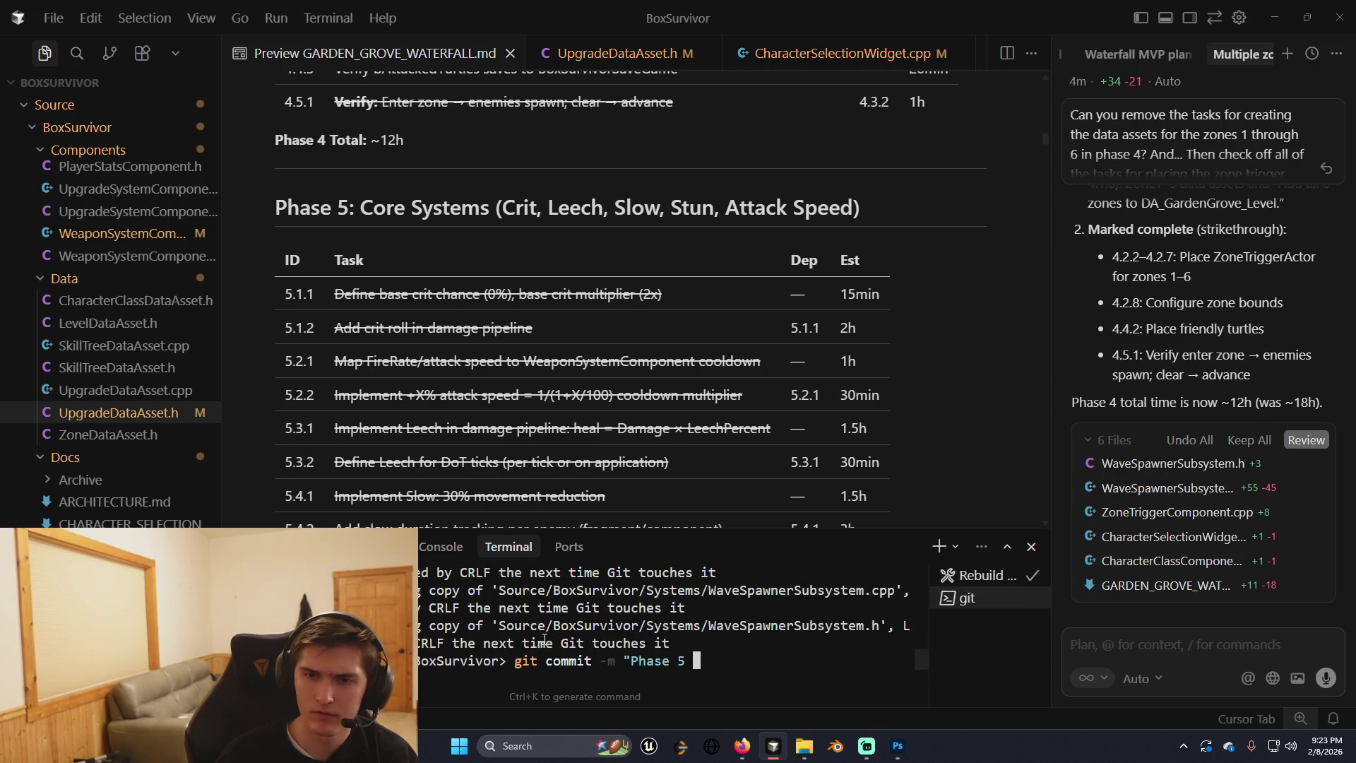
pyautogui.write(', zones ti')
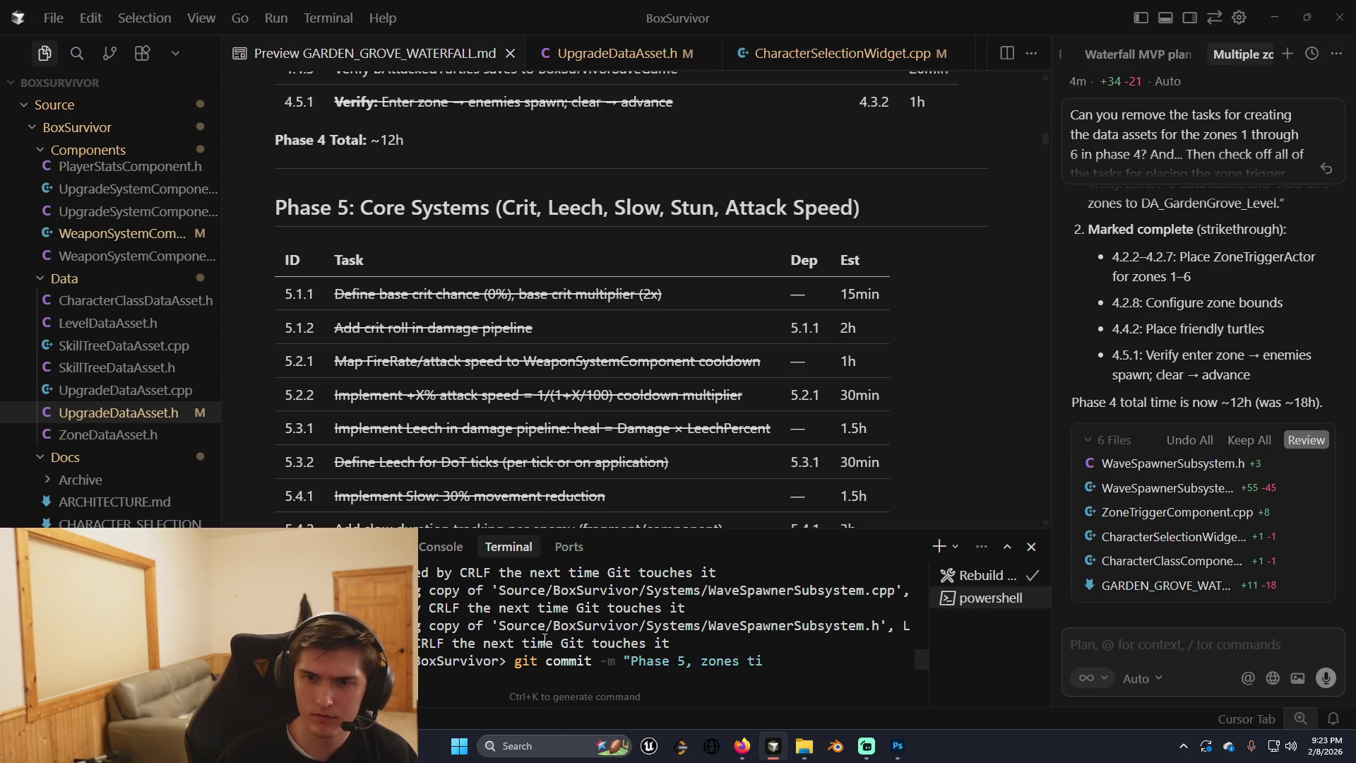
pyautogui.write('died up, and exp ')
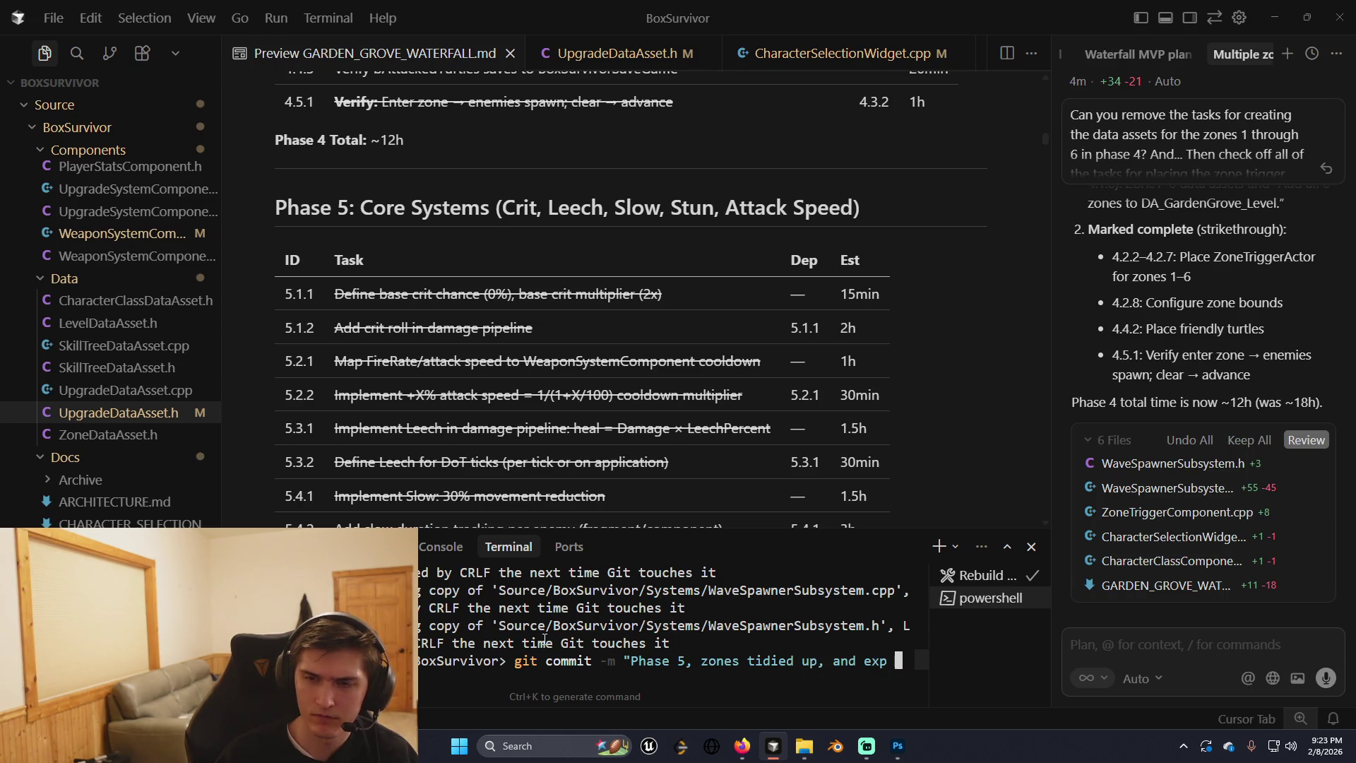
pyautogui.write('sp')
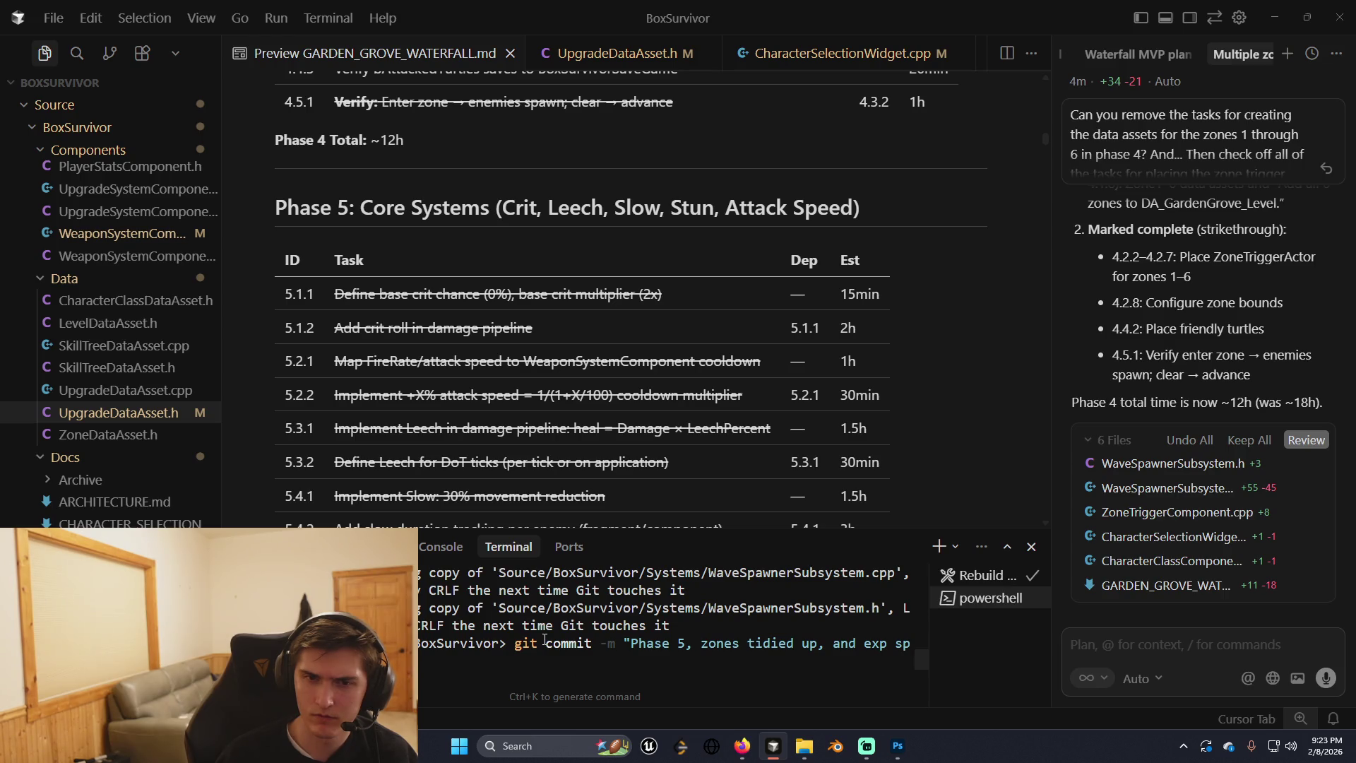
pyautogui.write('s"')
pyautogui.press('Return')
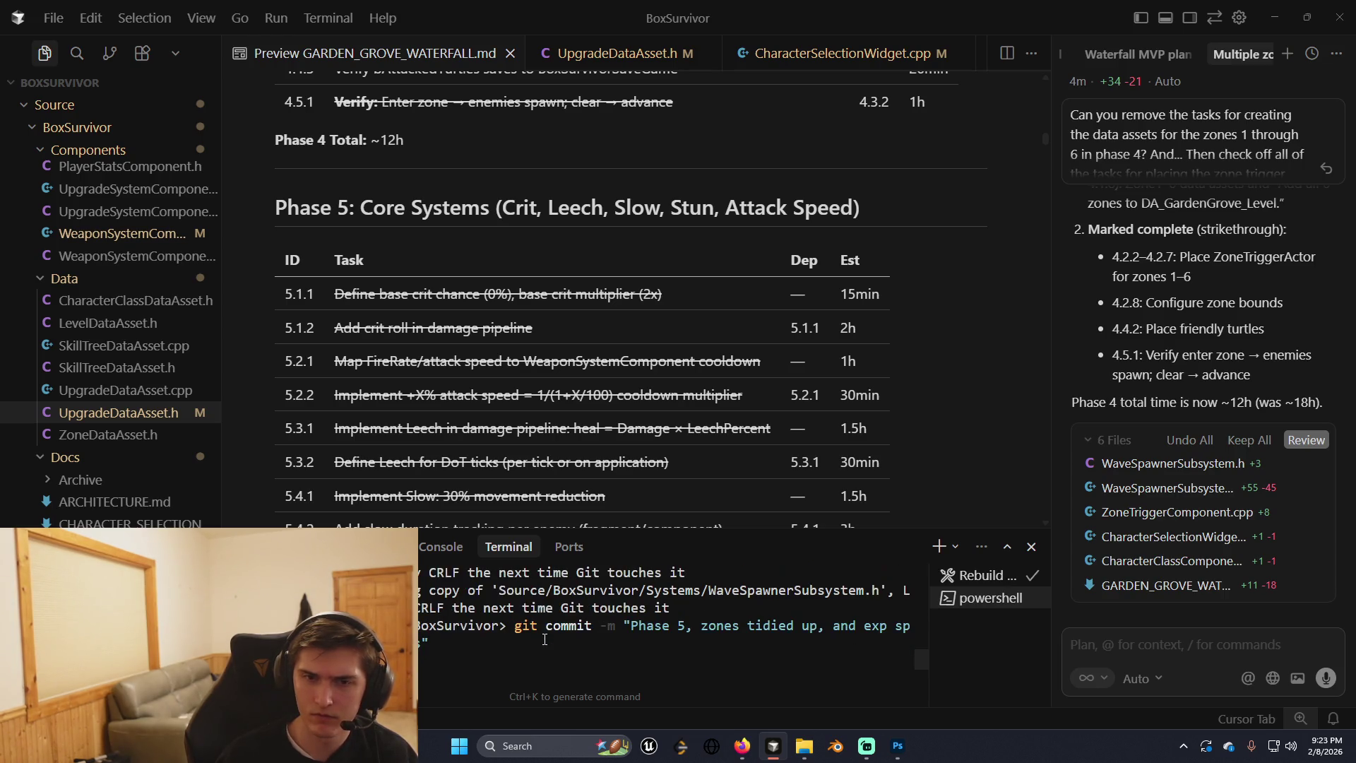
# Run git push, then return to LeetCode and open the problem list.
pyautogui.write('git push')
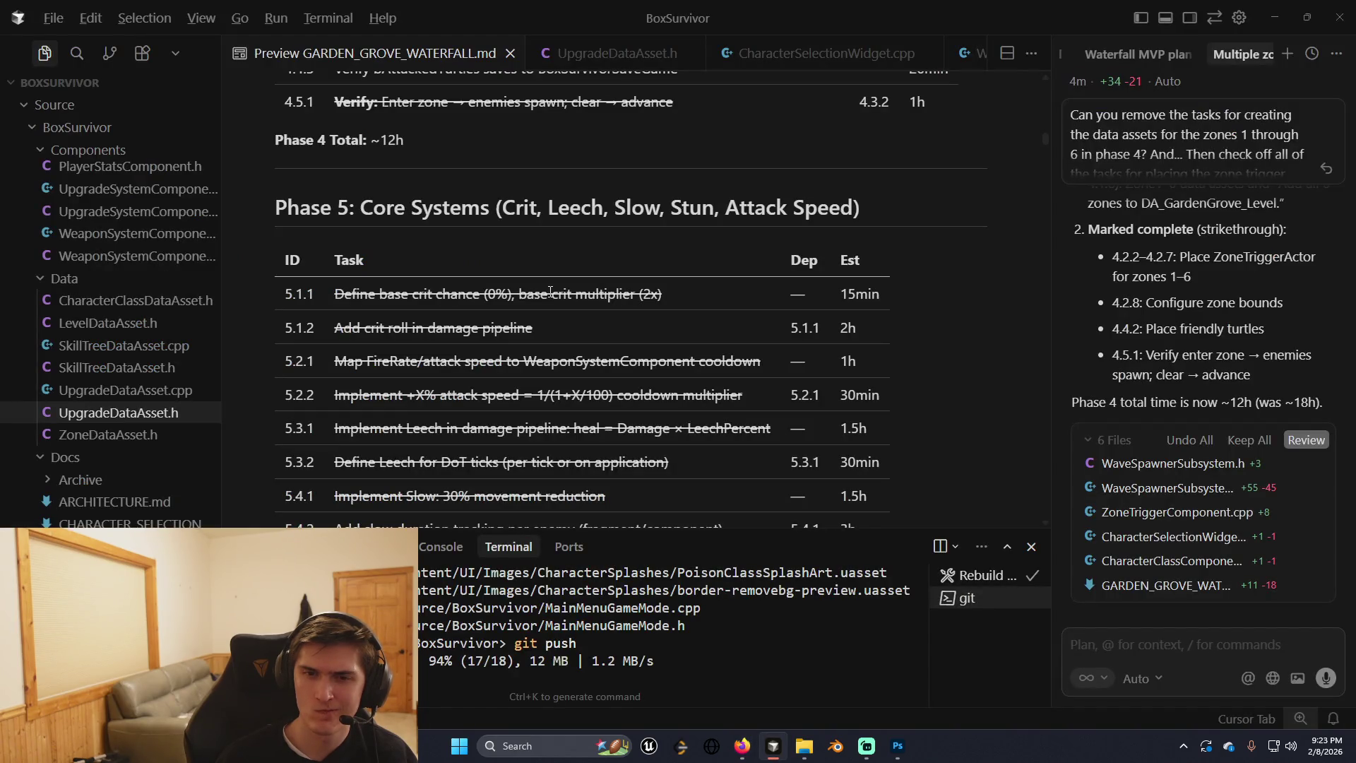
pyautogui.hotkey('alt', 'Tab')
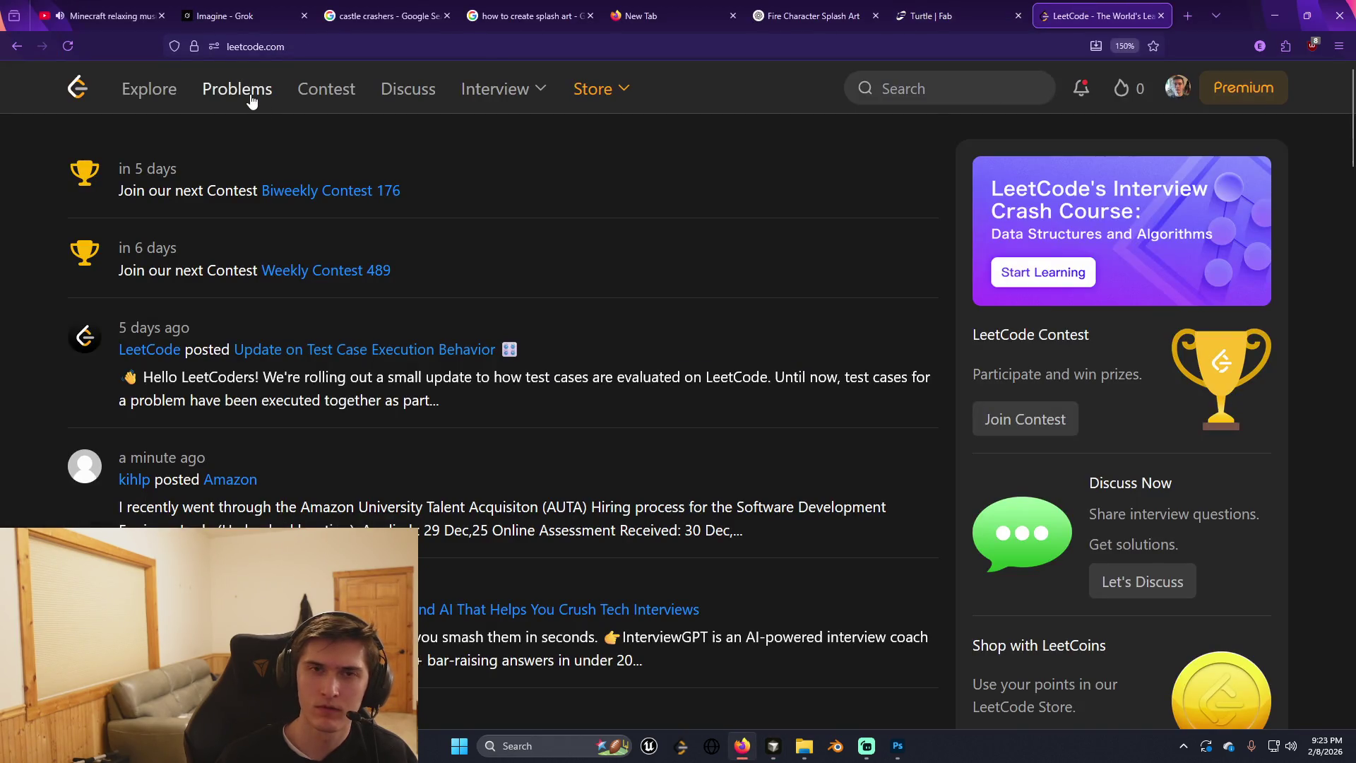
pyautogui.click(253, 94)
# Open the daily problem 1382. Balance a Binary Search Tree.
pyautogui.click(565, 558)
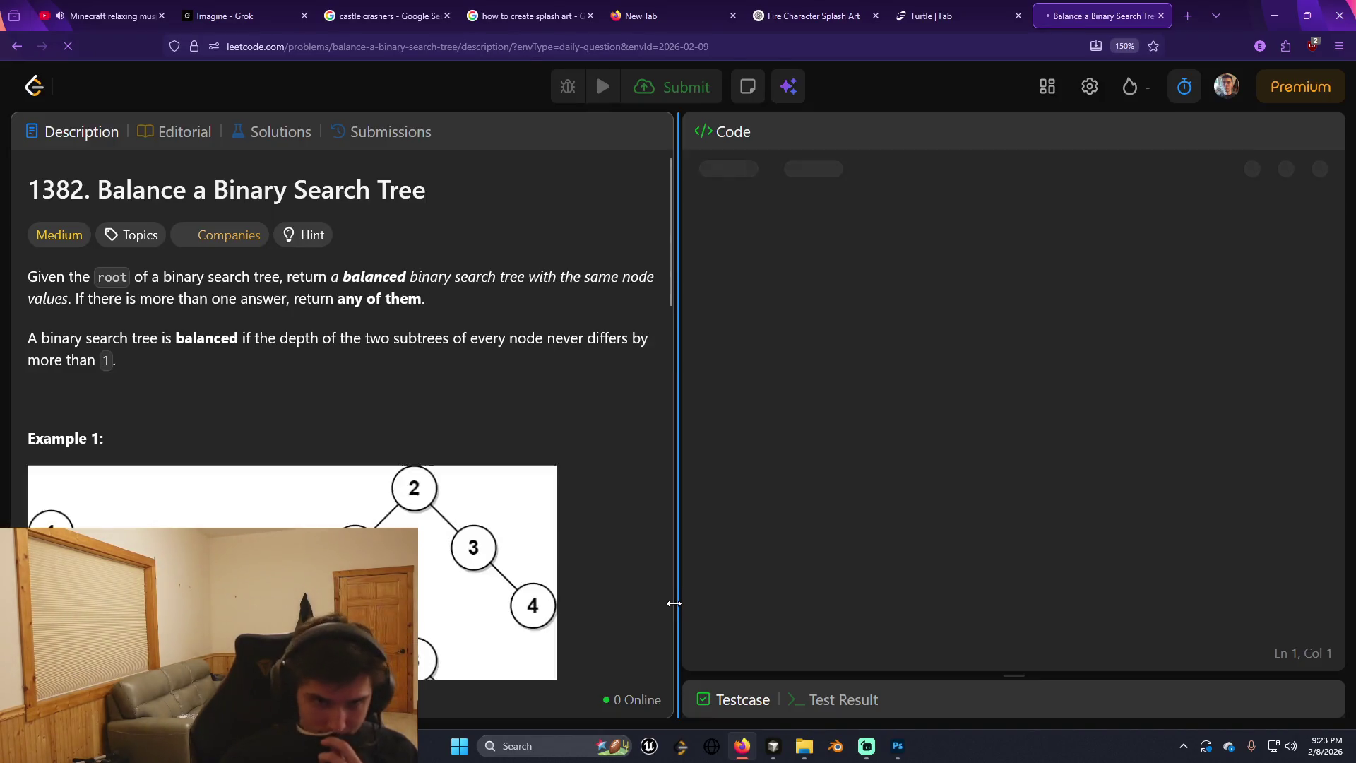
pyautogui.scroll(-2, 540, 528)
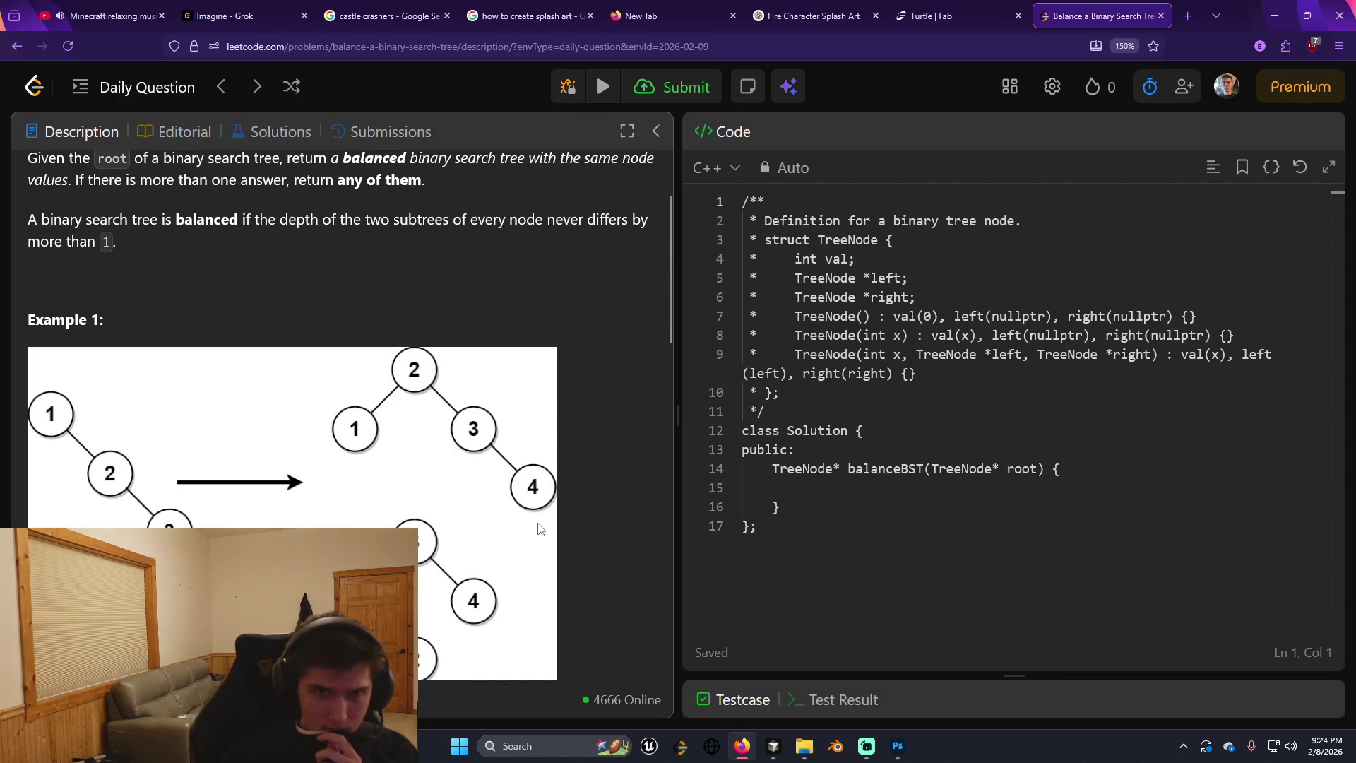
pyautogui.scroll(2, 540, 529)
pyautogui.scroll(-2, 541, 528)
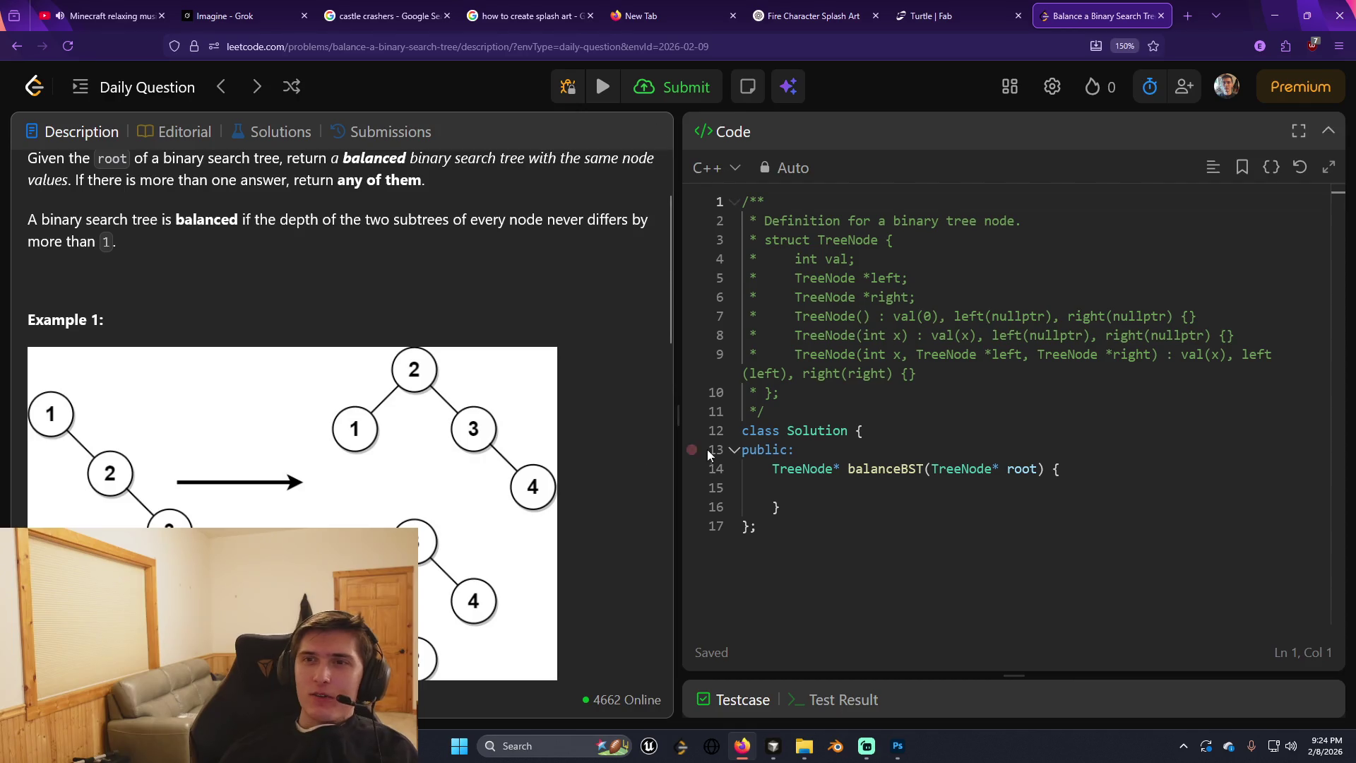
pyautogui.hotkey('alt', 'Tab')
pyautogui.hotkey('alt', 'Tab')
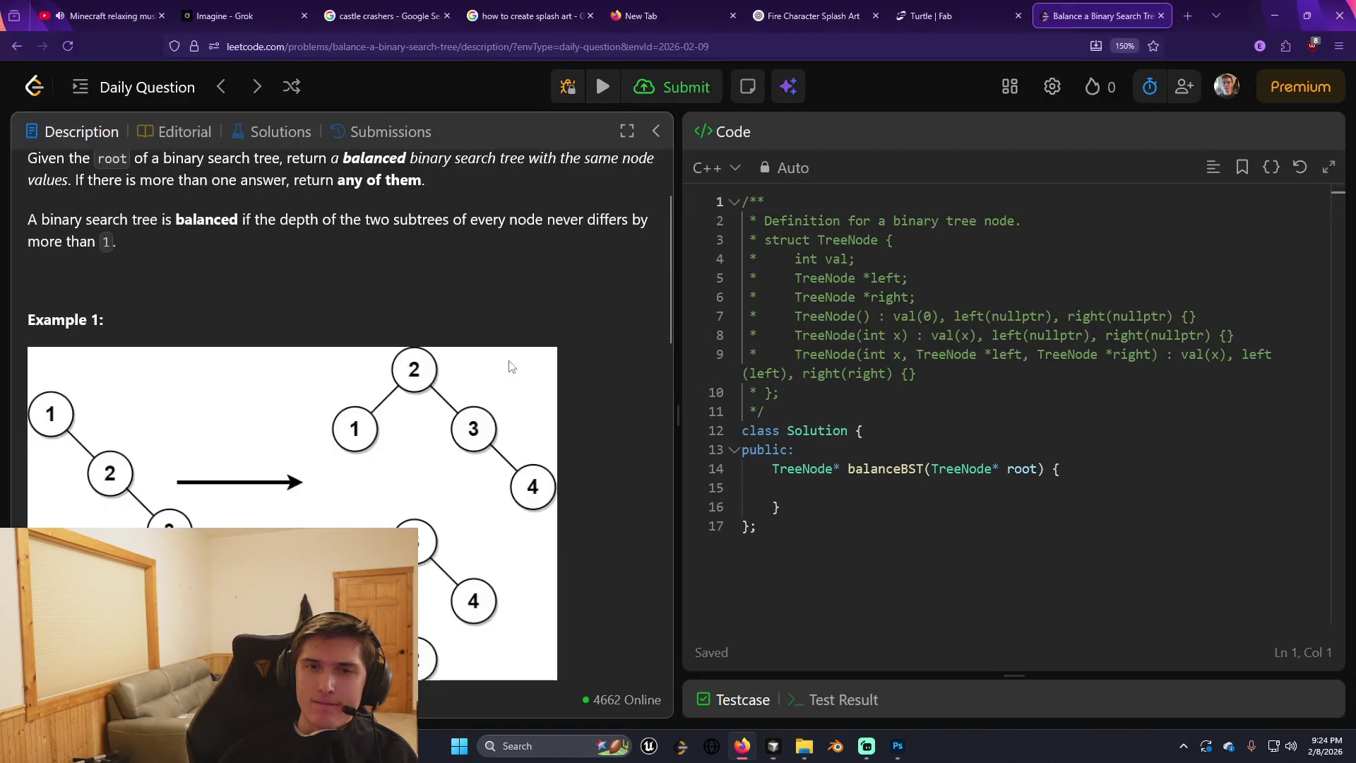
# Scroll through the problem description to study Example 1's tree diagrams.
pyautogui.scroll(-5, 508, 367)
pyautogui.scroll(5, 506, 367)
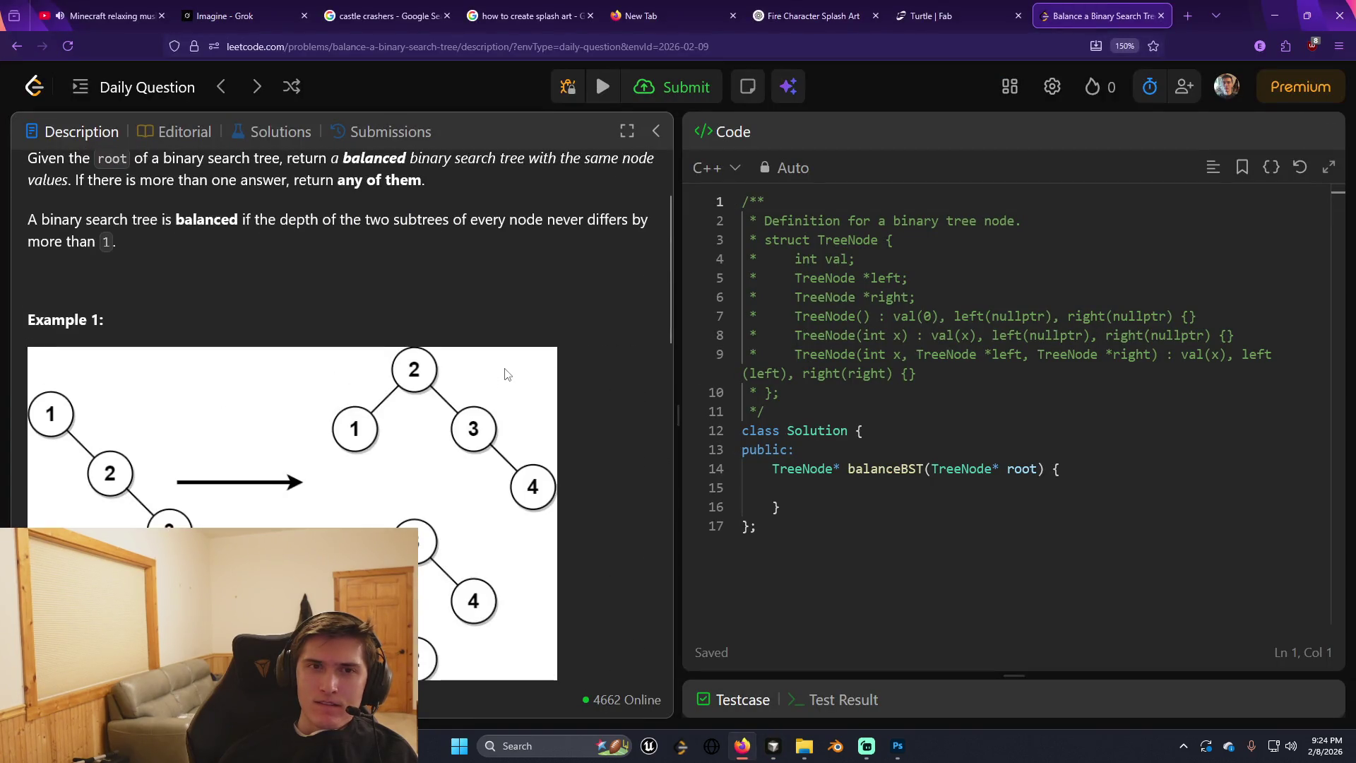
pyautogui.scroll(3, 506, 374)
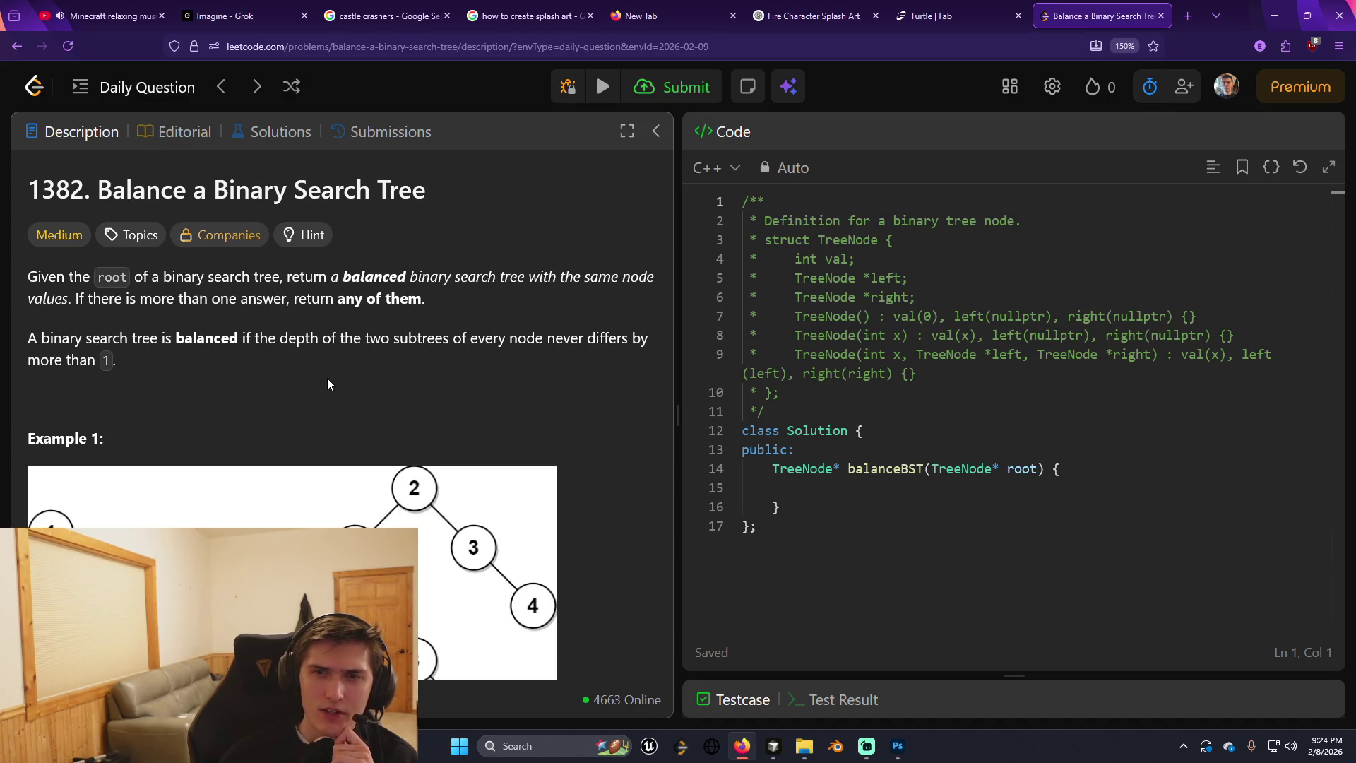
pyautogui.scroll(-5, 328, 378)
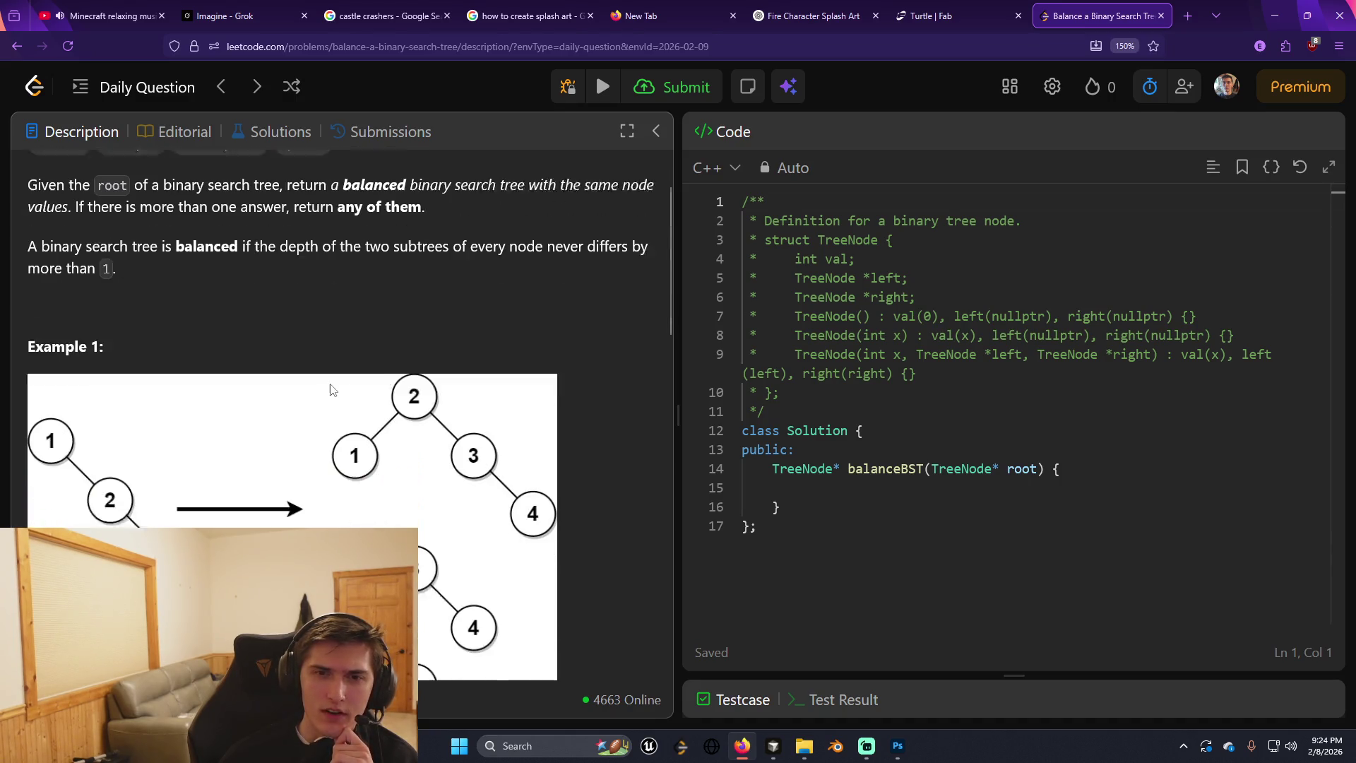
pyautogui.scroll(2, 330, 388)
pyautogui.scroll(2, 332, 389)
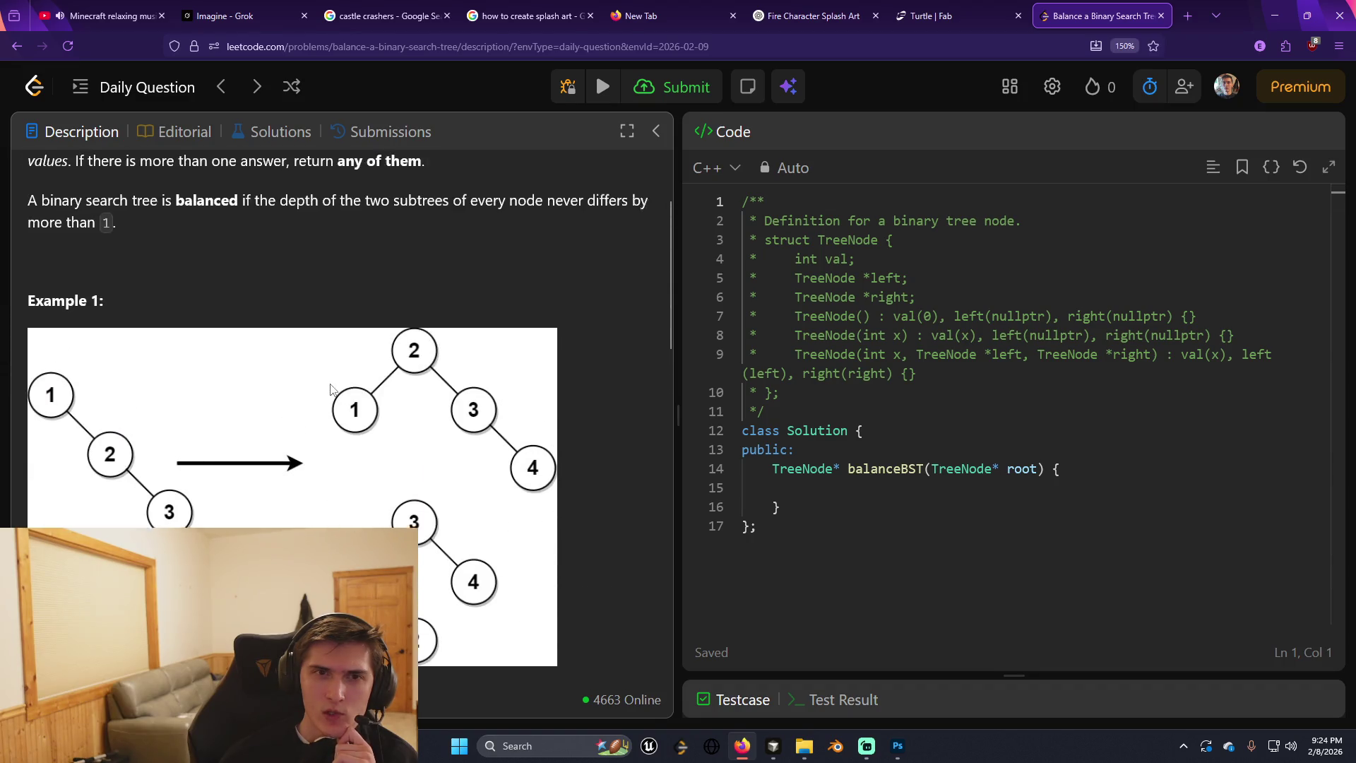
pyautogui.scroll(-4, 331, 389)
pyautogui.scroll(5, 331, 389)
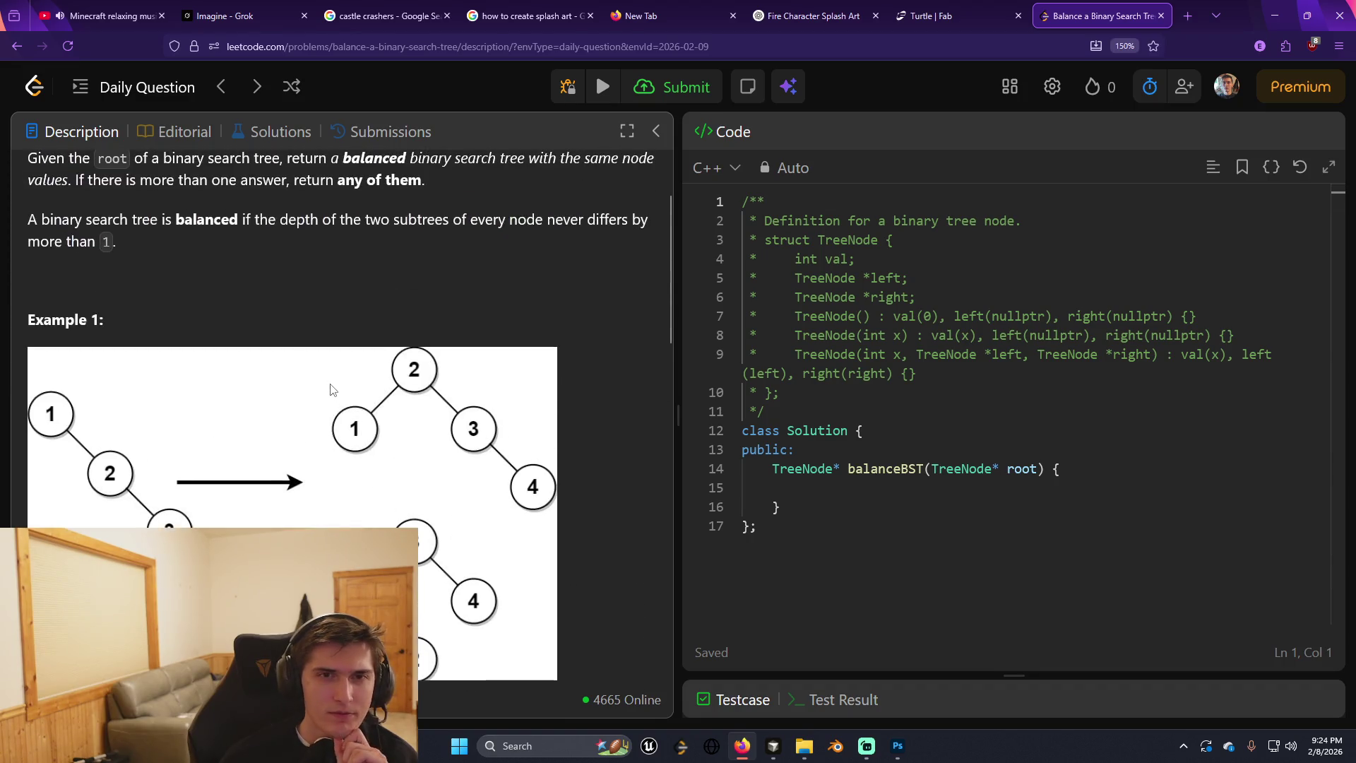
pyautogui.scroll(-3, 330, 389)
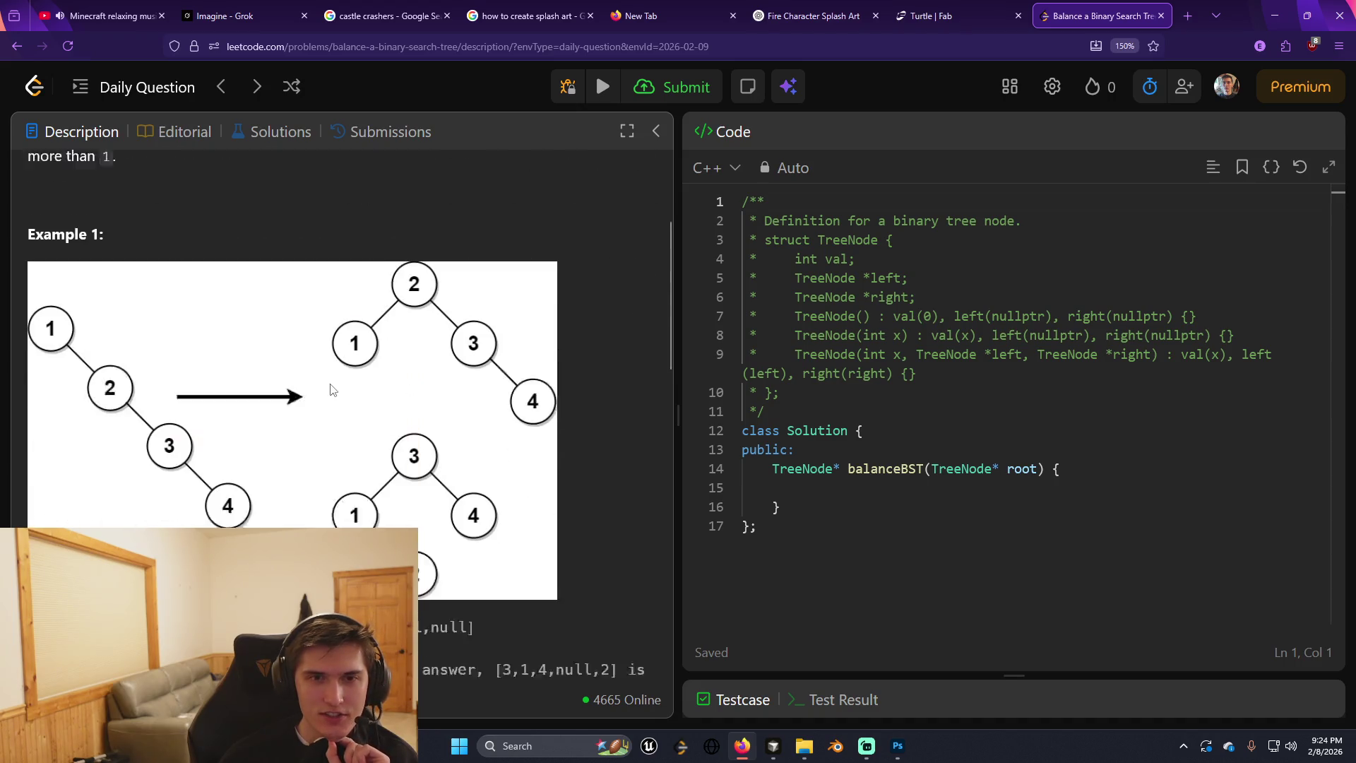
pyautogui.scroll(-5, 330, 390)
pyautogui.scroll(8, 331, 389)
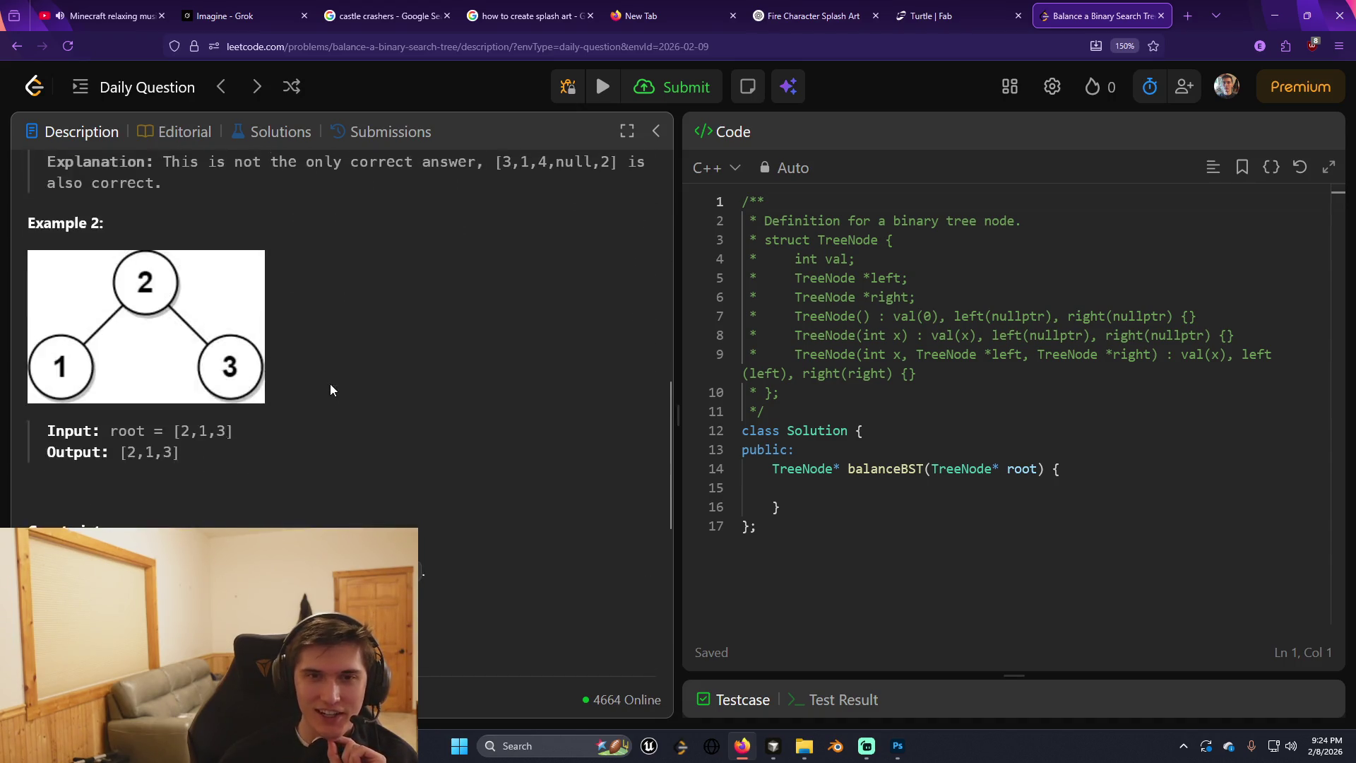
pyautogui.scroll(-5, 331, 389)
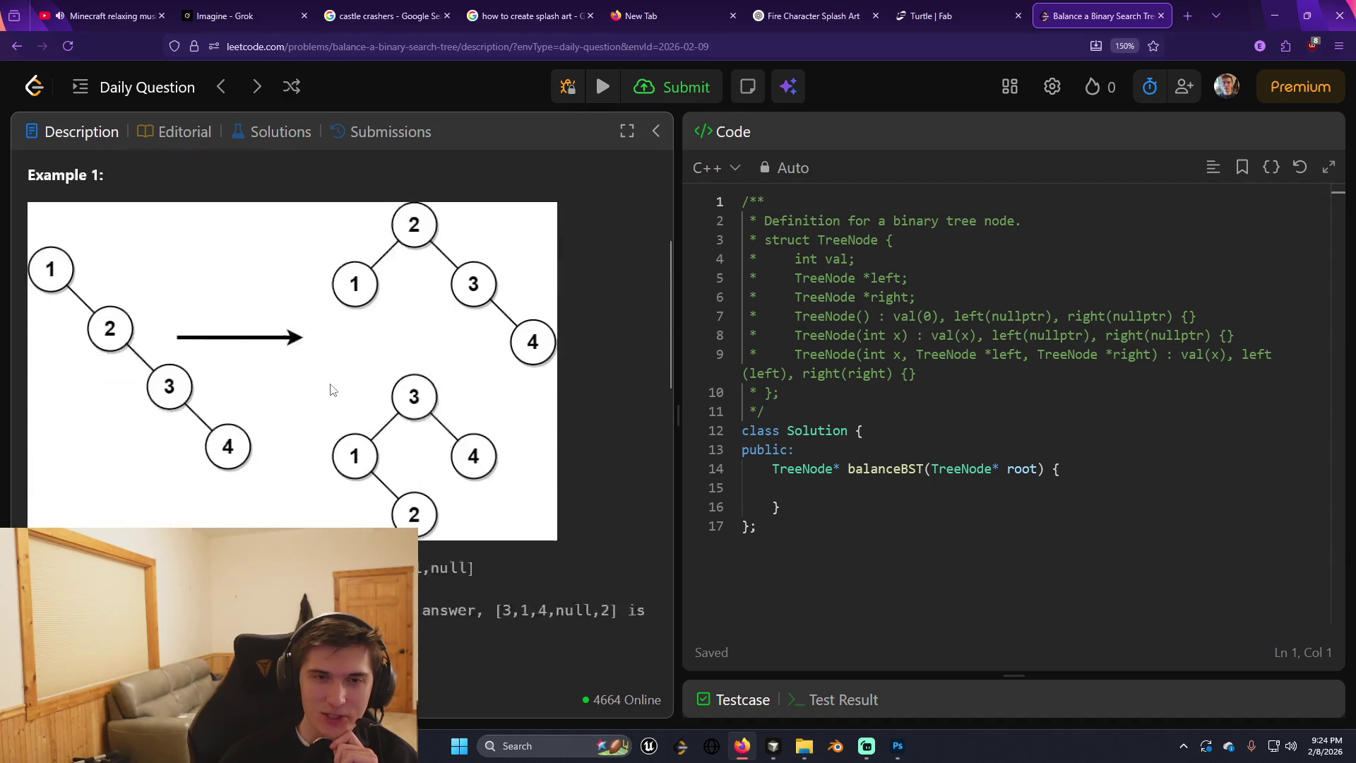
pyautogui.scroll(1, 330, 389)
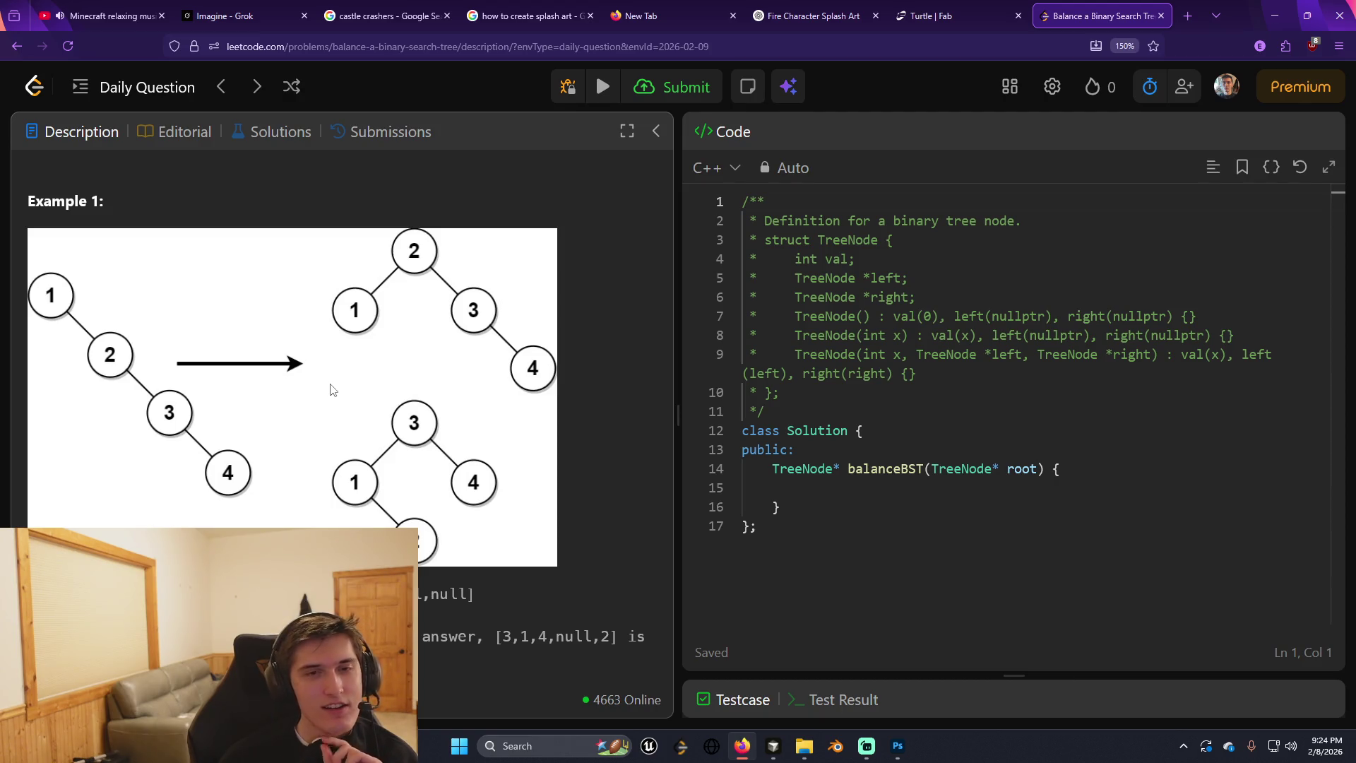
# Declare a 'vector<int> nums;' member after public: in the Solution class.
pyautogui.click(901, 450)
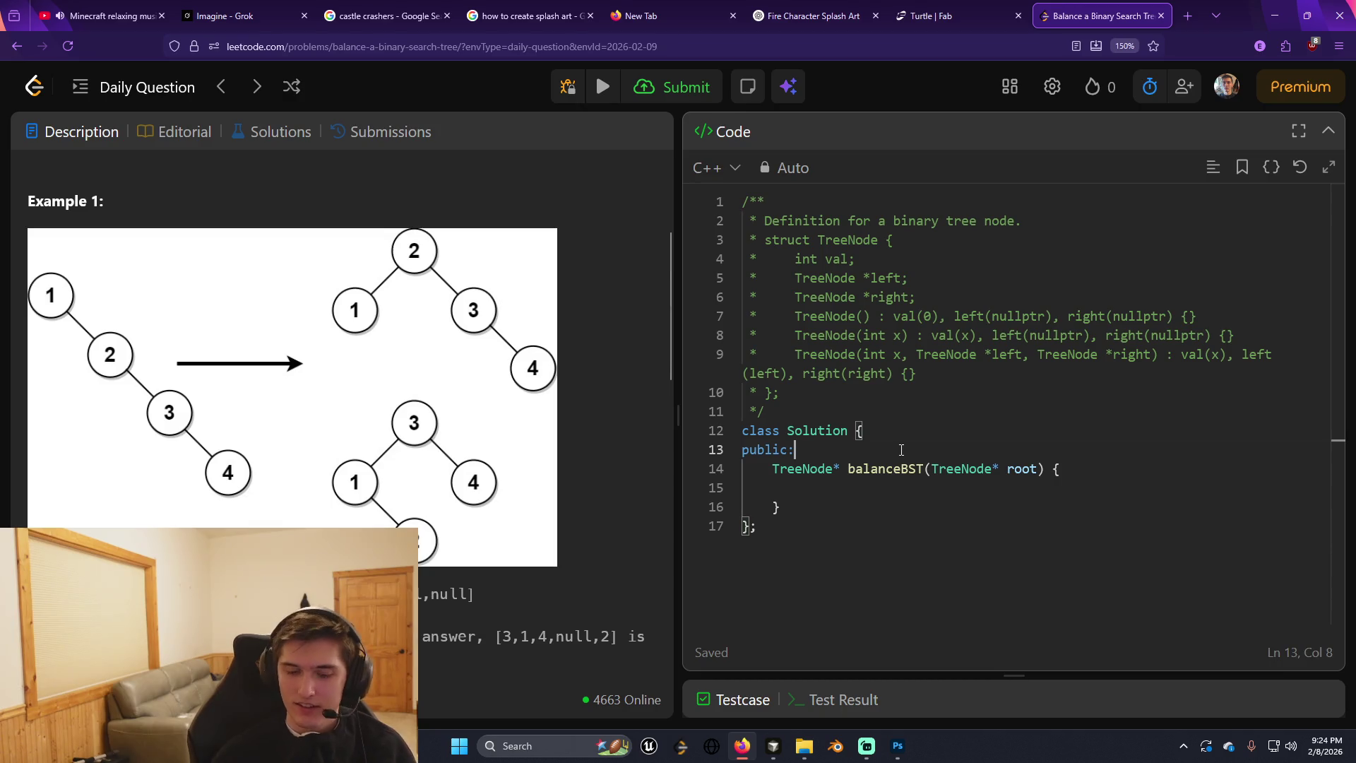
pyautogui.press('Return')
pyautogui.write('vector')
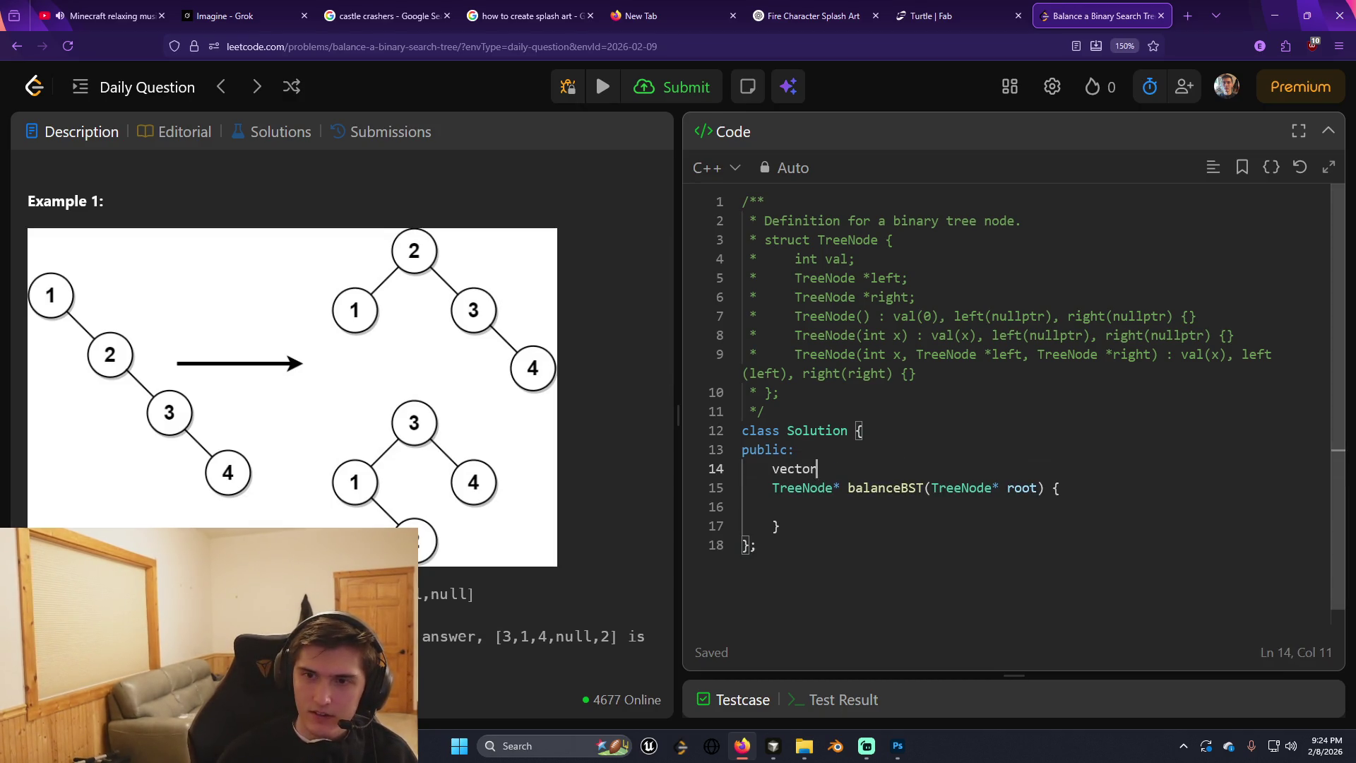
pyautogui.write('<int> nums;')
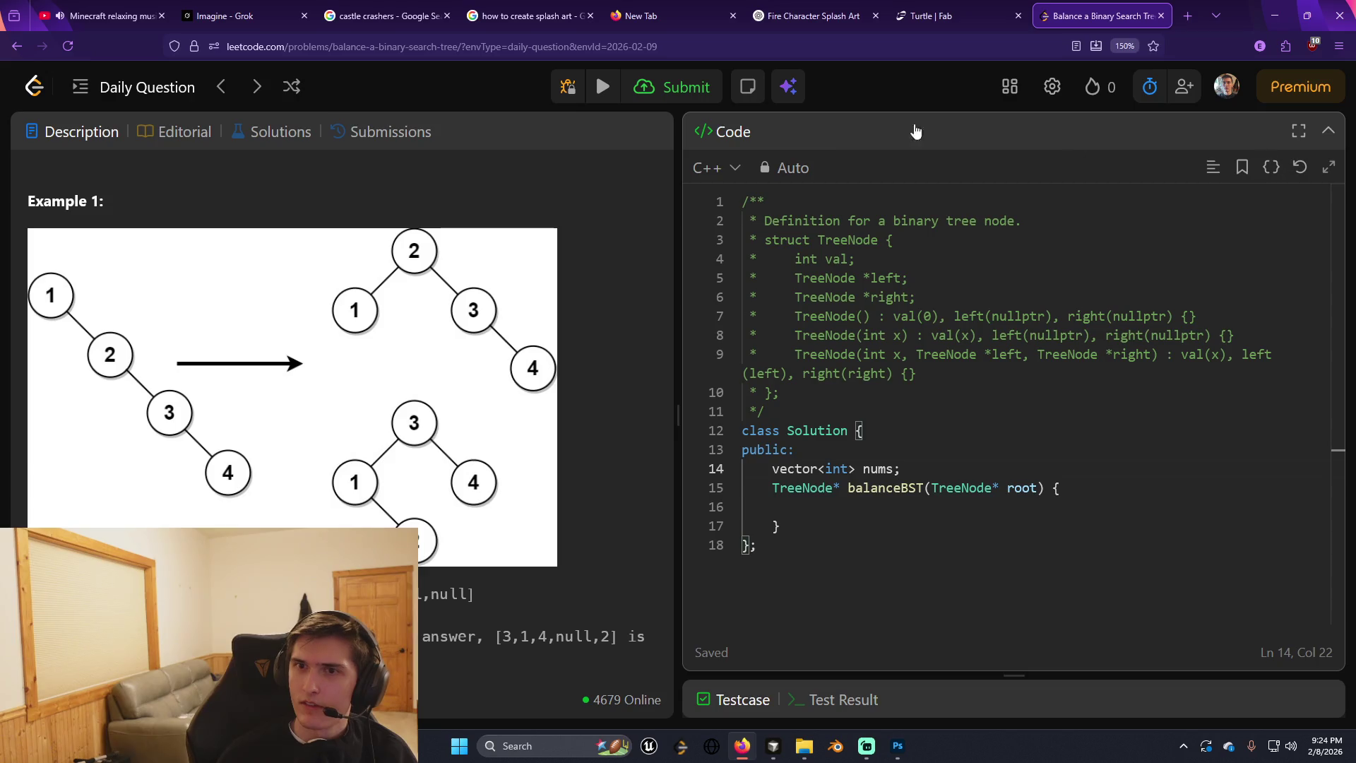
# Switch the code editor's key binding from Standard to Vim in Settings.
pyautogui.click(1052, 86)
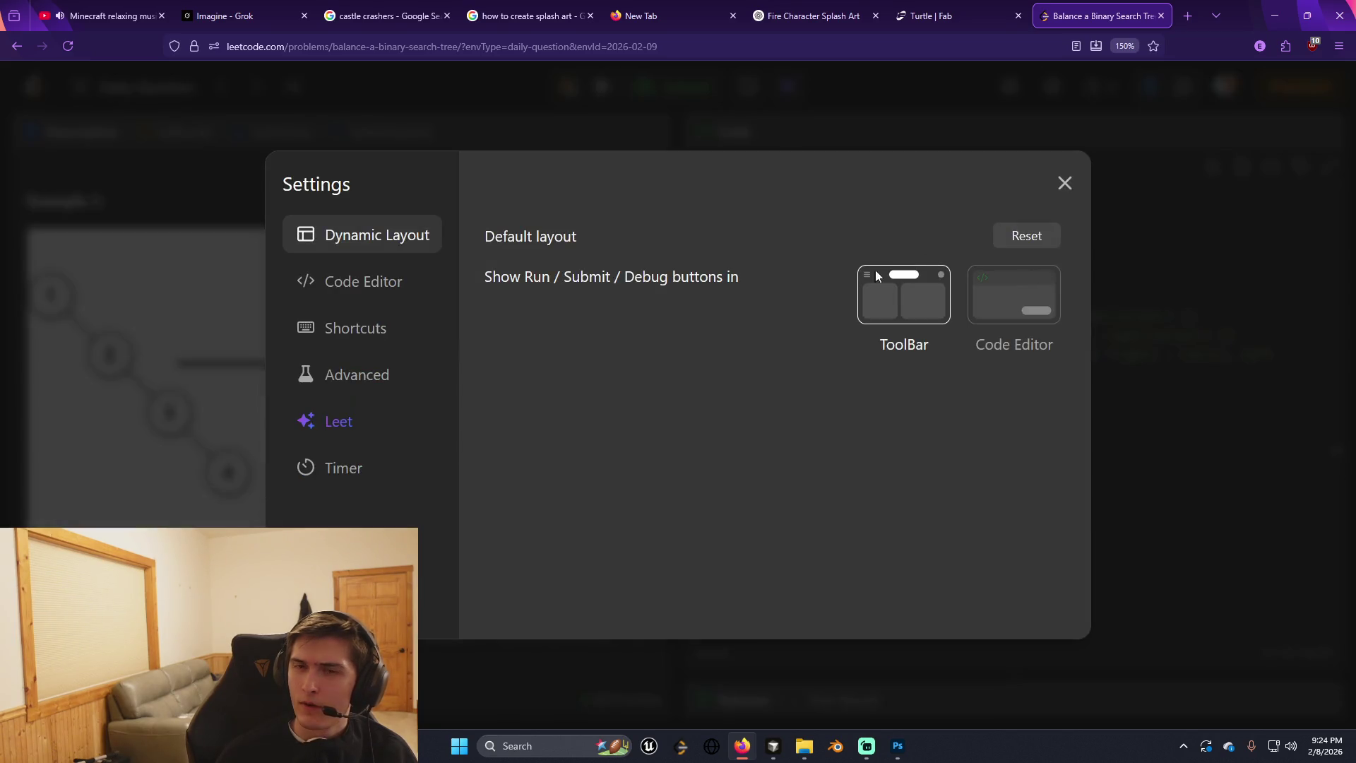
pyautogui.click(418, 281)
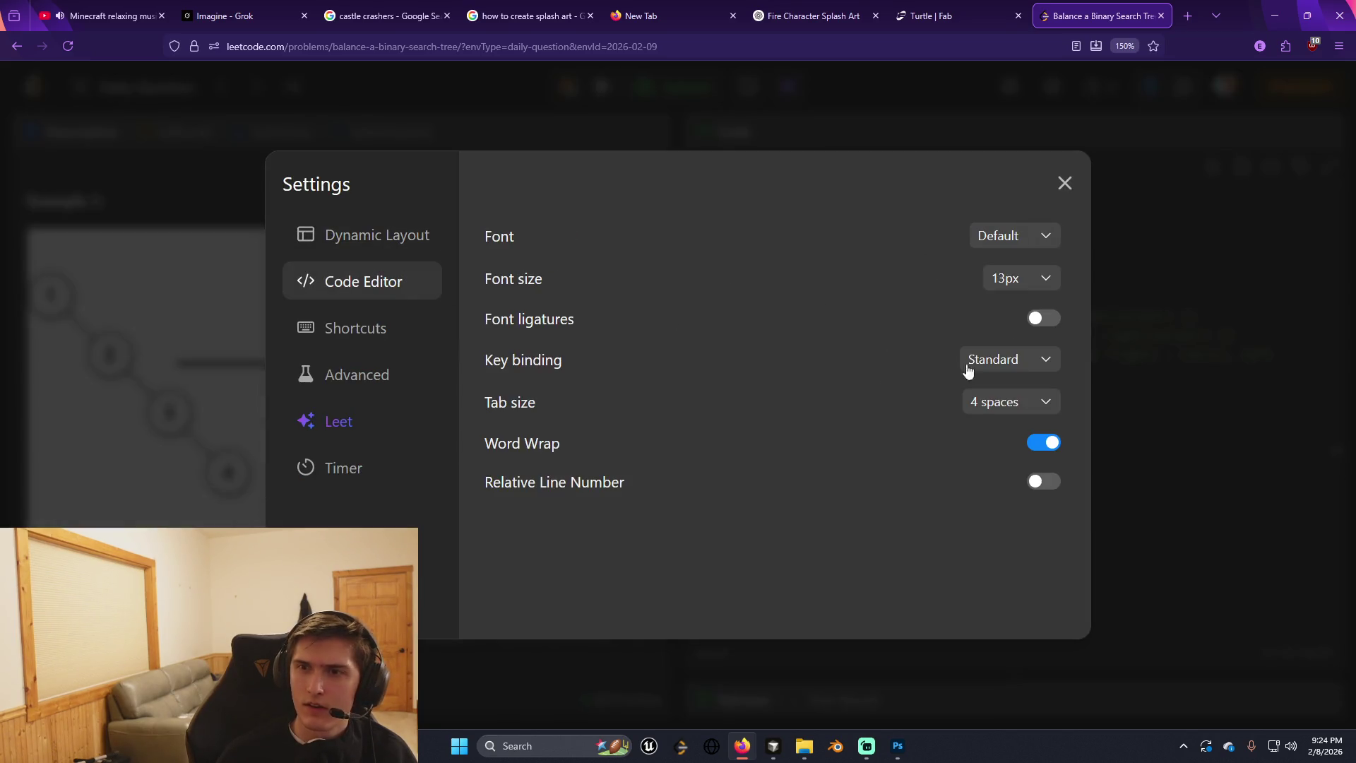
pyautogui.click(1026, 240)
pyautogui.click(1035, 236)
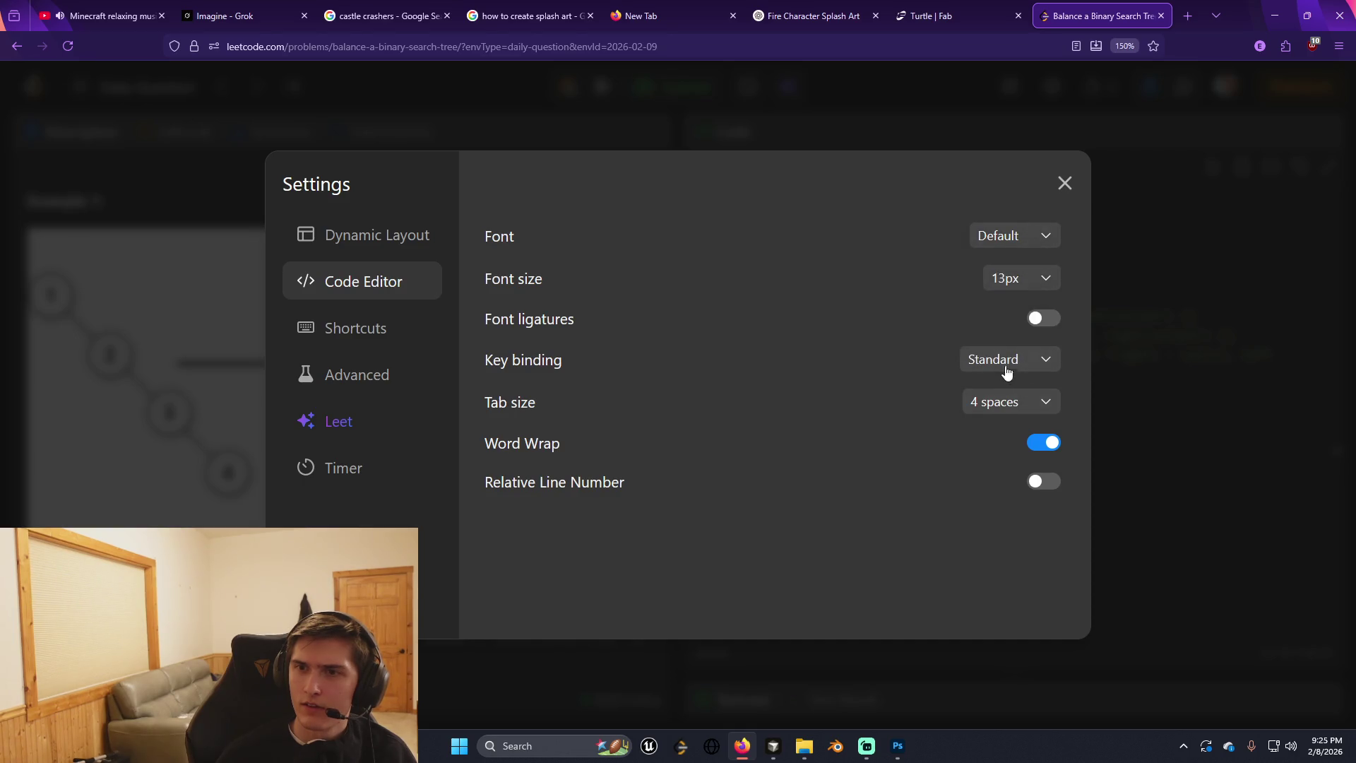
pyautogui.click(1005, 369)
pyautogui.click(1007, 426)
pyautogui.click(1065, 183)
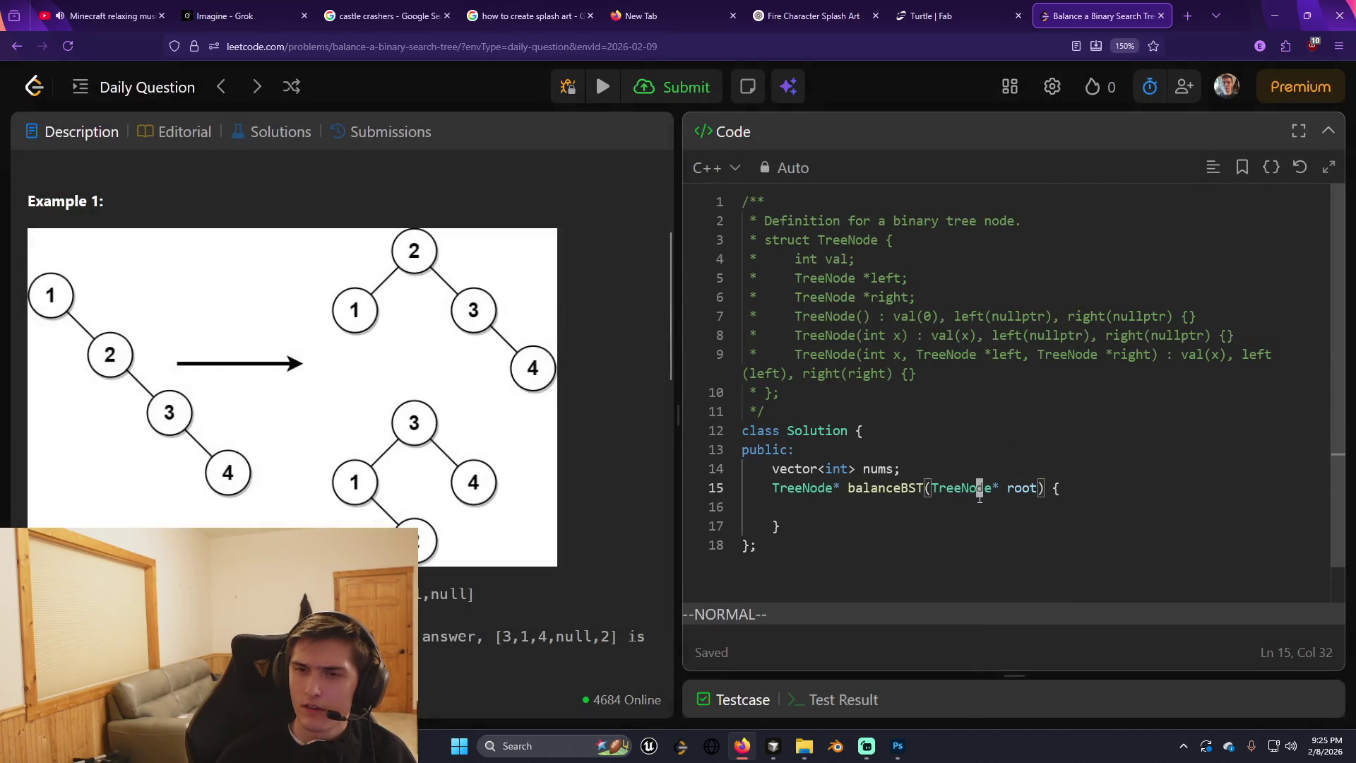
pyautogui.click(980, 495)
# Add a 'void DFS(TreeNode* root) {' helper header below balanceBST.
pyautogui.press('j')
pyautogui.press('j')
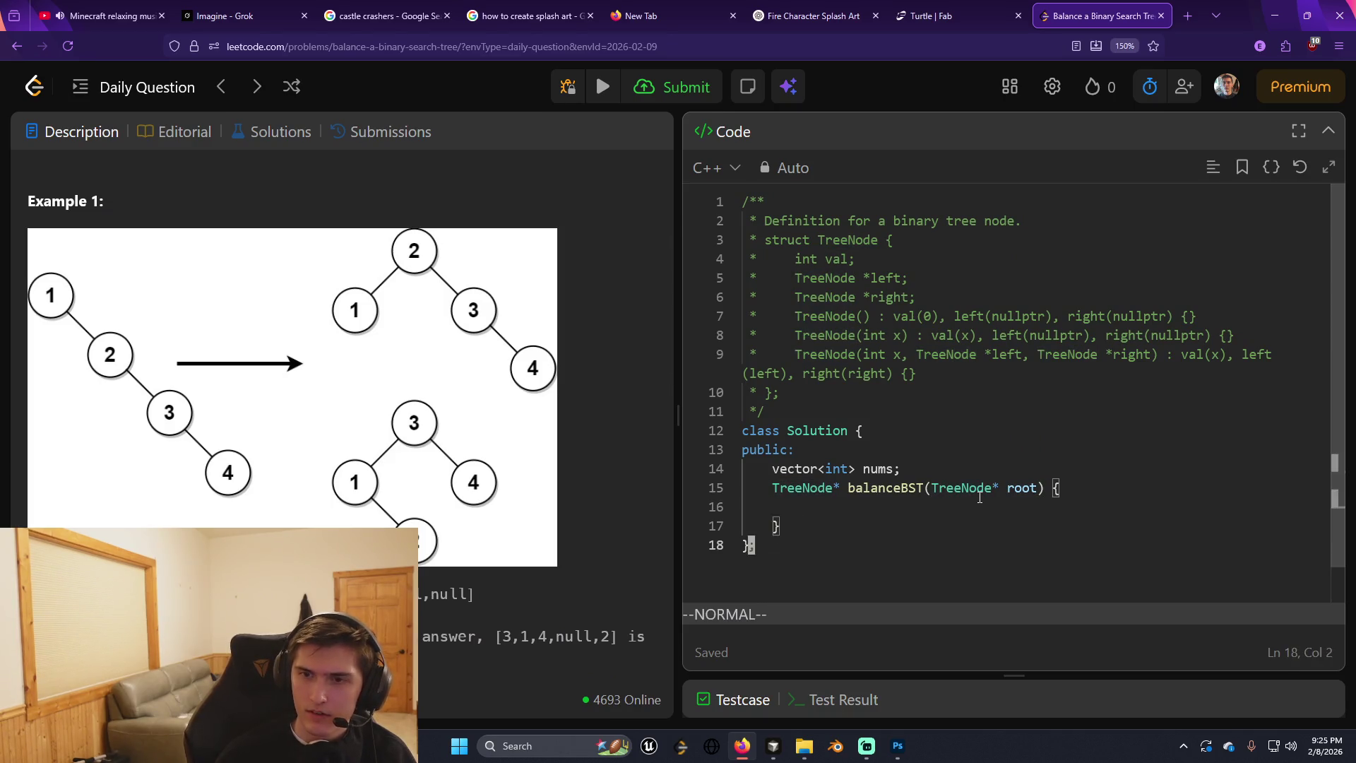
pyautogui.press('o')
pyautogui.press('Return')
pyautogui.write('v')
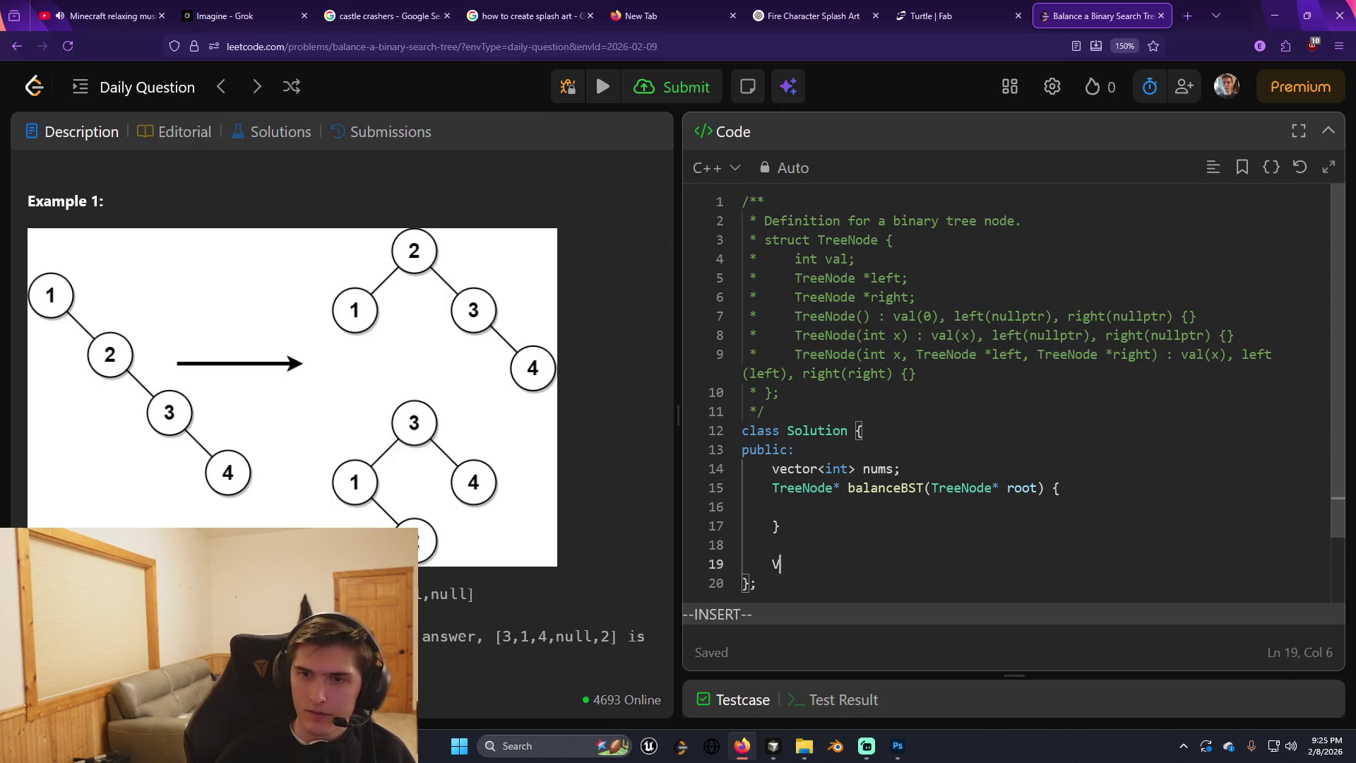
pyautogui.write('ree')
pyautogui.press('BackSpace')
pyautogui.press('BackSpace')
pyautogui.press('BackSpace')
pyautogui.write('void D')
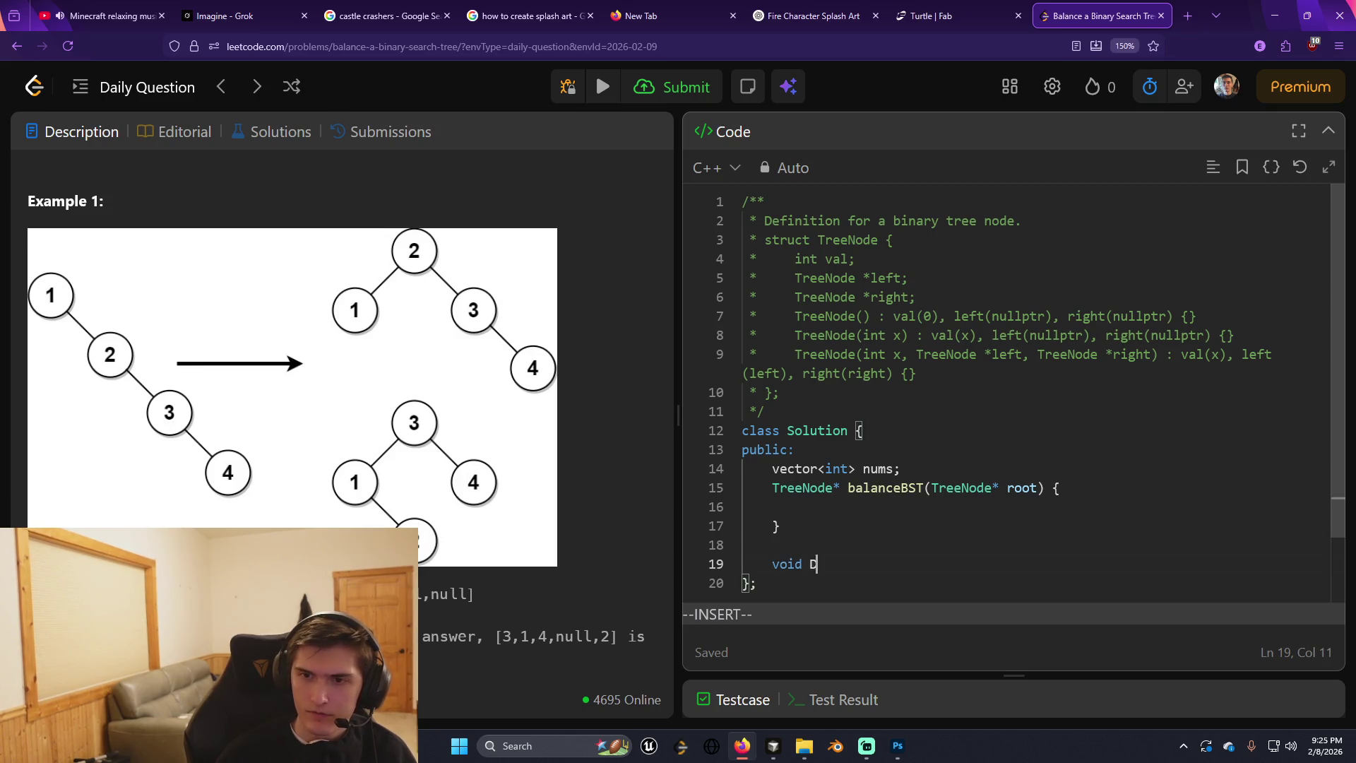
pyautogui.write('FS(TreeNode*')
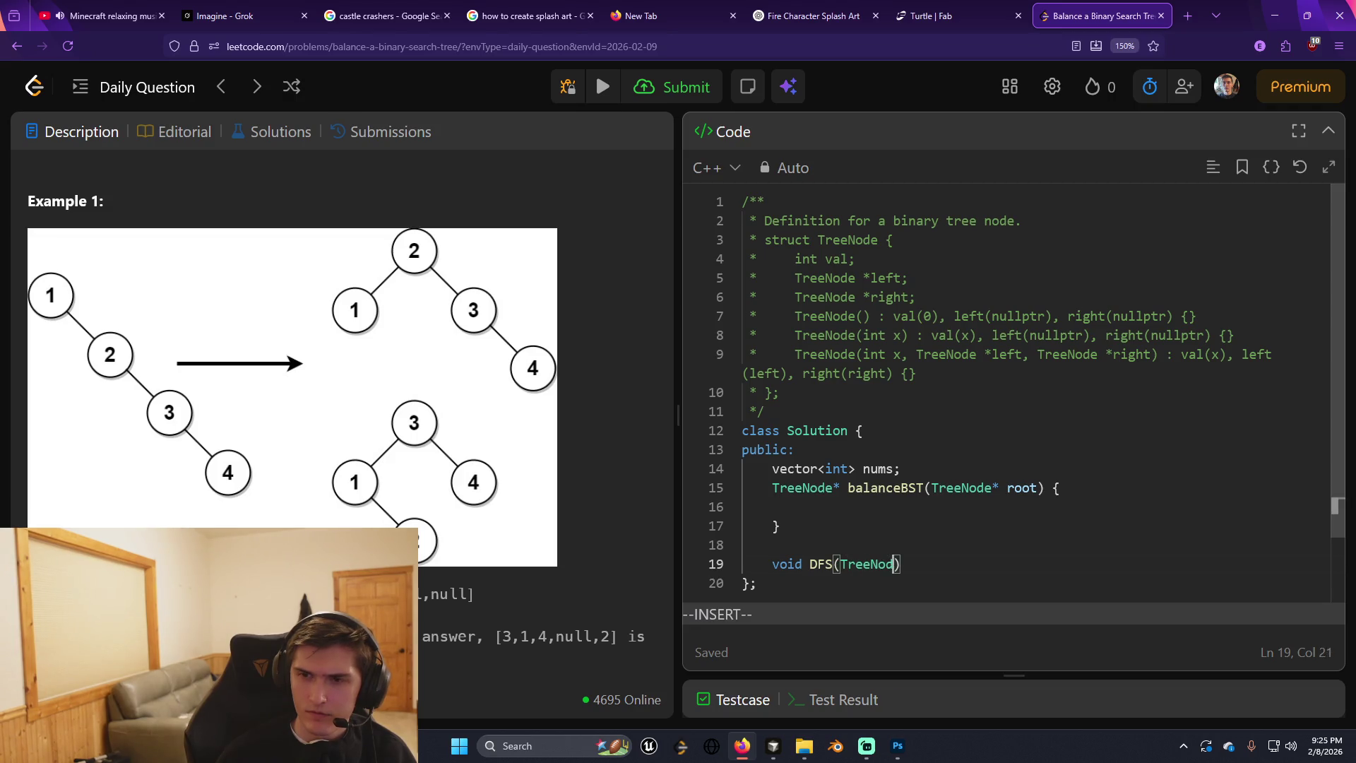
pyautogui.write(' root) P{')
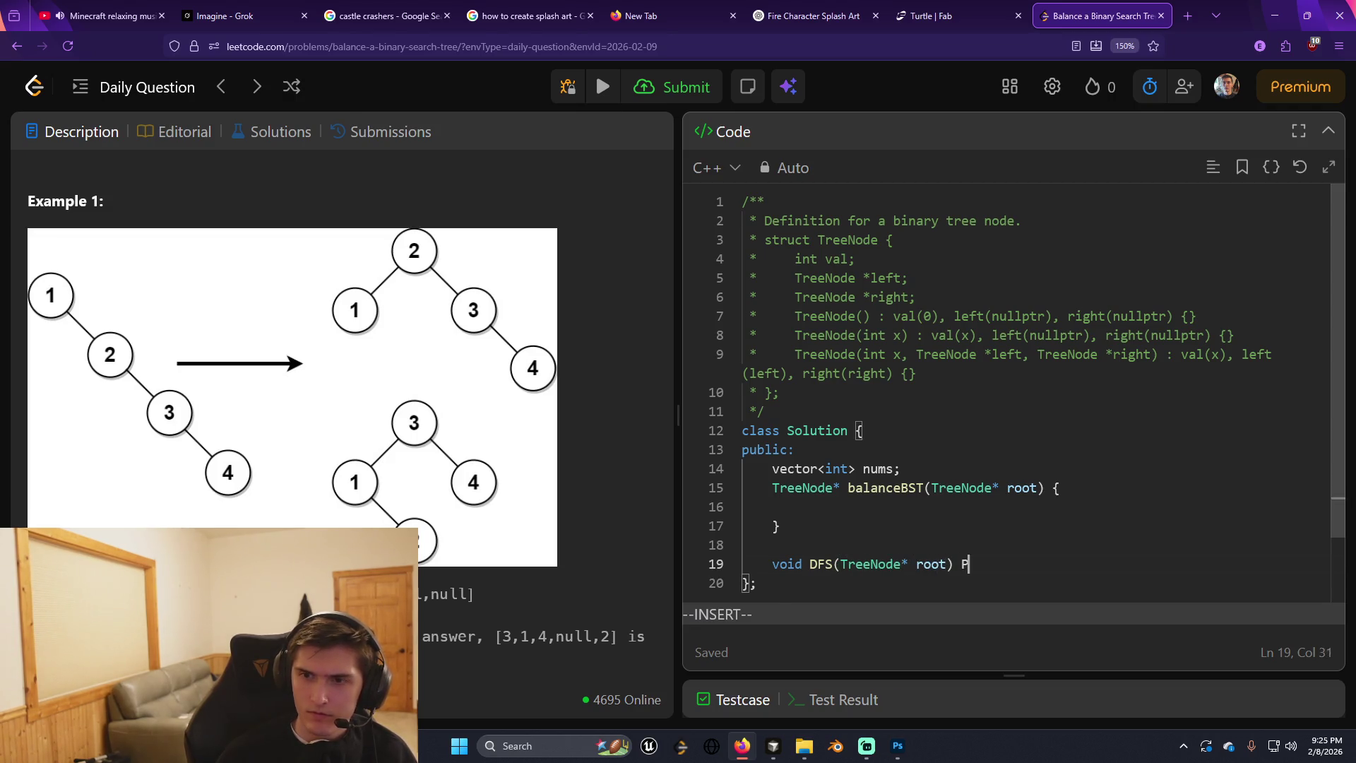
pyautogui.press('BackSpace')
pyautogui.press('BackSpace')
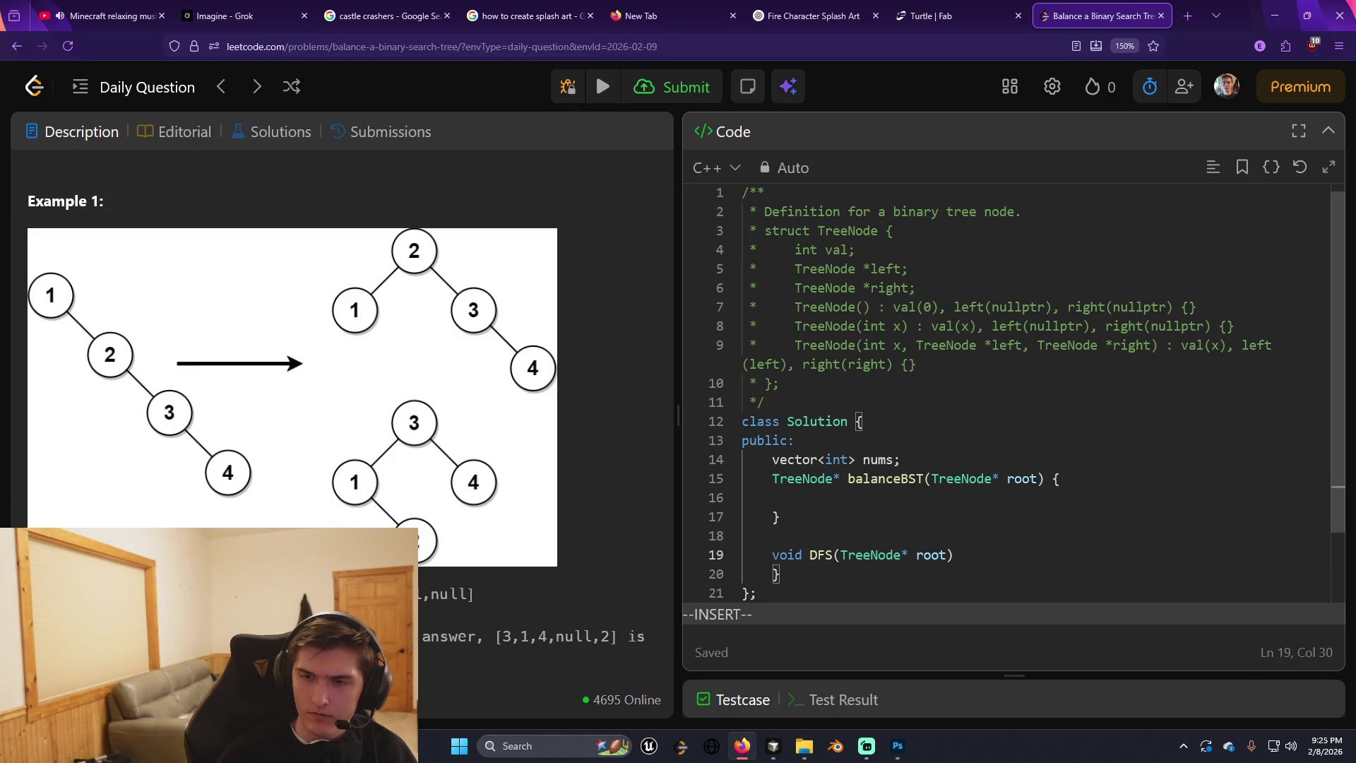
pyautogui.write('{')
pyautogui.press('Escape')
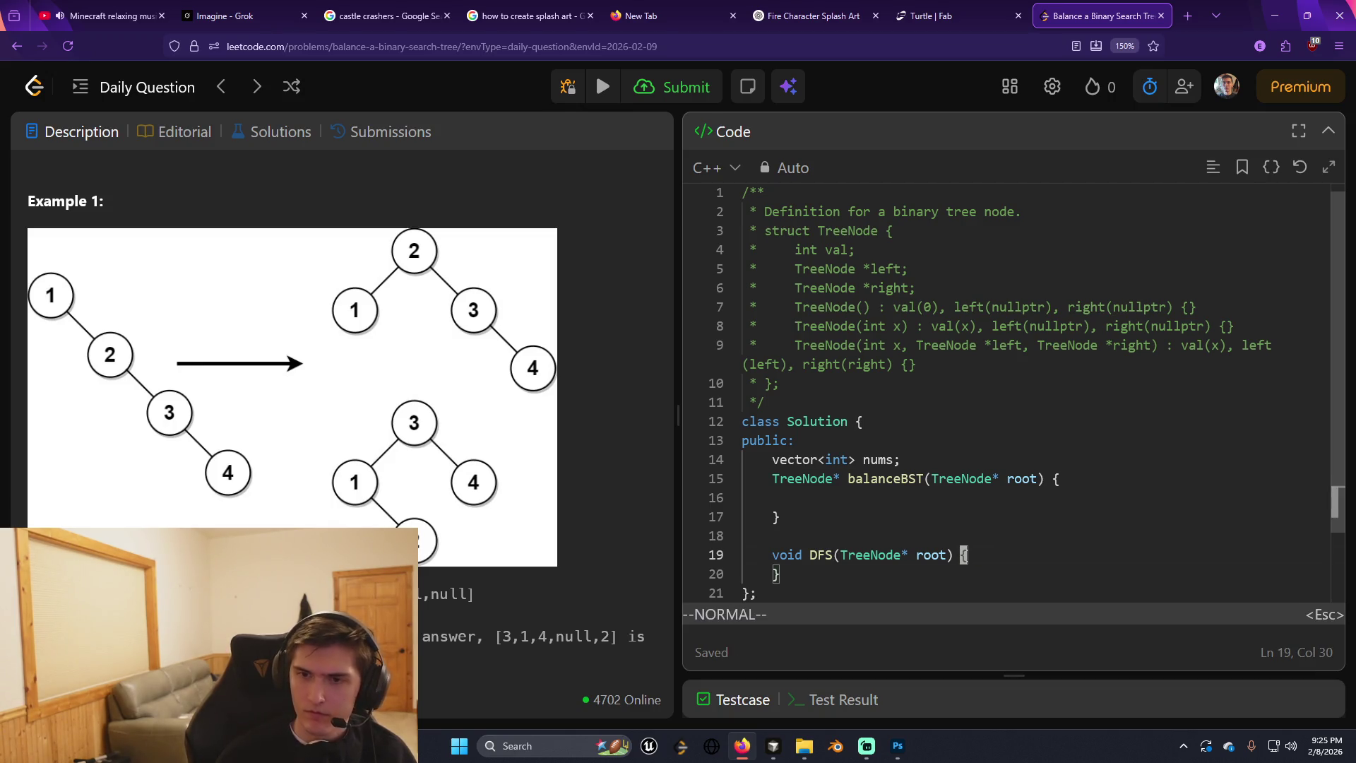
# Call DFS(root); inside balanceBST.
pyautogui.press('k')
pyautogui.press('k')
pyautogui.press('k')
pyautogui.press('a')
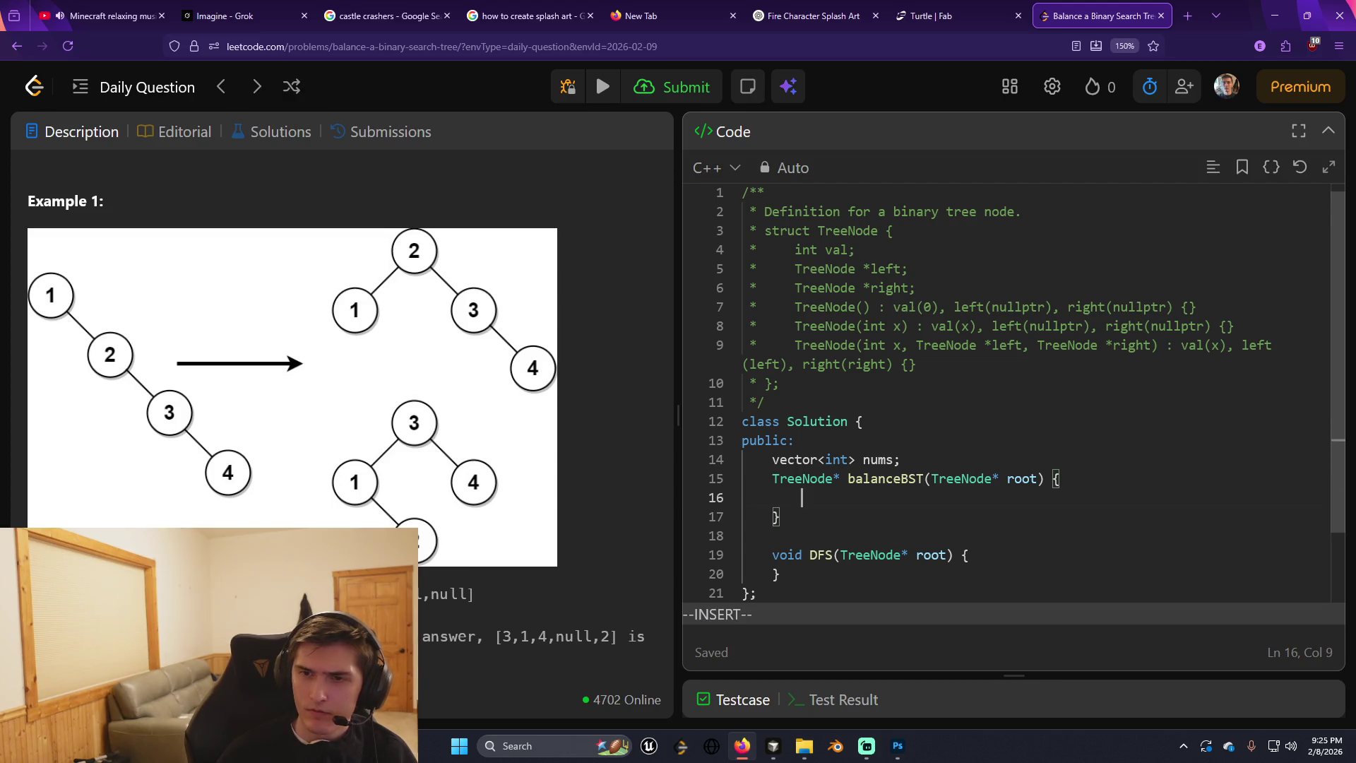
pyautogui.write('DFS(root);')
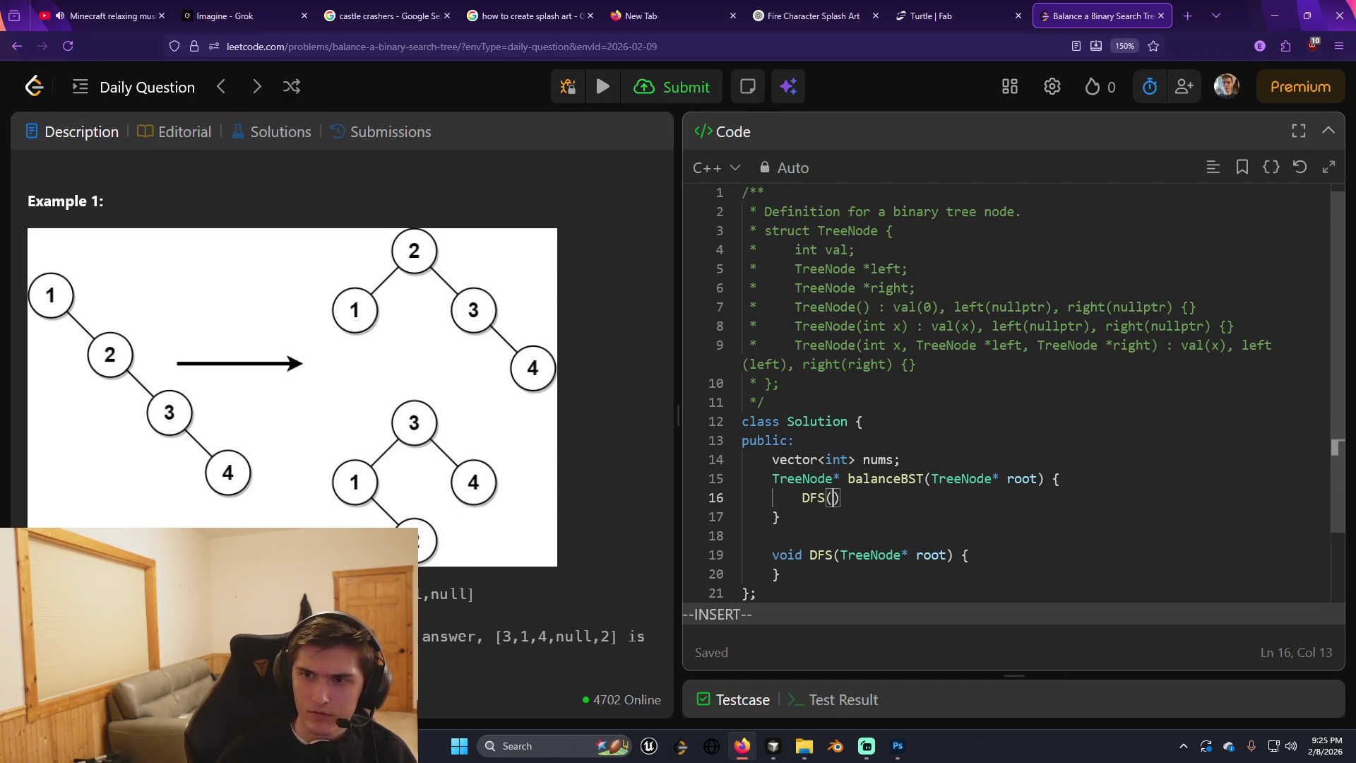
pyautogui.press('Escape')
pyautogui.press('j')
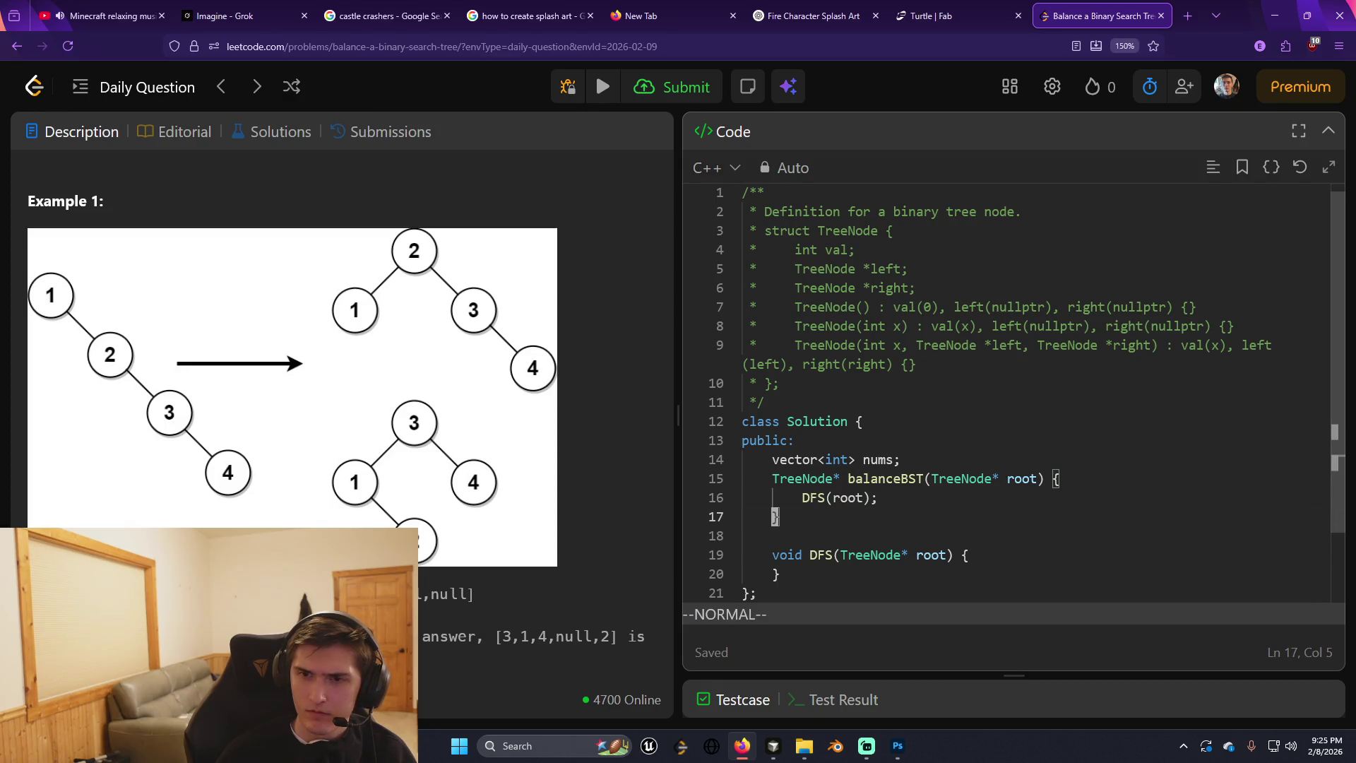
pyautogui.press('j')
pyautogui.press('j')
# Make DFS push root->val into nums with nums.push_back(root->val).
pyautogui.press('A')
pyautogui.press('Return')
pyautogui.press('Return')
pyautogui.press('Escape')
pyautogui.press('k')
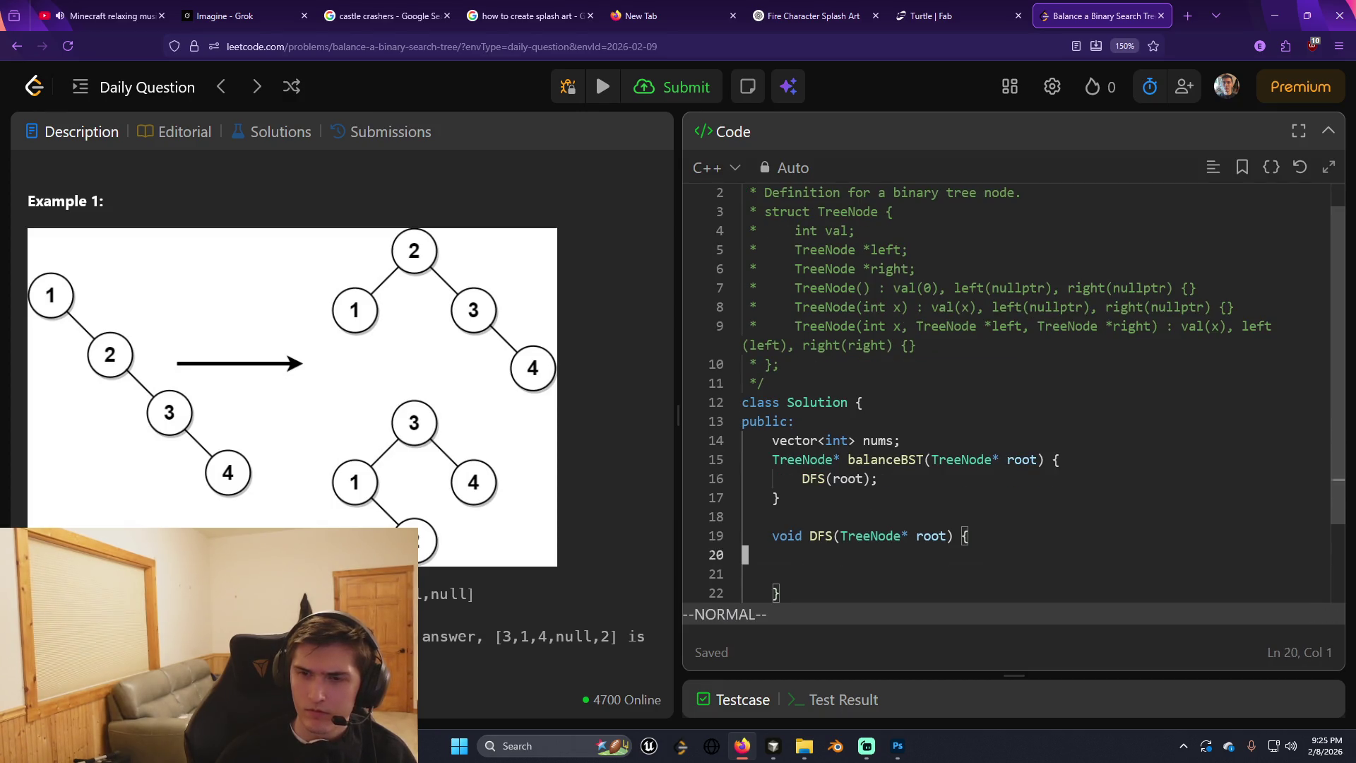
pyautogui.press('i')
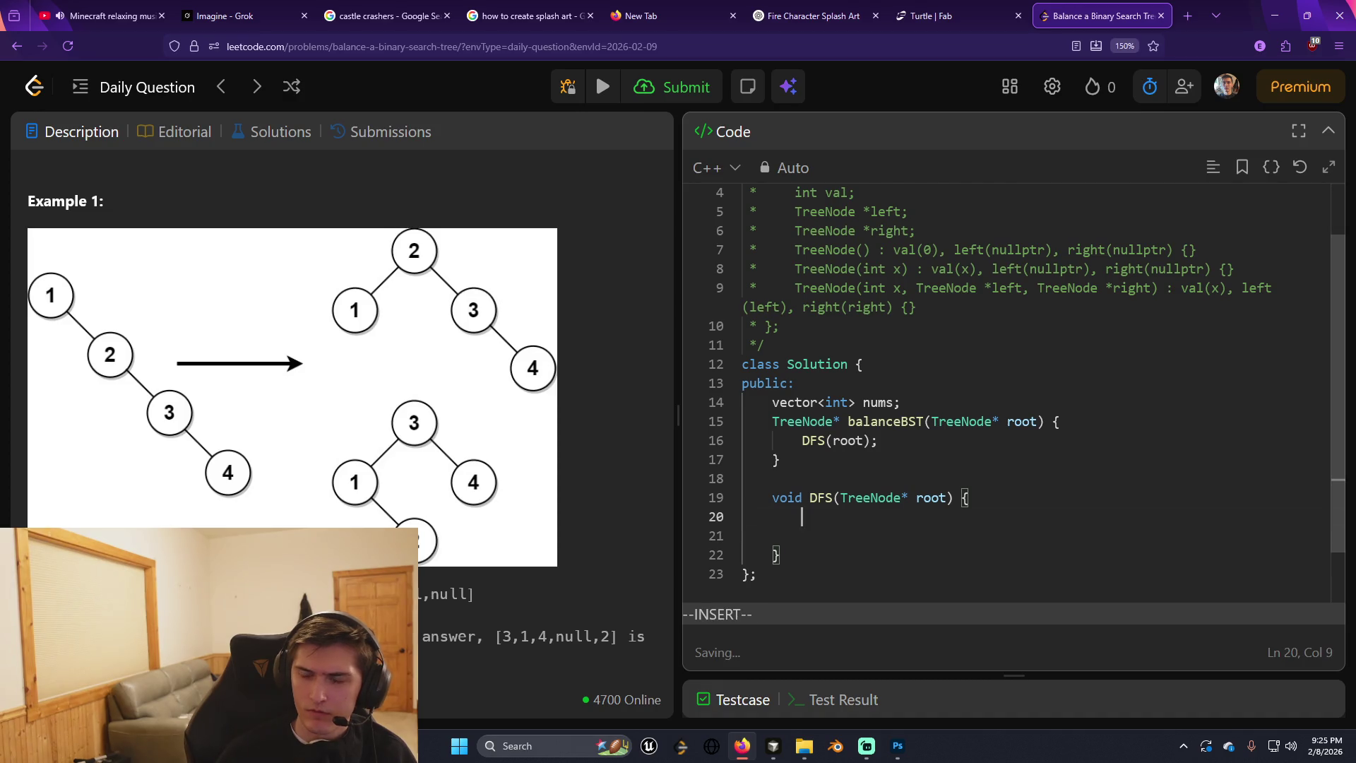
pyautogui.write('nums.puch')
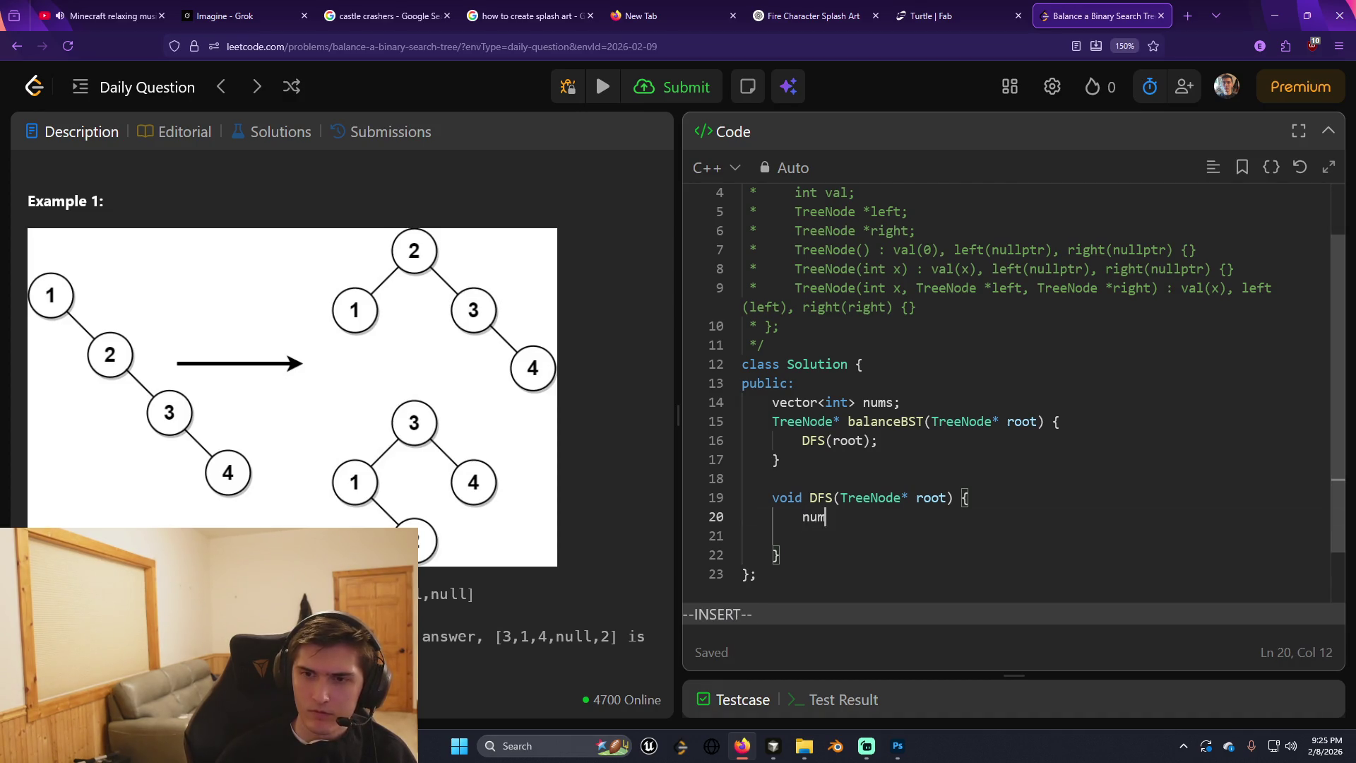
pyautogui.press('BackSpace')
pyautogui.press('BackSpace')
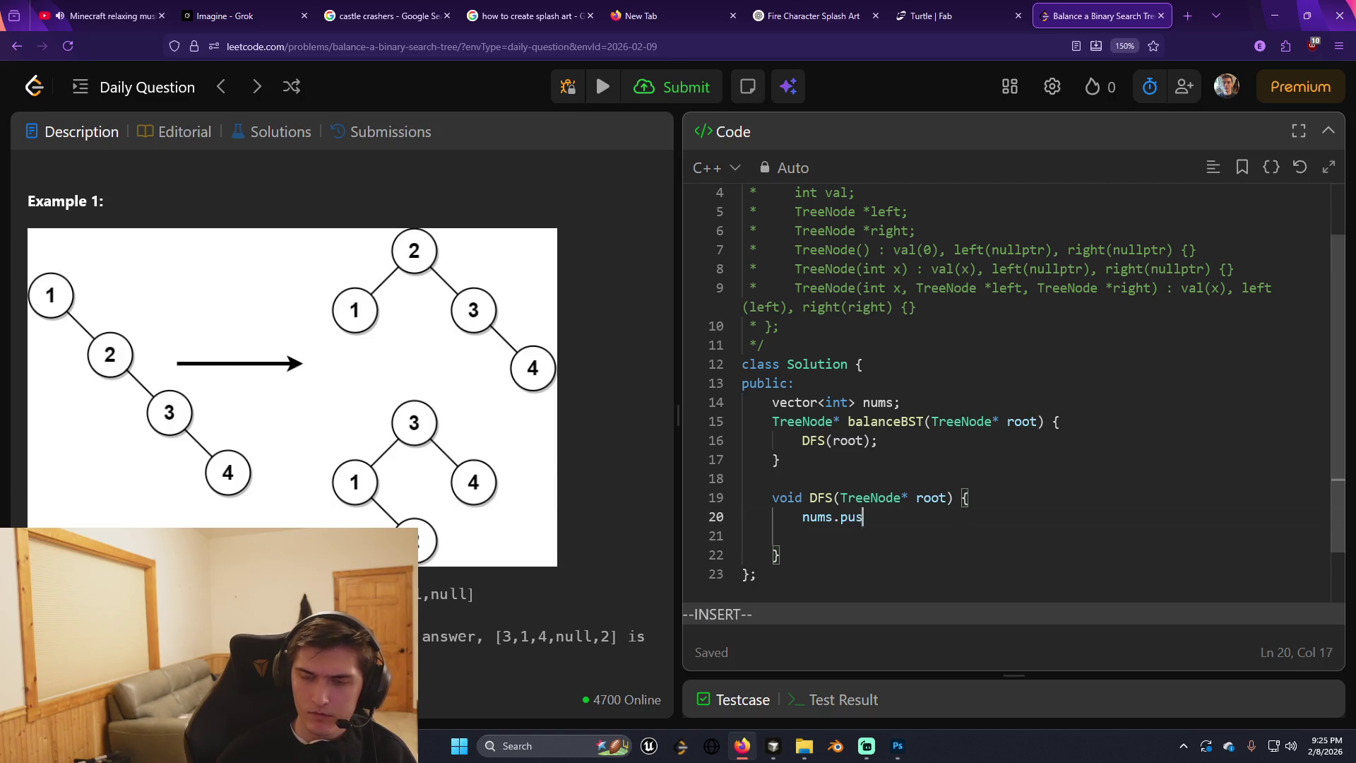
pyautogui.write('sh_back(root.')
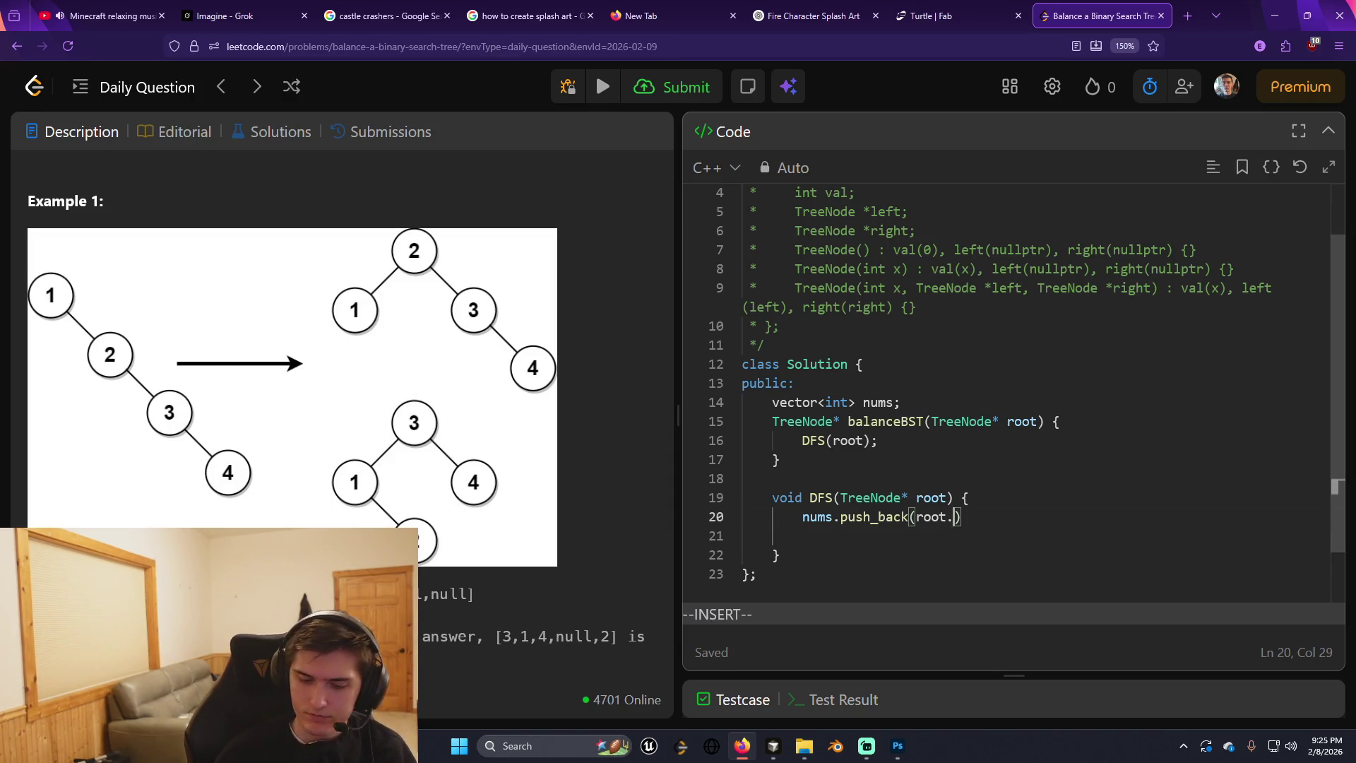
pyautogui.press('BackSpace')
pyautogui.write('->val')
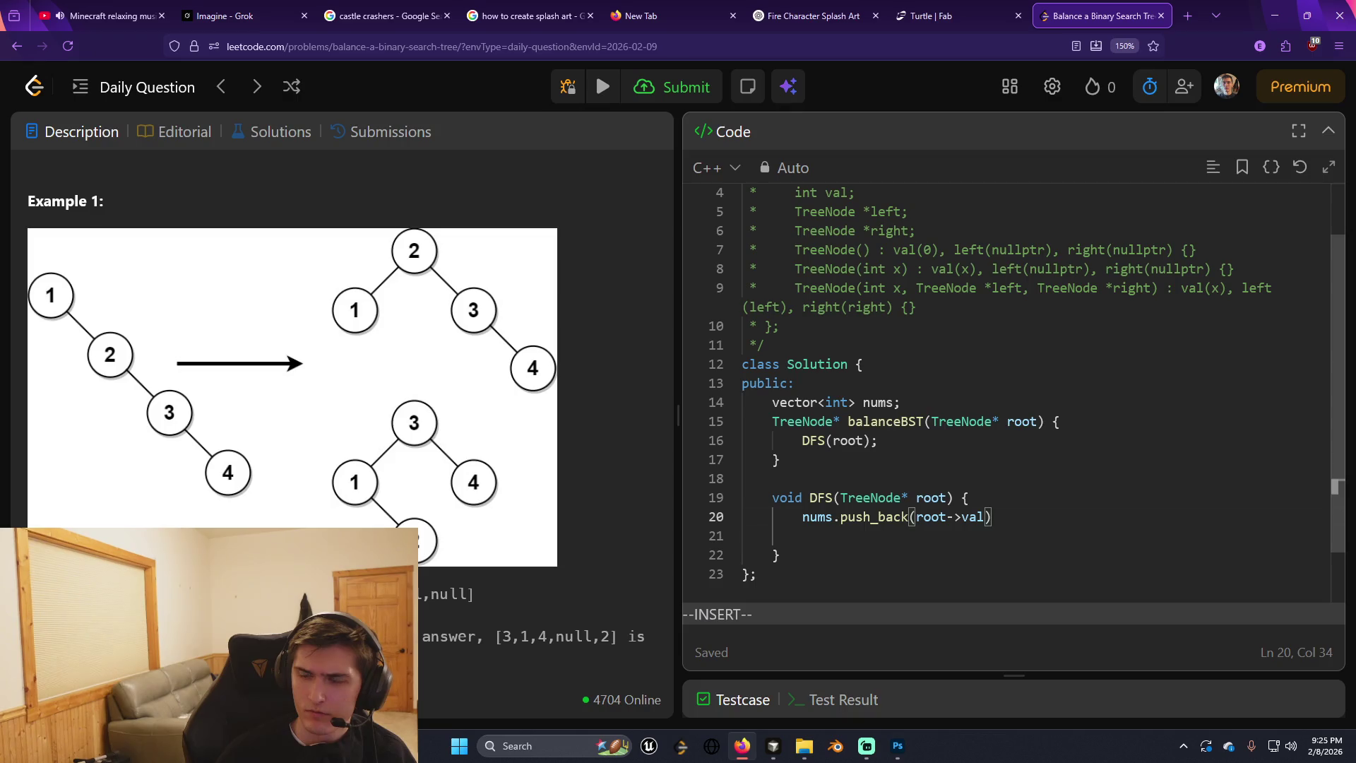
# Add recursive calls DFS(root->left); and DFS(root->right); and remove the extra blank line.
pyautogui.press('Return')
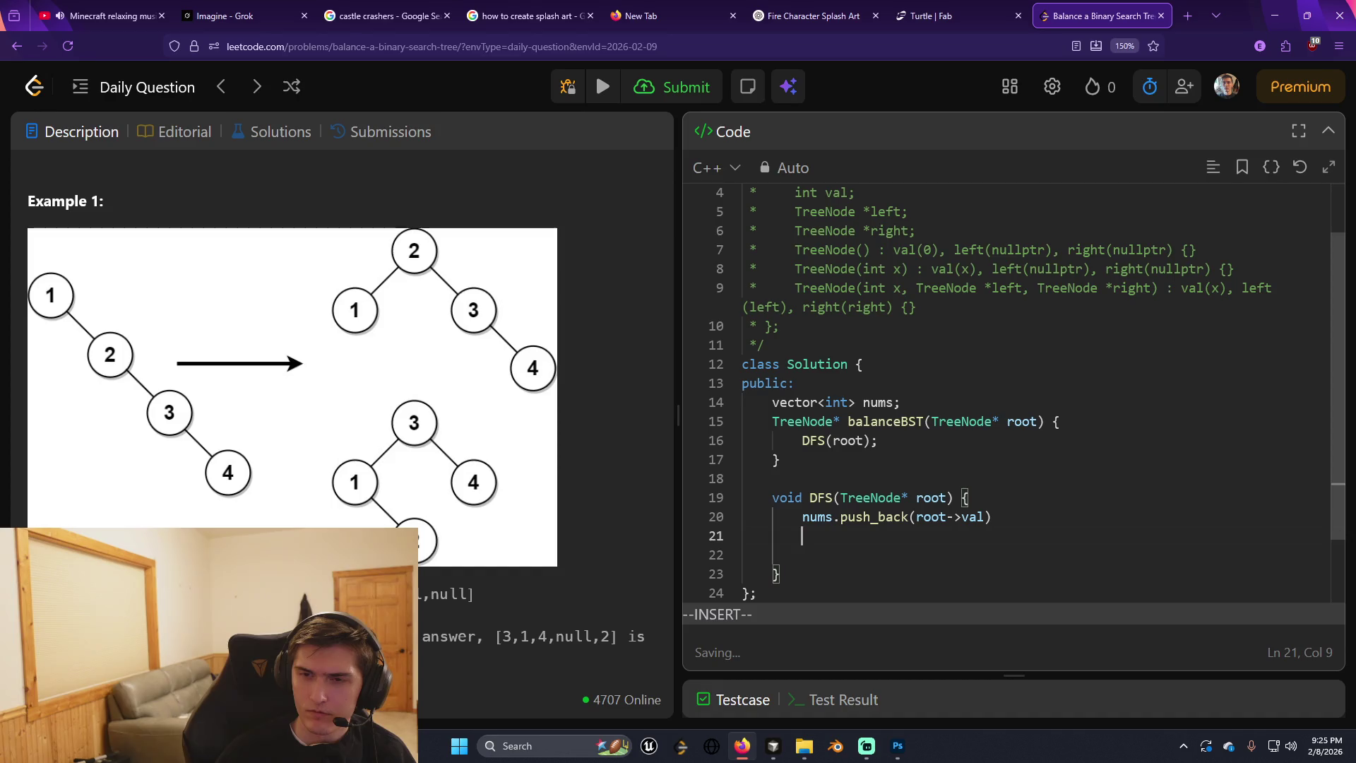
pyautogui.write('DFS(root->left)')
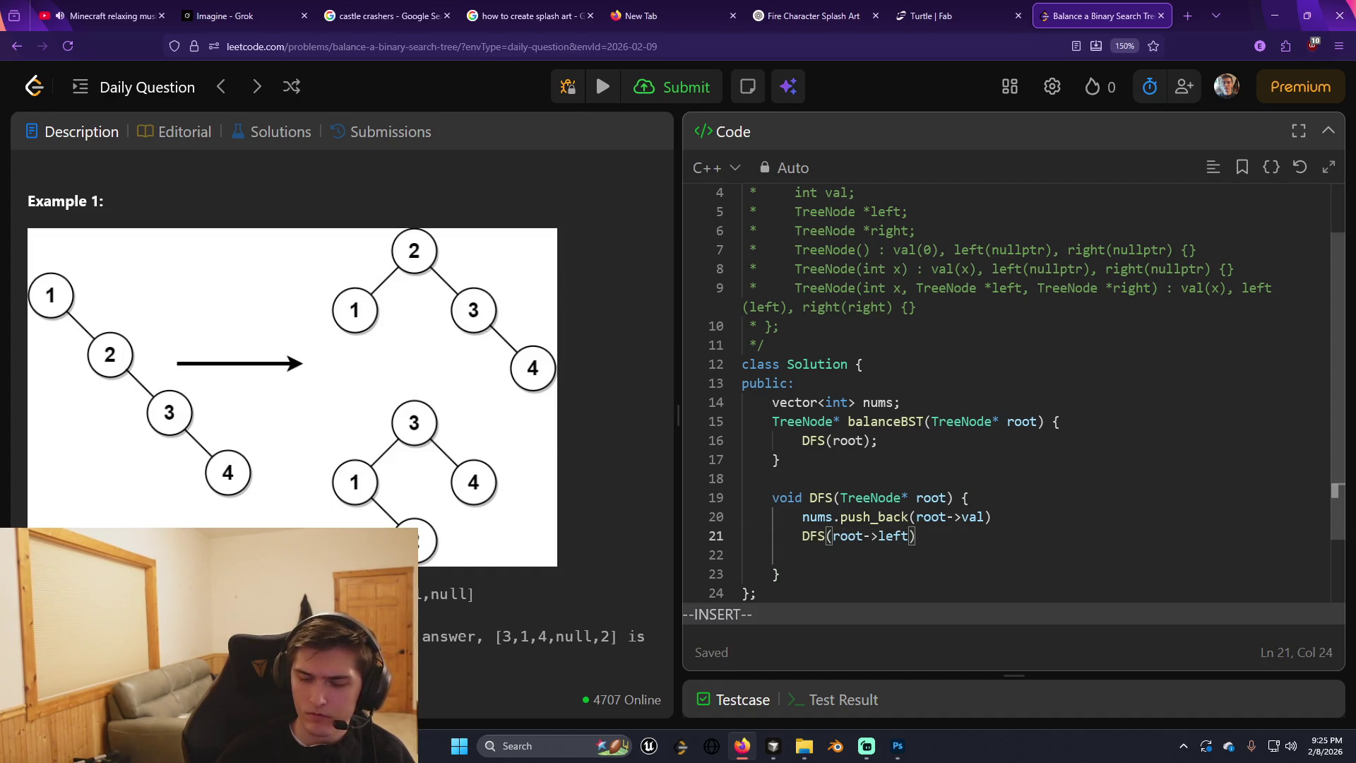
pyautogui.write(';')
pyautogui.press('Return')
pyautogui.write('DFS(')
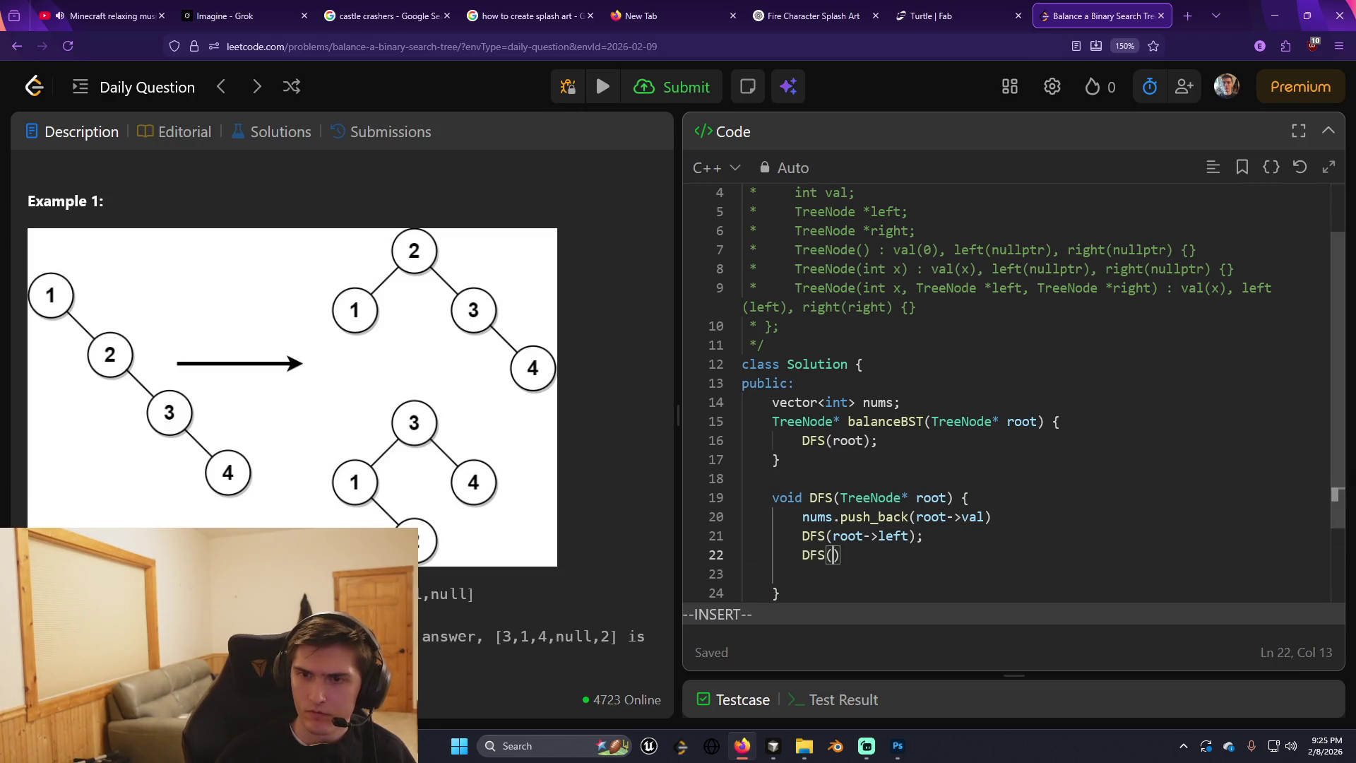
pyautogui.write('root->right)')
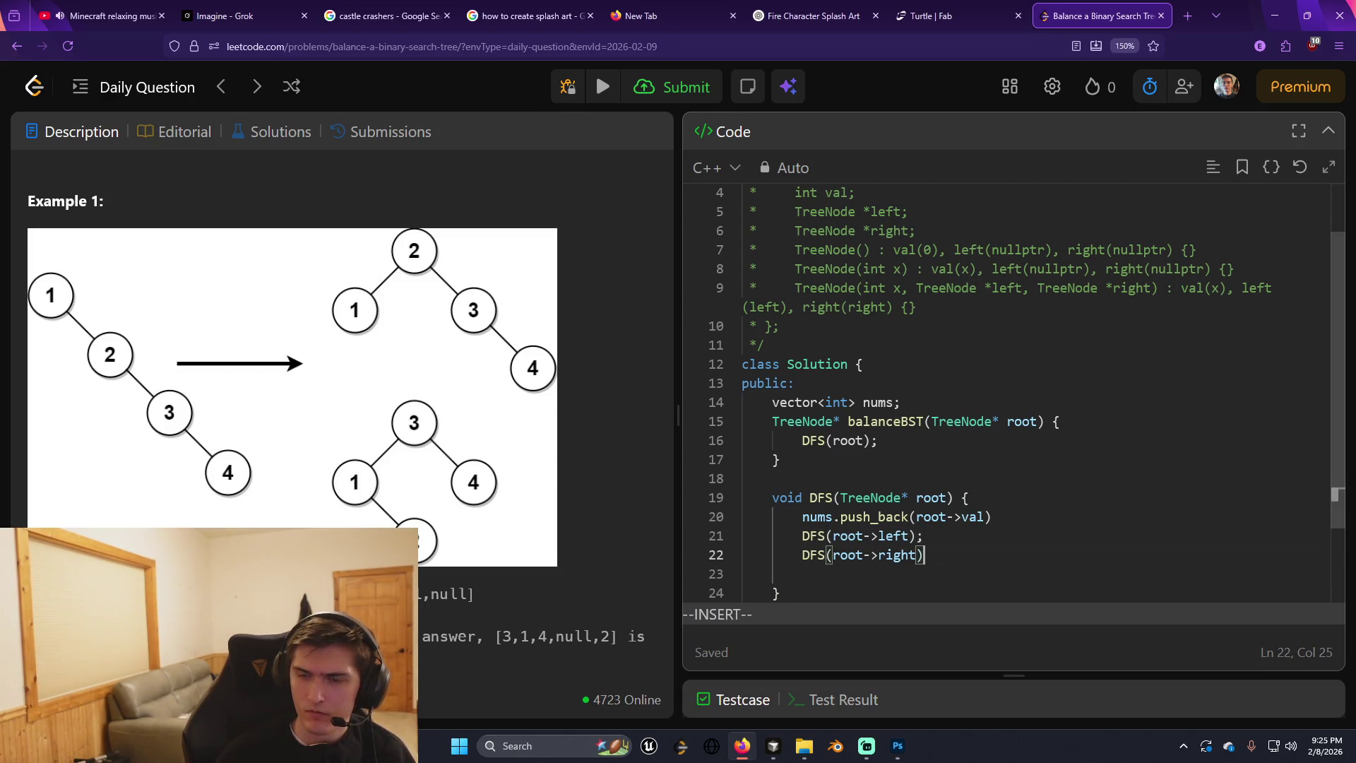
pyautogui.write(';')
pyautogui.press('Escape')
pyautogui.press('j')
pyautogui.press('d')
pyautogui.press('d')
pyautogui.press('k')
pyautogui.press('k')
pyautogui.press('k')
# Add an 'if (!root) { return; }' null check at the top of DFS.
pyautogui.write('o')
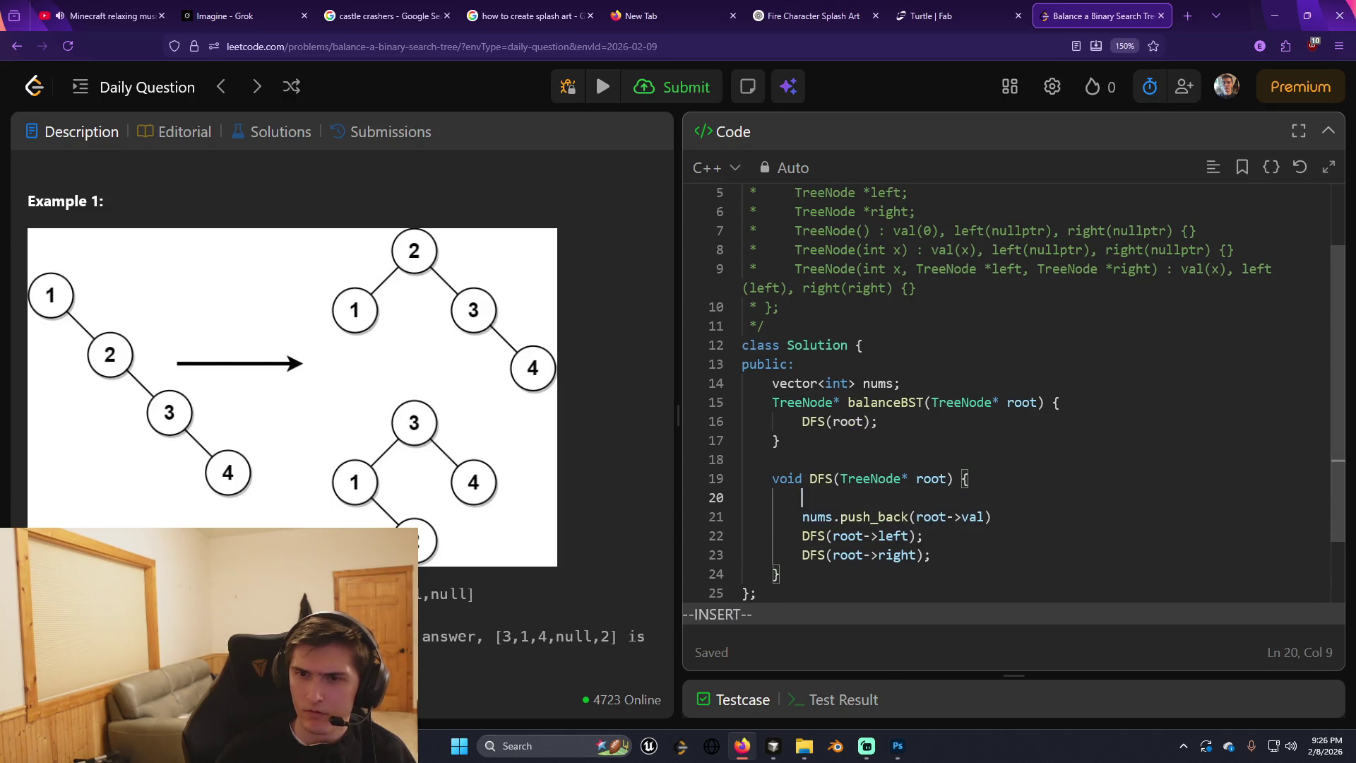
pyautogui.write('if (!root) {')
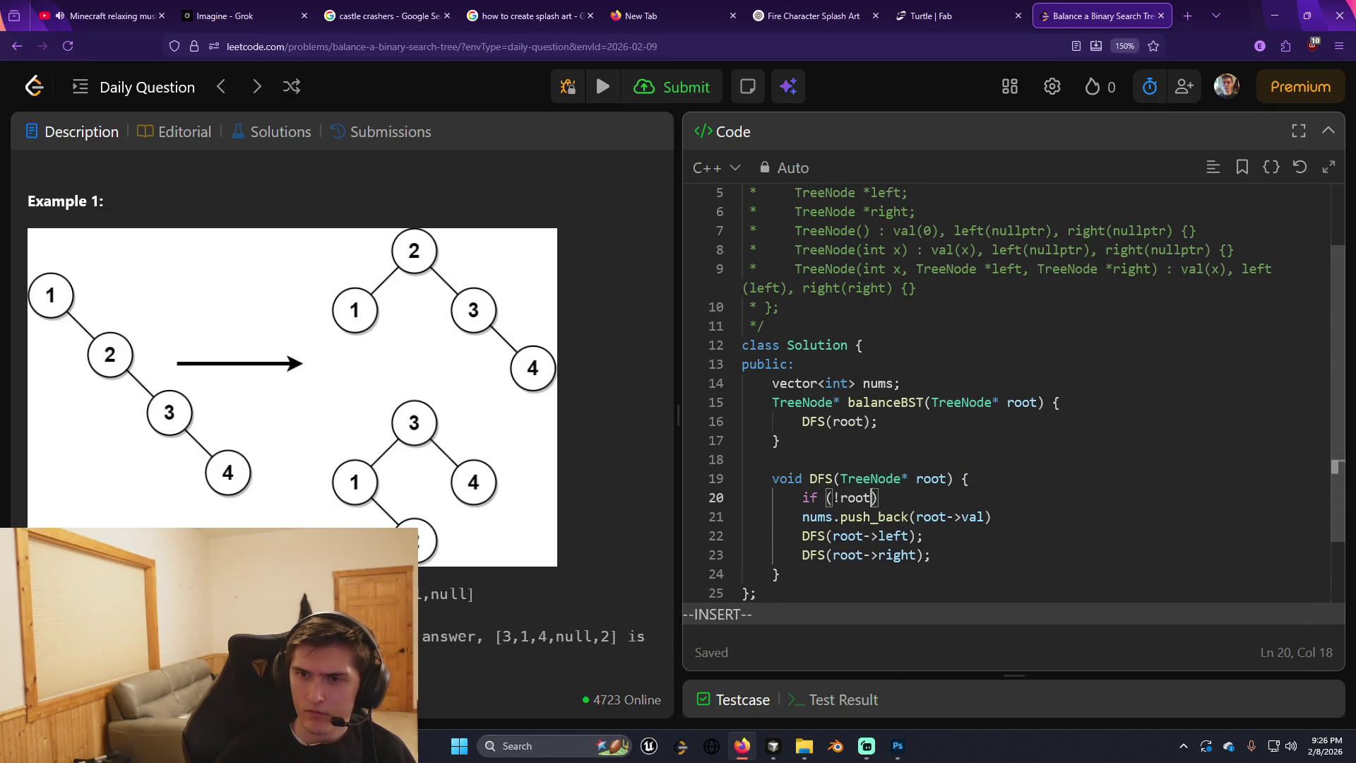
pyautogui.press('Return')
pyautogui.write('return;')
pyautogui.press('Escape')
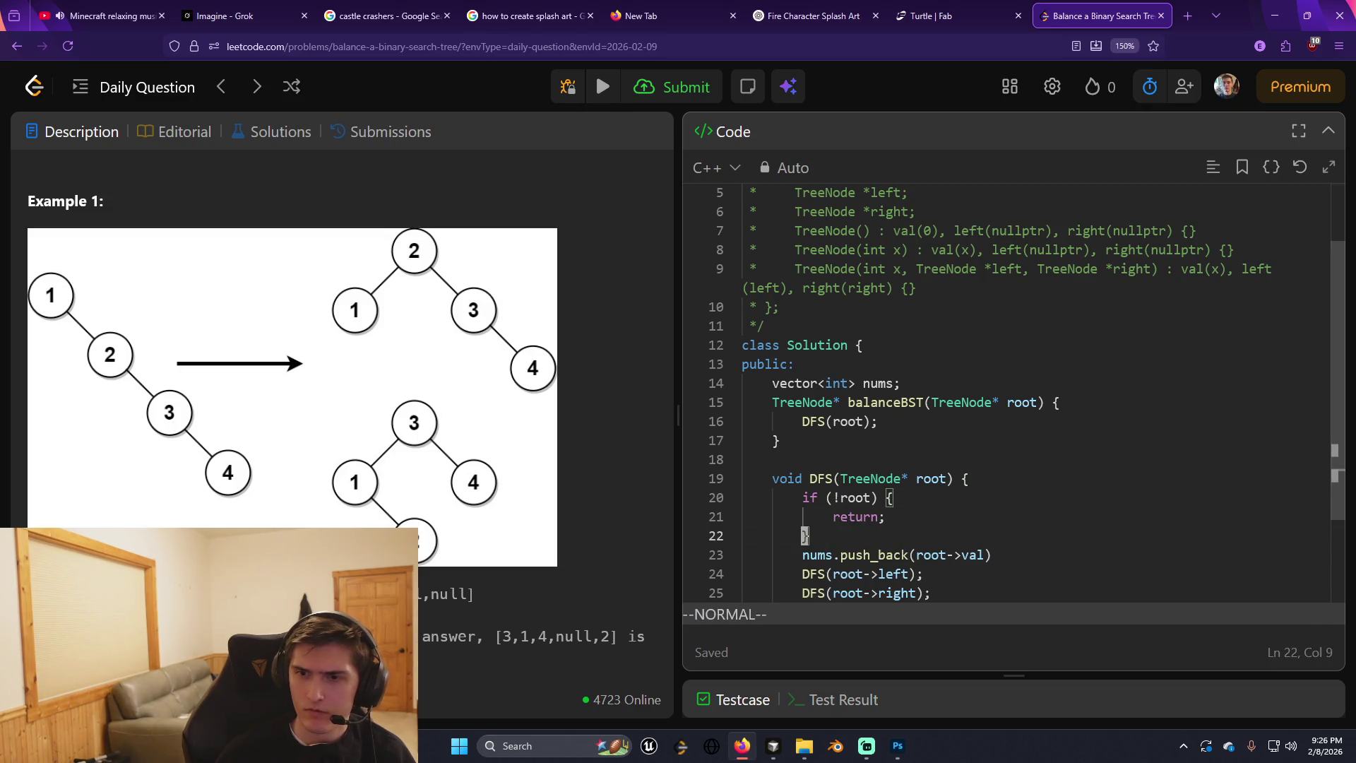
pyautogui.press('a')
pyautogui.press('Return')
pyautogui.press('Escape')
pyautogui.press('j')
pyautogui.press('j')
pyautogui.press('j')
pyautogui.press('j')
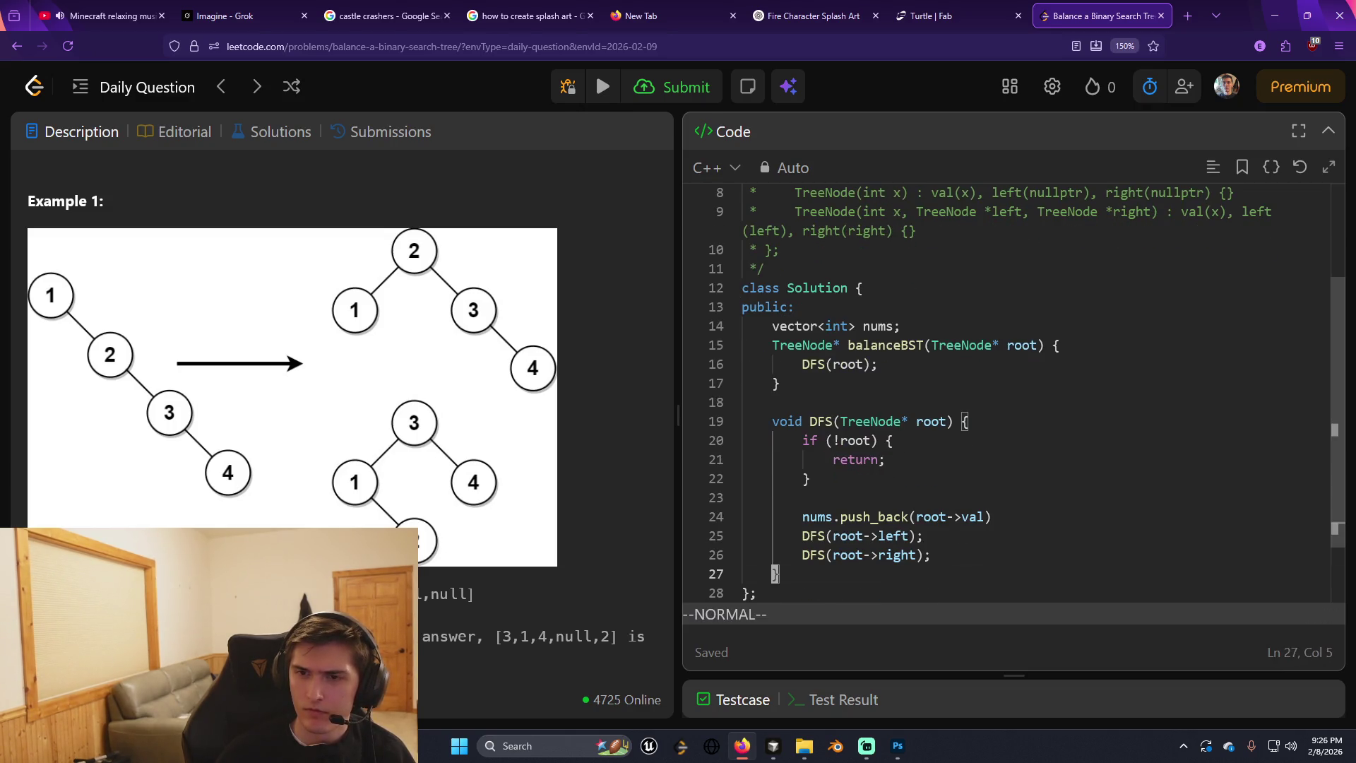
pyautogui.press('j')
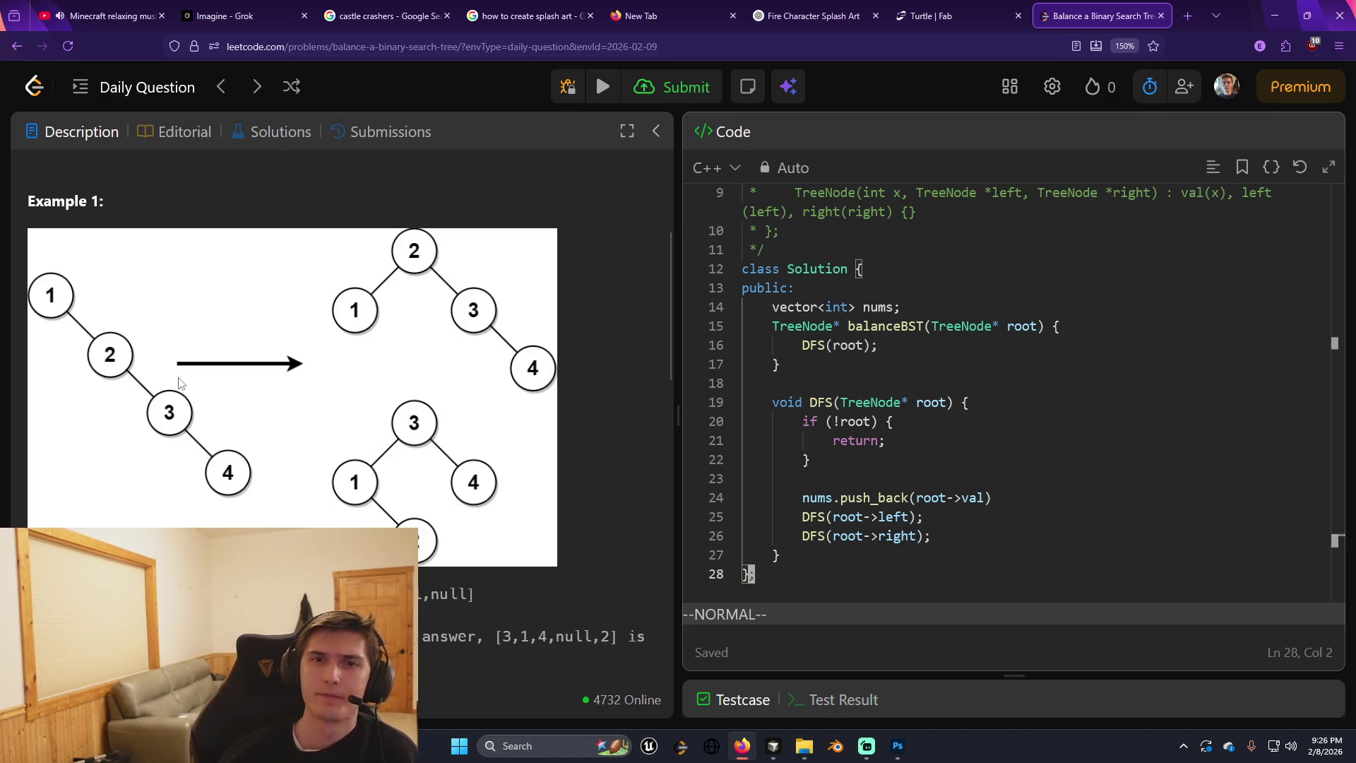
pyautogui.scroll(3, 345, 500)
pyautogui.scroll(-3, 345, 500)
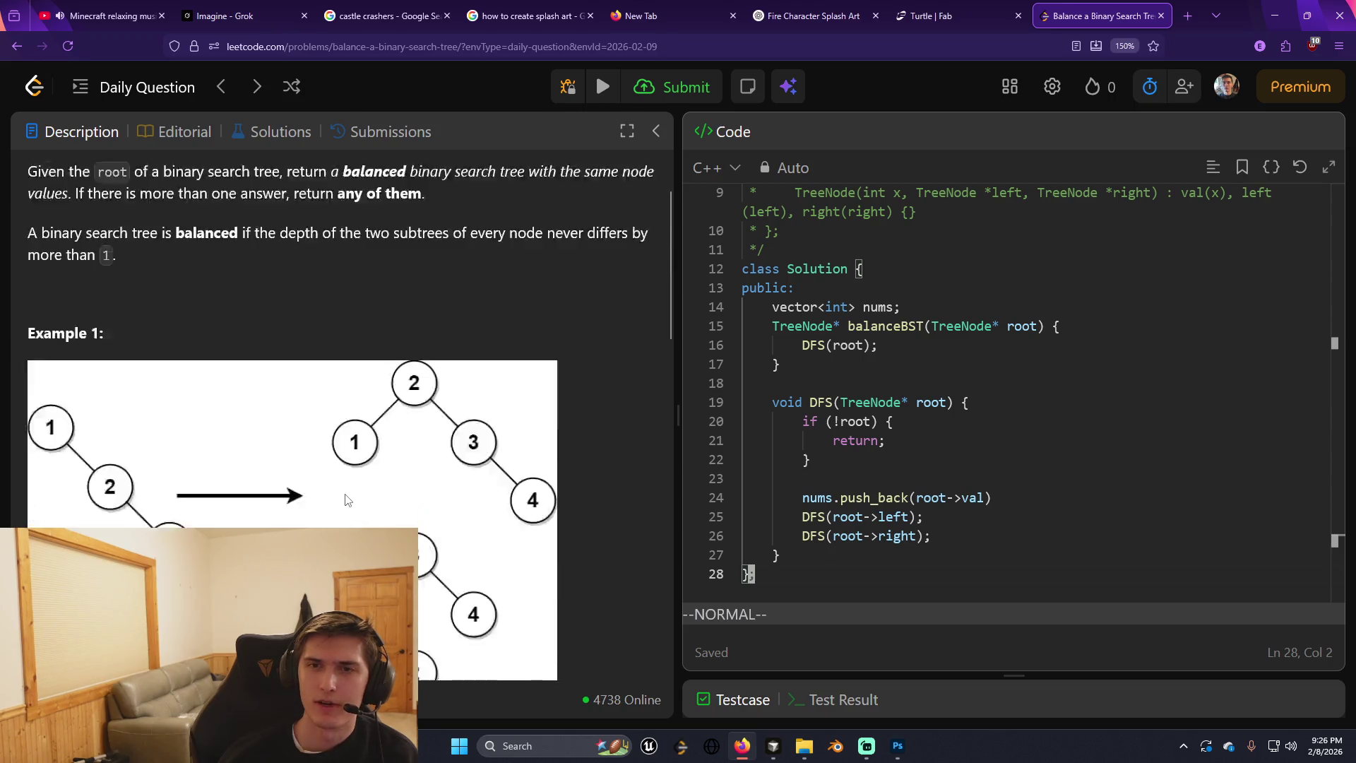
pyautogui.click(929, 521)
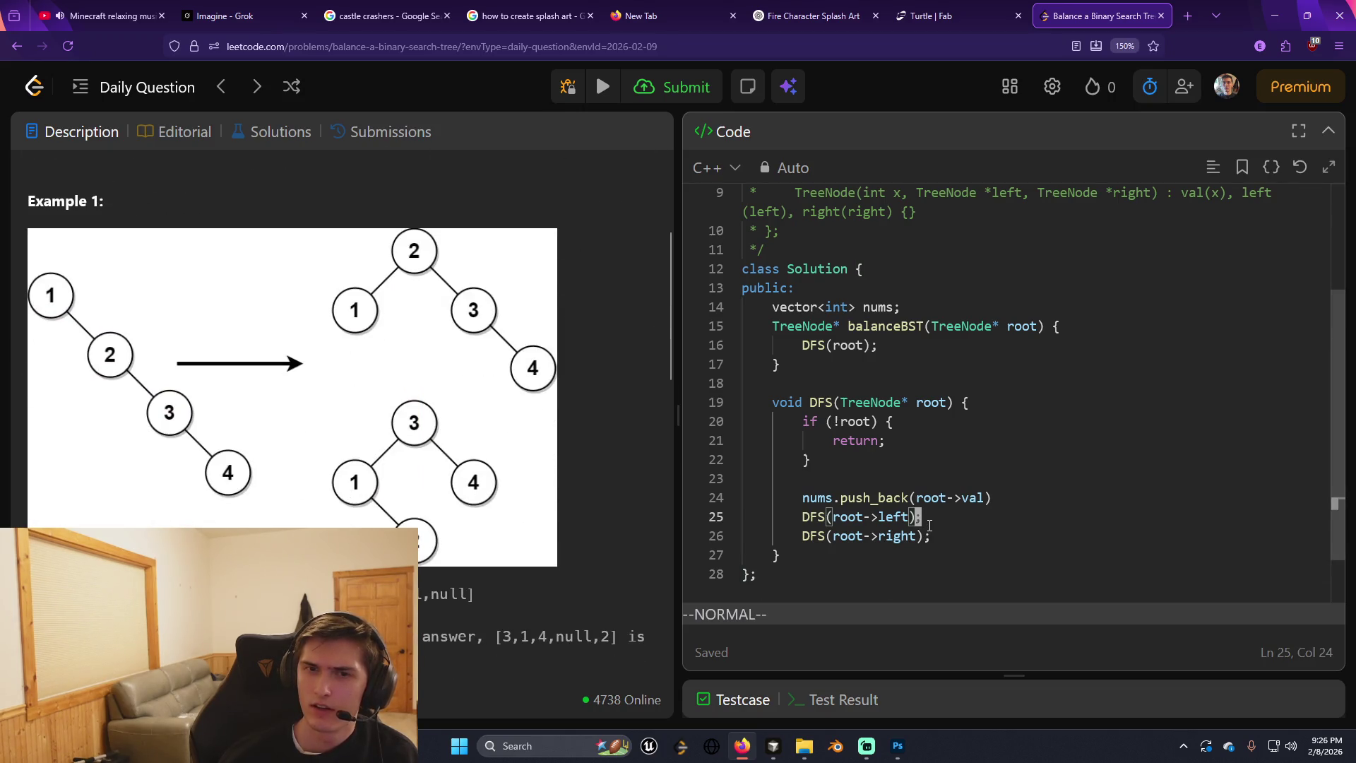
pyautogui.scroll(2, 930, 459)
pyautogui.scroll(-2, 930, 424)
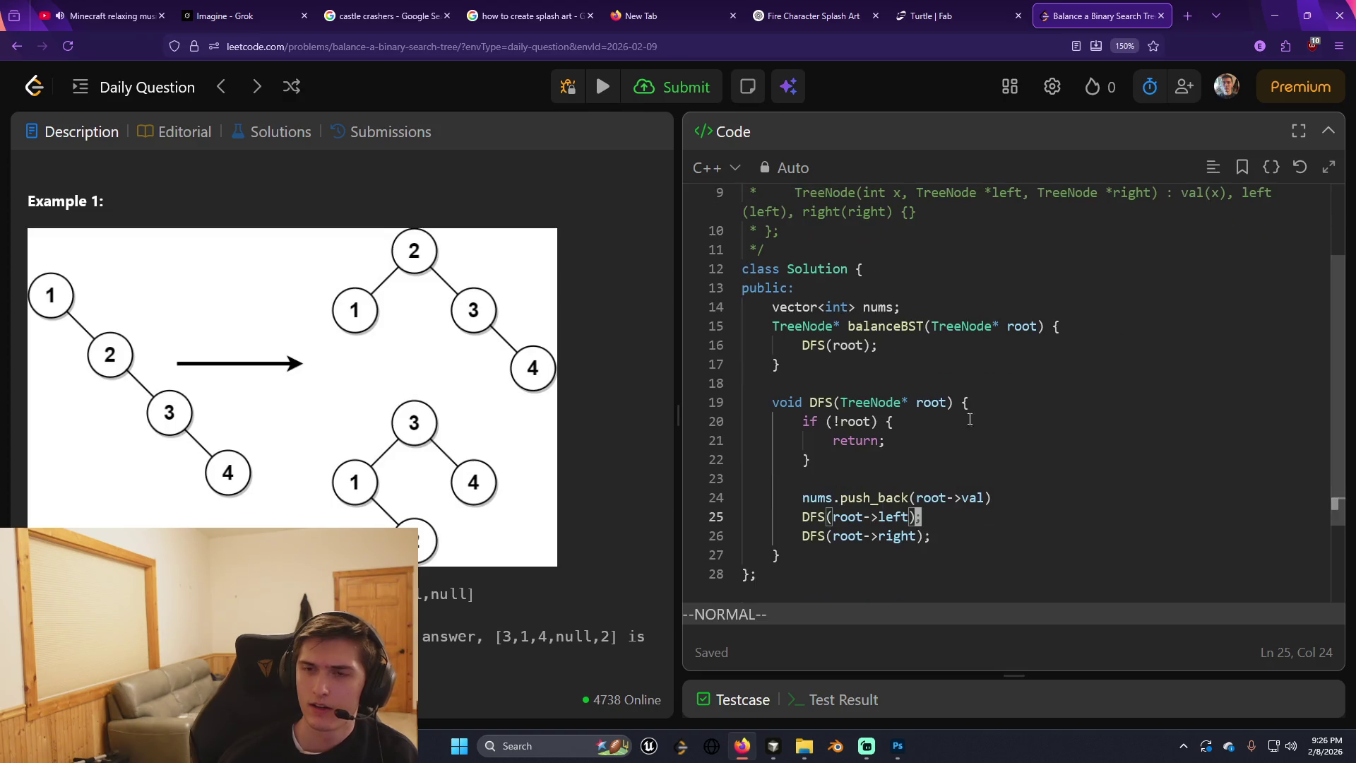
pyautogui.click(935, 362)
pyautogui.press('j')
pyautogui.press('j')
pyautogui.press('j')
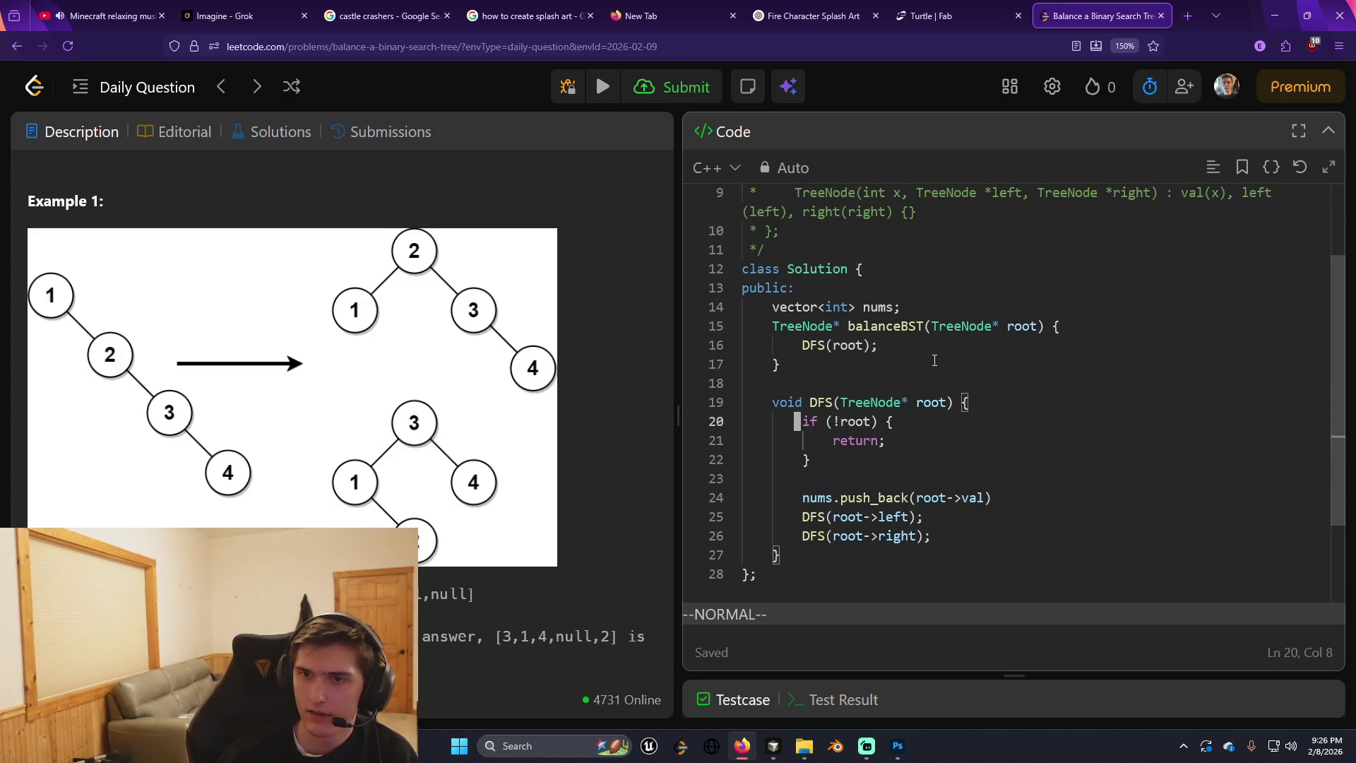
pyautogui.press('k')
pyautogui.press('k')
pyautogui.press('k')
pyautogui.press('k')
pyautogui.write('o')
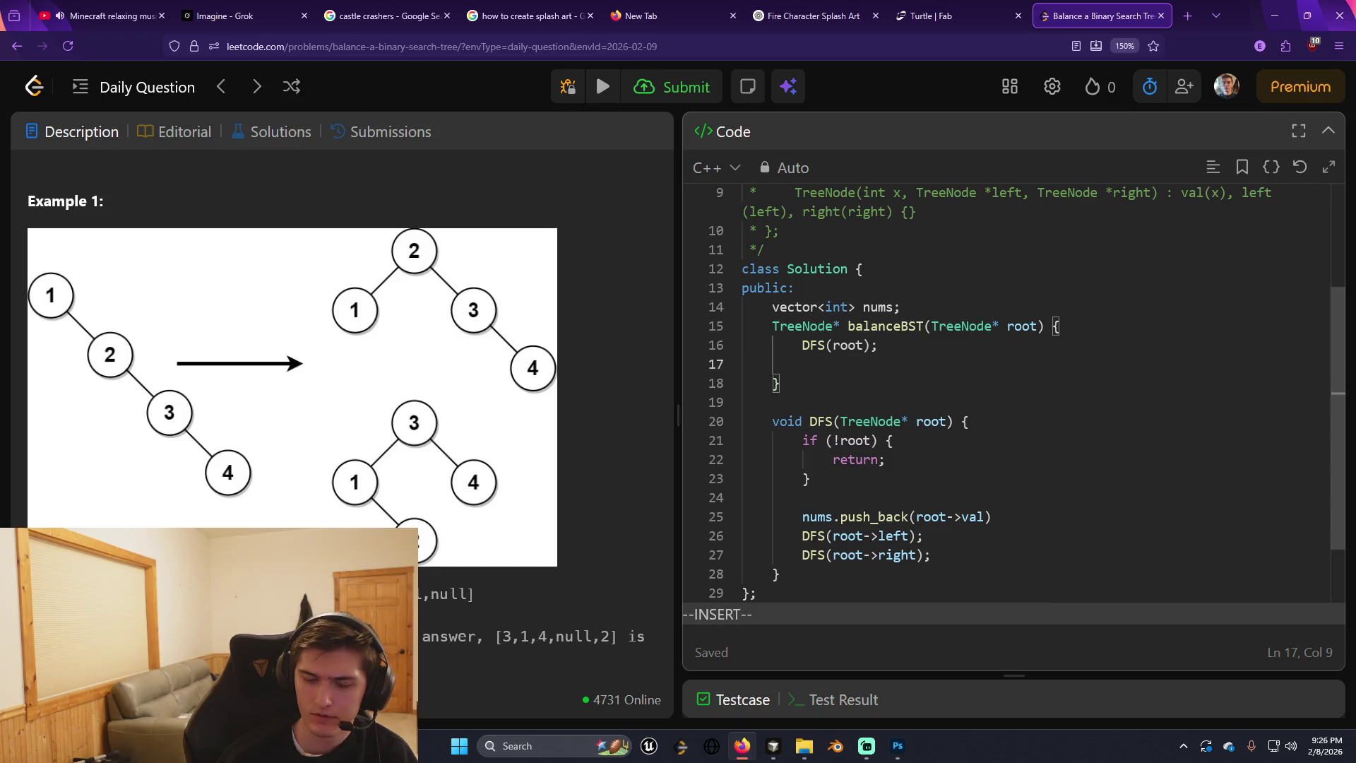
pyautogui.write('sort(')
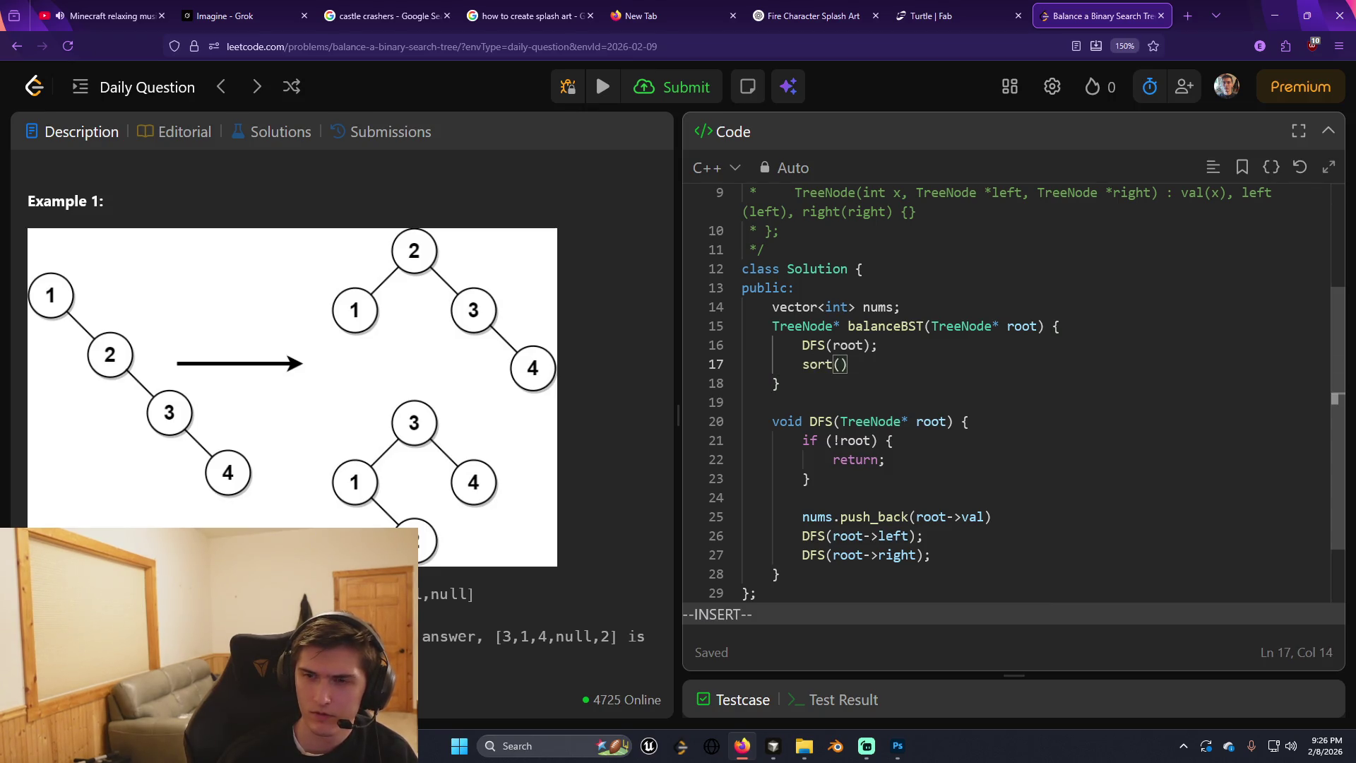
# Complete the call as sort(nums.begin() != nums.end()); below DFS(root).
pyautogui.press('Escape')
pyautogui.write('a')
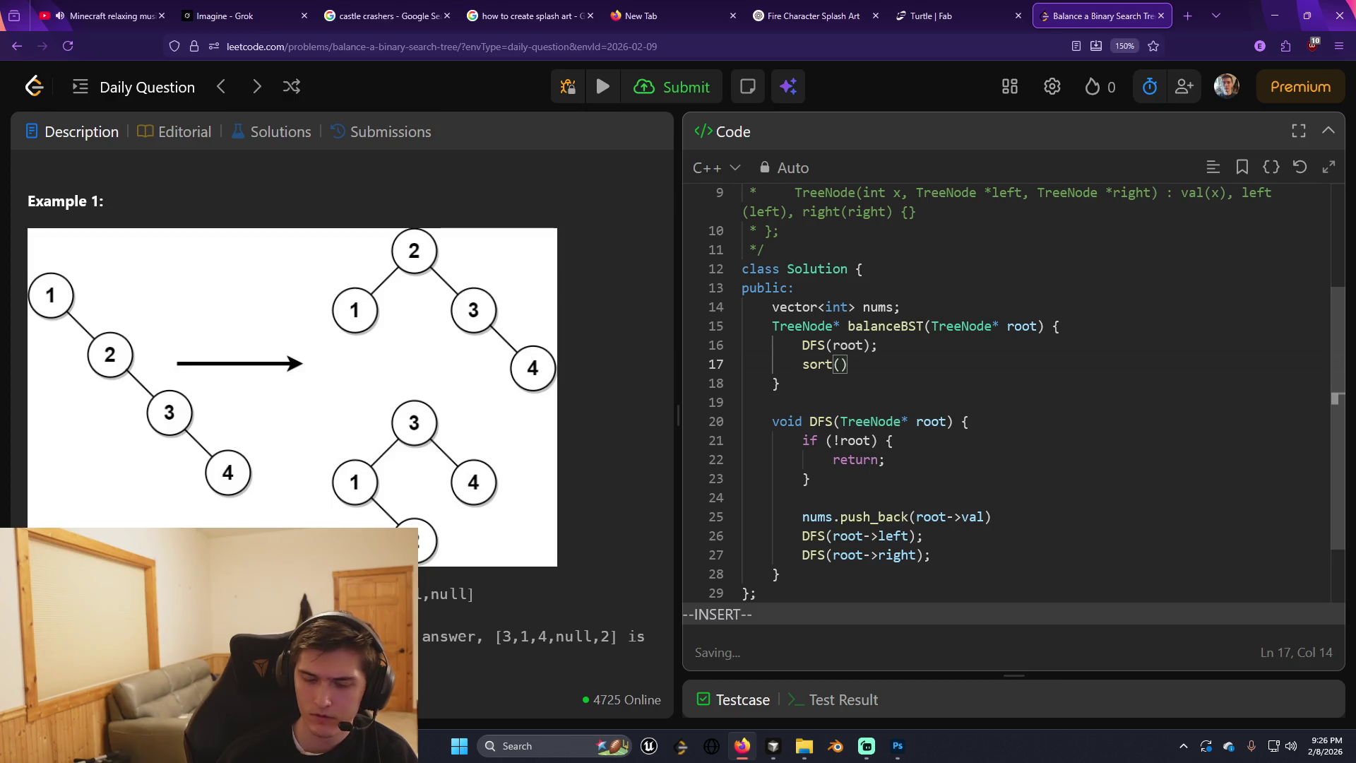
pyautogui.write('nums.begin()')
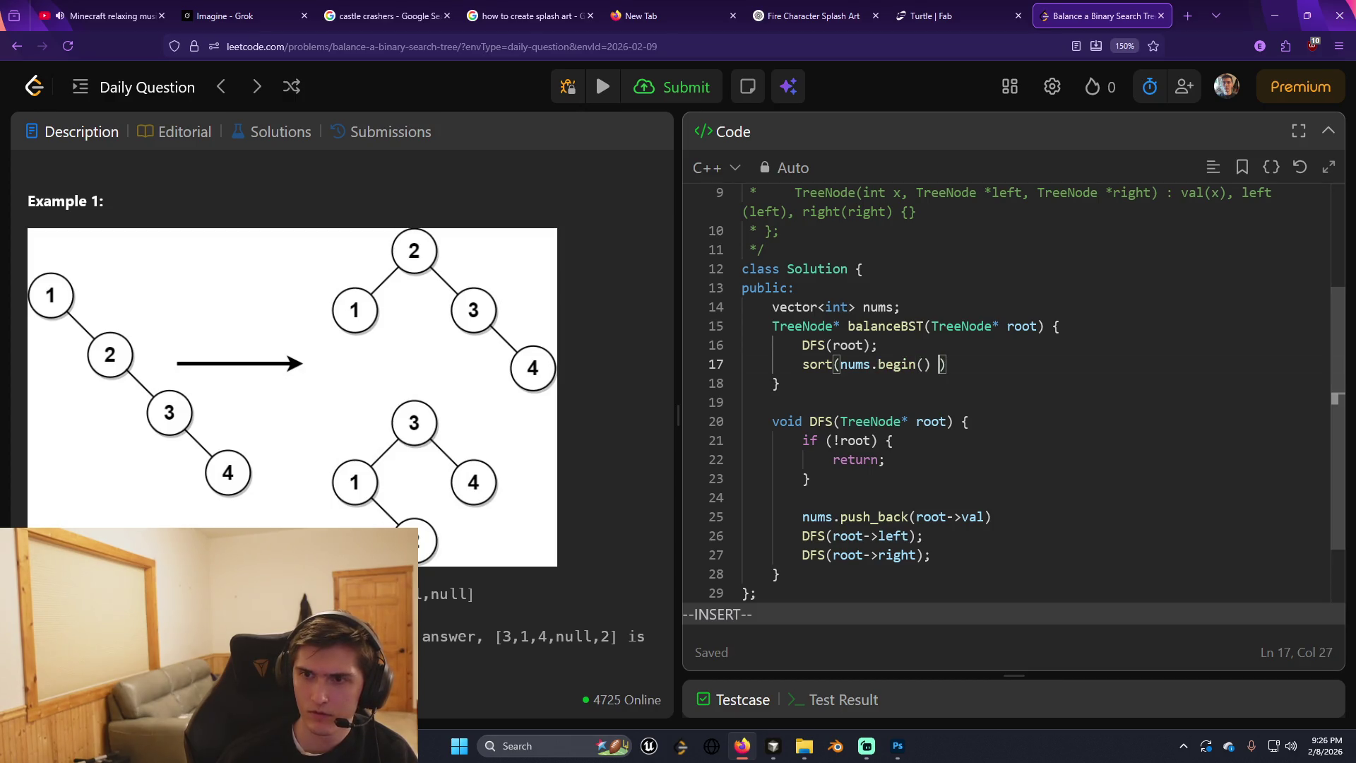
pyautogui.write(', nu')
pyautogui.press('BackSpace')
pyautogui.press('BackSpace')
pyautogui.press('BackSpace')
pyautogui.write('!= nums.e')
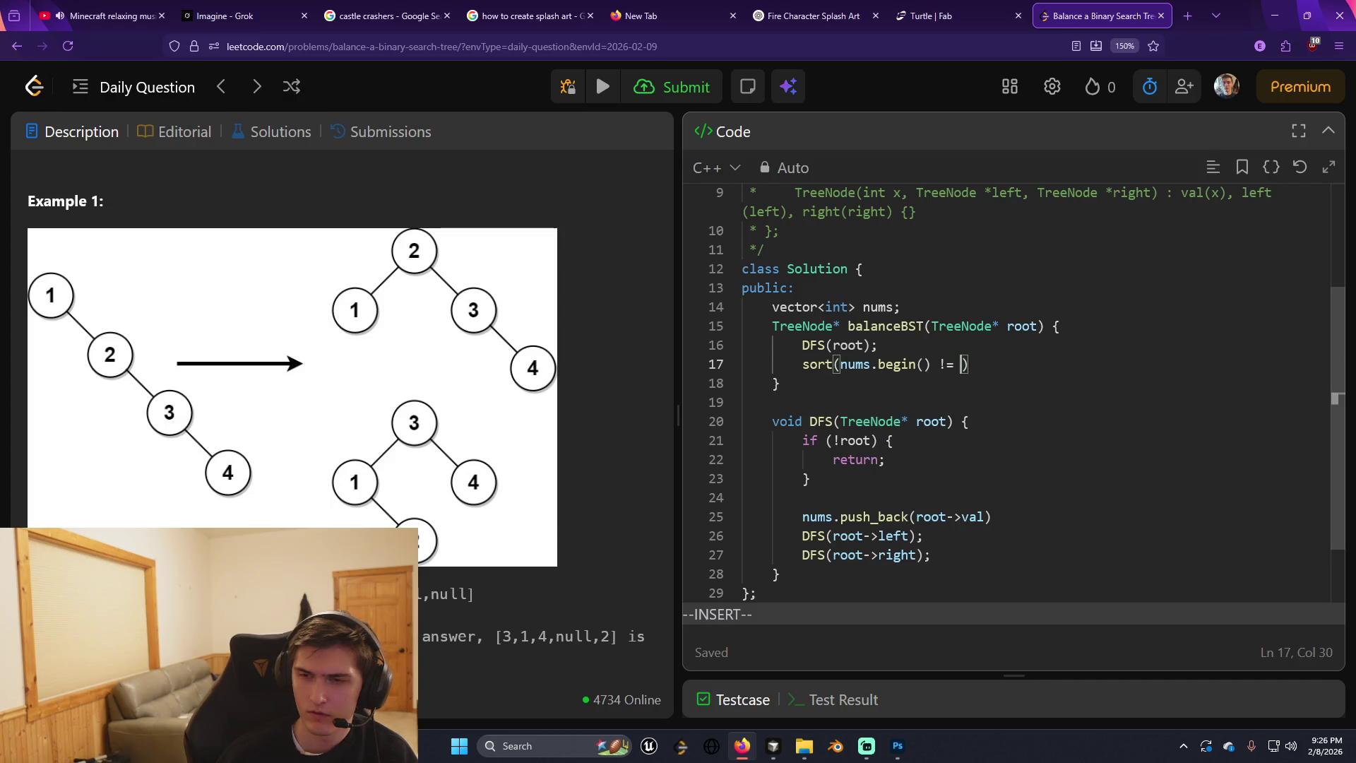
pyautogui.write('nd()')
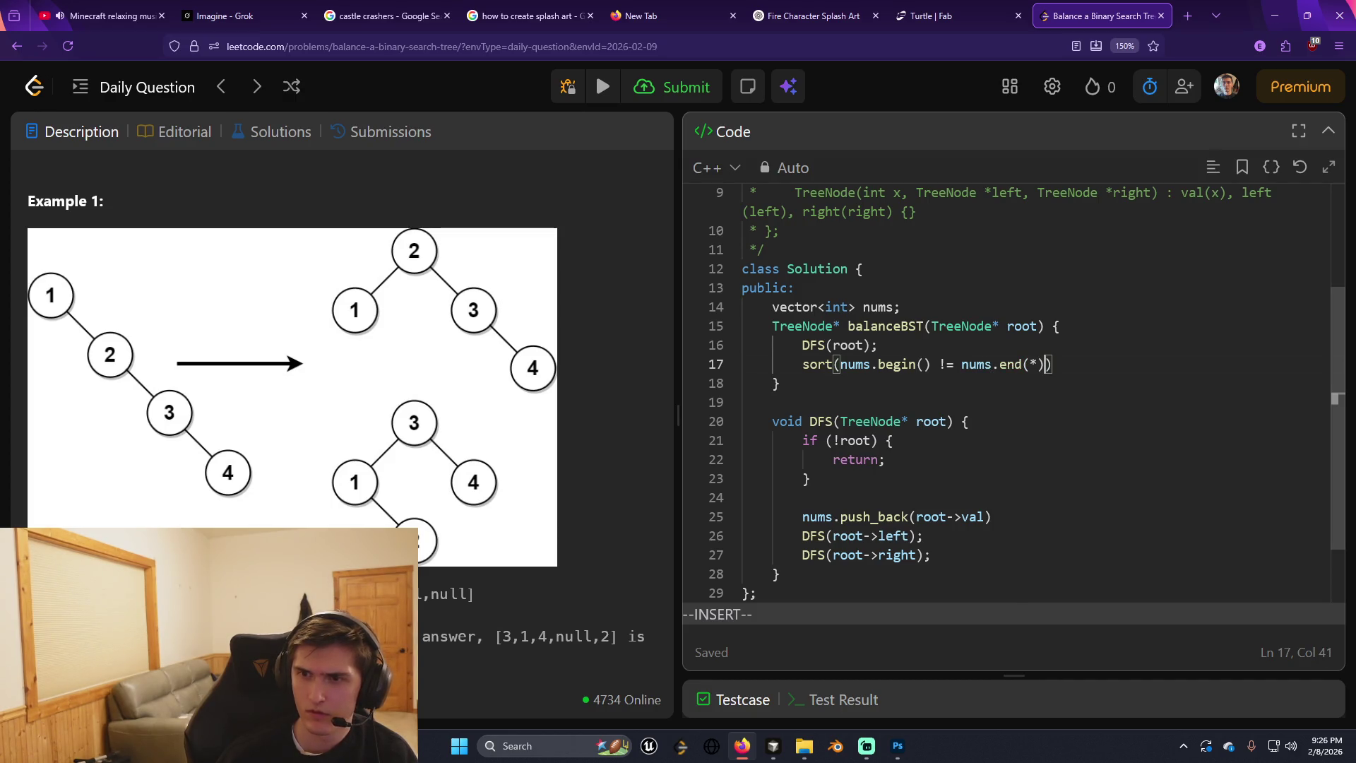
pyautogui.press('Escape')
pyautogui.press('o')
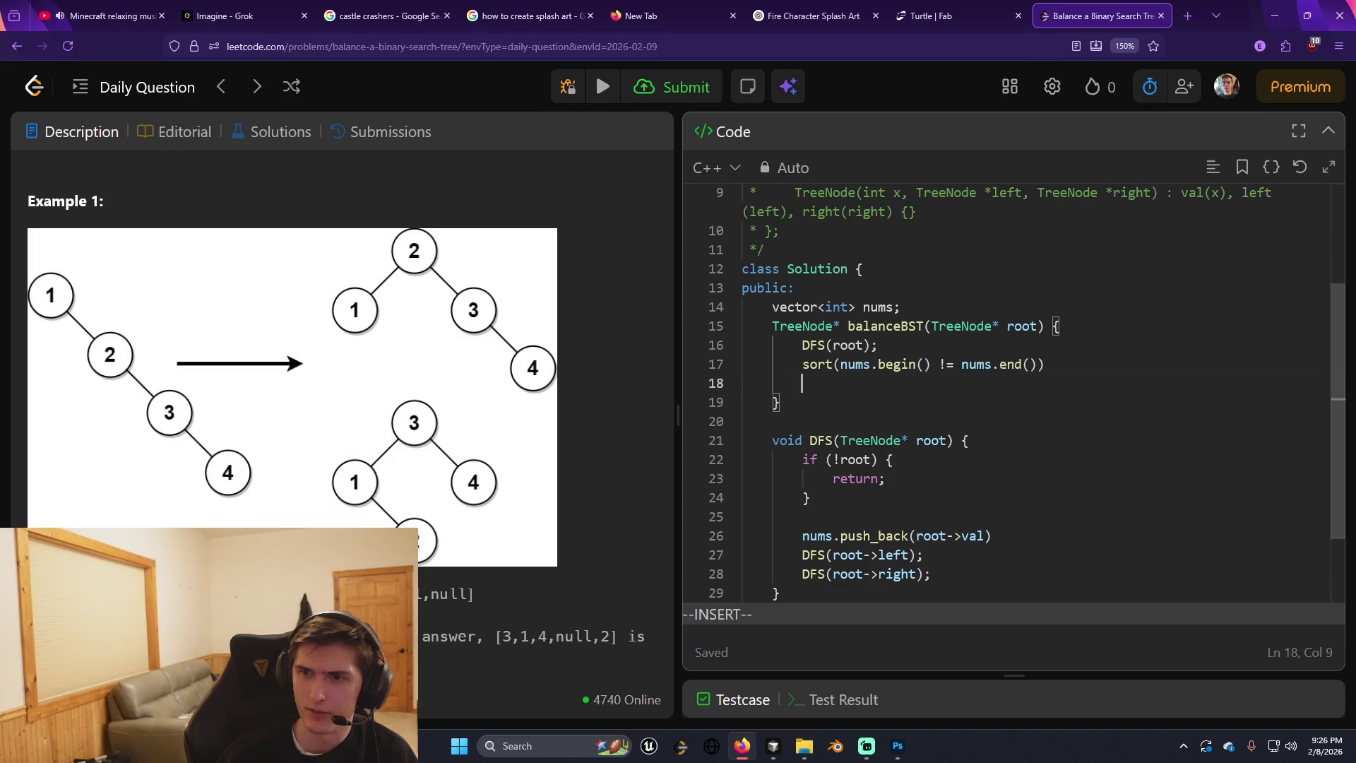
pyautogui.press('BackSpace')
pyautogui.write(';')
# Add blank lines below the sort statement and review the surrounding code.
pyautogui.press('Return')
pyautogui.press('Return')
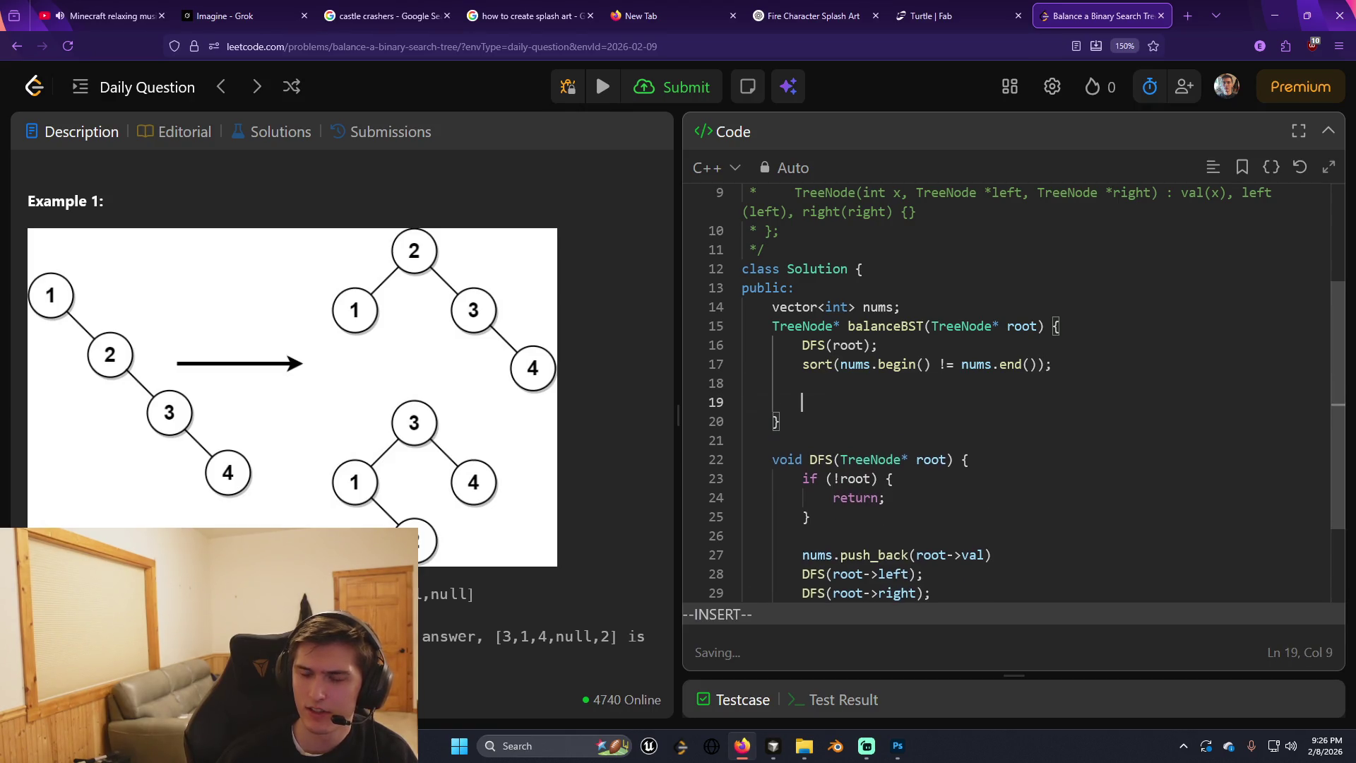
pyautogui.press('Escape')
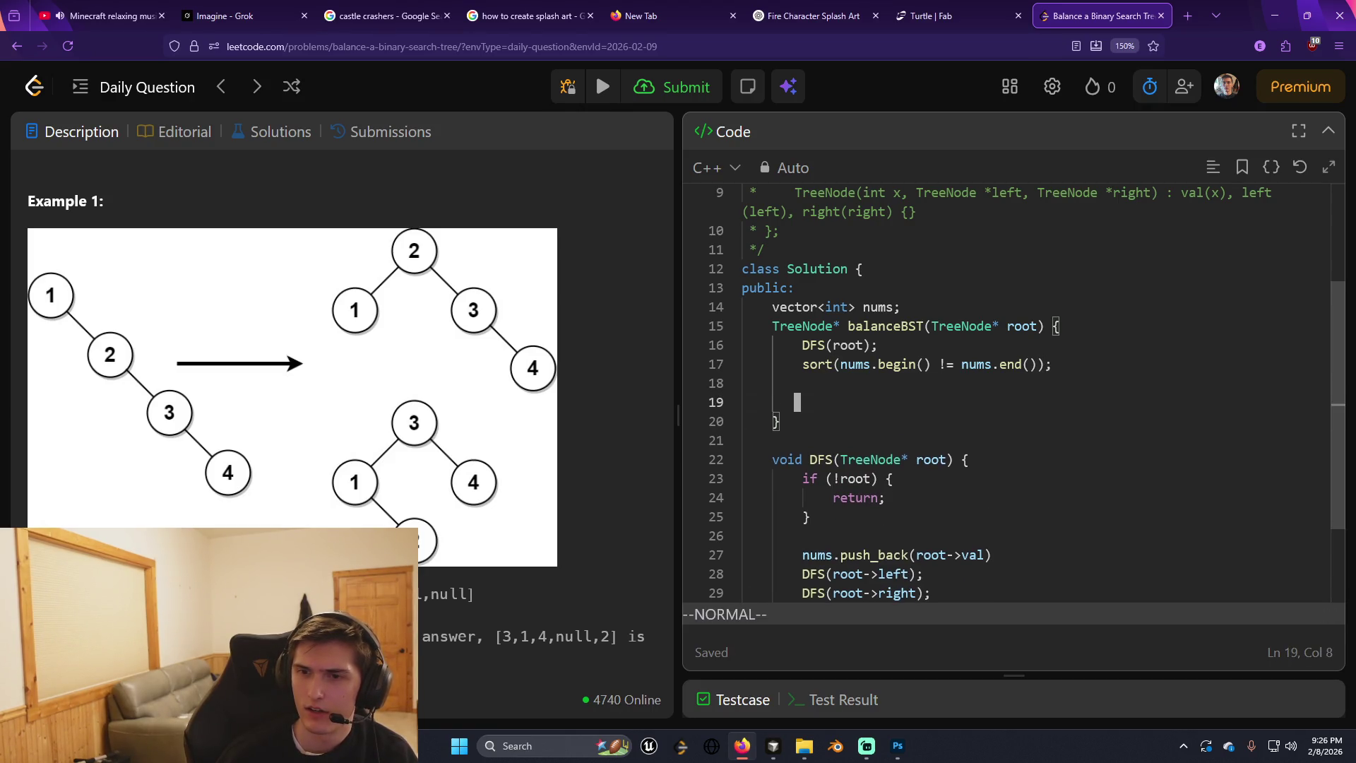
pyautogui.press('a')
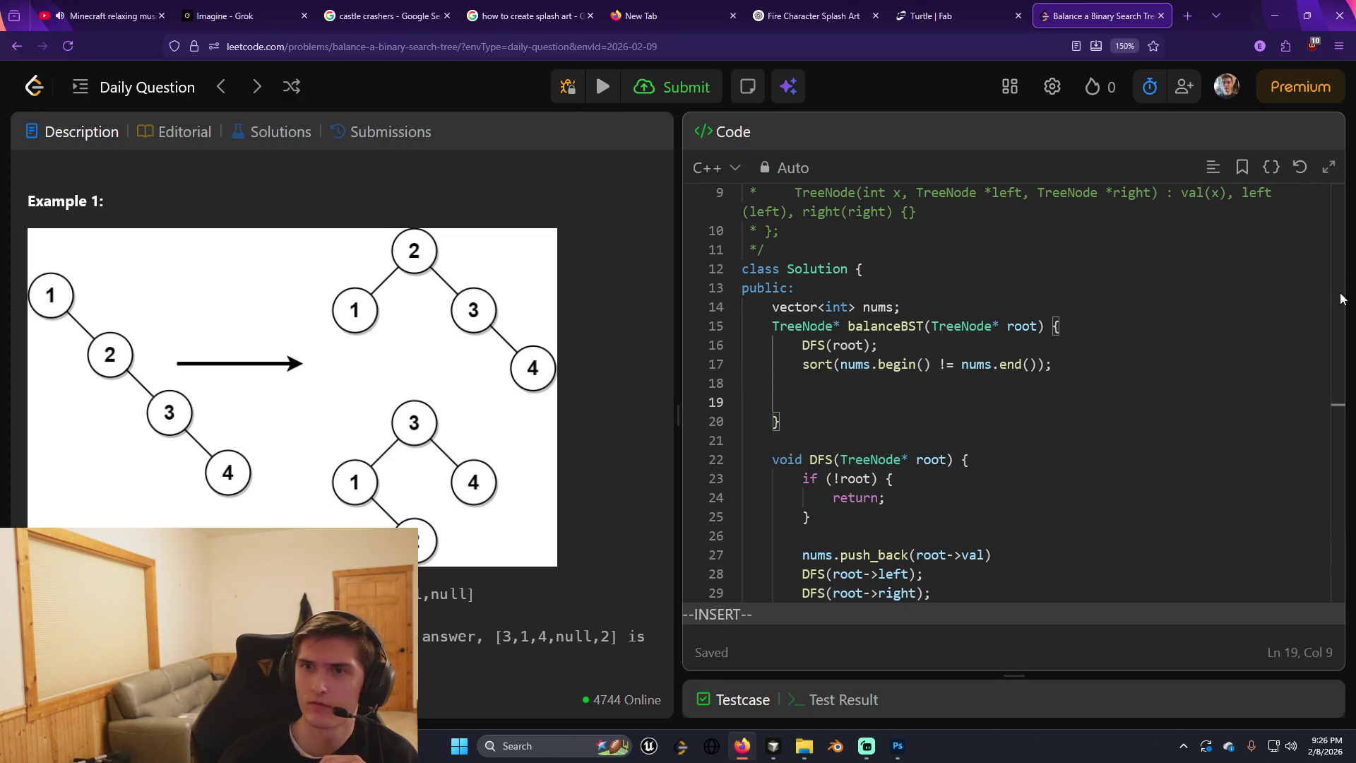
pyautogui.scroll(3, 1056, 385)
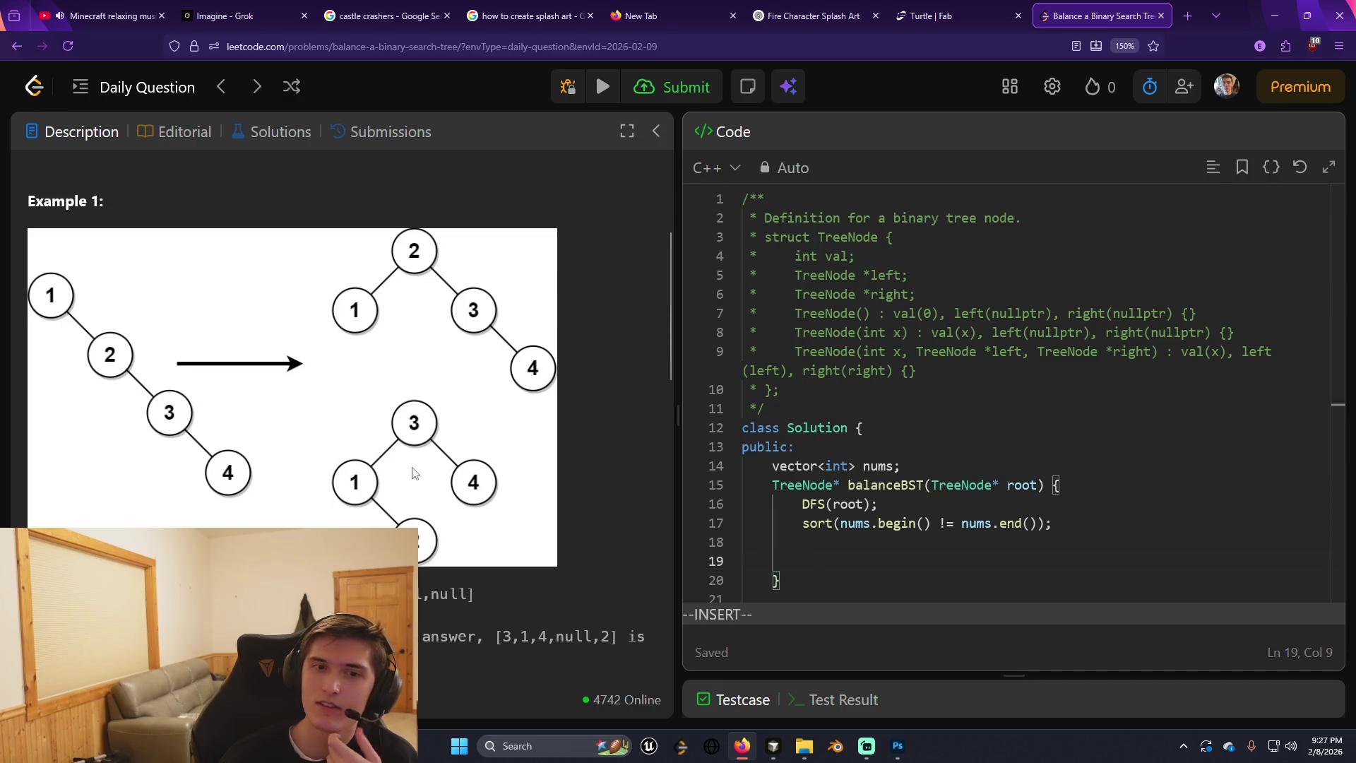
pyautogui.scroll(2, 417, 470)
pyautogui.scroll(-3, 423, 469)
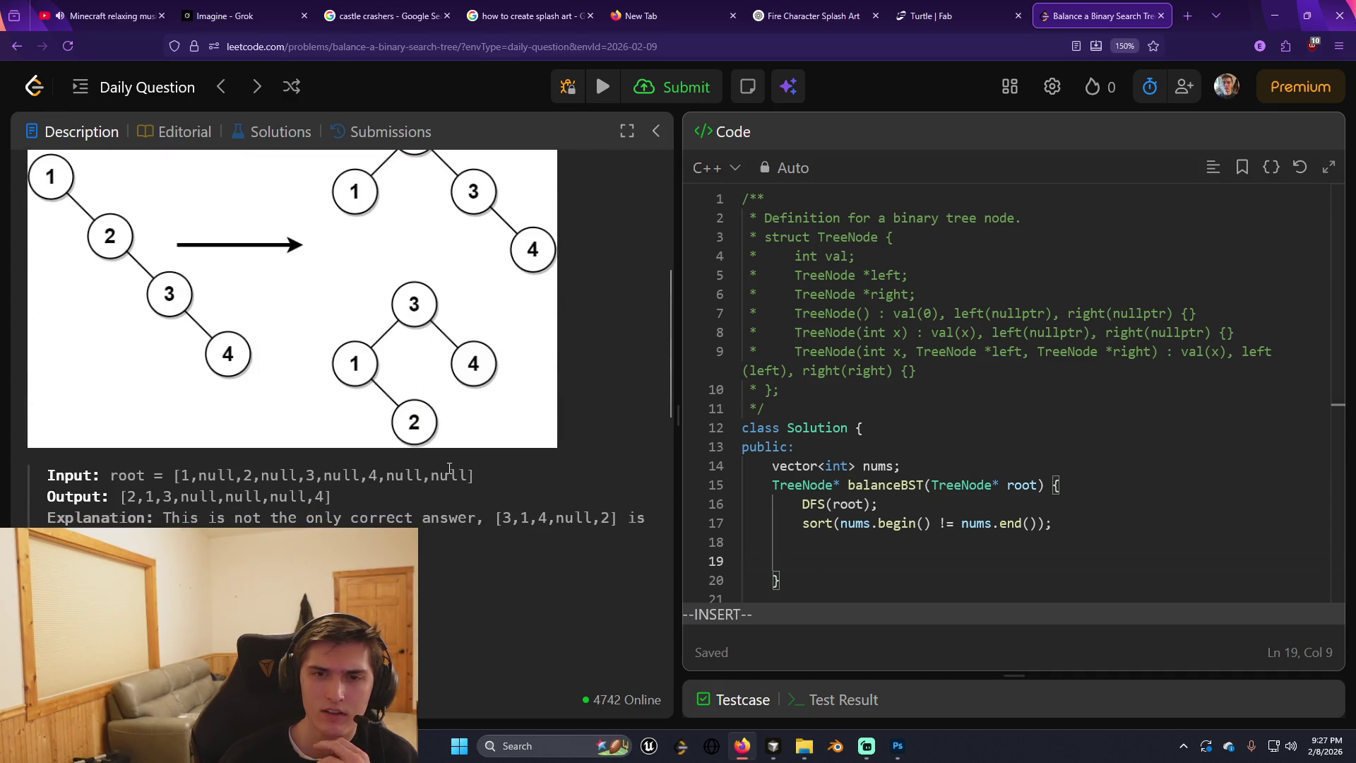
pyautogui.scroll(-3, 806, 513)
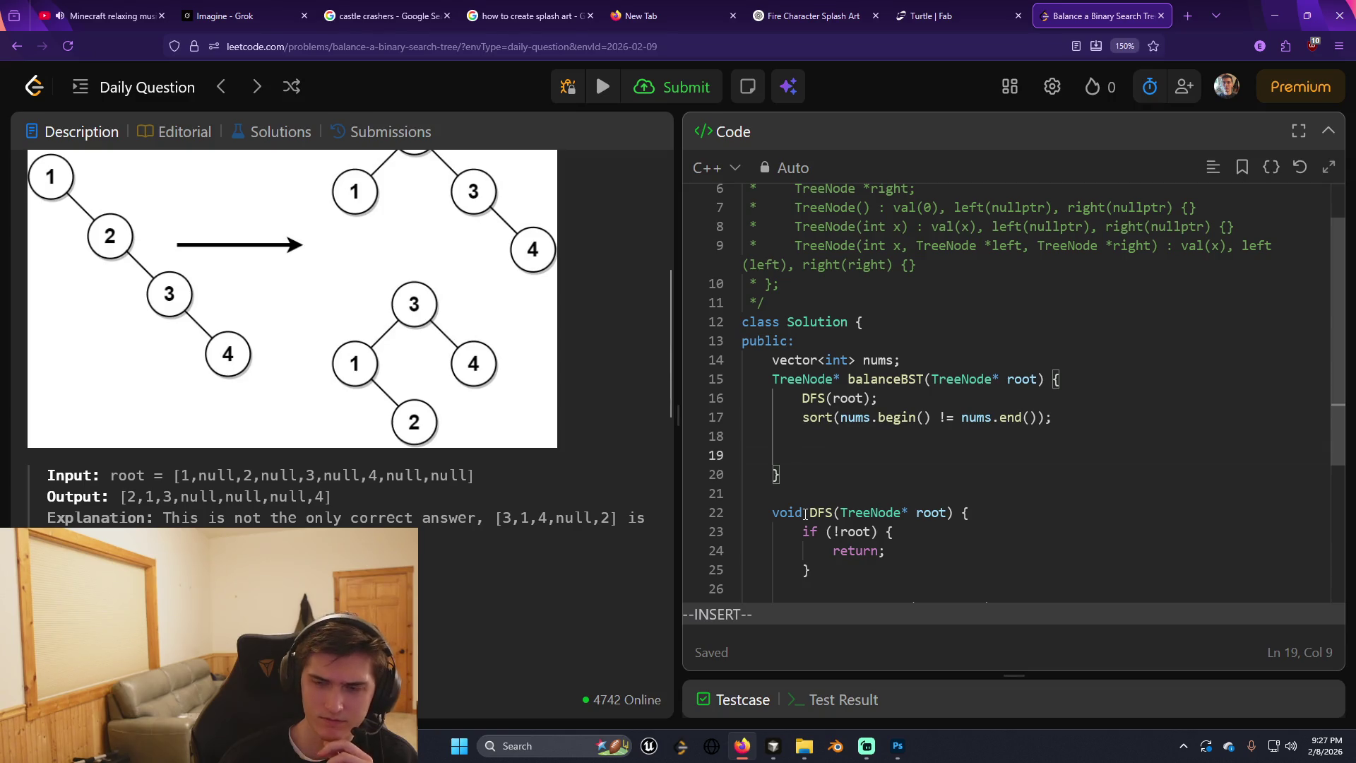
pyautogui.scroll(-3, 805, 514)
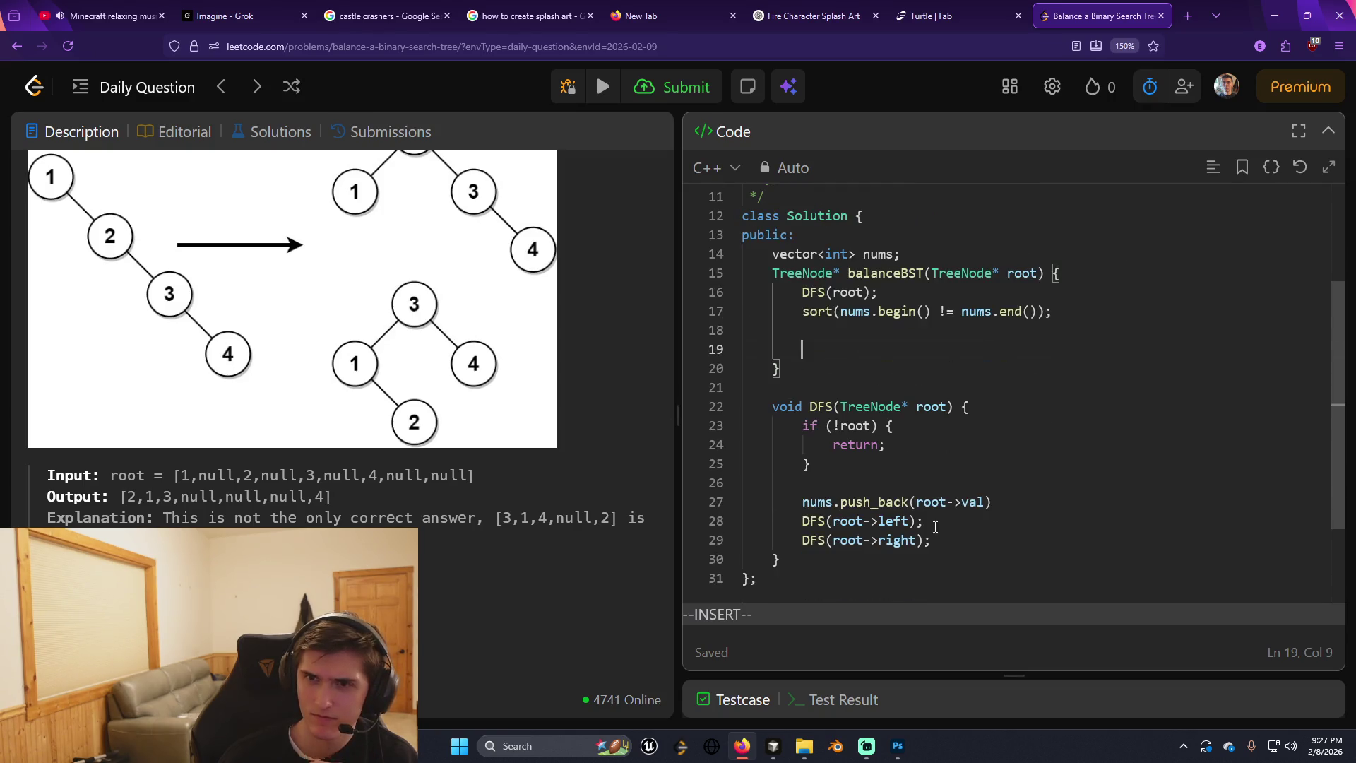
# Add an empty void insert(TreeNode* node) { } helper below balanceBST, and indent line 19.
pyautogui.press('Escape')
pyautogui.press('j')
pyautogui.press('j')
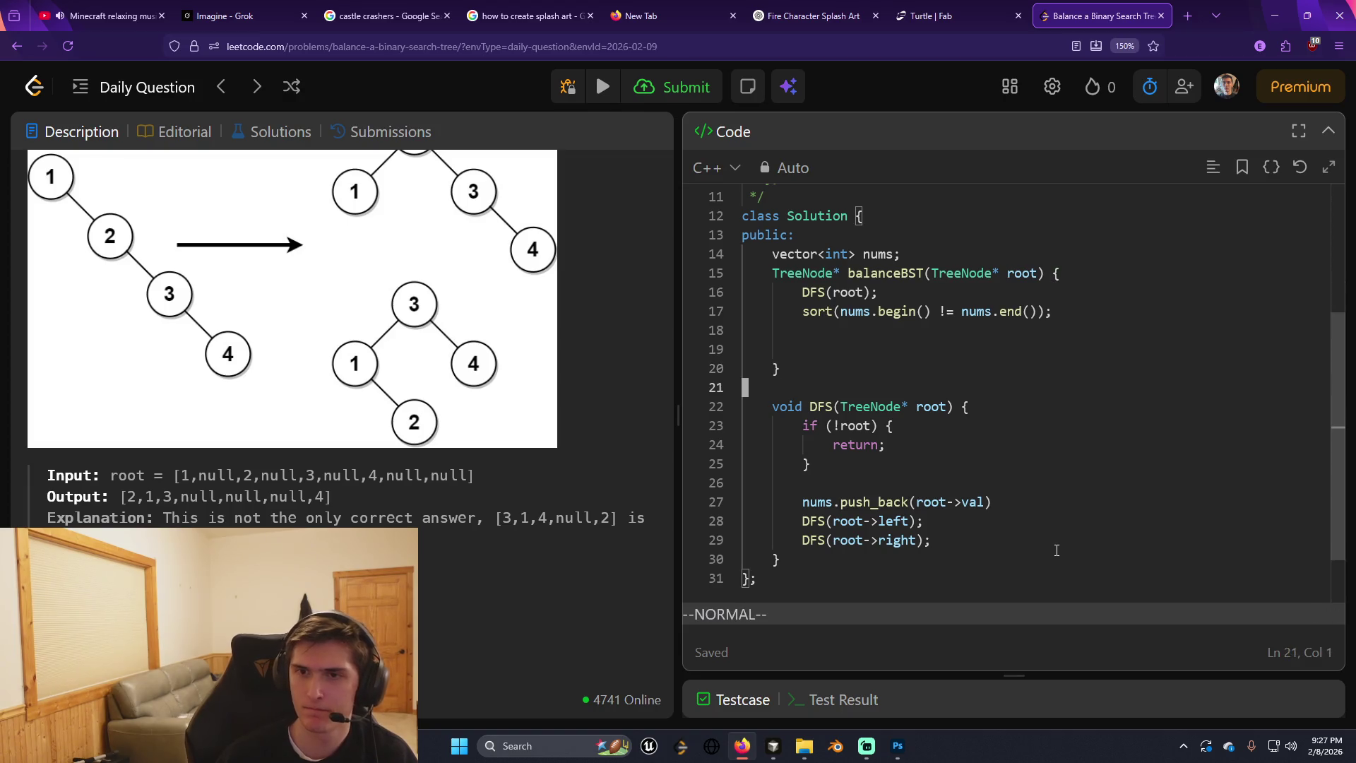
pyautogui.press('o')
pyautogui.press('Return')
pyautogui.press('Up')
pyautogui.write('voi')
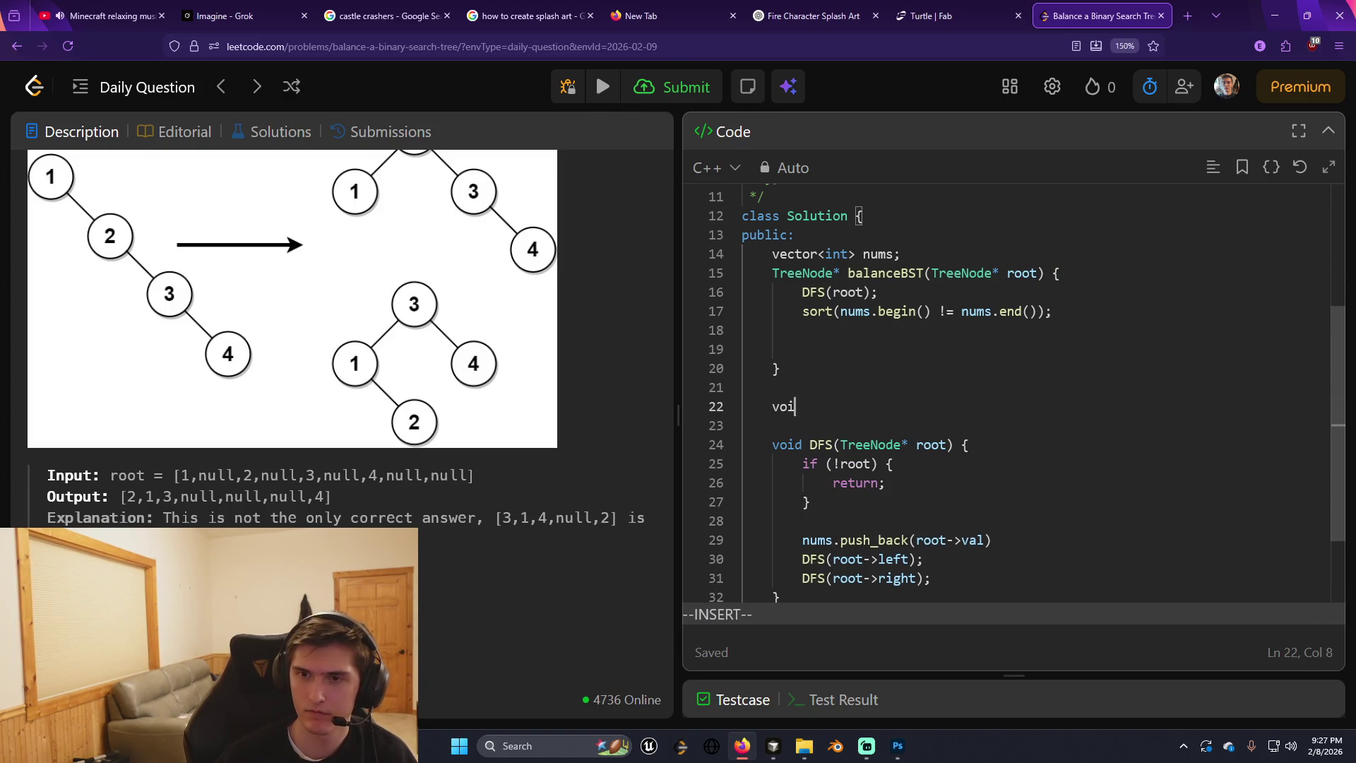
pyautogui.write('d insert(')
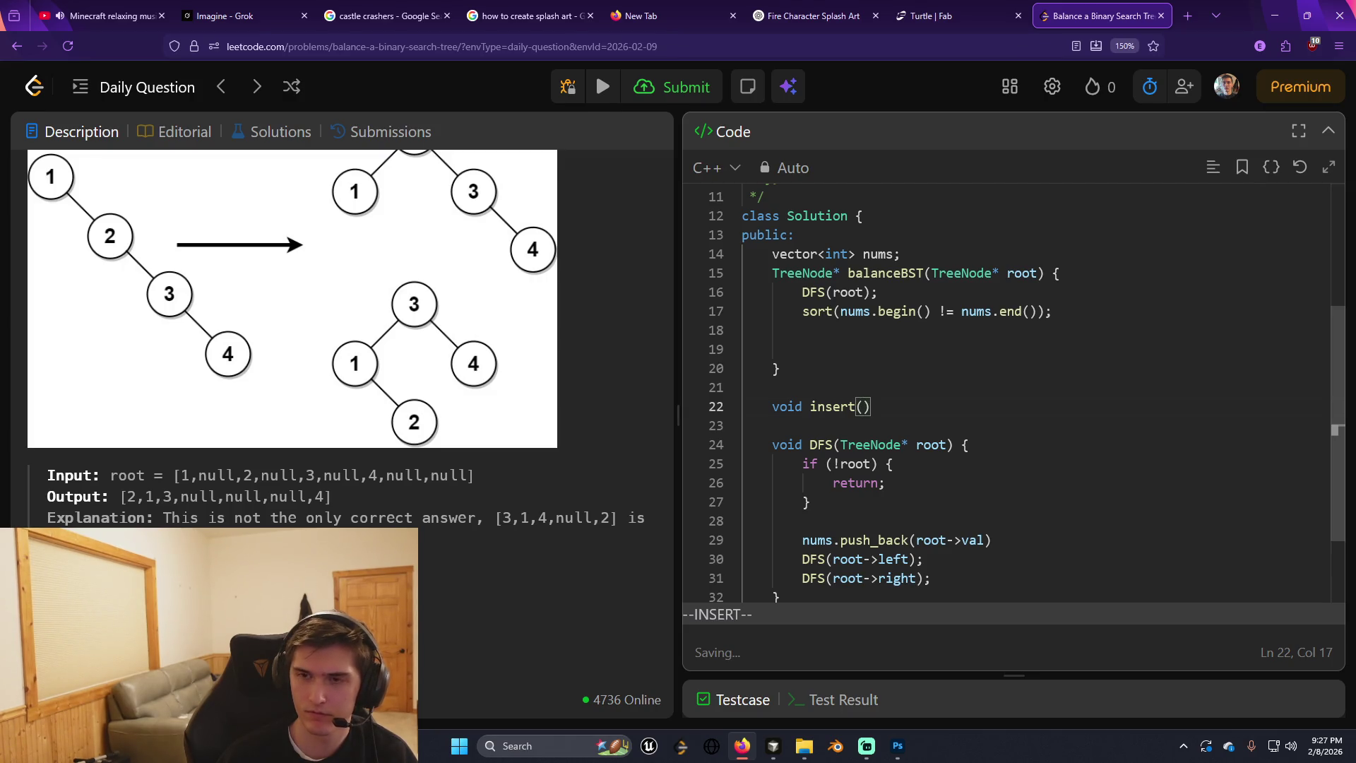
pyautogui.write('TreeNod')
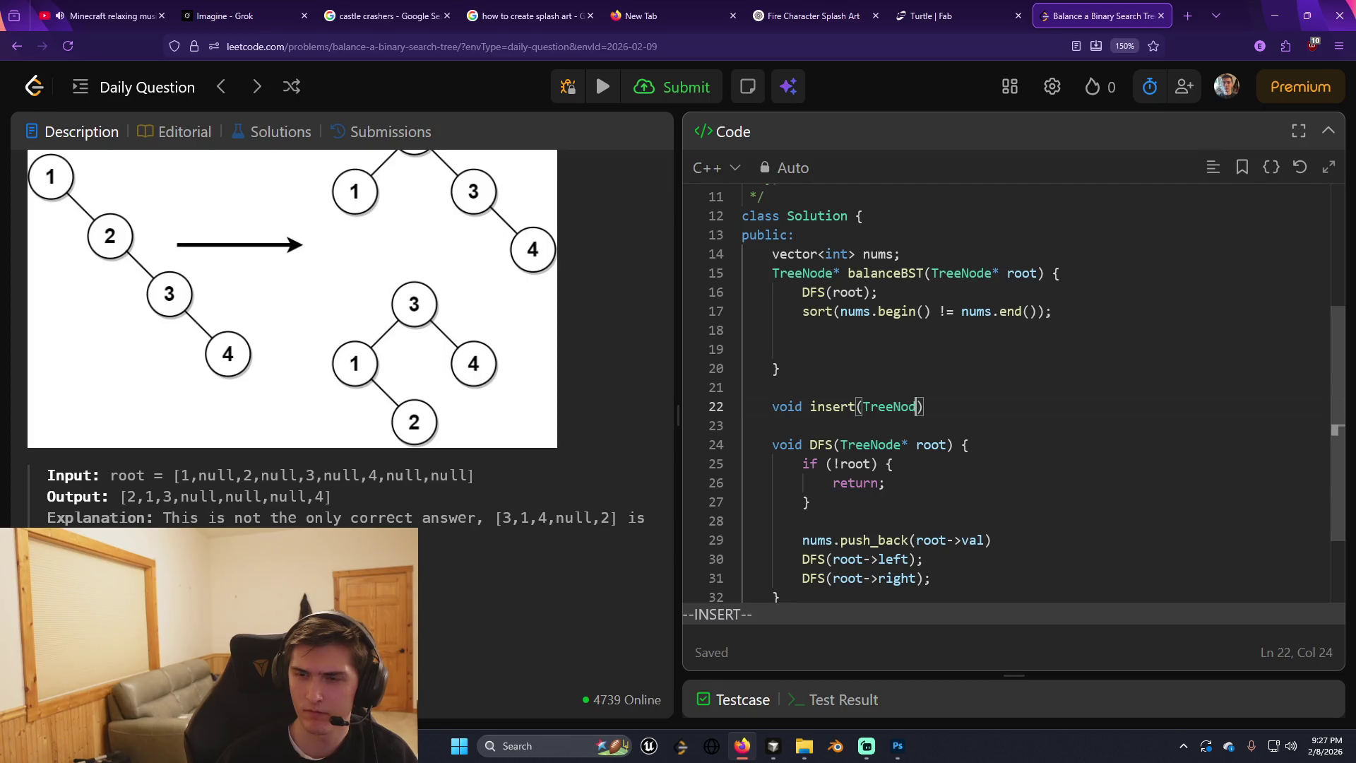
pyautogui.write('e* node)')
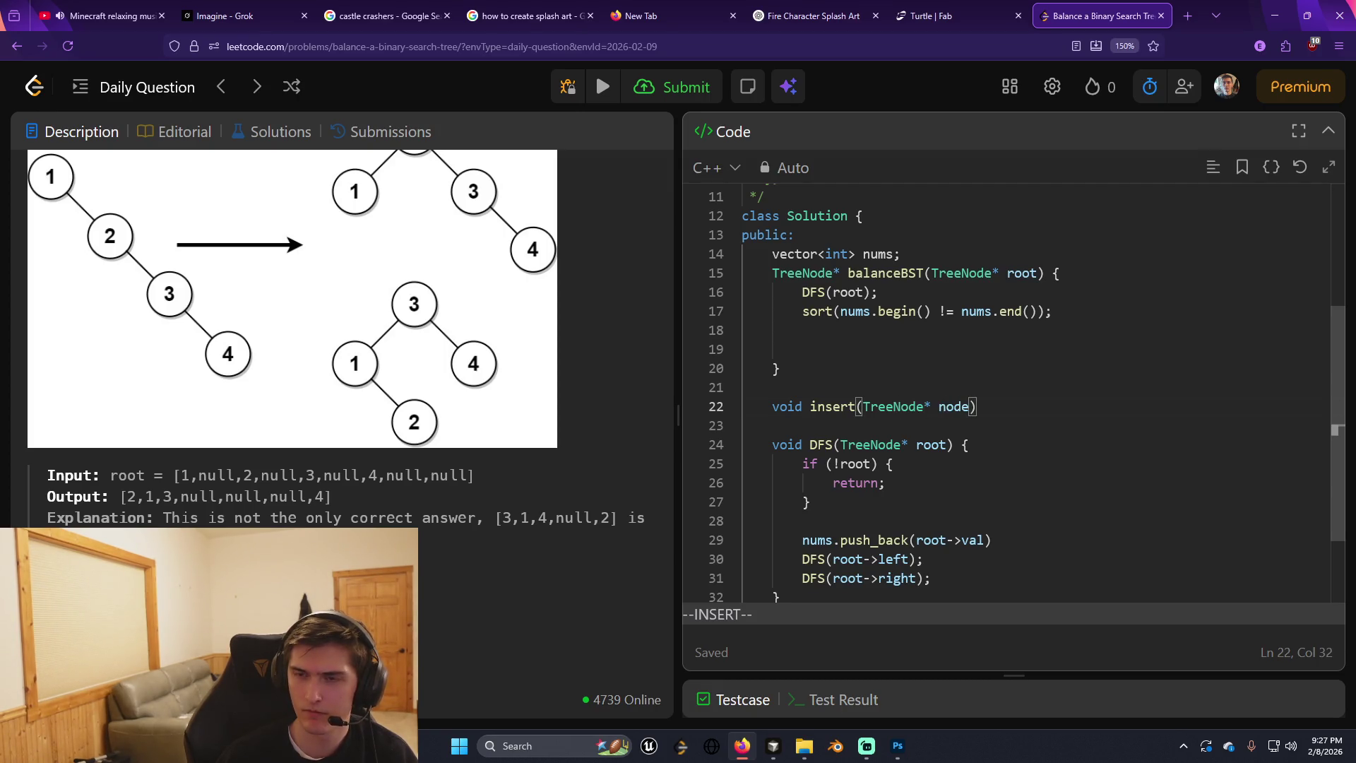
pyautogui.write(' {')
pyautogui.press('Return')
pyautogui.press('Escape')
pyautogui.press('k')
pyautogui.press('k')
pyautogui.press('k')
pyautogui.press('i')
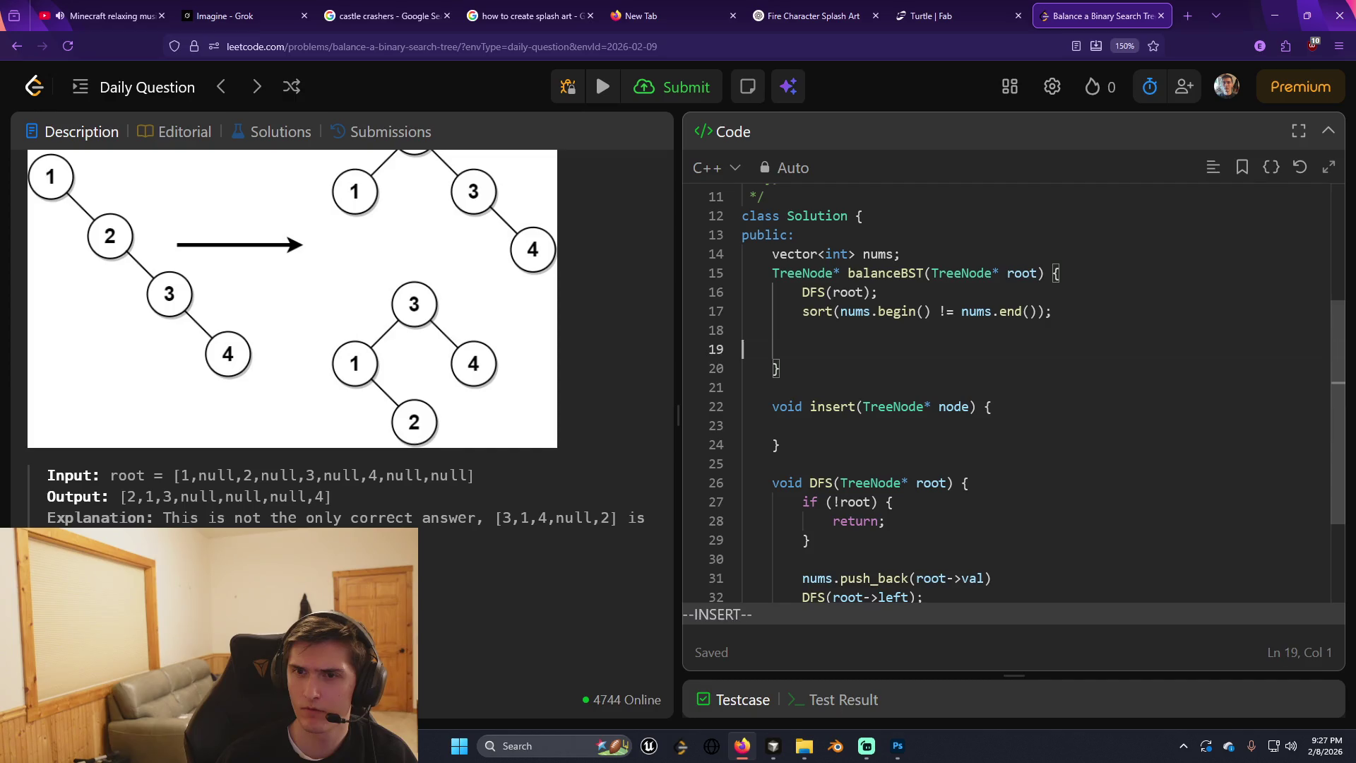
pyautogui.press('Tab')
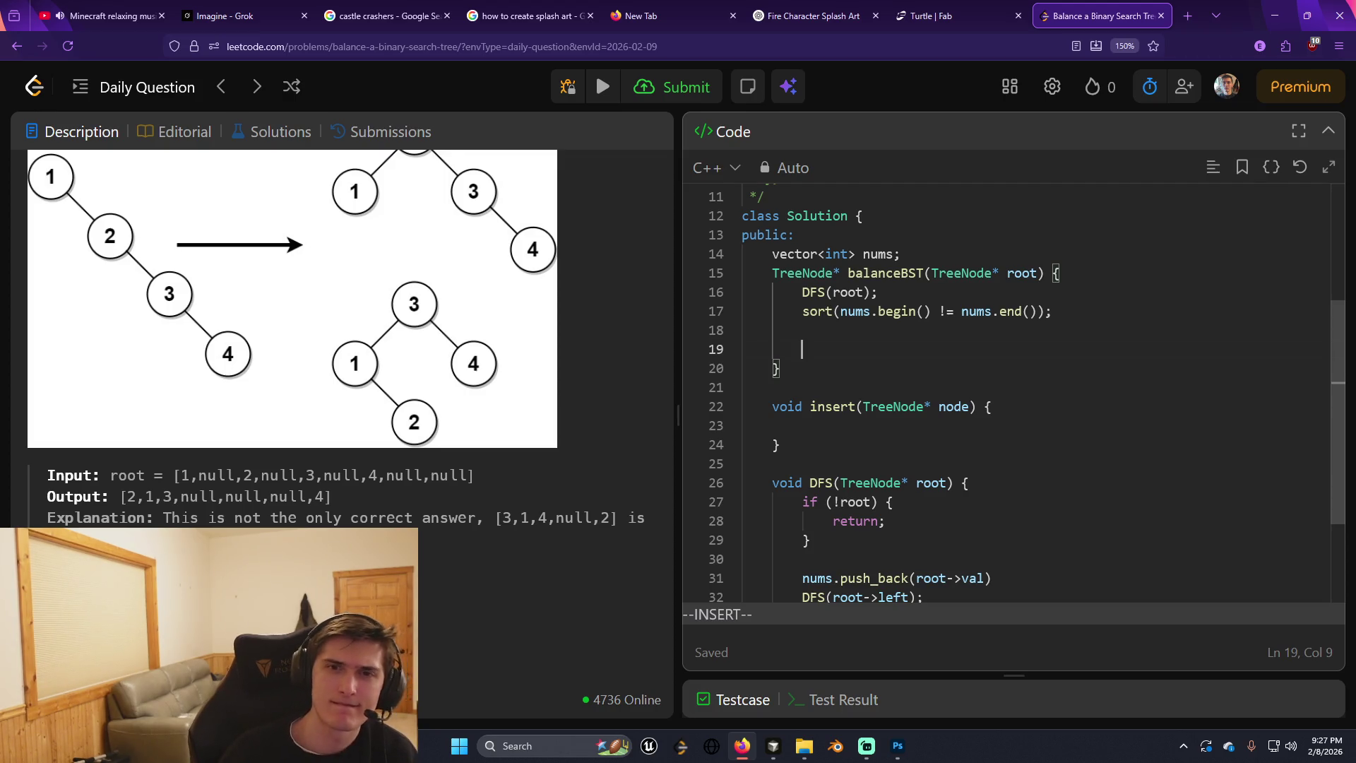
pyautogui.scroll(3, 368, 400)
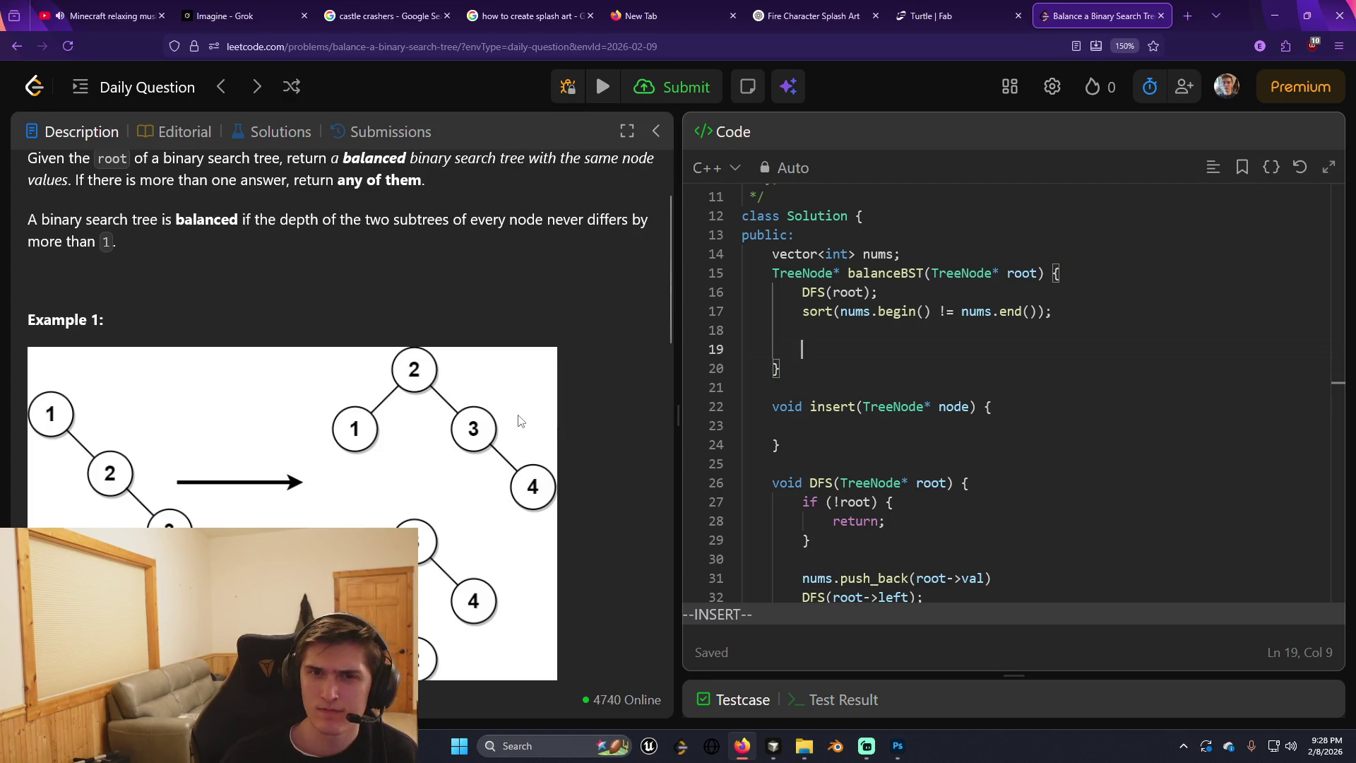
# Indent the empty line inside the insert helper's body.
pyautogui.scroll(-2, 519, 421)
pyautogui.click(886, 425)
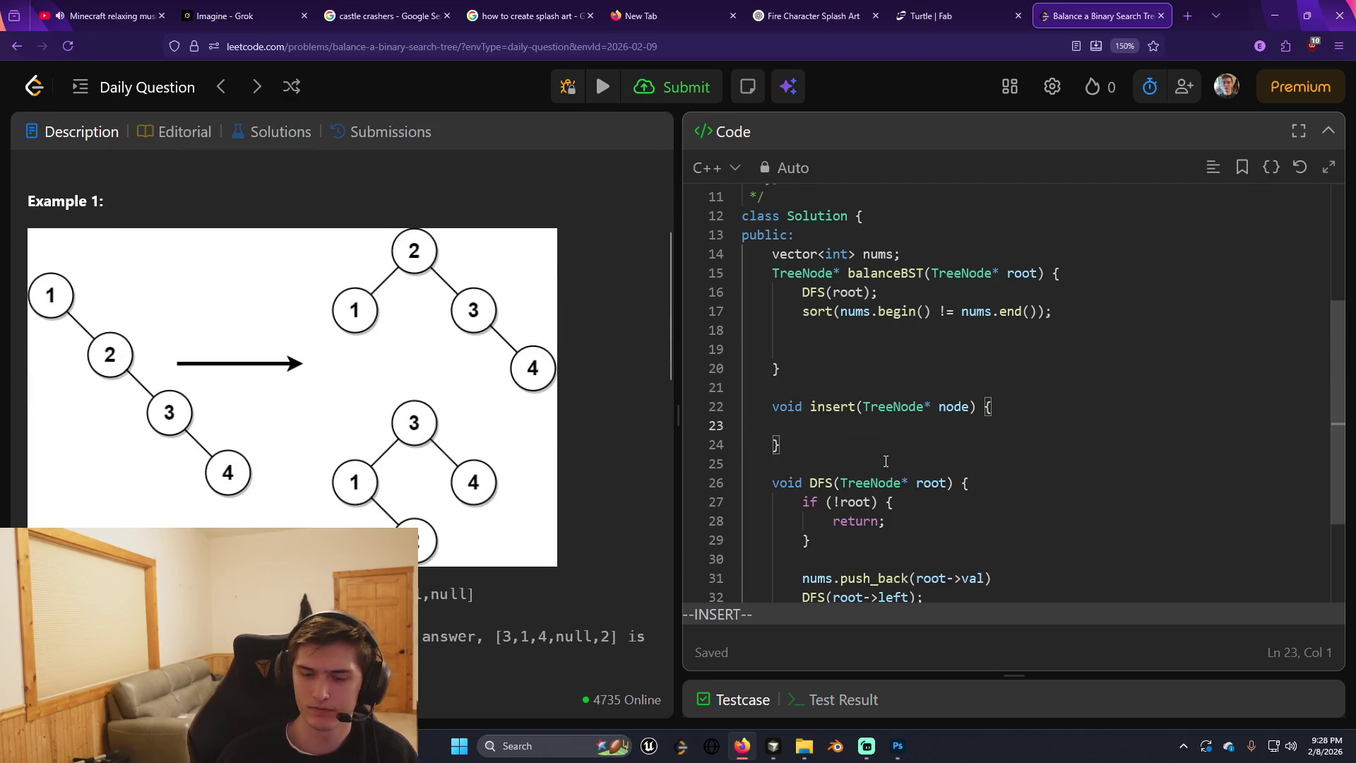
pyautogui.press('Tab')
pyautogui.press('Tab')
pyautogui.press('Tab')
pyautogui.press('Escape')
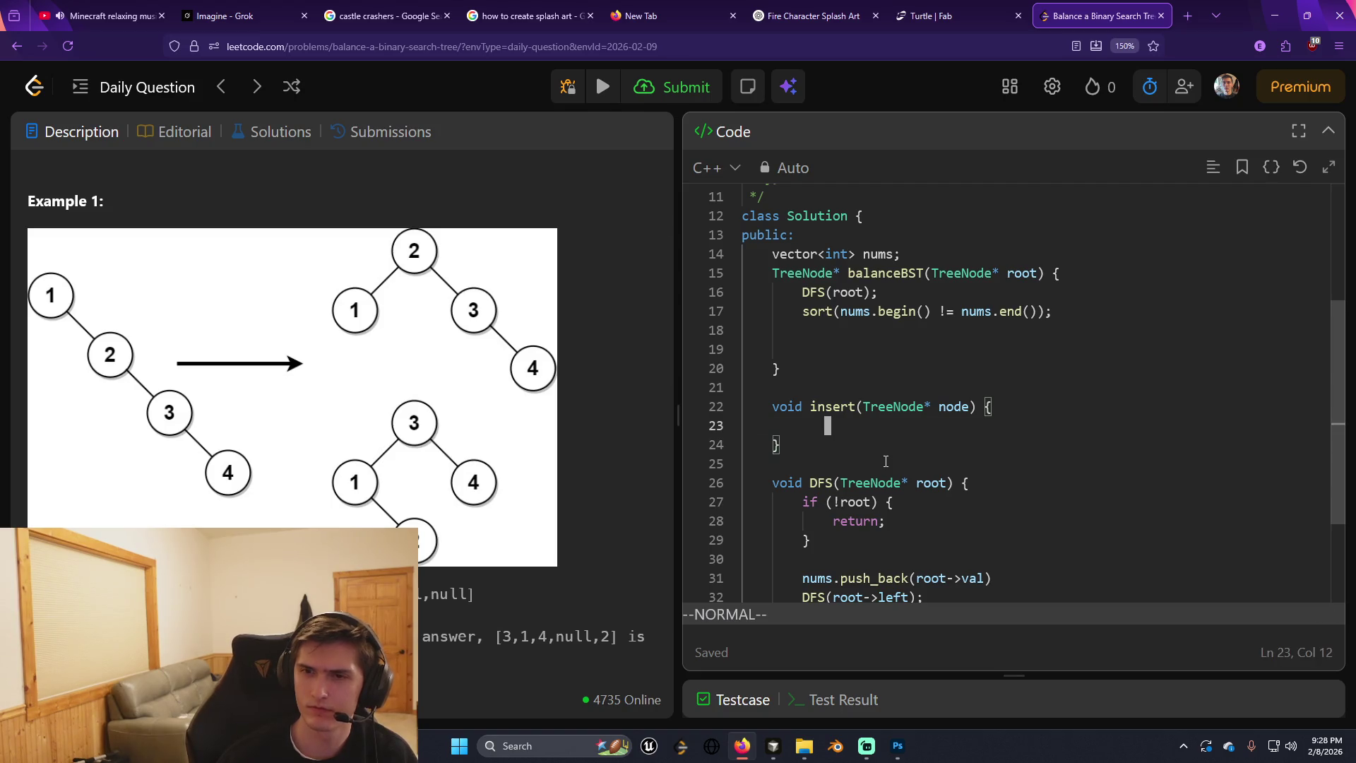
pyautogui.press('S')
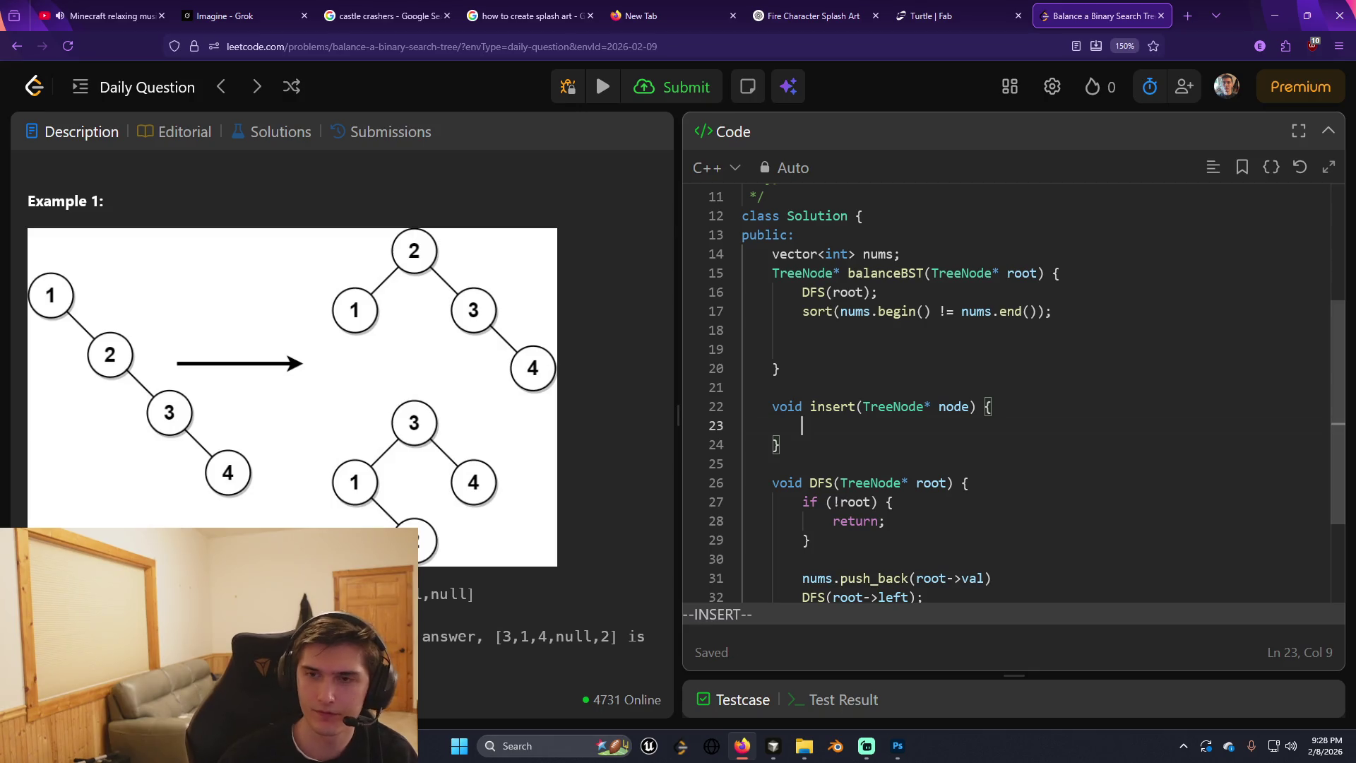
pyautogui.press('Escape')
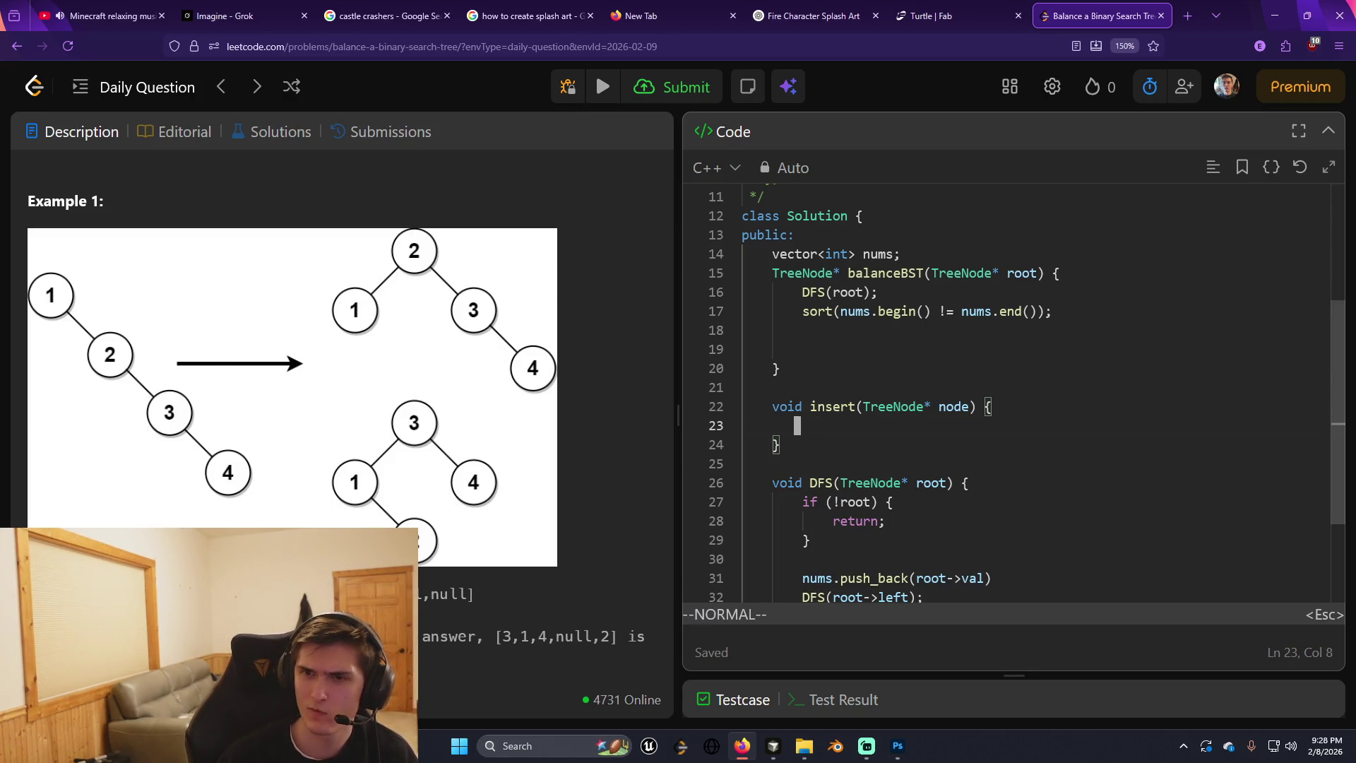
# Replace insert's parameter with int num, then prepend a TreeNode* root parameter.
pyautogui.press('k')
pyautogui.press('l')
pyautogui.press('l')
pyautogui.press('l')
pyautogui.press('l')
pyautogui.press('l')
pyautogui.press('l')
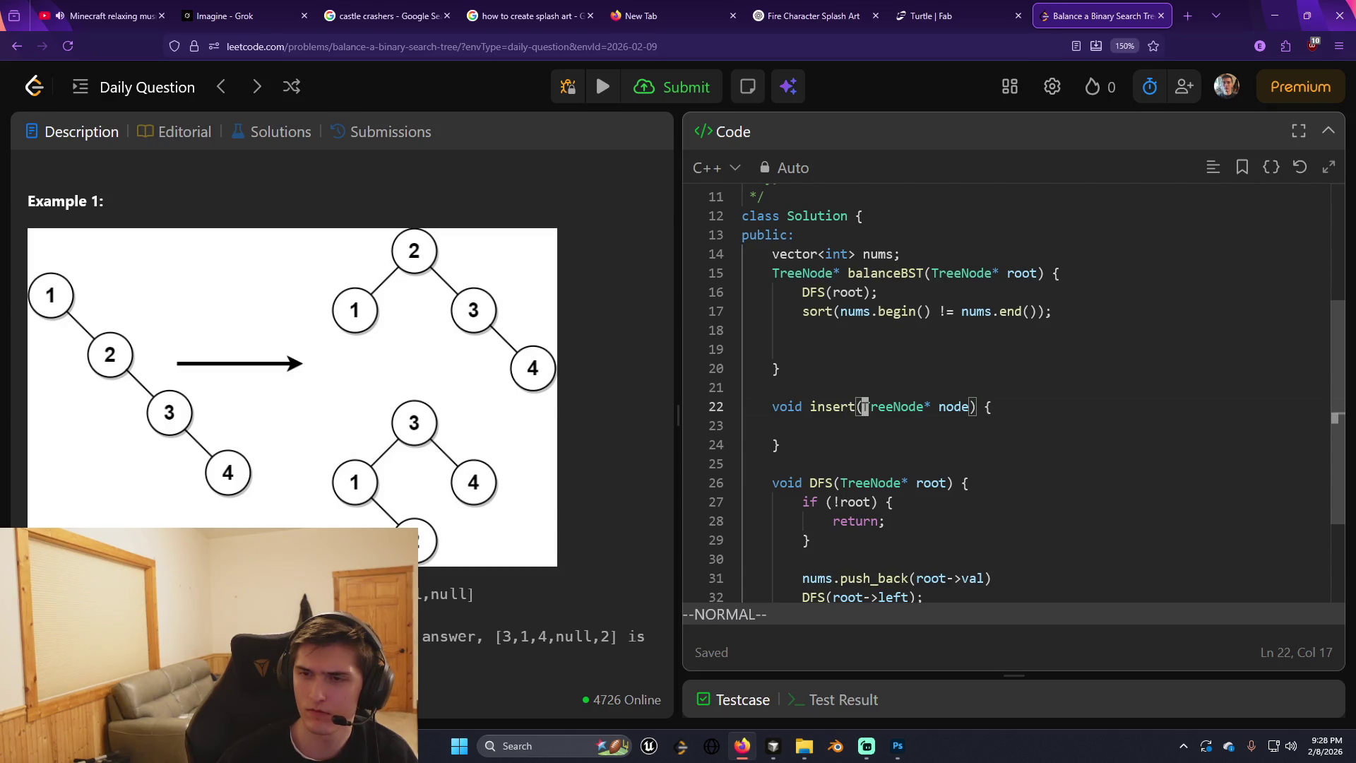
pyautogui.press('l')
pyautogui.press('l')
pyautogui.press('l')
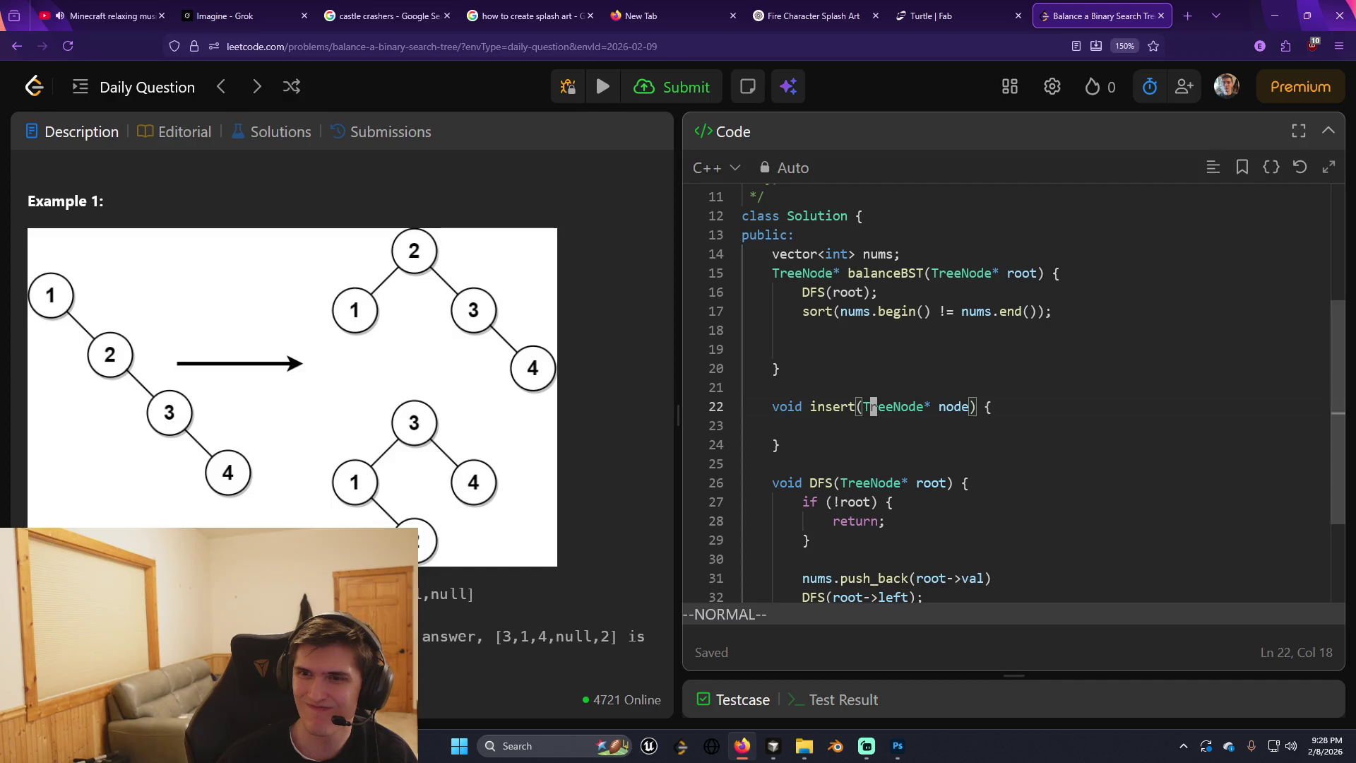
pyautogui.press('h')
pyautogui.press('h')
pyautogui.press('h')
pyautogui.press('d')
pyautogui.press('w')
pyautogui.press('d')
pyautogui.press('w')
pyautogui.press('d')
pyautogui.press('w')
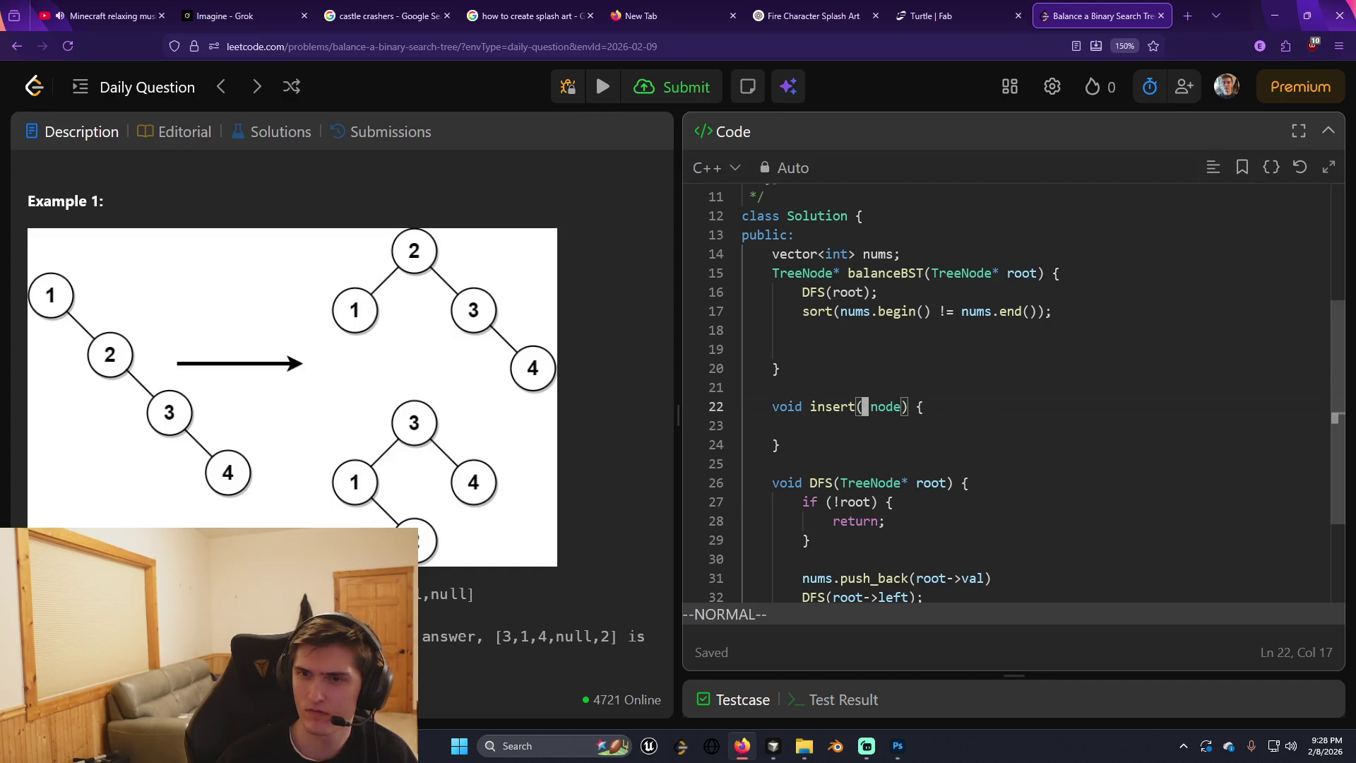
pyautogui.press('i')
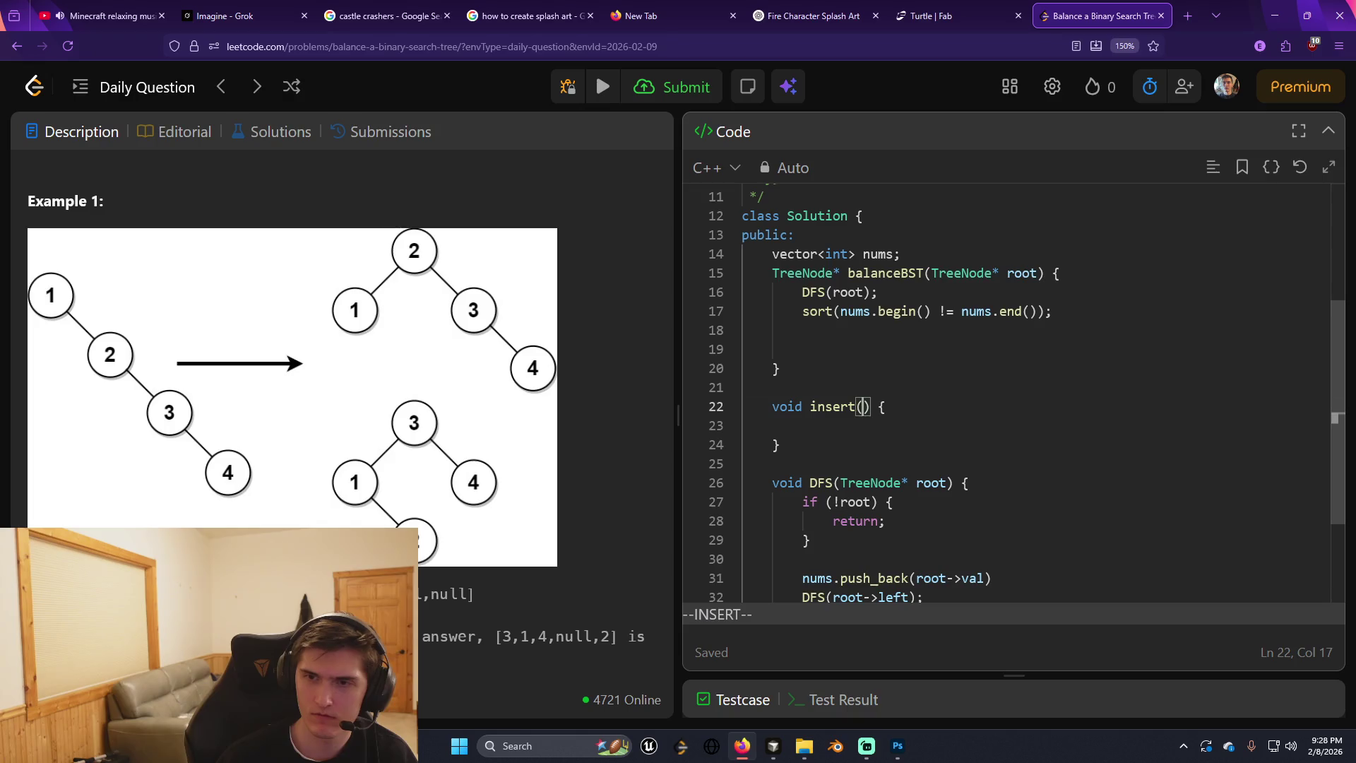
pyautogui.write('int ')
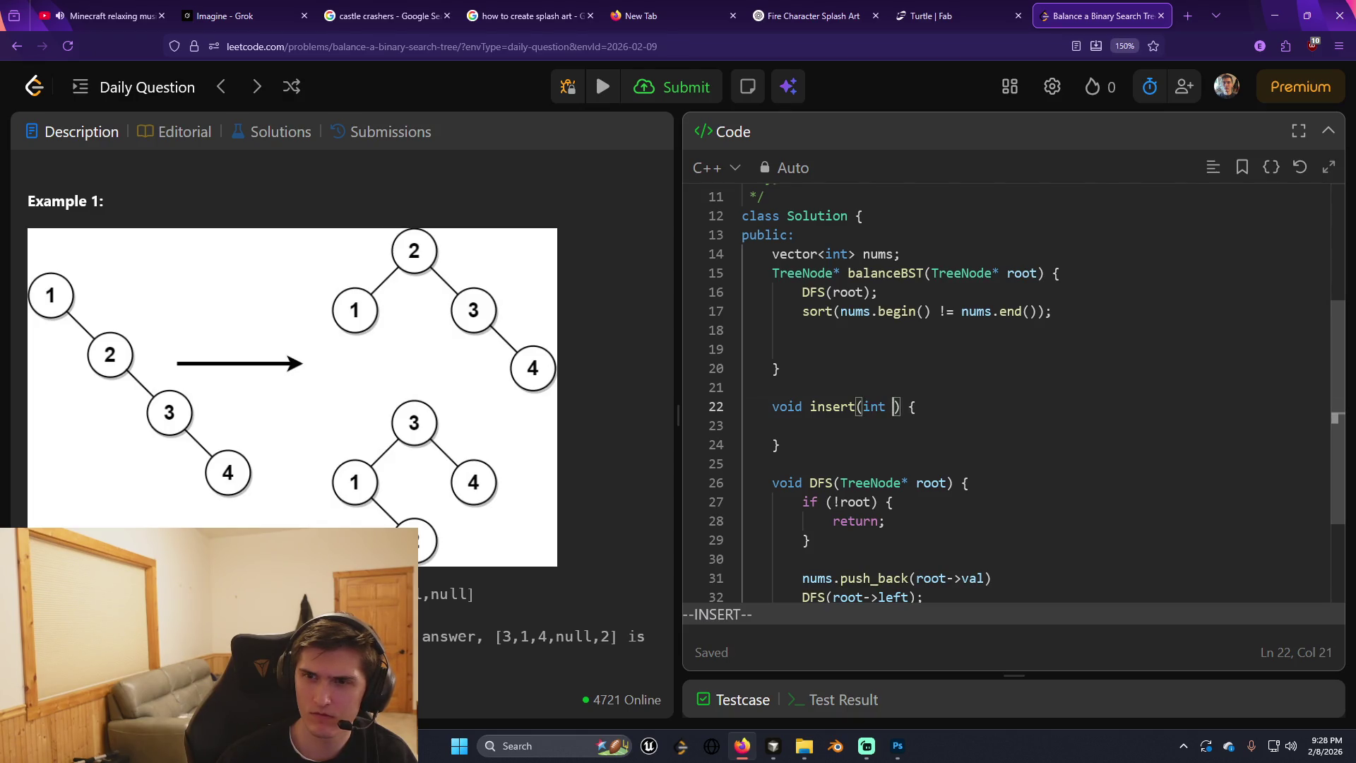
pyautogui.write('num')
pyautogui.press('Escape')
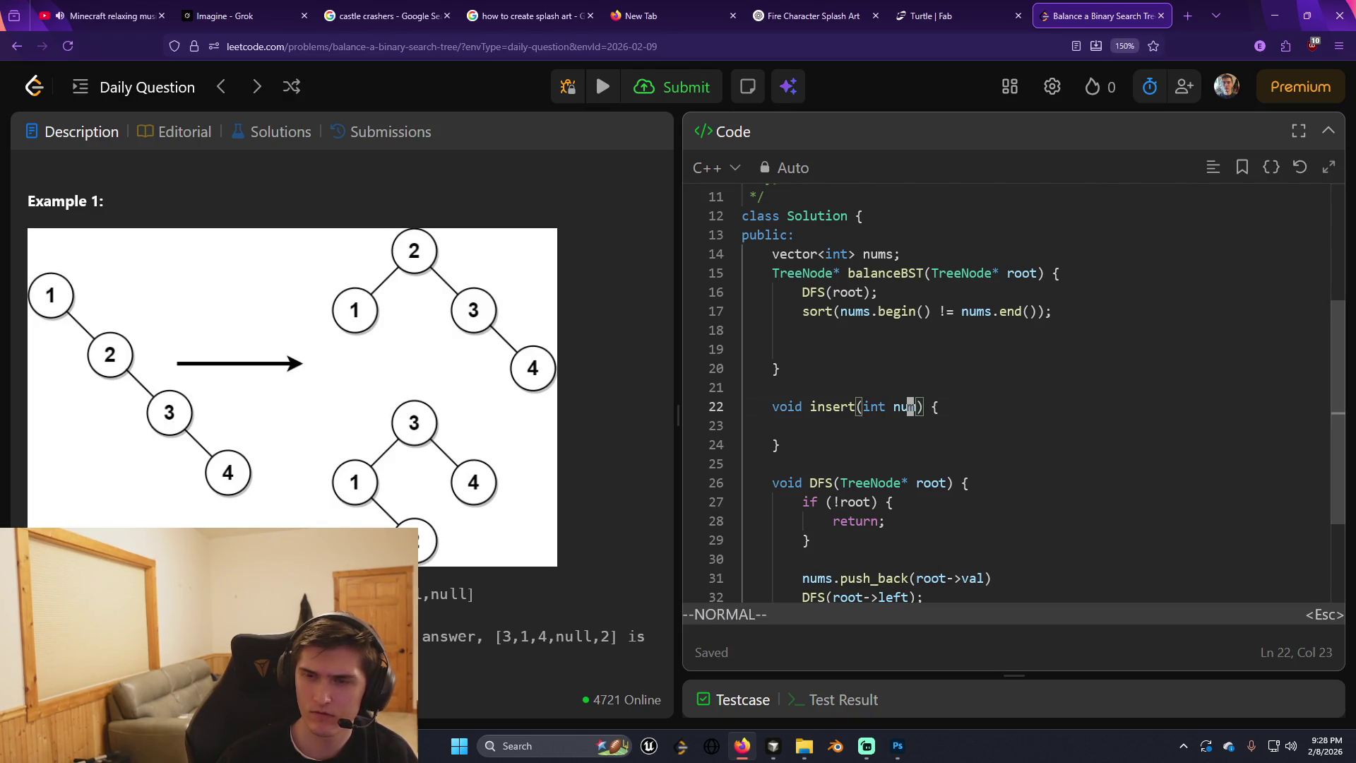
pyautogui.press('h')
pyautogui.press('h')
pyautogui.press('h')
pyautogui.write('insert(')
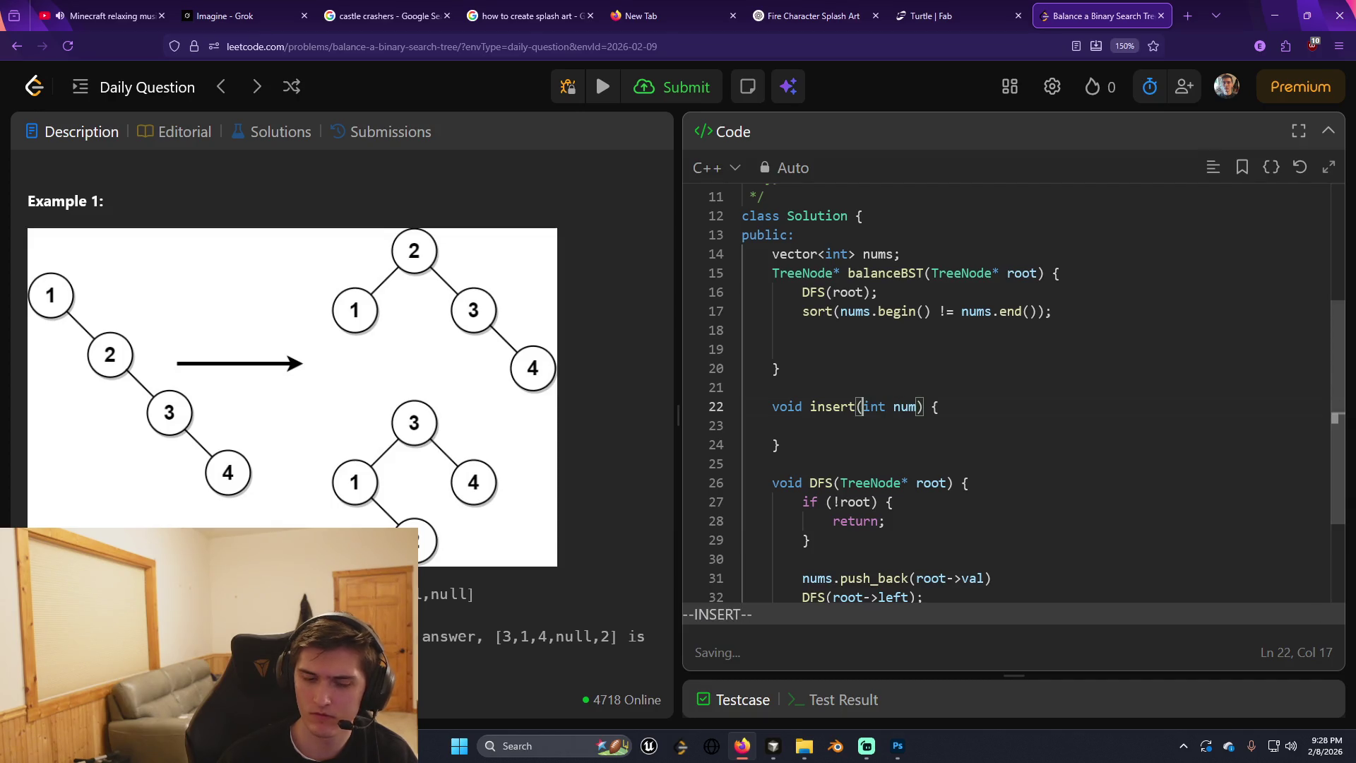
pyautogui.write('TreeNode* root,')
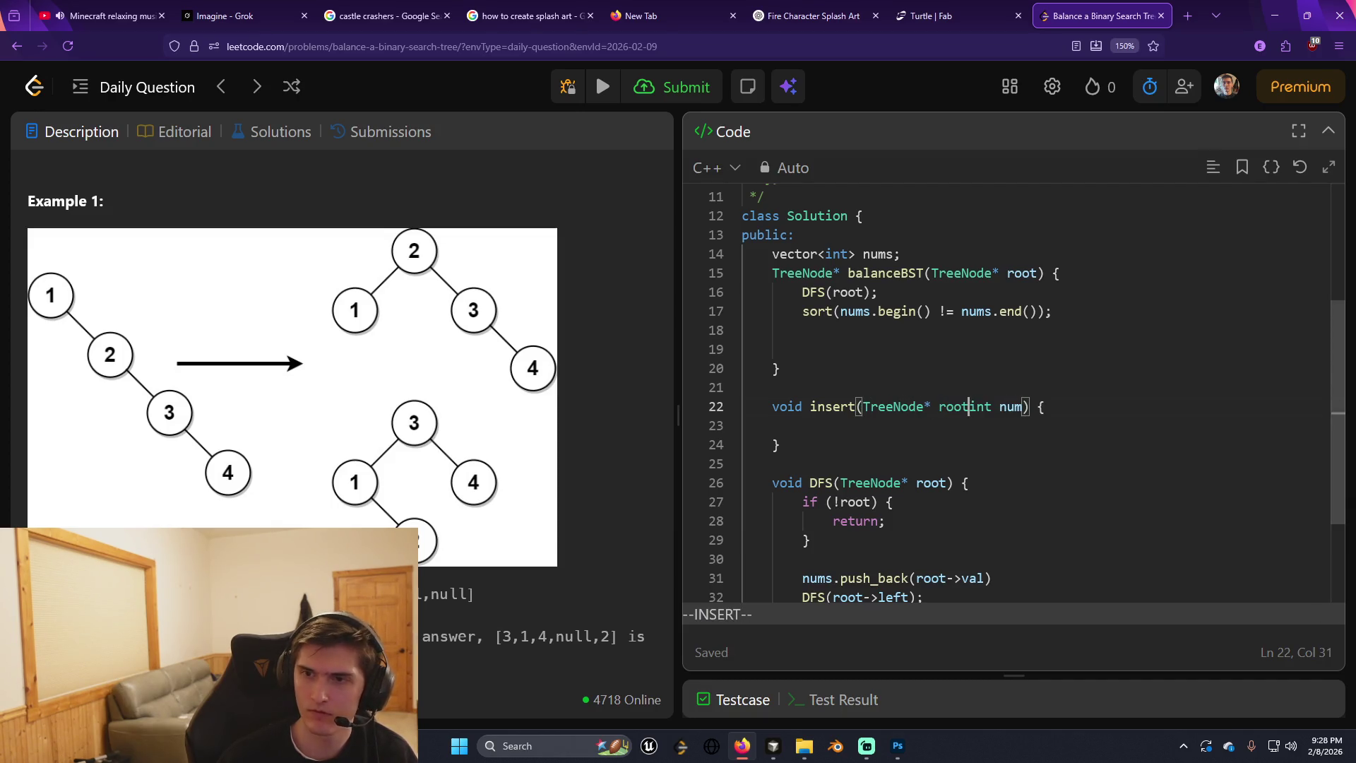
pyautogui.press('Escape')
# Replace int num with TreeNode* node, making the signature insert(TreeNode* root, TreeNode* node).
pyautogui.press('A')
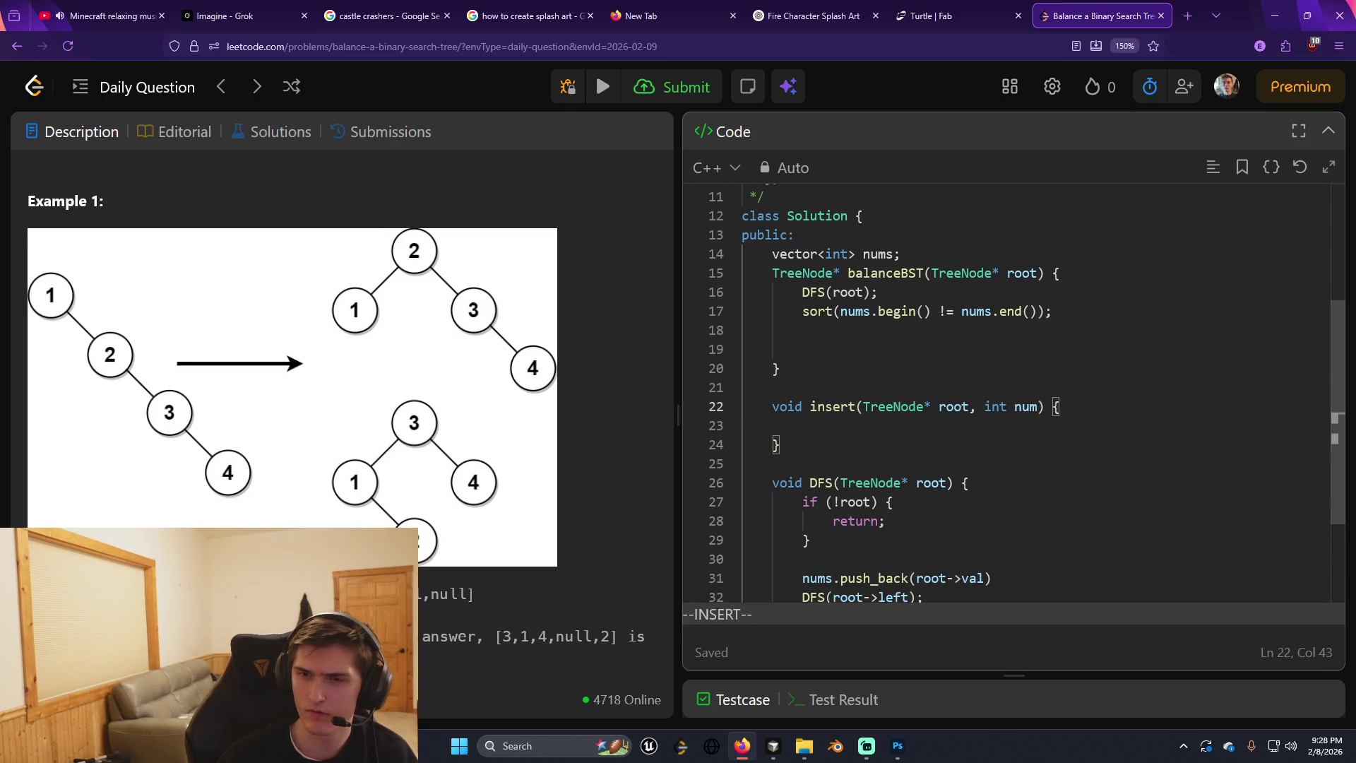
pyautogui.press('Escape')
pyautogui.press('j')
pyautogui.press('A')
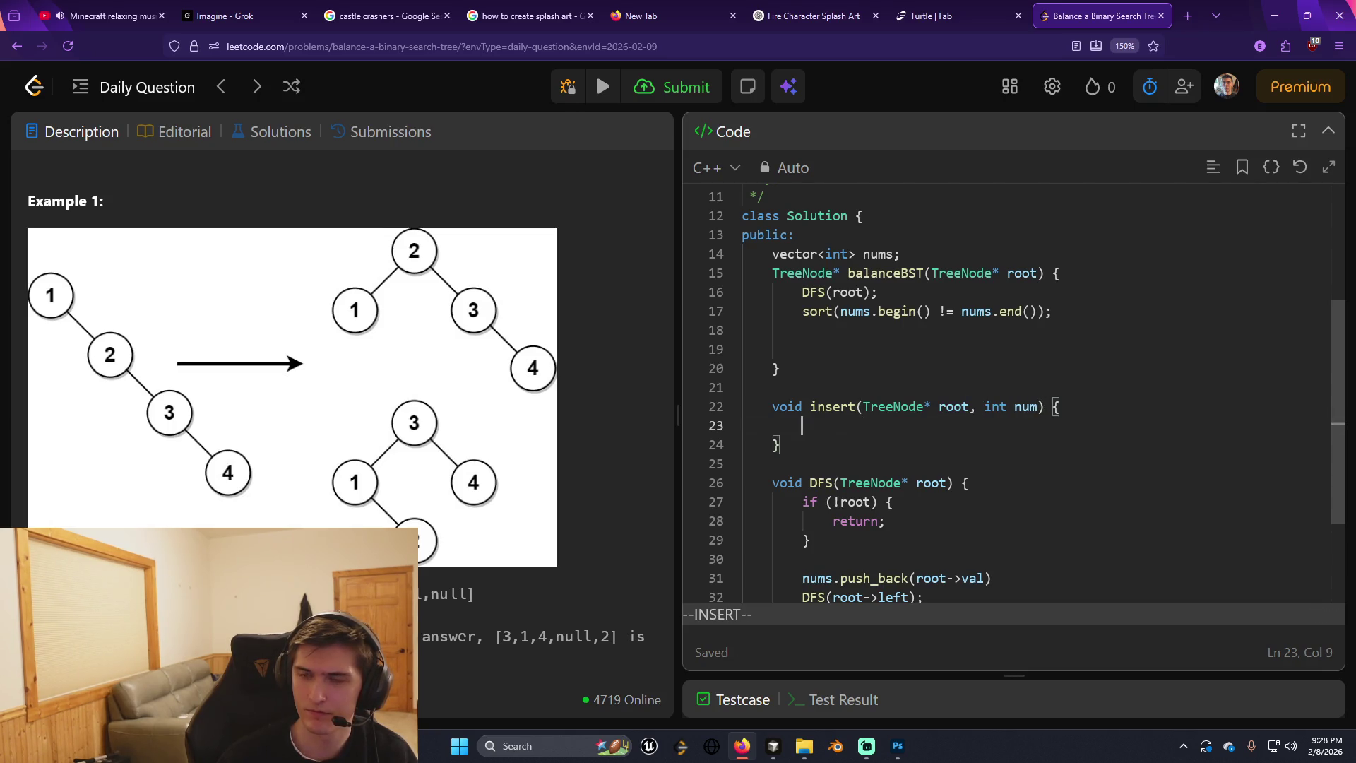
pyautogui.press('Escape')
pyautogui.press('k')
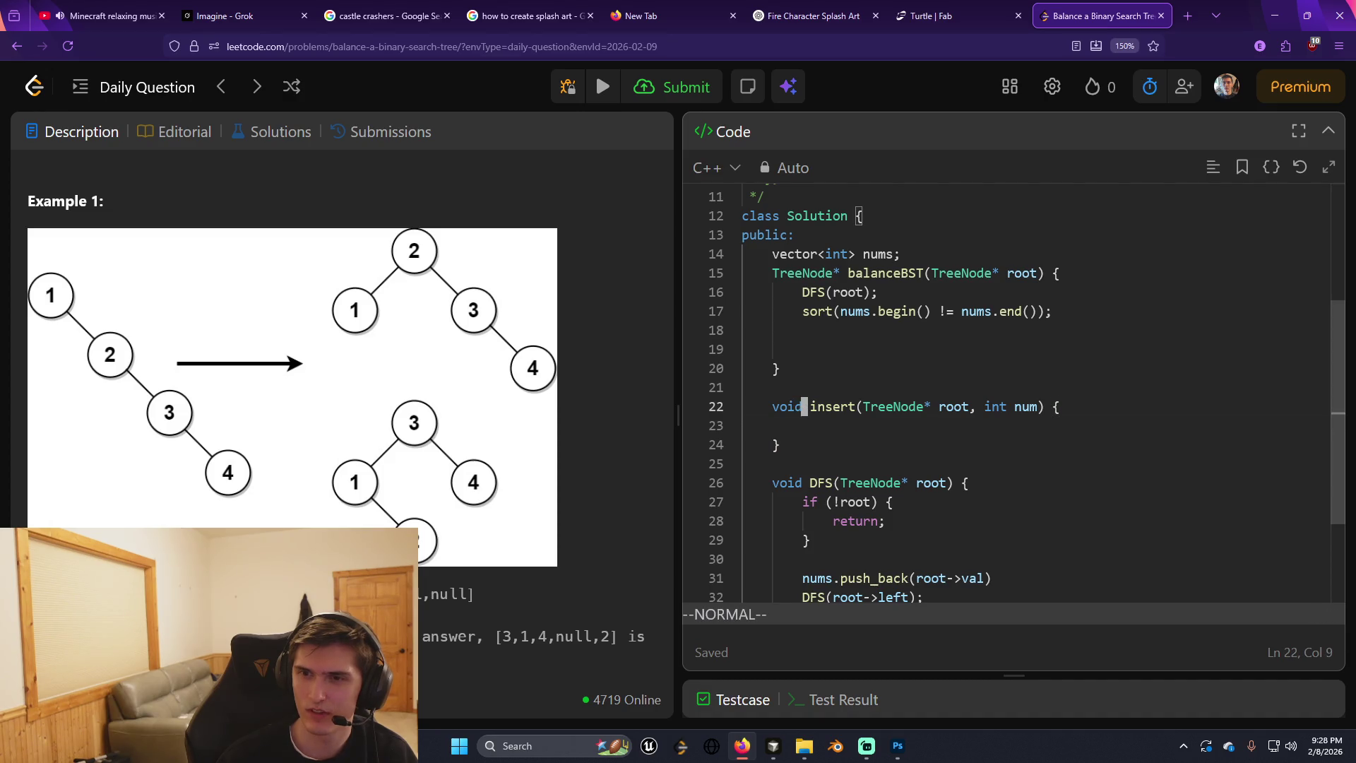
pyautogui.press('w')
pyautogui.press('w')
pyautogui.press('w')
pyautogui.press('w')
pyautogui.press('d')
pyautogui.press('t')
pyautogui.press(')')
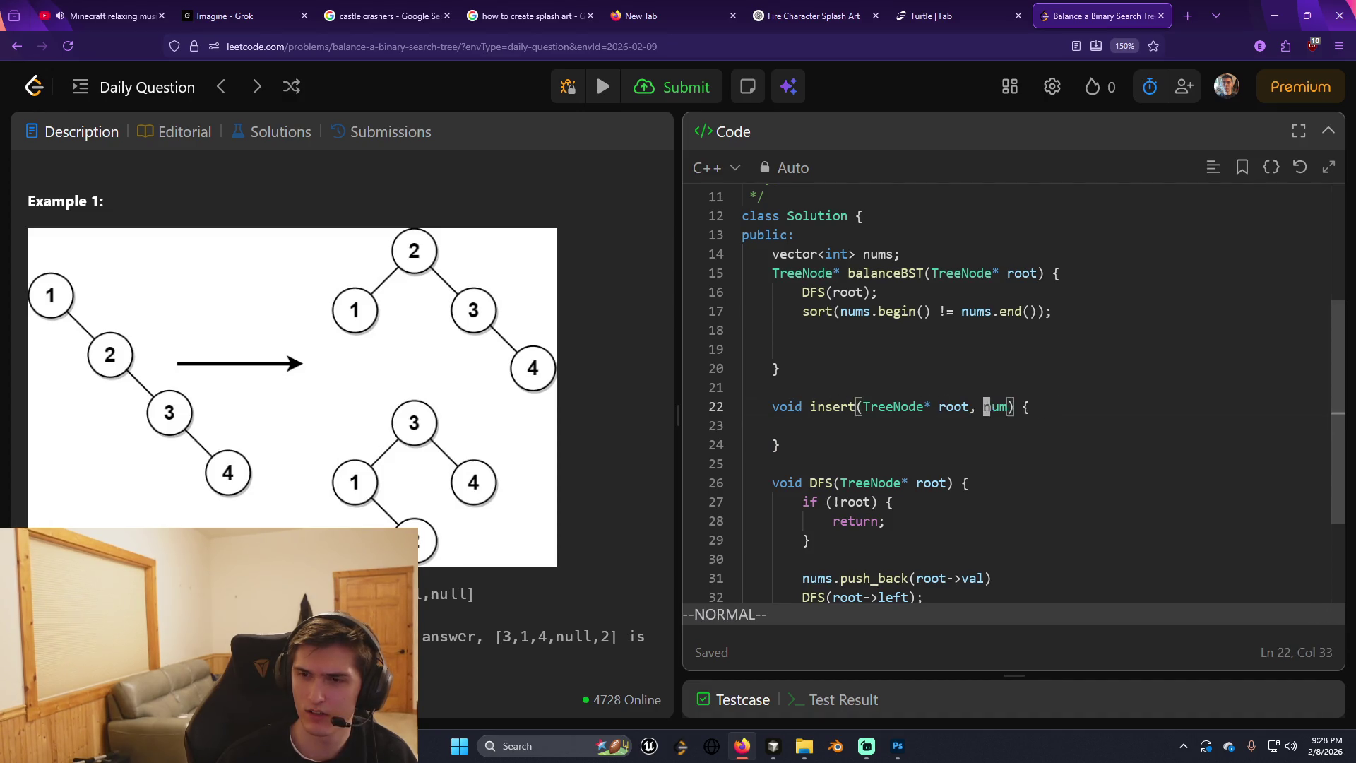
pyautogui.write('insert(TreeNode* ro')
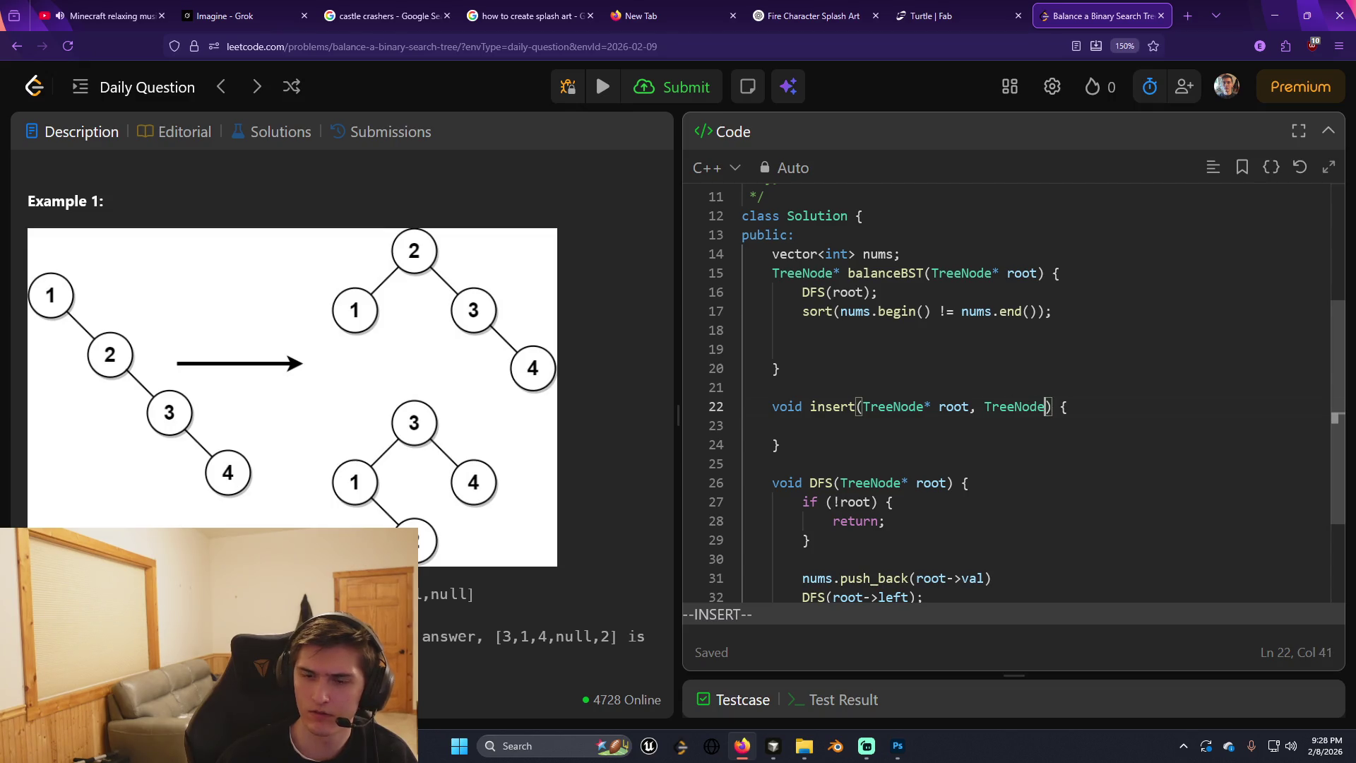
pyautogui.press('BackSpace')
pyautogui.press('BackSpace')
pyautogui.write('node')
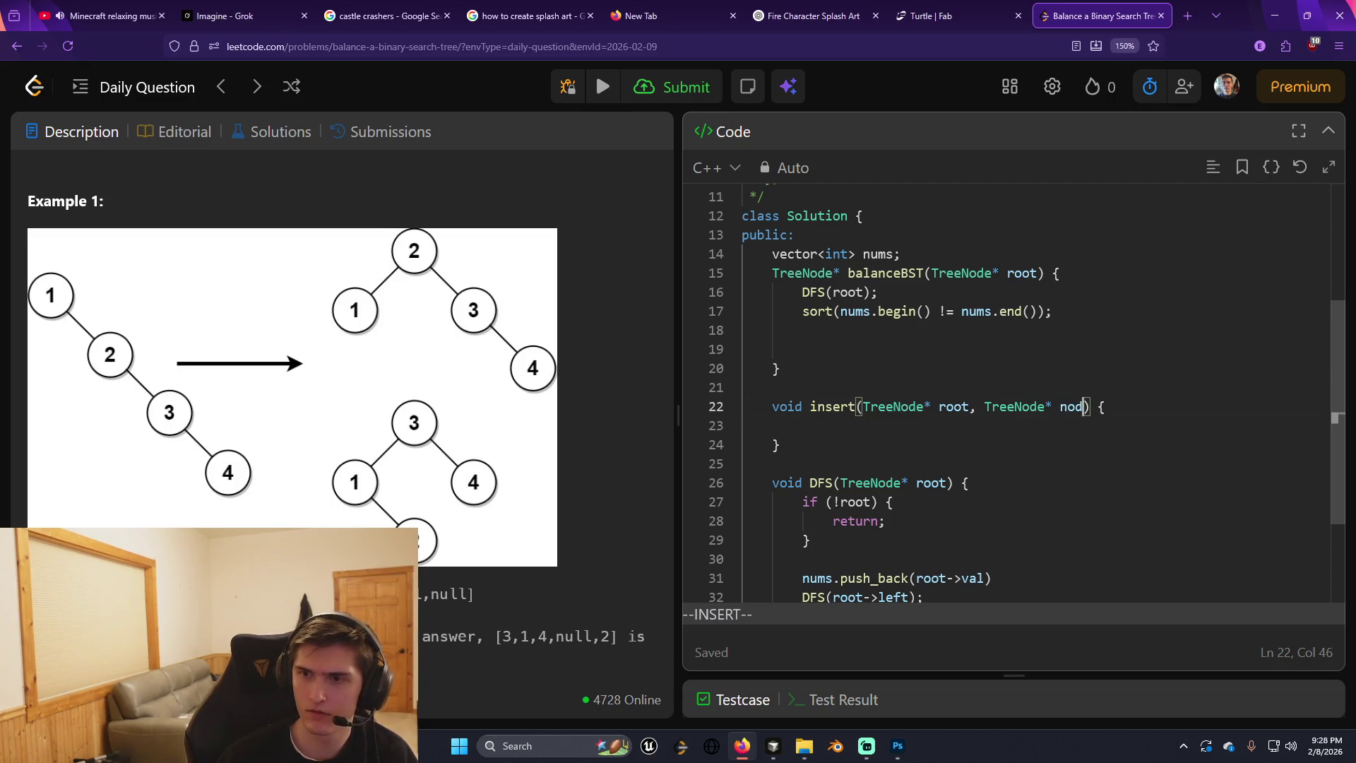
pyautogui.press('Escape')
pyautogui.press('k')
pyautogui.press('k')
pyautogui.press('k')
pyautogui.press('i')
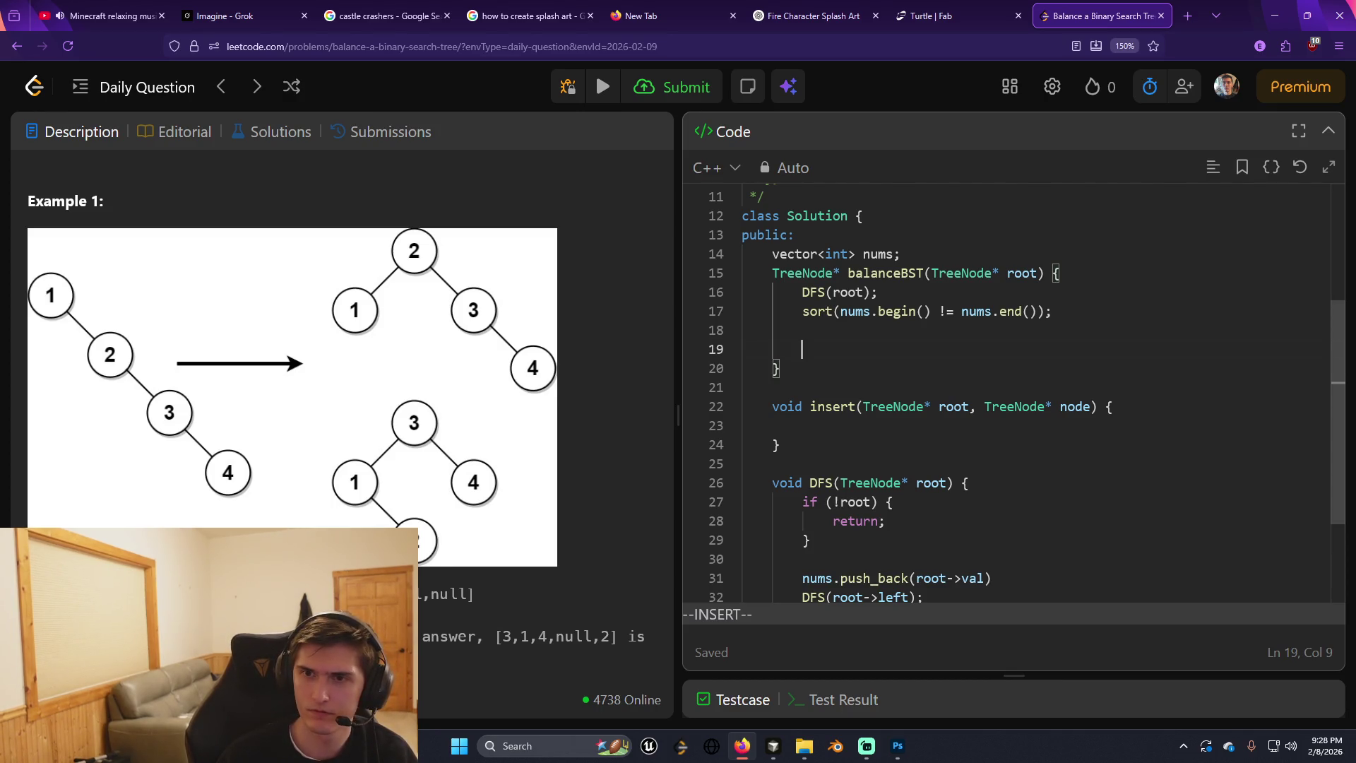
# Write TreeNode* node = new TreeNode(num); with a for (auto num : nums) loop header above it.
pyautogui.write('TreeNode* ')
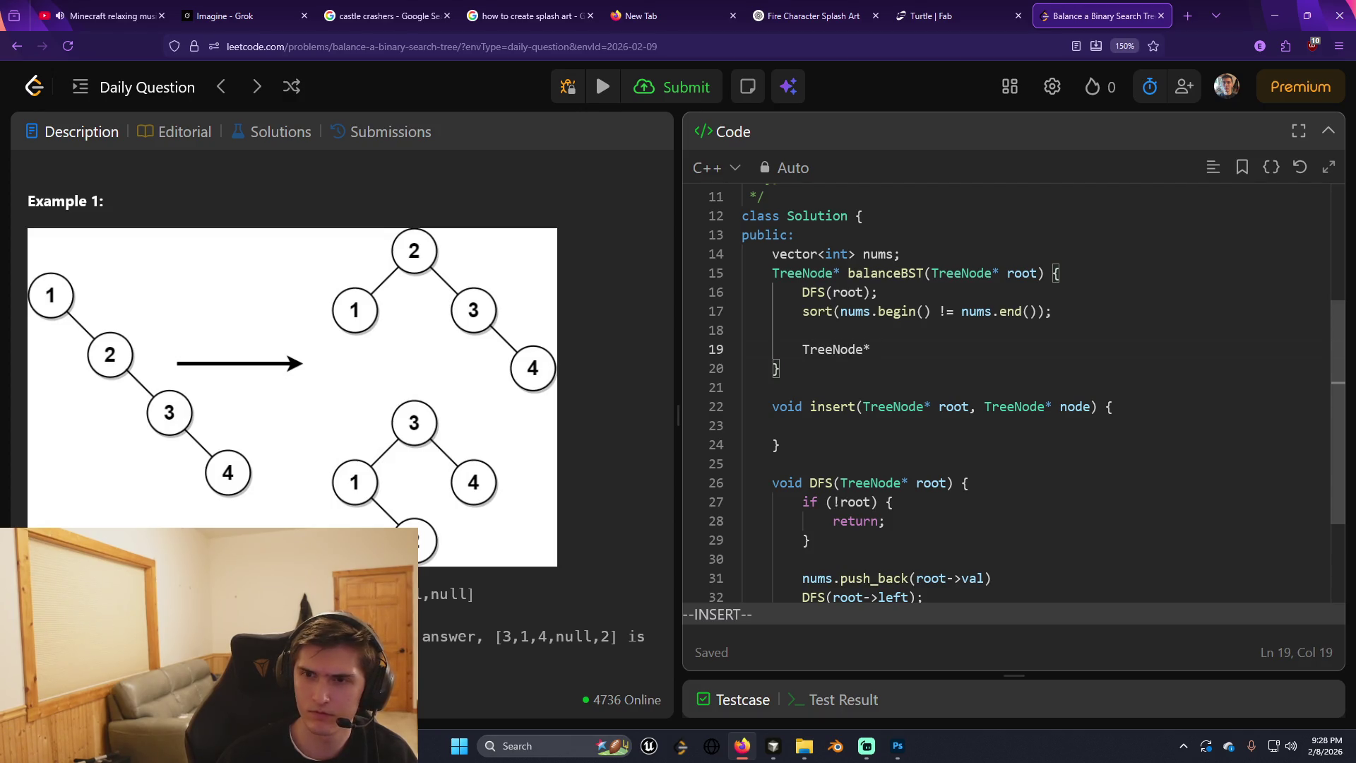
pyautogui.write('node = new ')
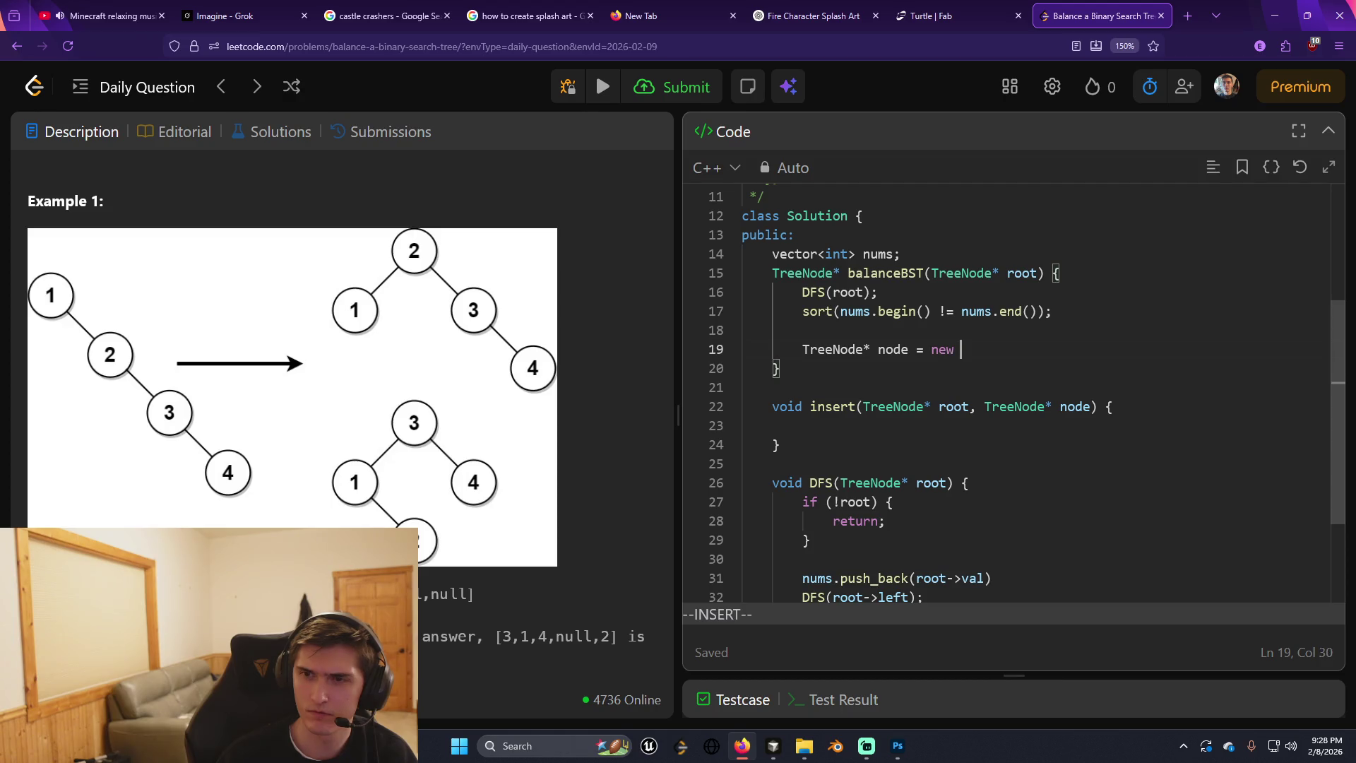
pyautogui.write('TreeNode(')
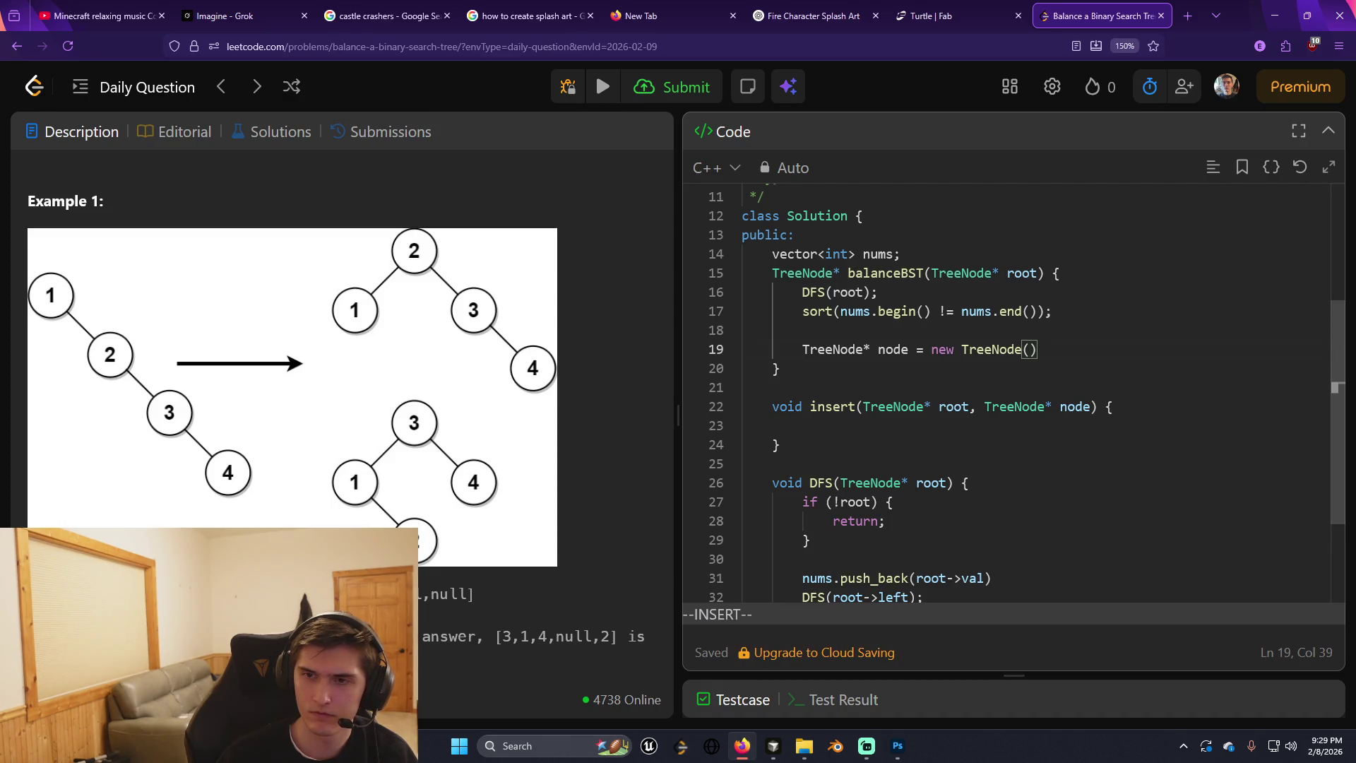
pyautogui.write('num);')
pyautogui.press('Up')
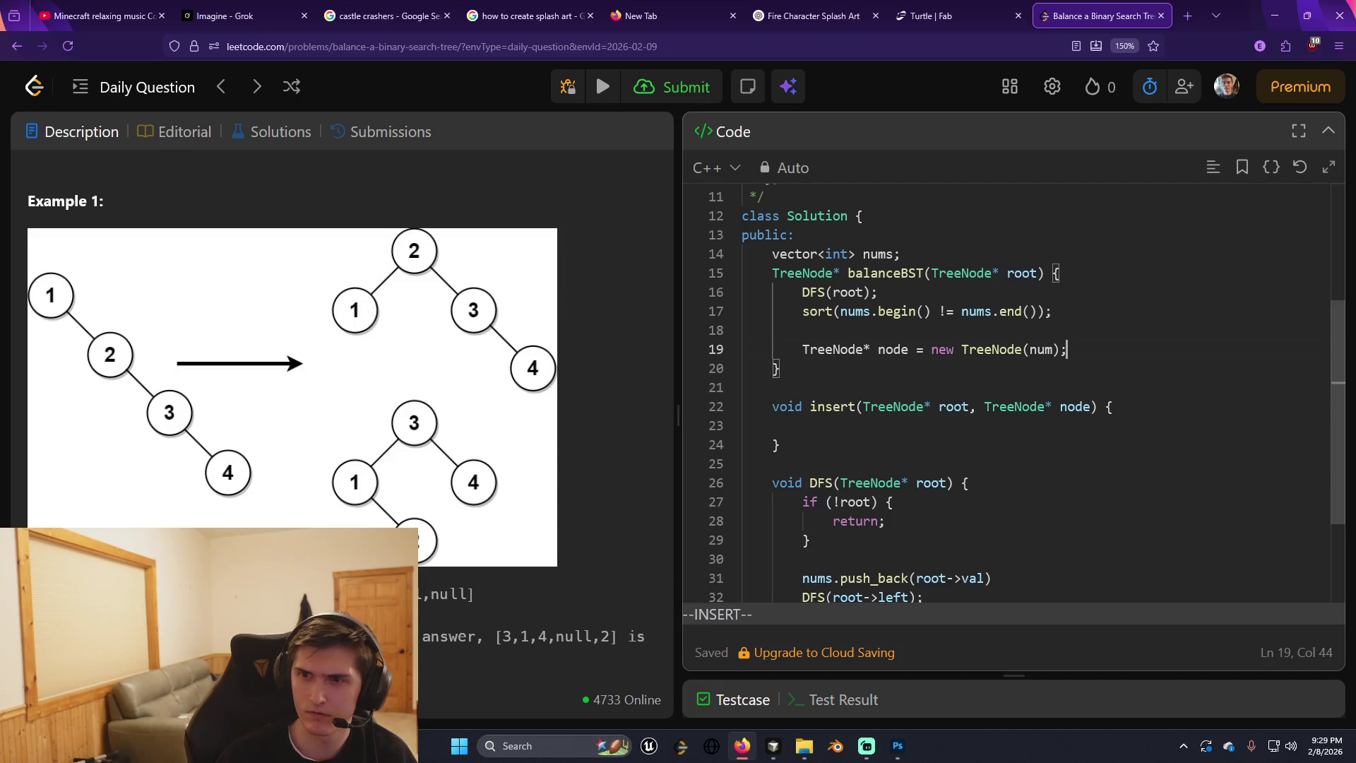
pyautogui.press('Return')
pyautogui.press('Return')
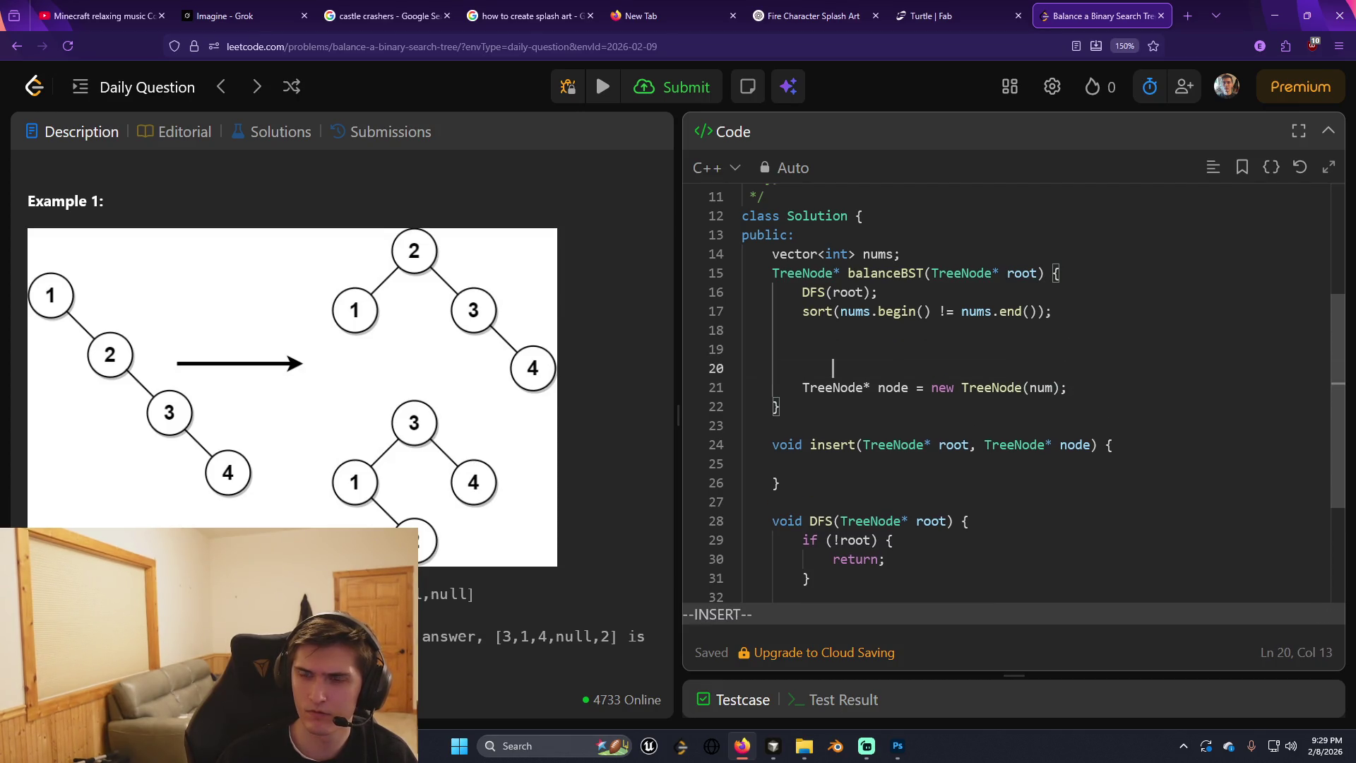
pyautogui.write('for (auto ')
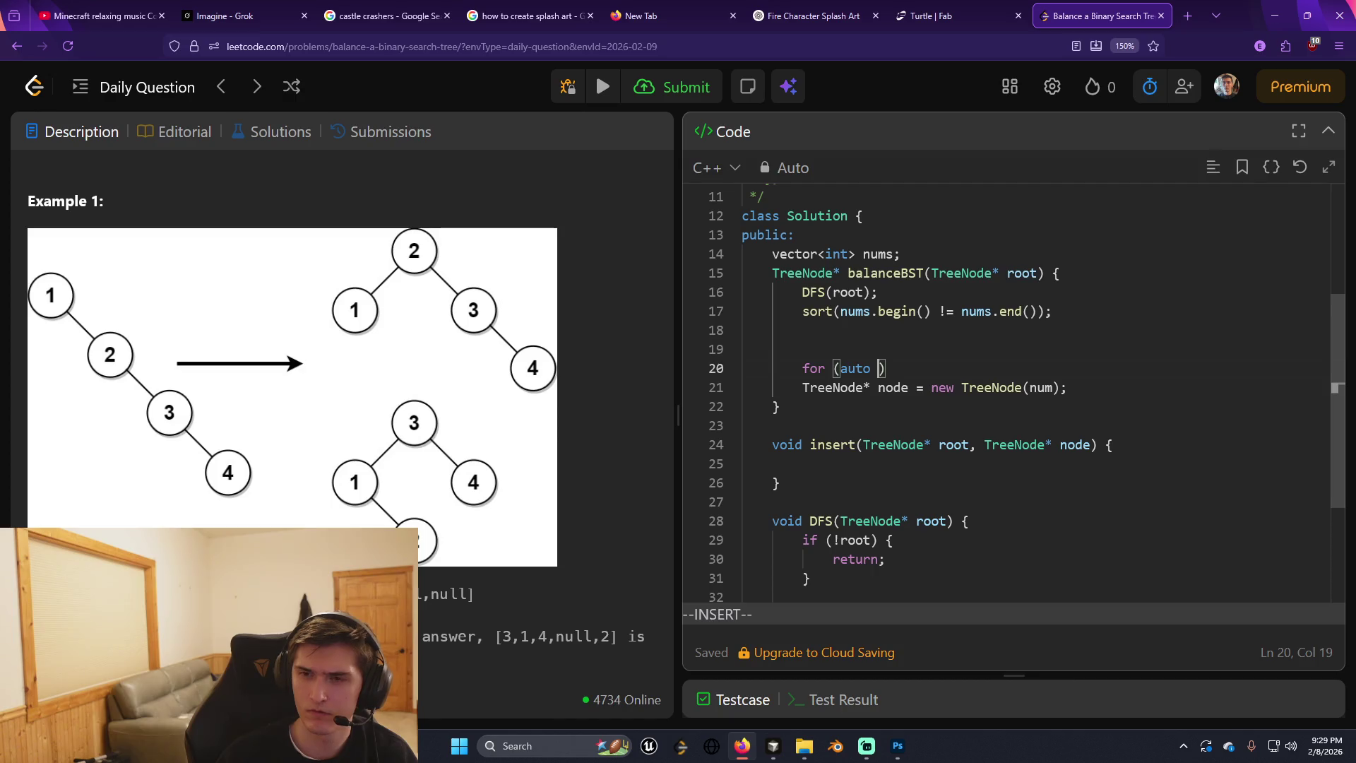
pyautogui.write('num : nums) {P')
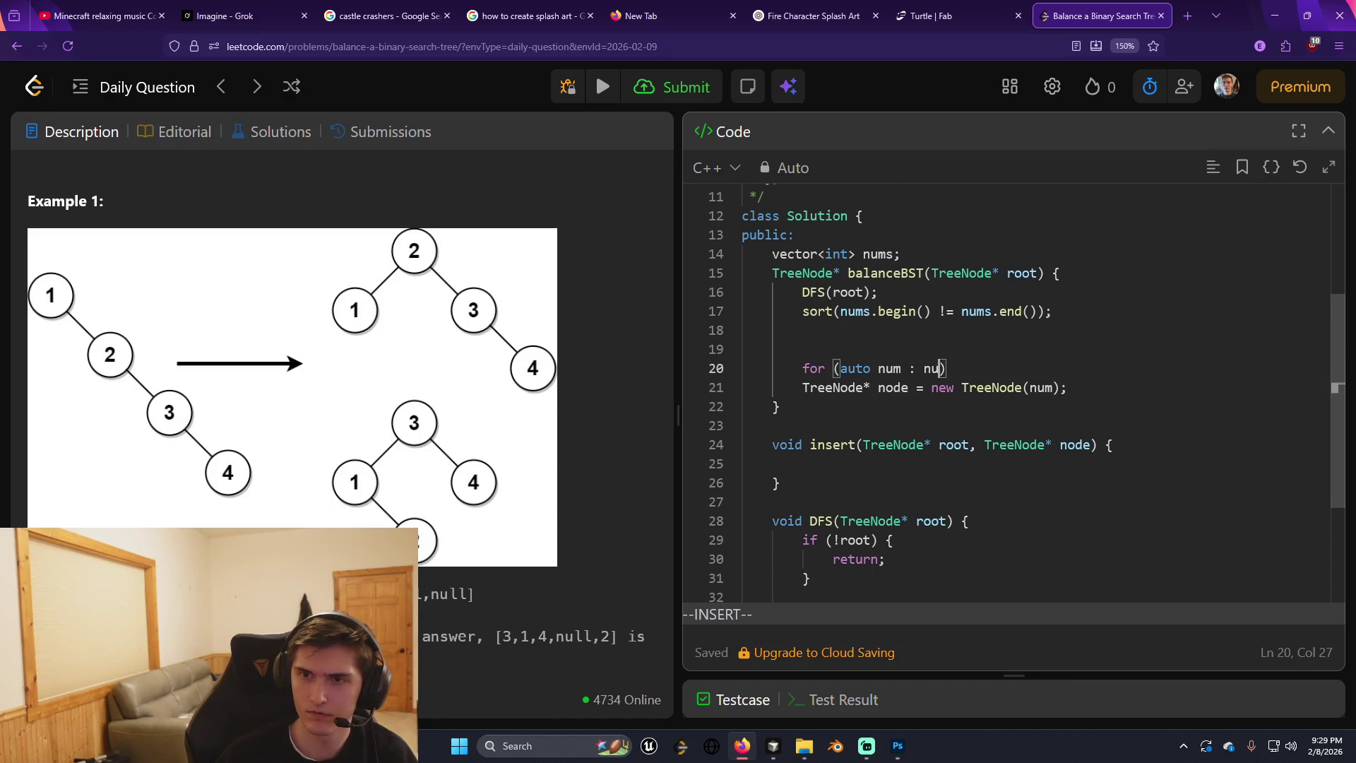
pyautogui.press('Return')
pyautogui.press('BackSpace')
pyautogui.press('BackSpace')
pyautogui.press('BackSpace')
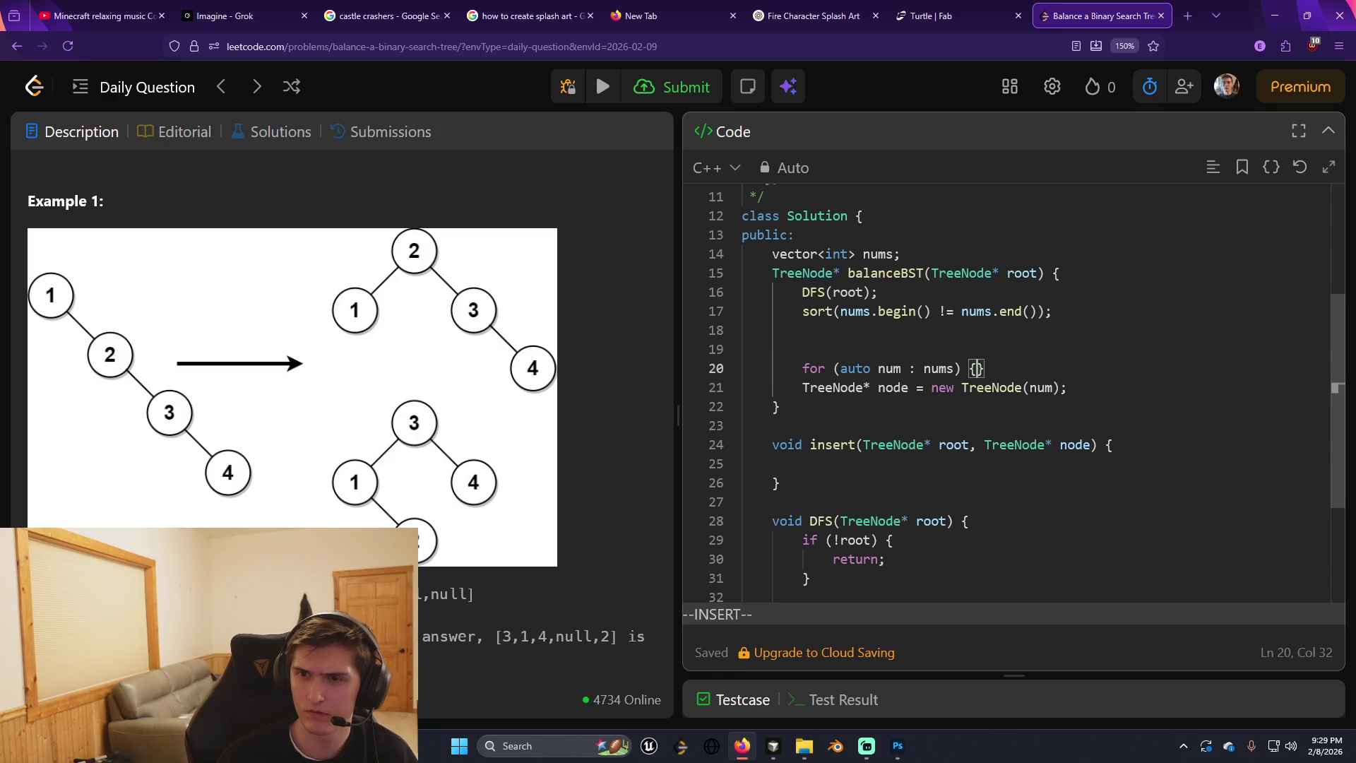
pyautogui.press('Return')
# Move the node-creation line into the loop body, indent it, and remove extra blank lines.
pyautogui.press('Escape')
pyautogui.click(828, 425)
pyautogui.press('d')
pyautogui.press('d')
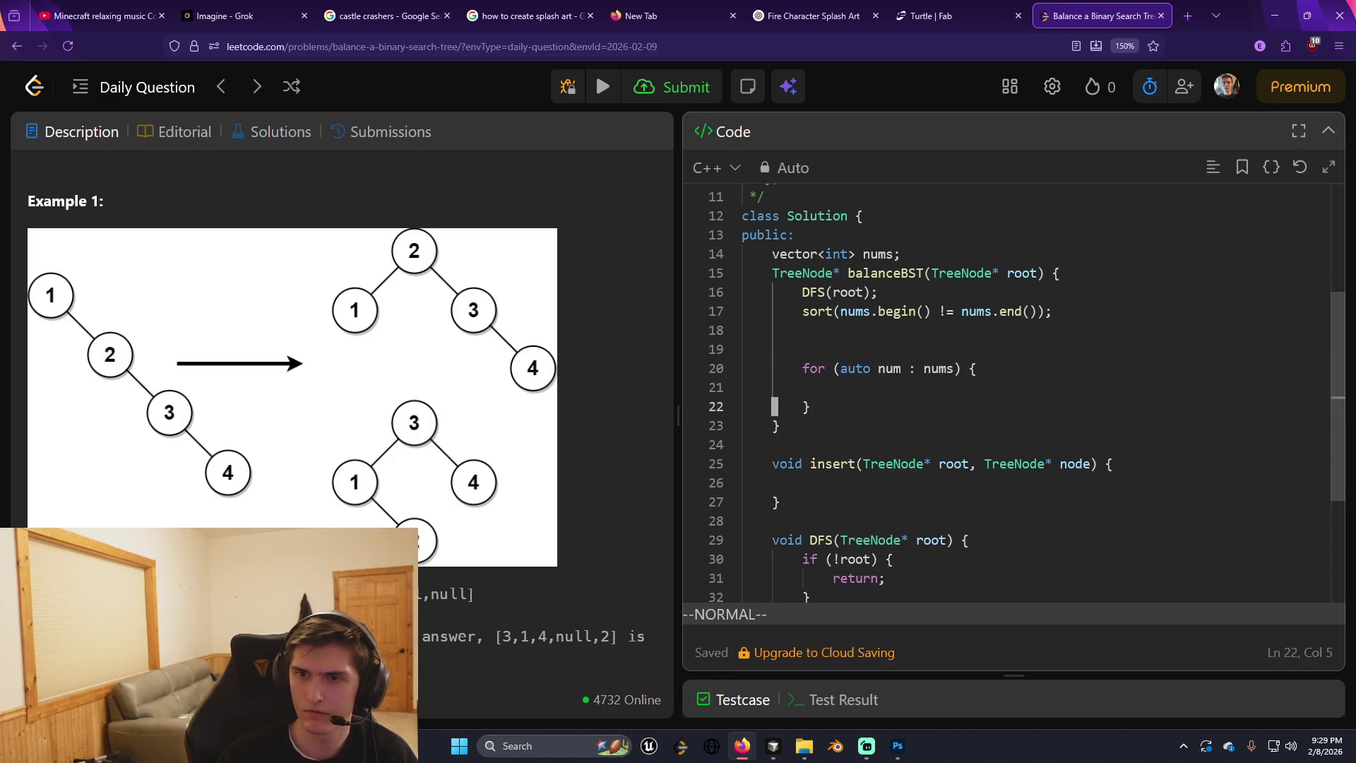
pyautogui.press('k')
pyautogui.press('k')
pyautogui.press('p')
pyautogui.press('k')
pyautogui.press('j')
pyautogui.press('>')
pyautogui.press('>')
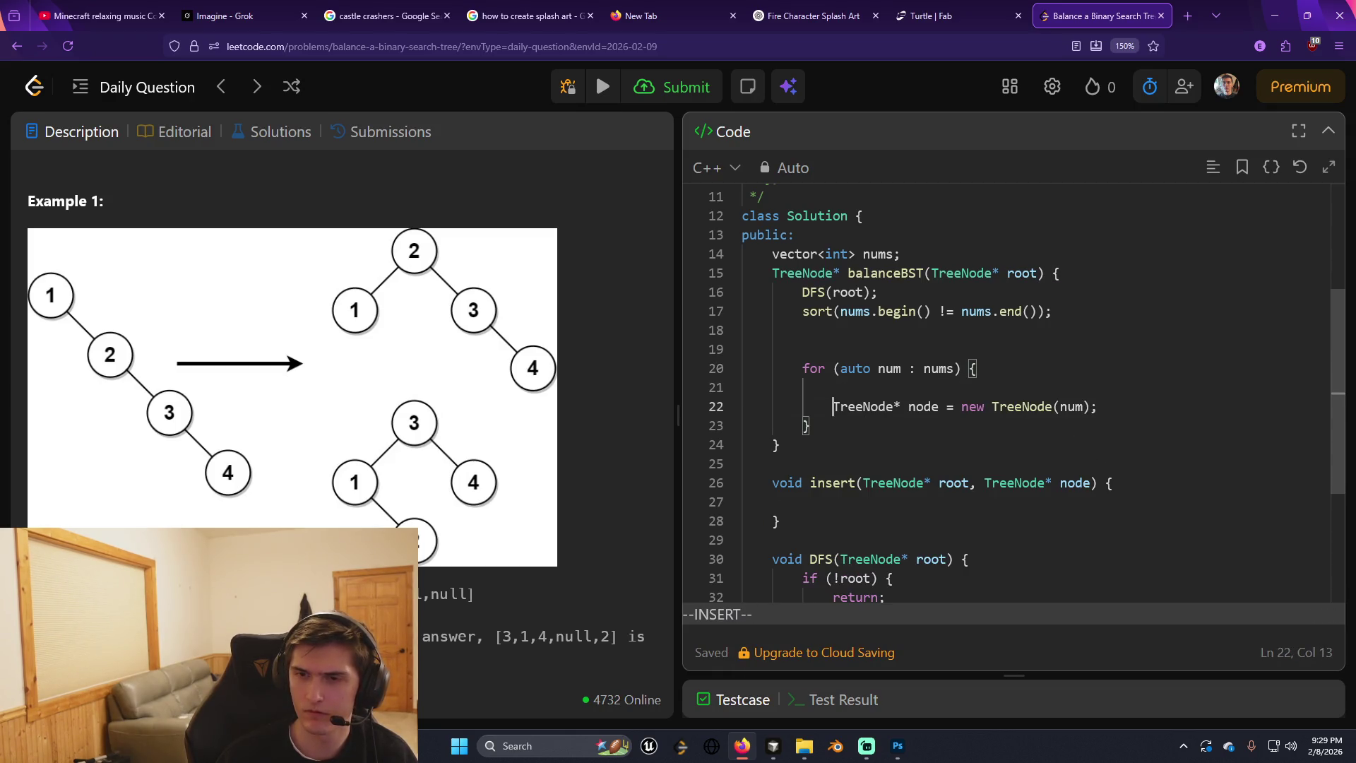
pyautogui.press('k')
pyautogui.press('d')
pyautogui.press('d')
pyautogui.press('j')
pyautogui.press('k')
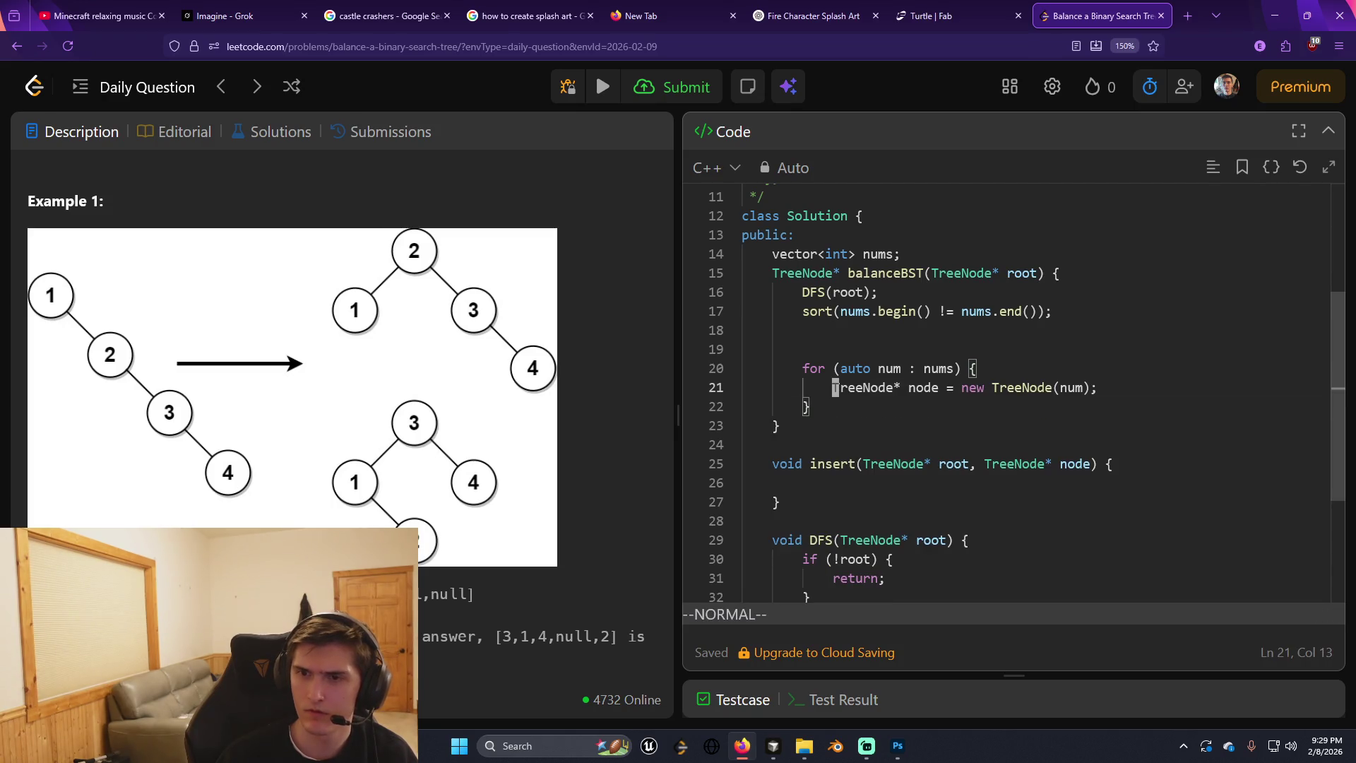
pyautogui.press('k')
pyautogui.press('k')
pyautogui.press('d')
pyautogui.press('d')
pyautogui.press('j')
pyautogui.press('j')
pyautogui.press('j')
pyautogui.press('j')
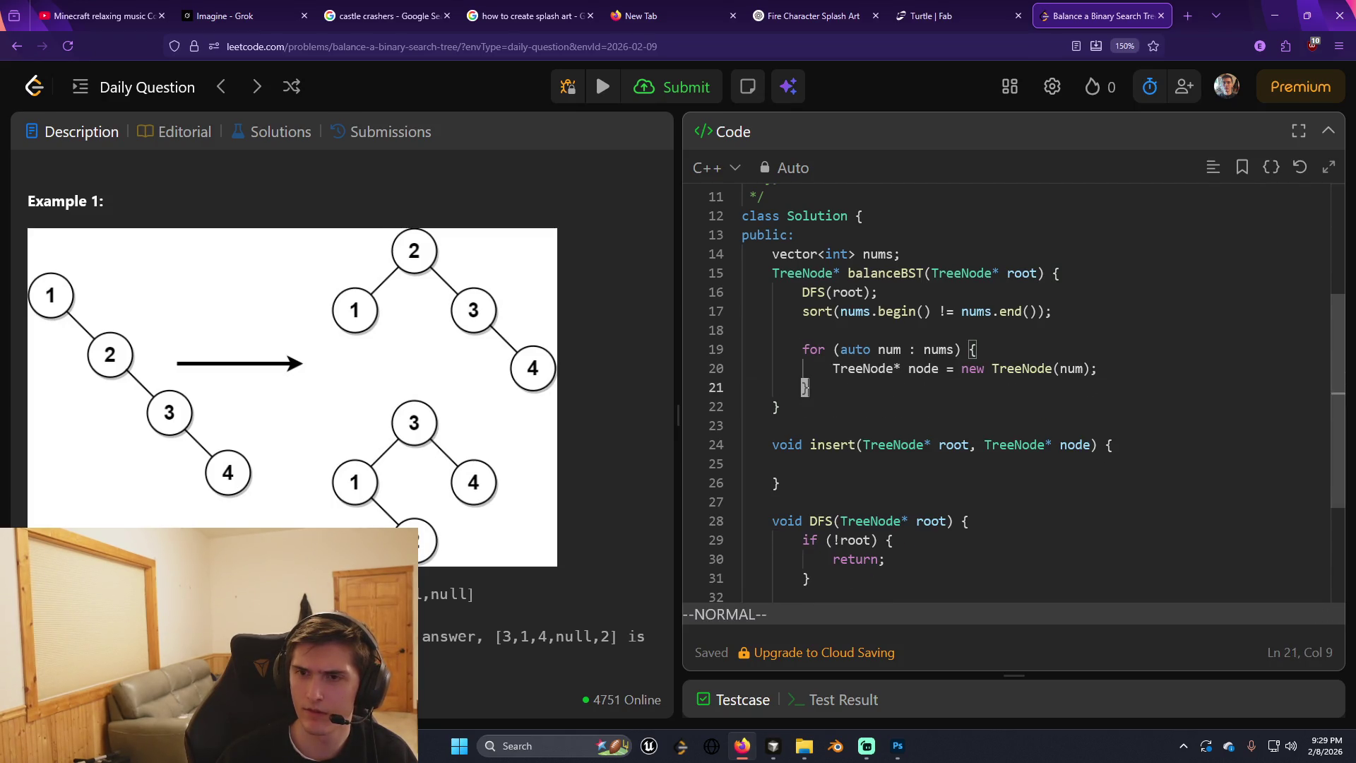
# Add return root; after the for loop.
pyautogui.press('k')
pyautogui.press('k')
pyautogui.press('k')
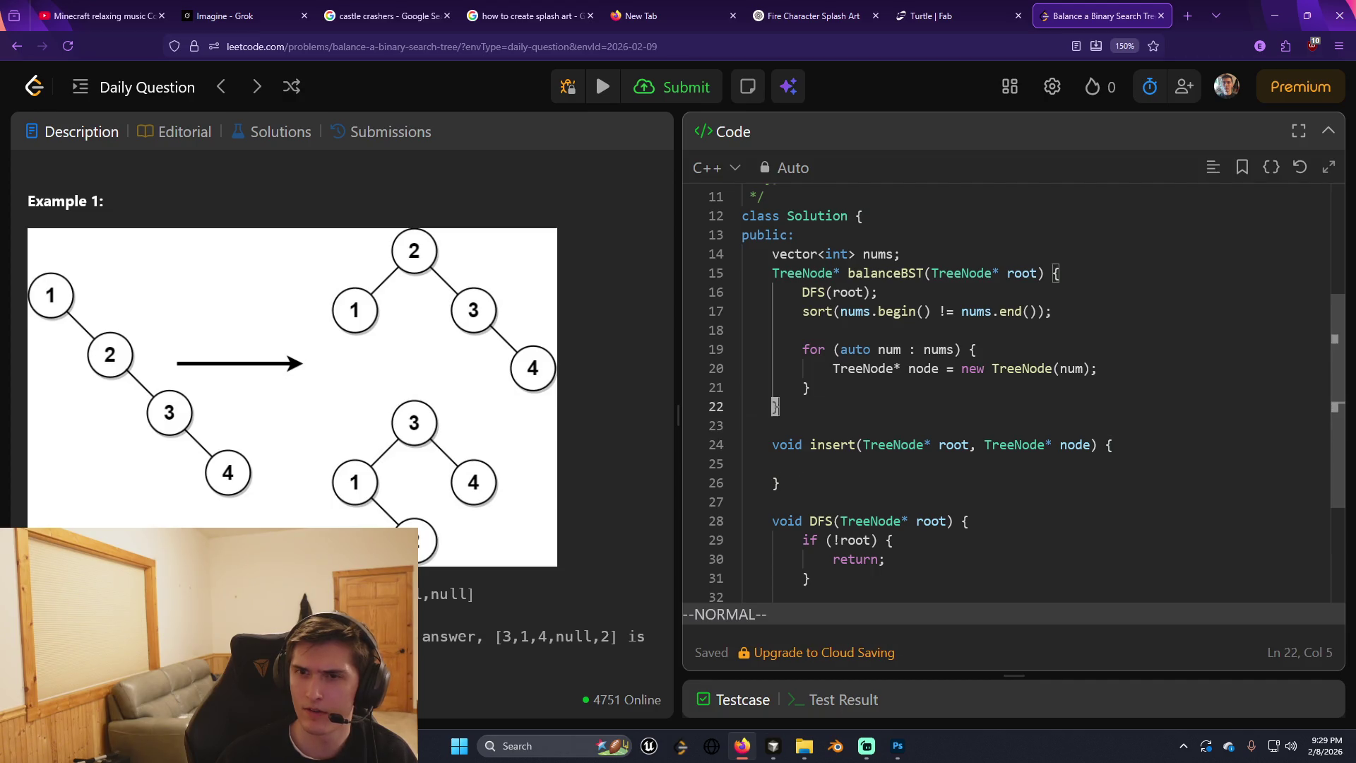
pyautogui.press('o')
pyautogui.press('Return')
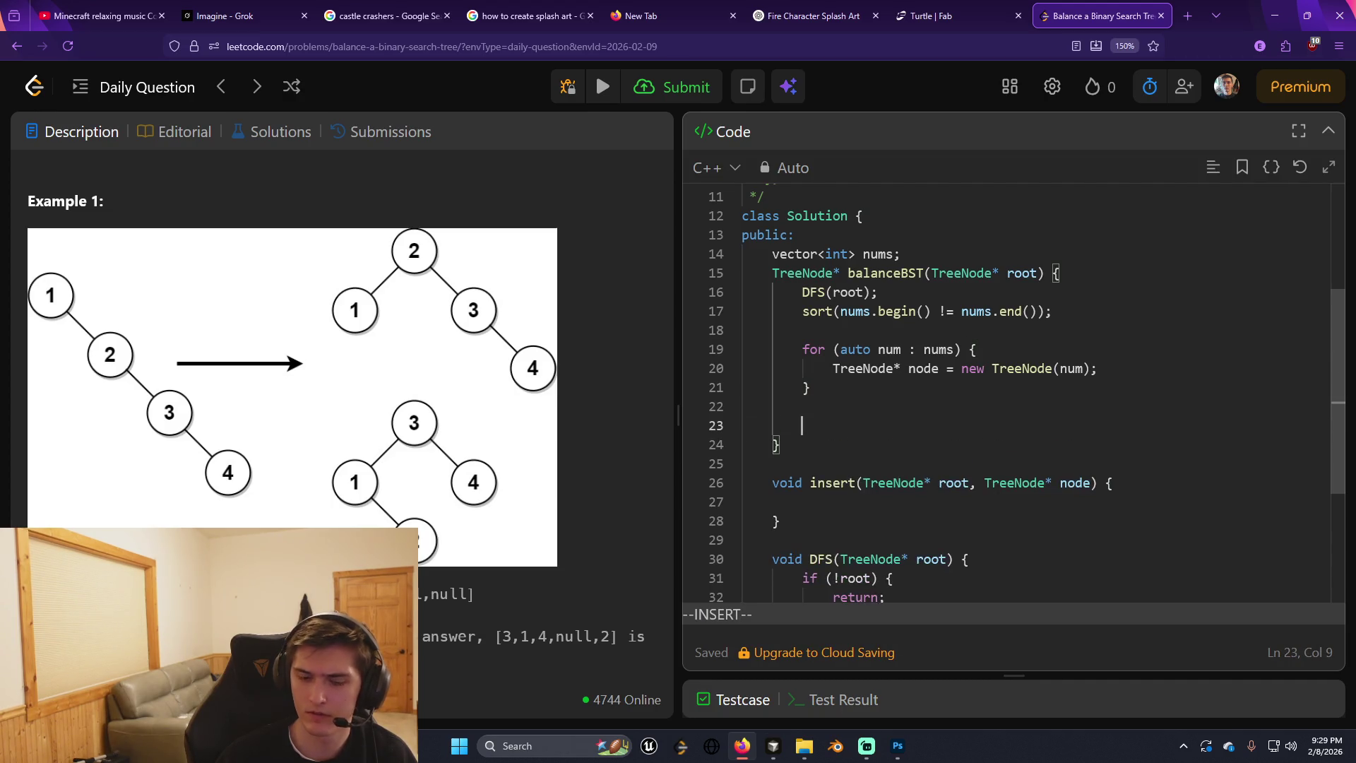
pyautogui.write('return ')
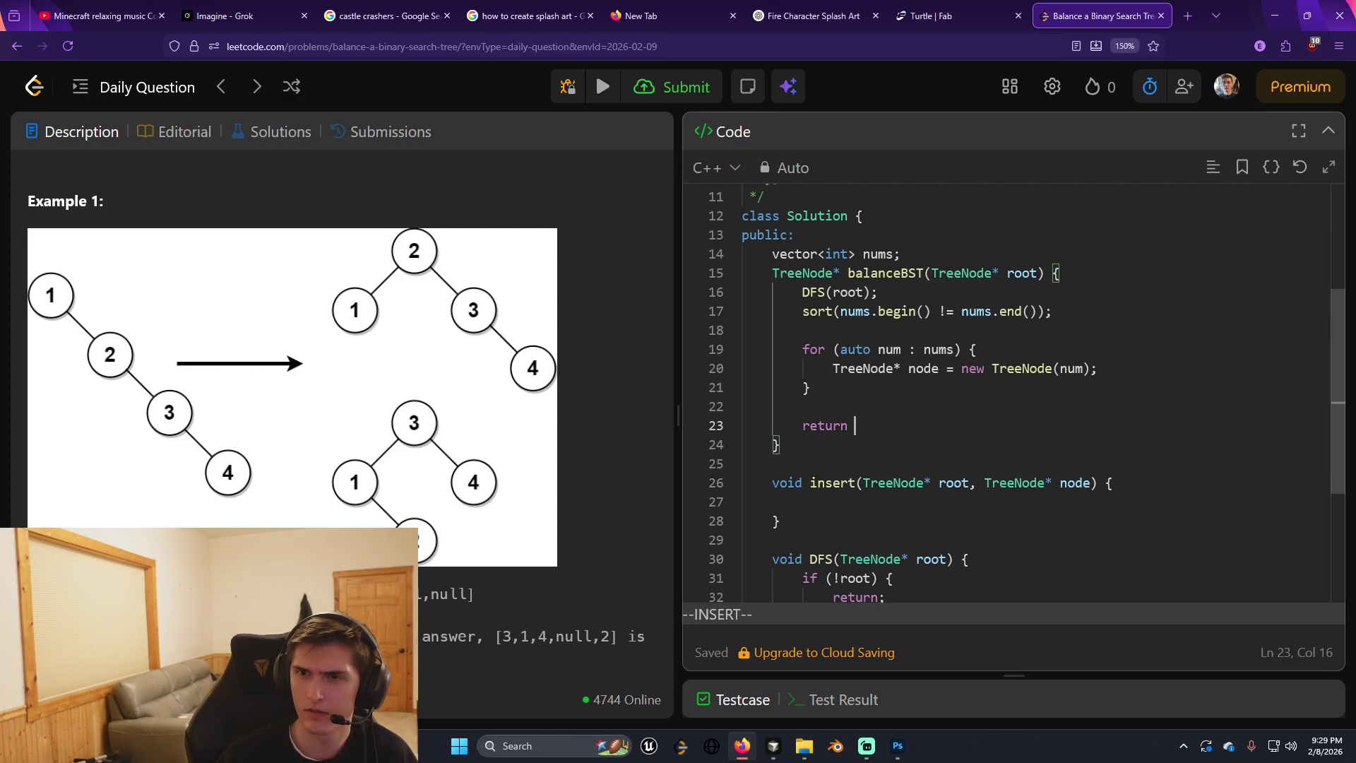
pyautogui.write('root;')
pyautogui.press('Escape')
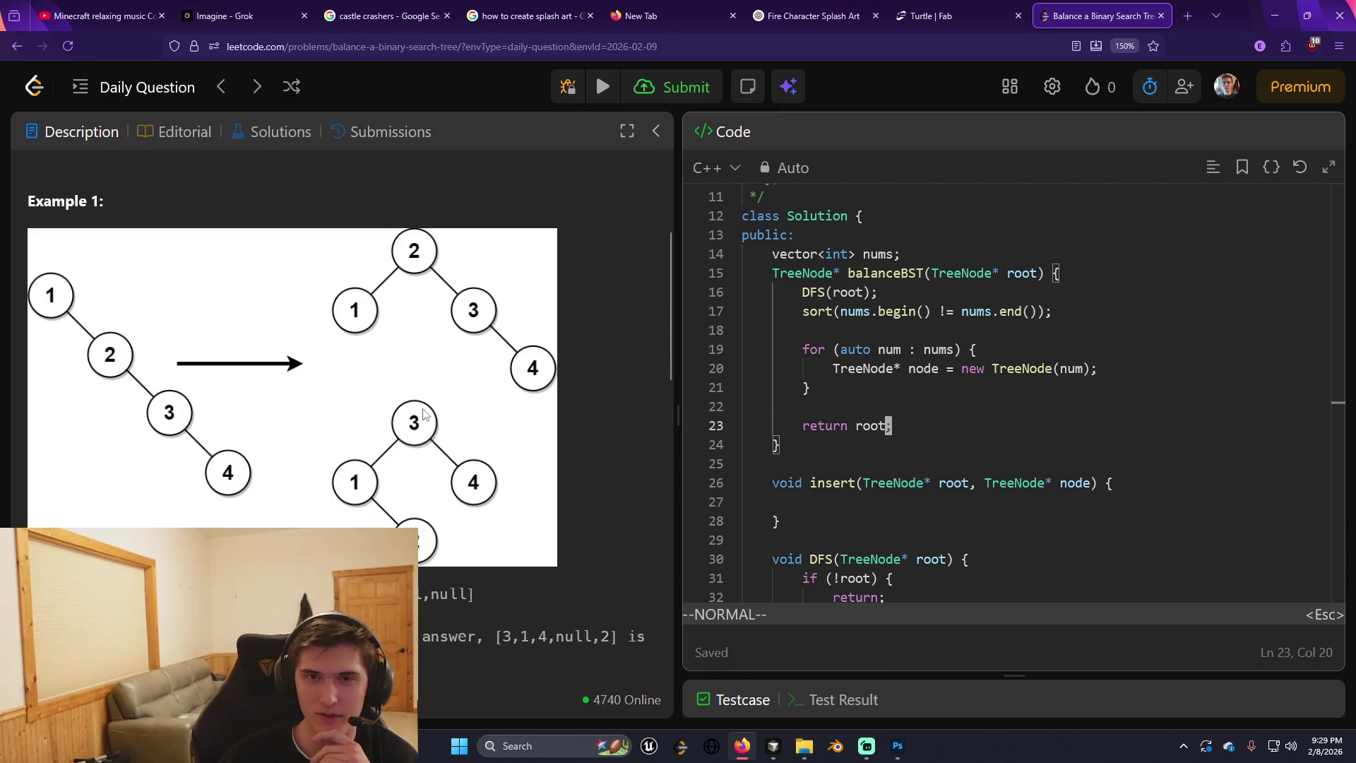
pyautogui.scroll(5, 424, 414)
pyautogui.scroll(-5, 432, 440)
pyautogui.scroll(4, 435, 452)
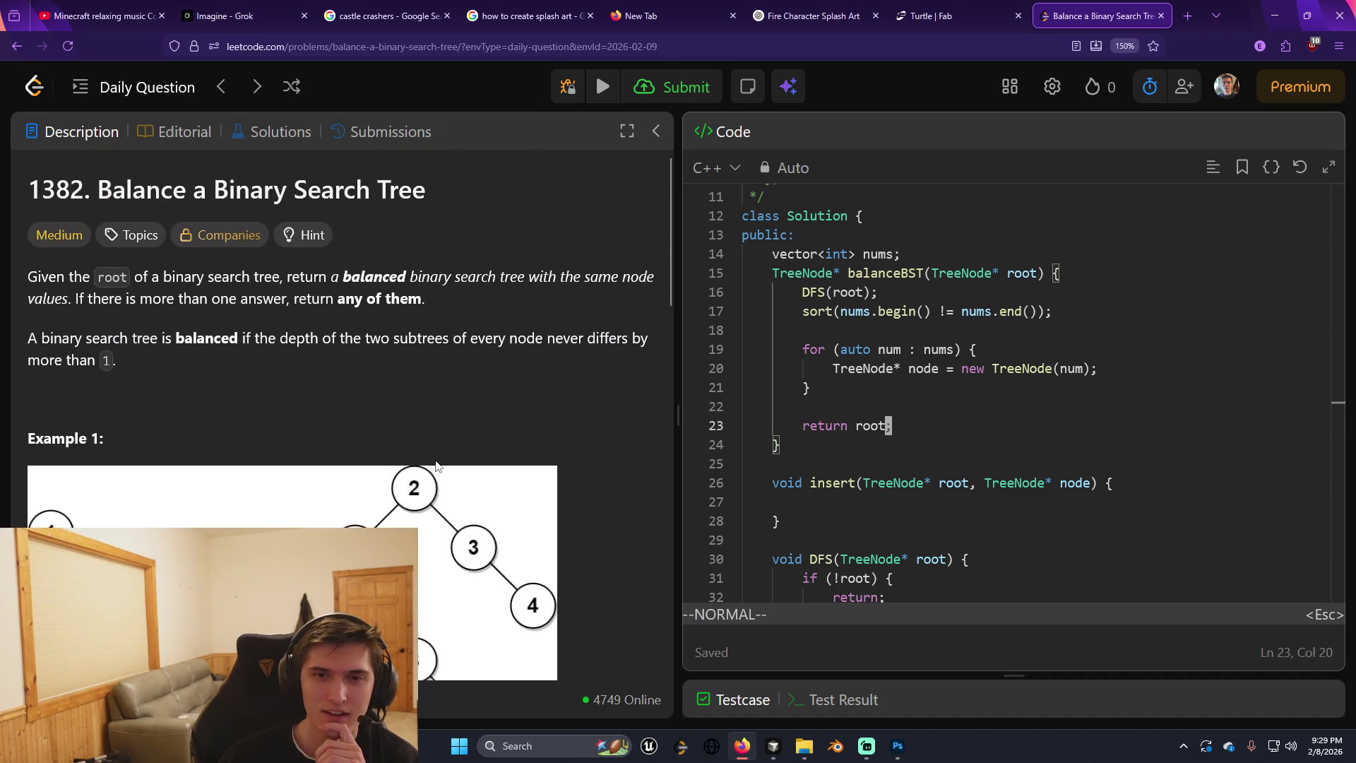
pyautogui.scroll(-2, 435, 465)
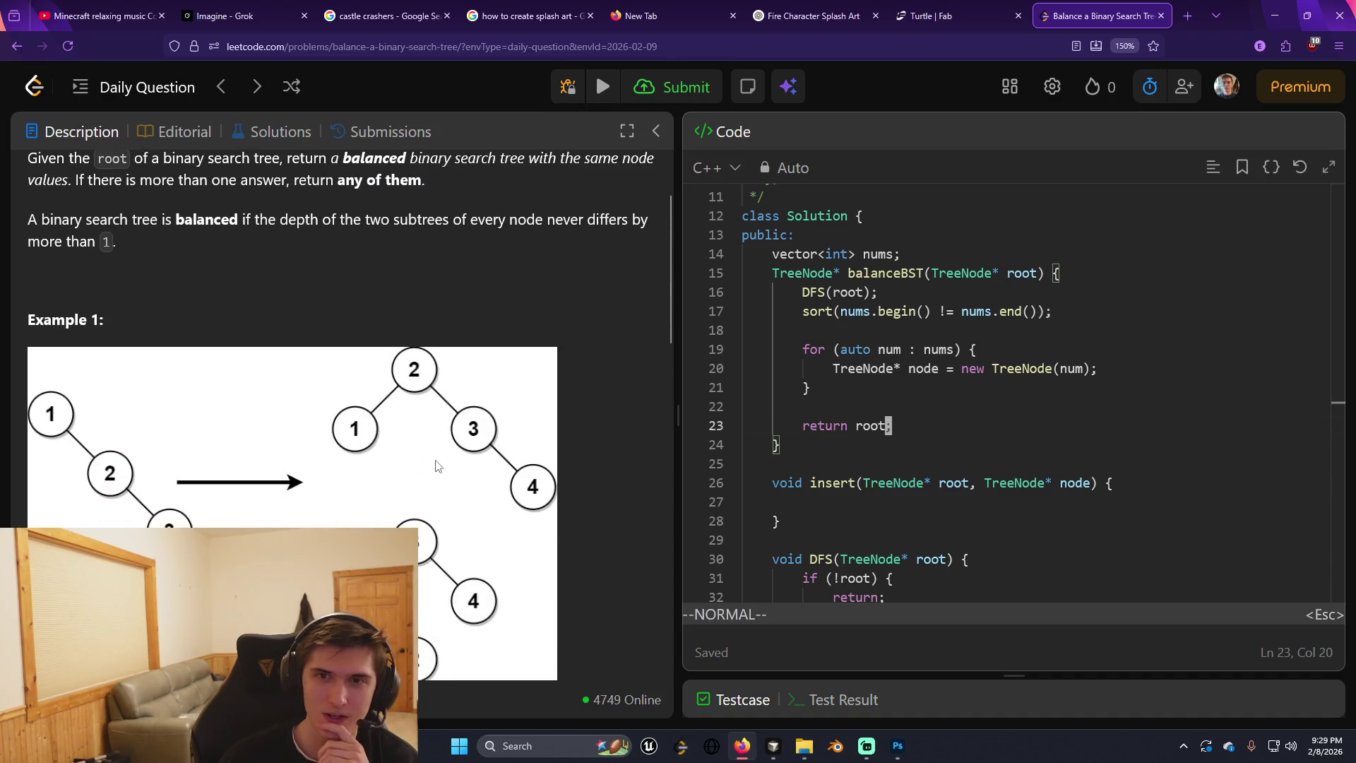
pyautogui.scroll(2, 435, 466)
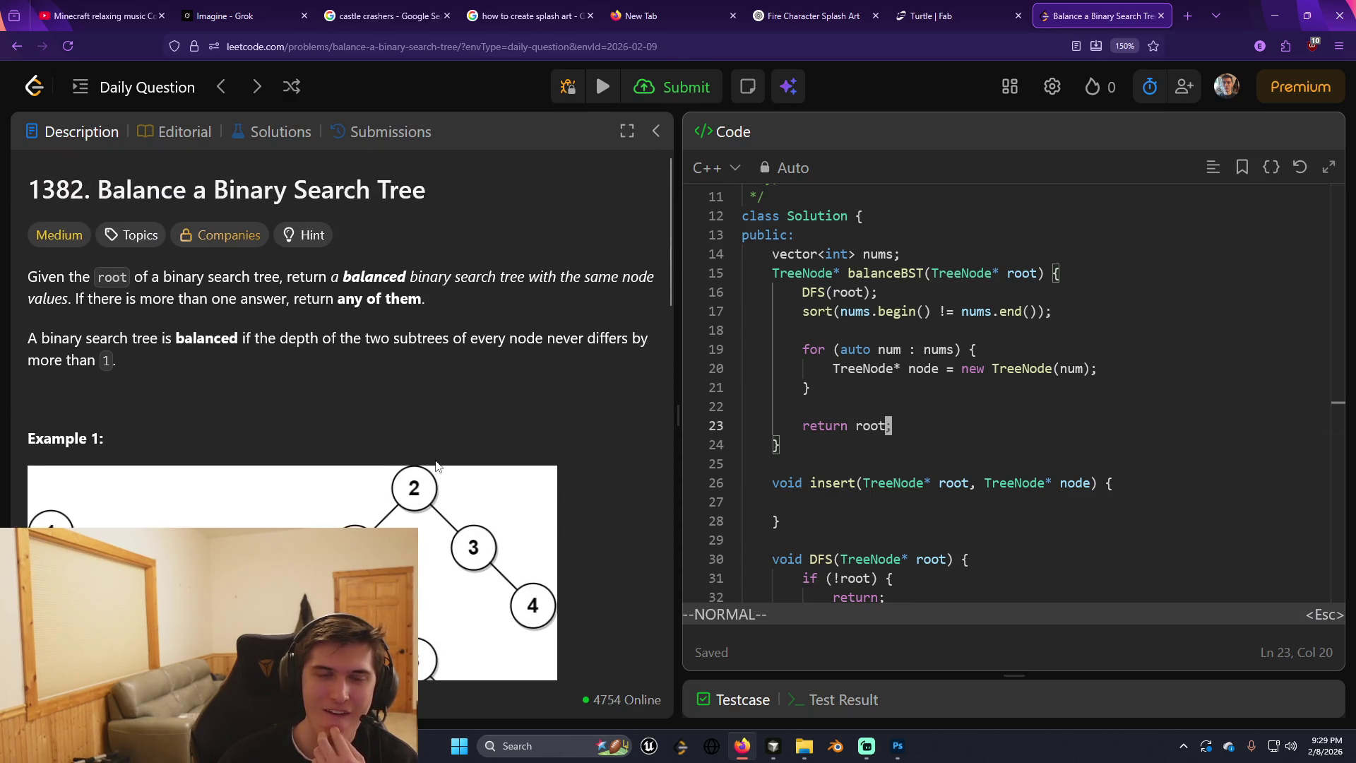
pyautogui.scroll(-2, 436, 465)
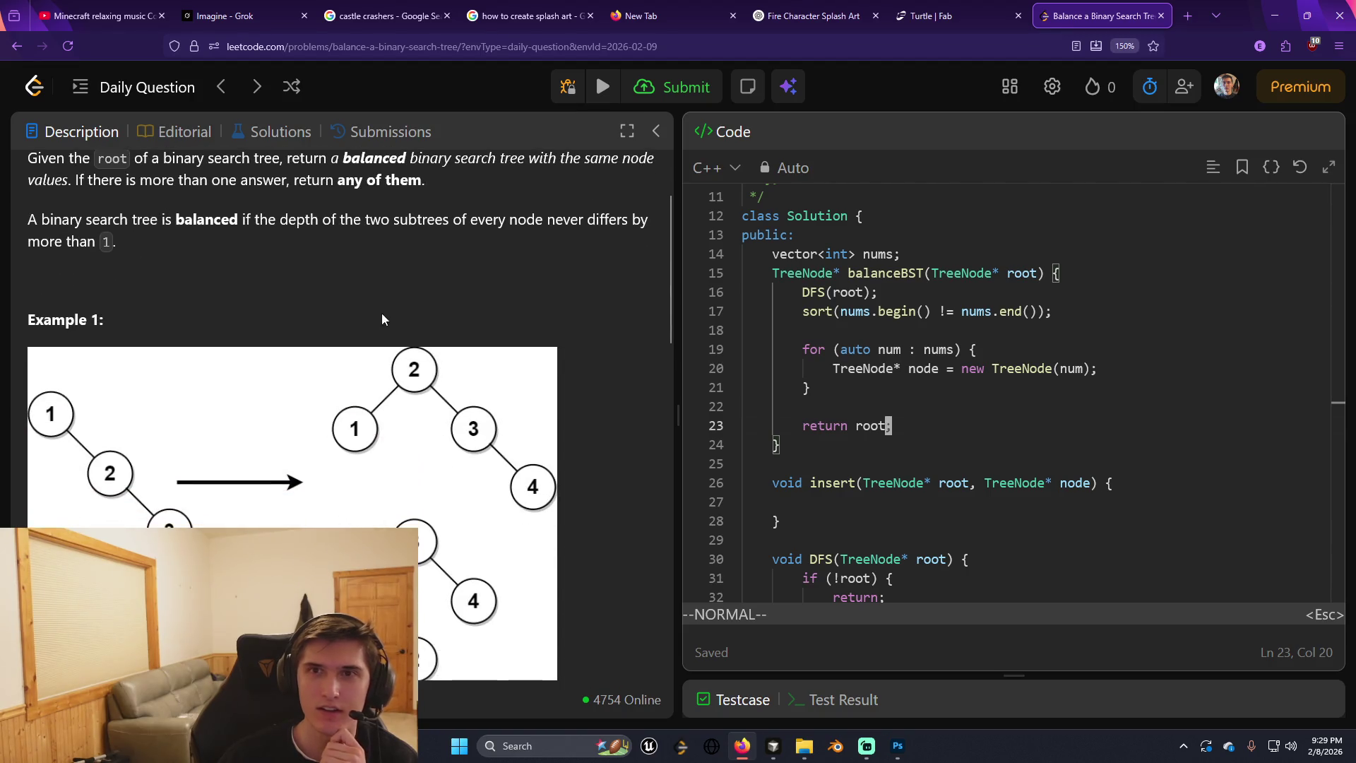
pyautogui.hotkey('ctrl', '1')
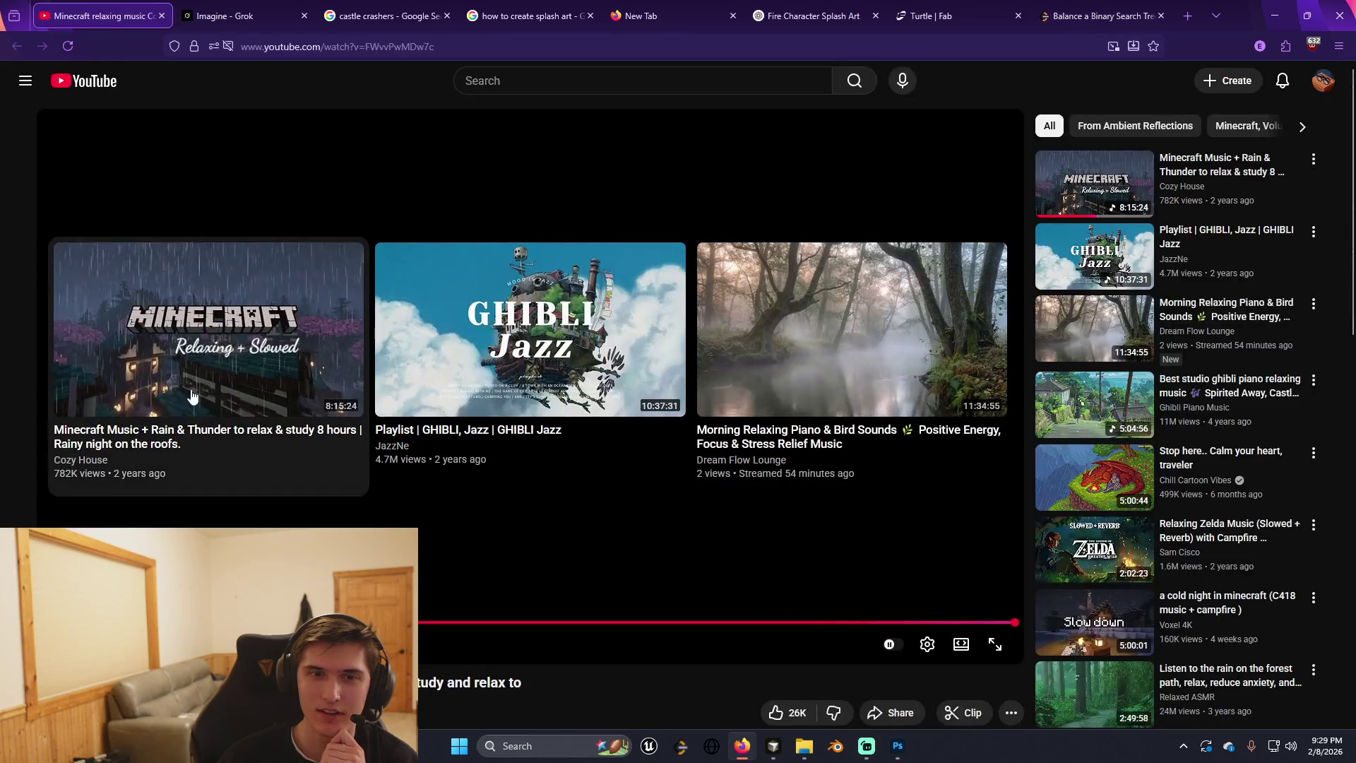
pyautogui.hotkey('ctrl', '9')
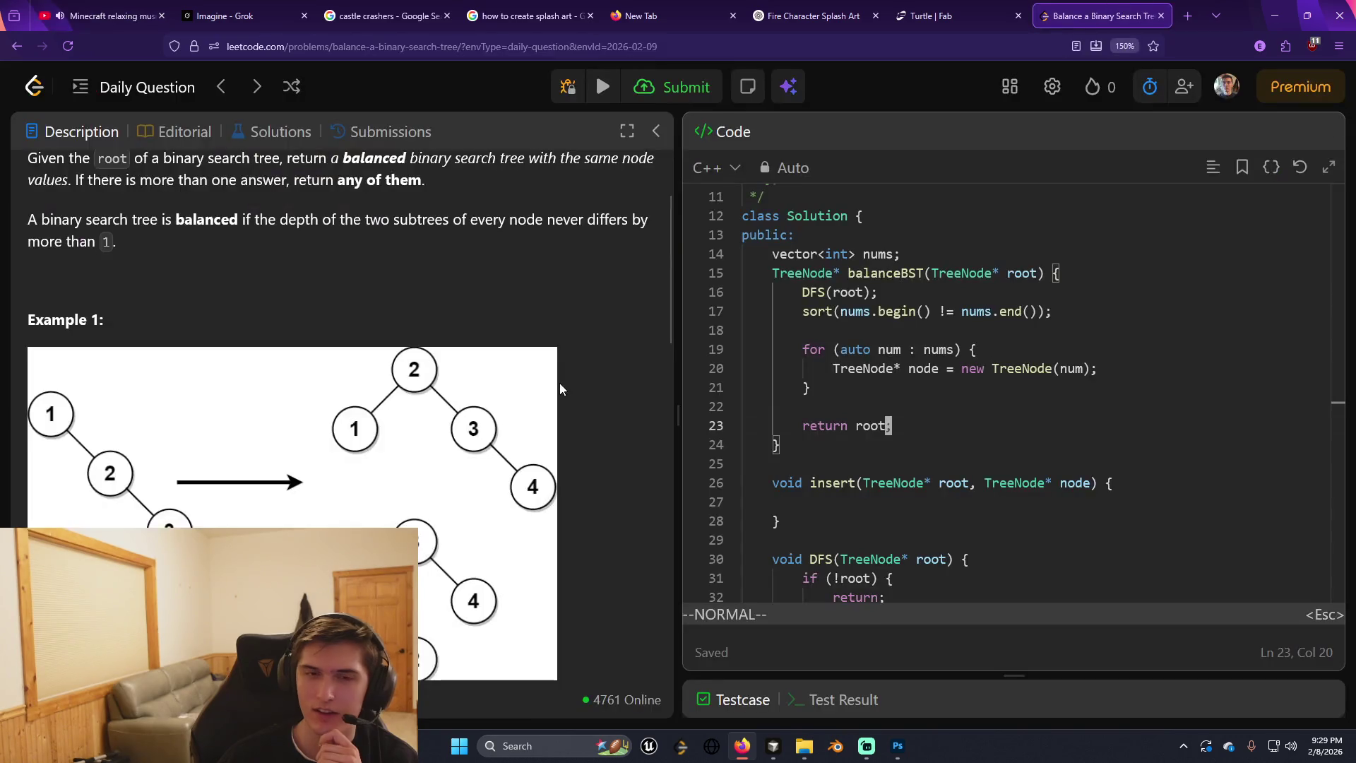
pyautogui.scroll(-10, 436, 382)
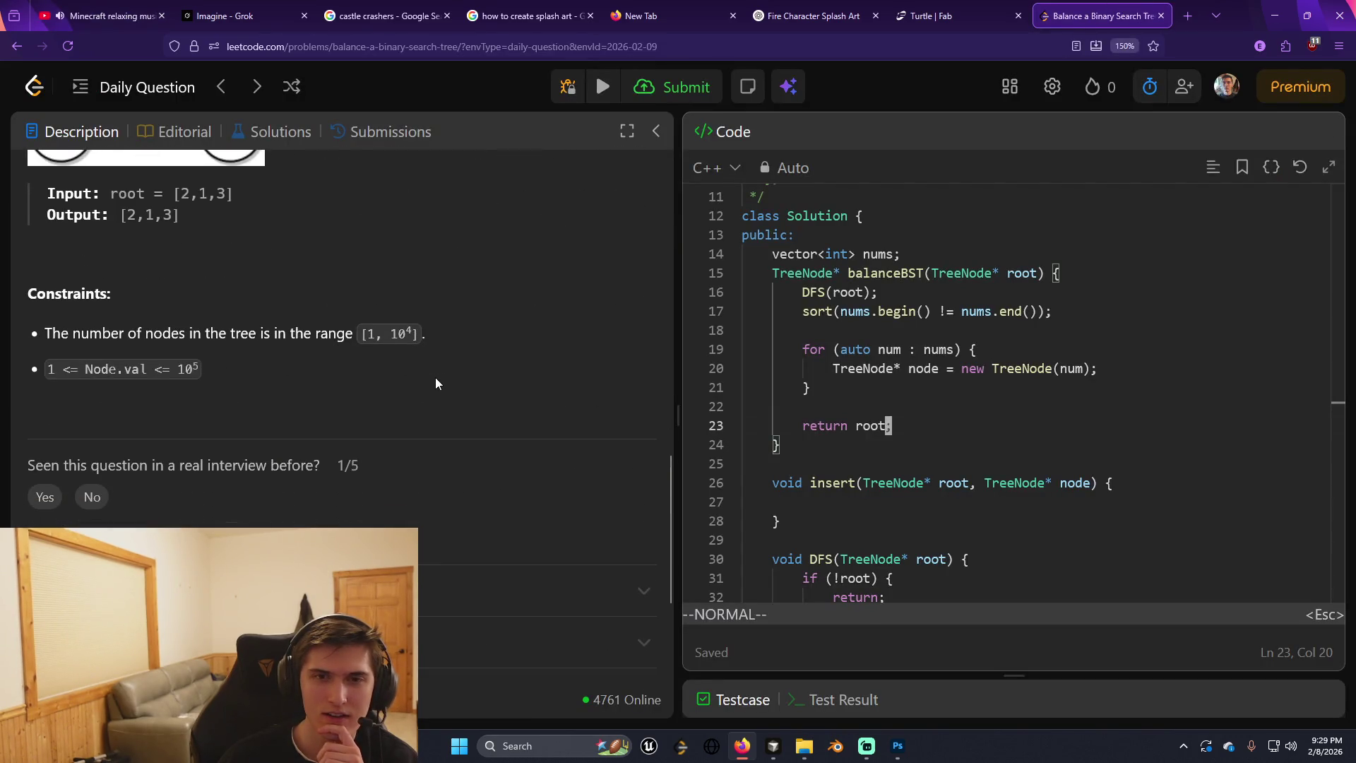
pyautogui.scroll(9, 437, 382)
pyautogui.scroll(5, 435, 378)
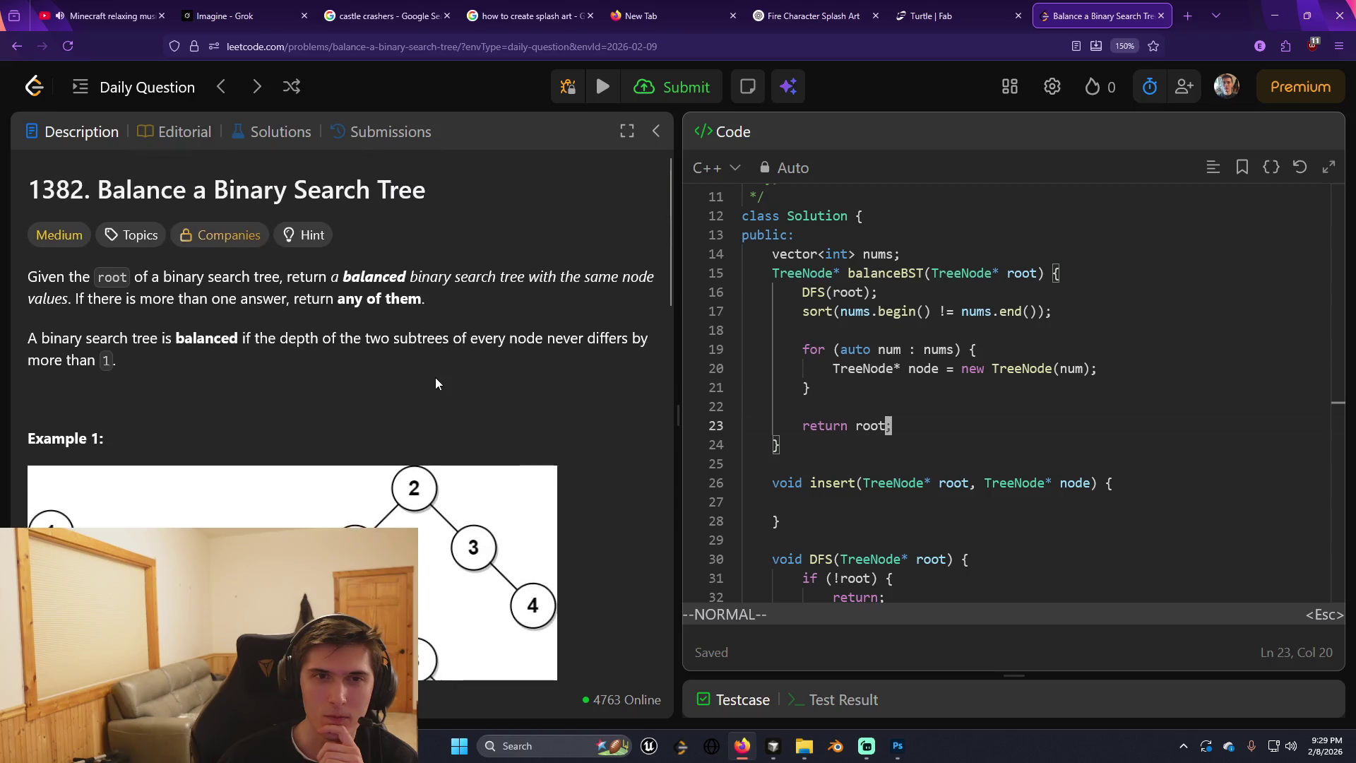
pyautogui.scroll(-10, 435, 378)
pyautogui.scroll(-3, 435, 379)
pyautogui.scroll(12, 435, 379)
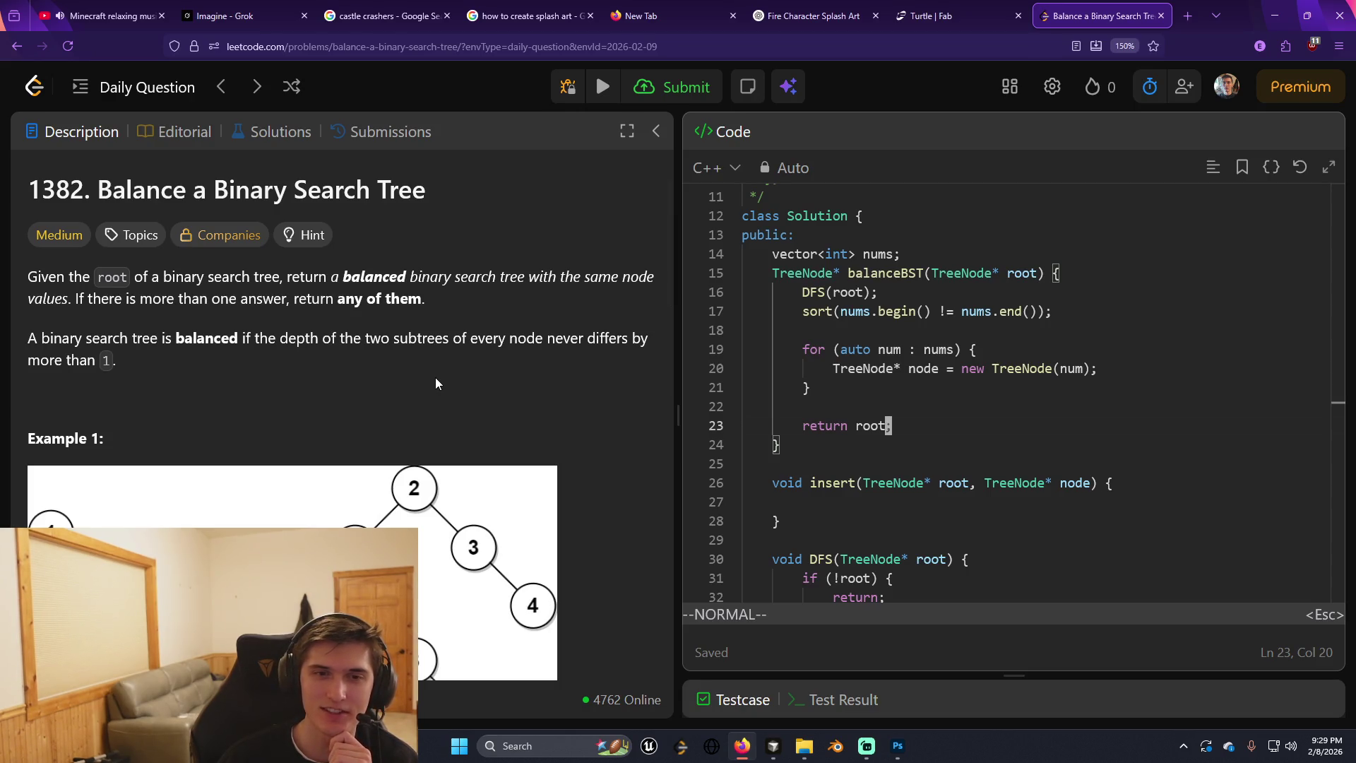
pyautogui.scroll(-2, 436, 379)
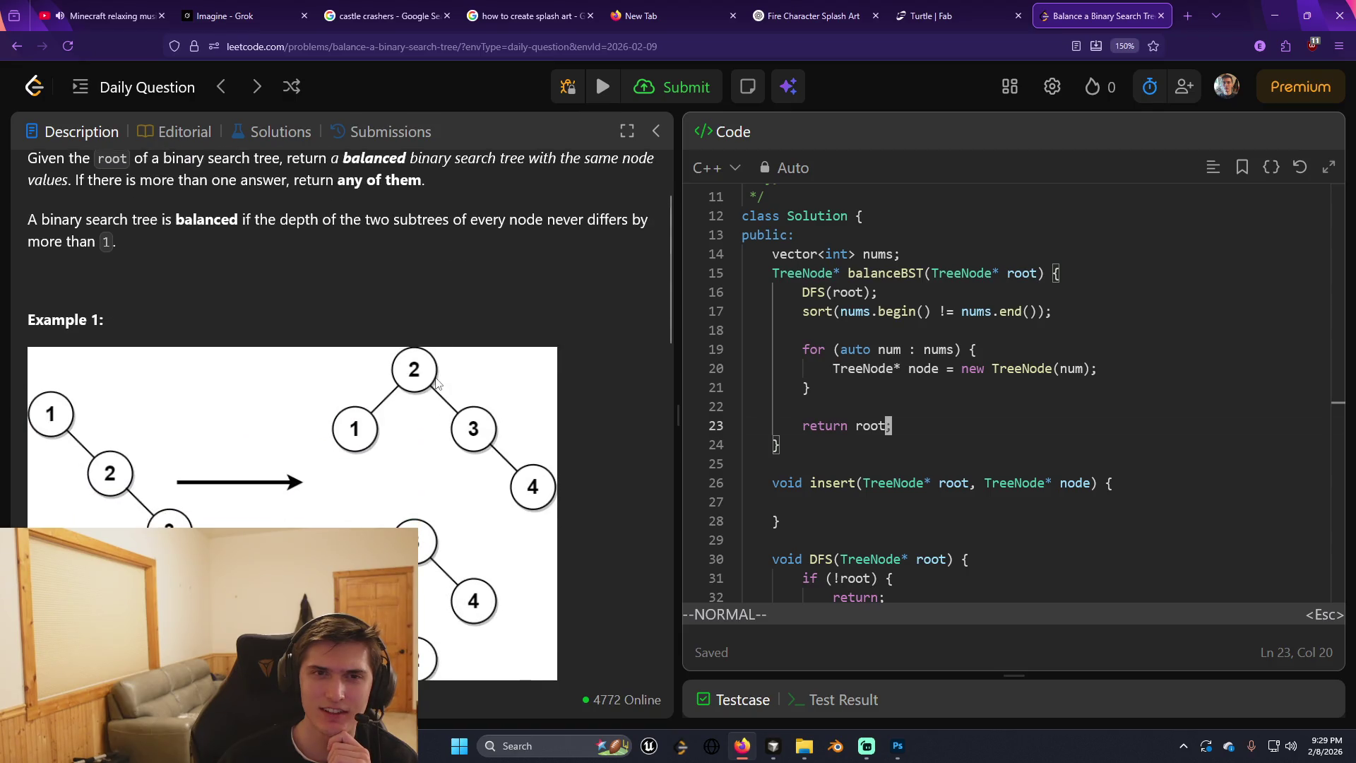
pyautogui.scroll(2, 435, 381)
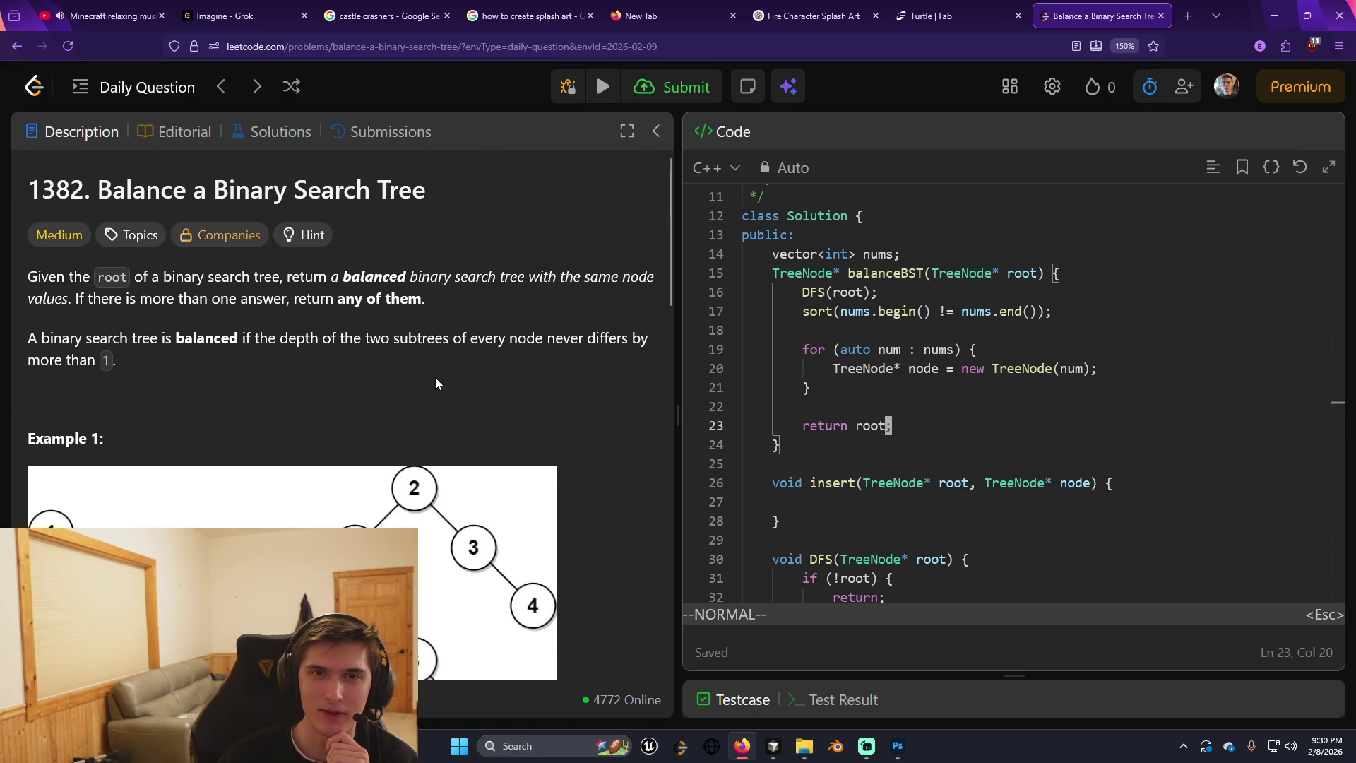
pyautogui.scroll(-2, 435, 383)
pyautogui.scroll(2, 435, 384)
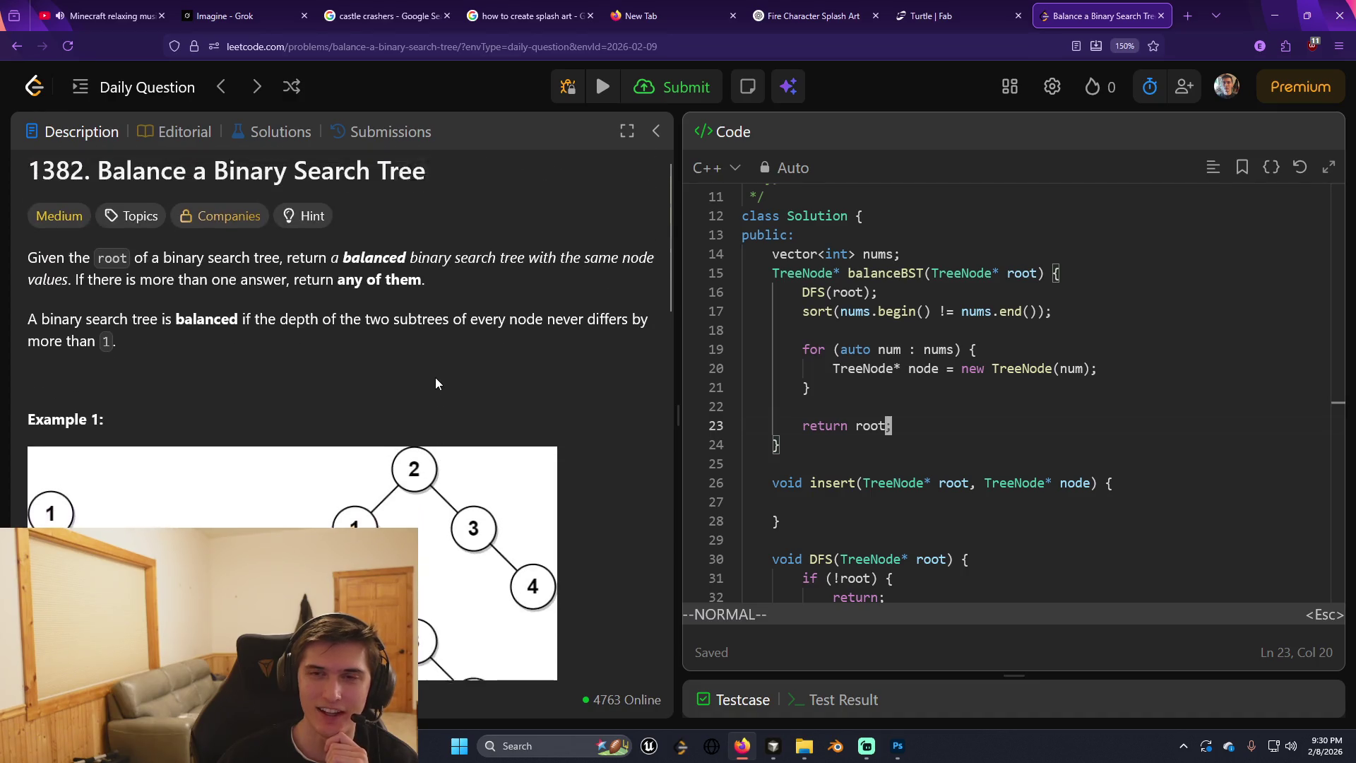
pyautogui.click(866, 314)
pyautogui.click(872, 328)
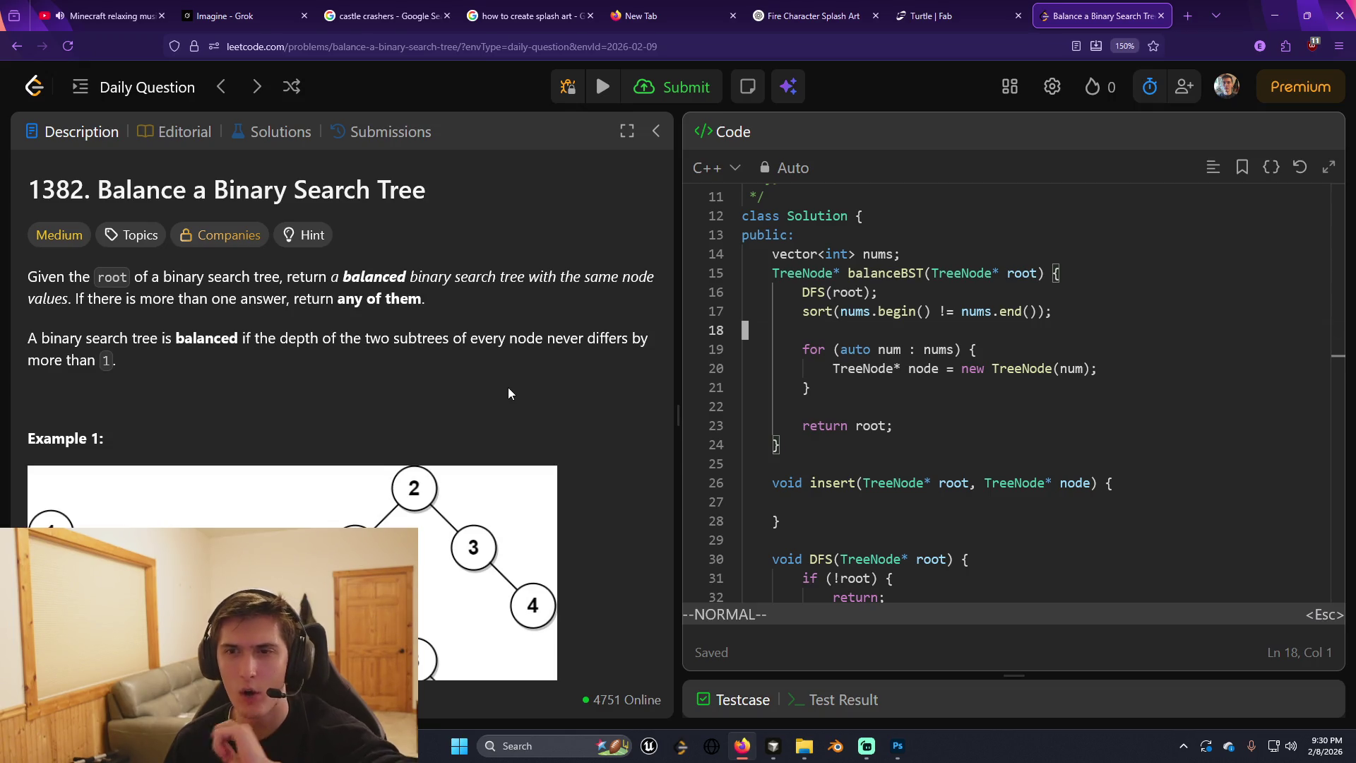
# Add insert(root, node); right after the node-creation line inside the for loop.
pyautogui.click(816, 394)
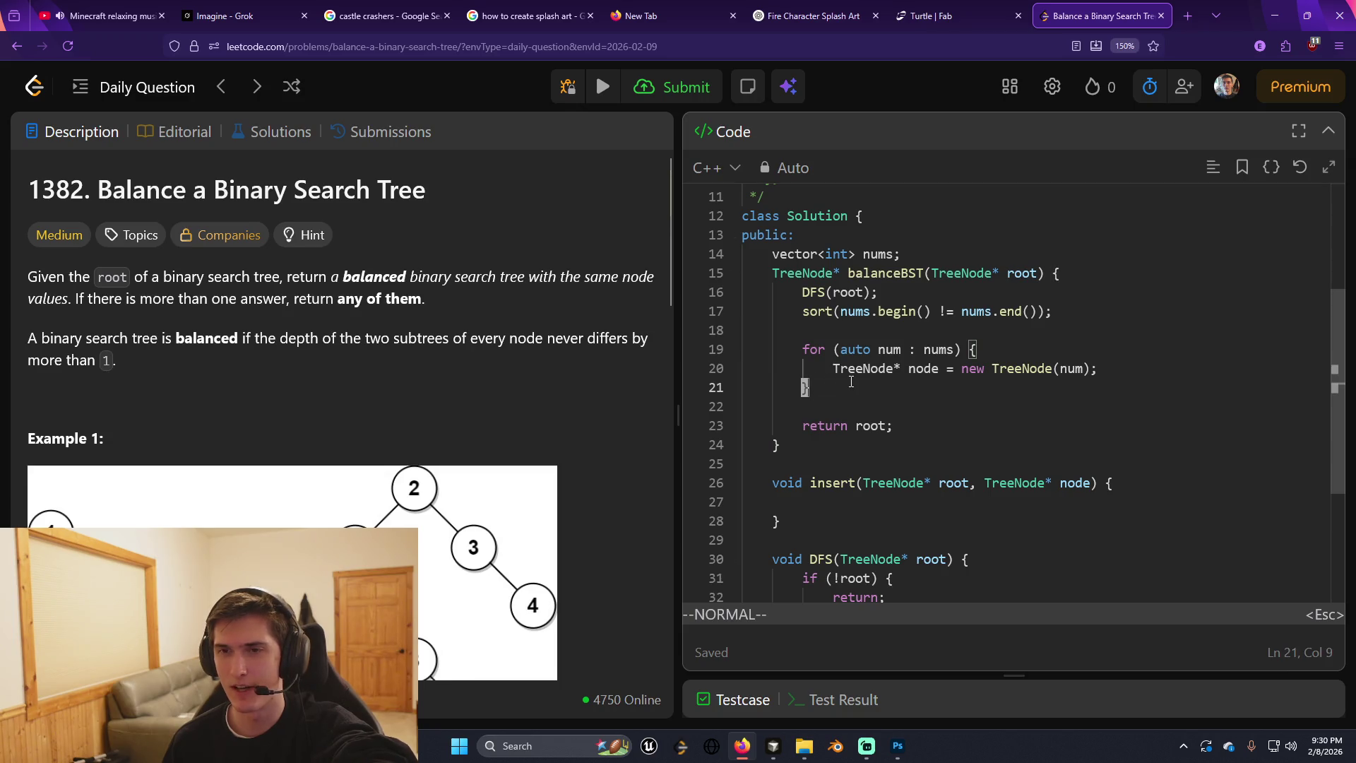
pyautogui.click(607, 364)
pyautogui.click(930, 399)
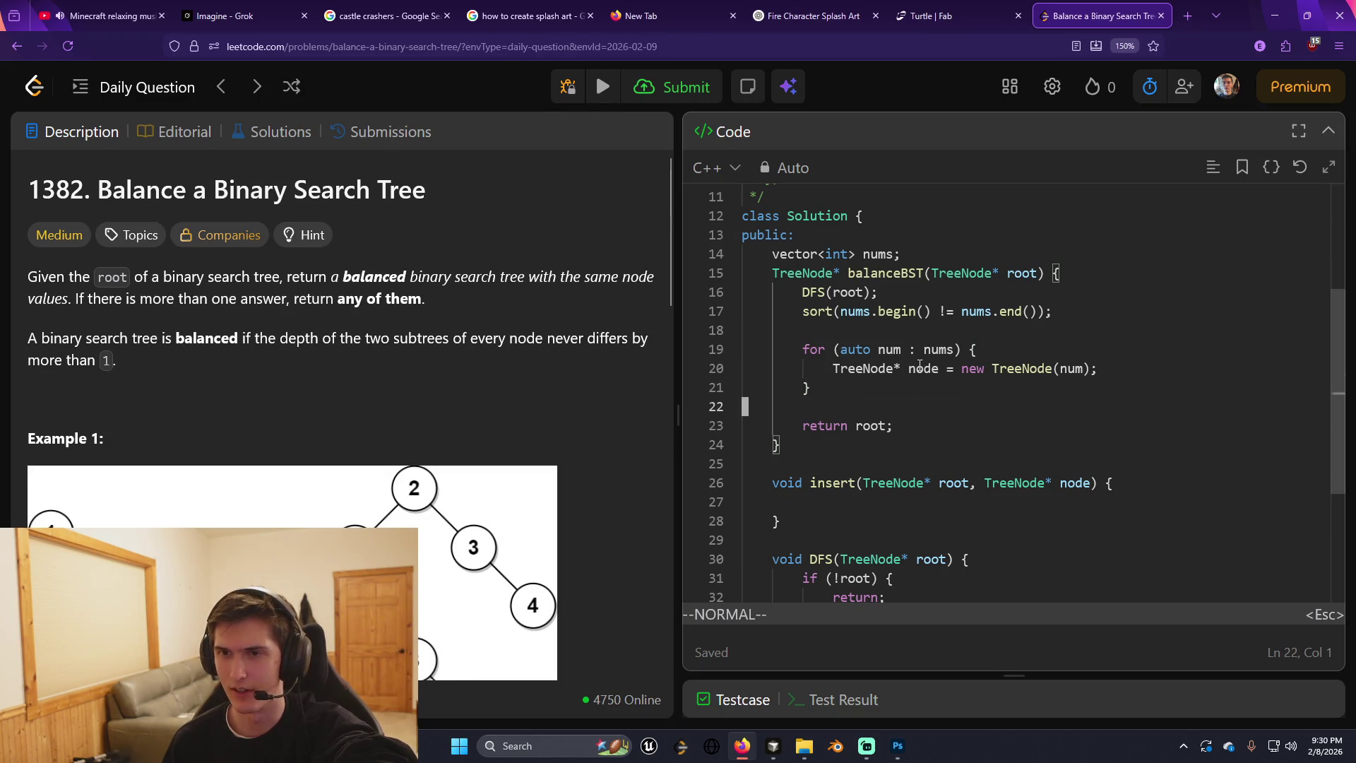
pyautogui.press('k')
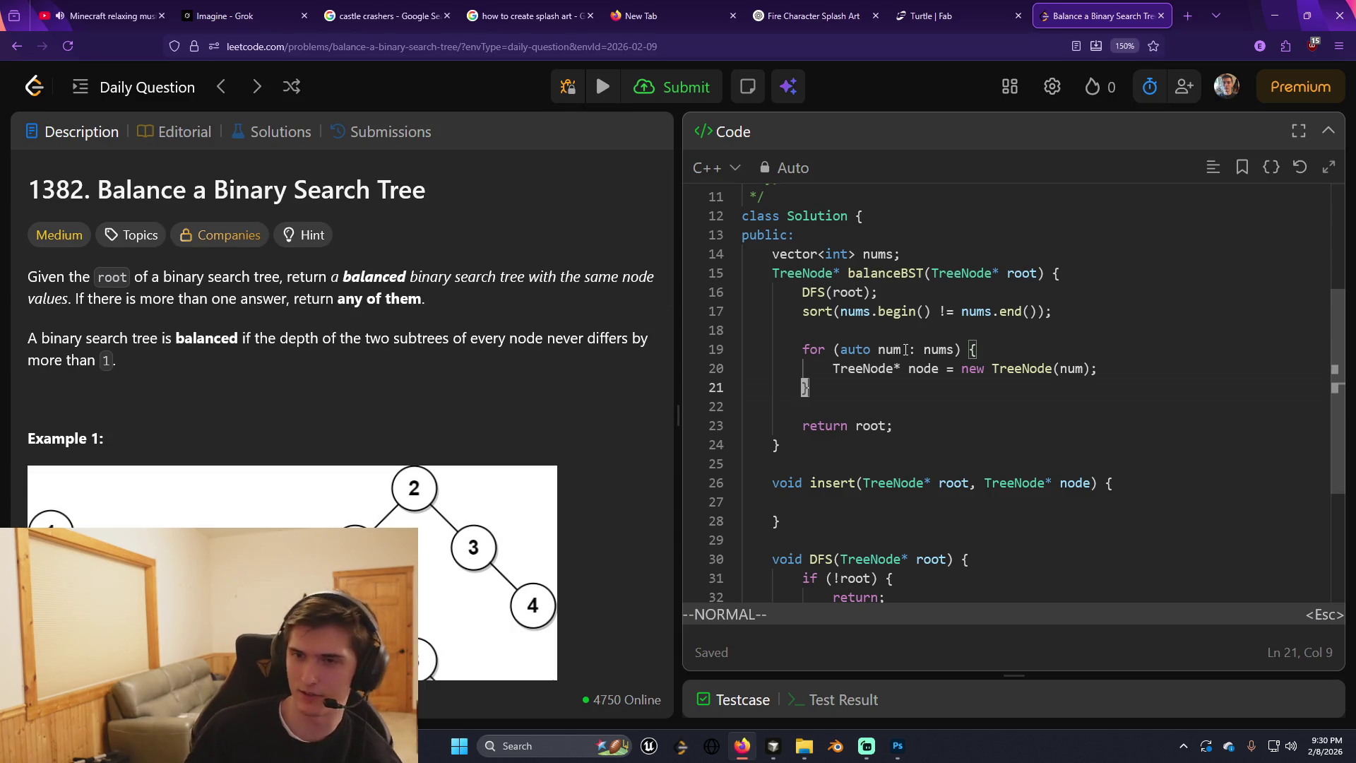
pyautogui.click(863, 368)
pyautogui.click(1070, 368)
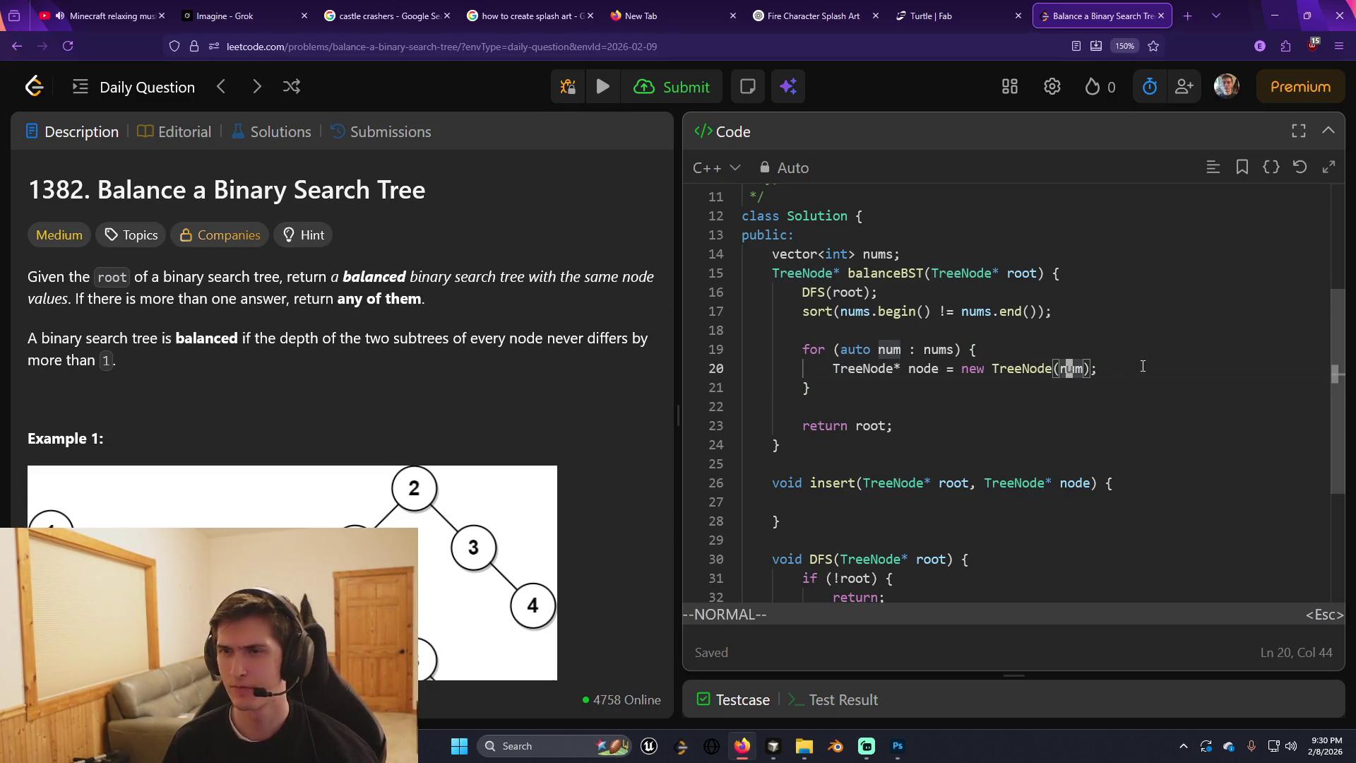
pyautogui.press('A')
pyautogui.press('Return')
pyautogui.press('Return')
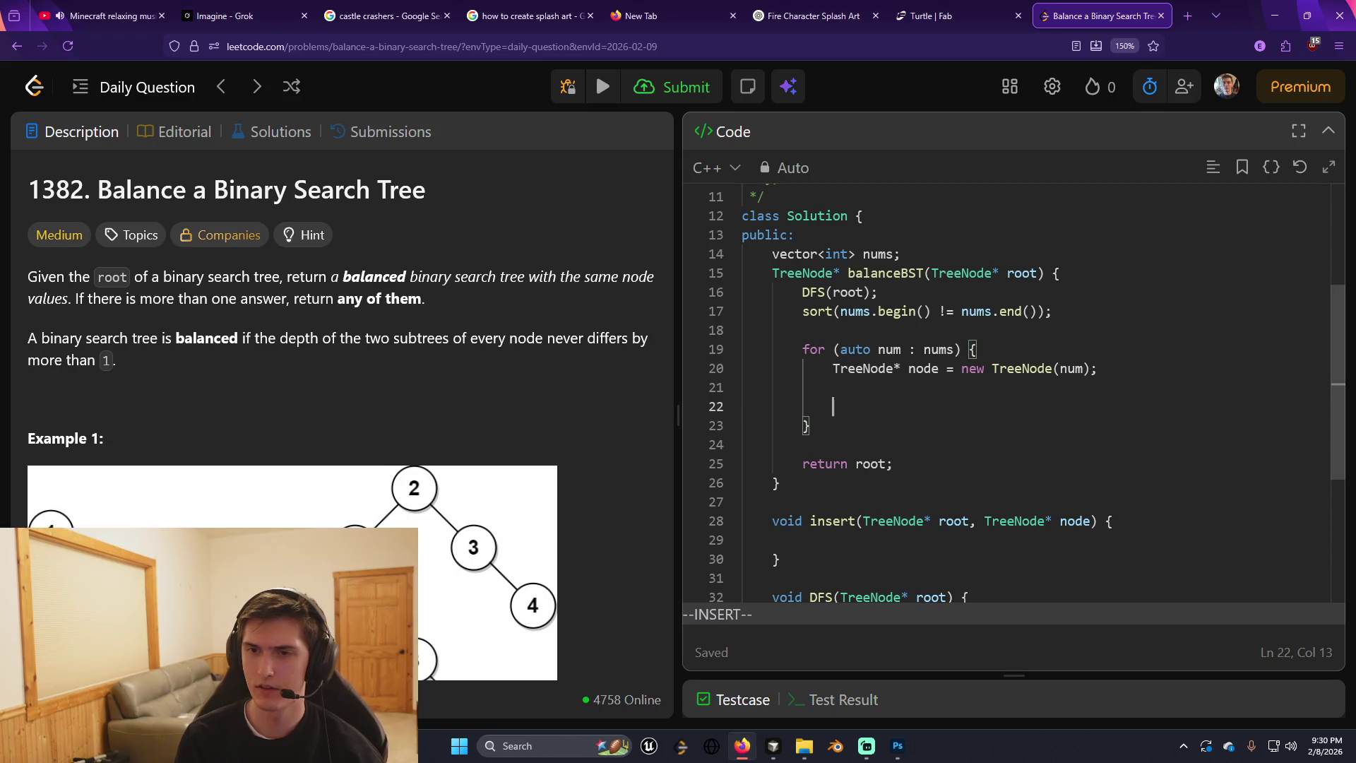
pyautogui.write('inser')
pyautogui.press('BackSpace')
pyautogui.press('BackSpace')
pyautogui.press('BackSpace')
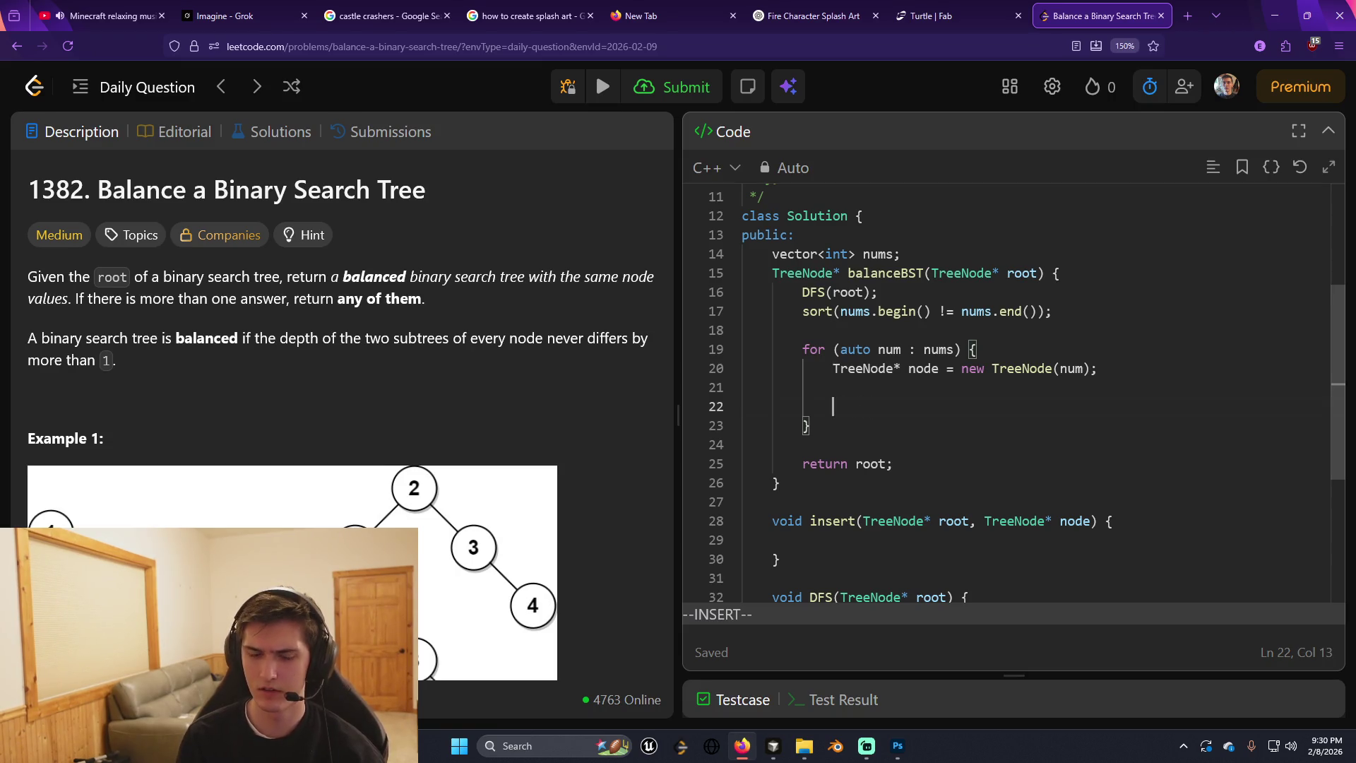
pyautogui.write('inseer')
pyautogui.press('BackSpace')
pyautogui.write('rt')
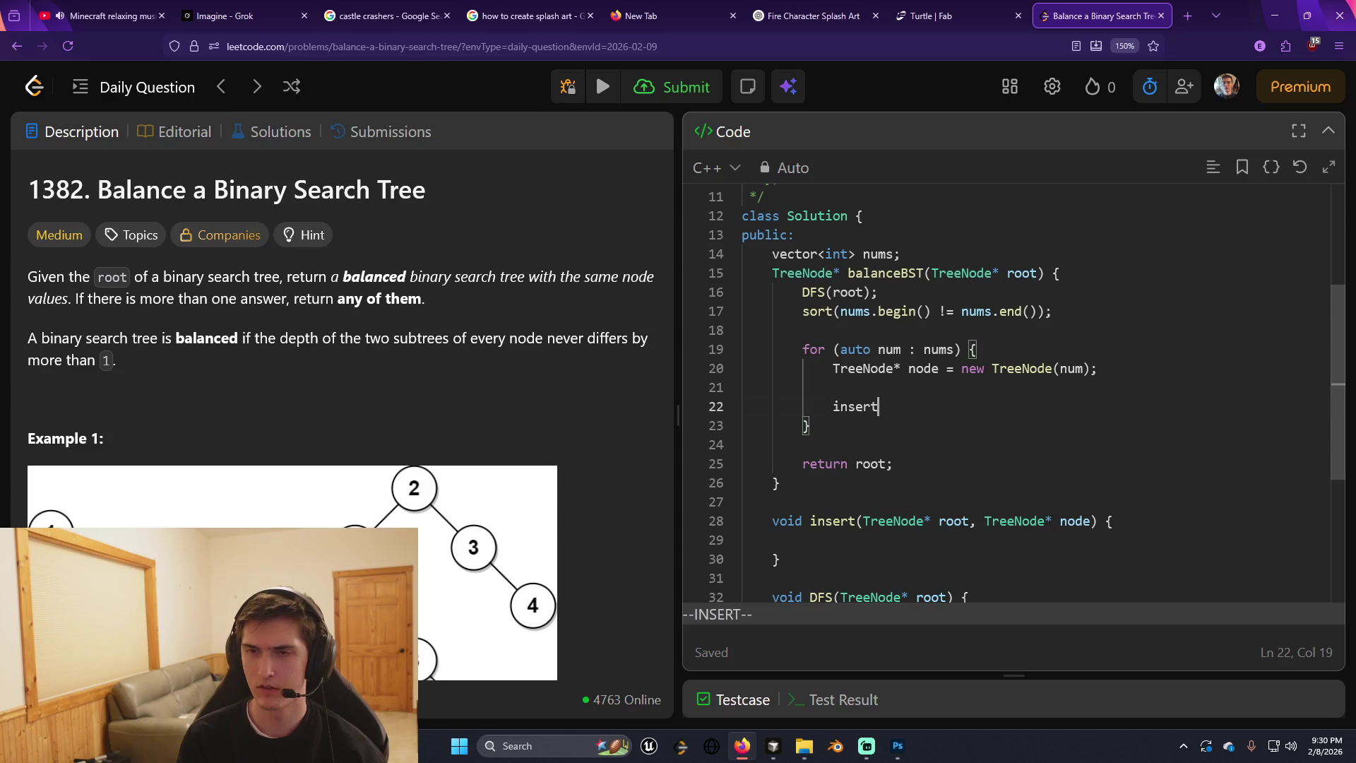
pyautogui.write('(')
pyautogui.write('root, ')
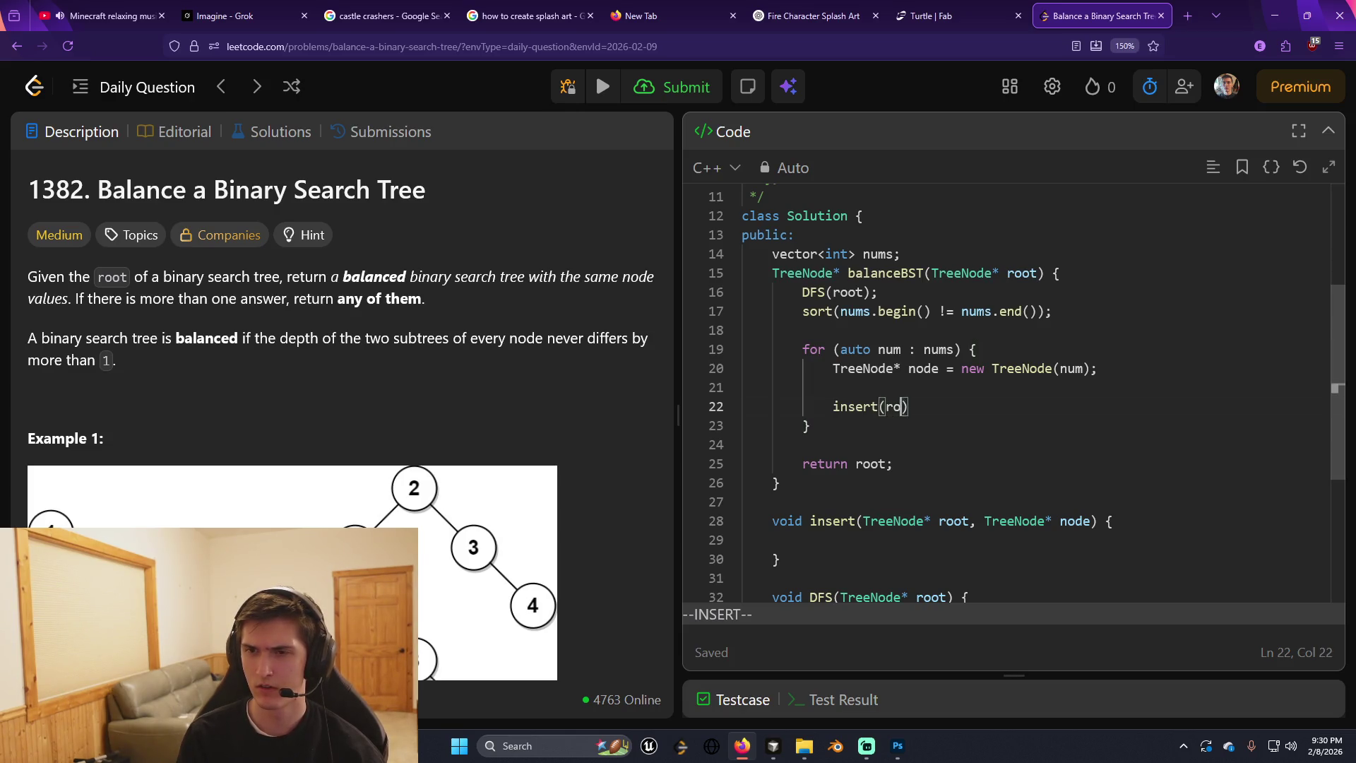
pyautogui.write('node);')
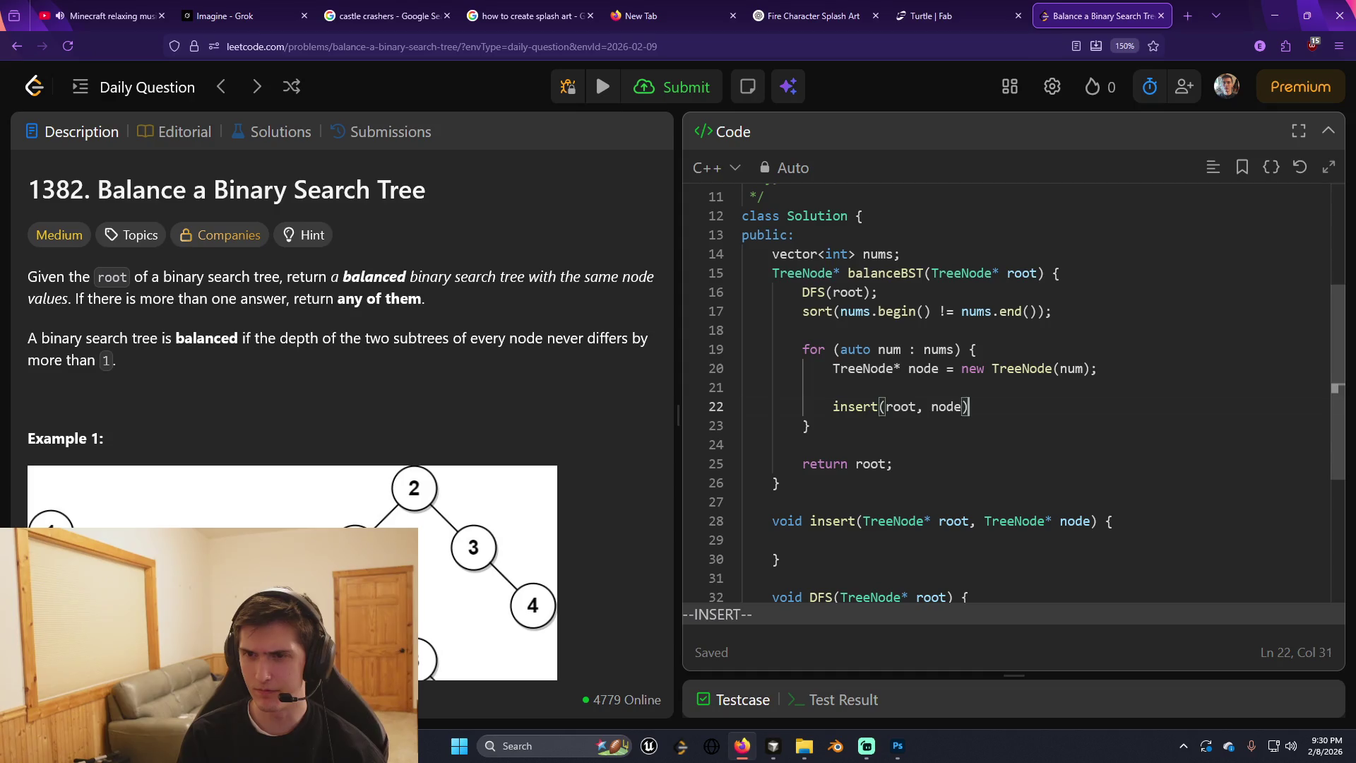
pyautogui.press('Escape')
pyautogui.press('j')
pyautogui.press('j')
pyautogui.press('j')
pyautogui.press('j')
pyautogui.press('j')
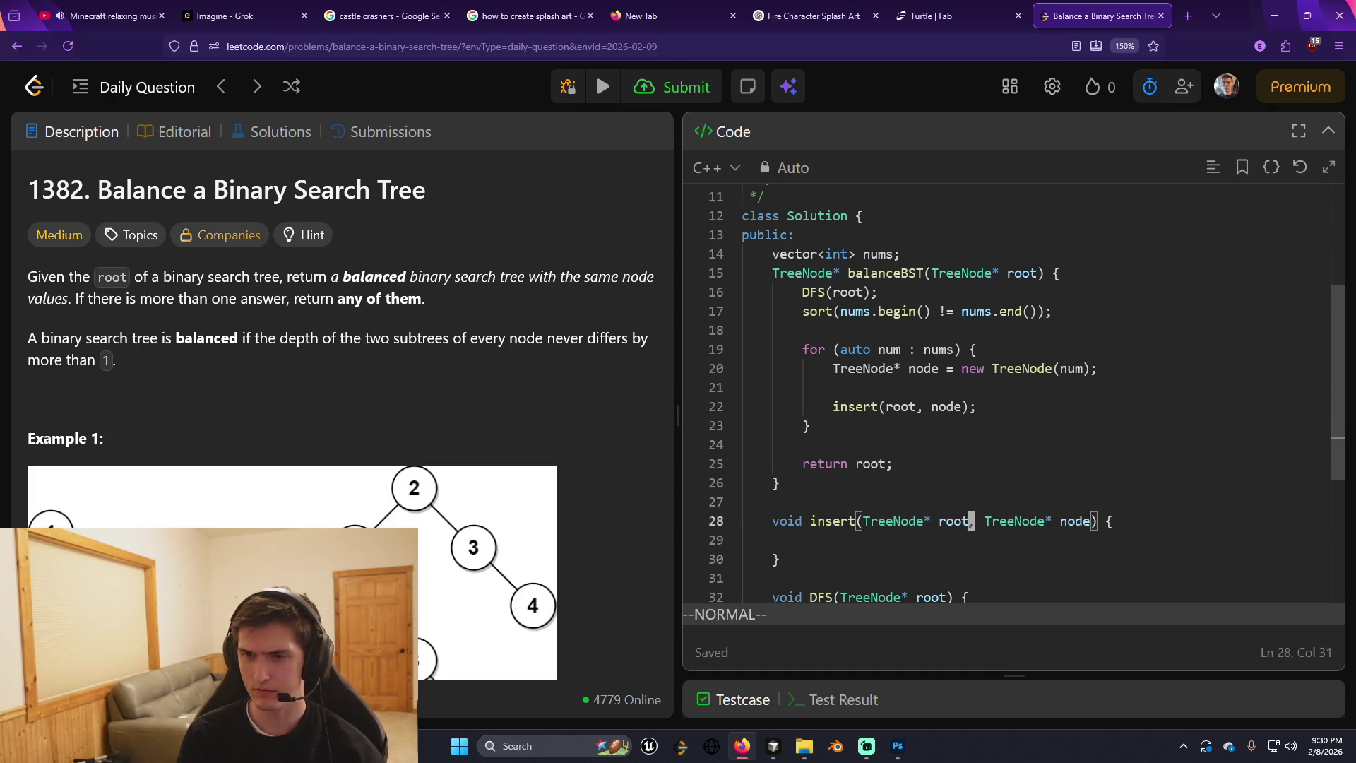
pyautogui.press('S')
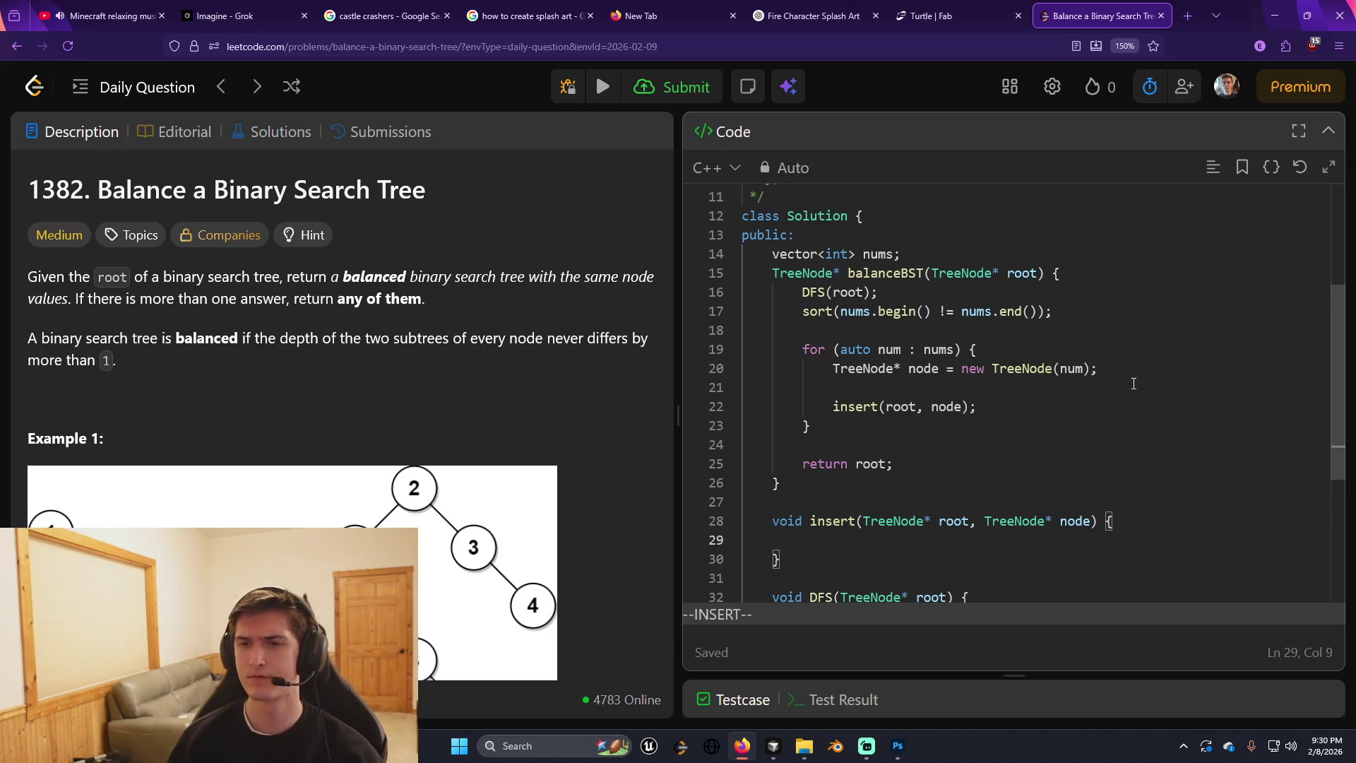
pyautogui.scroll(-3, 1113, 427)
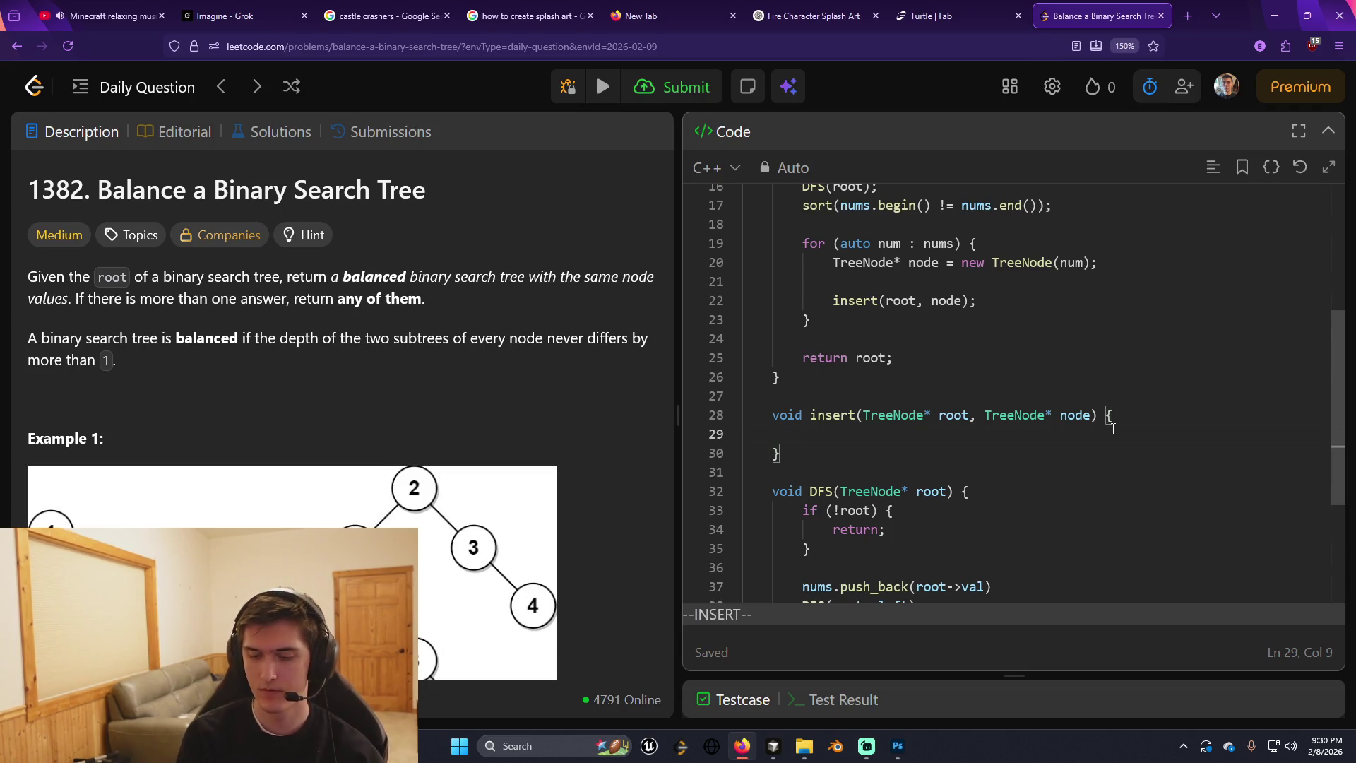
# Replace the started if statement with TreeNode* cur = root; followed by a blank line.
pyautogui.scroll(-3, 452, 455)
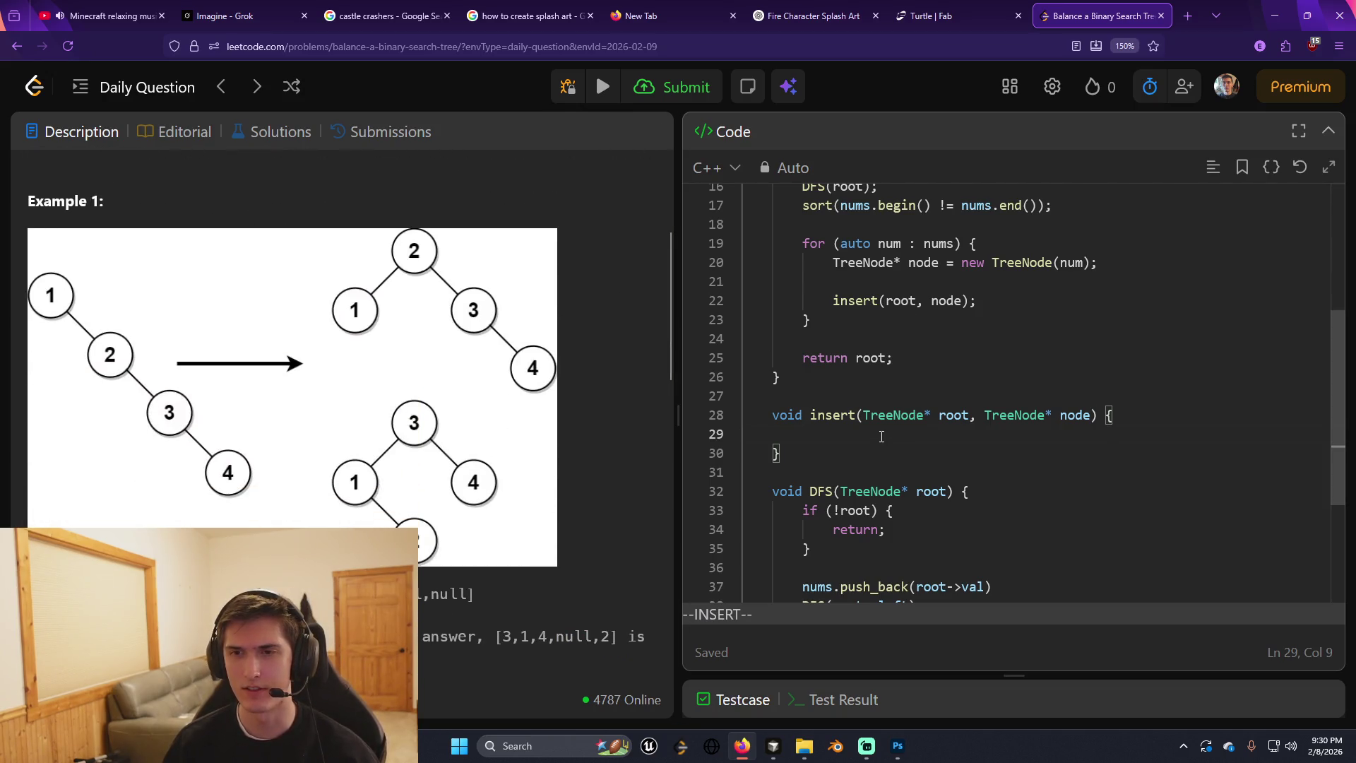
pyautogui.write('if ')
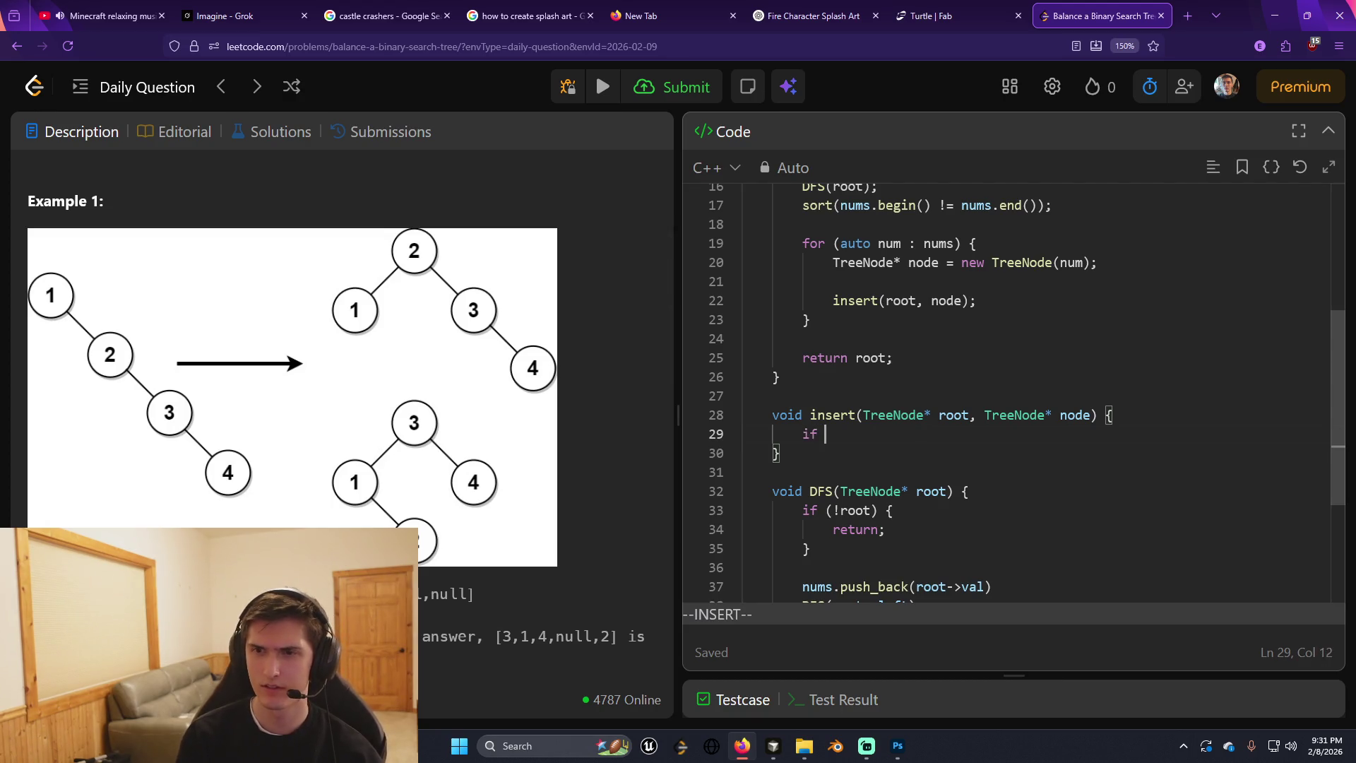
pyautogui.write('(')
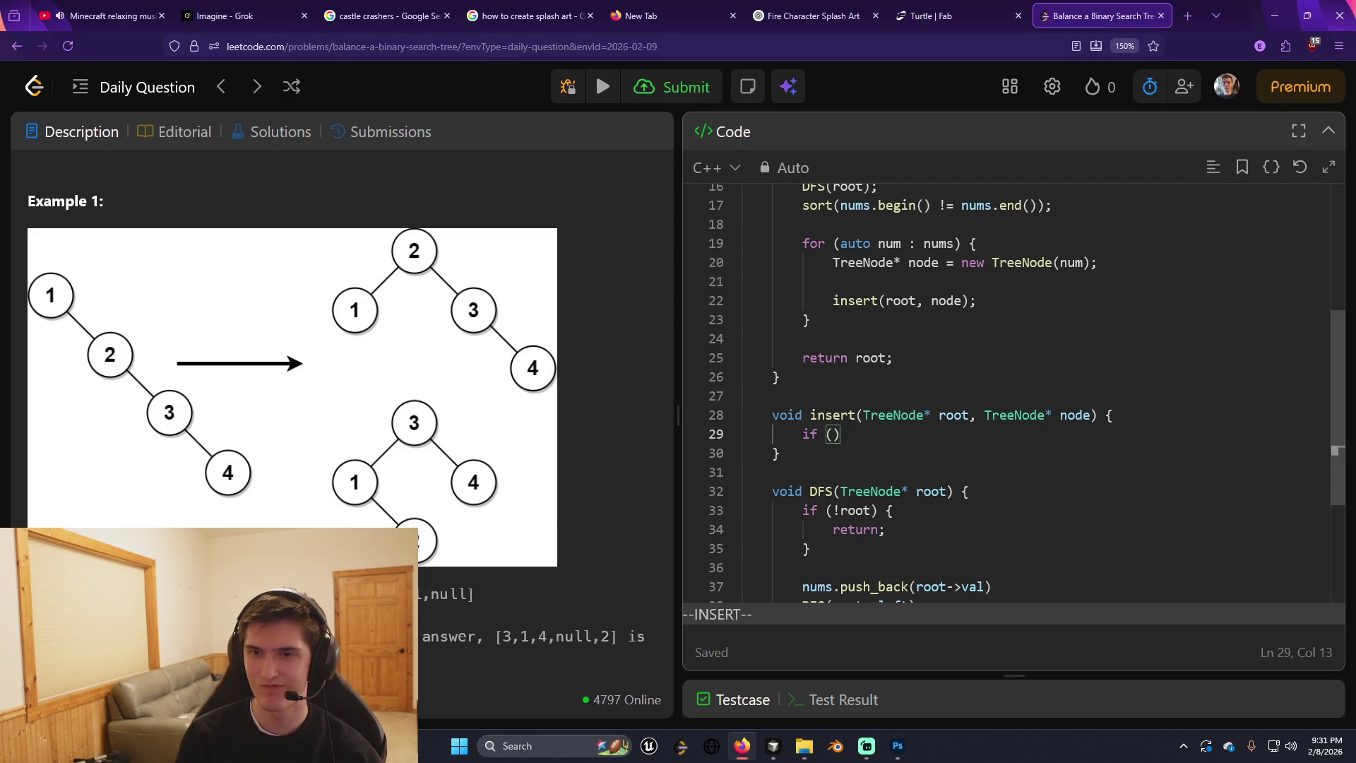
pyautogui.press('Escape')
pyautogui.press('d')
pyautogui.press('d')
pyautogui.hotkey('shift', 'o')
pyautogui.write('T')
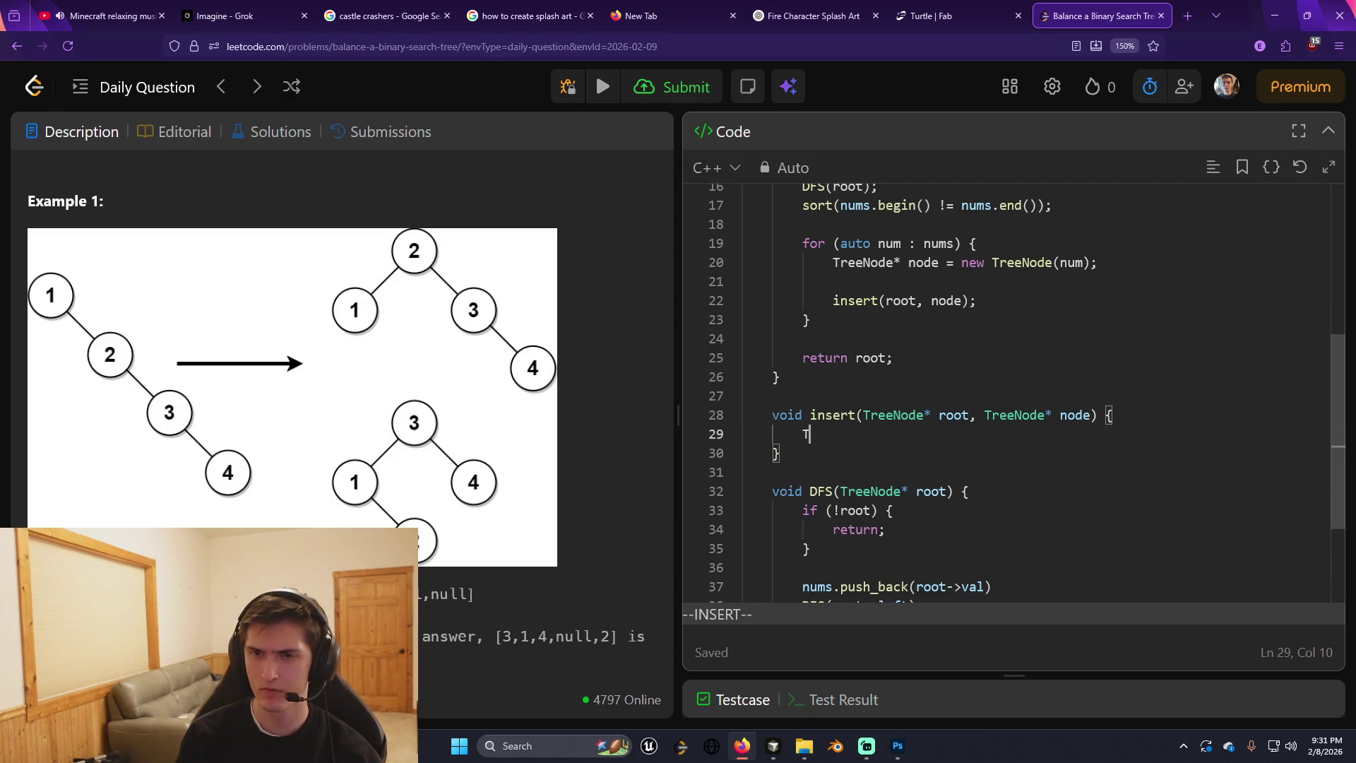
pyautogui.write('reeNode* cur =')
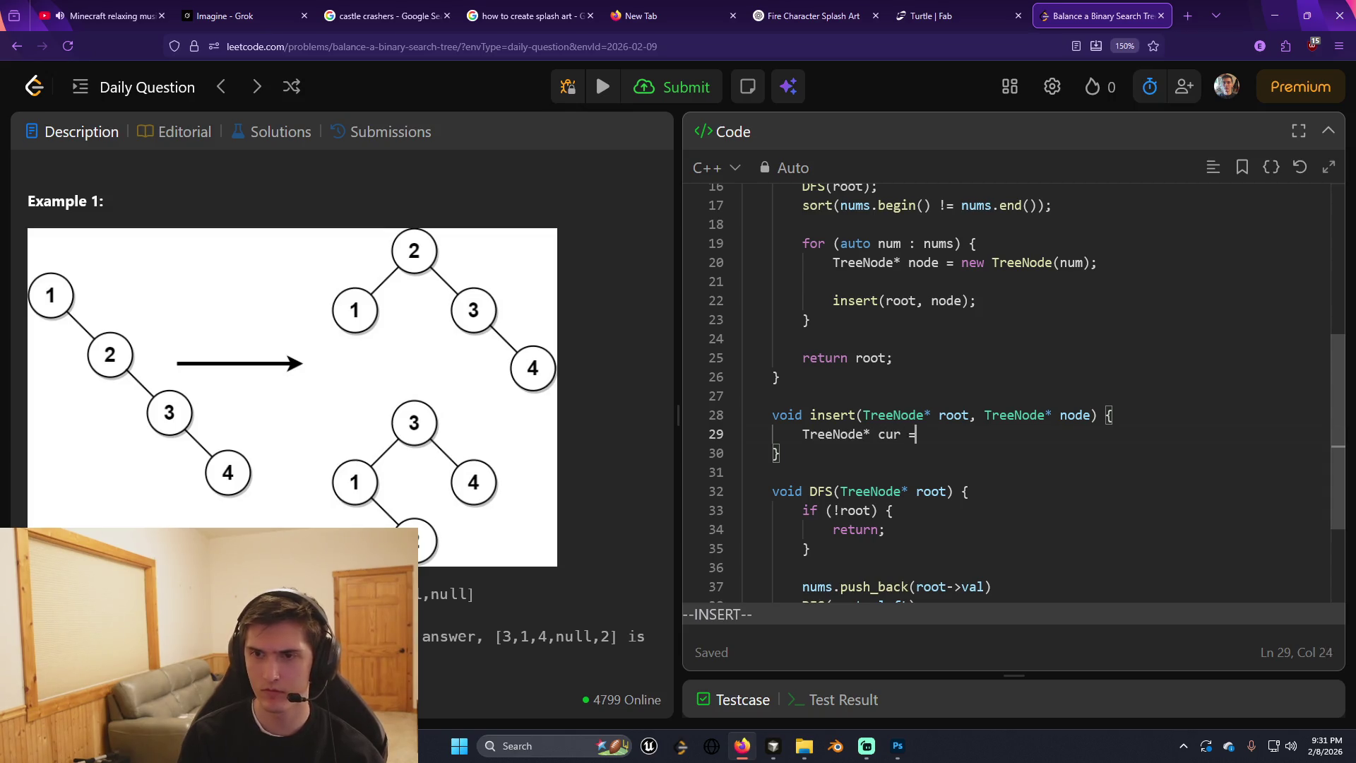
pyautogui.write(' root;')
pyautogui.press('Return')
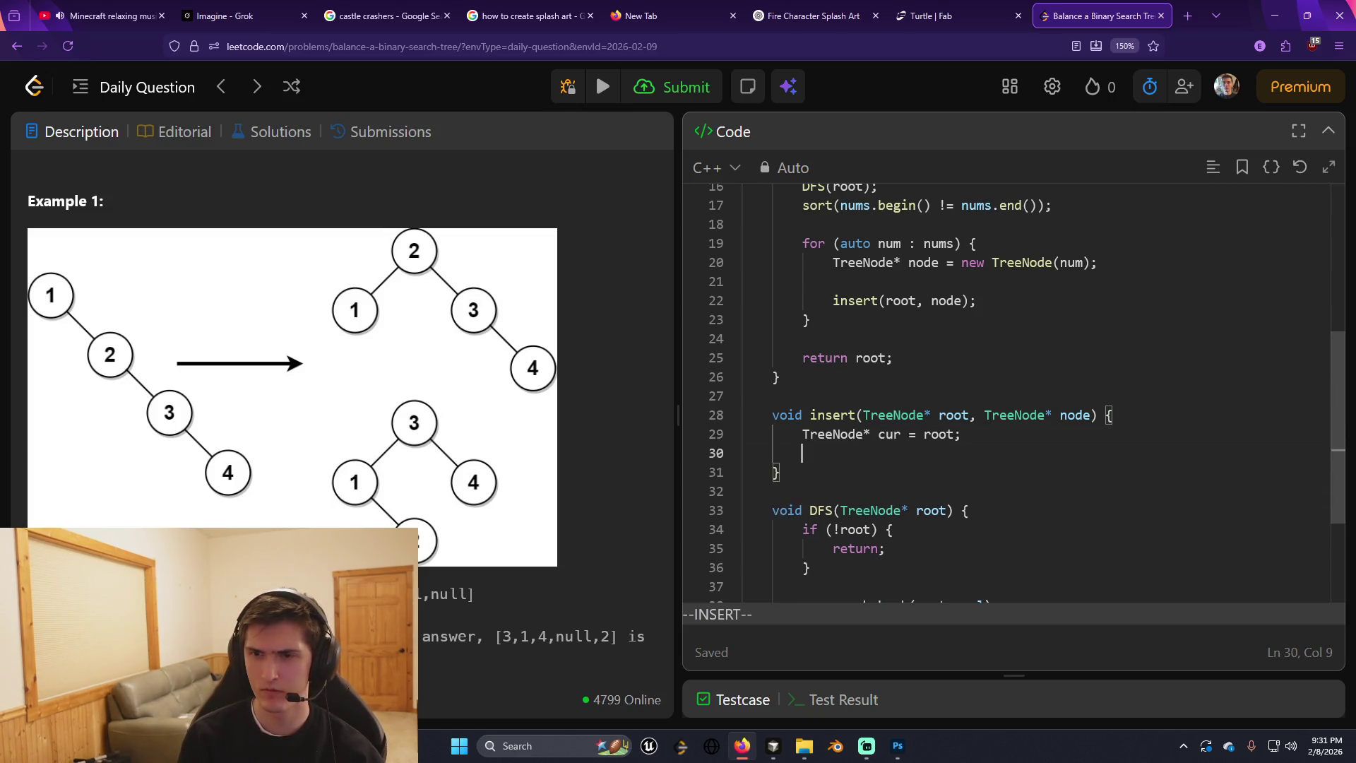
pyautogui.press('Return')
# Write if (node->val > cur->val) on line 31, then review Examples 1 and 2.
pyautogui.write('while ')
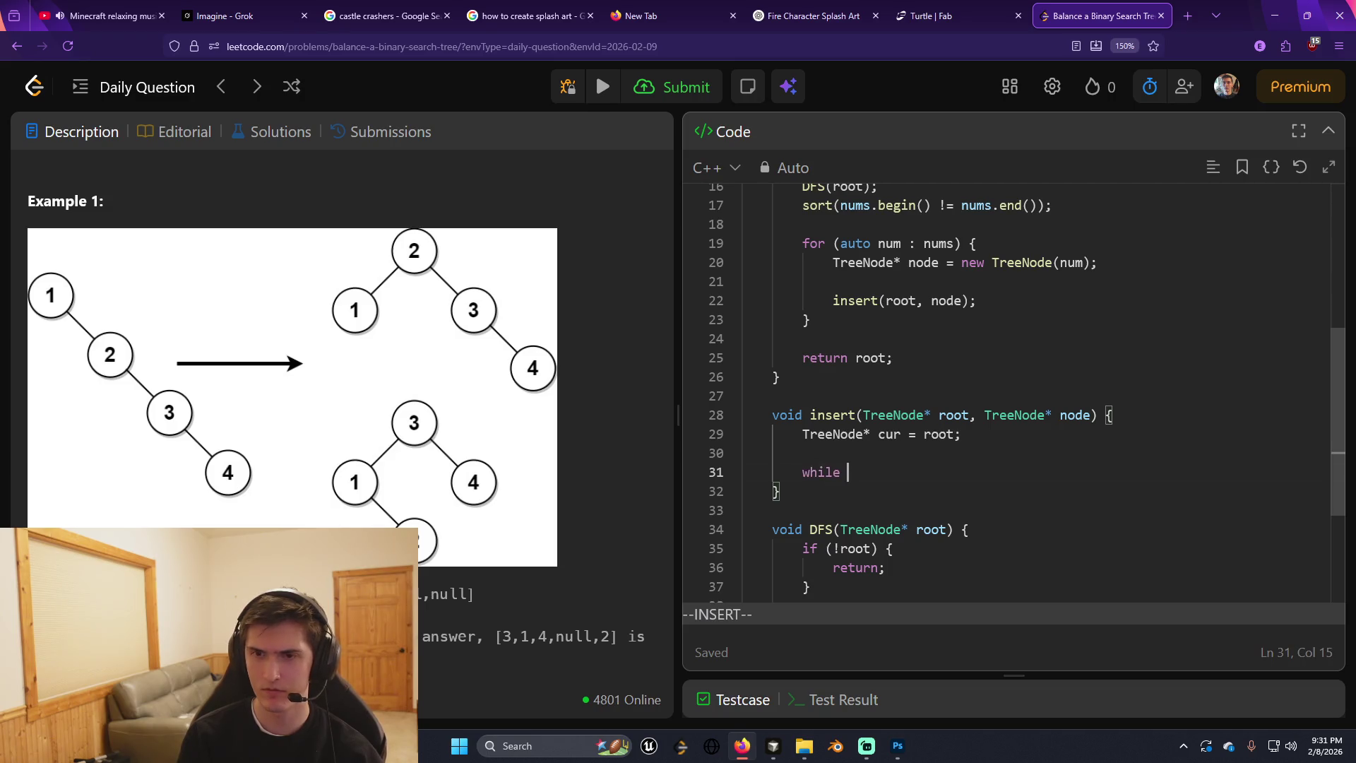
pyautogui.write('(')
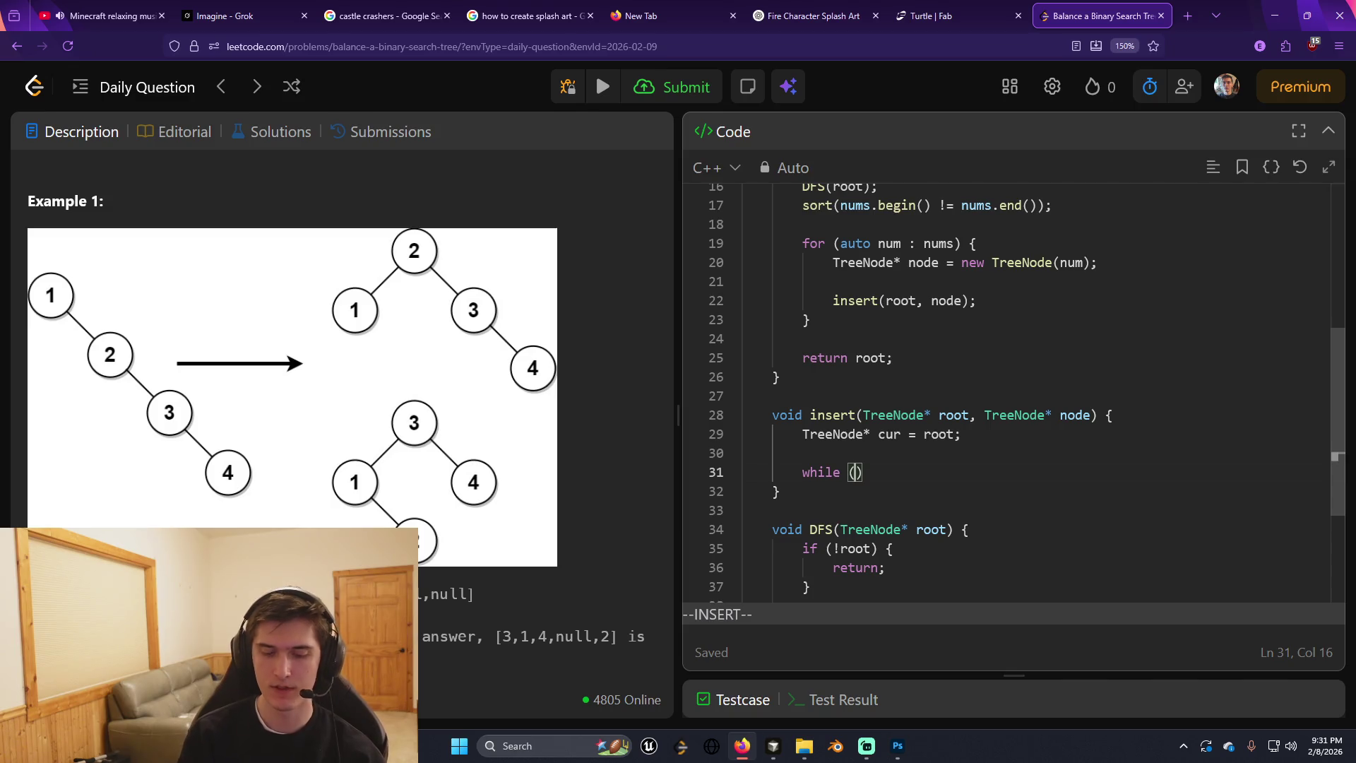
pyautogui.press('BackSpace')
pyautogui.press('BackSpace')
pyautogui.press('BackSpace')
pyautogui.write('e ')
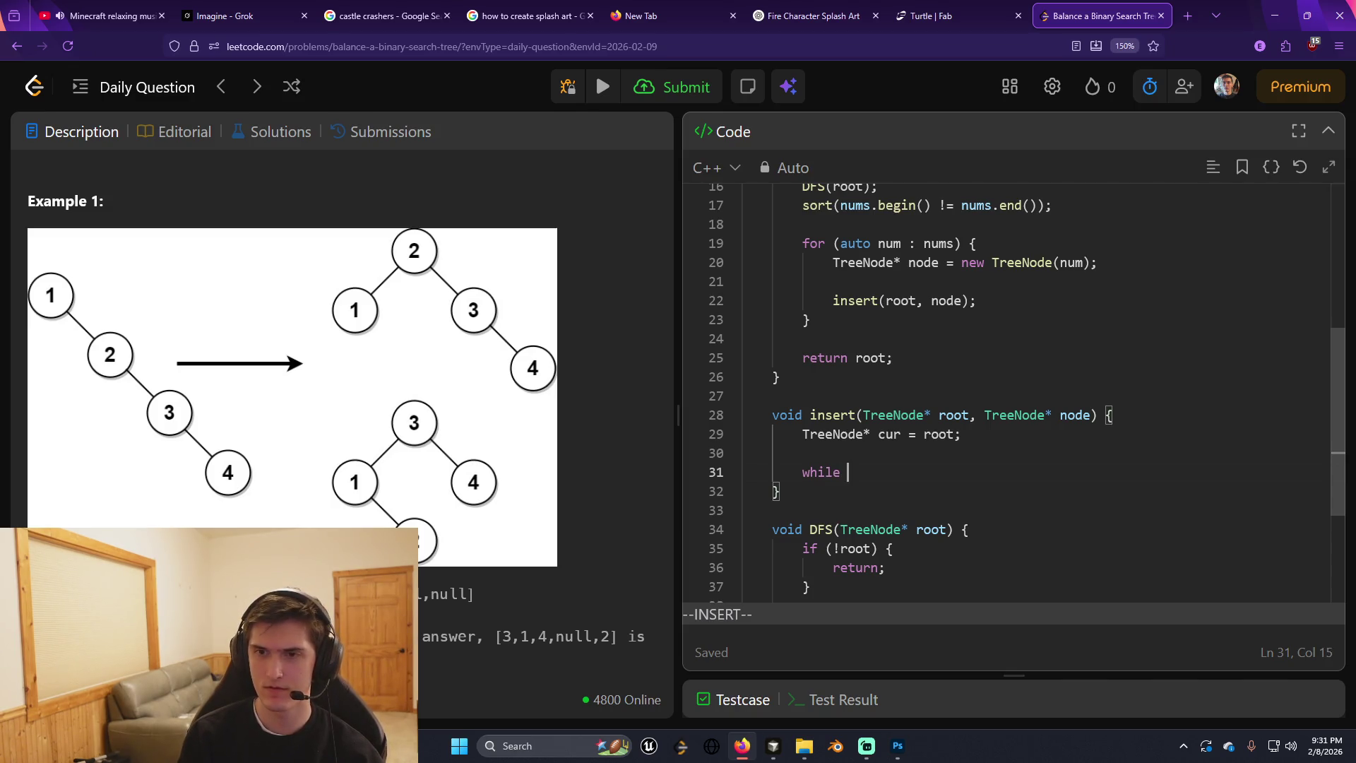
pyautogui.write('(')
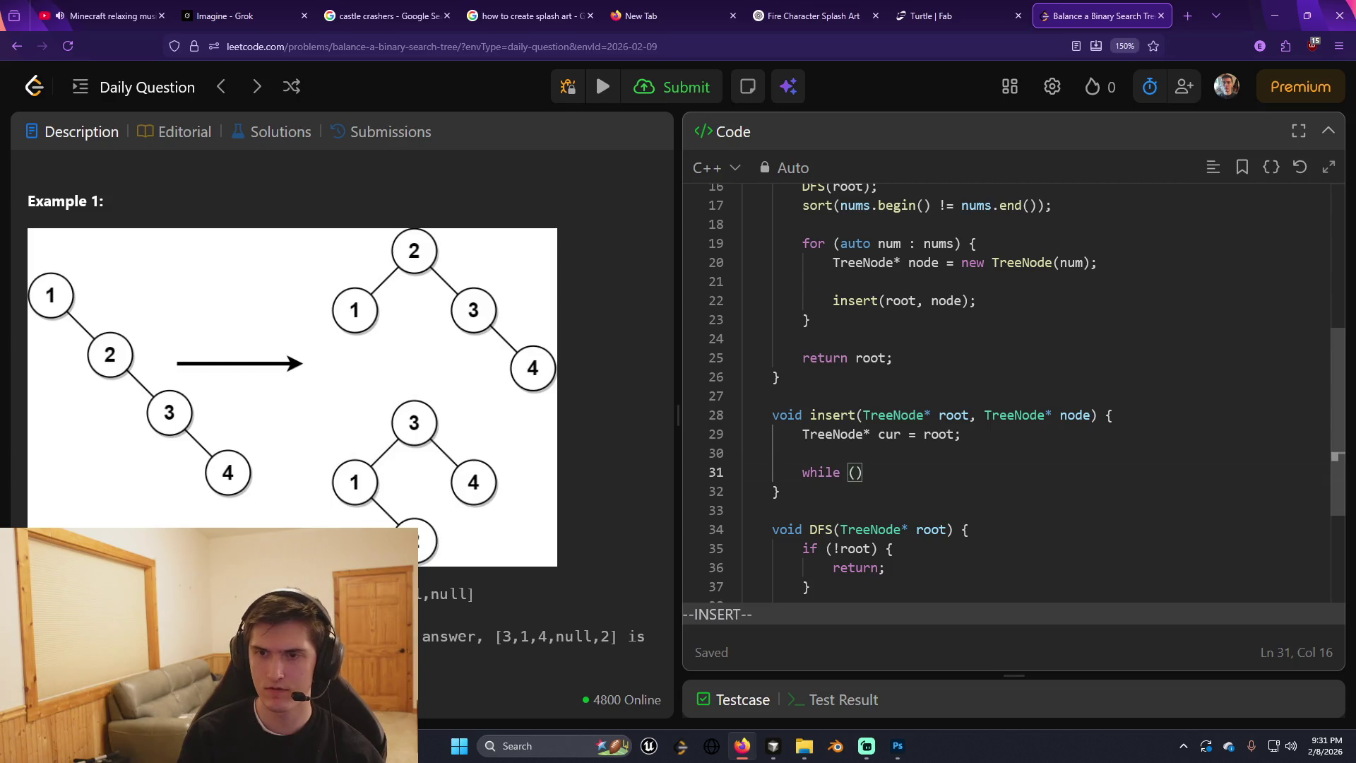
pyautogui.press('BackSpace')
pyautogui.press('BackSpace')
pyautogui.press('BackSpace')
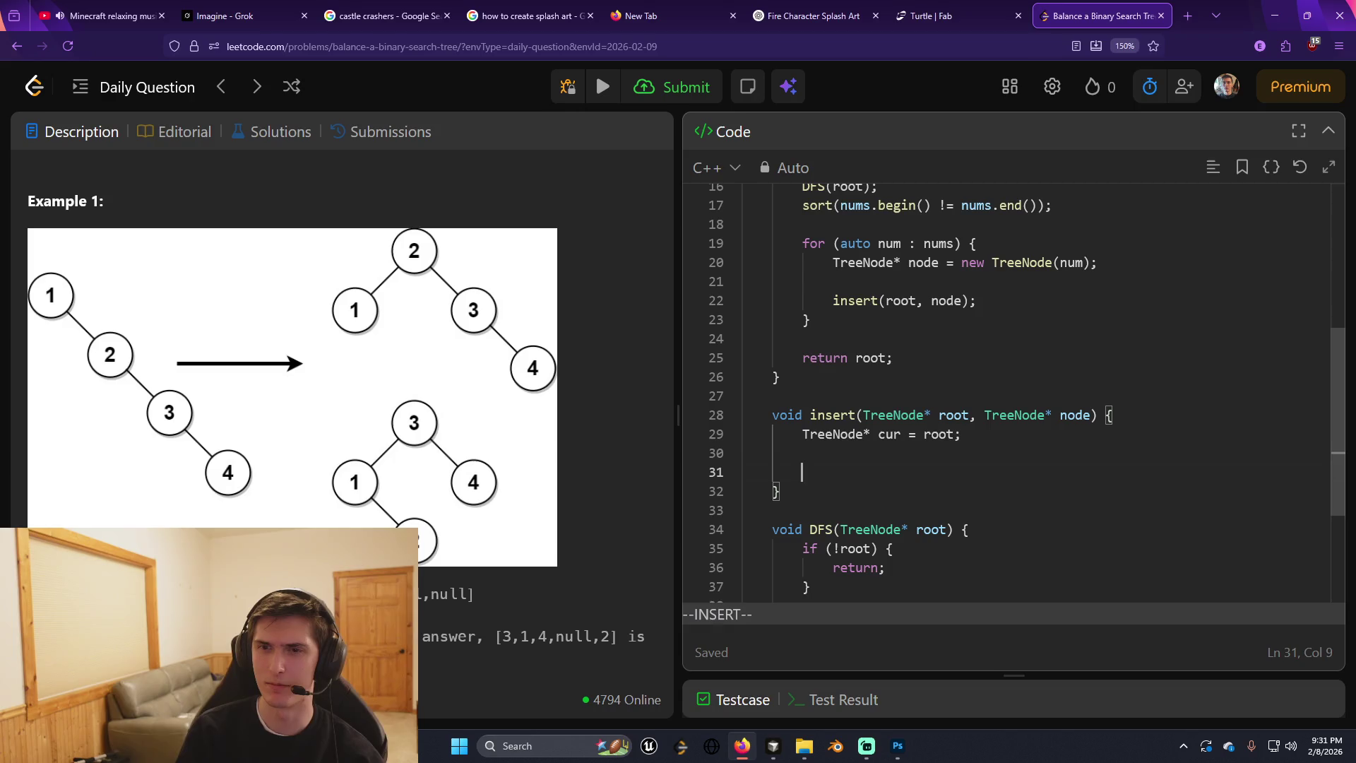
pyautogui.write('if (cur')
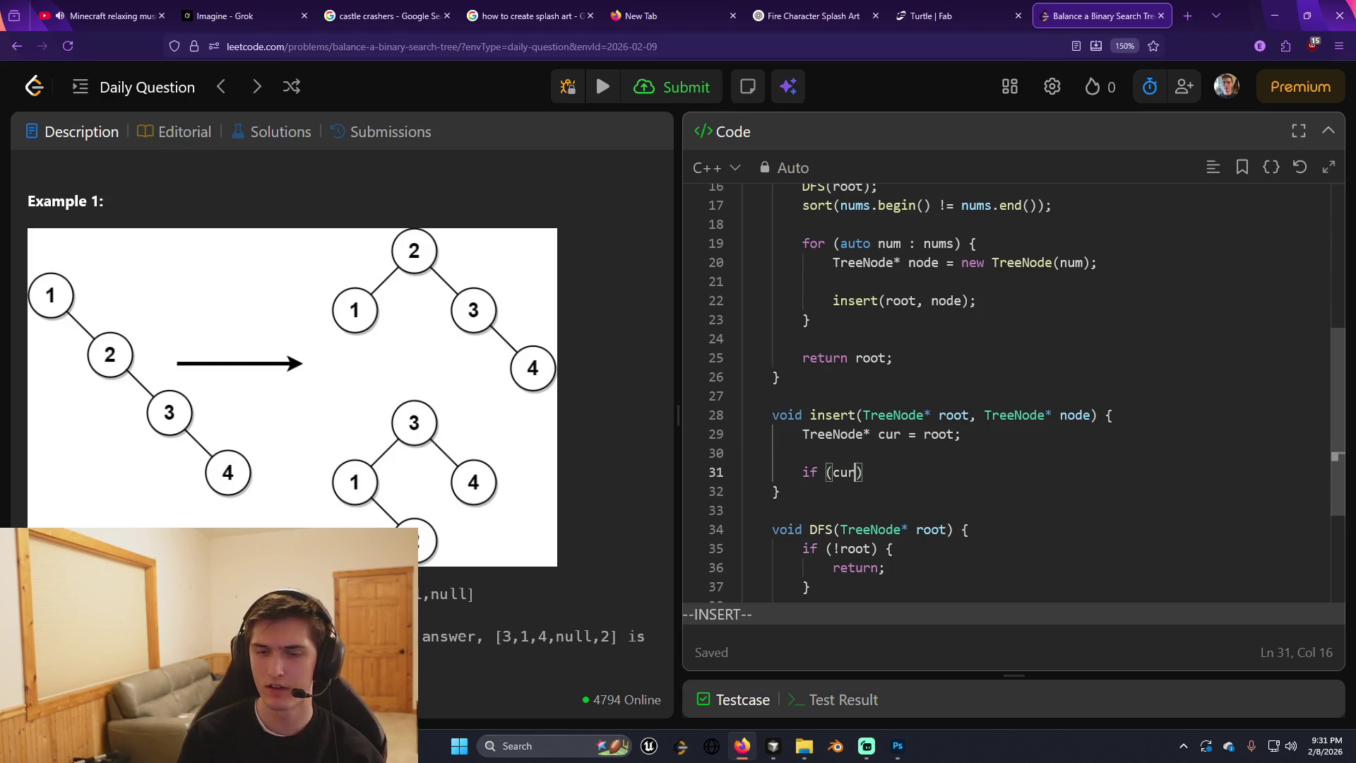
pyautogui.write('->val')
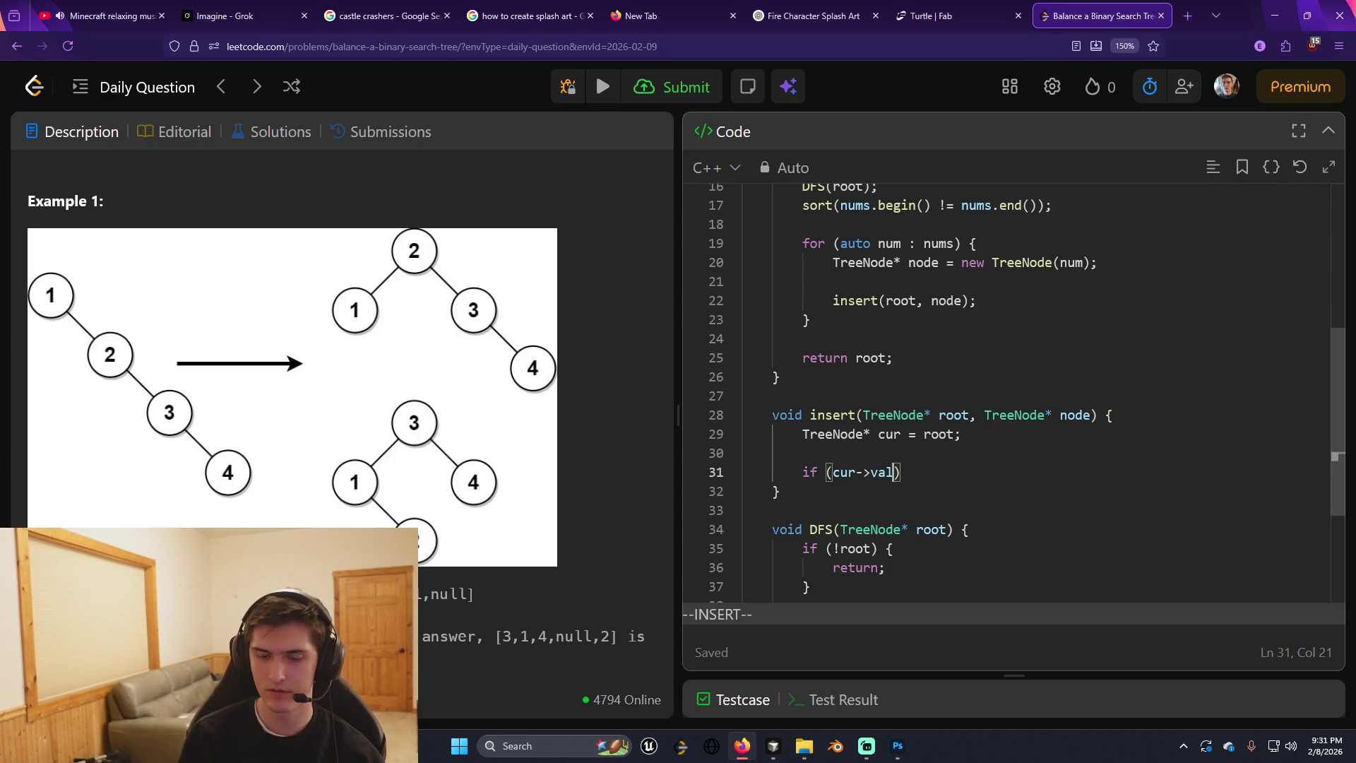
pyautogui.click(832, 471)
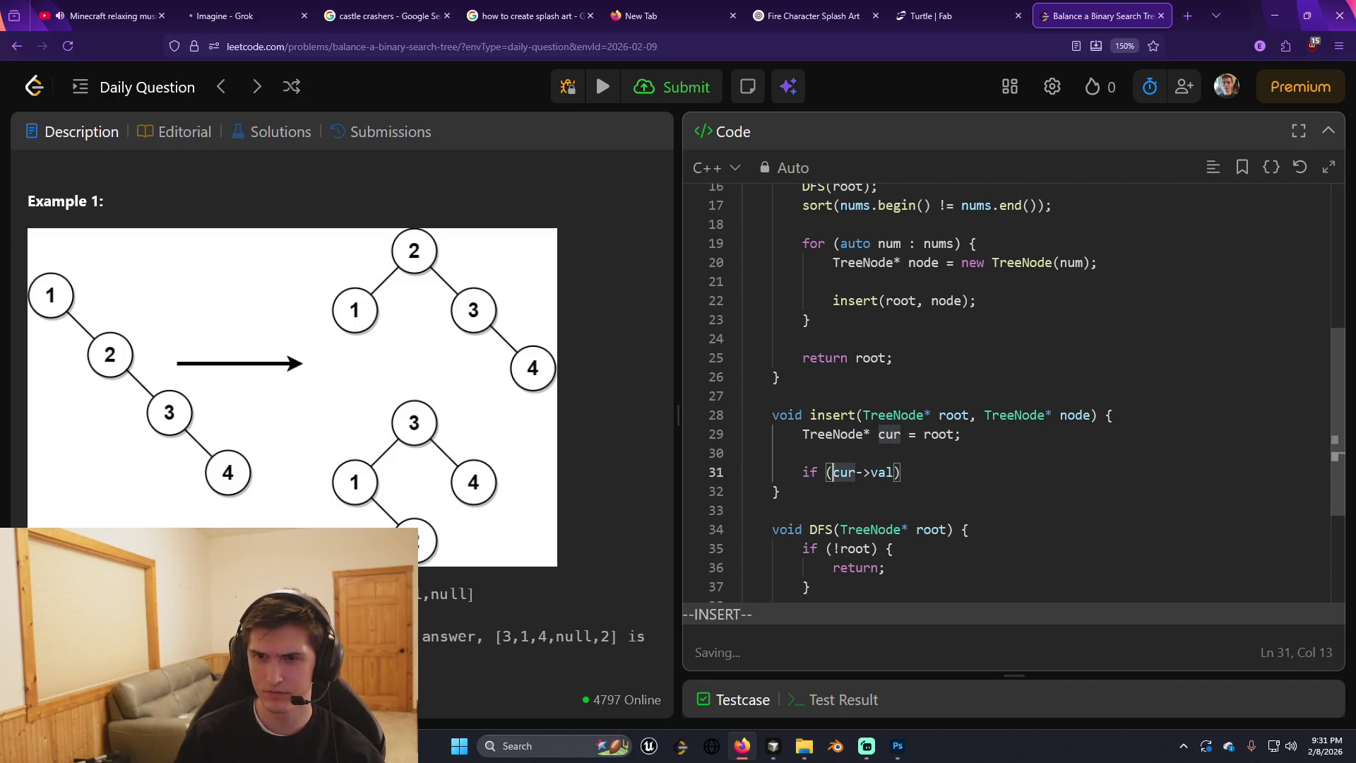
pyautogui.write('node->val ')
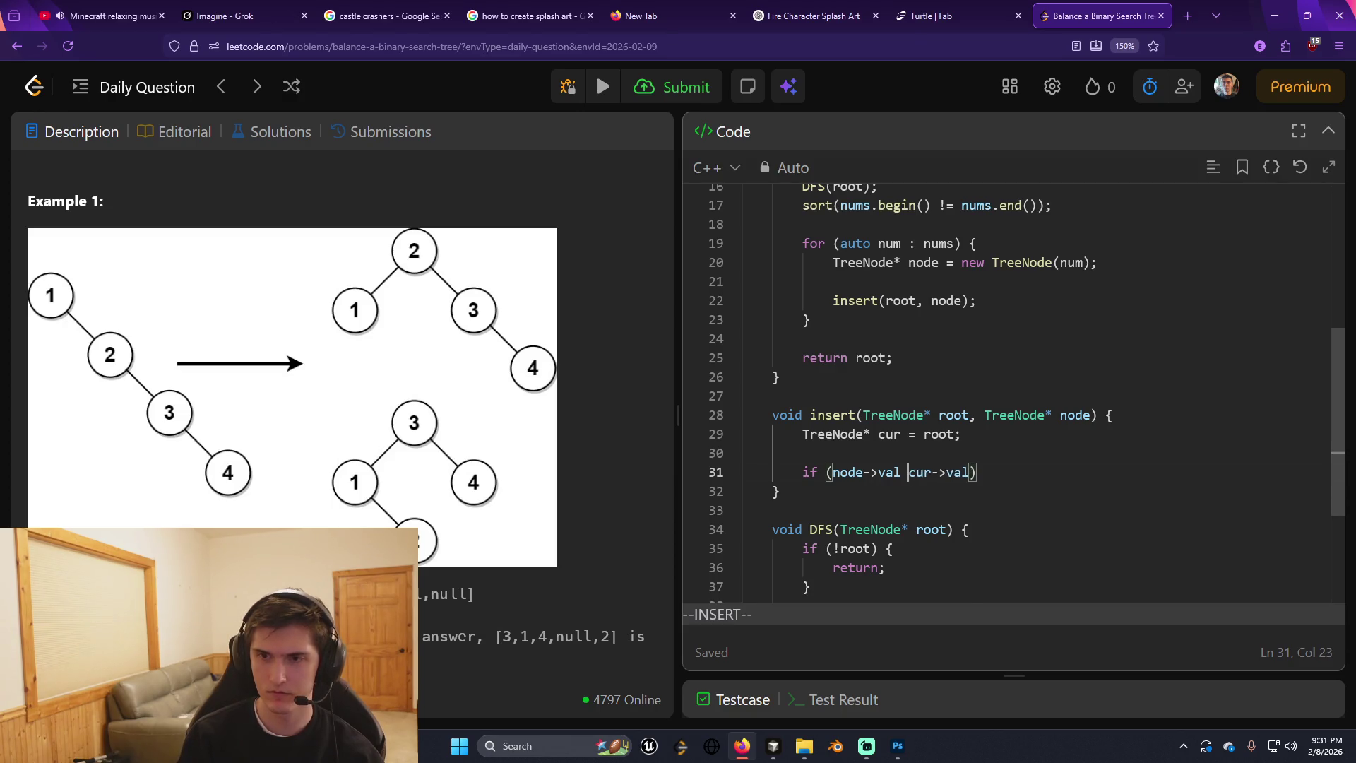
pyautogui.write('>')
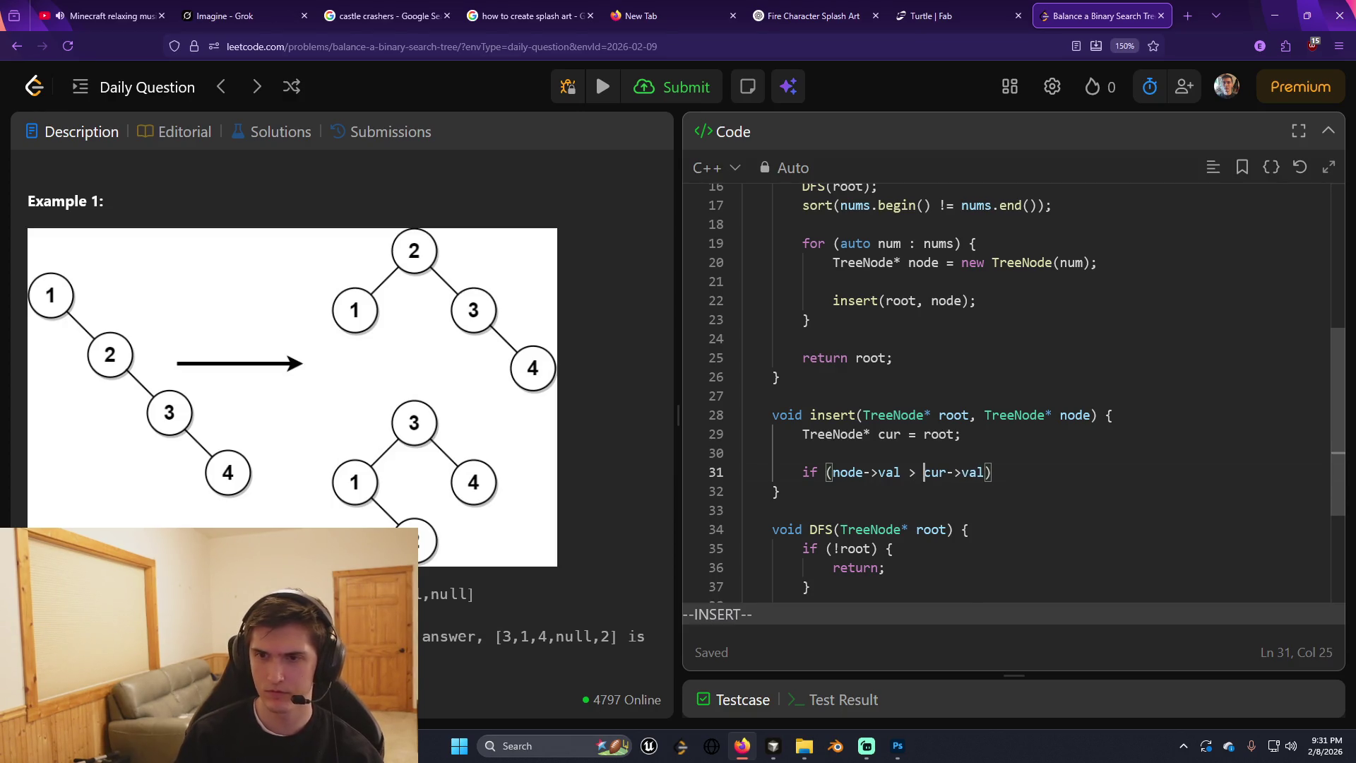
pyautogui.press('Left')
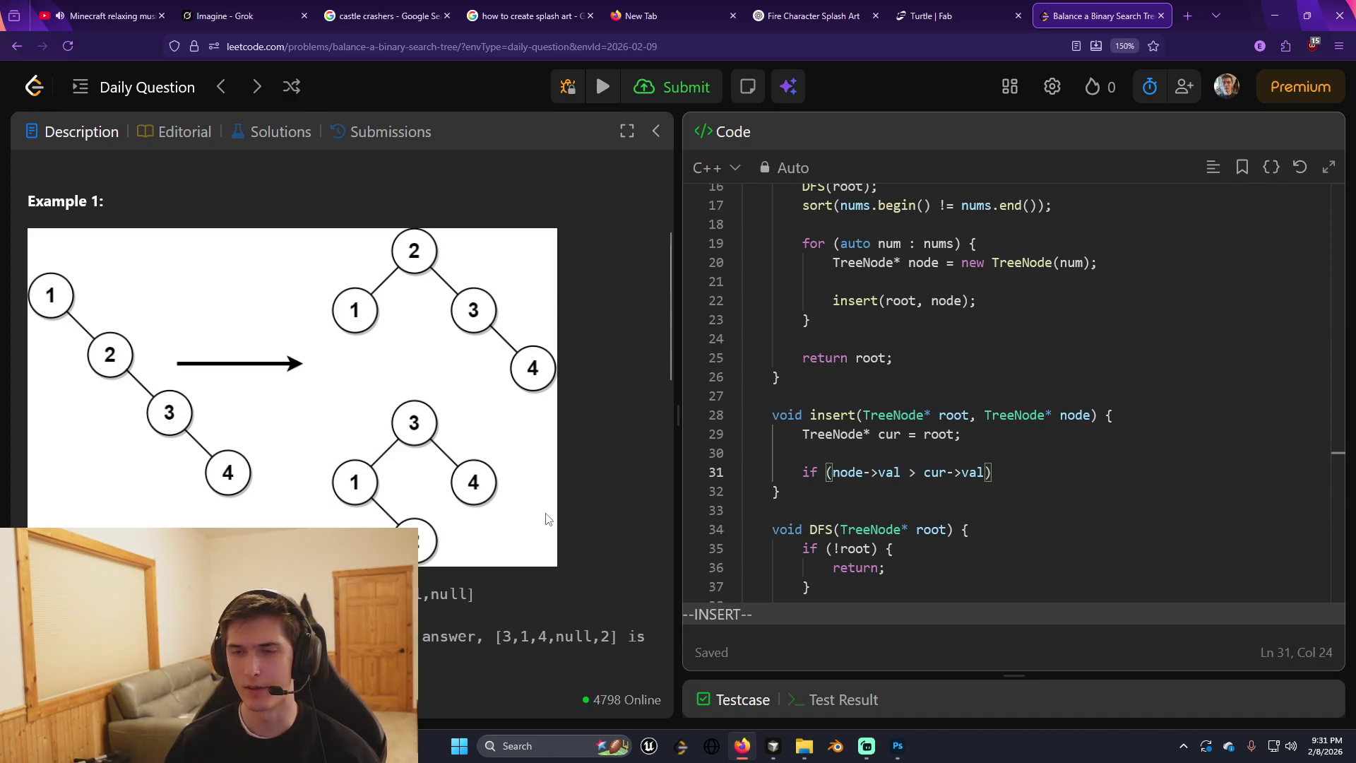
pyautogui.scroll(3, 575, 503)
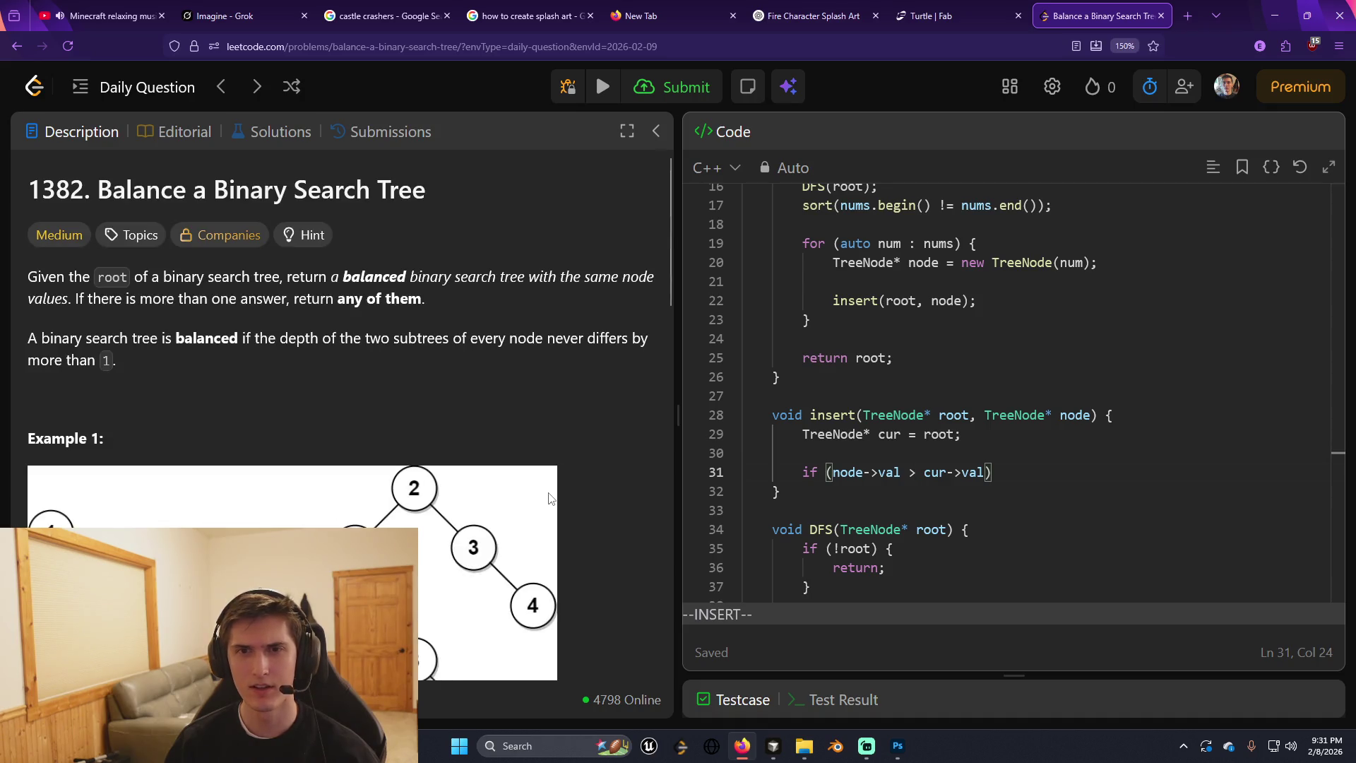
pyautogui.scroll(-10, 547, 498)
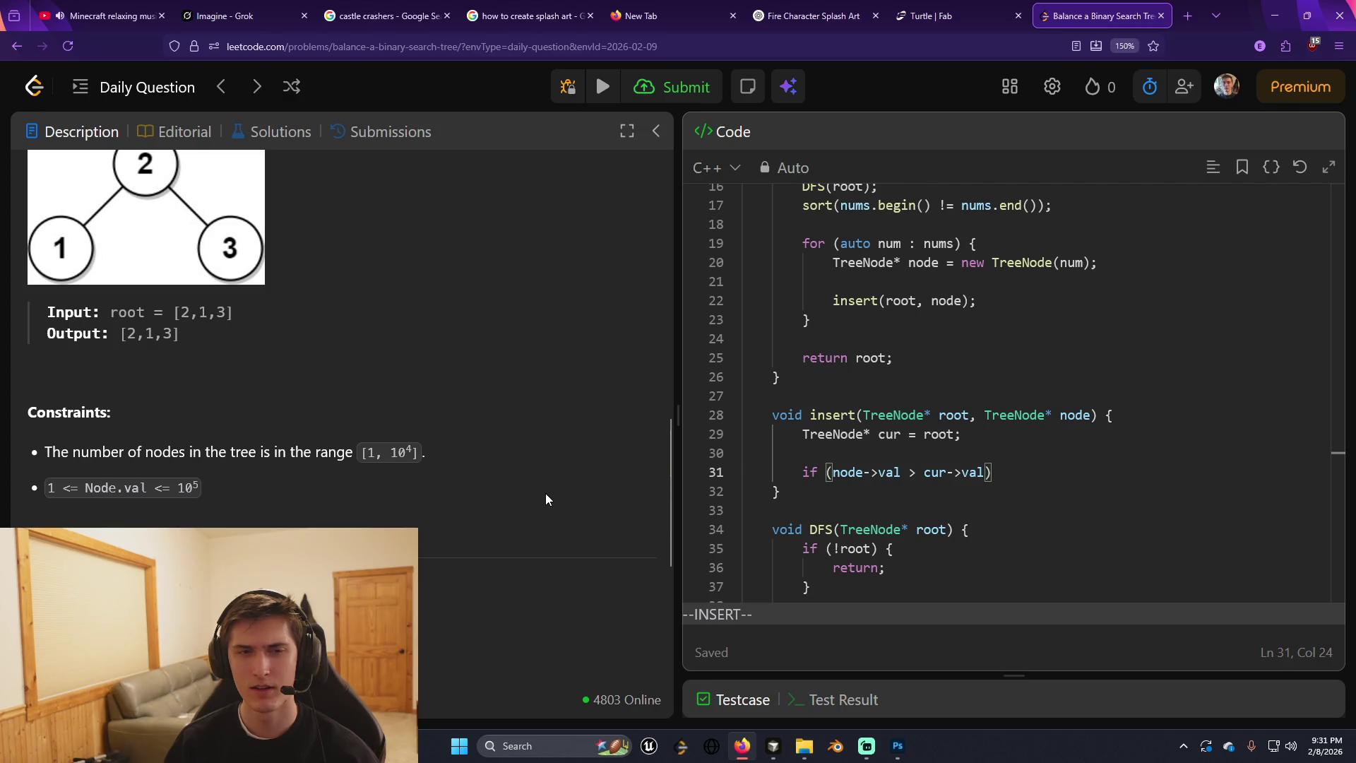
pyautogui.scroll(5, 545, 495)
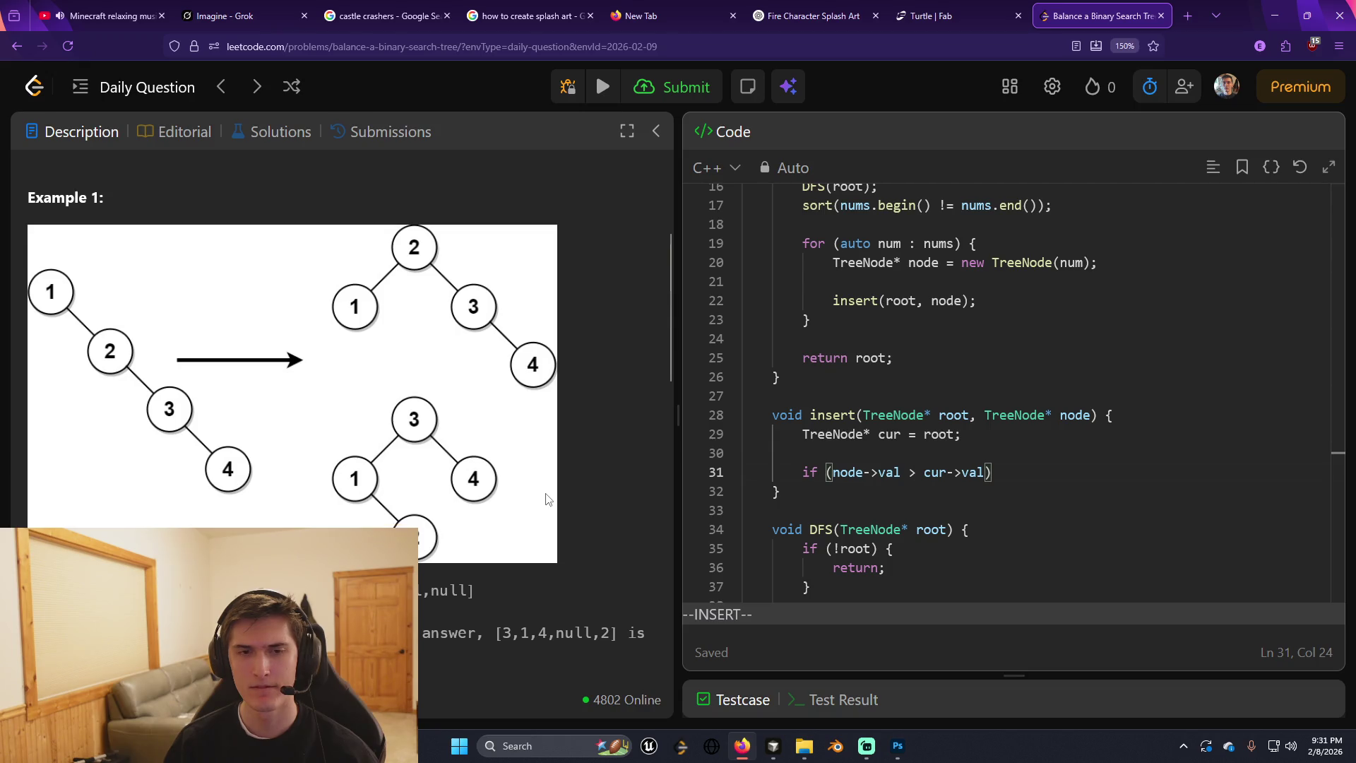
pyautogui.scroll(-5, 545, 495)
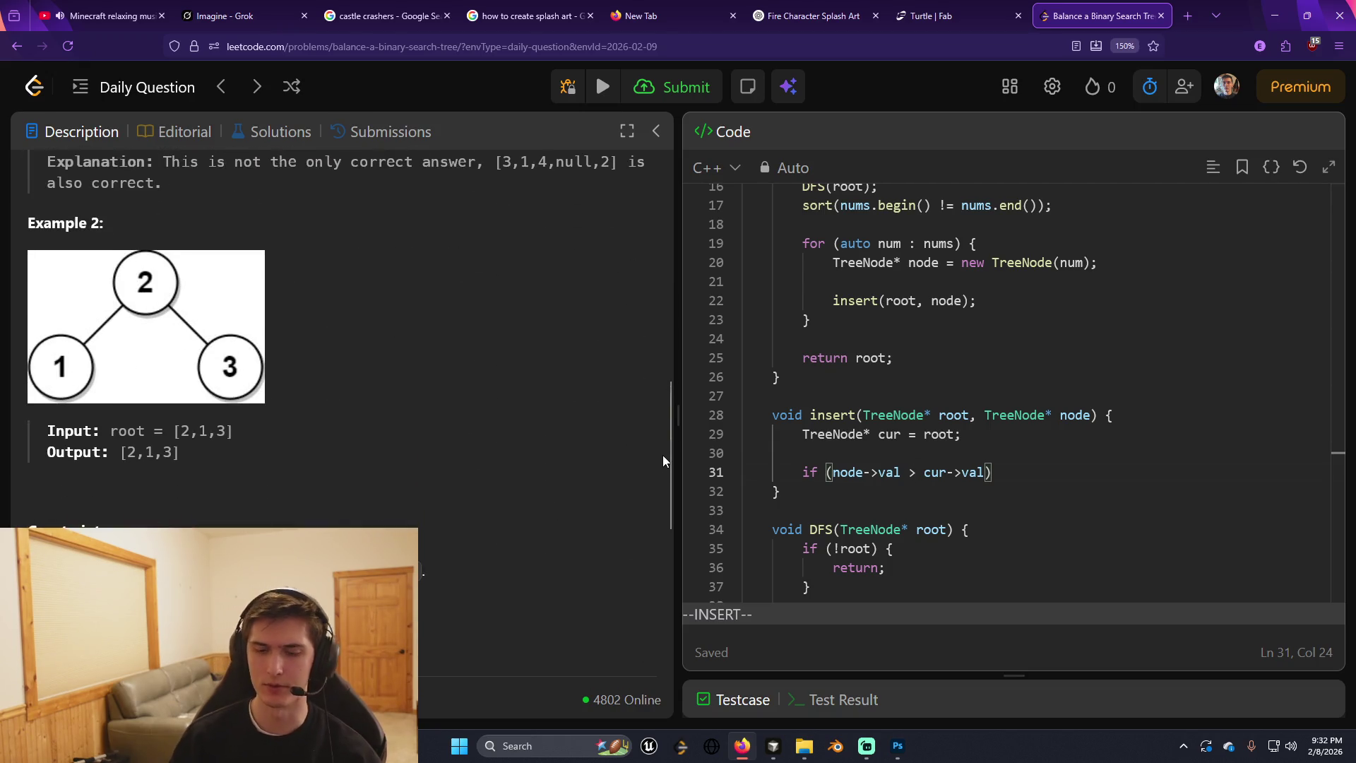
# Open a brace on the greater-than branch and add an empty else block after it.
pyautogui.press('End')
pyautogui.write('{')
pyautogui.press('Return')
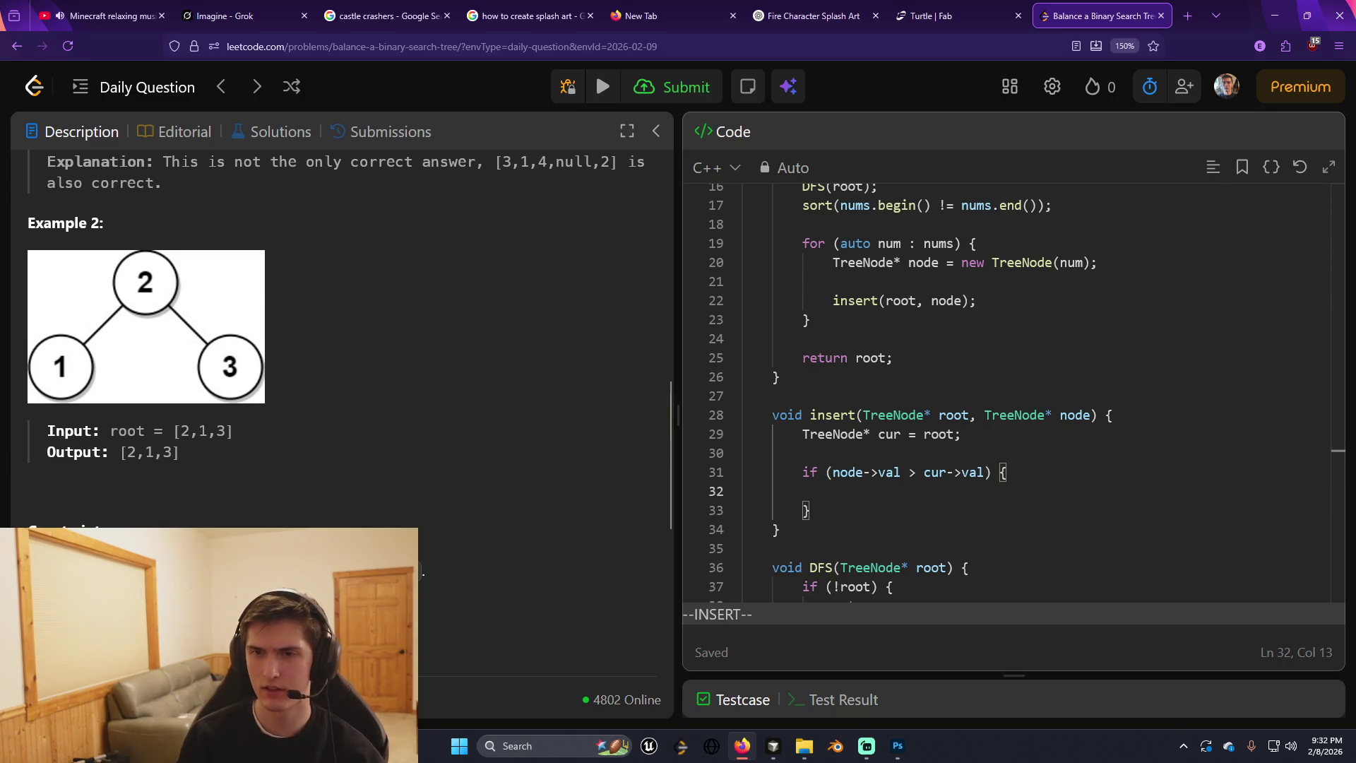
pyautogui.press('Escape')
pyautogui.press('j')
pyautogui.press('j')
pyautogui.press('a')
pyautogui.press('Escape')
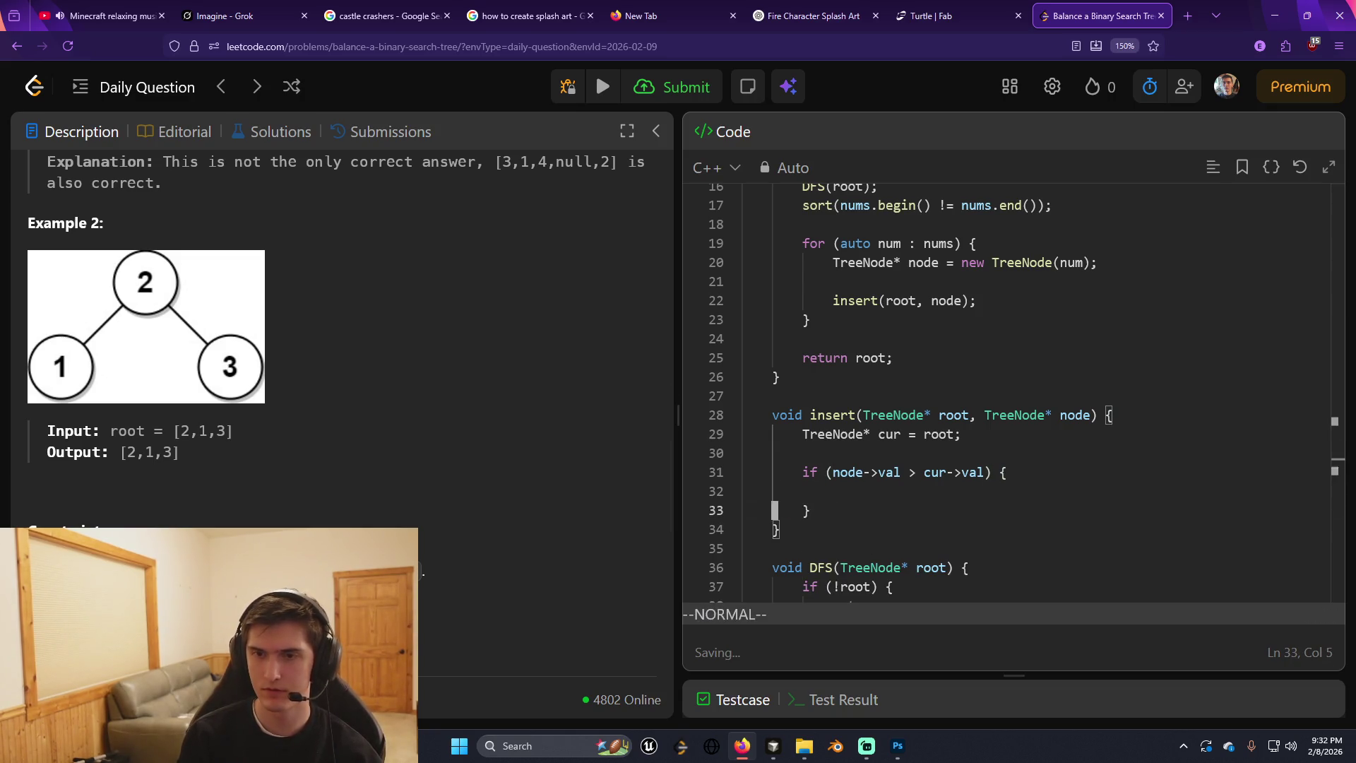
pyautogui.write('kA else {')
pyautogui.press('Return')
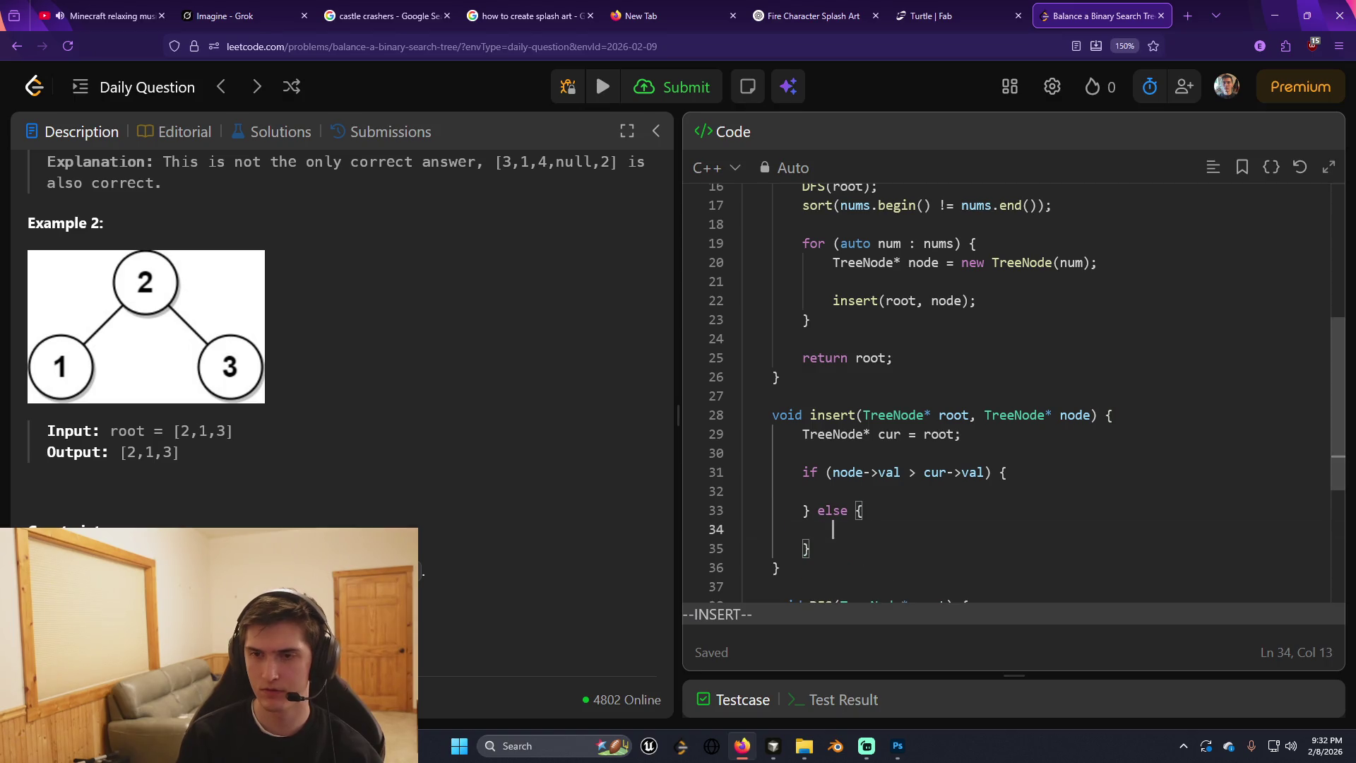
pyautogui.press('Escape')
pyautogui.press('k')
# Turn that else into 'else if (node->val < cur->val)'.
pyautogui.press('j')
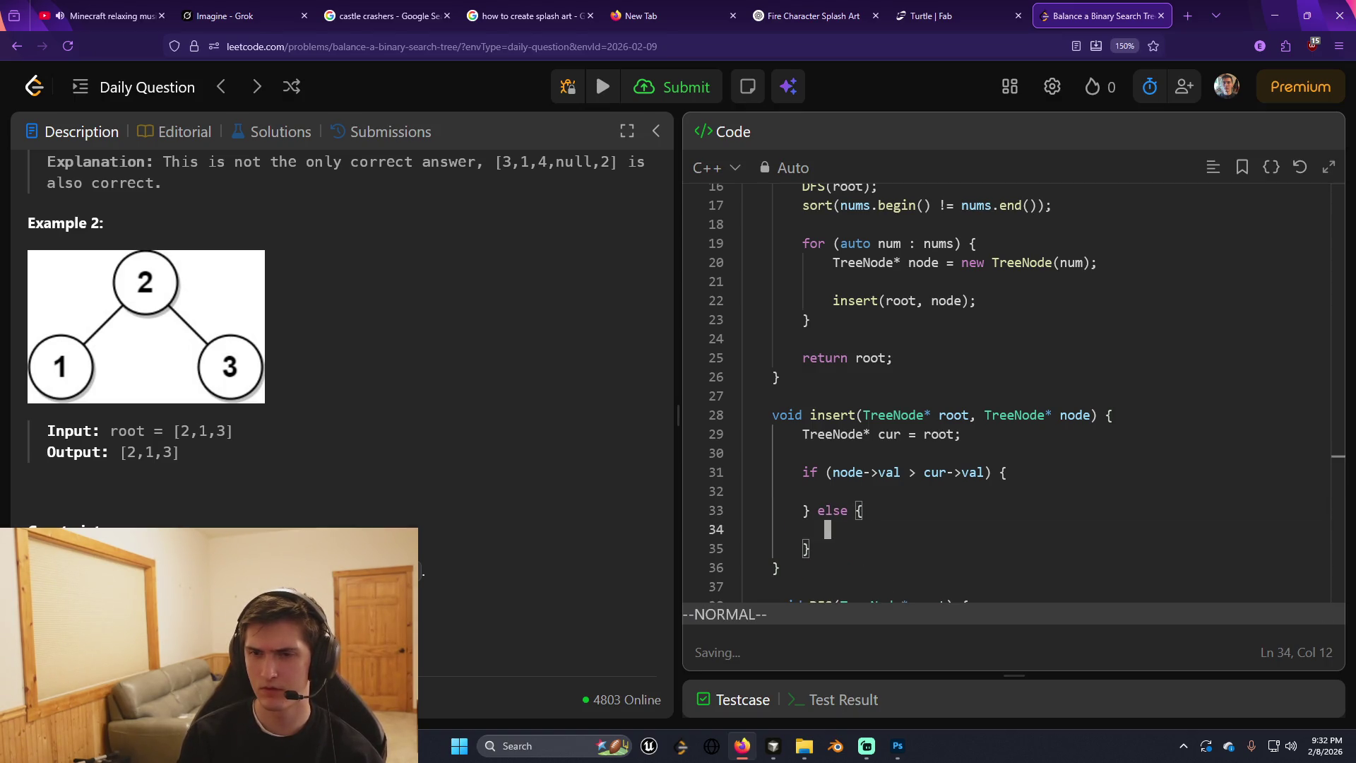
pyautogui.press('a')
pyautogui.press('Escape')
pyautogui.press('k')
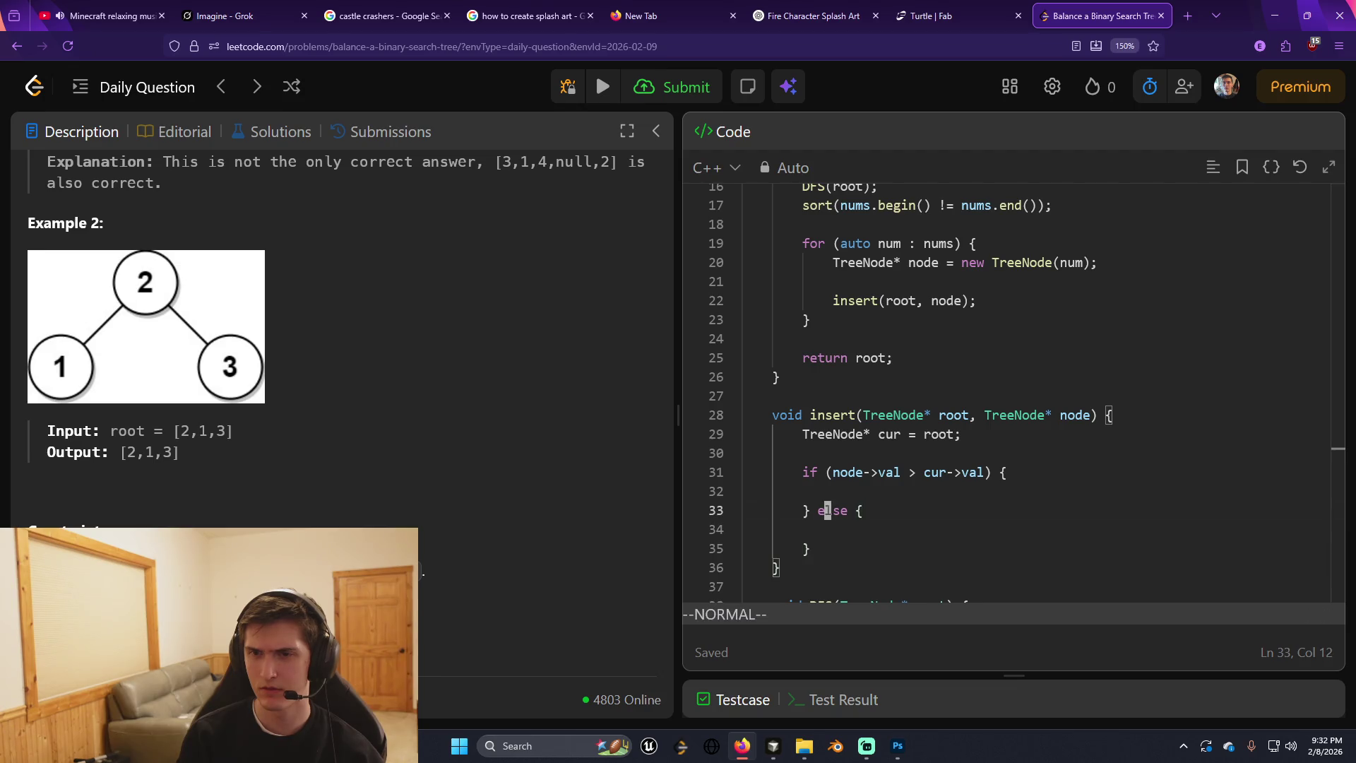
pyautogui.press('l')
pyautogui.press('l')
pyautogui.press('l')
pyautogui.write('i if (node->val')
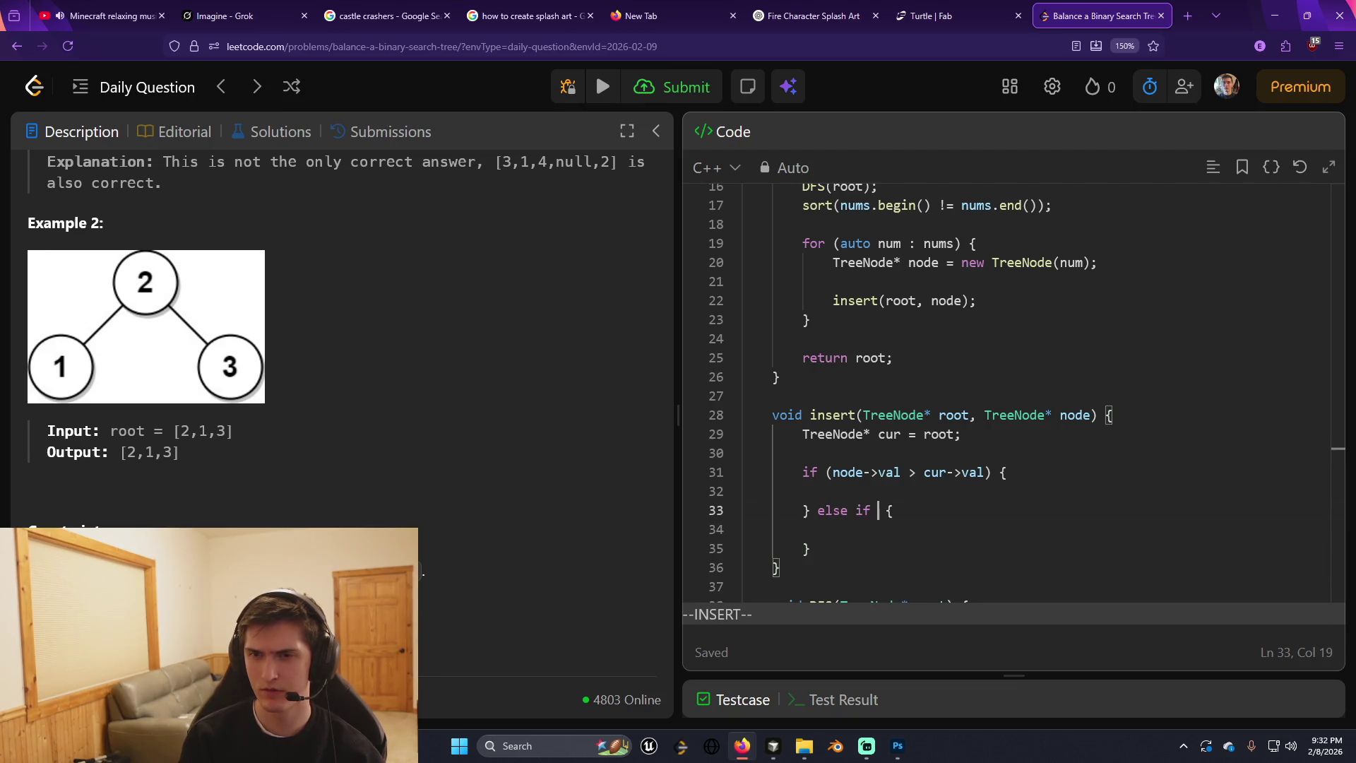
pyautogui.write(' < cur')
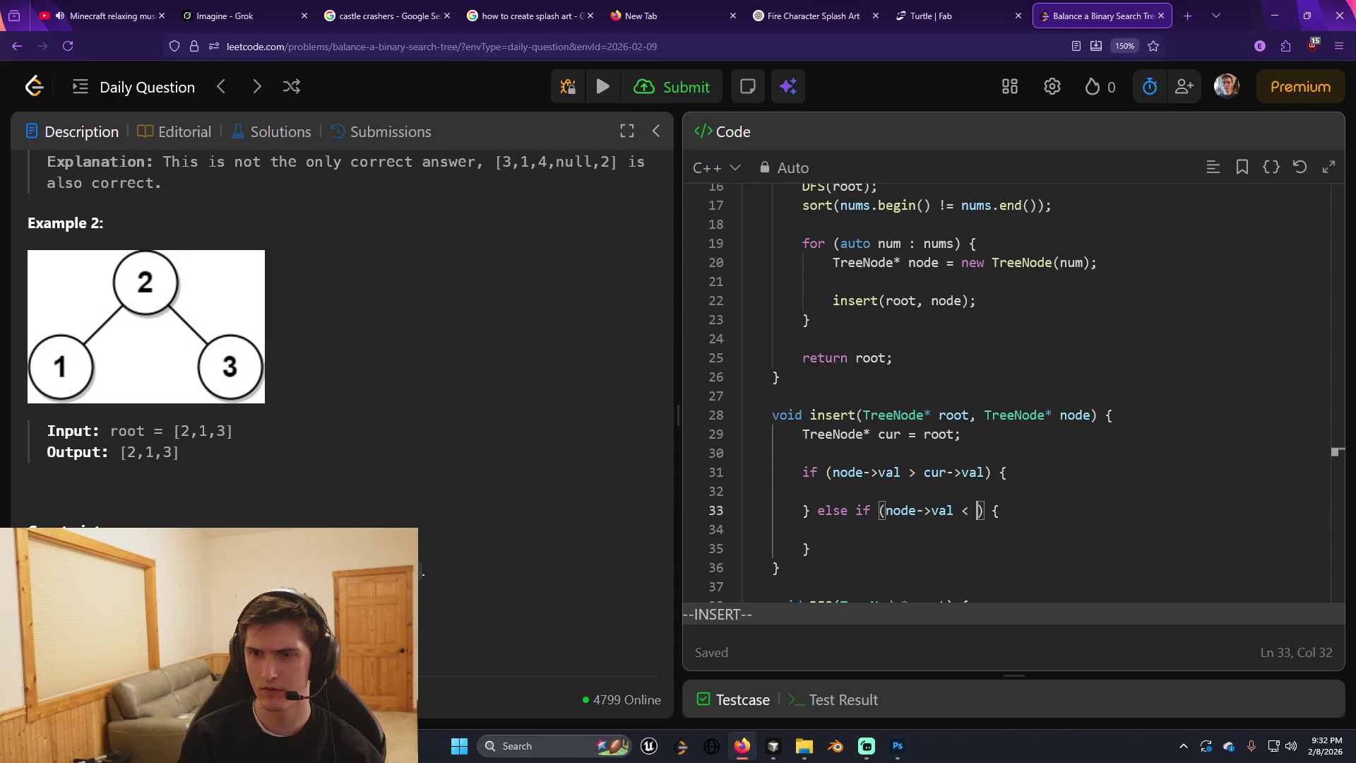
pyautogui.write('->val')
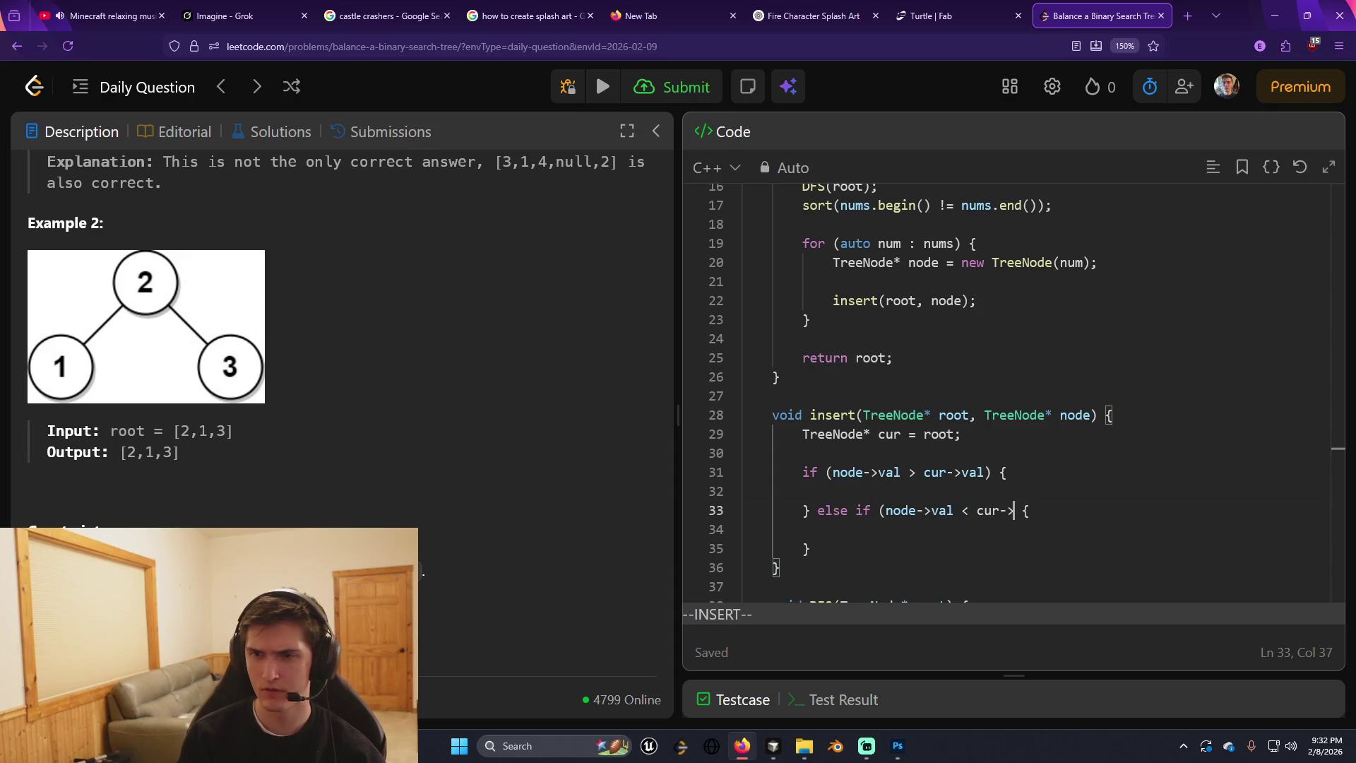
pyautogui.press('Escape')
pyautogui.press('j')
pyautogui.press('j')
# Add a final else printing "equal case" and fix the indentation of empty line 32.
pyautogui.write('al')
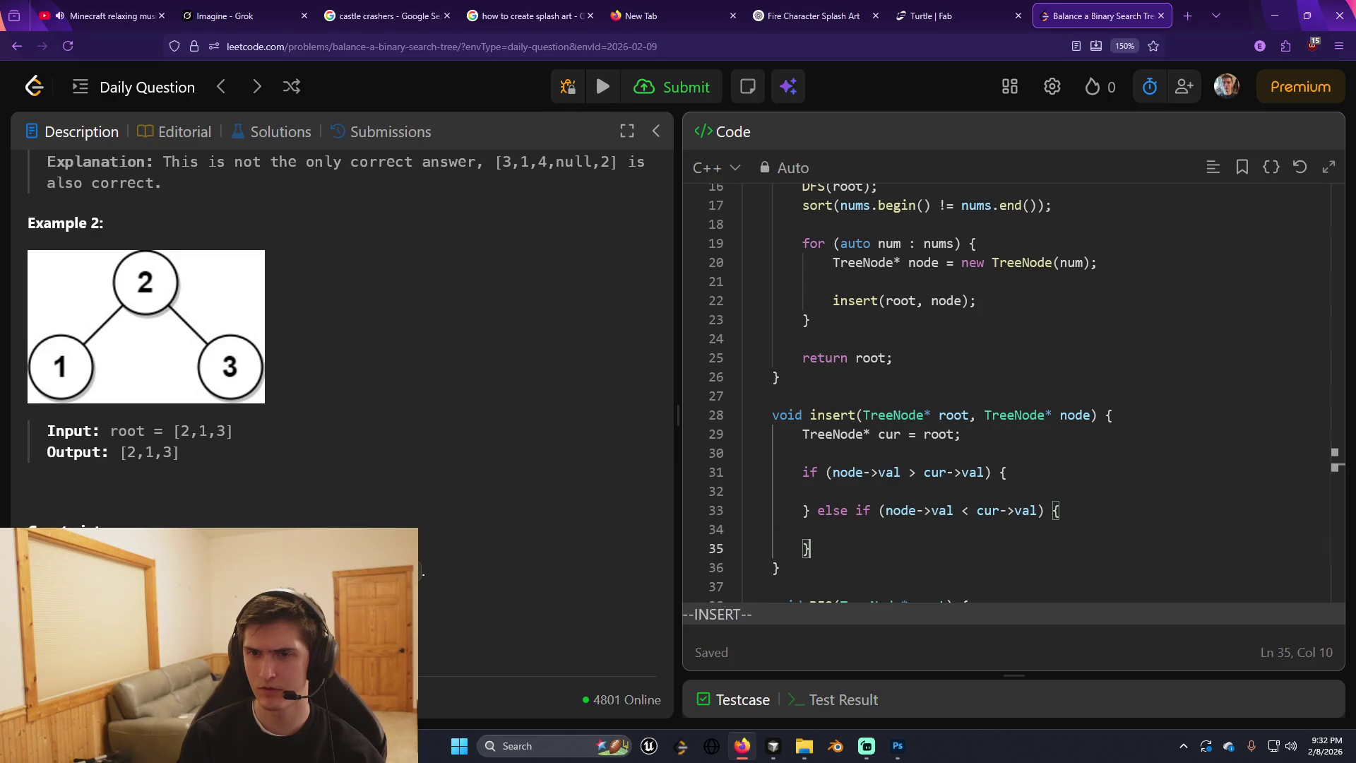
pyautogui.write(' else {')
pyautogui.press('Return')
pyautogui.write('cout ')
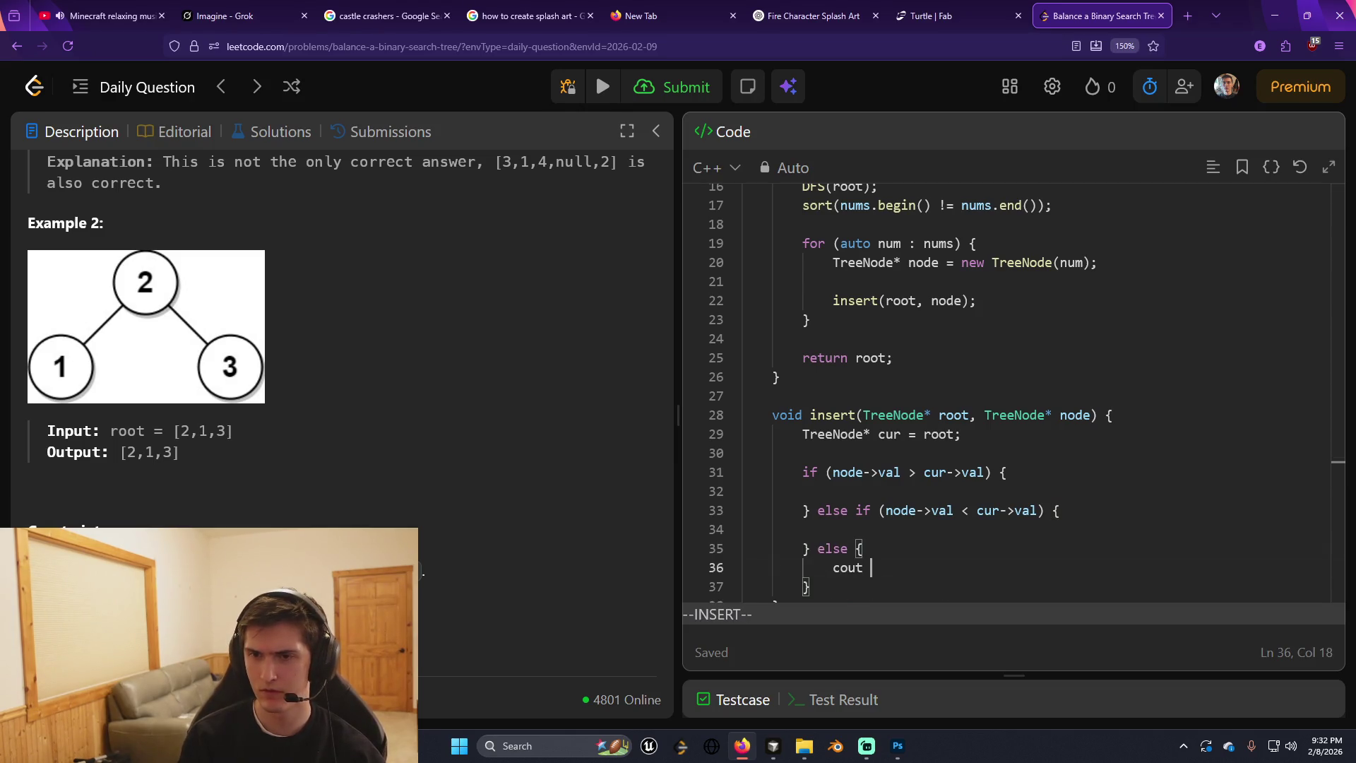
pyautogui.write('<< "equal case" << endl')
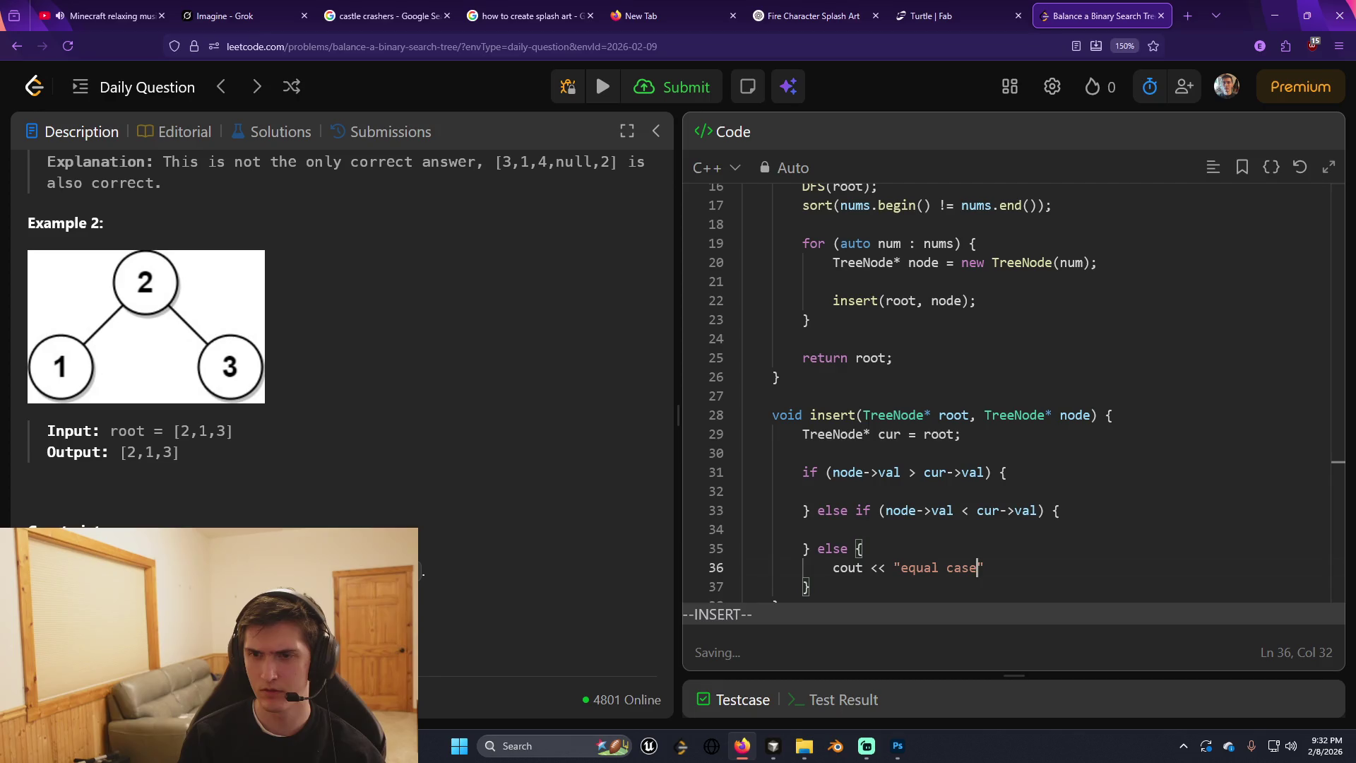
pyautogui.write(';')
pyautogui.press('Escape')
pyautogui.press('k')
pyautogui.press('k')
pyautogui.press('k')
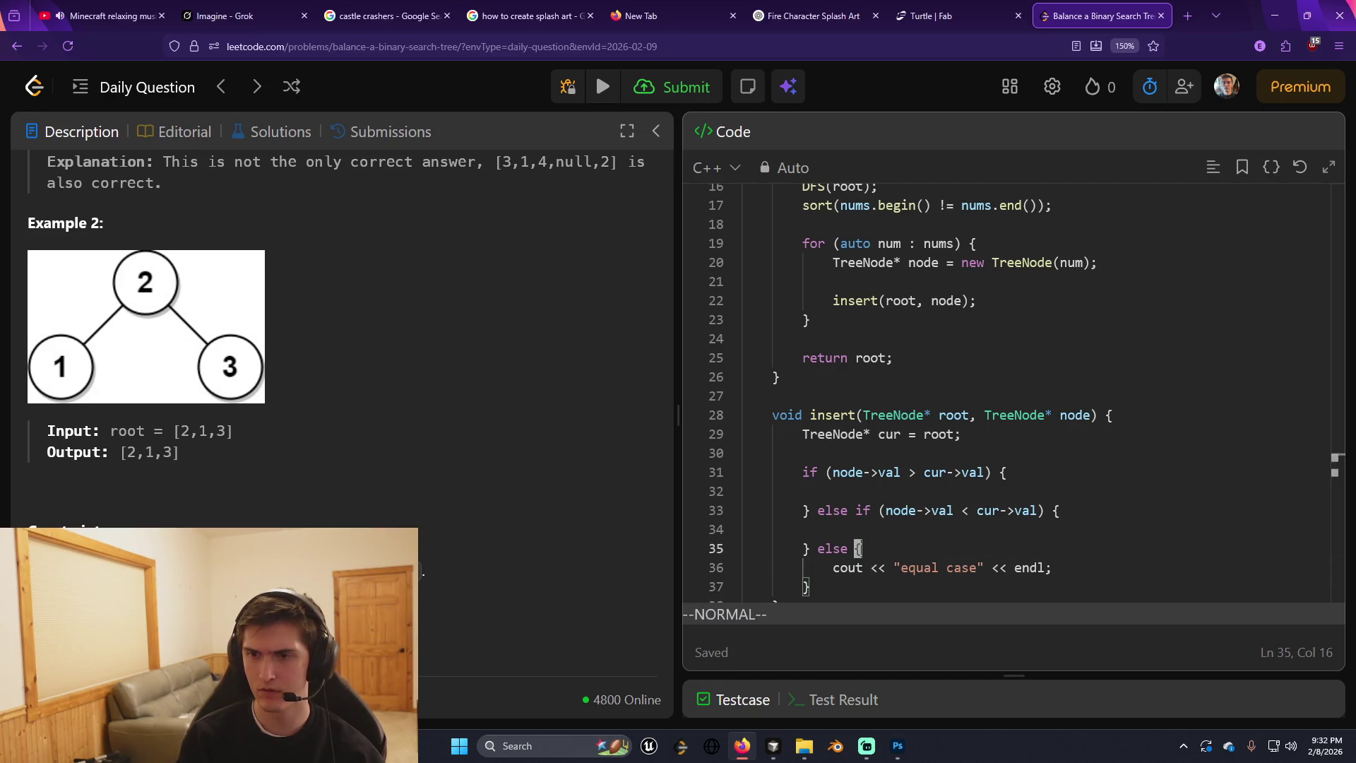
pyautogui.press('a')
pyautogui.press('Tab')
pyautogui.press('BackSpace')
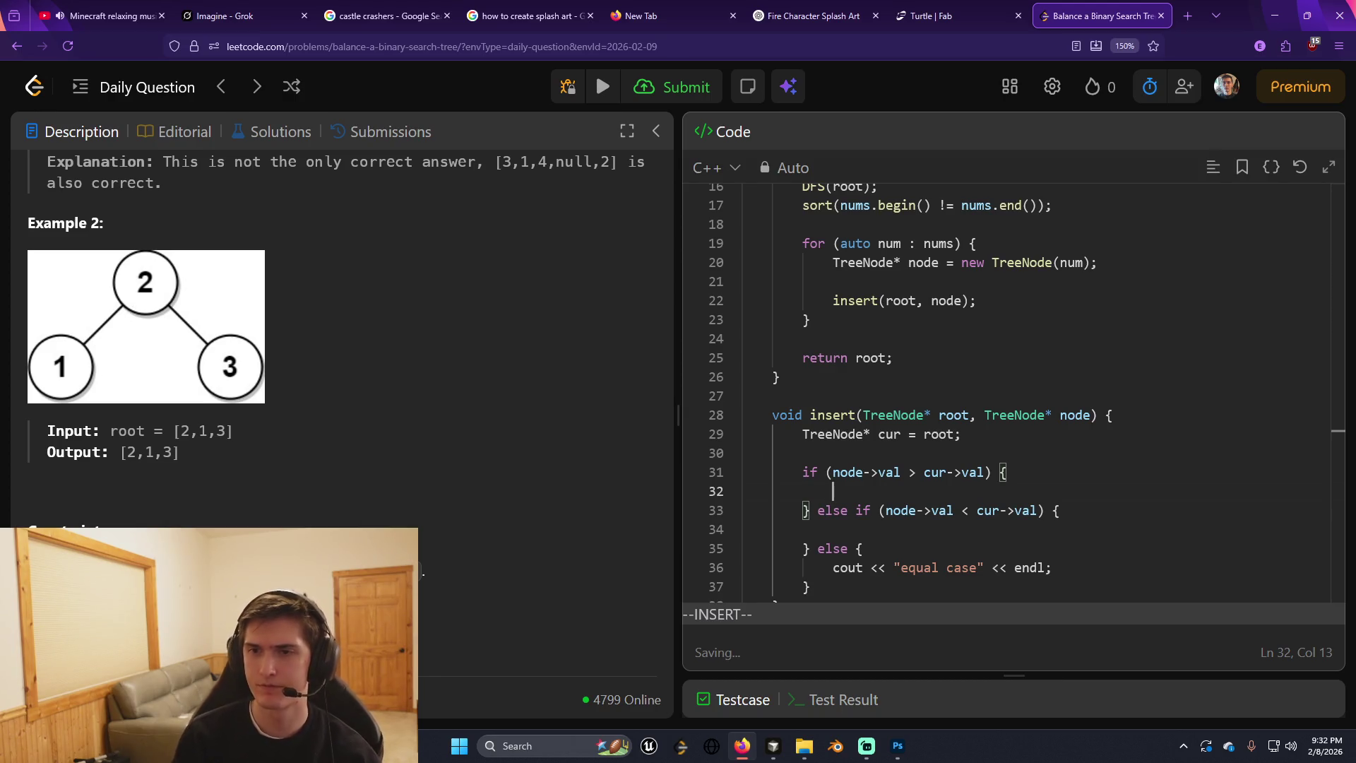
# Try and erase several starts on line 32 (cur, node, cur =).
pyautogui.write('cur')
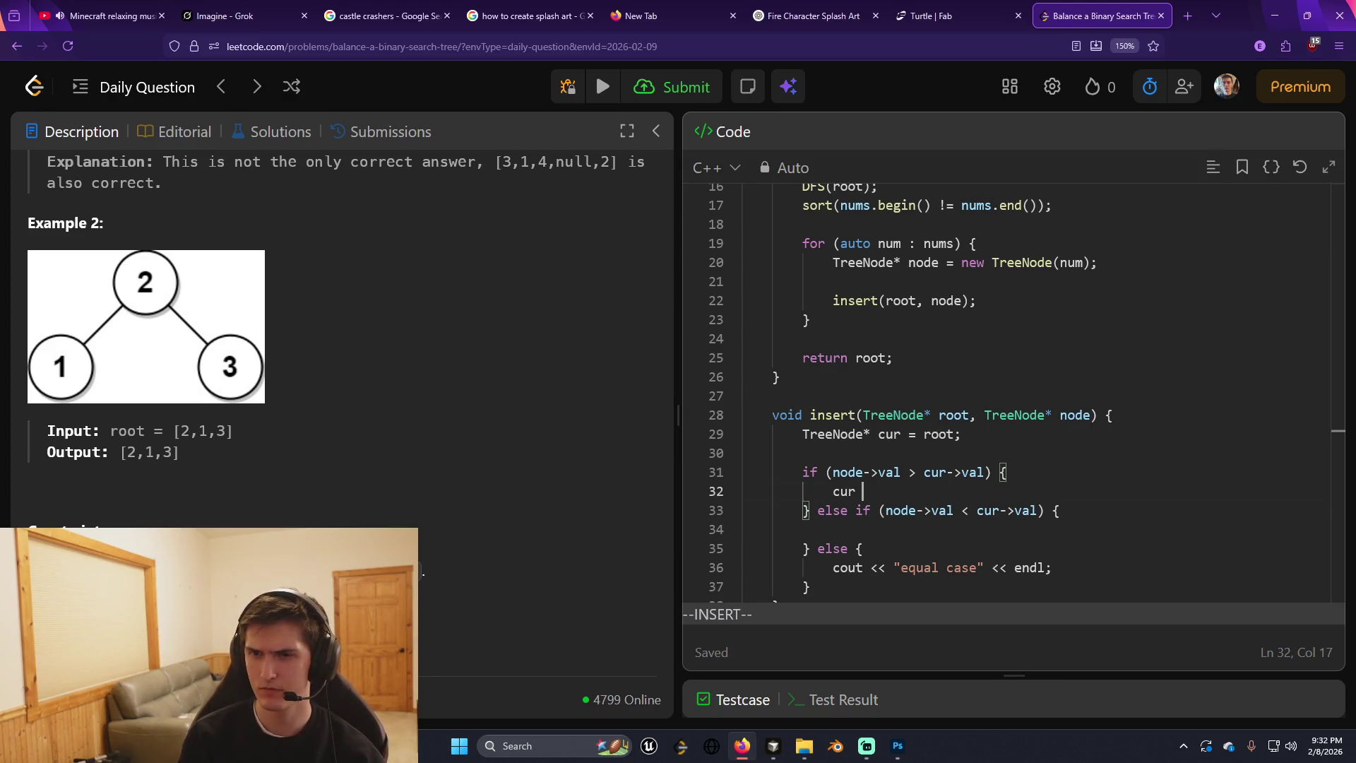
pyautogui.press('BackSpace')
pyautogui.press('BackSpace')
pyautogui.press('BackSpace')
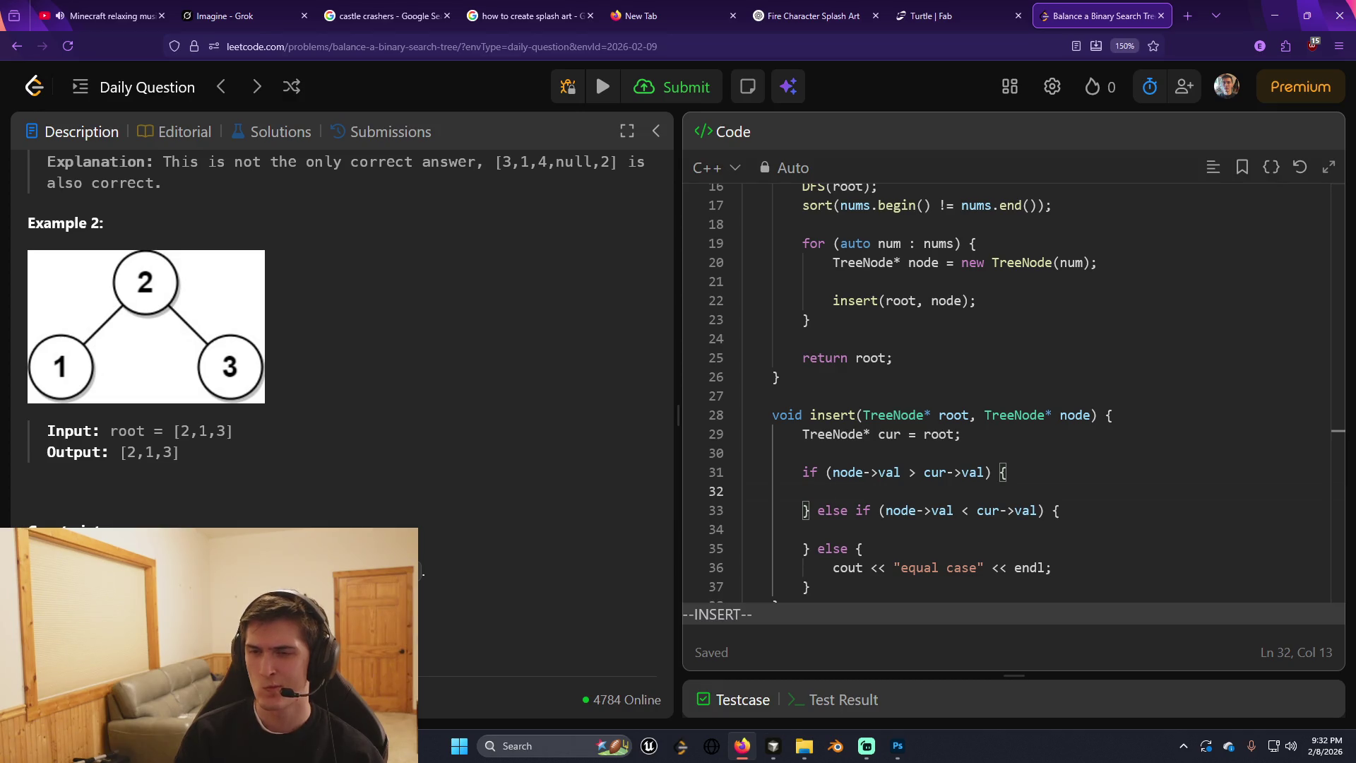
pyautogui.write('cur')
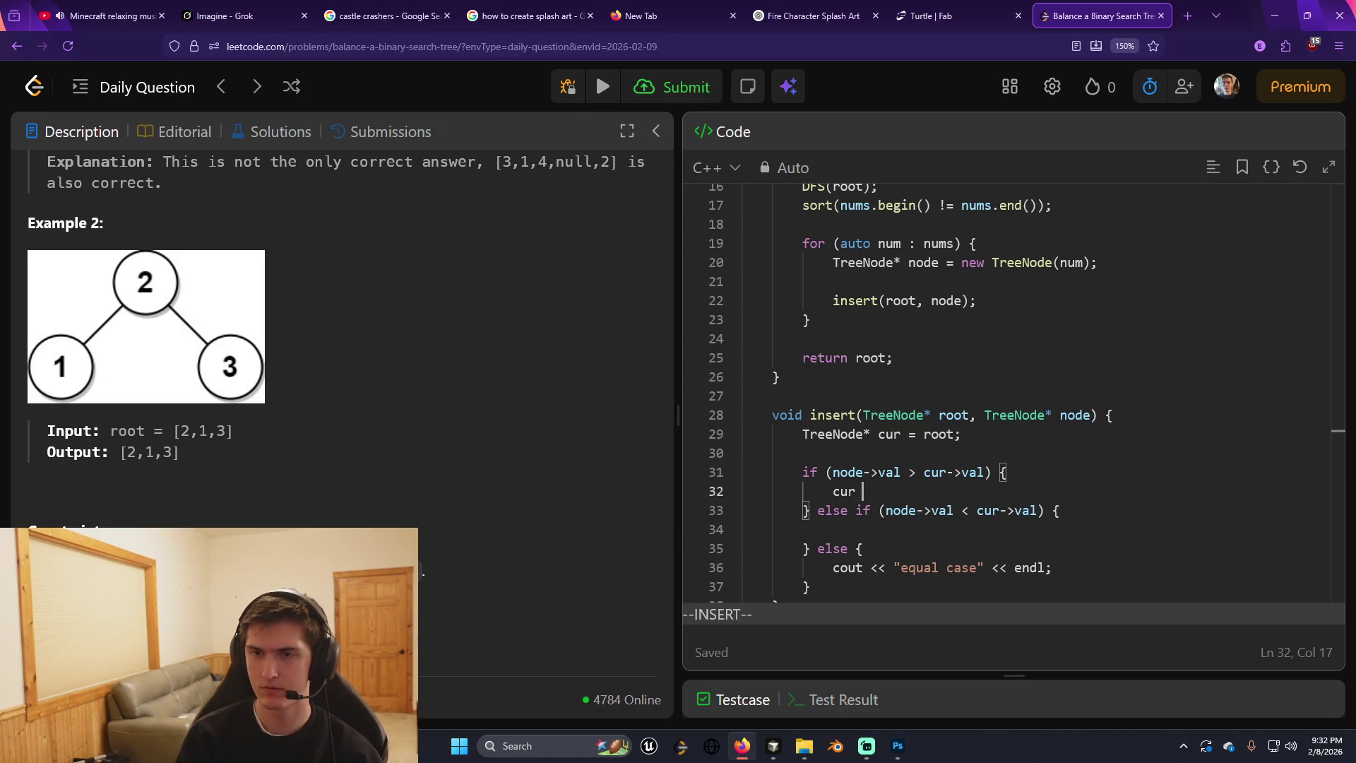
pyautogui.press('BackSpace')
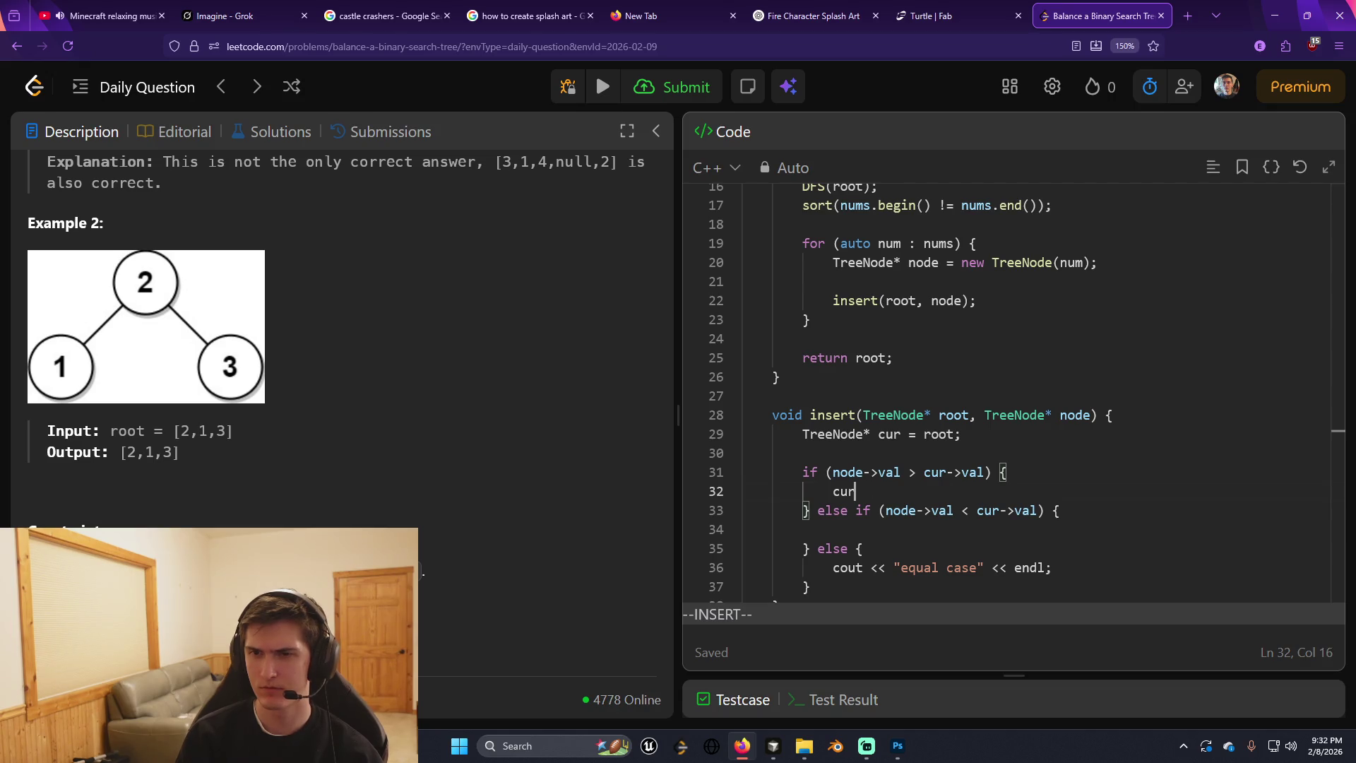
pyautogui.press('BackSpace')
pyautogui.press('BackSpace')
pyautogui.press('BackSpace')
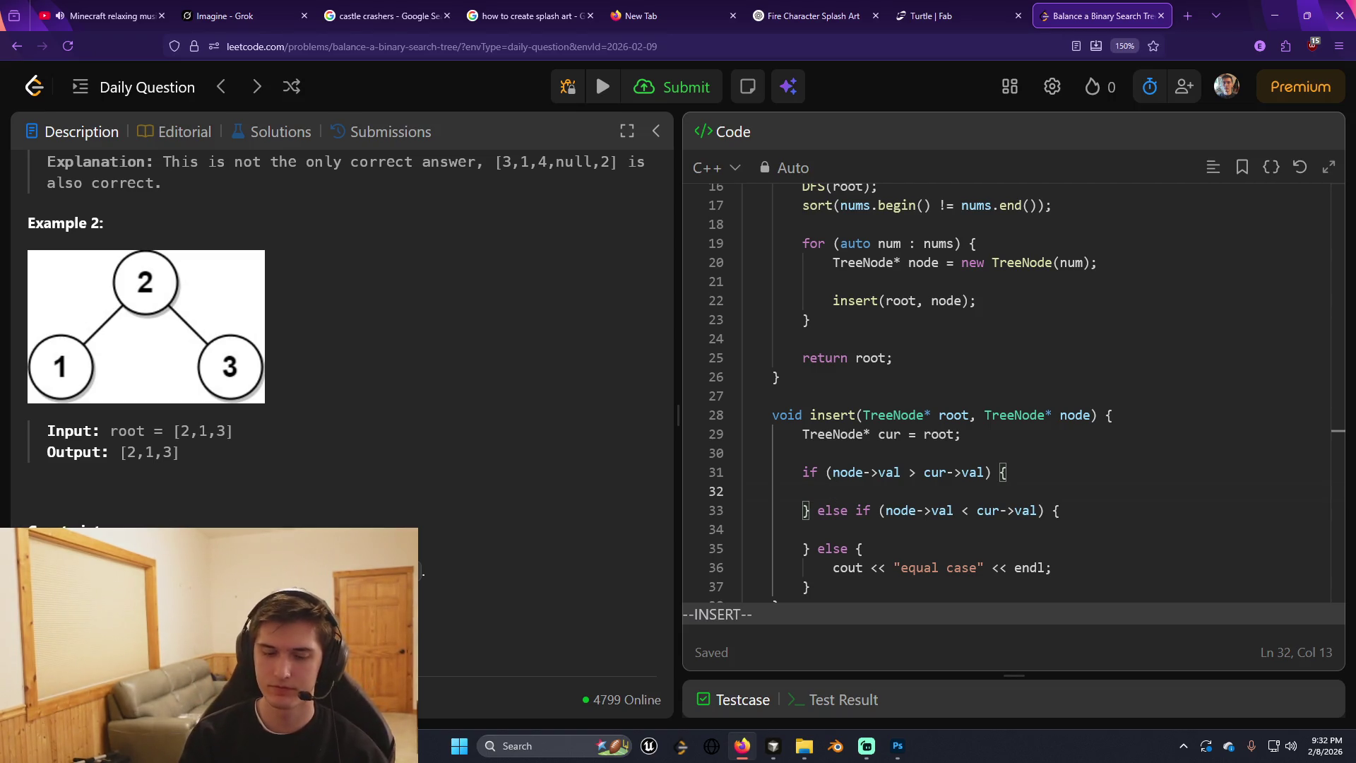
pyautogui.write('node')
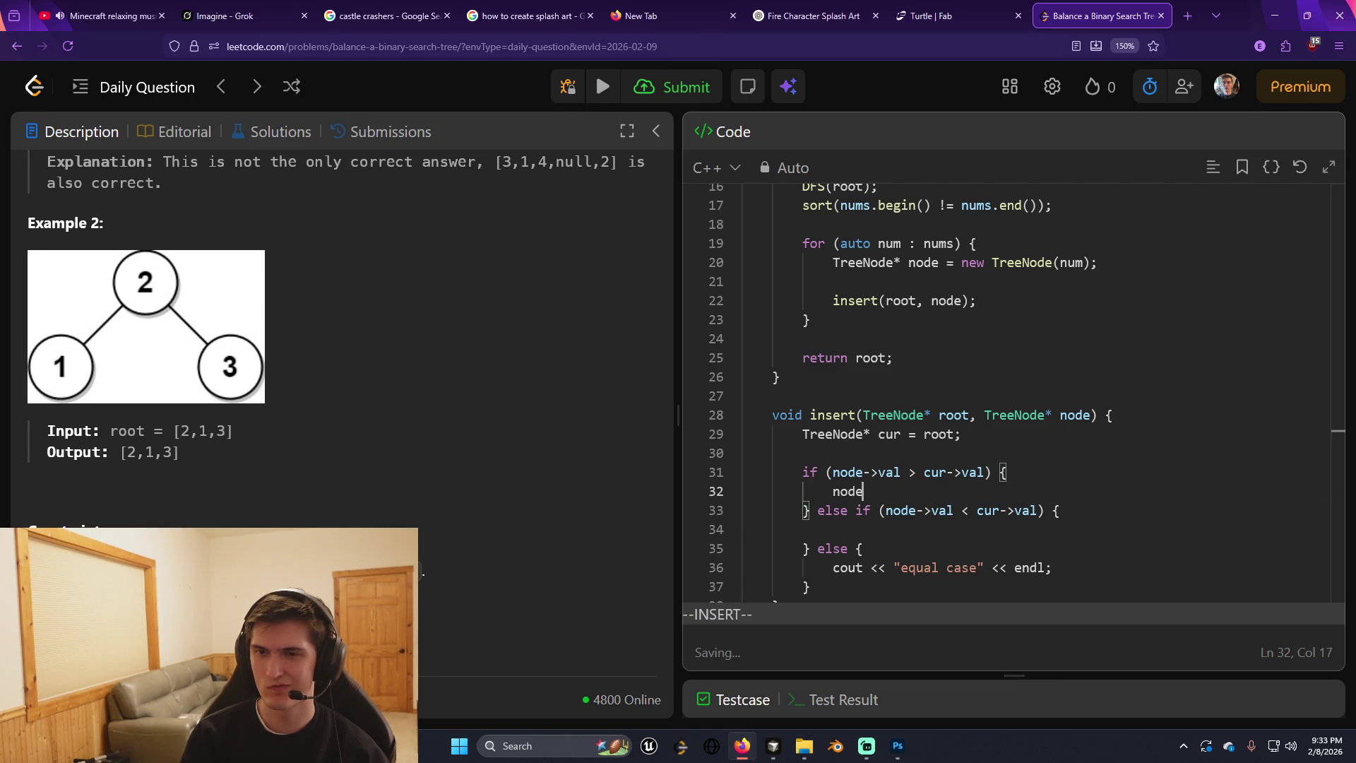
pyautogui.press('BackSpace')
pyautogui.press('BackSpace')
pyautogui.press('BackSpace')
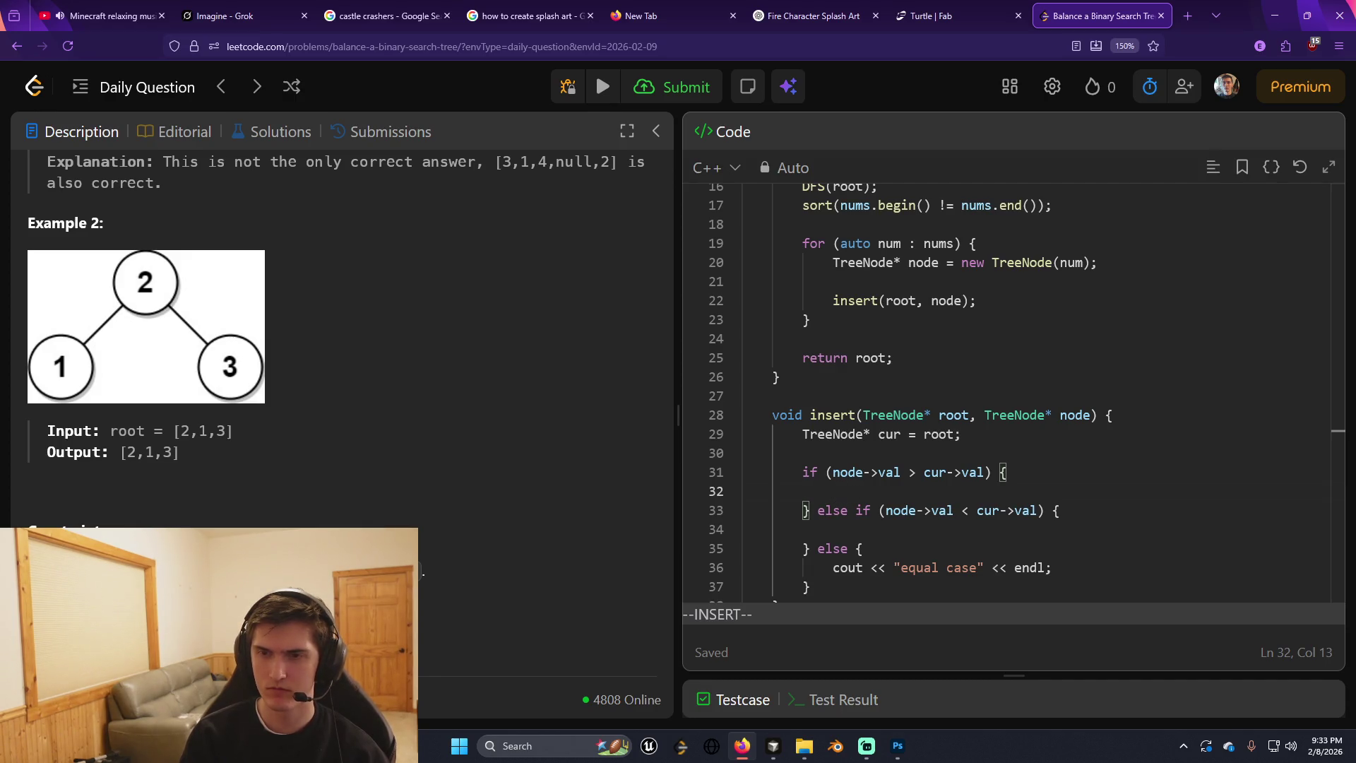
pyautogui.write('cur =')
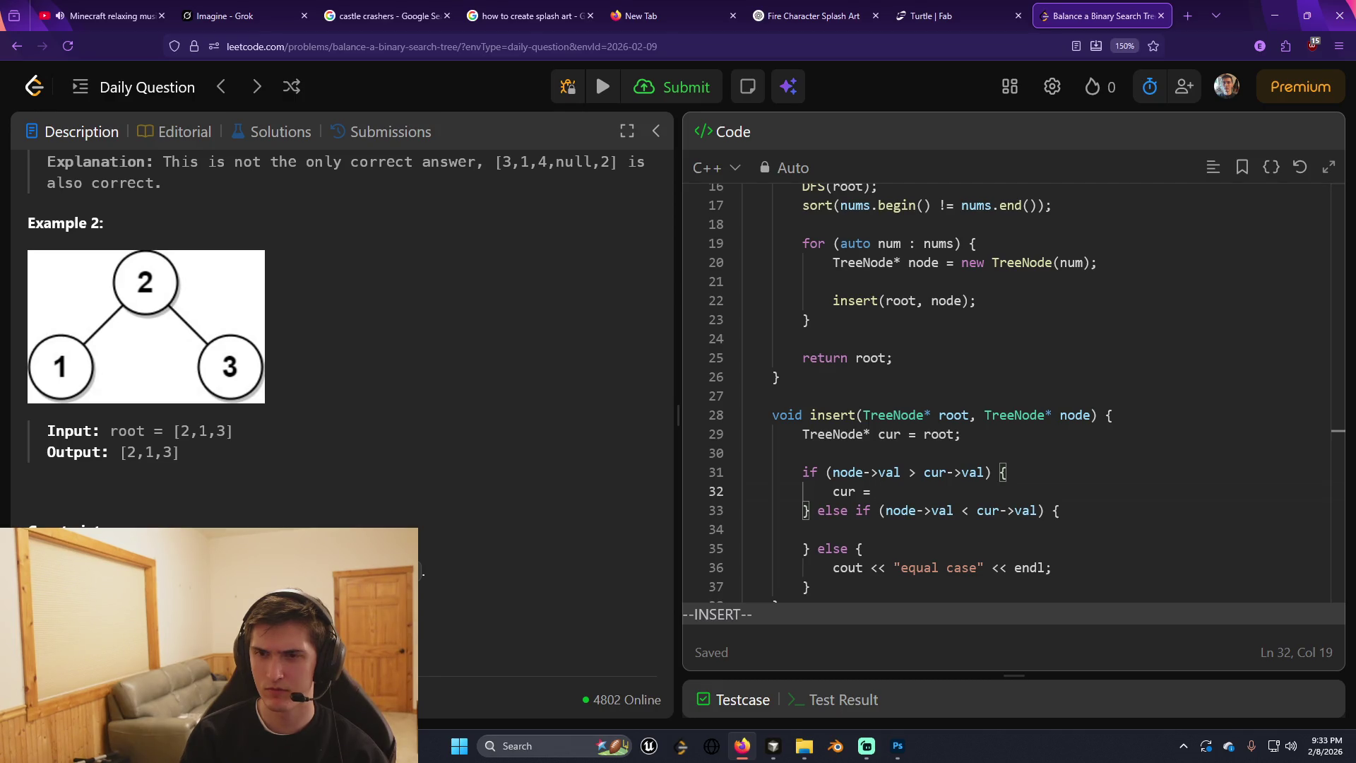
pyautogui.press('BackSpace')
pyautogui.press('BackSpace')
pyautogui.press('BackSpace')
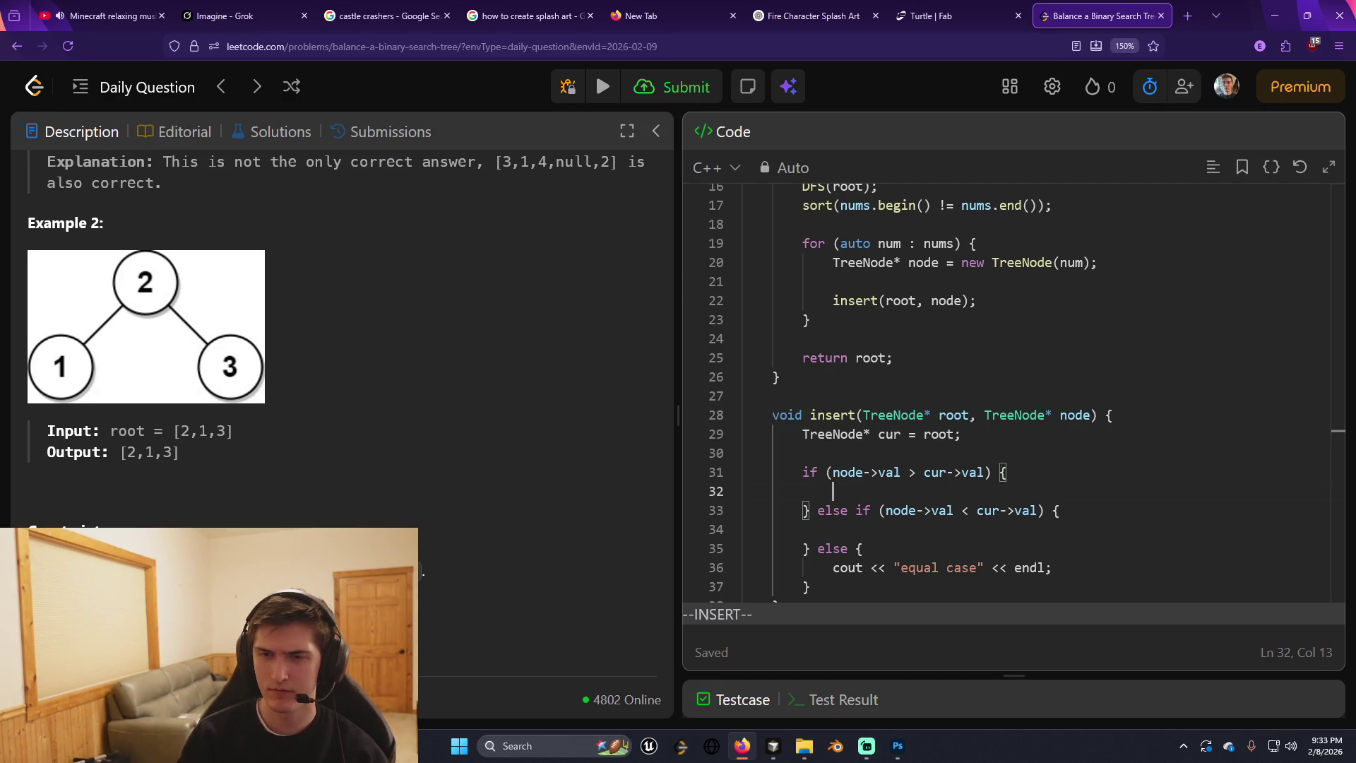
# Write 'if (cur->right == nullptr) {' and begin 'cur->right =' inside the block.
pyautogui.write('if ')
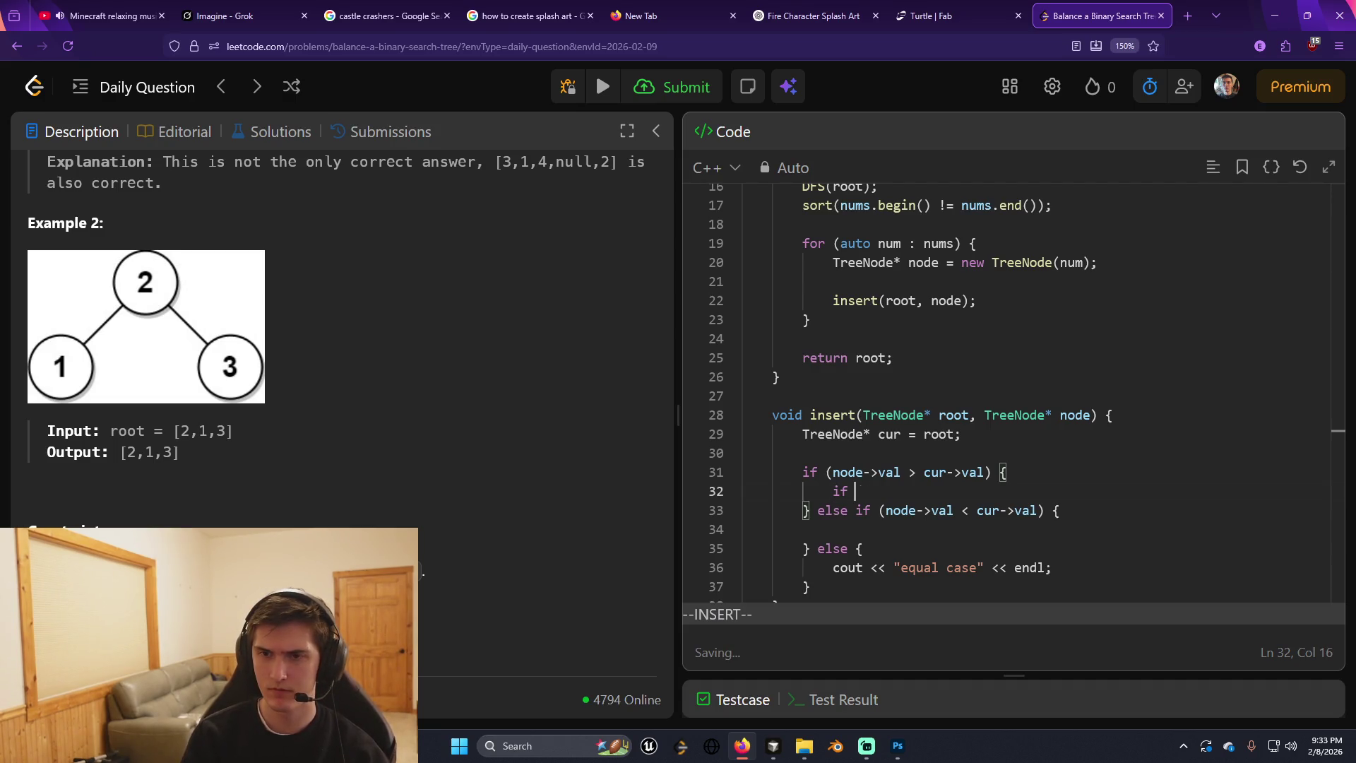
pyautogui.write('(')
pyautogui.press('BackSpace')
pyautogui.write('(node->val')
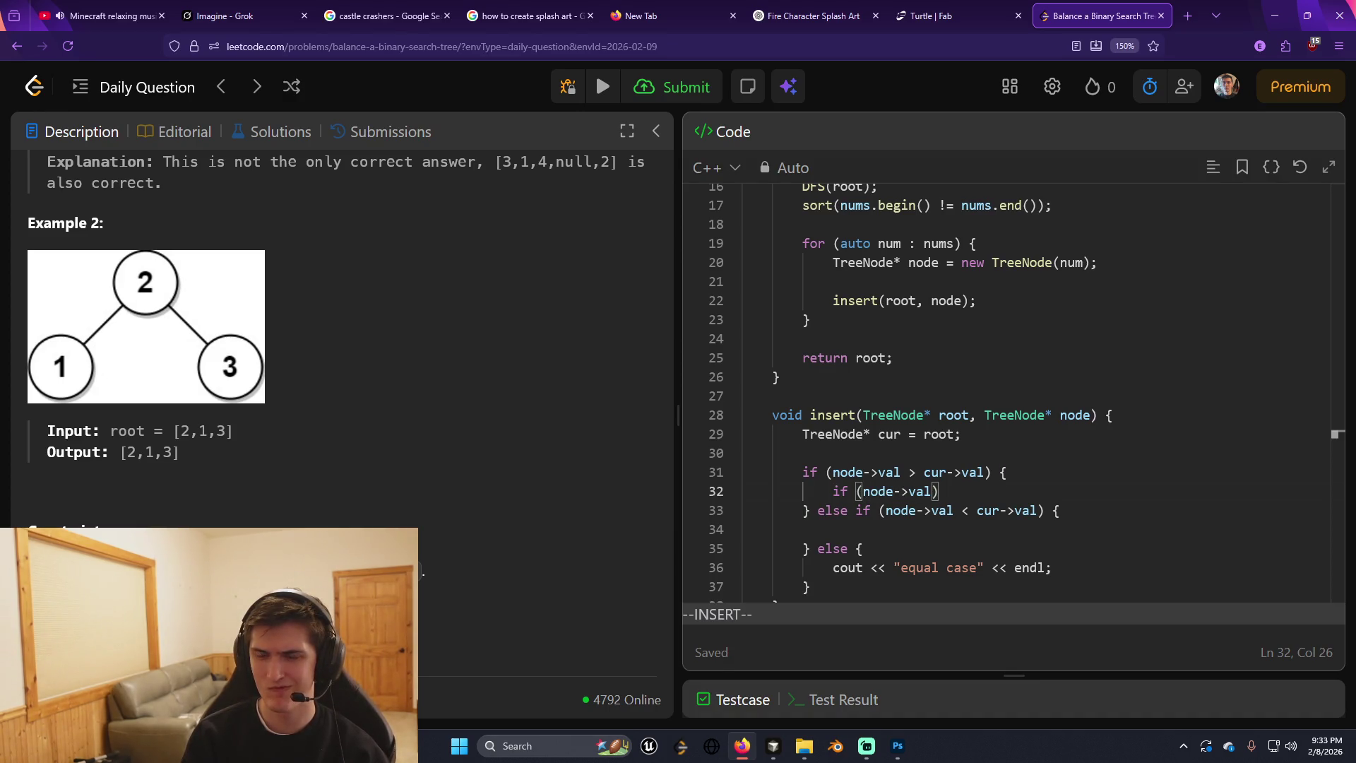
pyautogui.press('BackSpace')
pyautogui.press('BackSpace')
pyautogui.press('BackSpace')
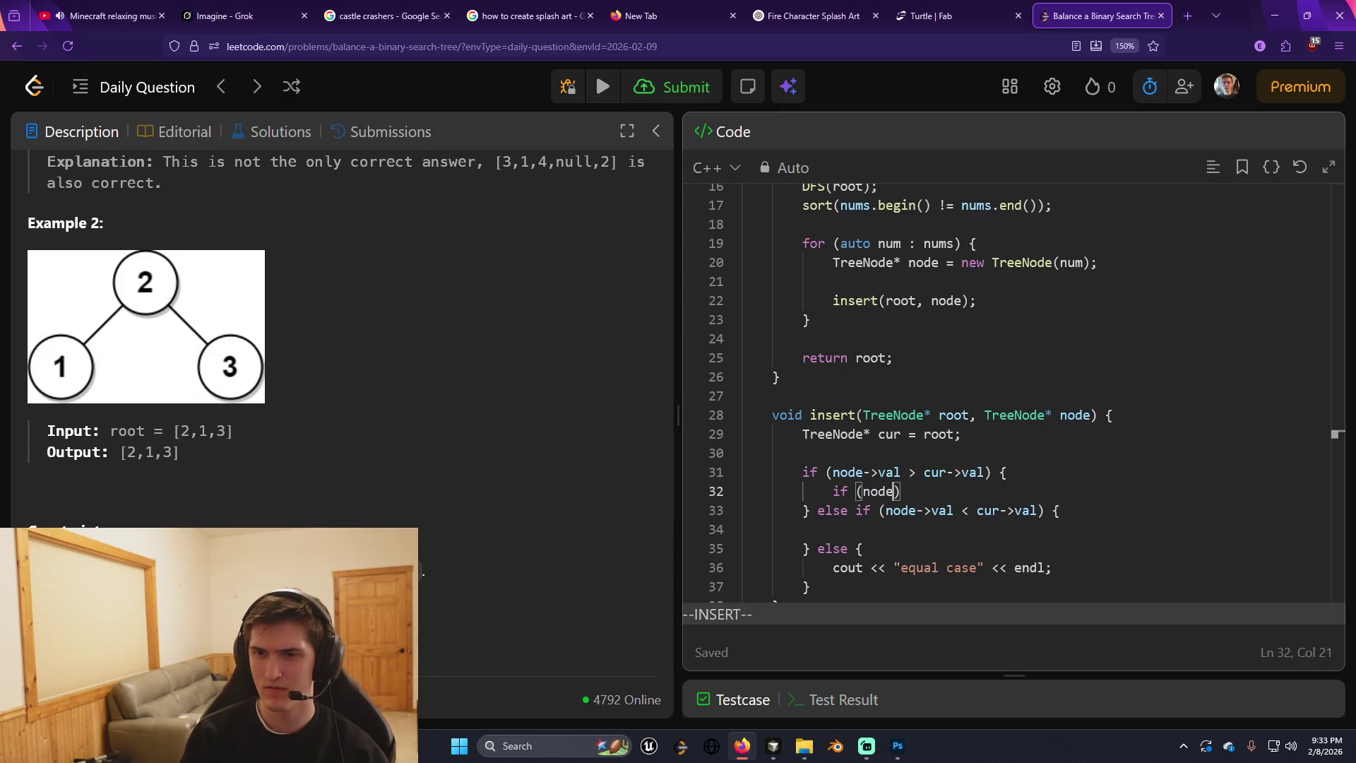
pyautogui.press('BackSpace')
pyautogui.press('BackSpace')
pyautogui.press('BackSpace')
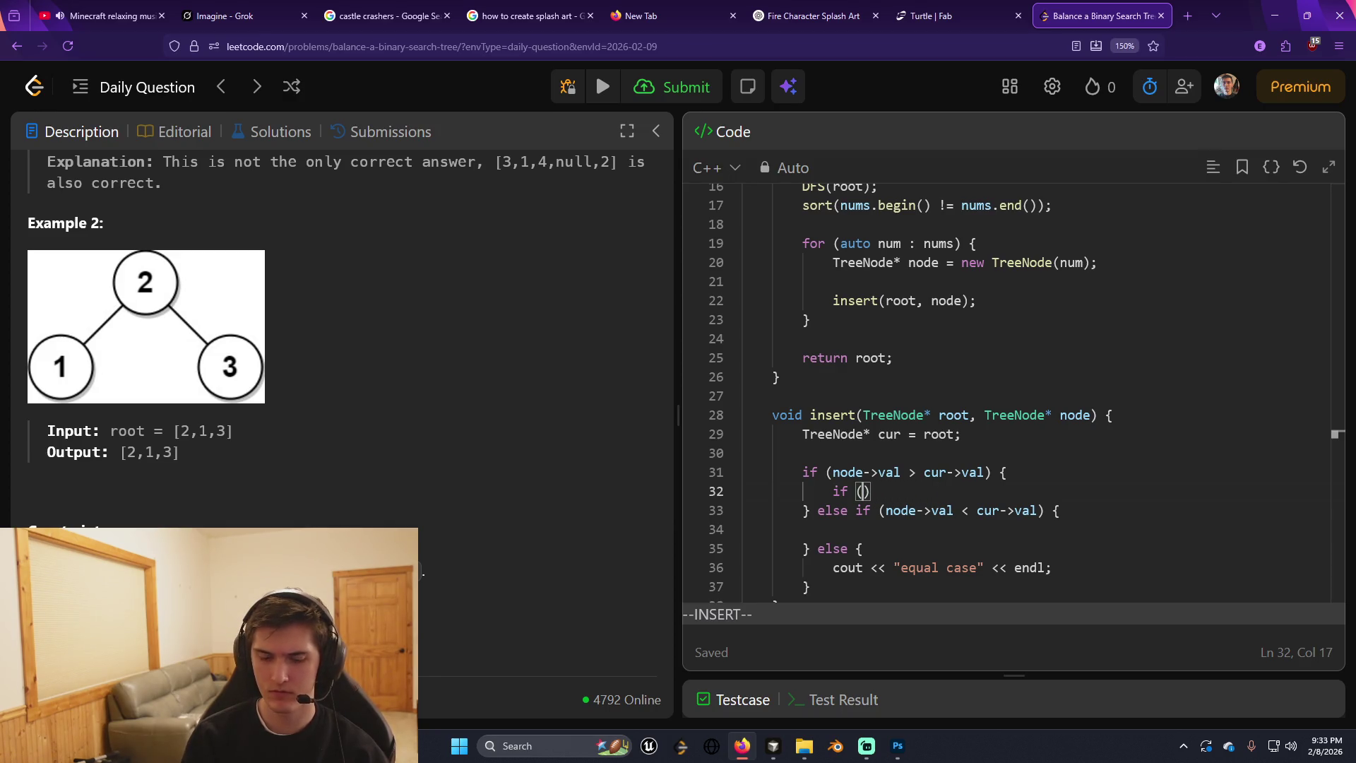
pyautogui.write('cur->right == ')
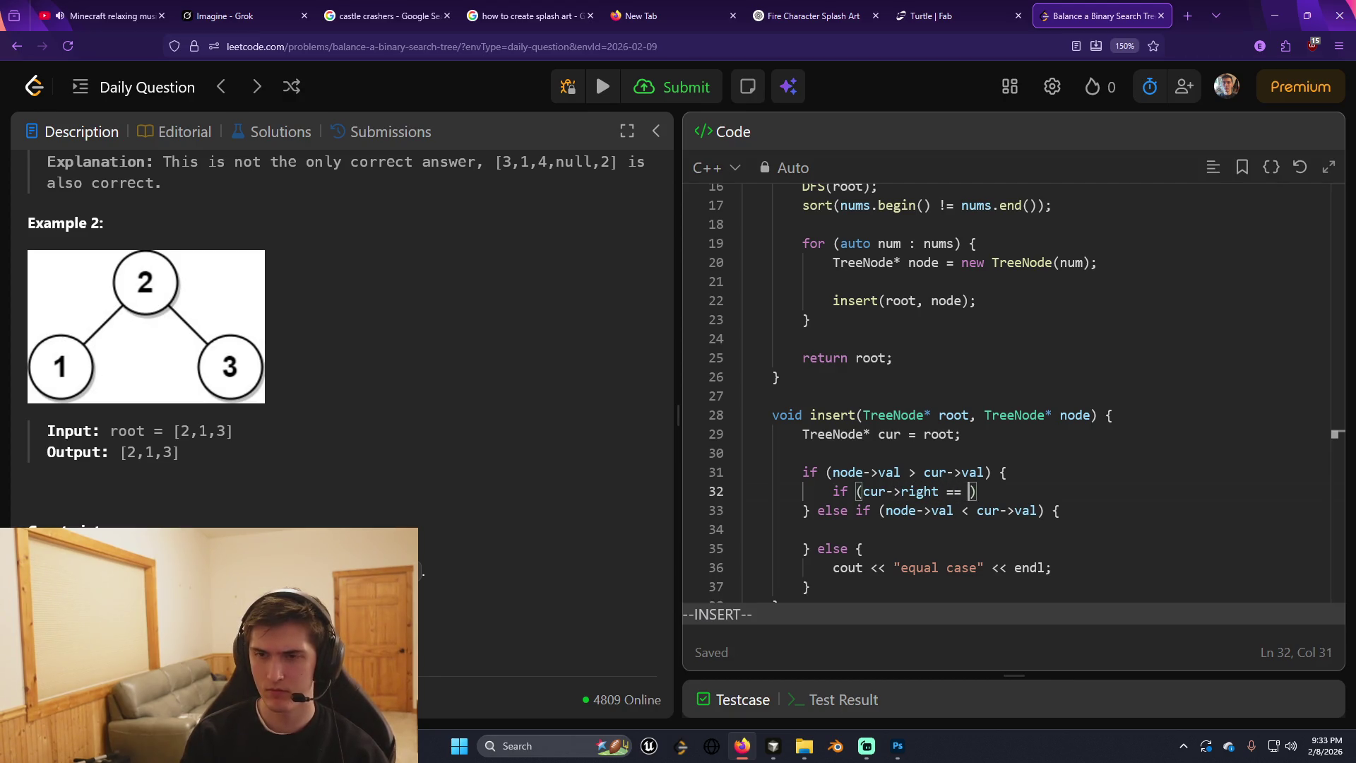
pyautogui.write('null')
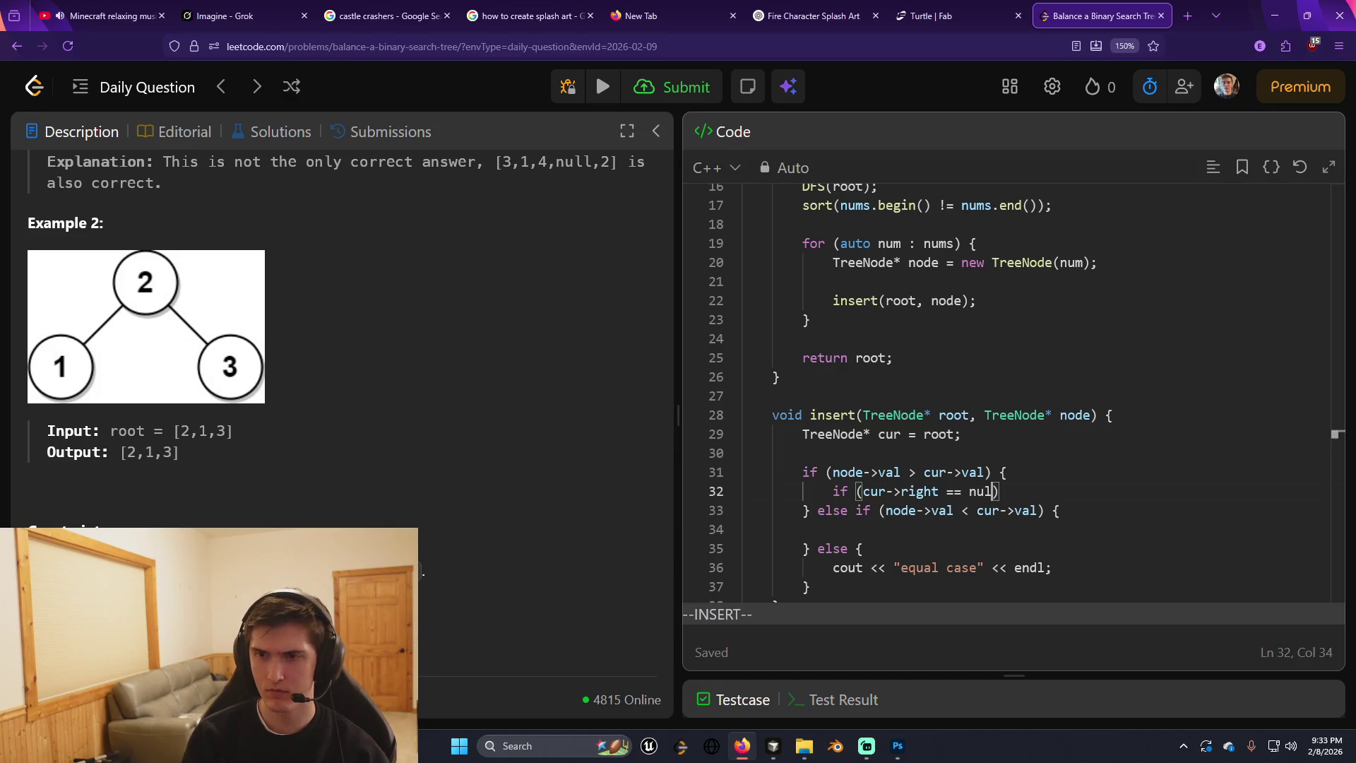
pyautogui.write('ptr) {')
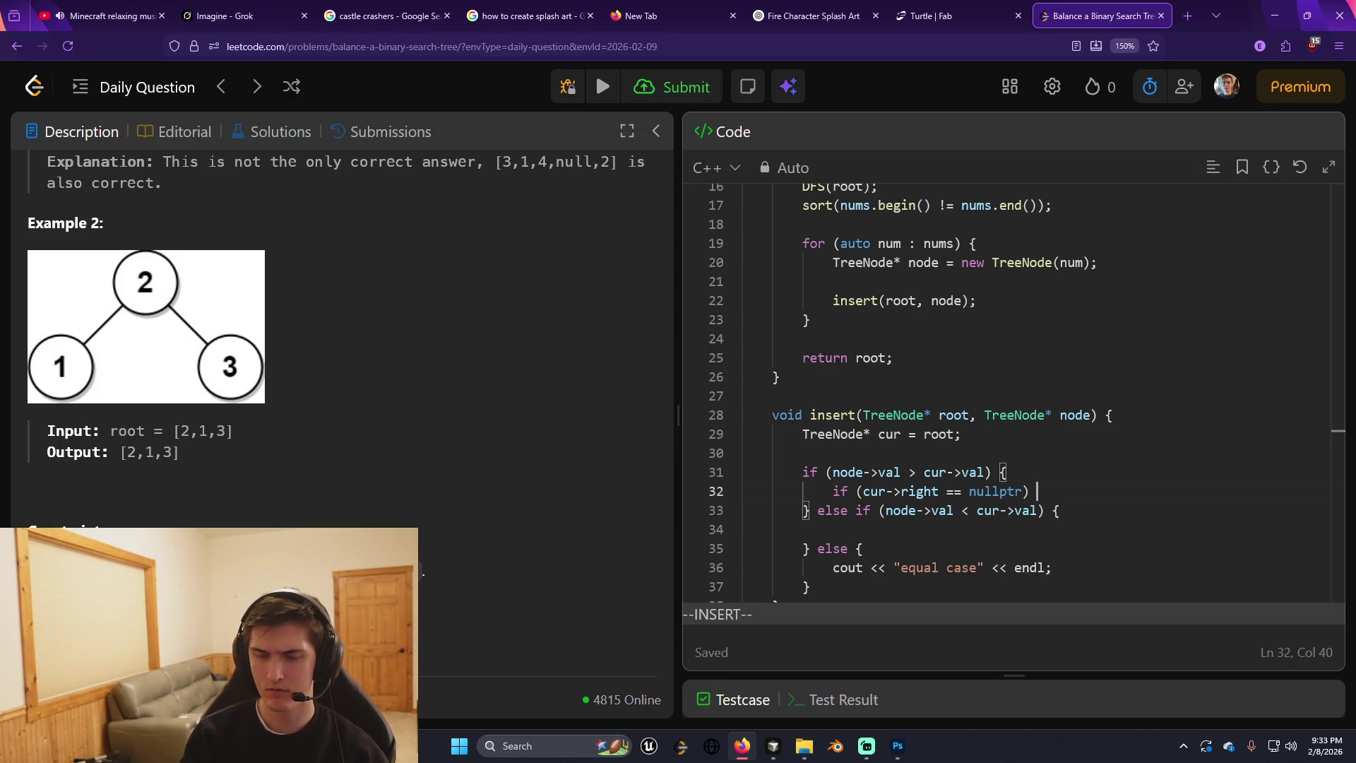
pyautogui.press('Return')
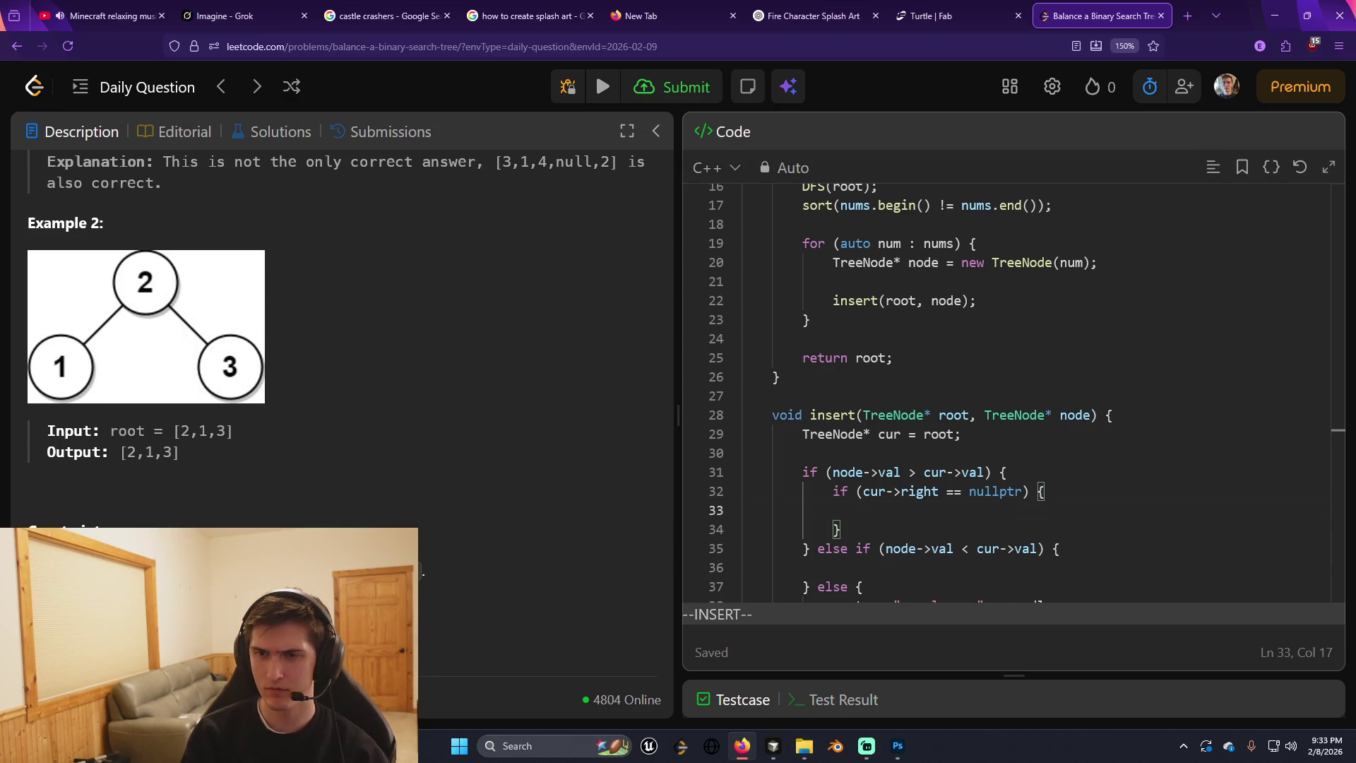
pyautogui.write('node')
pyautogui.press('BackSpace')
pyautogui.press('BackSpace')
pyautogui.press('BackSpace')
pyautogui.write('cur->')
pyautogui.press('BackSpace')
pyautogui.press('BackSpace')
pyautogui.write('->right =')
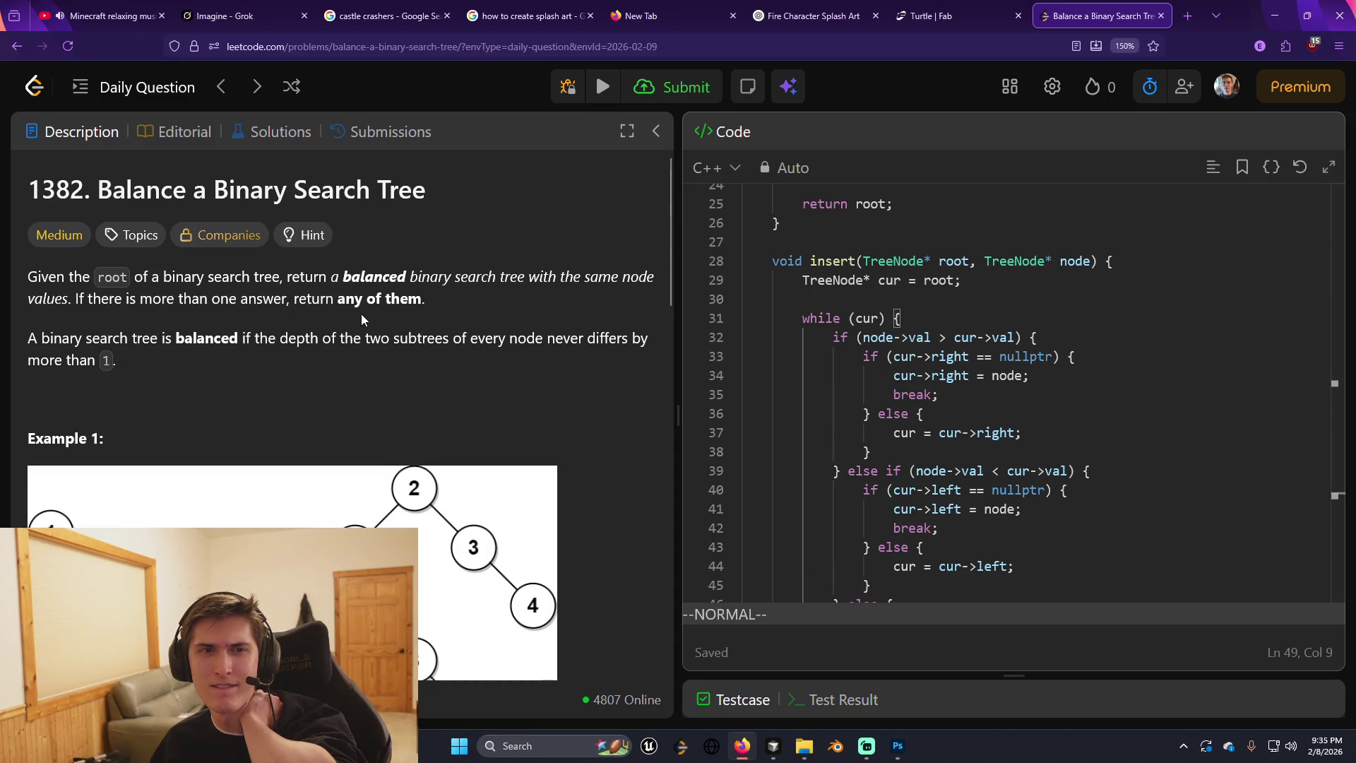
# Read the problem description and expand Hint 1 and Hint 2.
pyautogui.click(286, 367)
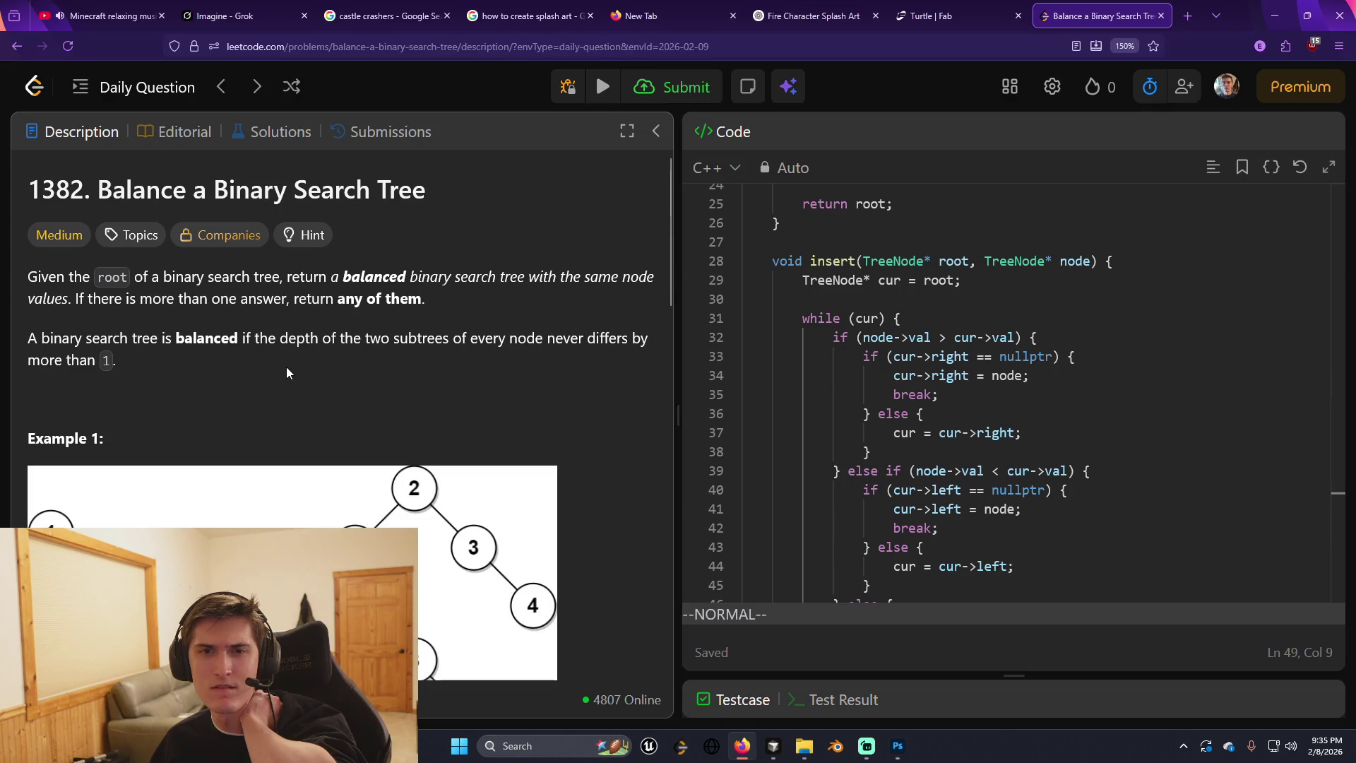
pyautogui.scroll(-3, 286, 367)
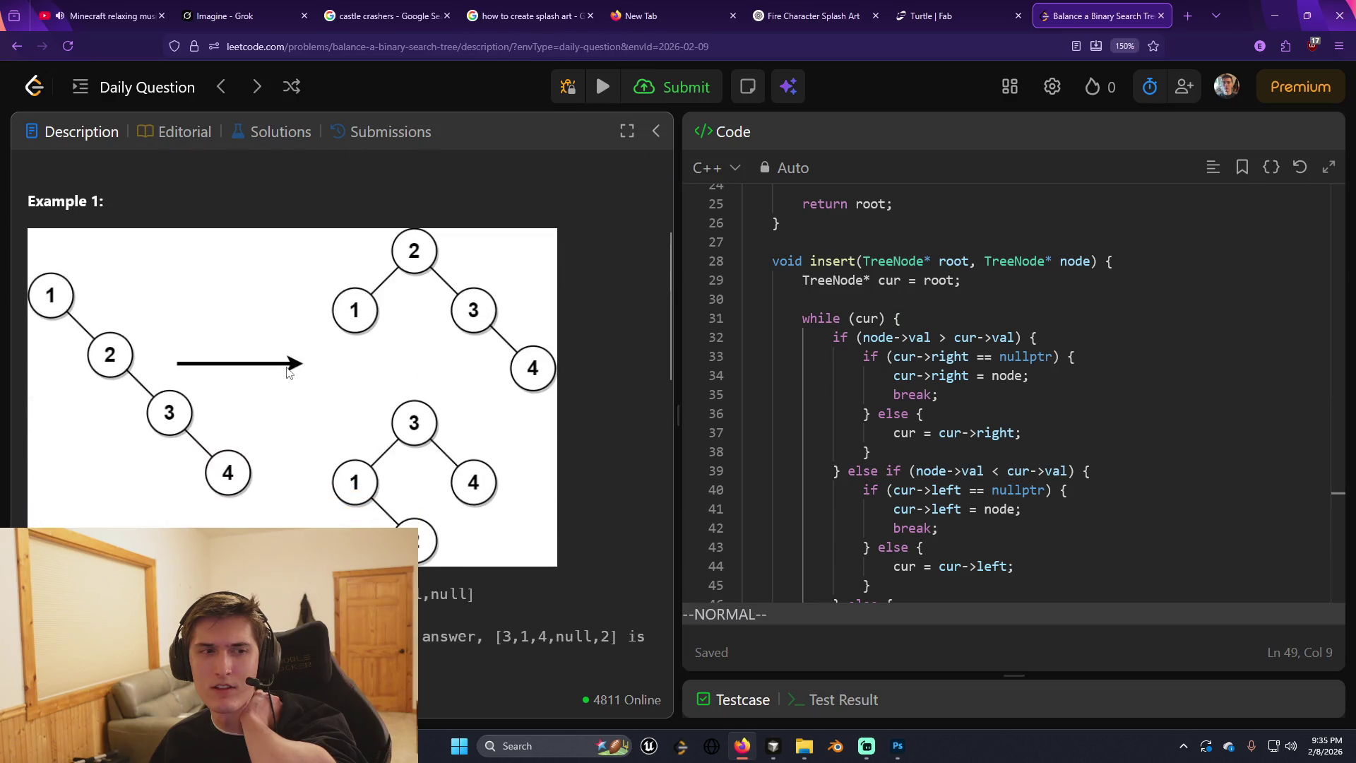
pyautogui.scroll(3, 286, 366)
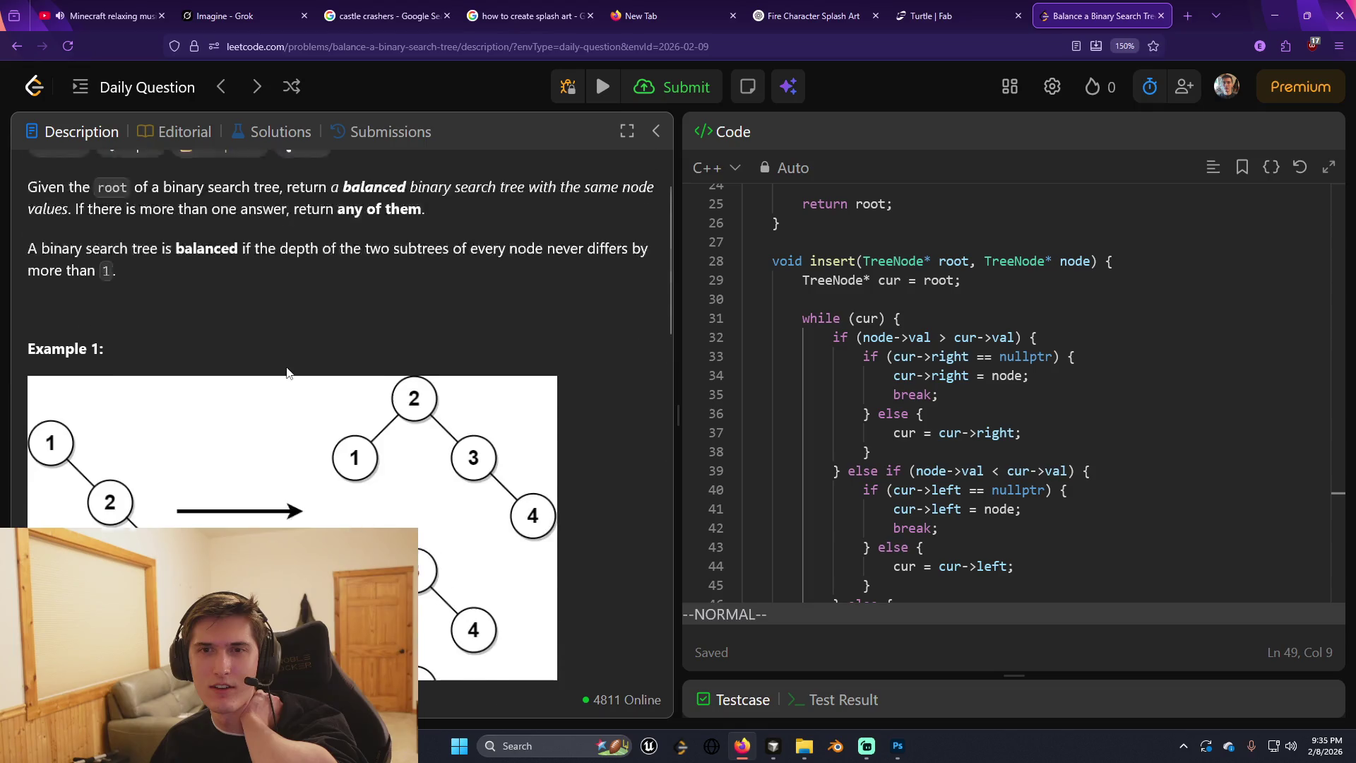
pyautogui.scroll(-3, 286, 366)
pyautogui.scroll(-12, 286, 369)
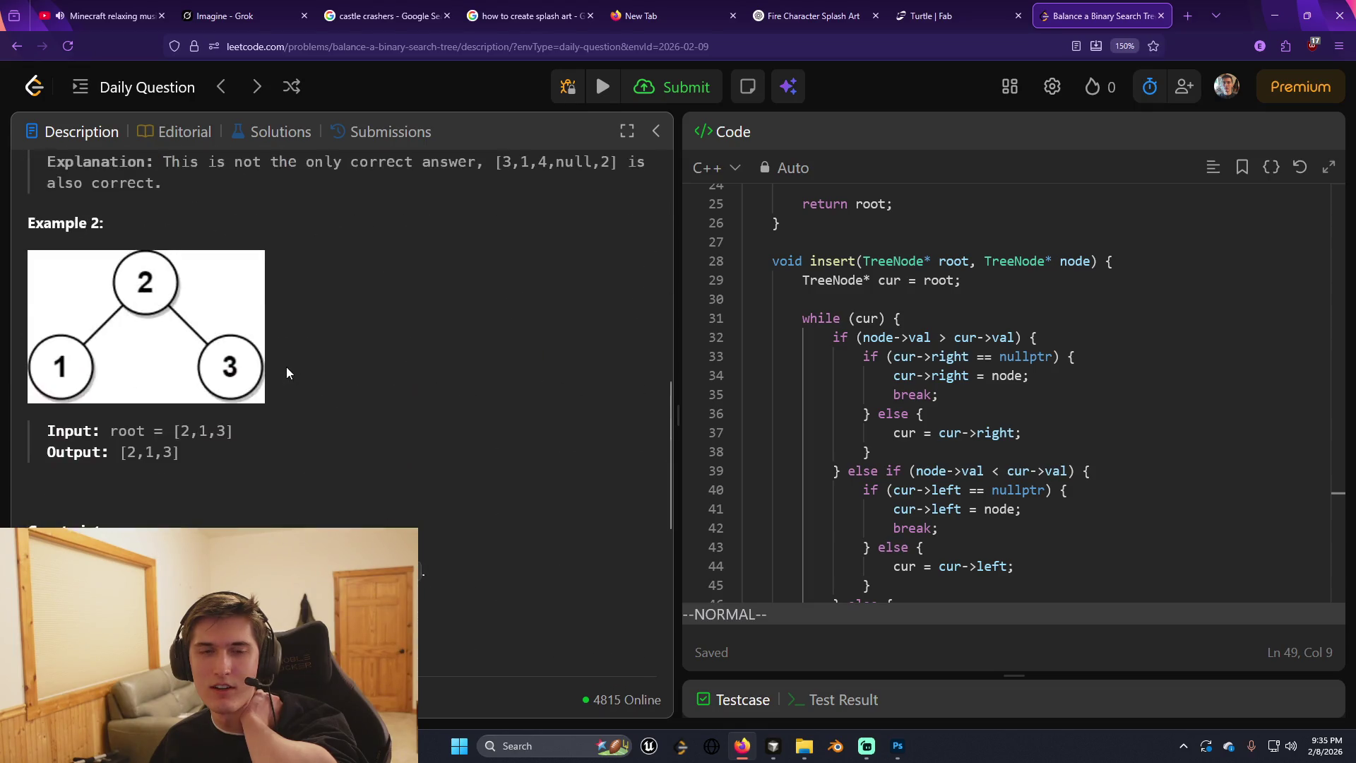
pyautogui.click(252, 489)
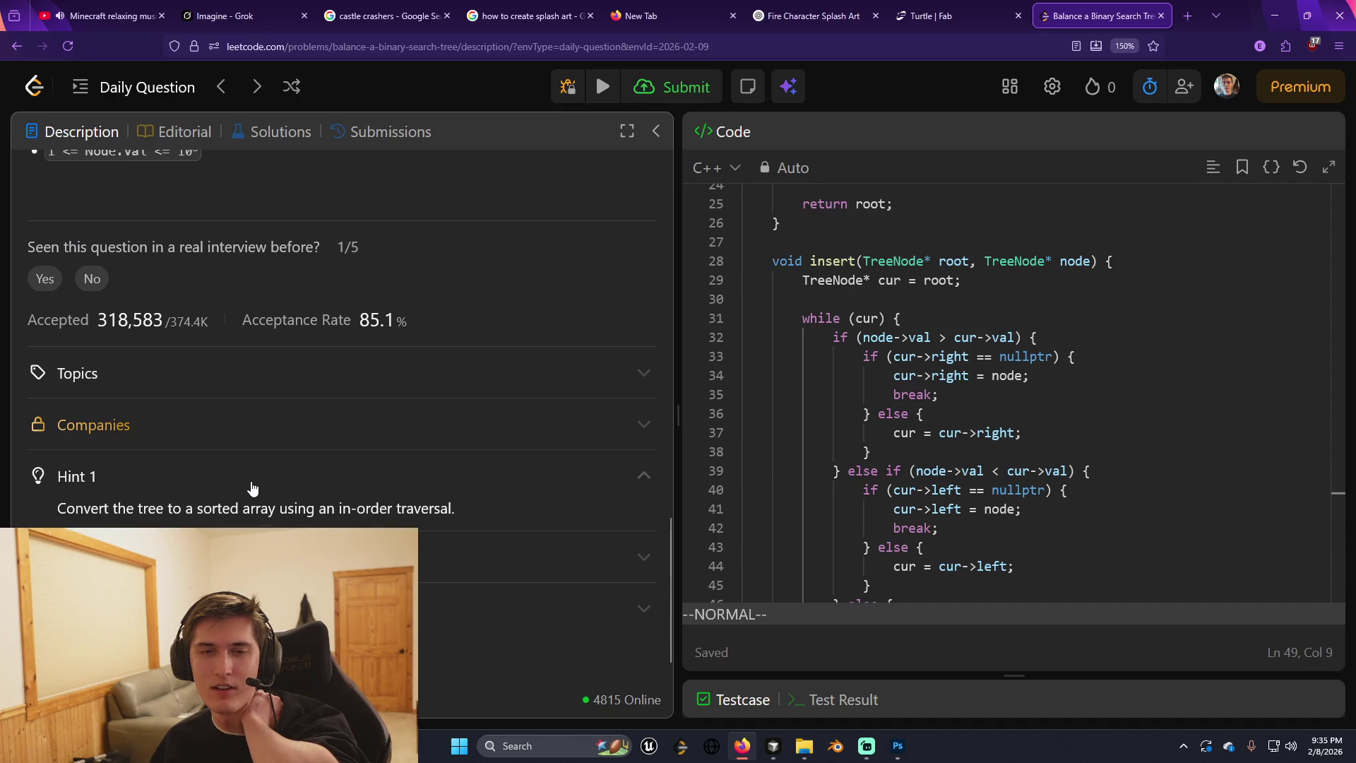
pyautogui.click(252, 488)
pyautogui.click(240, 524)
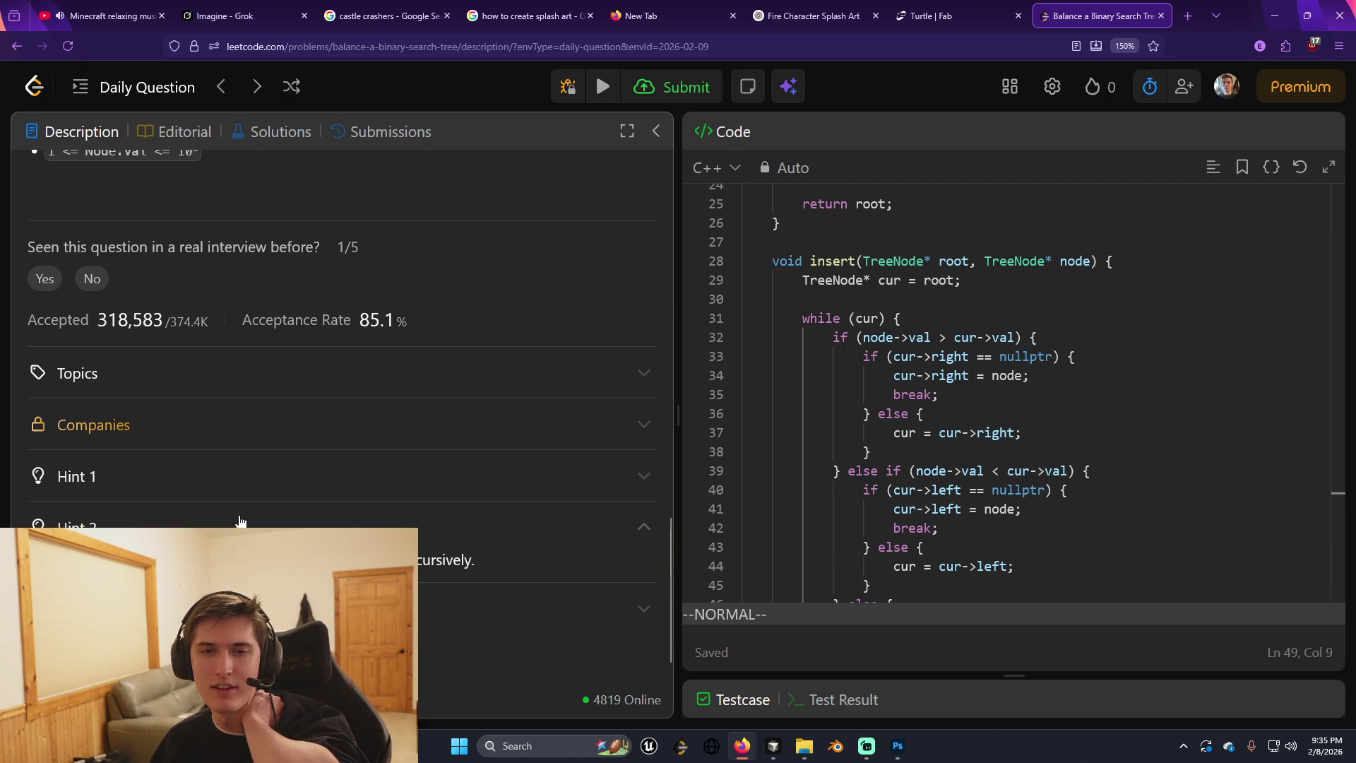
pyautogui.scroll(5, 238, 509)
pyautogui.scroll(6, 239, 507)
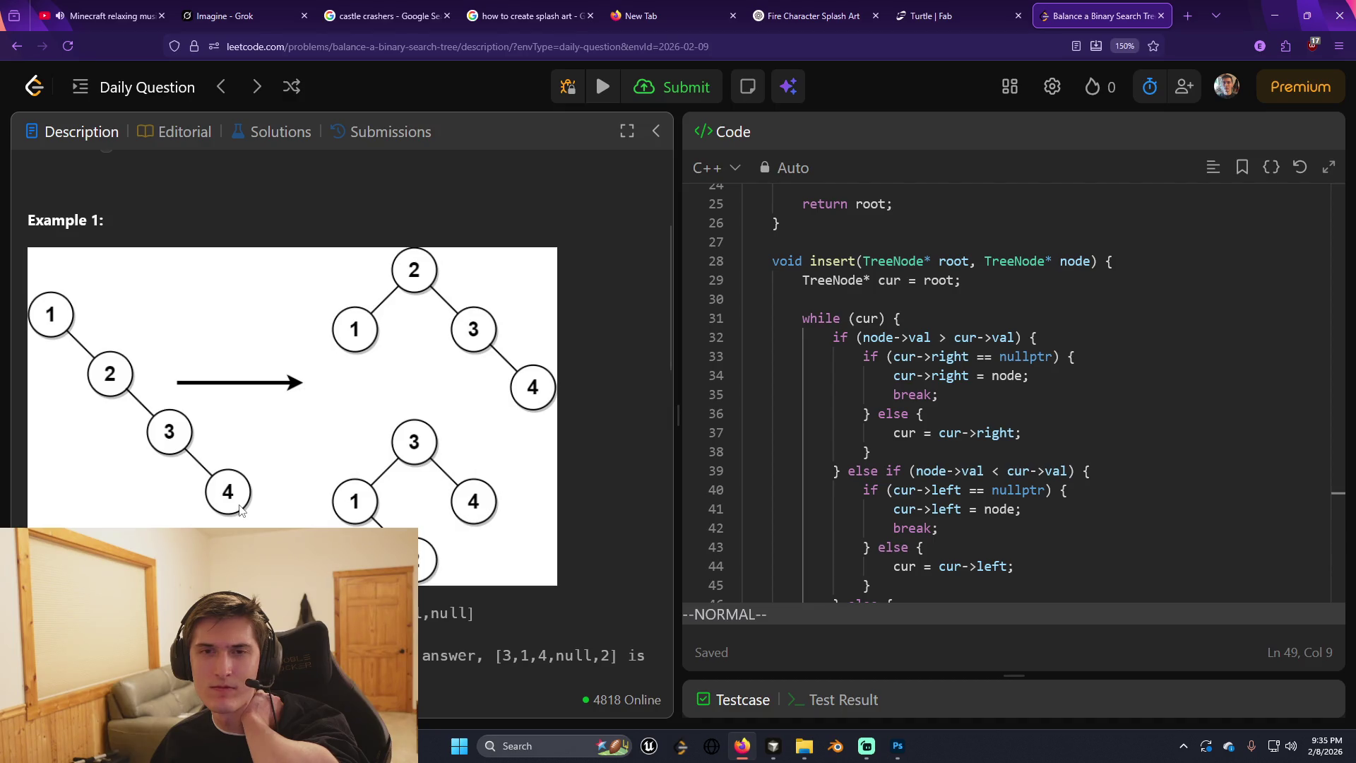
# Review the insert helper's branches around lines 36–38 of the code.
pyautogui.click(916, 445)
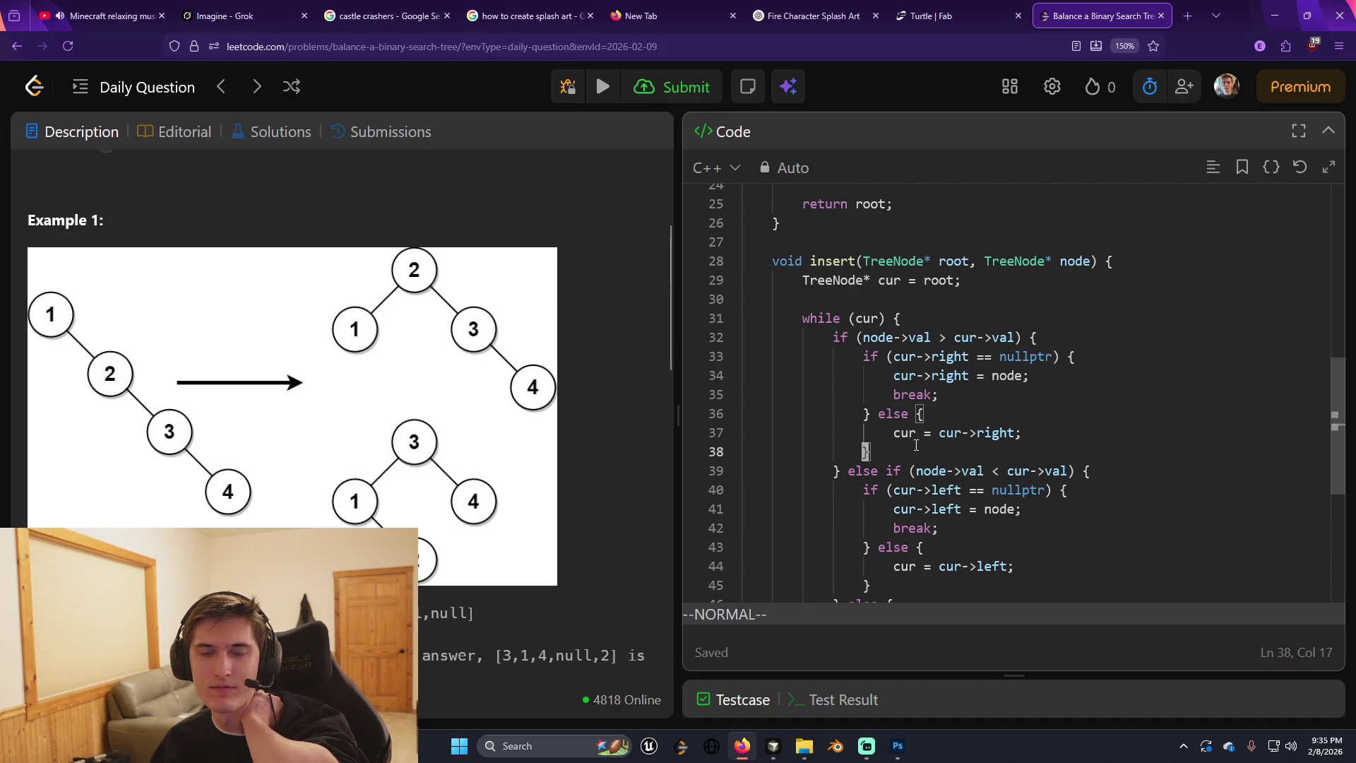
pyautogui.click(911, 413)
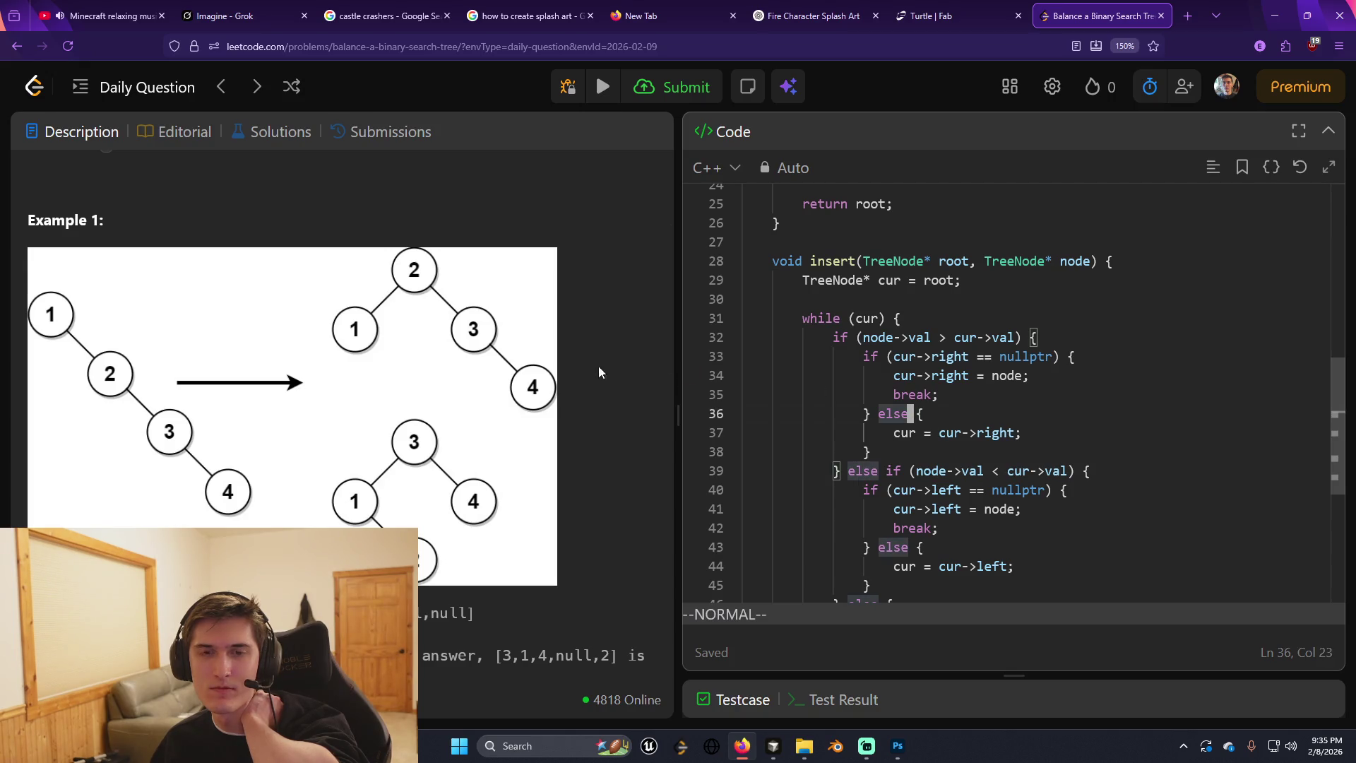
pyautogui.scroll(-5, 410, 361)
pyautogui.scroll(5, 409, 361)
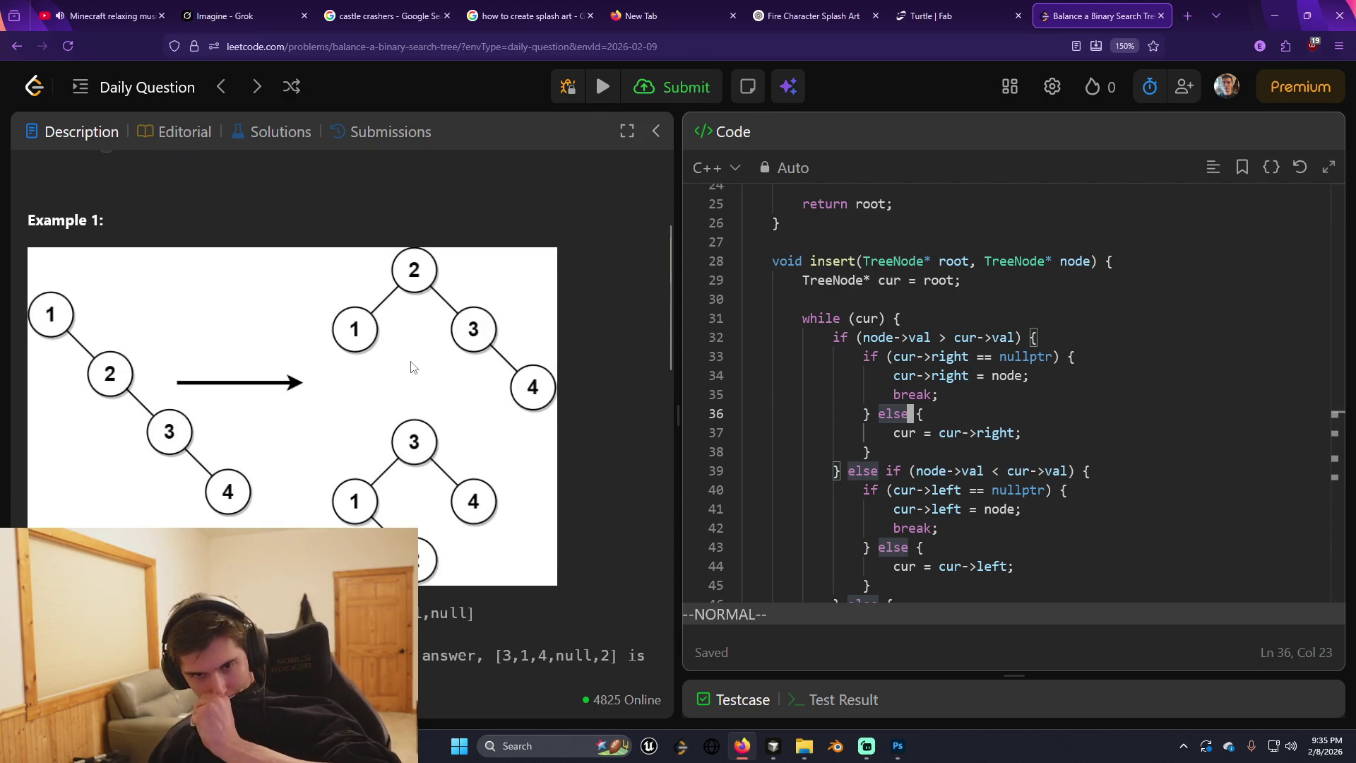
pyautogui.scroll(-5, 411, 367)
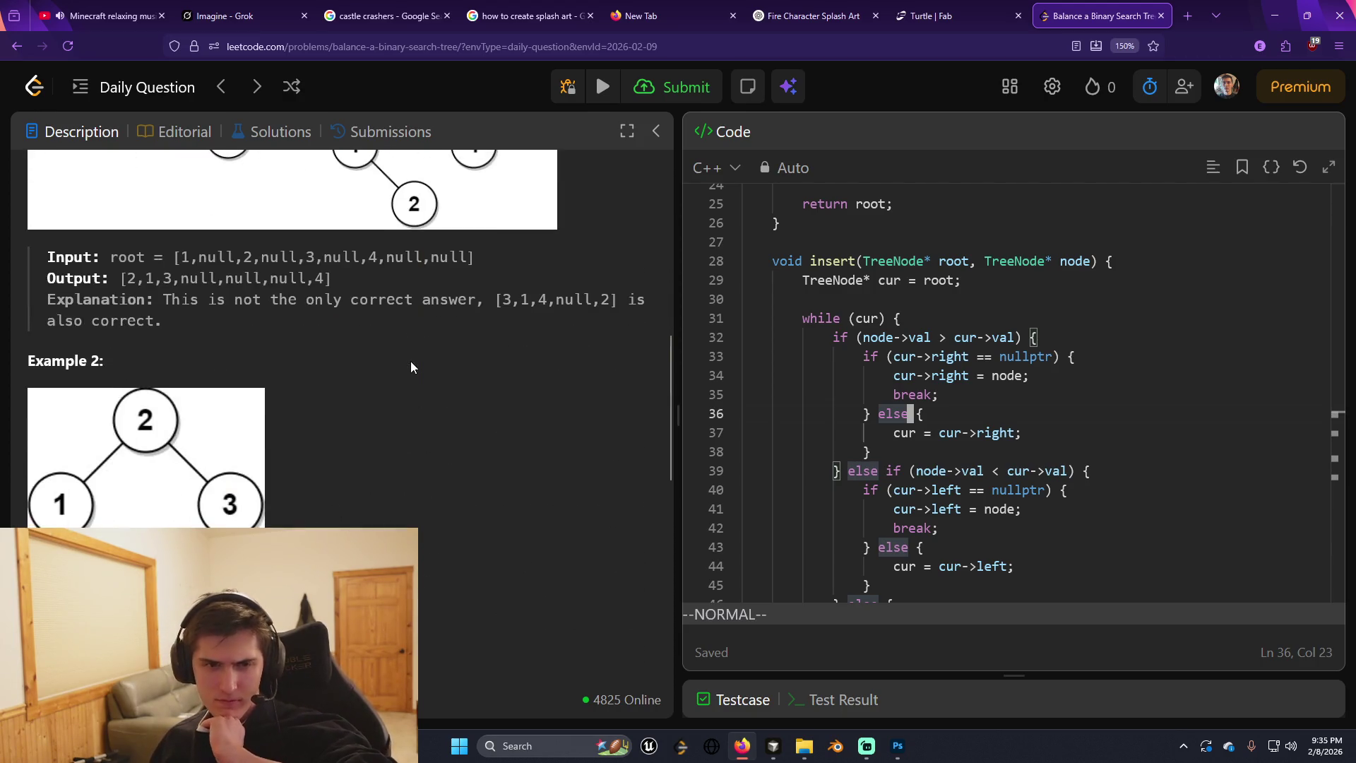
pyautogui.scroll(-10, 411, 366)
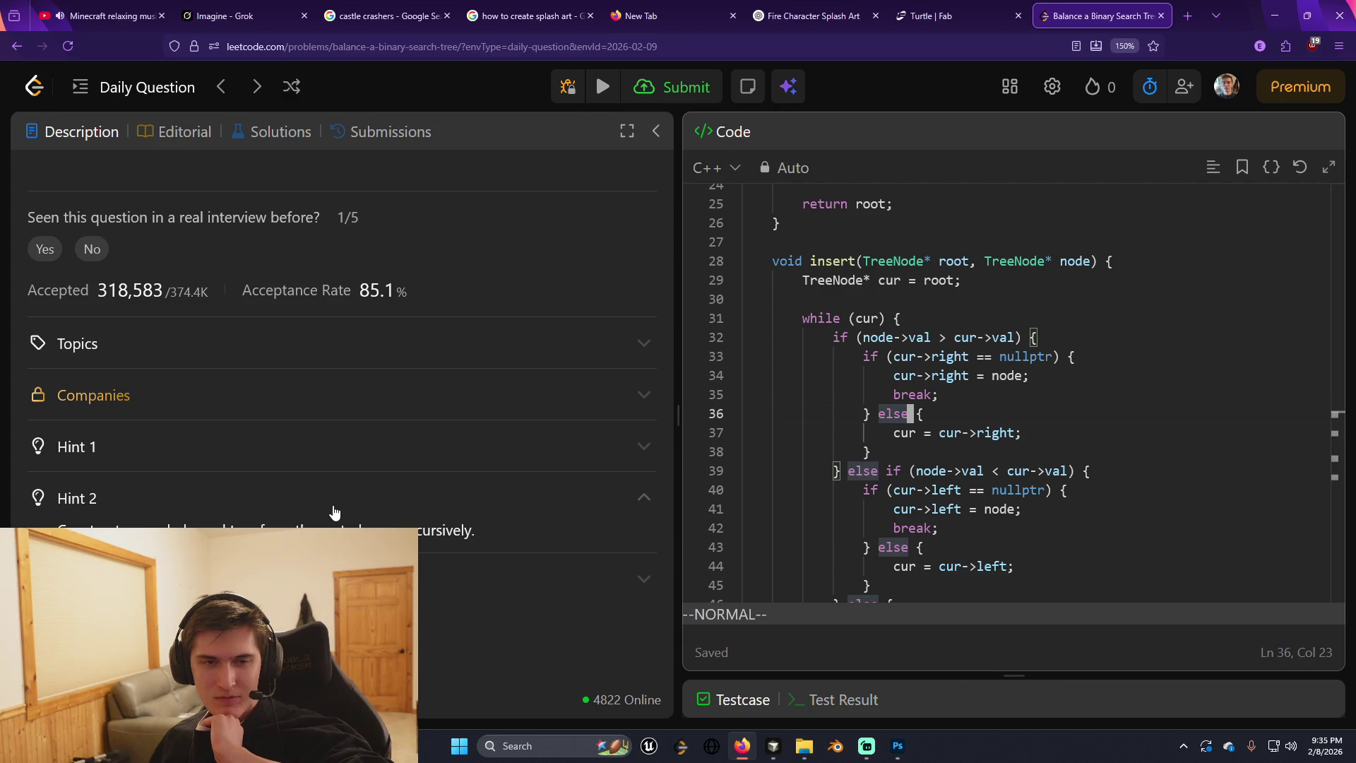
pyautogui.scroll(15, 335, 510)
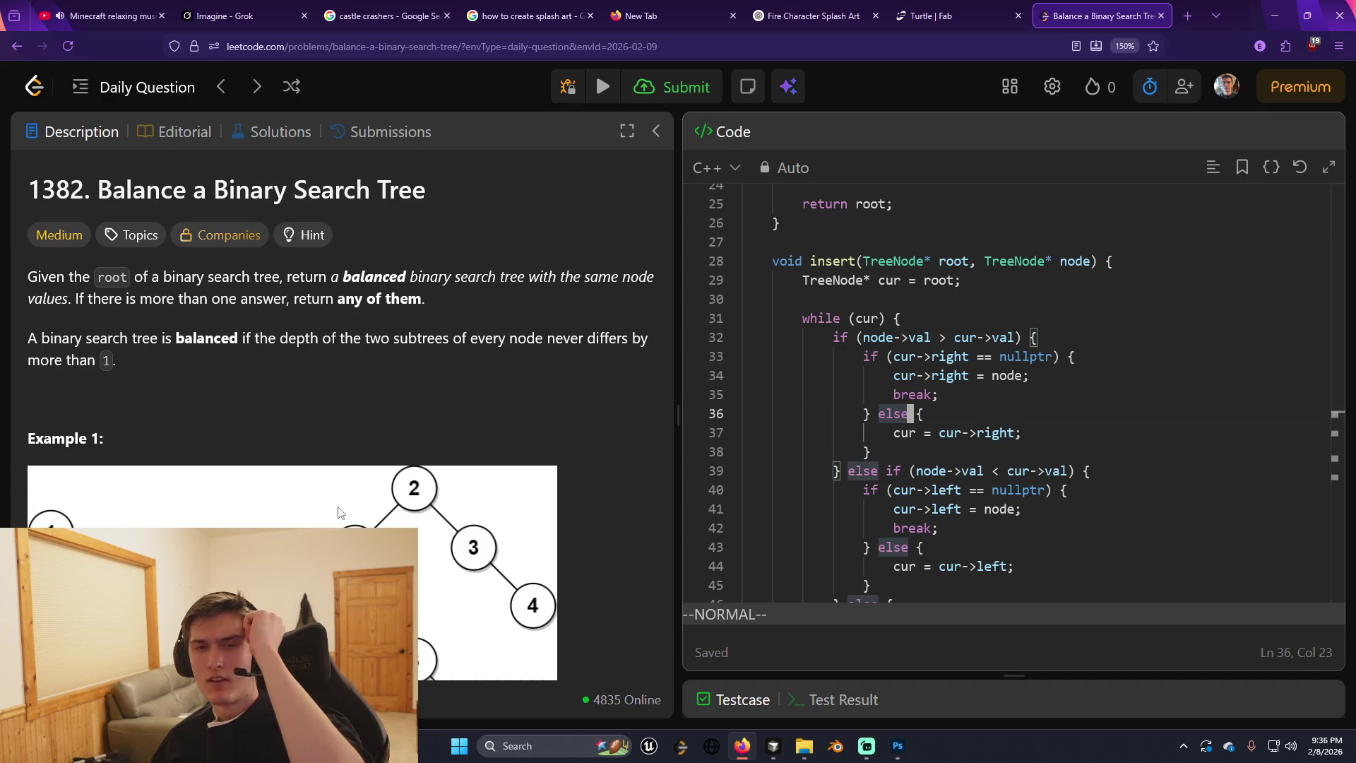
pyautogui.scroll(-3, 338, 512)
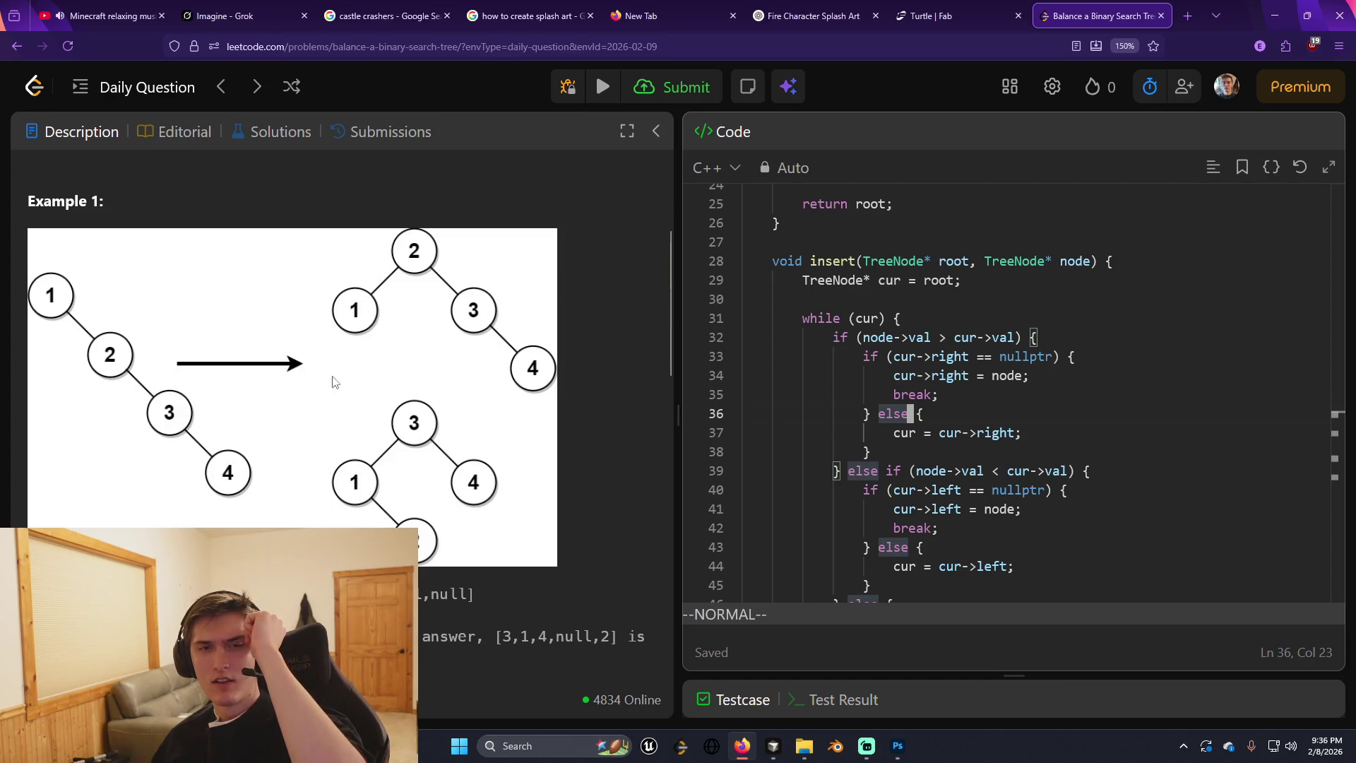
# Scroll back through the problem description to reread it.
pyautogui.click(63, 303)
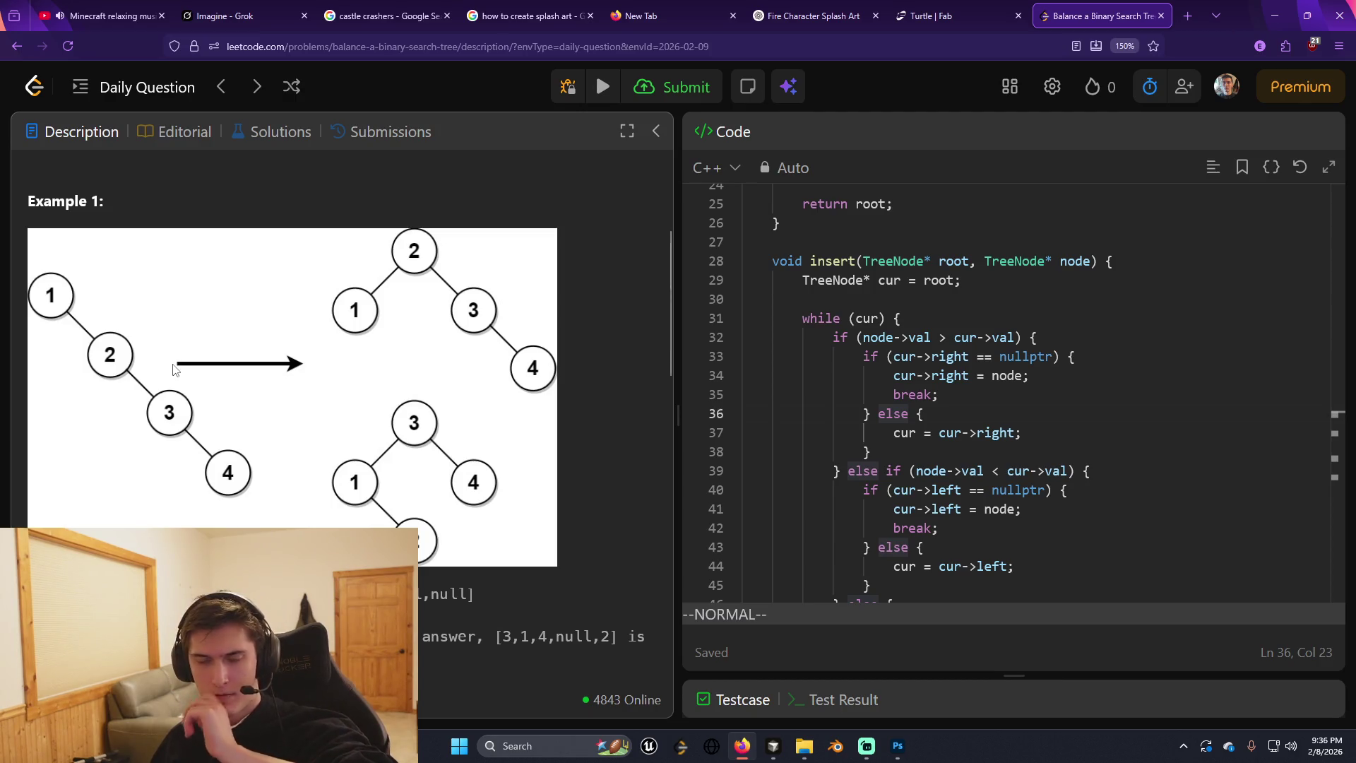
pyautogui.scroll(-5, 213, 360)
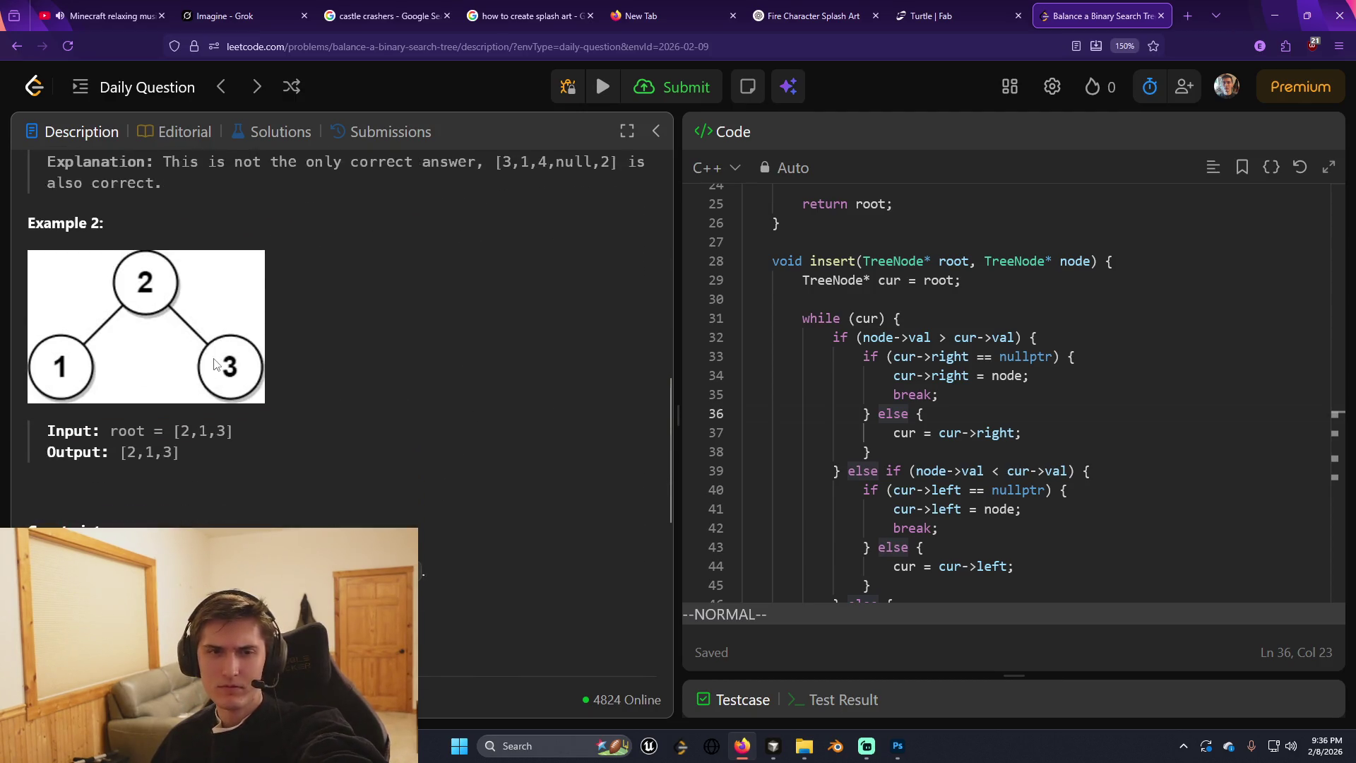
pyautogui.scroll(-3, 213, 360)
pyautogui.scroll(10, 213, 358)
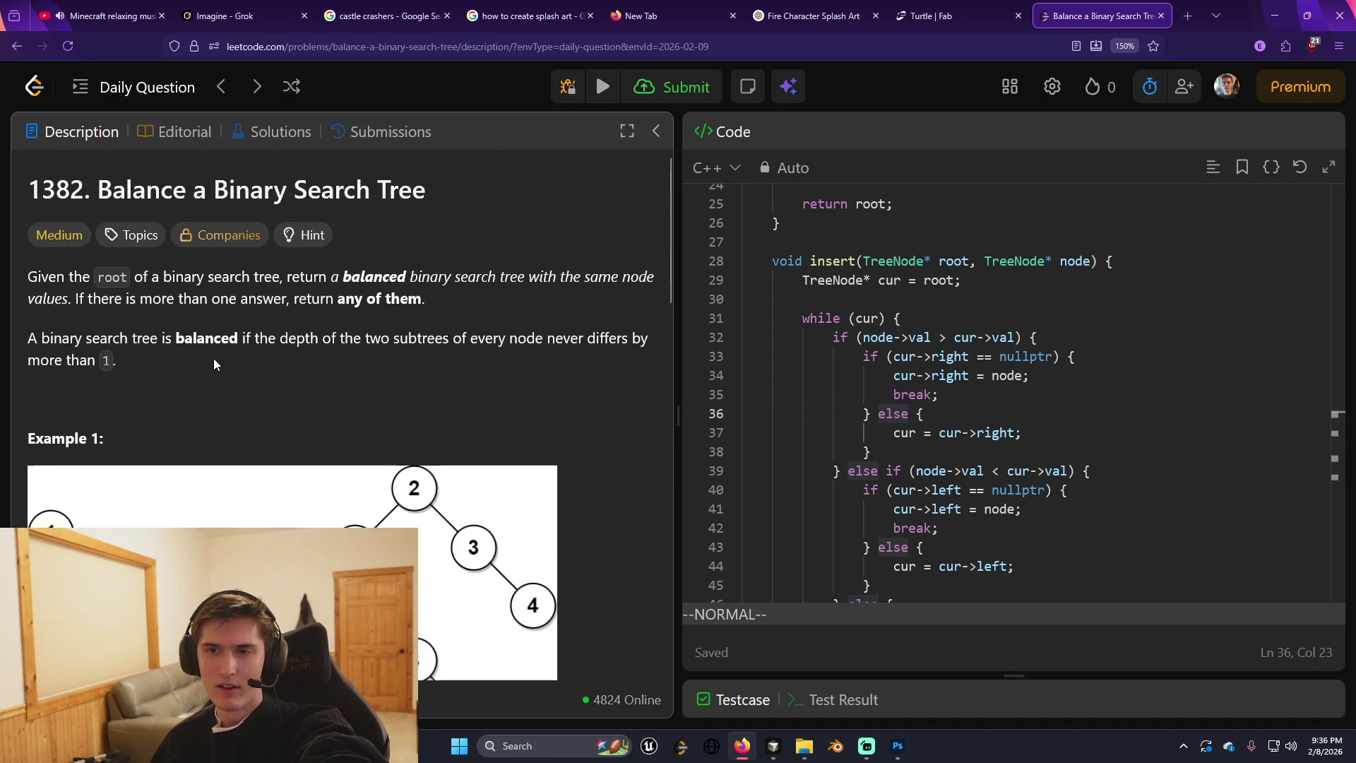
pyautogui.scroll(-2, 213, 364)
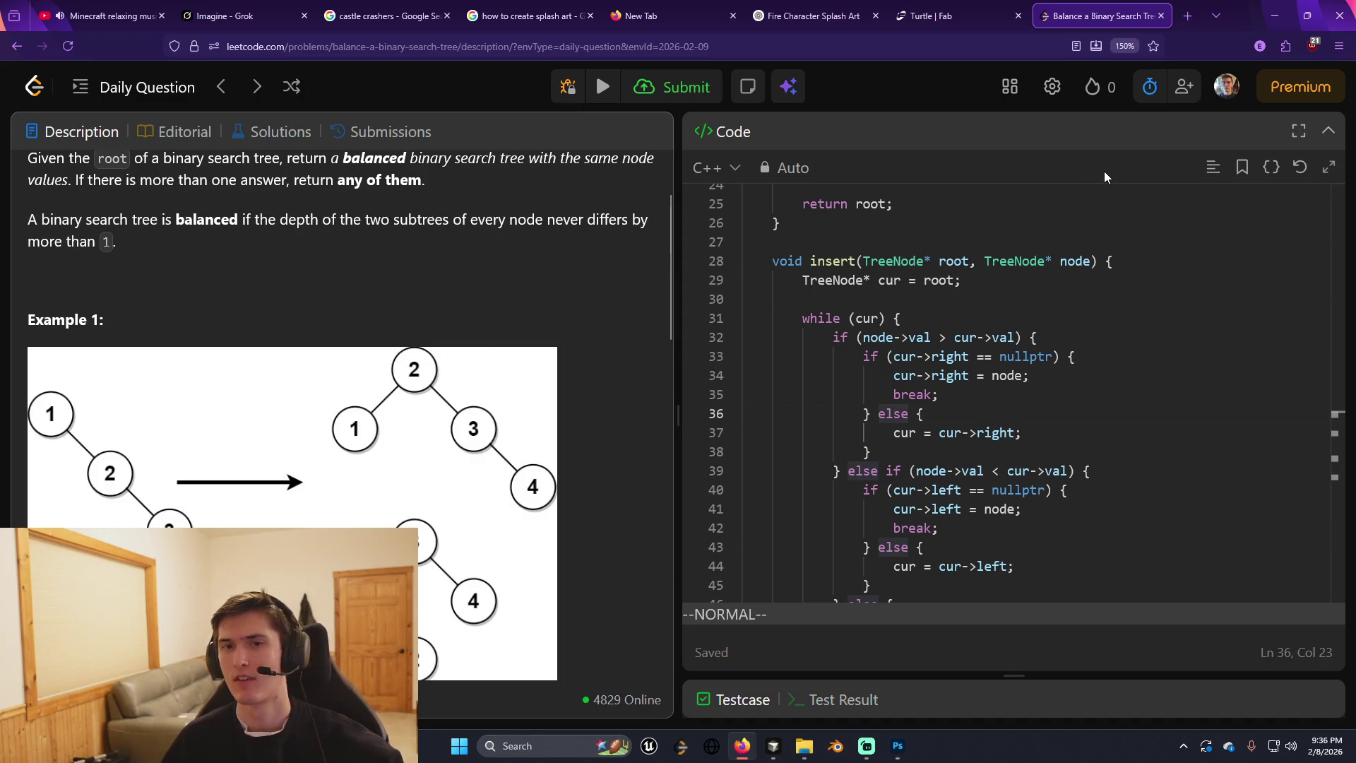
# Search Google Images for 'balance binary search tree' in a new tab.
pyautogui.click(1185, 24)
pyautogui.write('balance ')
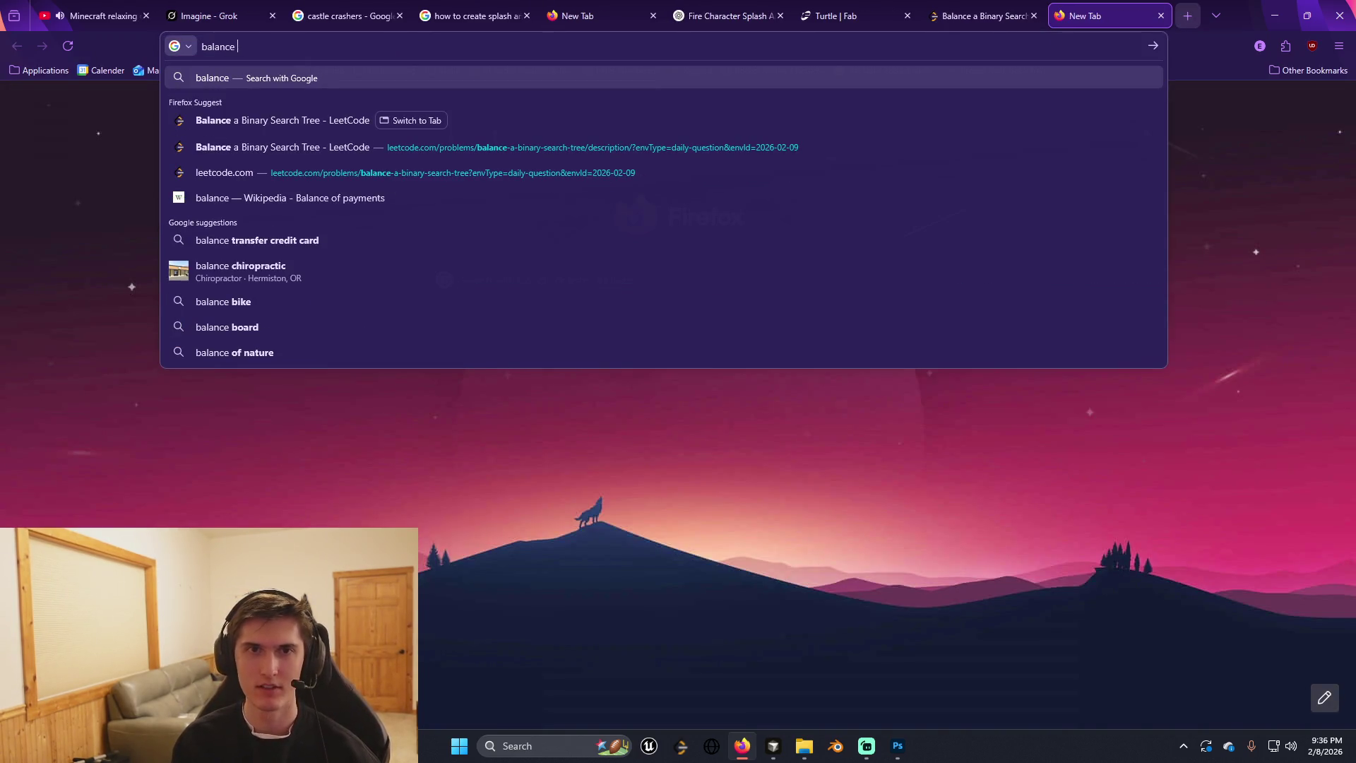
pyautogui.write('binary sera')
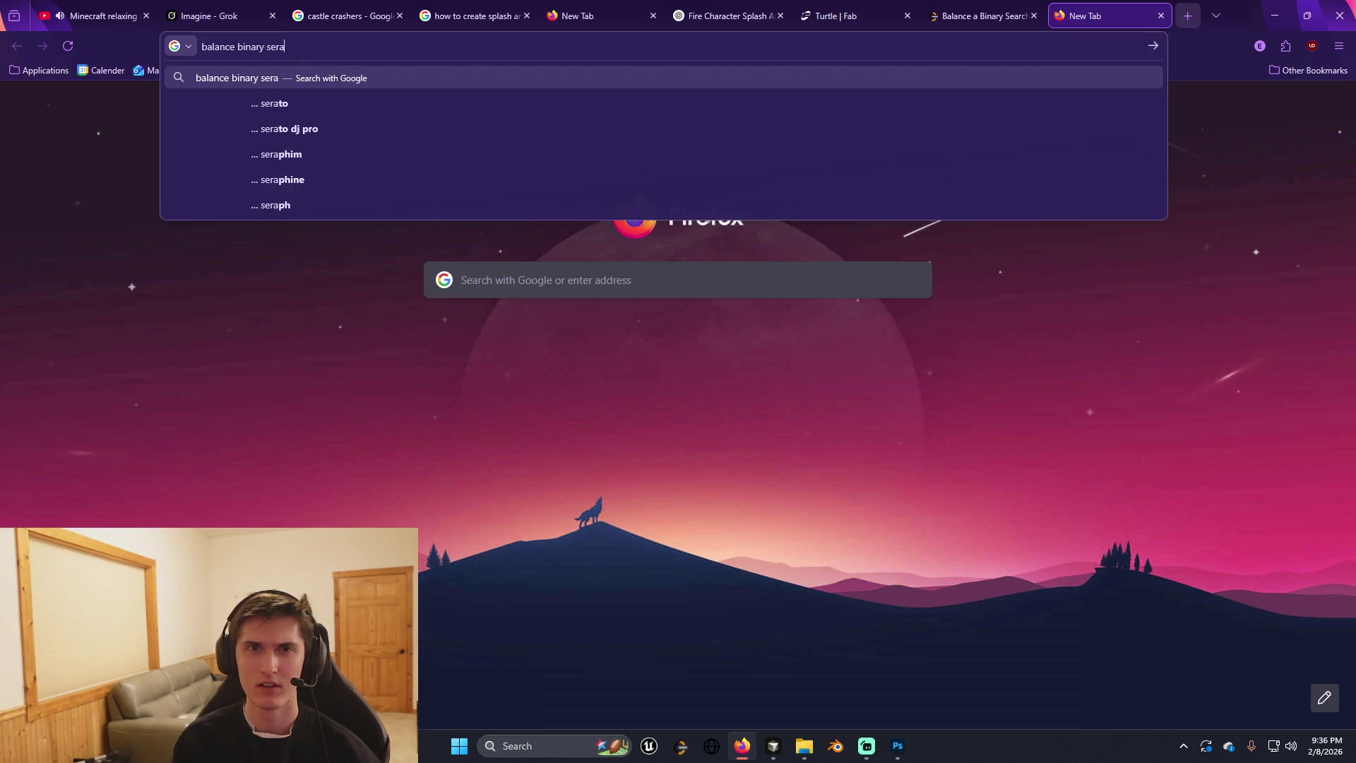
pyautogui.press('BackSpace')
pyautogui.press('BackSpace')
pyautogui.write('arch ')
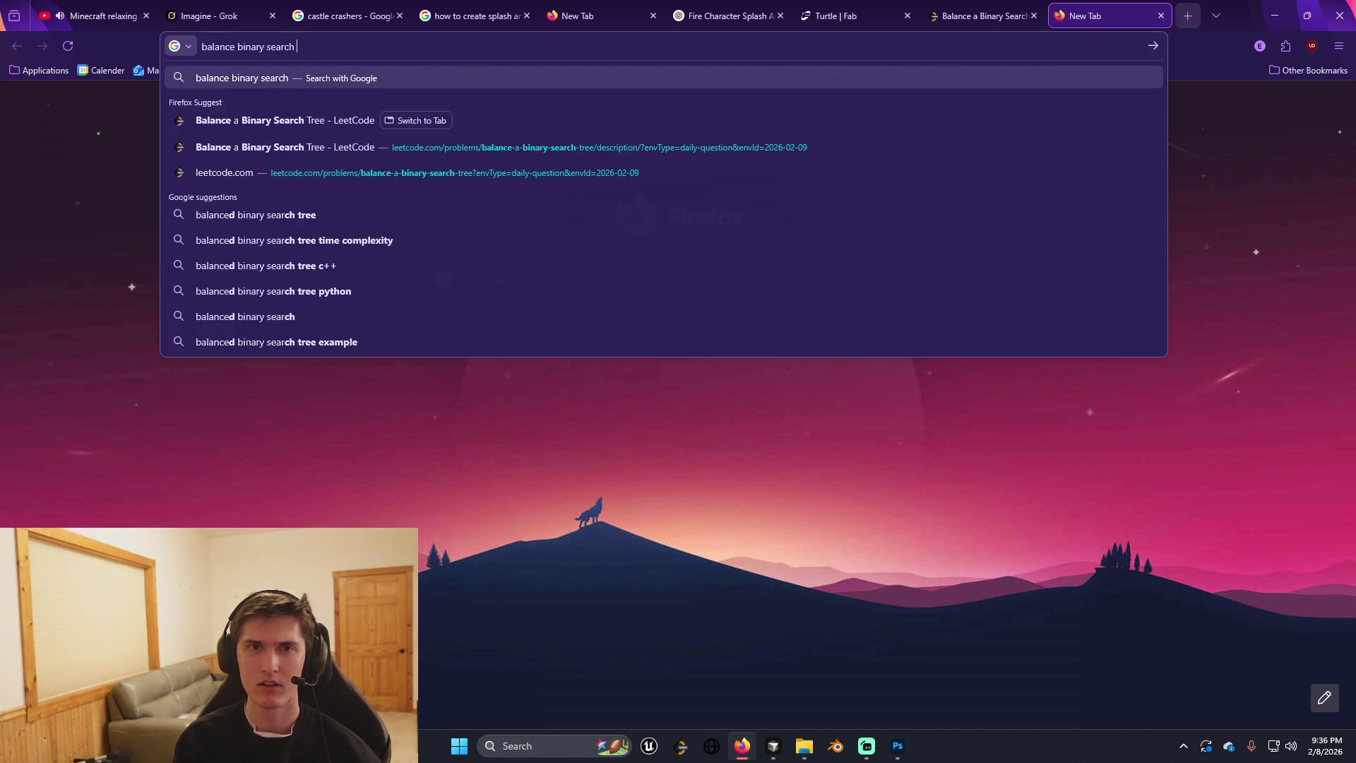
pyautogui.write('tree')
pyautogui.press('Return')
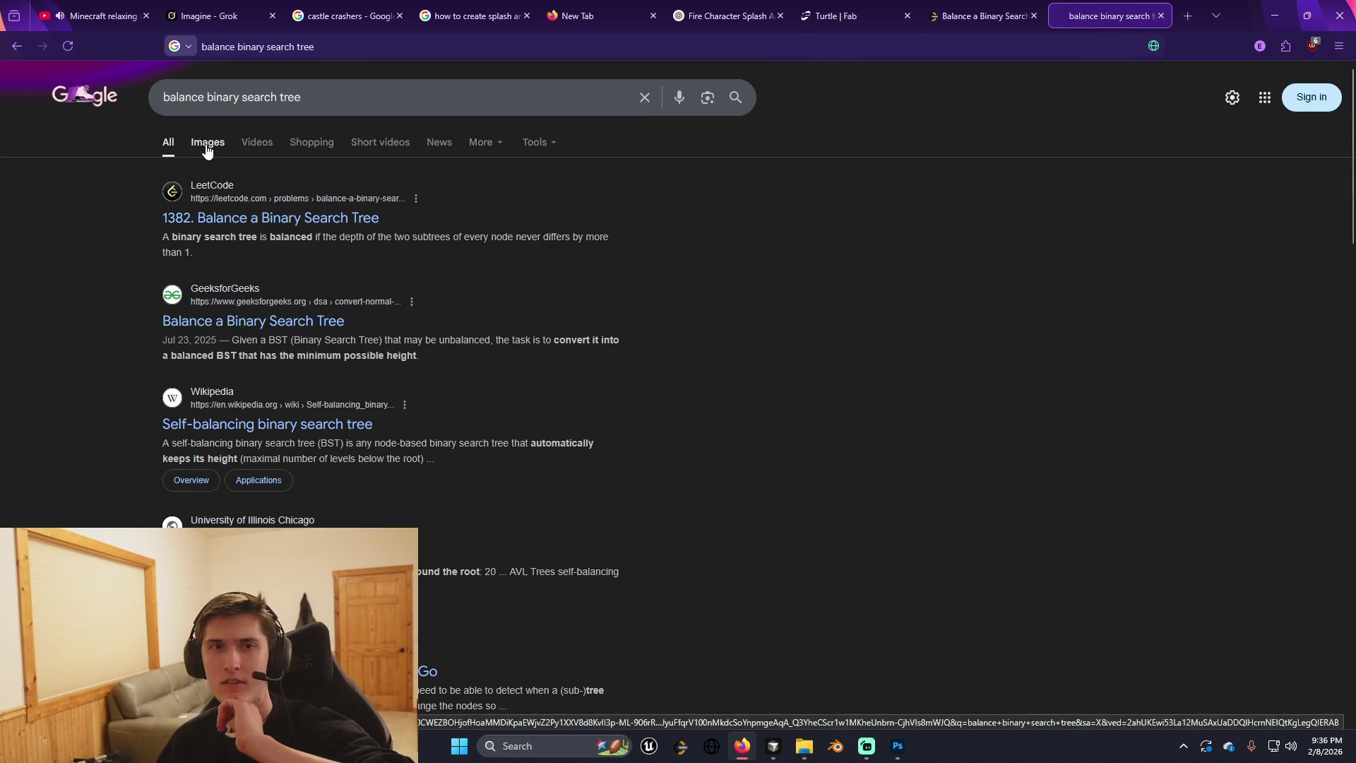
pyautogui.click(206, 148)
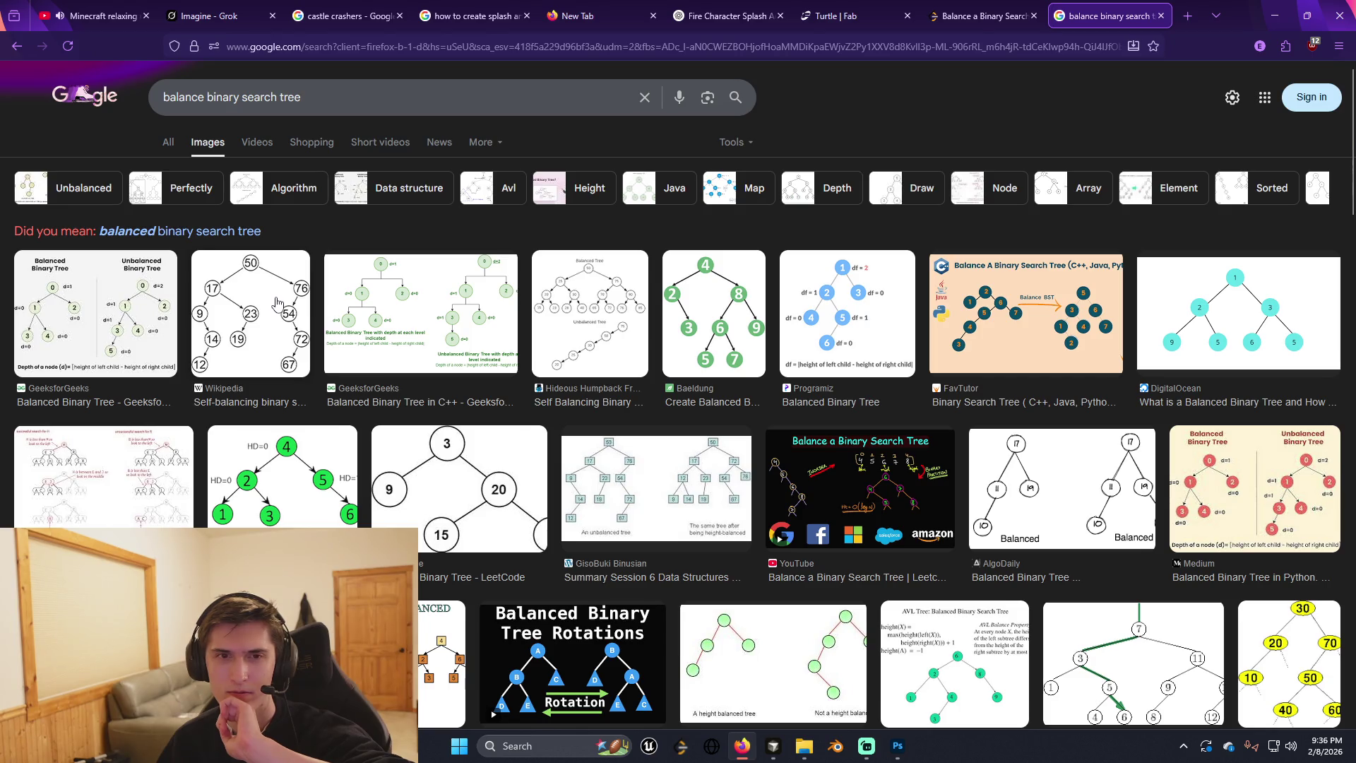
# Preview the Wikipedia, GeeksforGeeks and Baeldung tree images, then return to LeetCode.
pyautogui.click(278, 302)
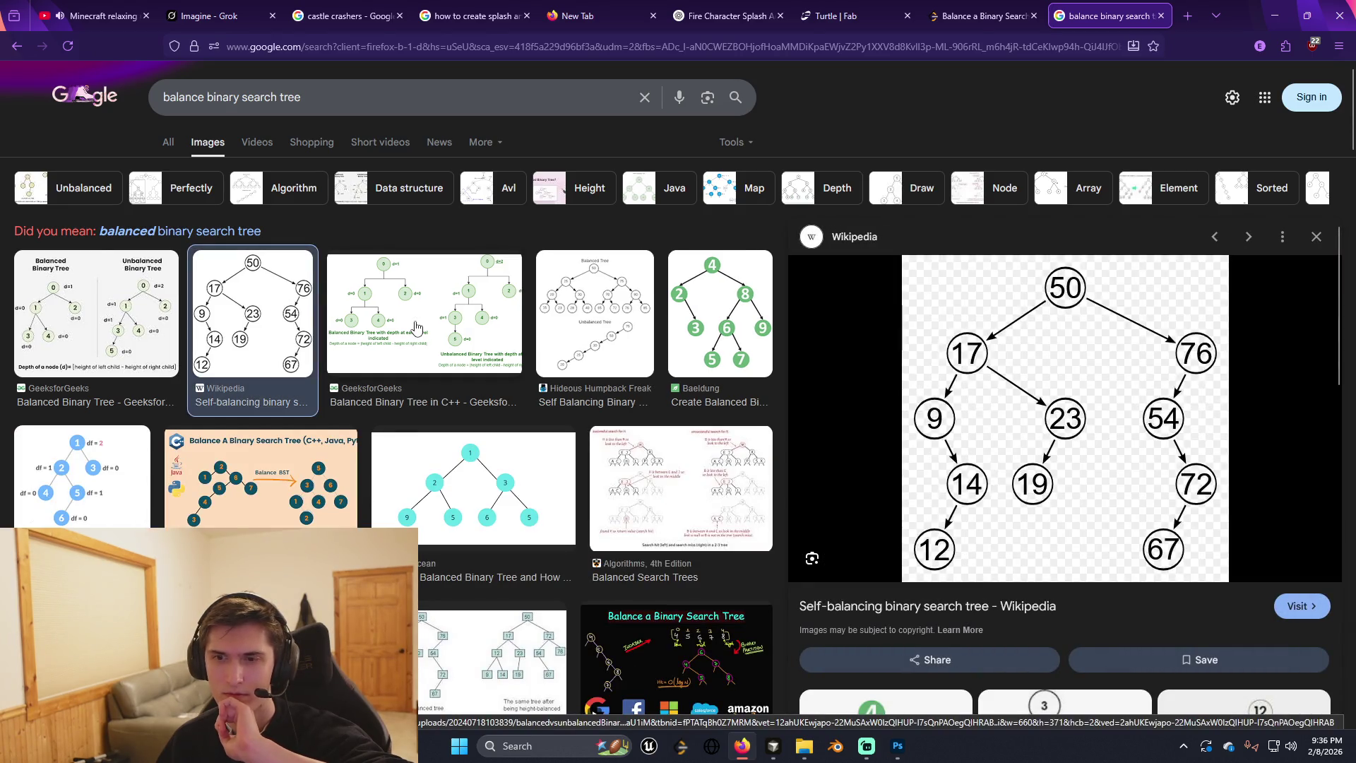
pyautogui.click(505, 335)
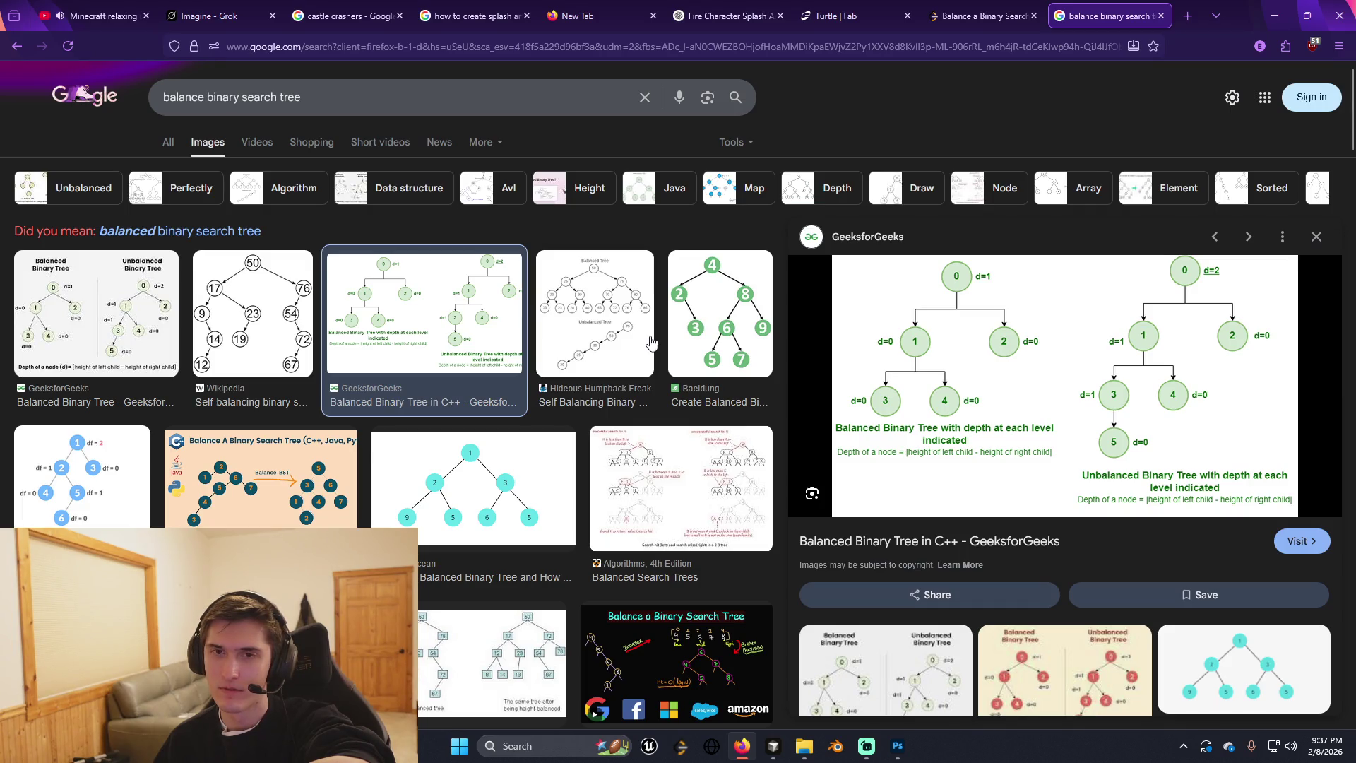
pyautogui.click(705, 342)
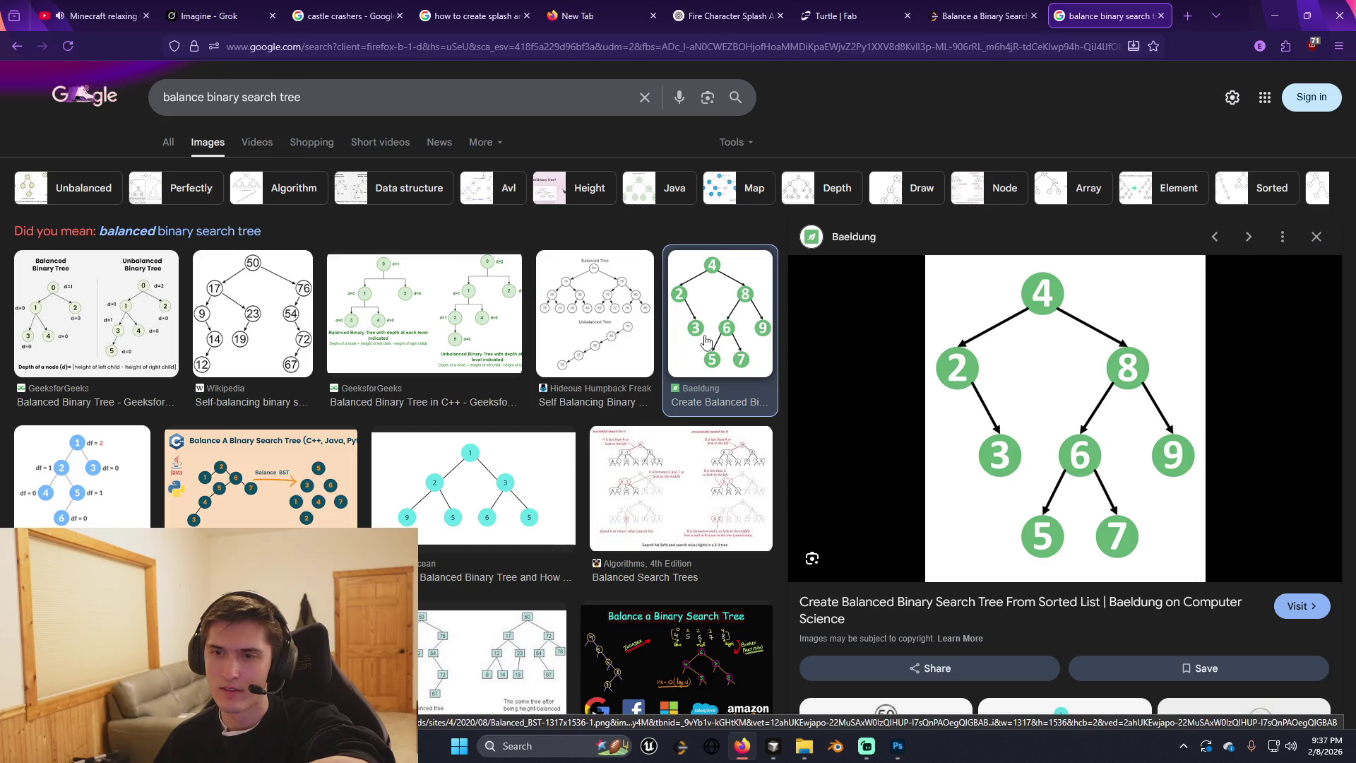
pyautogui.scroll(-4, 705, 342)
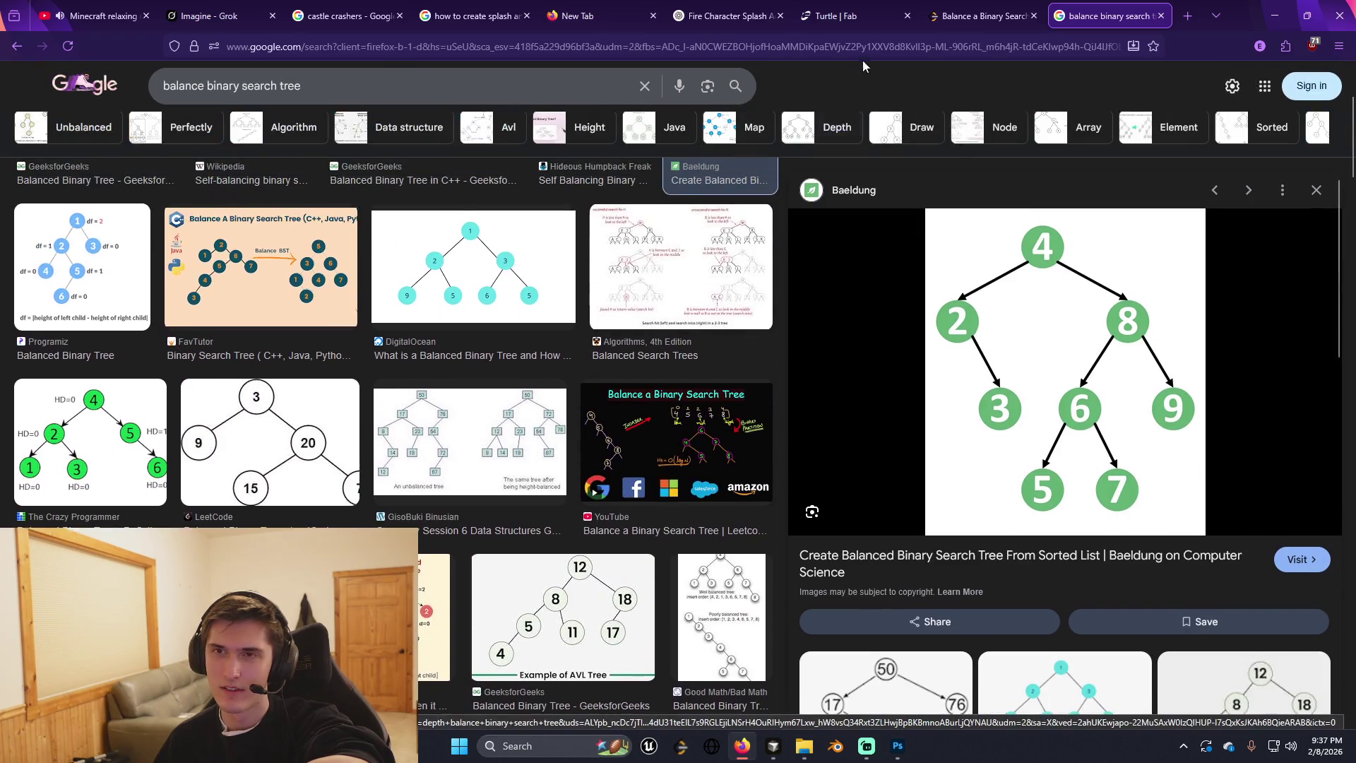
pyautogui.click(947, 5)
pyautogui.click(836, 16)
pyautogui.click(978, 15)
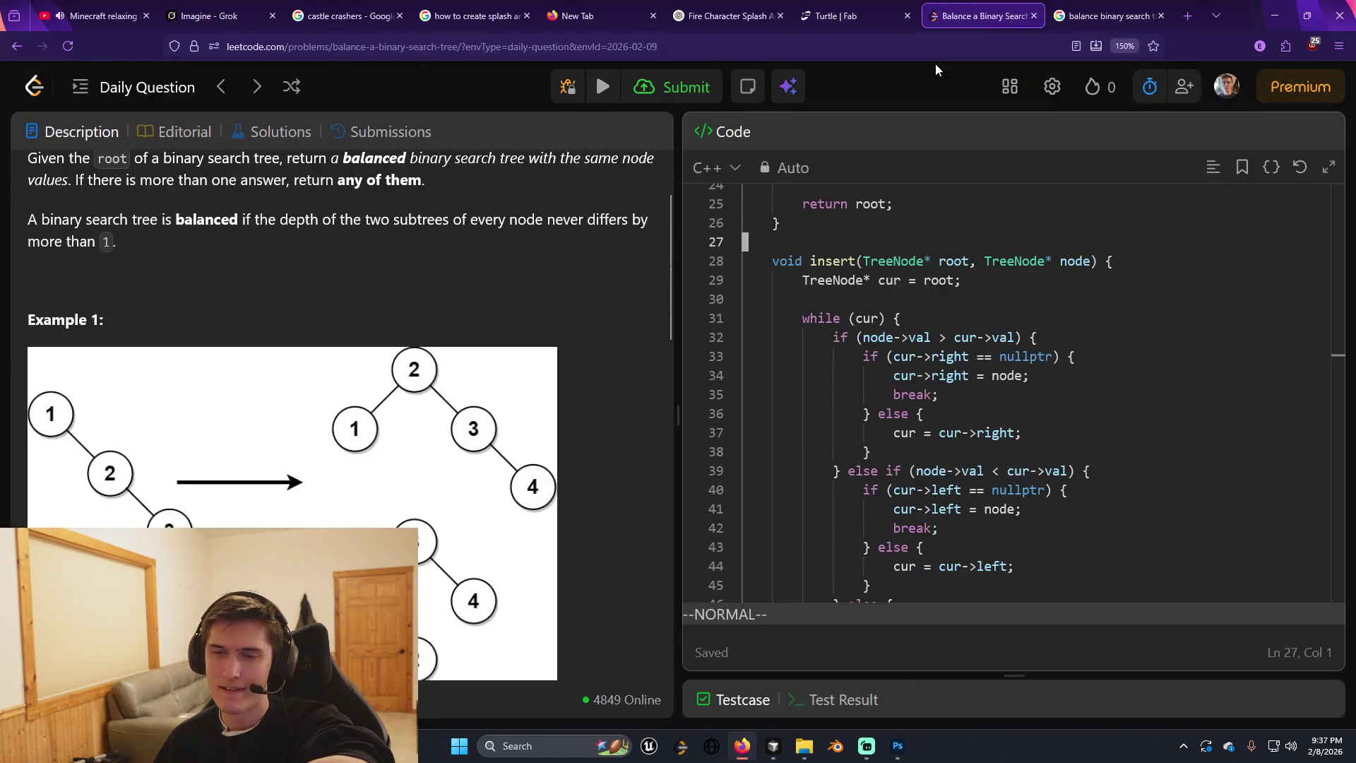
pyautogui.click(893, 291)
pyautogui.scroll(-2, 893, 291)
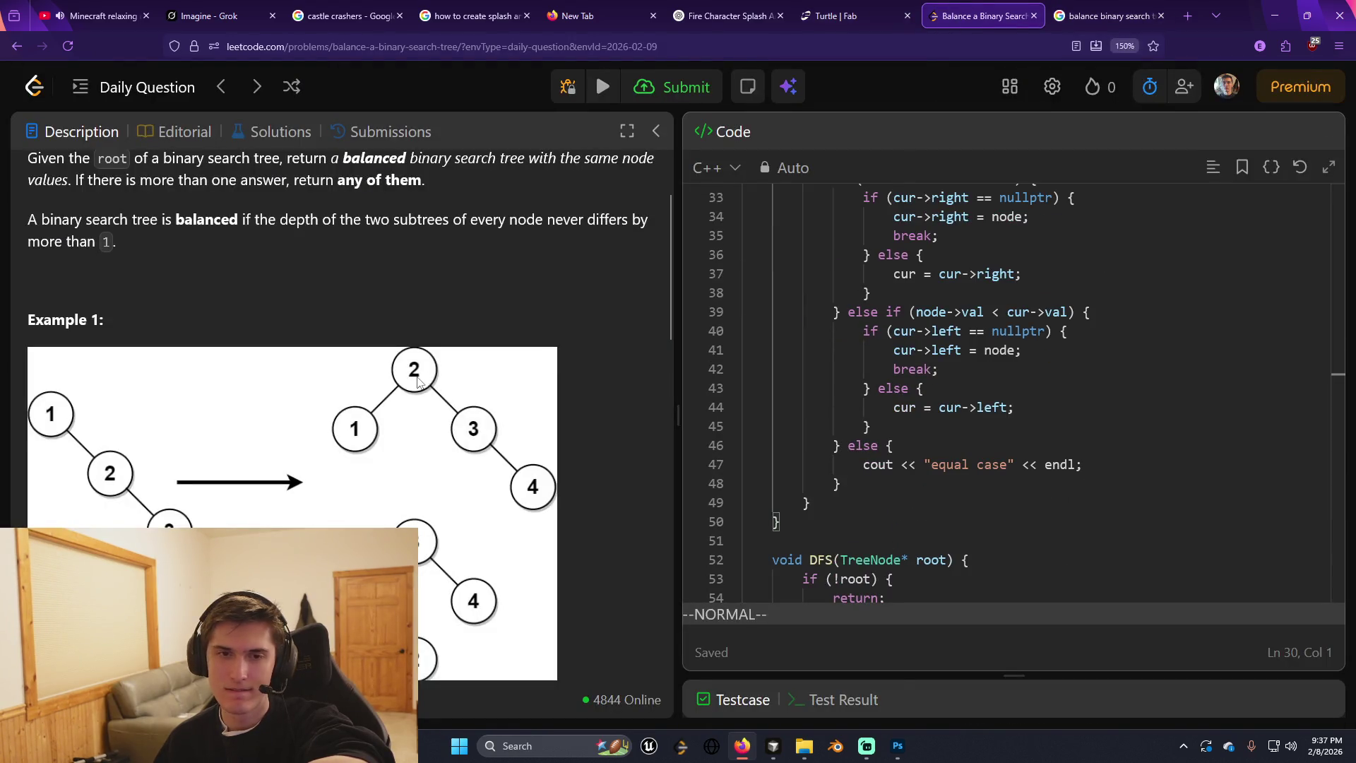
pyautogui.scroll(-3, 417, 382)
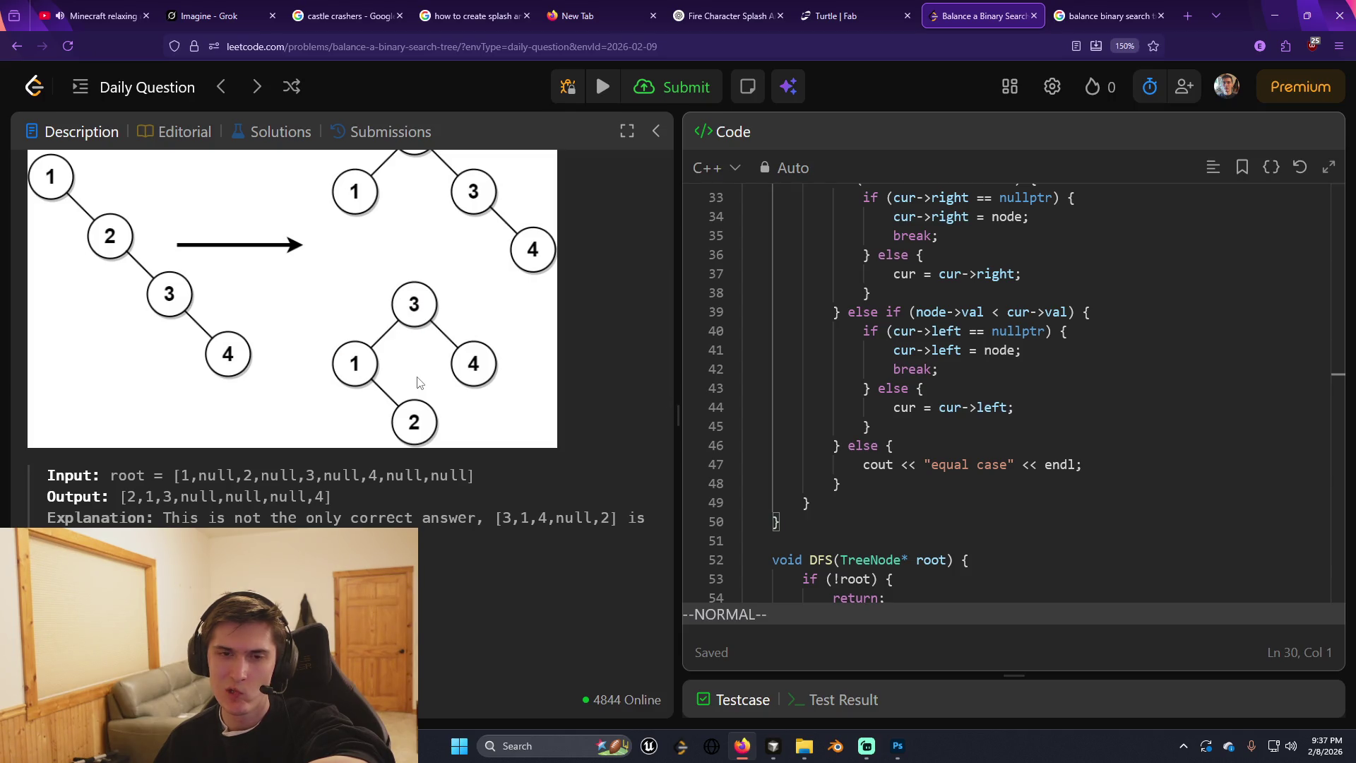
pyautogui.scroll(3, 417, 382)
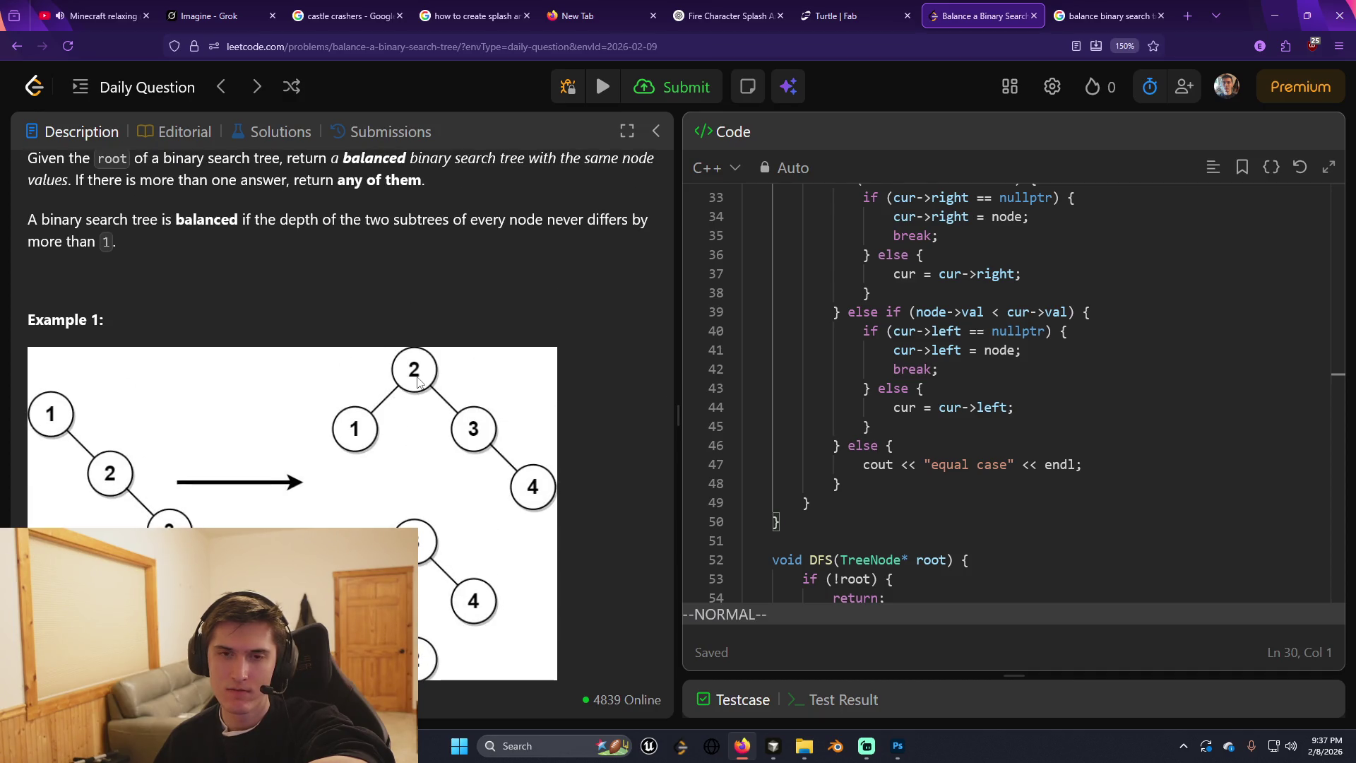
pyautogui.scroll(2, 418, 382)
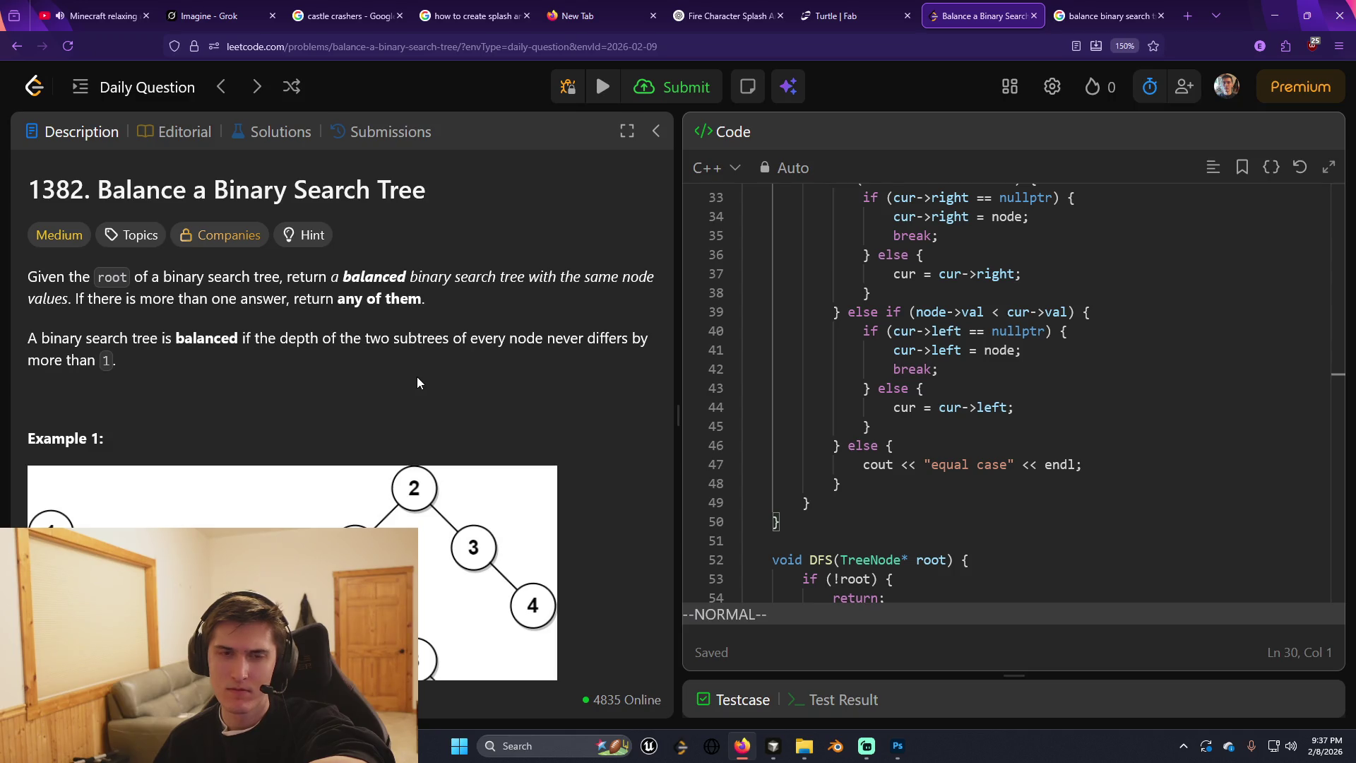
pyautogui.scroll(2, 975, 453)
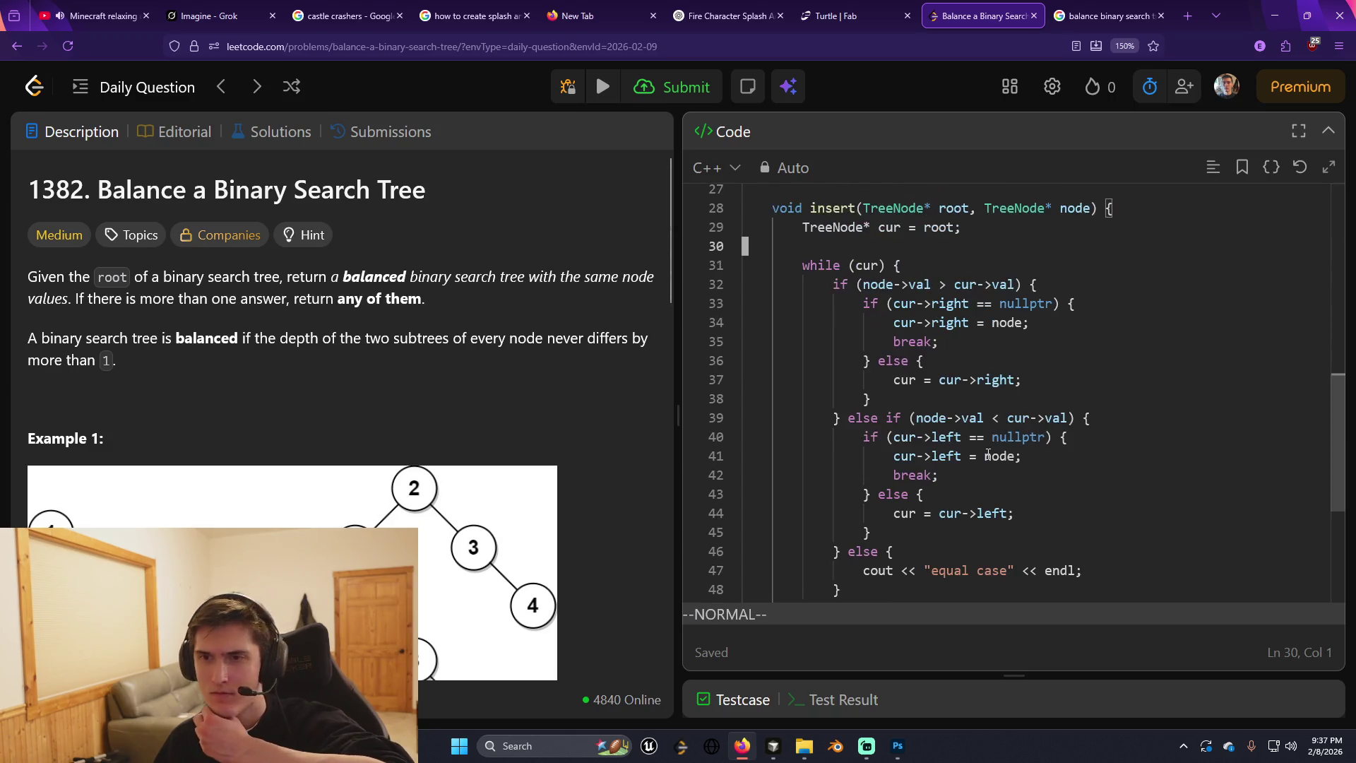
pyautogui.scroll(-2, 975, 453)
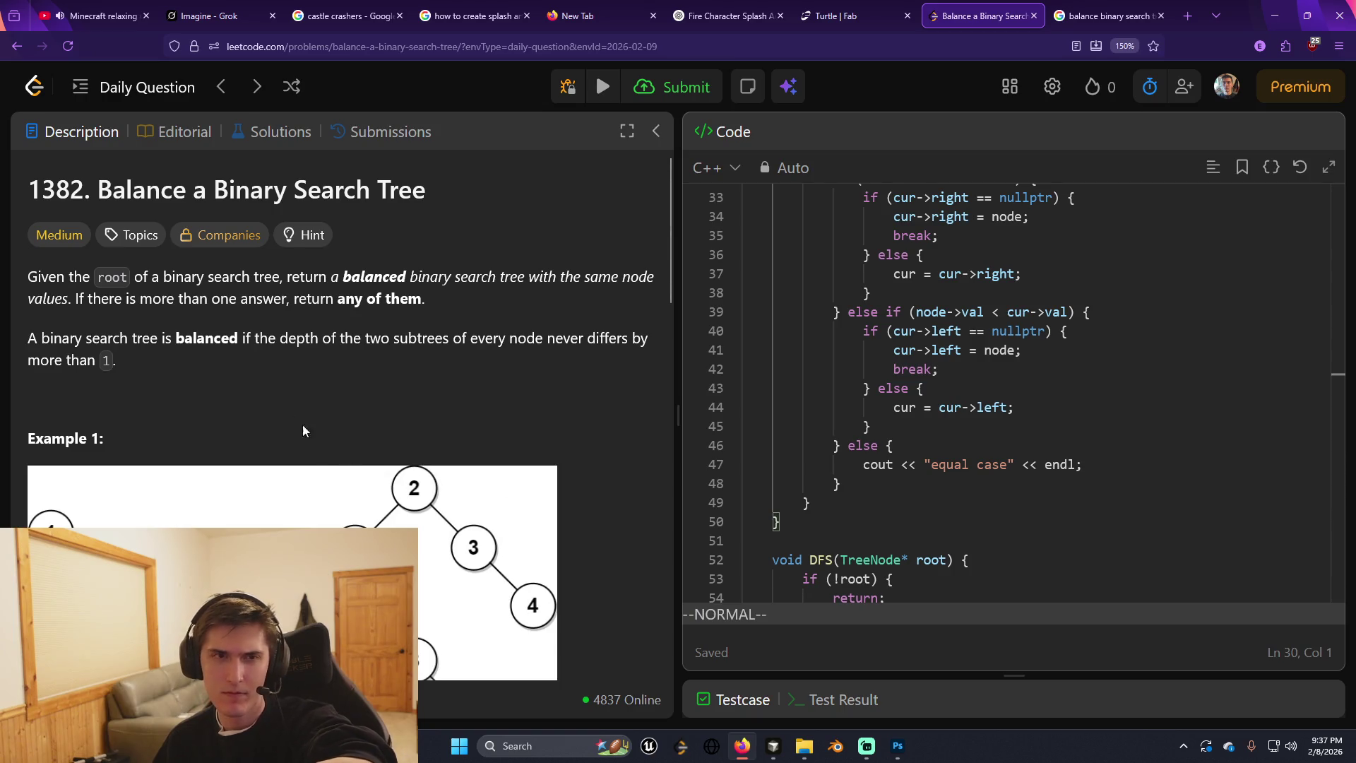
pyautogui.moveTo(173, 340); pyautogui.dragTo(350, 344)
pyautogui.click(353, 346)
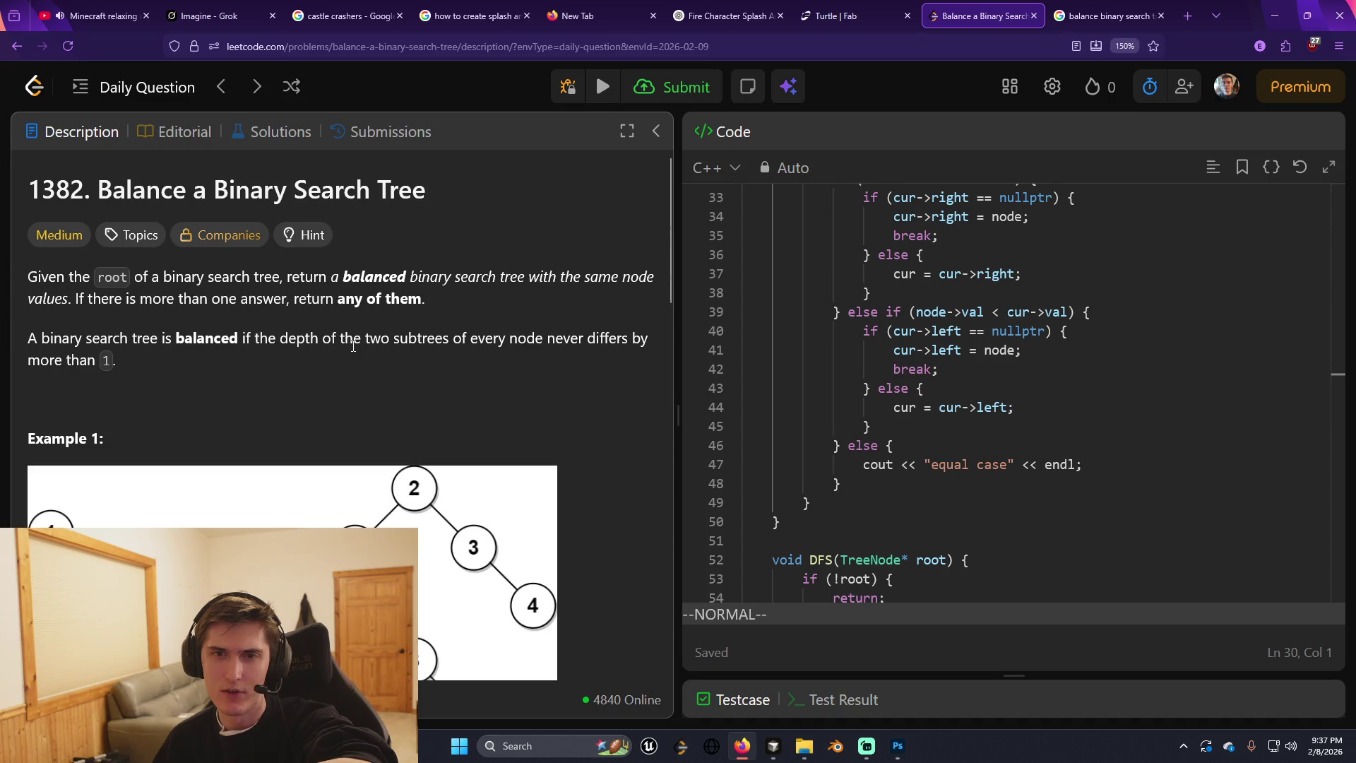
pyautogui.scroll(-4, 354, 346)
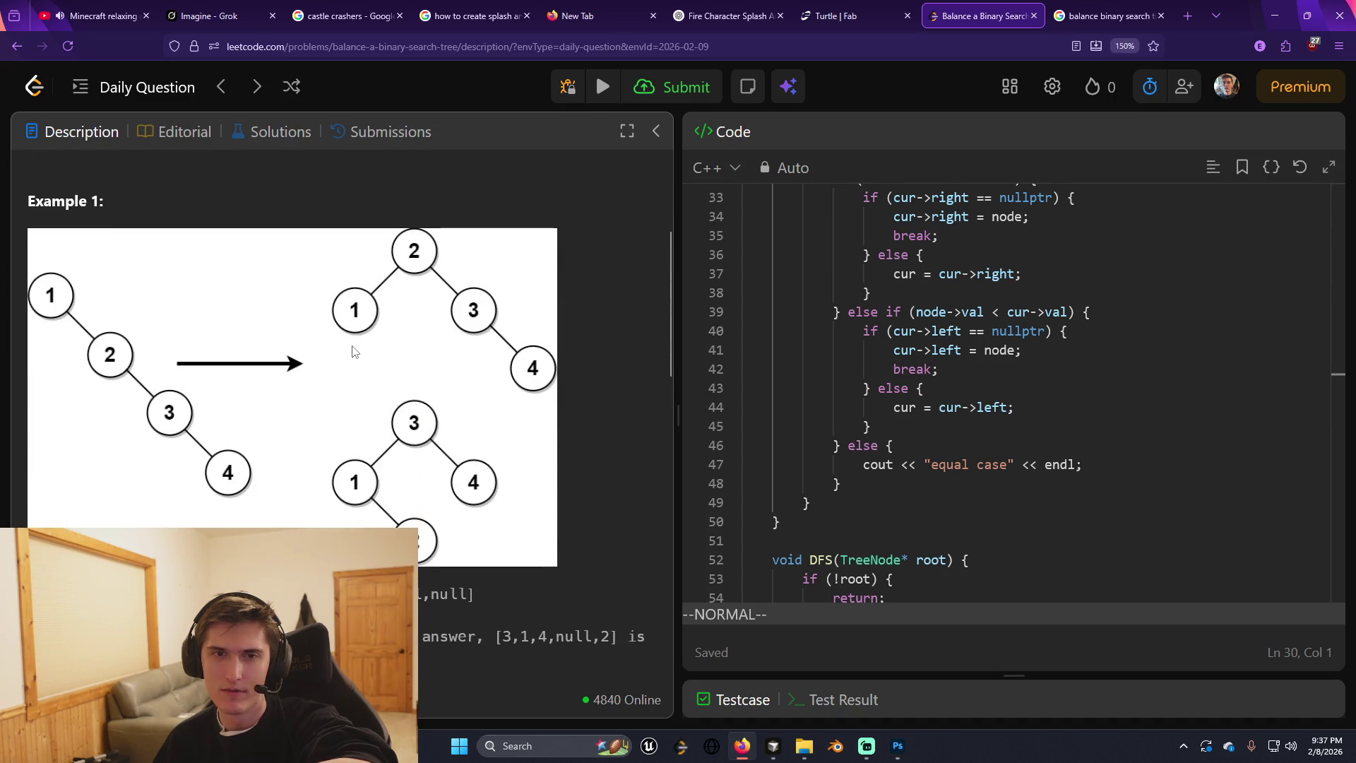
pyautogui.scroll(2, 355, 351)
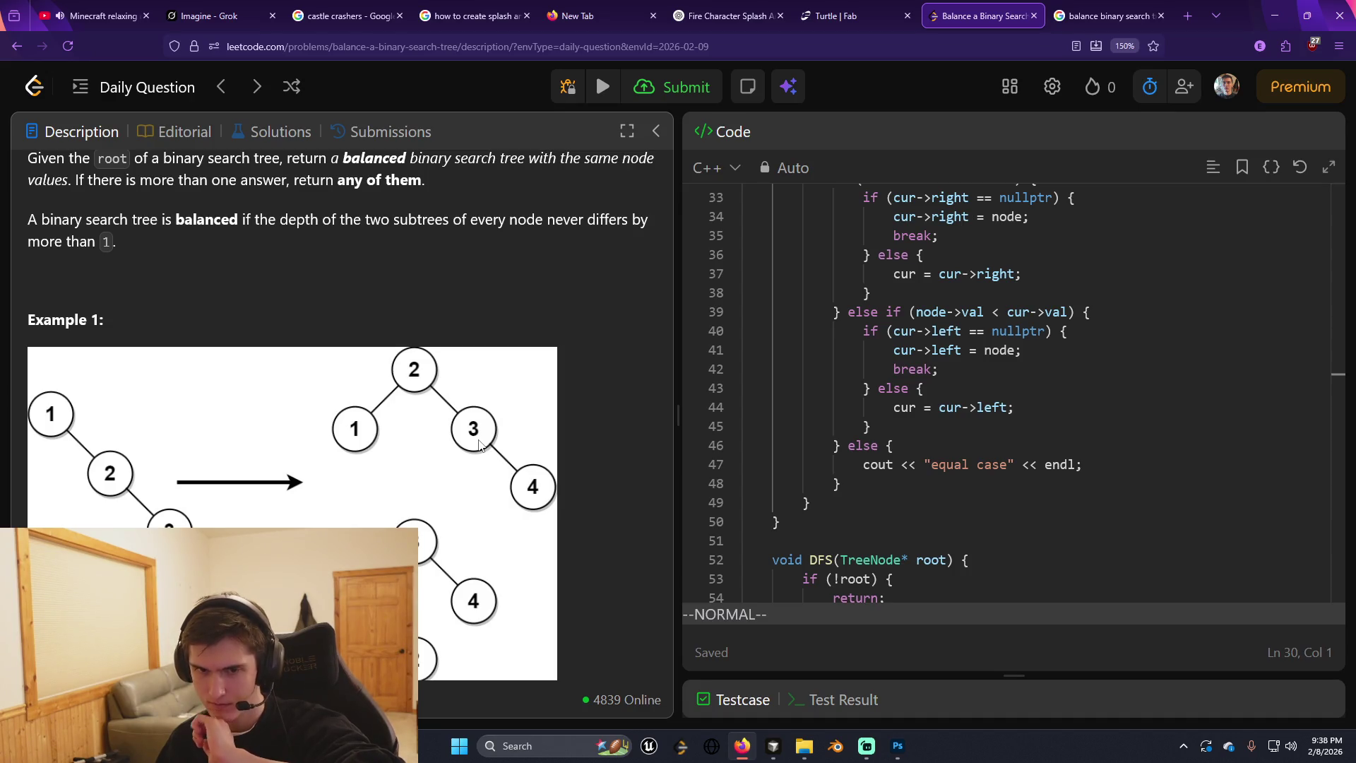
pyautogui.scroll(-5, 479, 445)
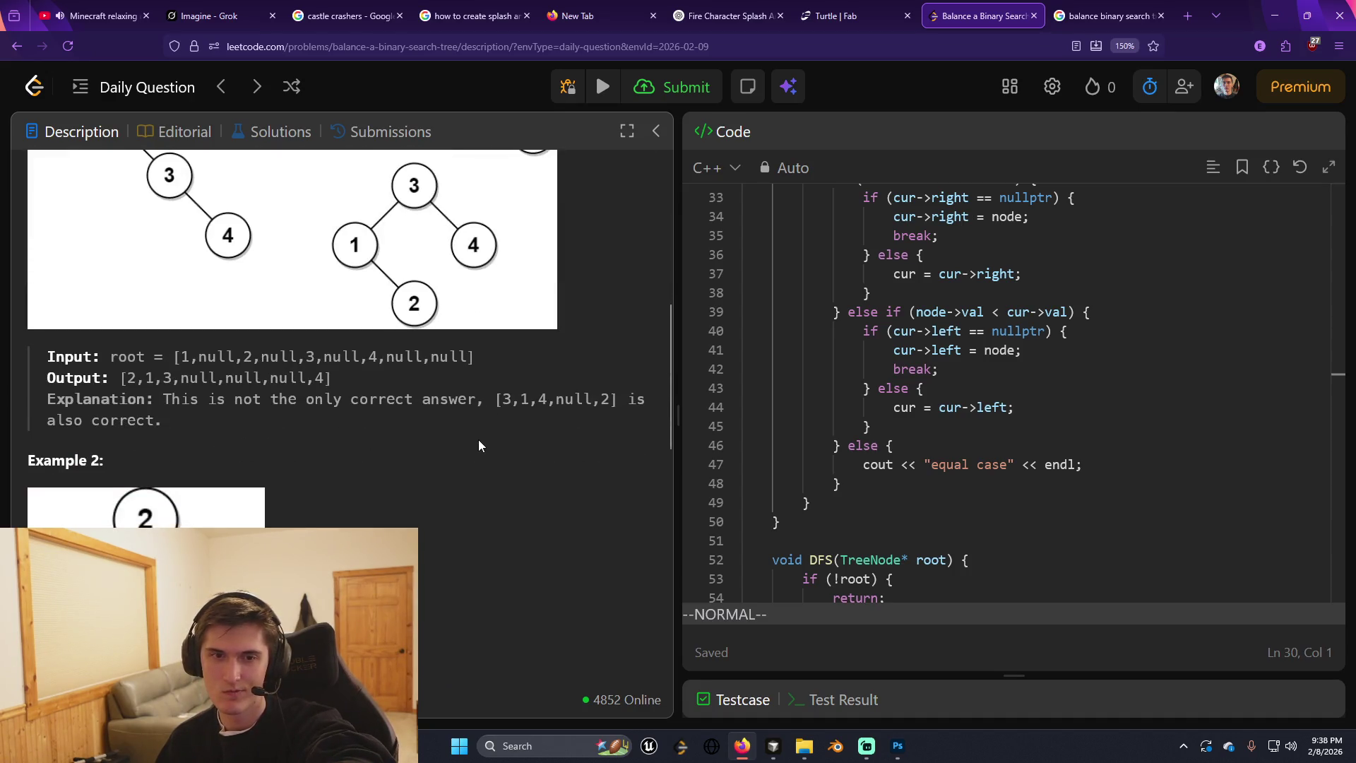
pyautogui.scroll(-1, 479, 445)
pyautogui.scroll(2, 479, 445)
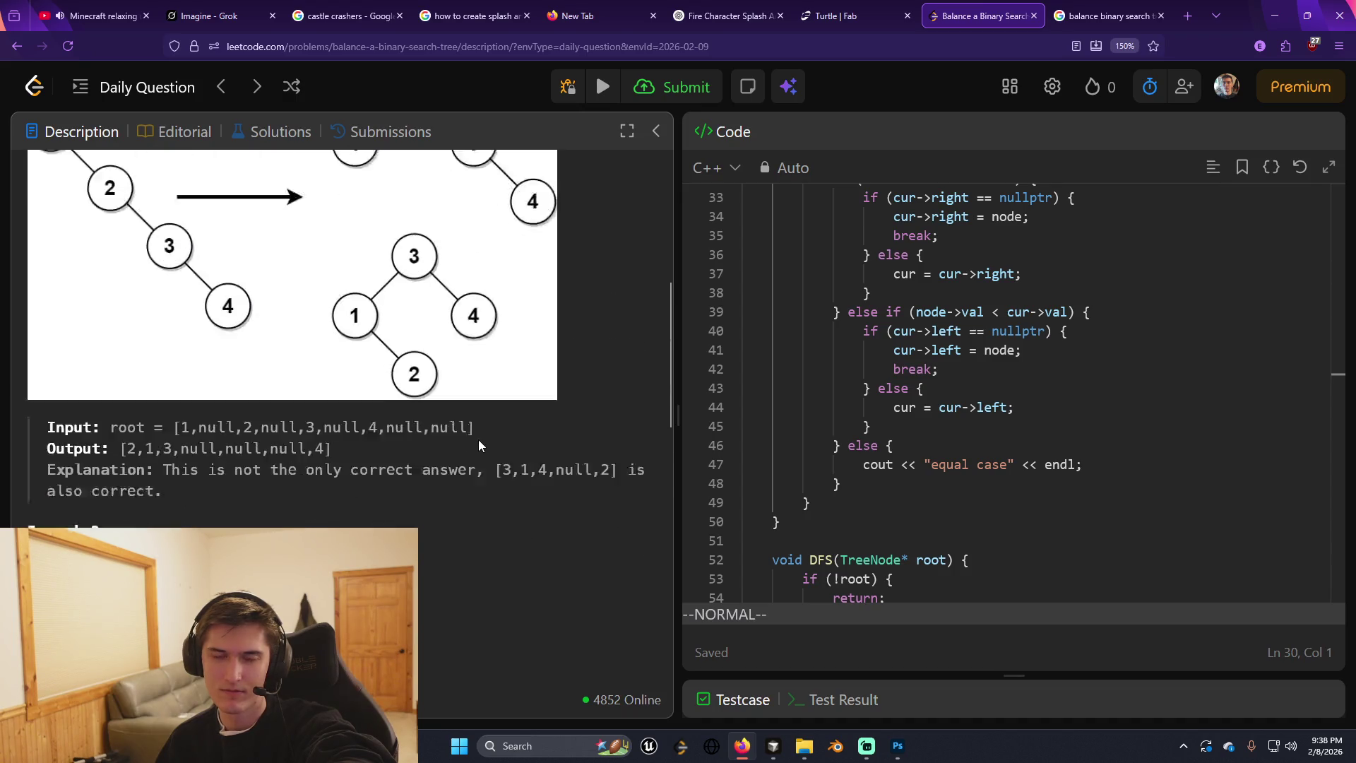
pyautogui.scroll(-6, 479, 445)
pyautogui.scroll(-4, 479, 445)
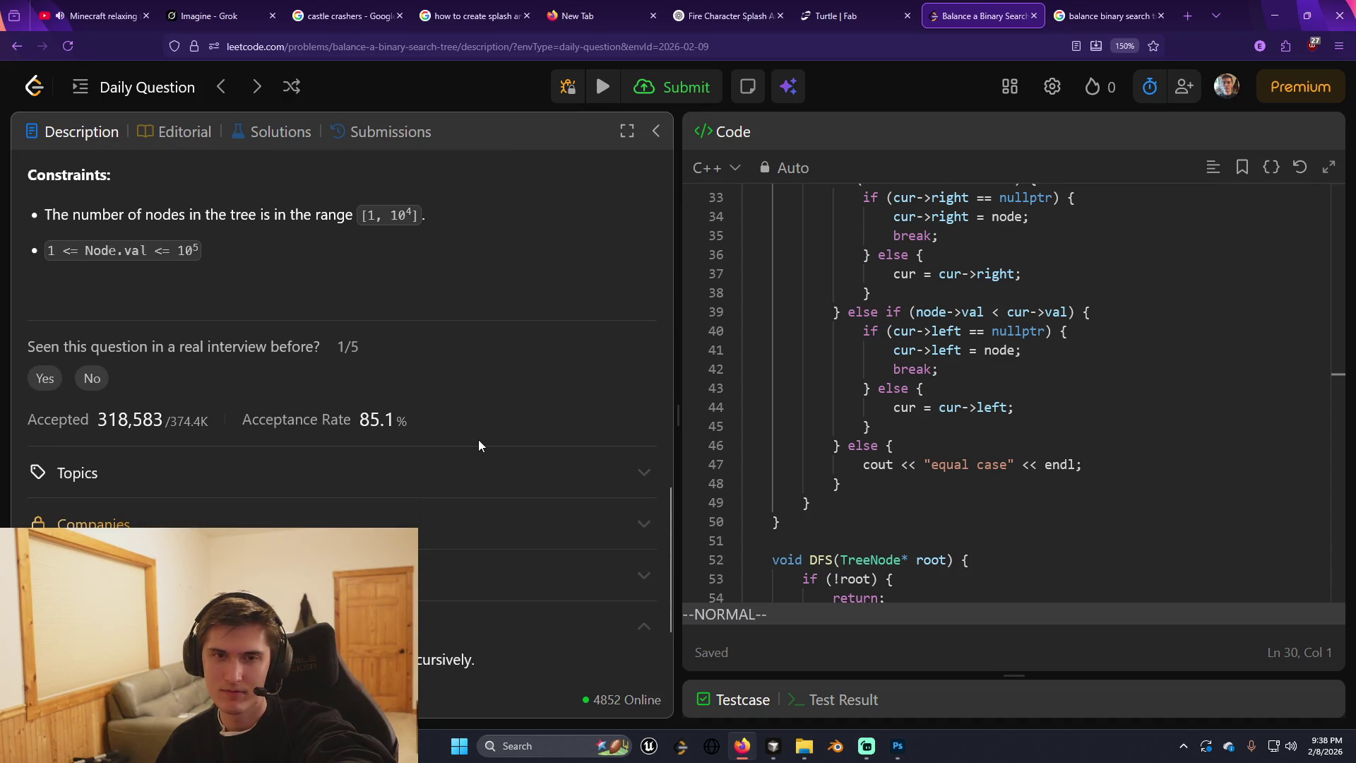
pyautogui.scroll(-2, 479, 445)
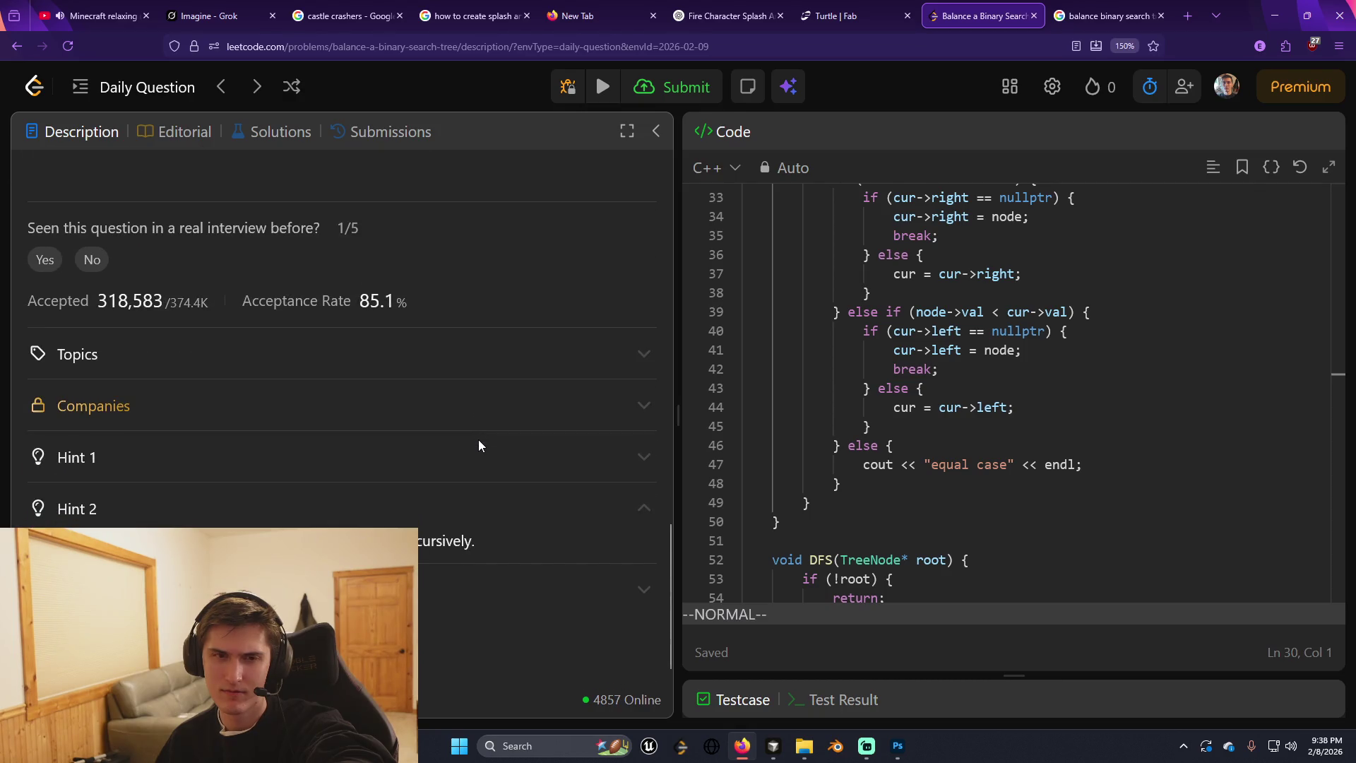
pyautogui.click(516, 519)
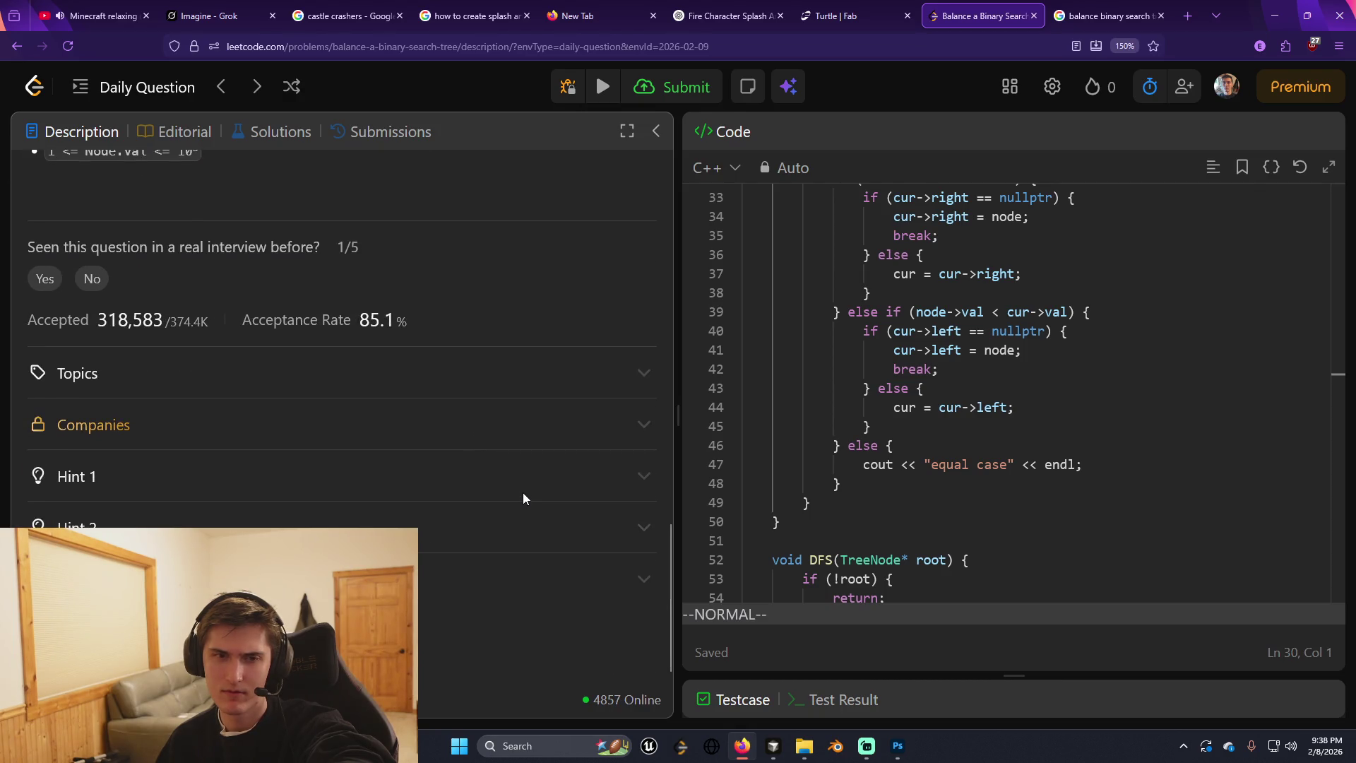
pyautogui.scroll(-1, 531, 515)
pyautogui.scroll(5, 532, 514)
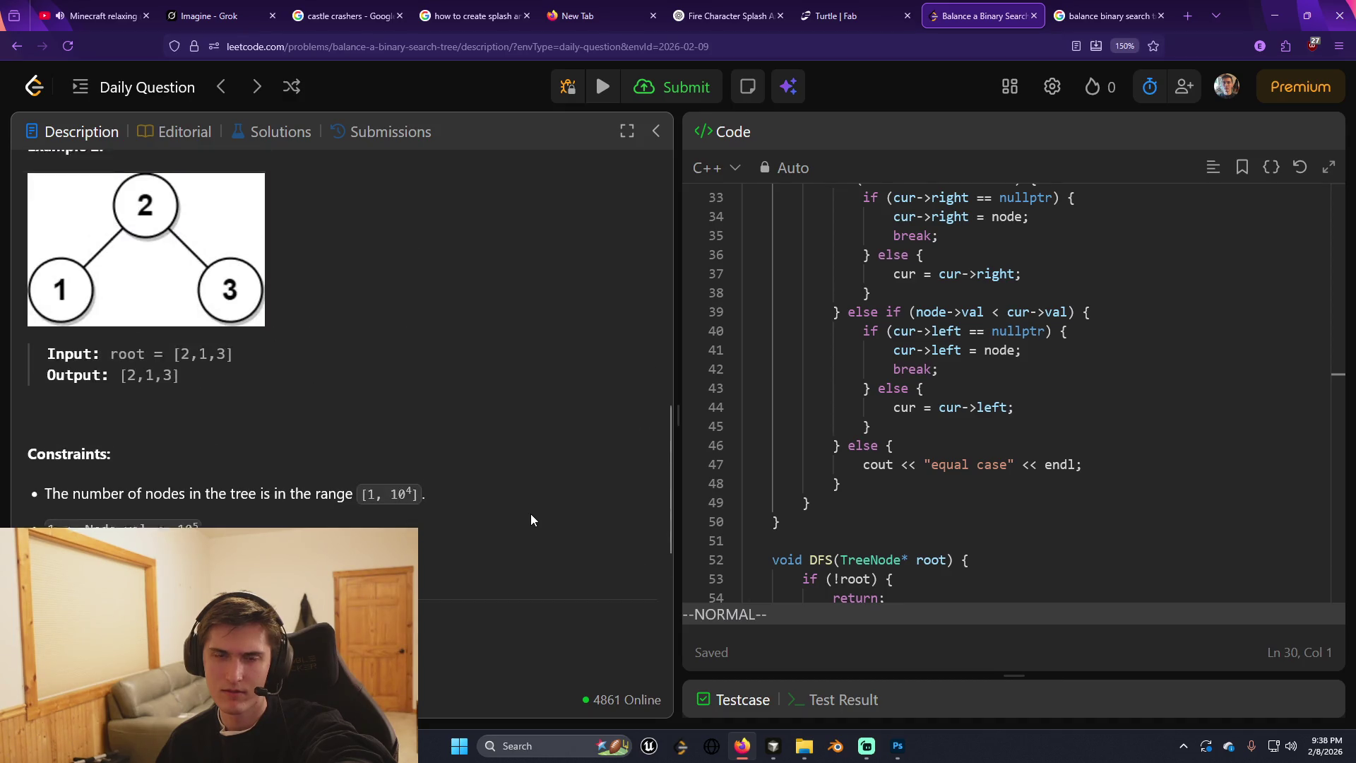
pyautogui.scroll(-3, 531, 515)
pyautogui.scroll(-2, 531, 514)
pyautogui.click(403, 524)
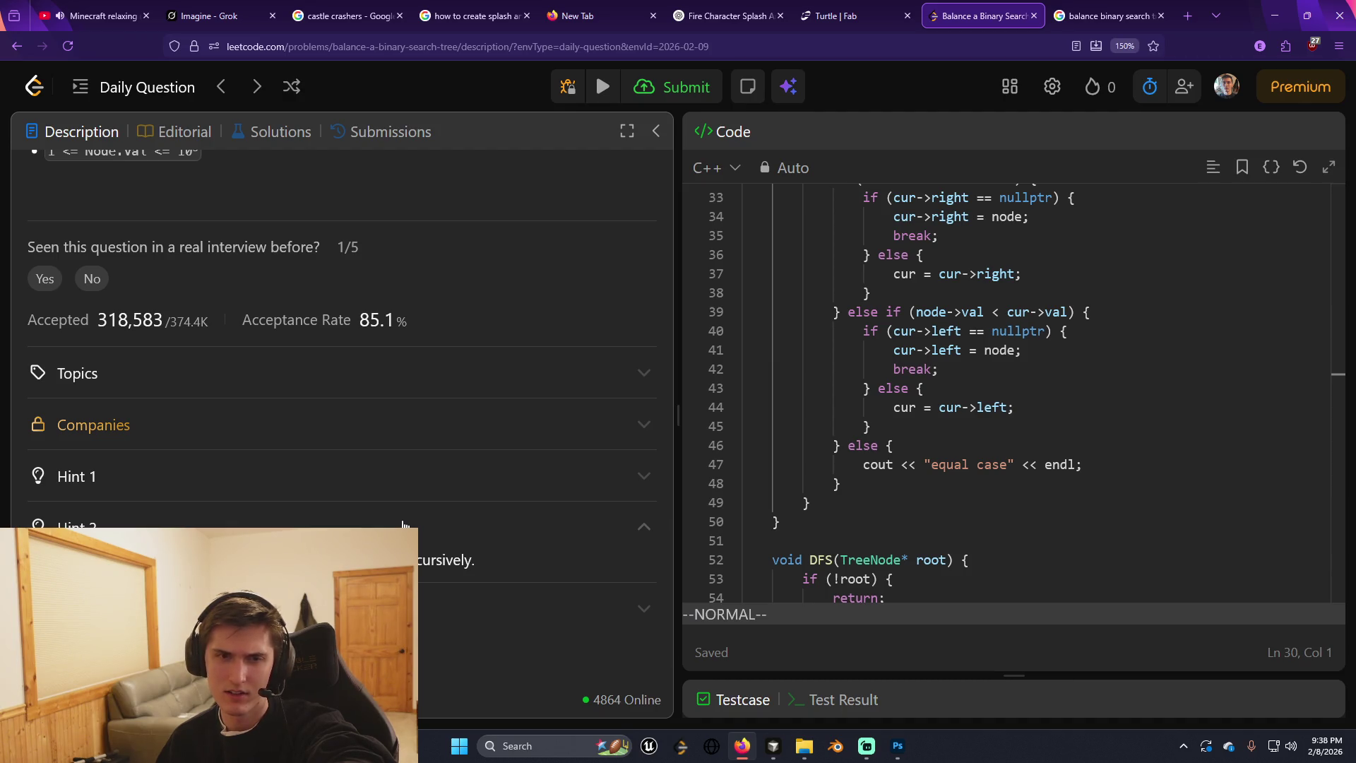
pyautogui.click(433, 484)
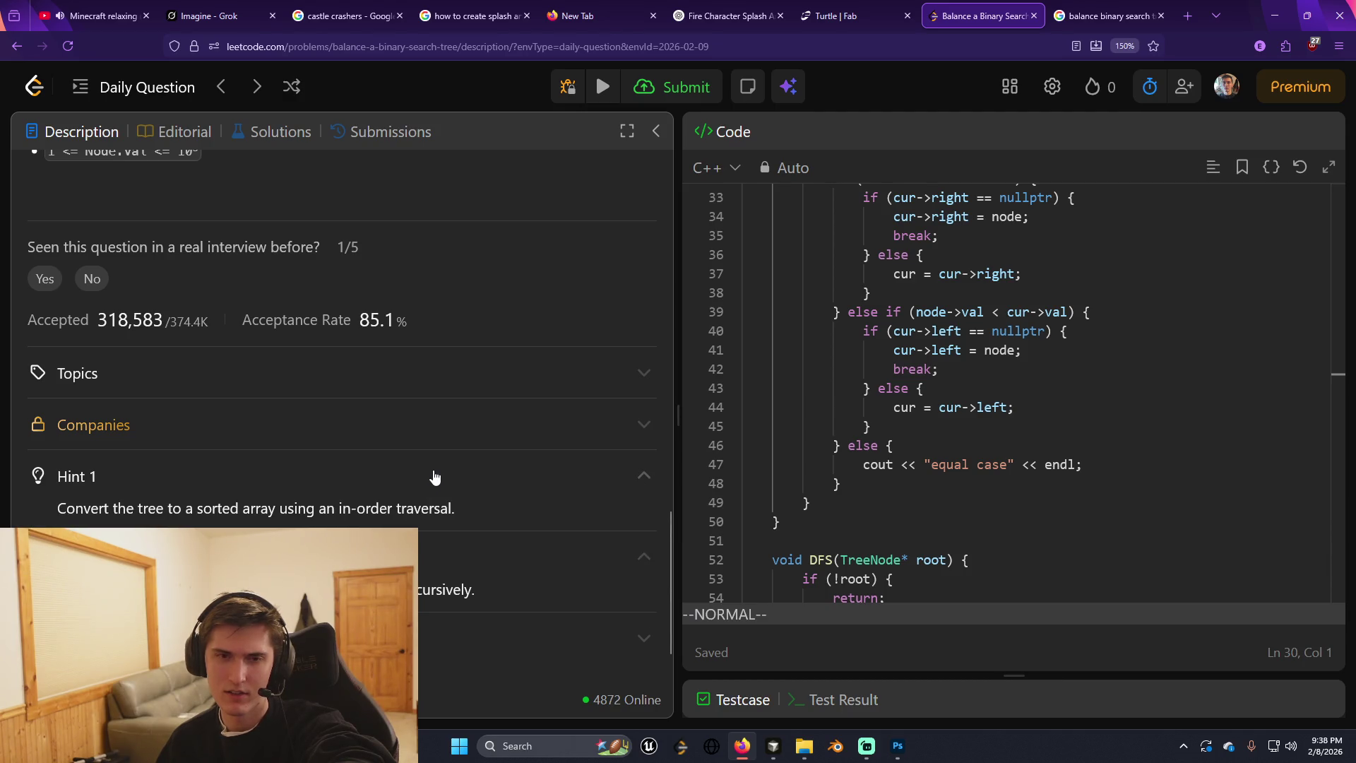
pyautogui.click(434, 477)
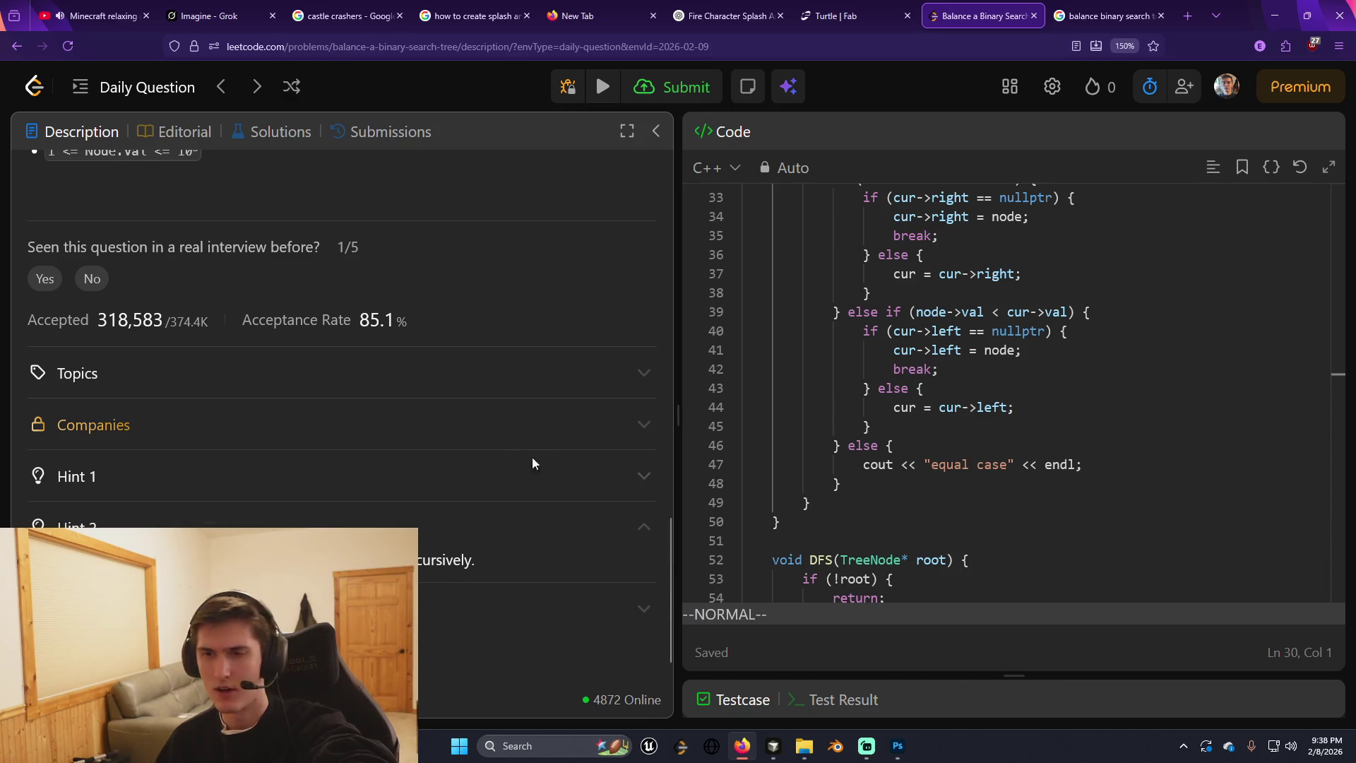
pyautogui.scroll(15, 575, 399)
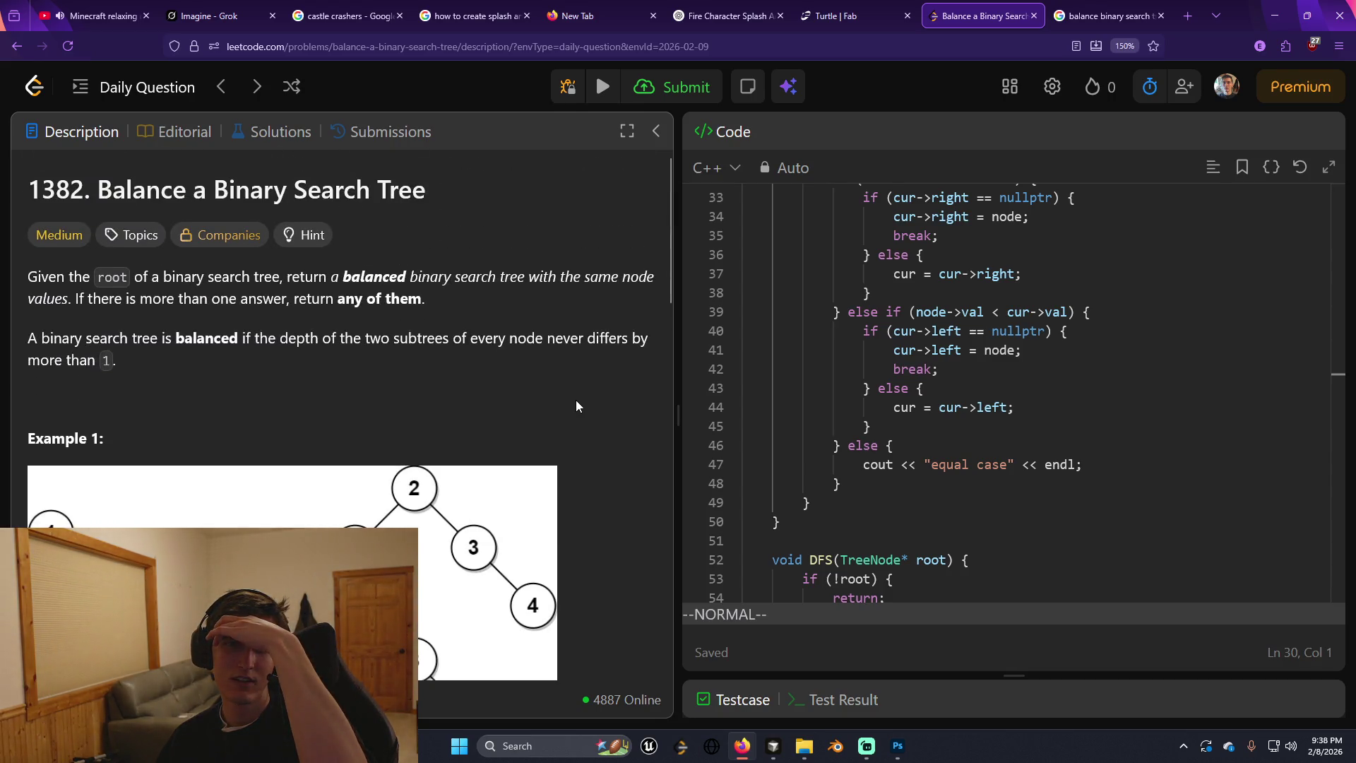
pyautogui.scroll(-3, 575, 405)
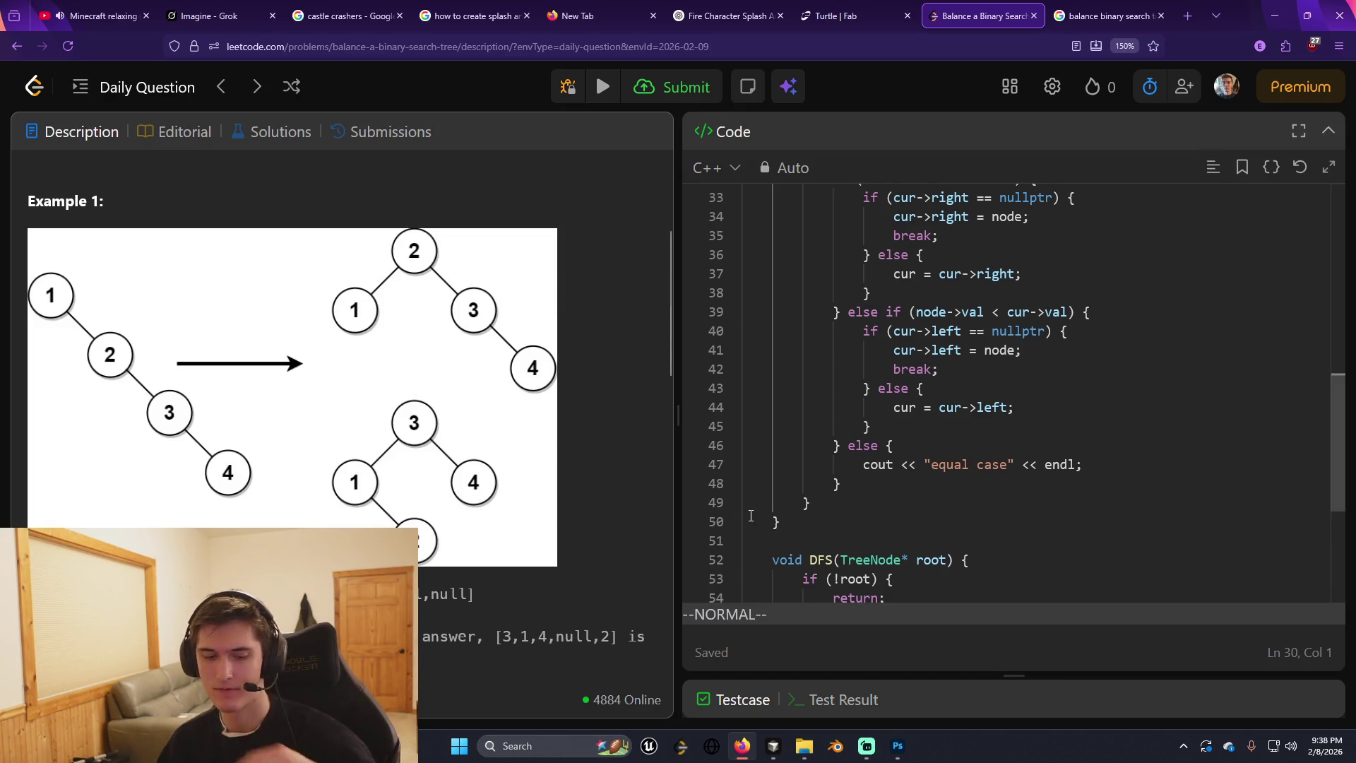
# Launch Paint from the Windows search.
pyautogui.press('super')
pyautogui.write('paint')
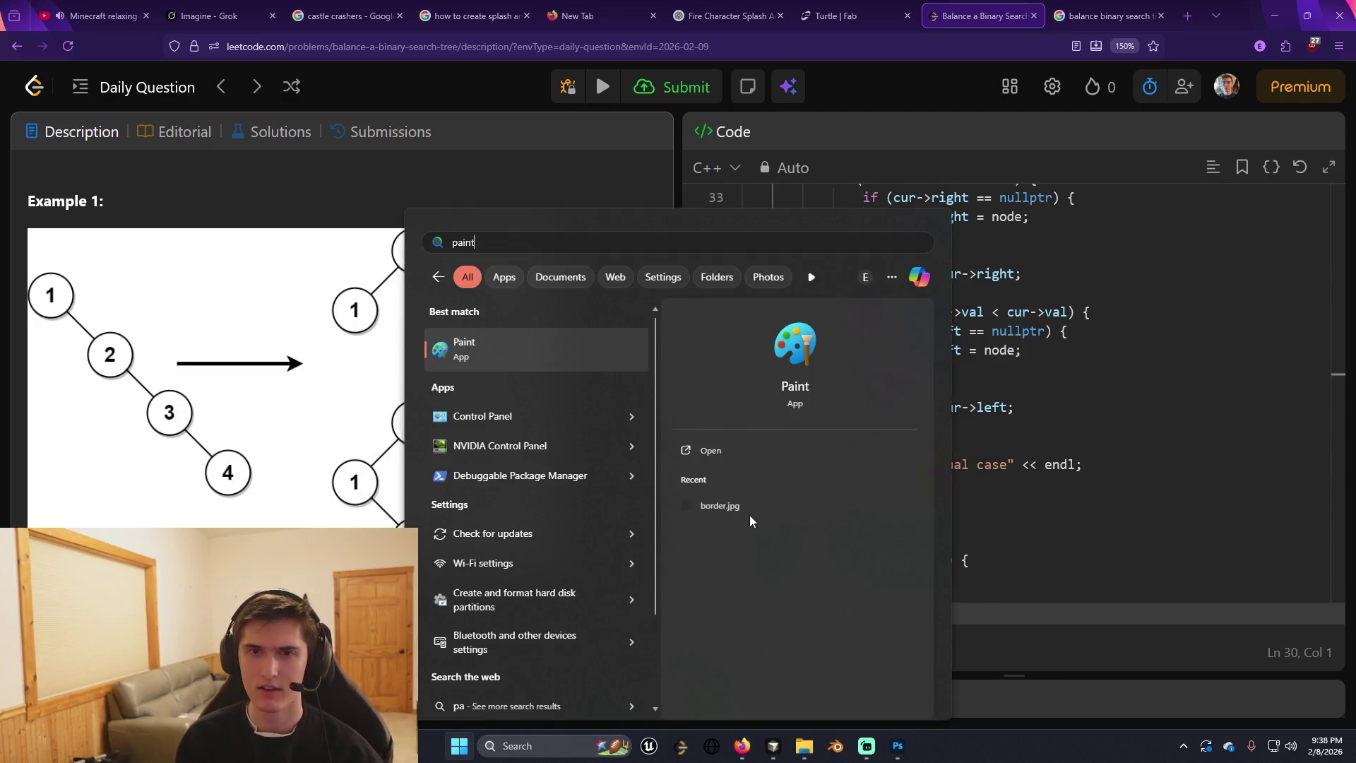
pyautogui.press('Return')
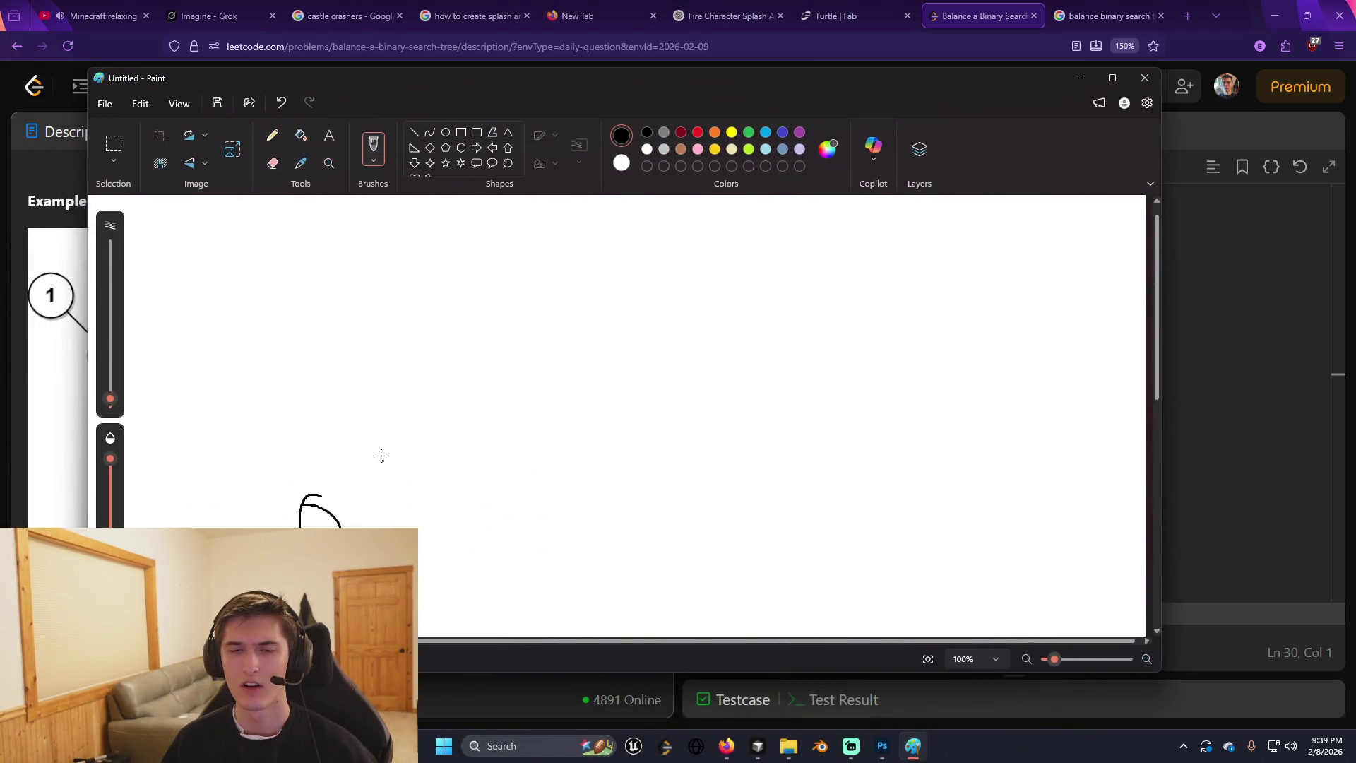
# Draw seven node circles rising to a top node and descending to the right.
pyautogui.moveTo(381, 460); pyautogui.dragTo(432, 434)
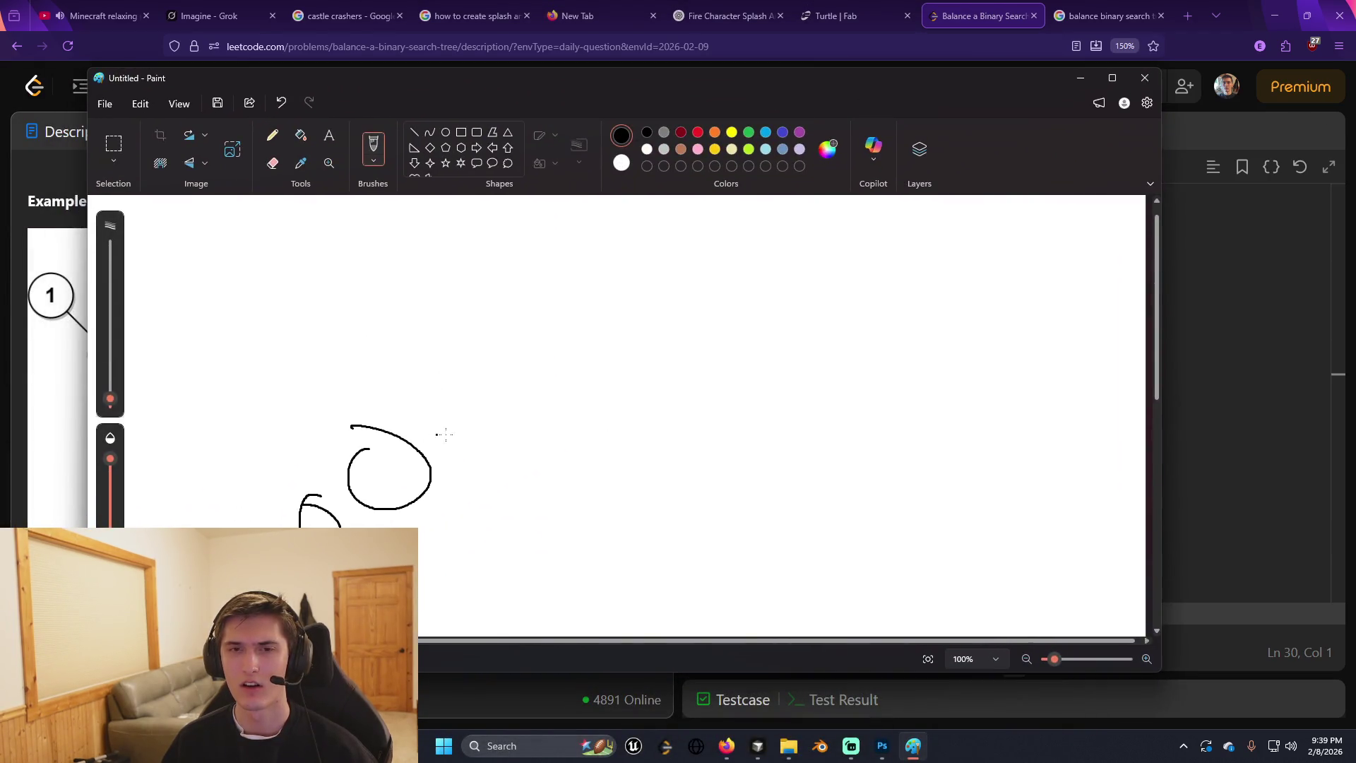
pyautogui.hotkey('ctrl', 'z')
pyautogui.hotkey('ctrl', 'z')
pyautogui.moveTo(326, 492); pyautogui.dragTo(324, 493)
pyautogui.moveTo(382, 427); pyautogui.dragTo(380, 427)
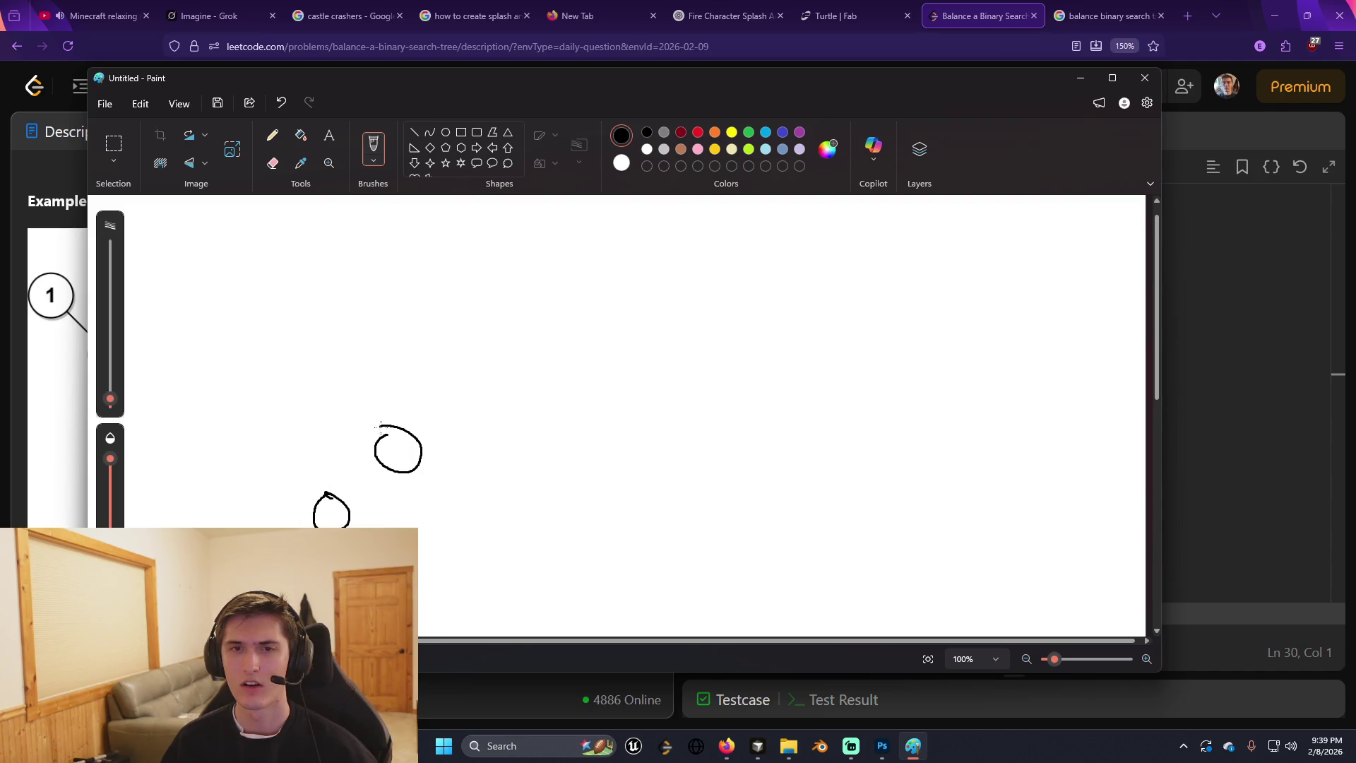
pyautogui.moveTo(459, 373)
pyautogui.mouseDown()
pyautogui.moveTo(444, 392)
pyautogui.moveTo(449, 360)
pyautogui.mouseUp()
pyautogui.moveTo(555, 296); pyautogui.dragTo(561, 286)
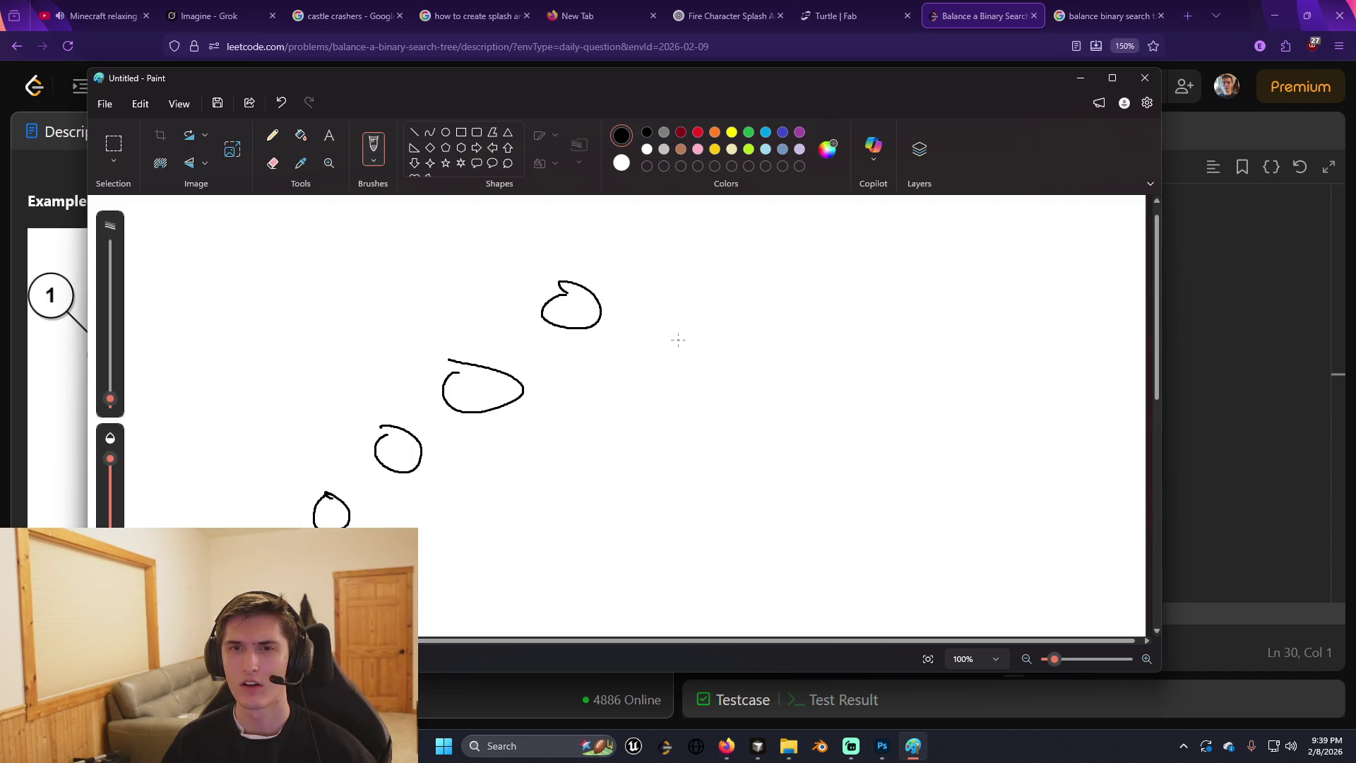
pyautogui.moveTo(664, 346); pyautogui.dragTo(646, 358)
pyautogui.moveTo(706, 431)
pyautogui.mouseDown()
pyautogui.moveTo(753, 470)
pyautogui.moveTo(733, 445)
pyautogui.mouseUp()
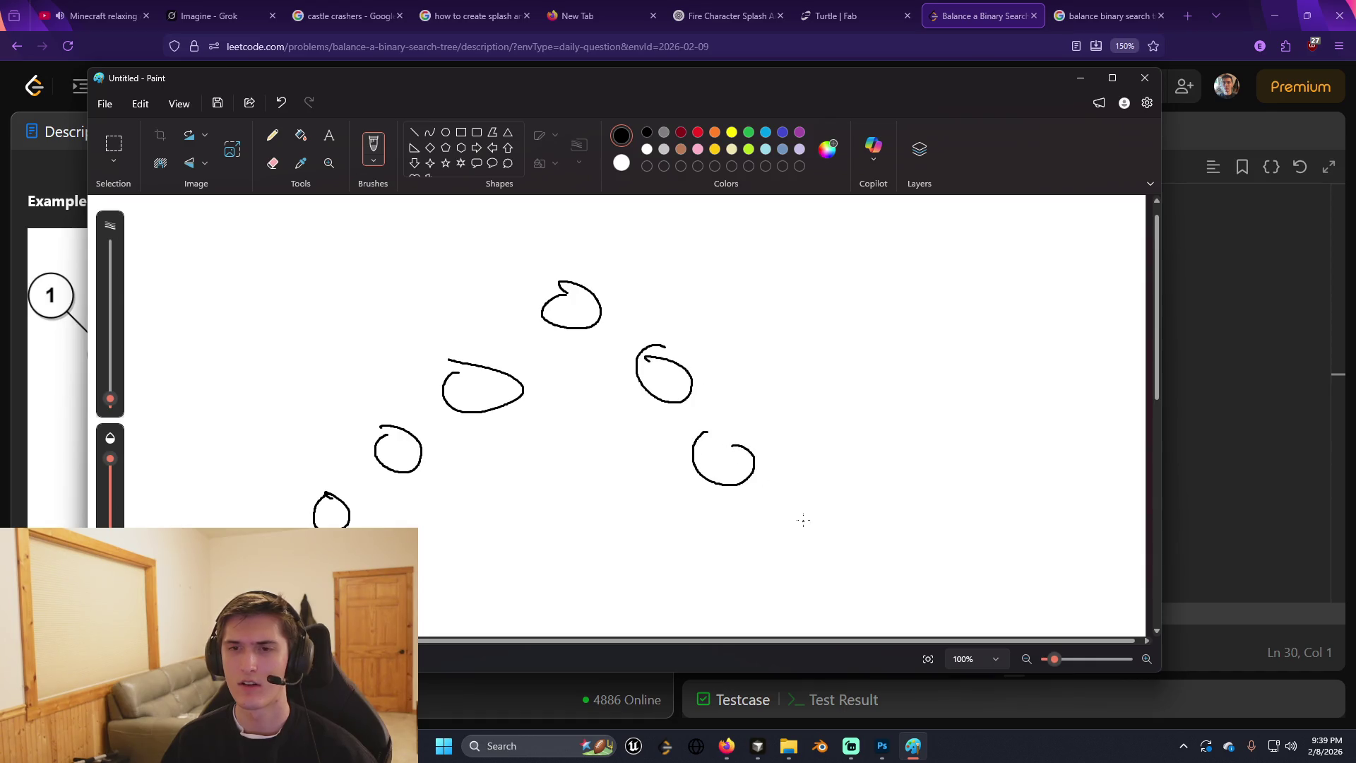
pyautogui.moveTo(801, 518); pyautogui.dragTo(805, 528)
# Number the circles 1 through 7 from left to right.
pyautogui.moveTo(328, 513); pyautogui.dragTo(331, 525)
pyautogui.moveTo(388, 445)
pyautogui.mouseDown()
pyautogui.moveTo(389, 465)
pyautogui.moveTo(427, 460)
pyautogui.mouseUp()
pyautogui.moveTo(471, 384)
pyautogui.mouseDown()
pyautogui.moveTo(494, 397)
pyautogui.moveTo(464, 405)
pyautogui.mouseUp()
pyautogui.moveTo(558, 305); pyautogui.dragTo(587, 326)
pyautogui.moveTo(663, 368); pyautogui.dragTo(669, 392)
pyautogui.moveTo(719, 456); pyautogui.dragTo(730, 484)
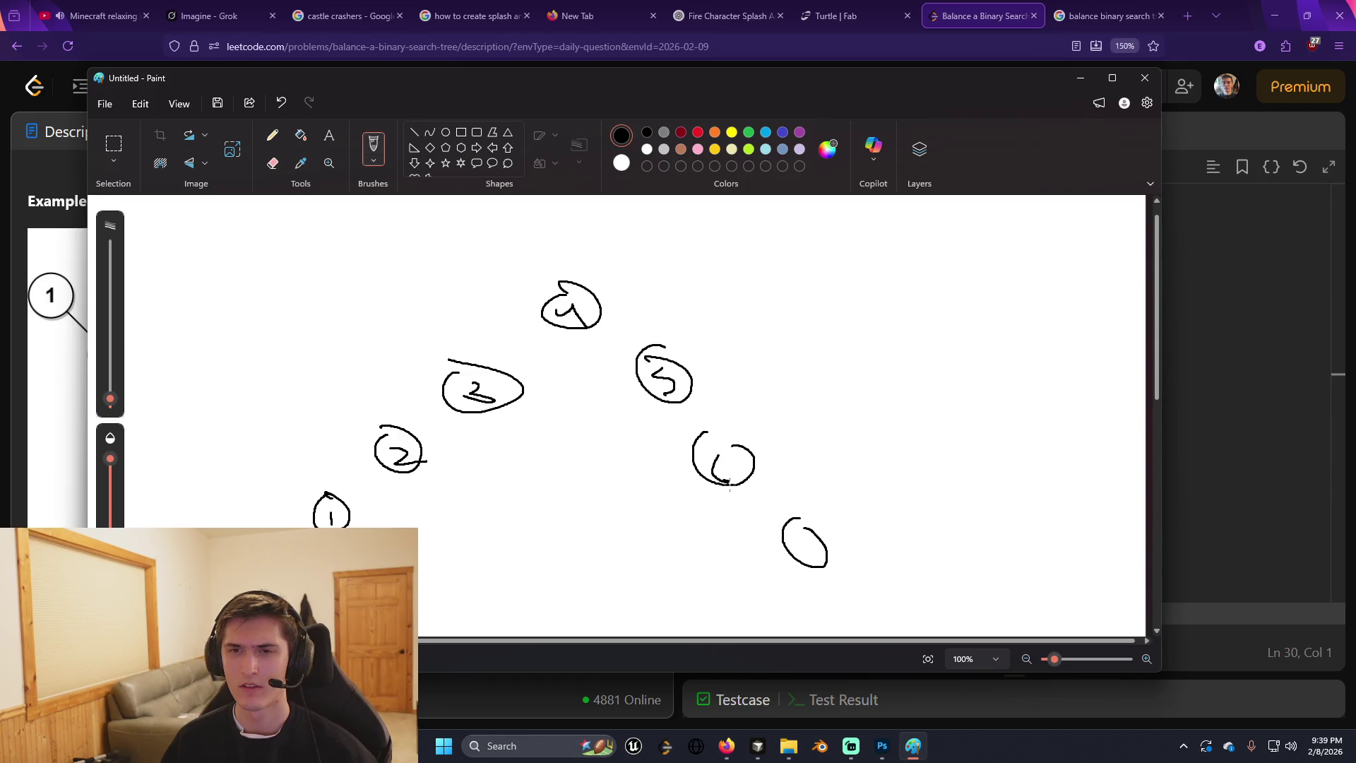
pyautogui.moveTo(796, 534); pyautogui.dragTo(815, 572)
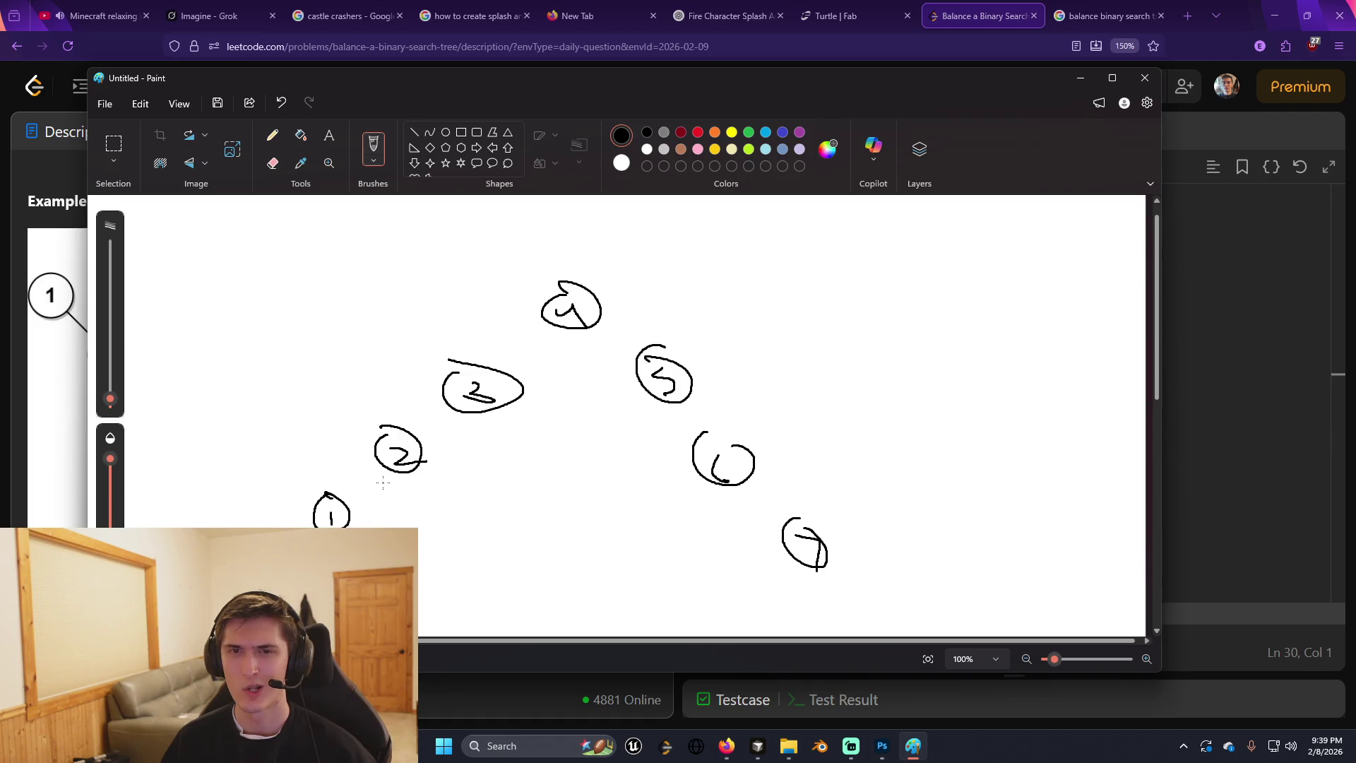